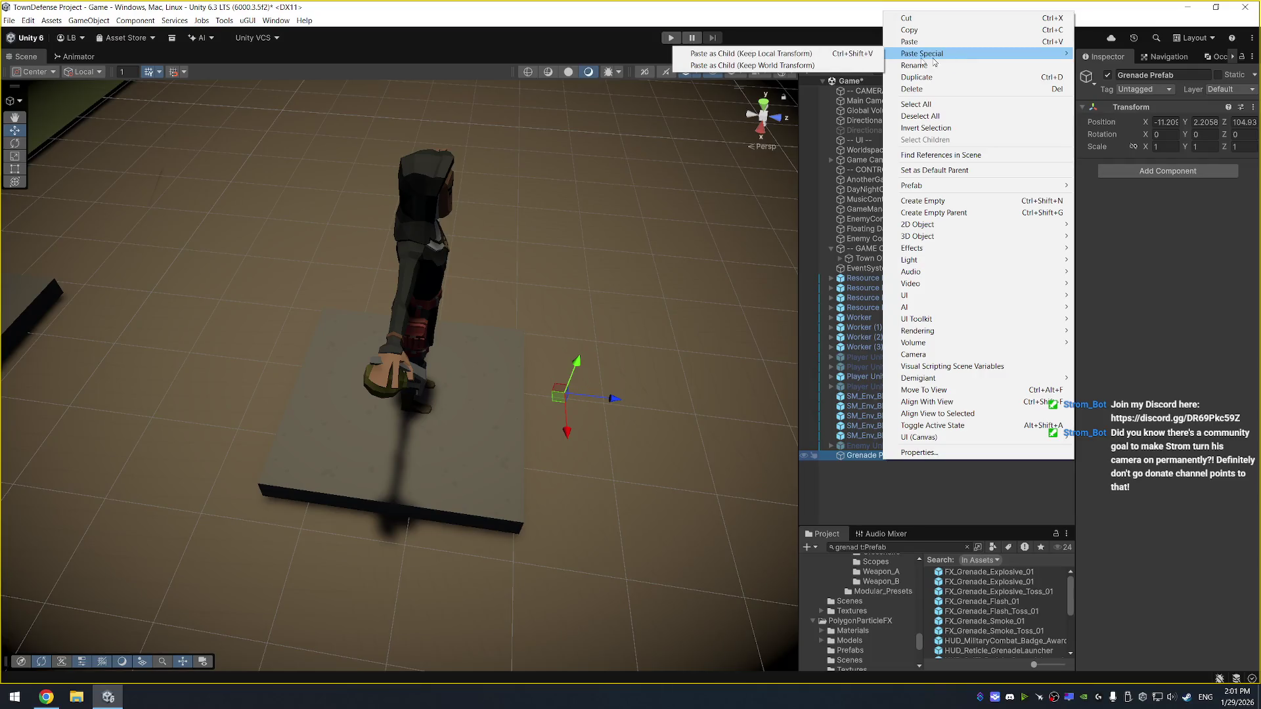
Paste the grenade copy under Grenade Prefab and zero its position and rotation
click(839, 56)
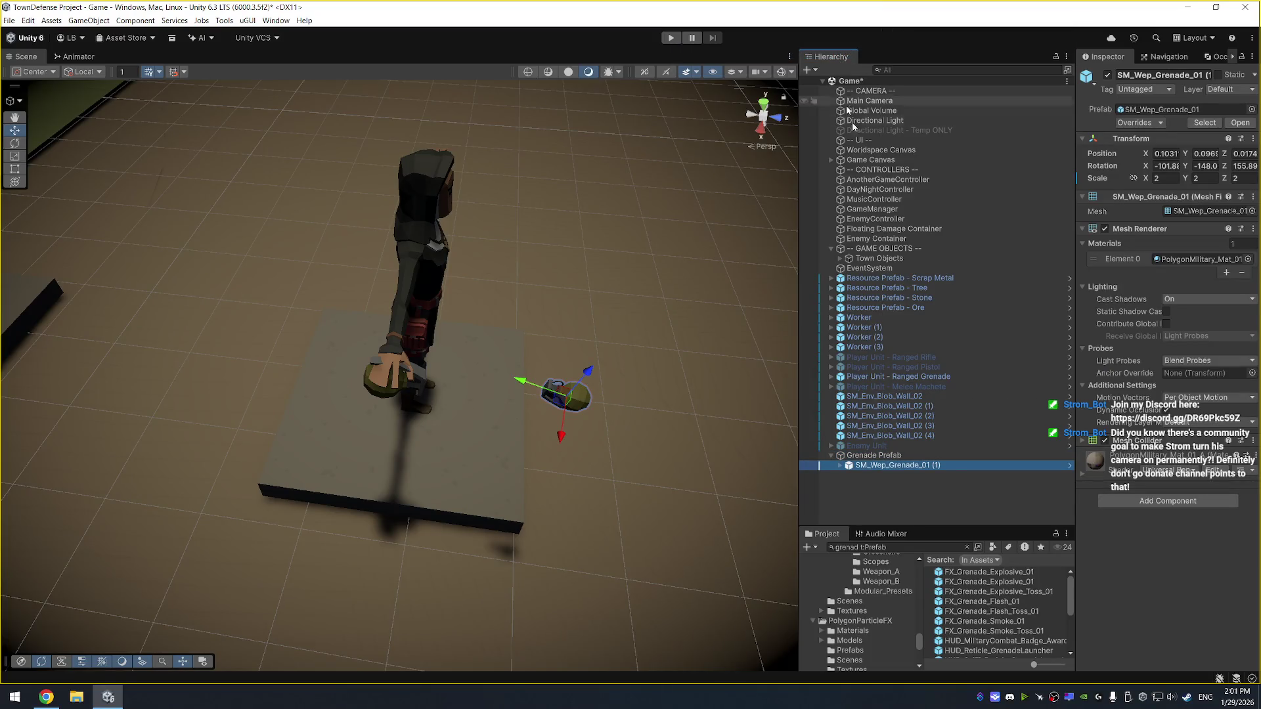
click(1166, 153)
text(0	0	0	0	0)
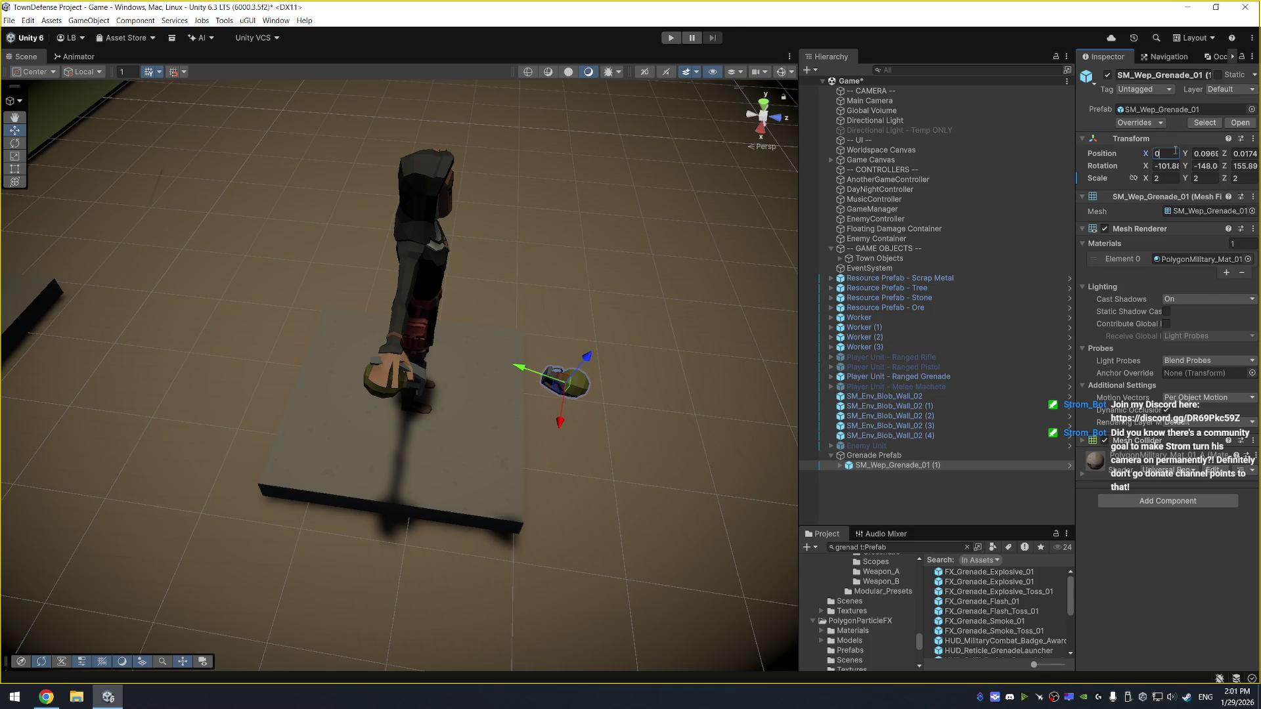
key(Tab)
text(0)
key(Return)
Hide the grenade's Clip_01 and Pin_01 child parts
drag(591, 394, 605, 297)
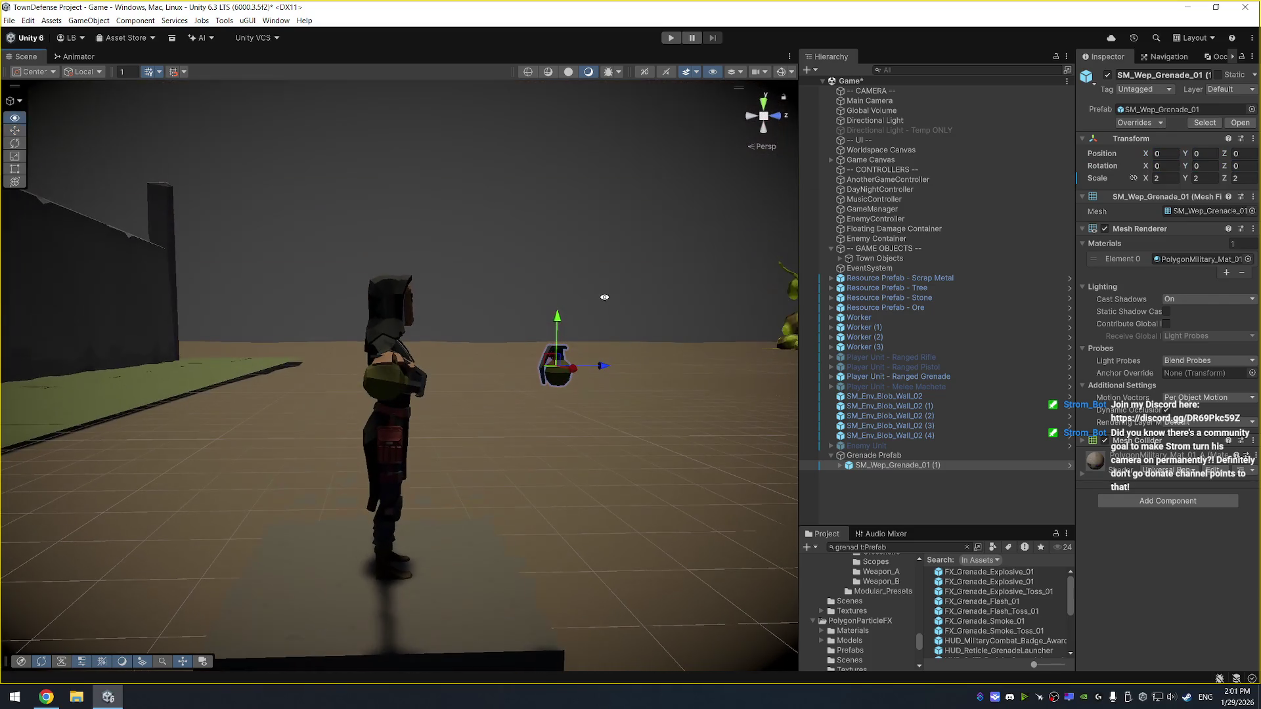
key(Right)
click(922, 475)
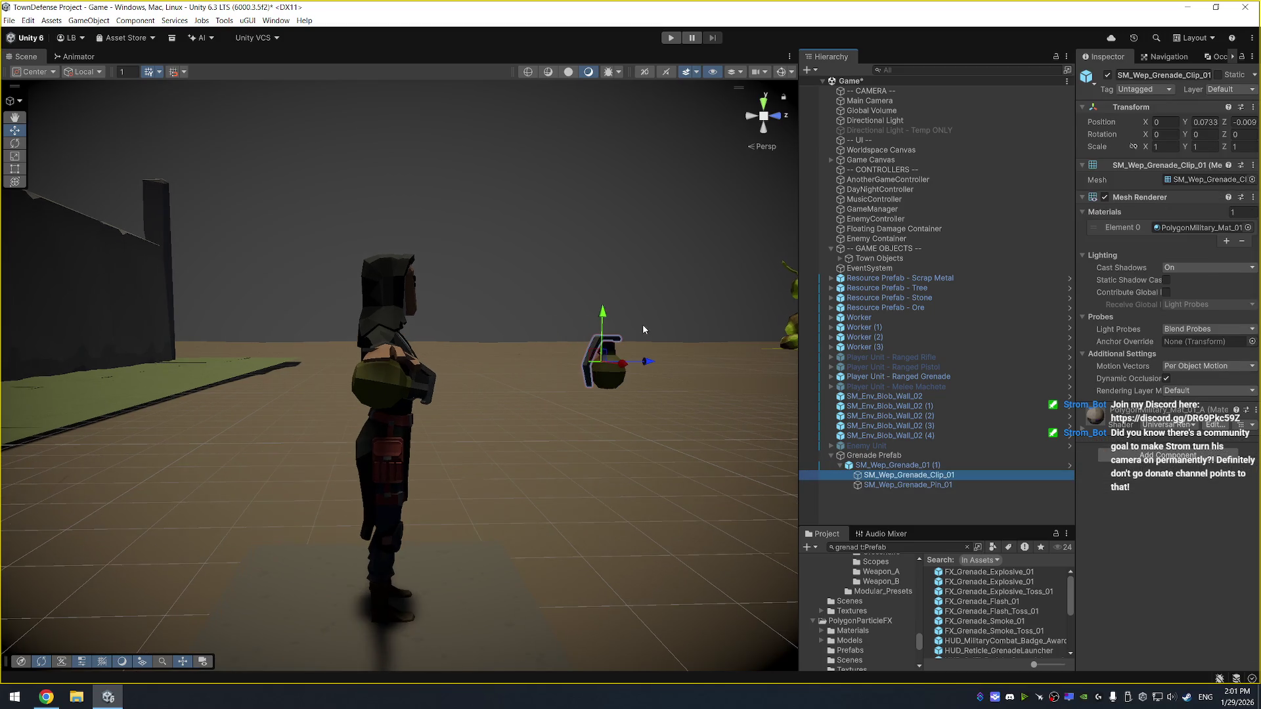
key(f)
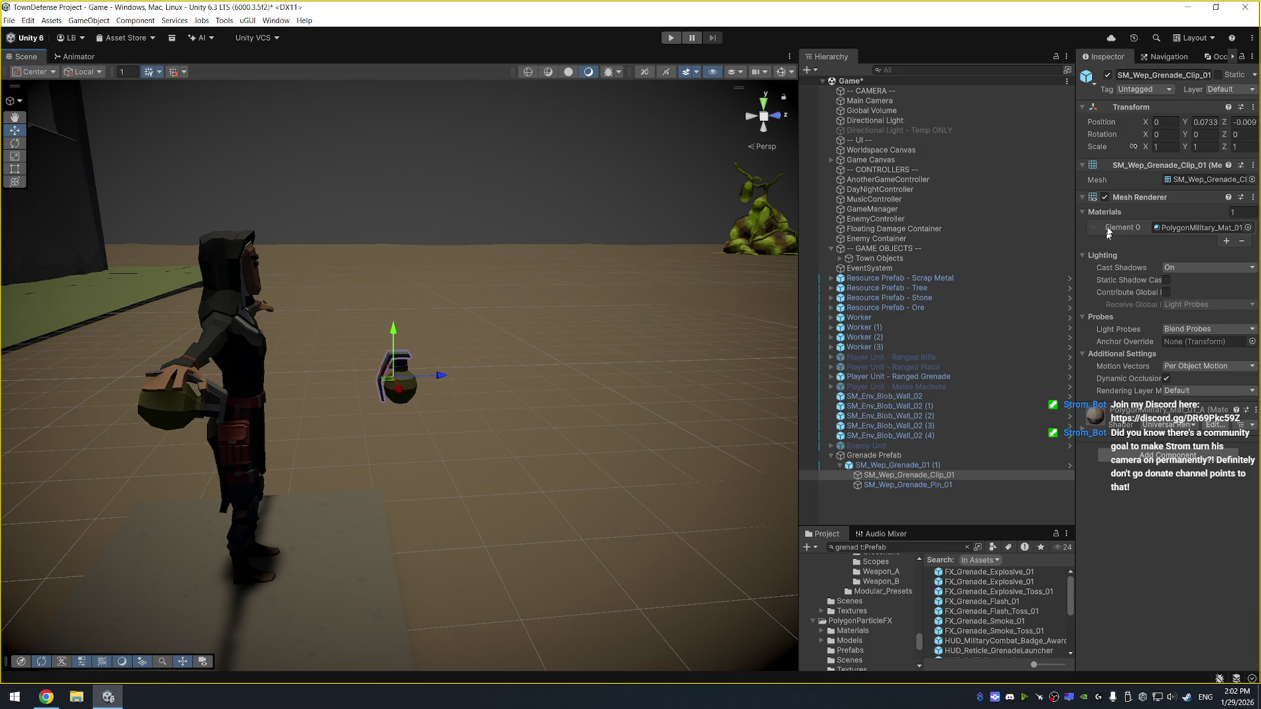
click(1107, 75)
click(960, 487)
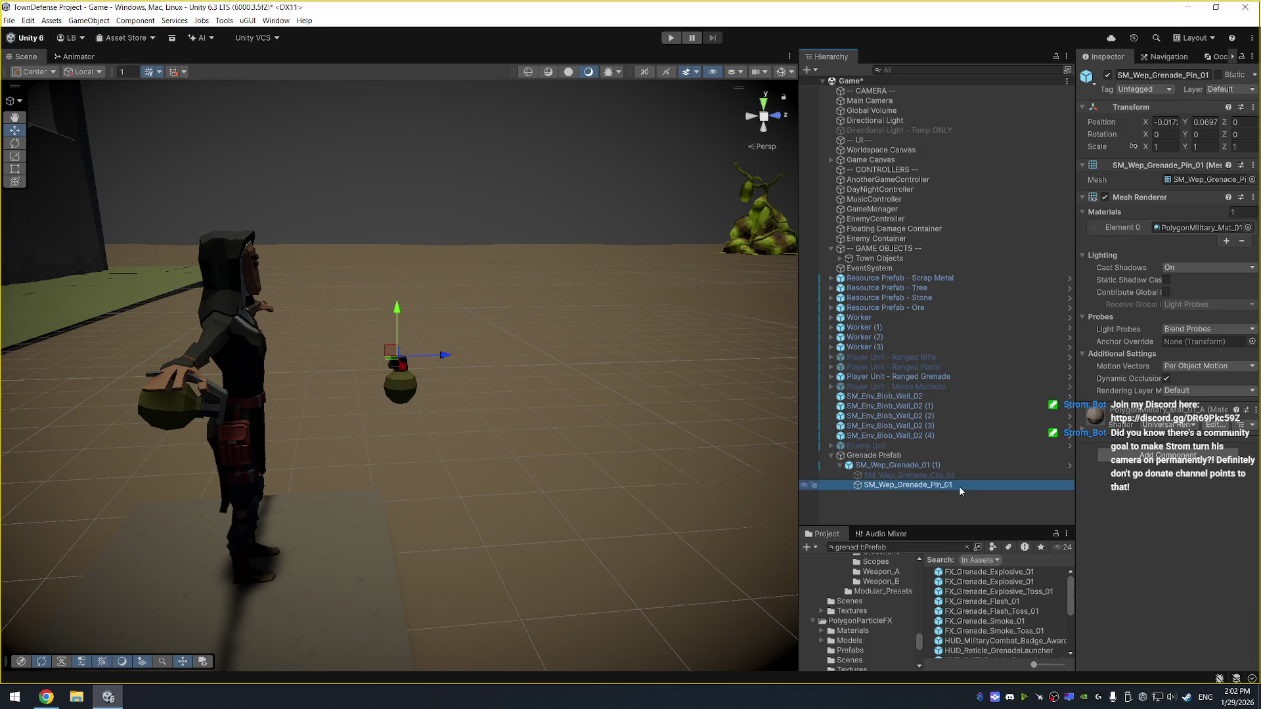
click(1107, 75)
mouse_move(580, 252)
mouse_down()
mouse_move(749, 260)
mouse_move(972, 219)
mouse_move(644, 200)
mouse_move(578, 215)
mouse_up()
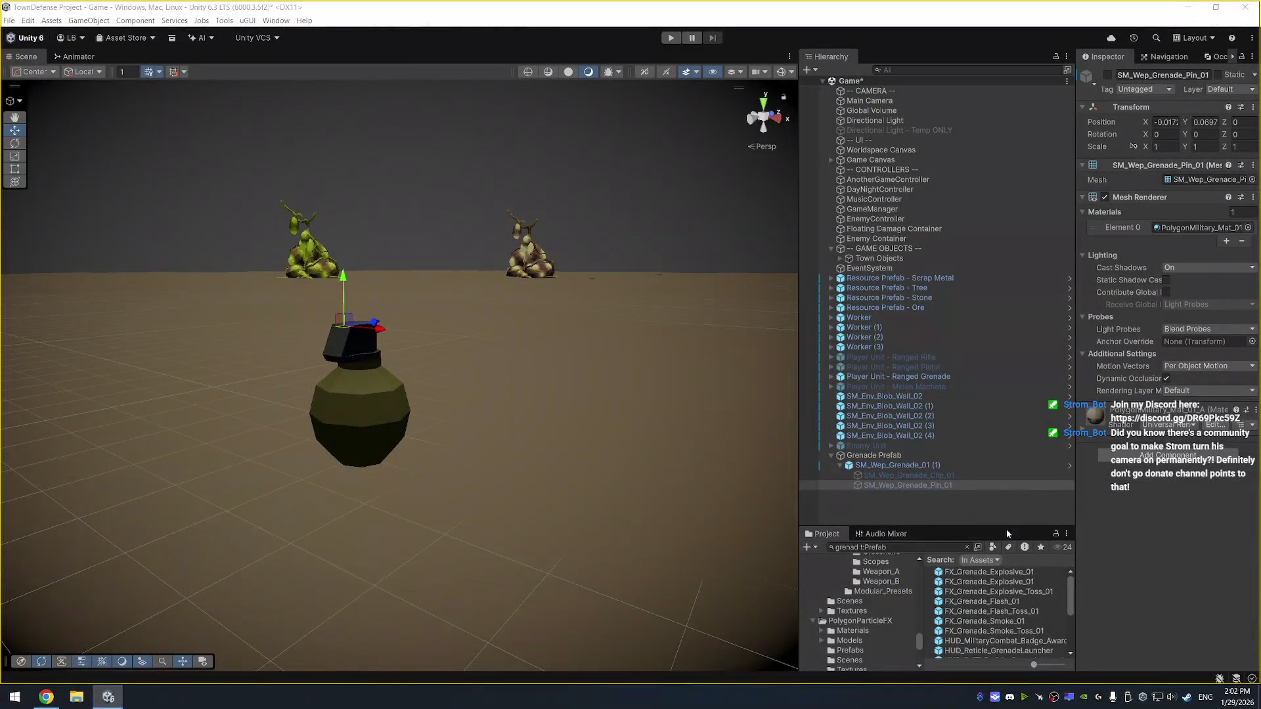
click(1168, 455)
text(Canva)
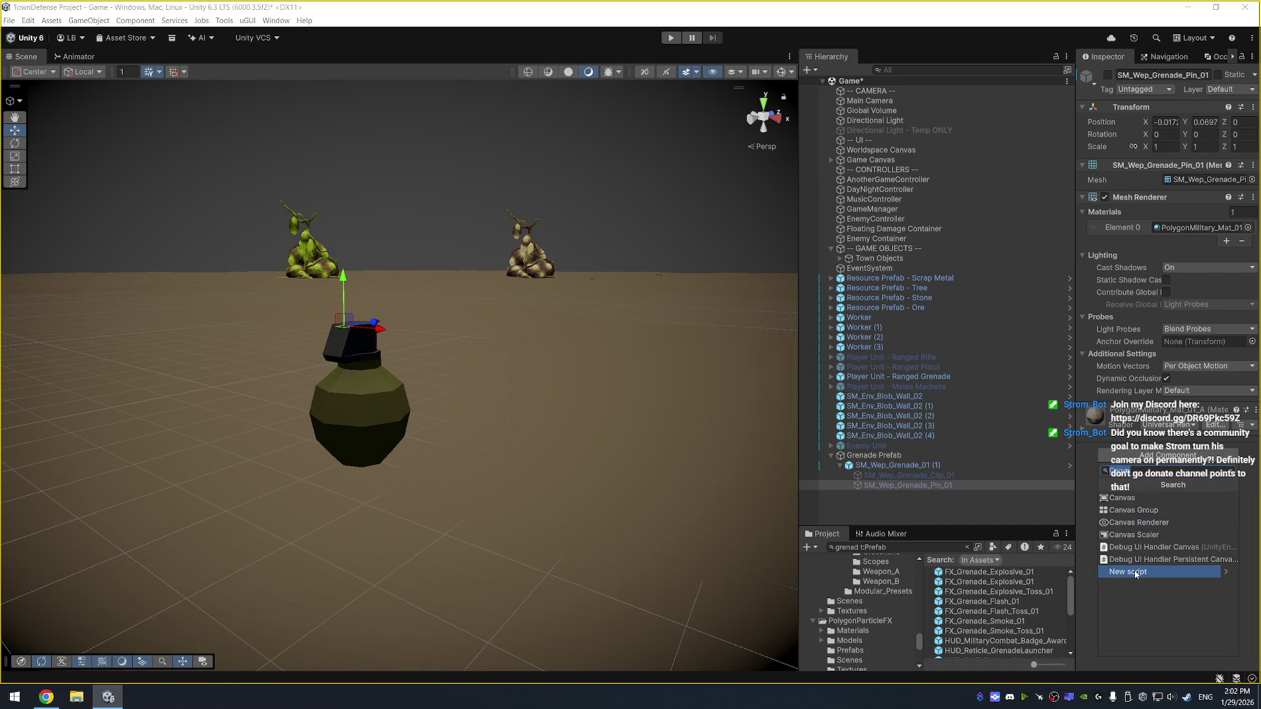
click(1133, 570)
text(ArcProjectileP)
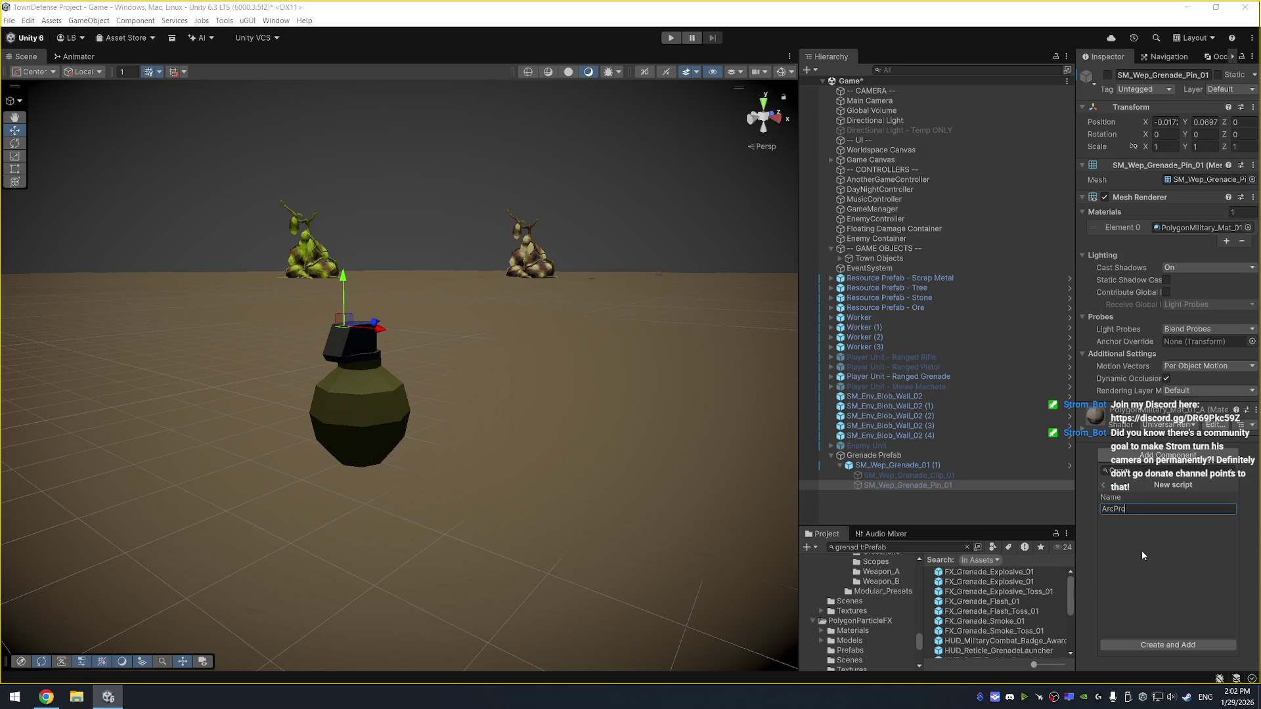
text(refabScript)
key(BackSpace)
key(BackSpace)
key(BackSpace)
key(ctrl+a)
key(Escape)
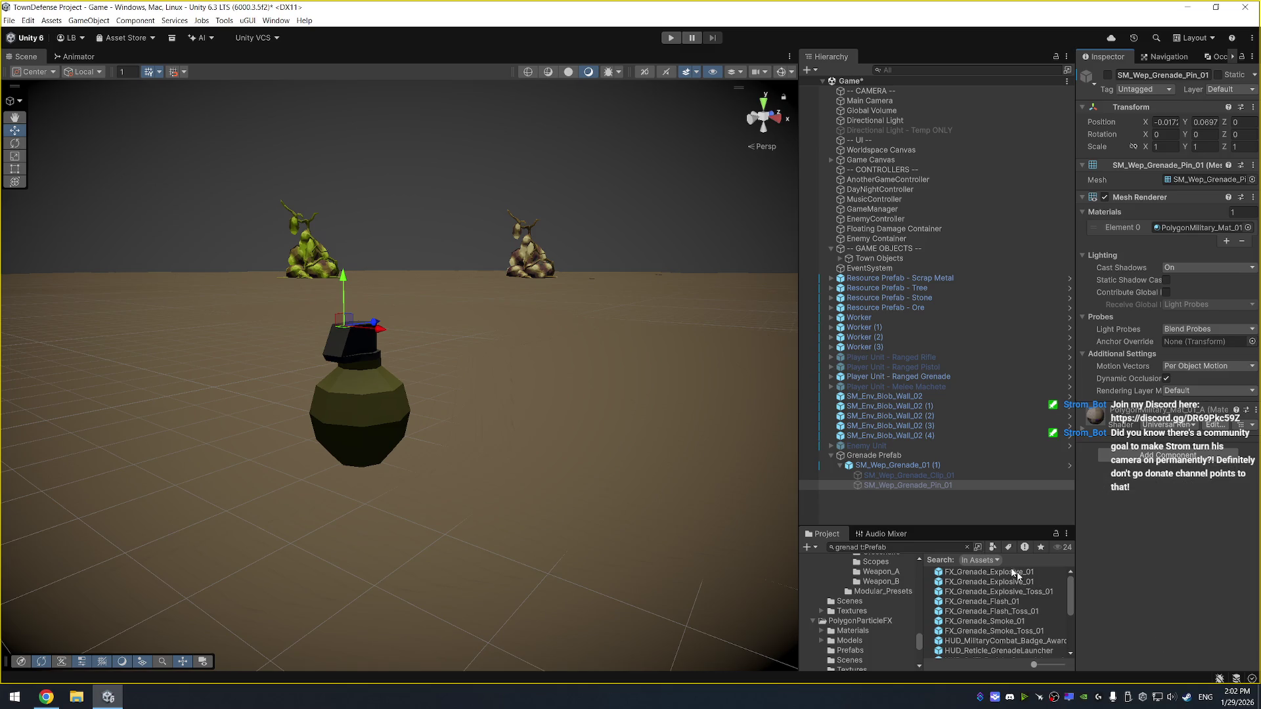
drag(986, 526, 985, 382)
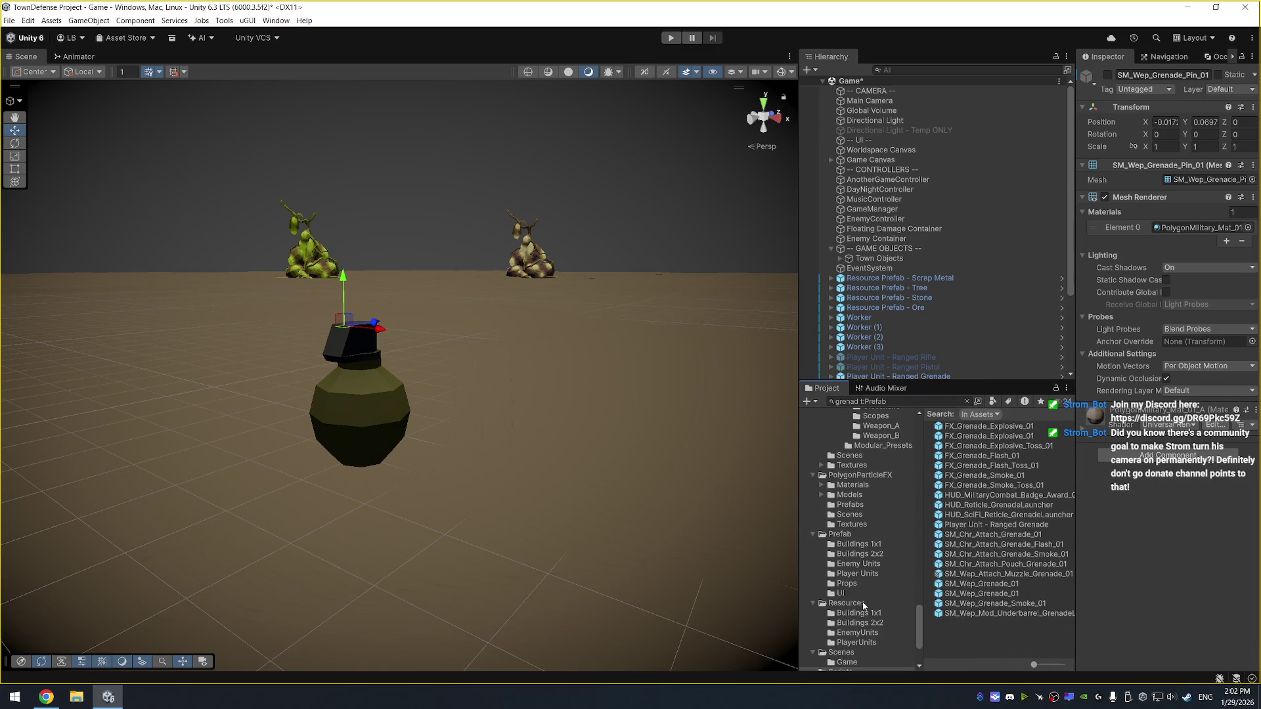
Preview ArcProjectileScript and ProjectileScript in Scripts, then open ProjectileScript in Visual Studio
click(857, 575)
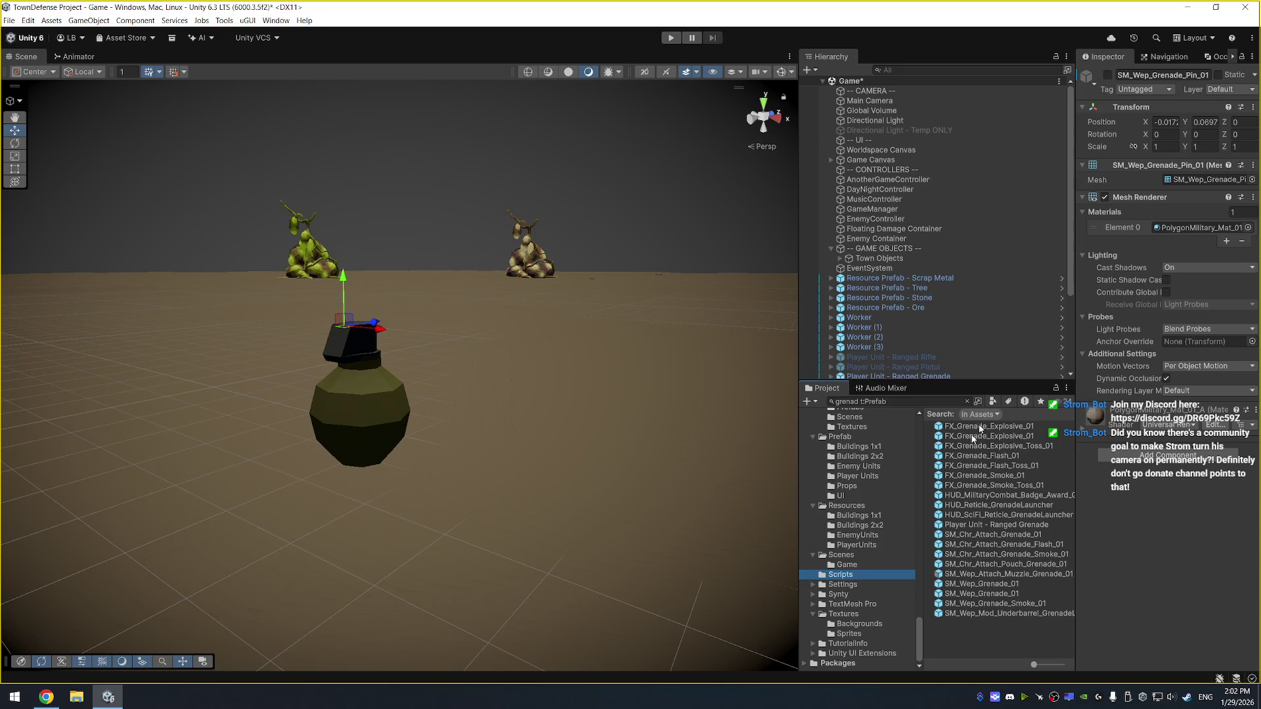
click(847, 575)
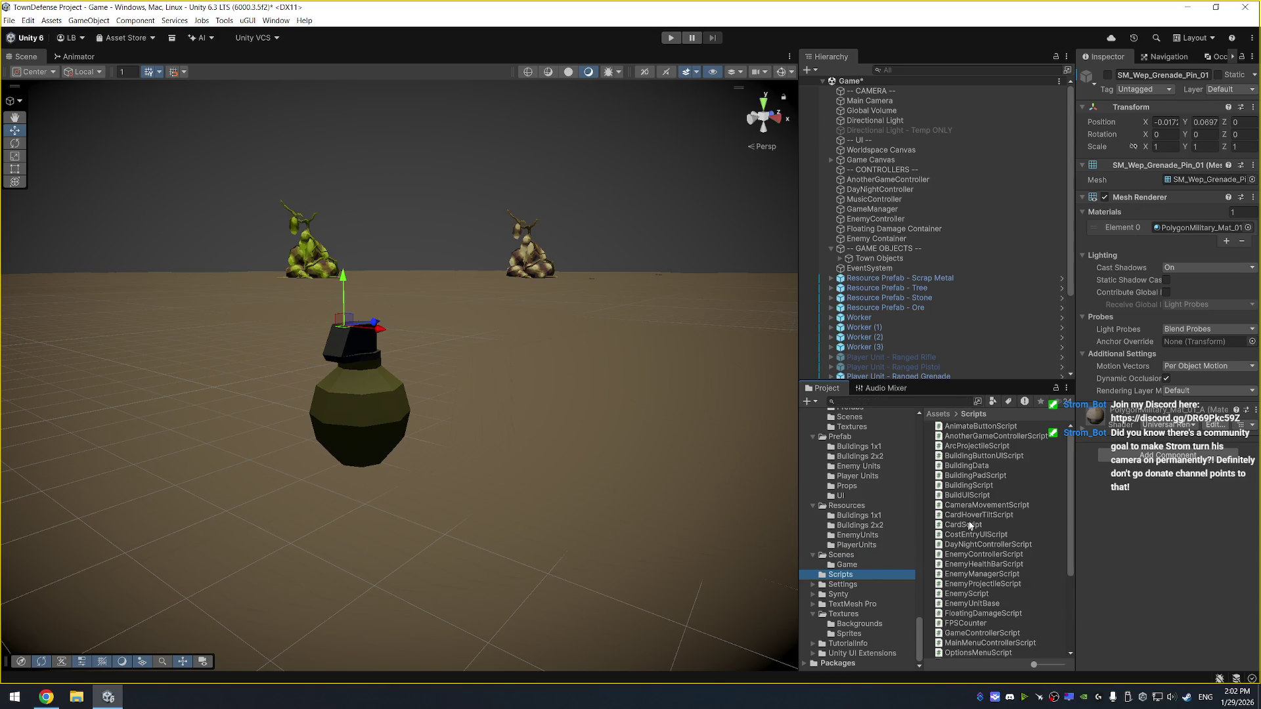
click(997, 447)
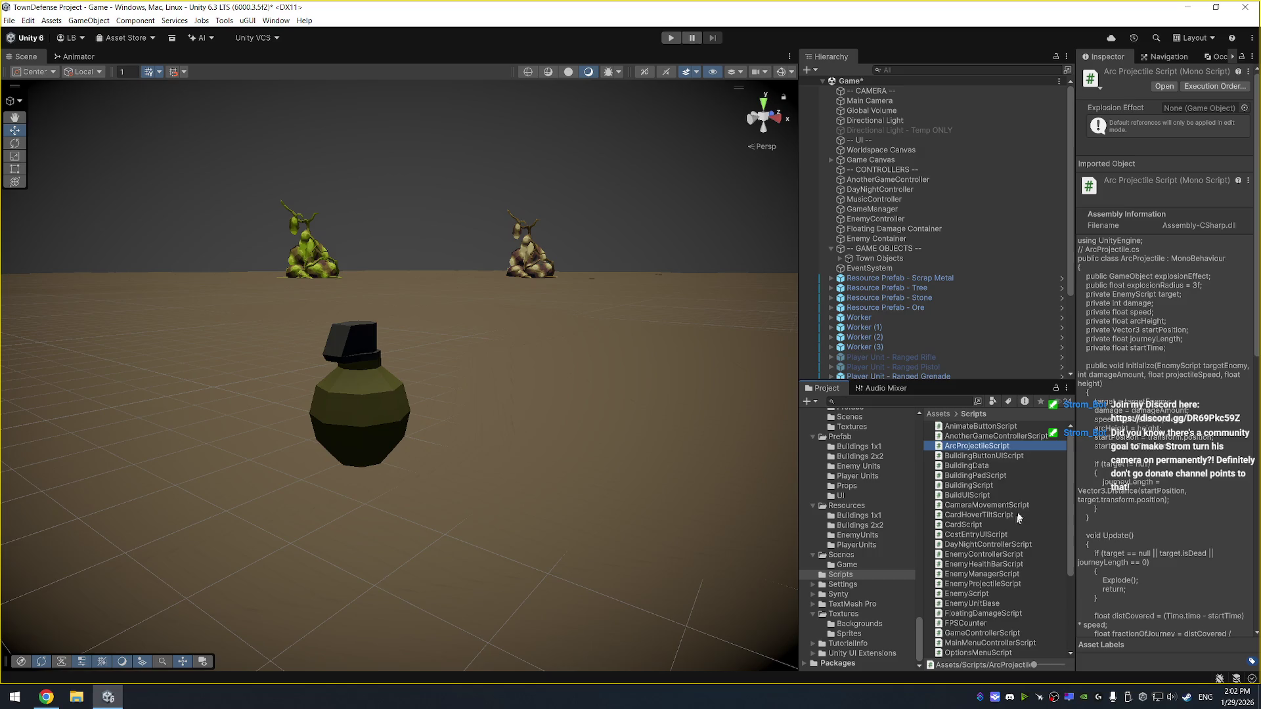
scroll(1017, 521, down, 3)
click(1003, 620)
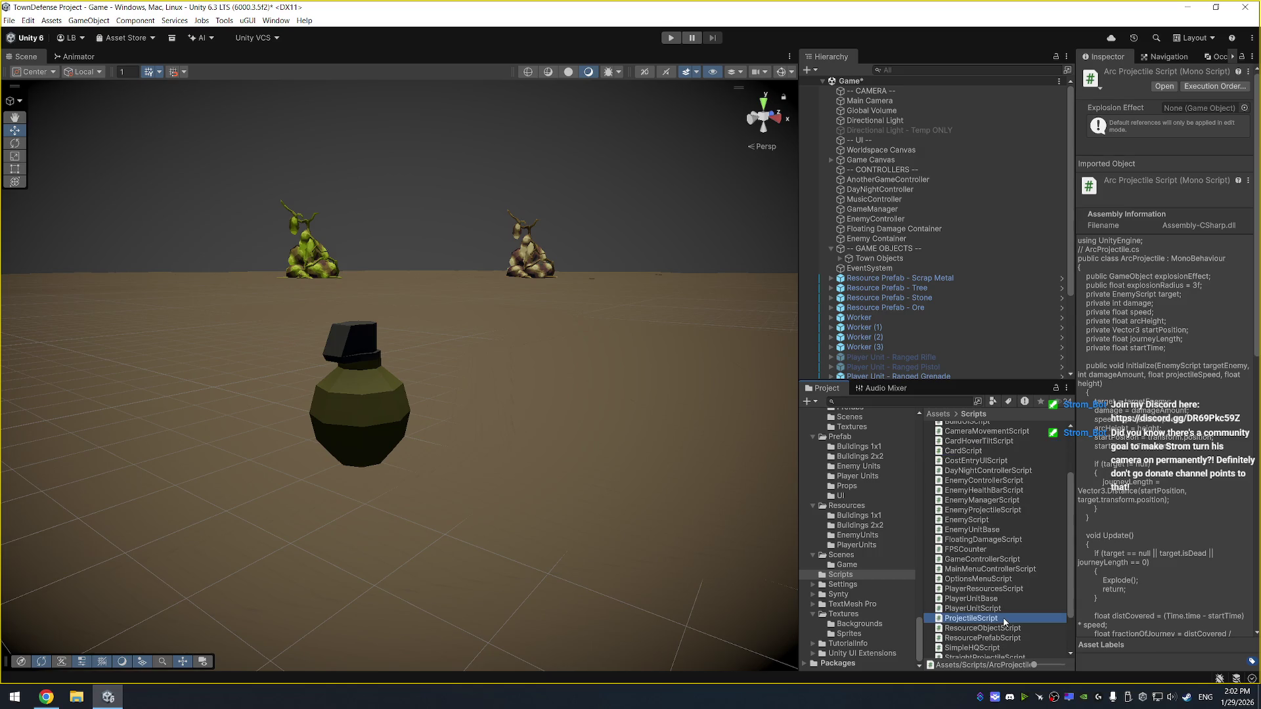
scroll(1026, 585, down, 2)
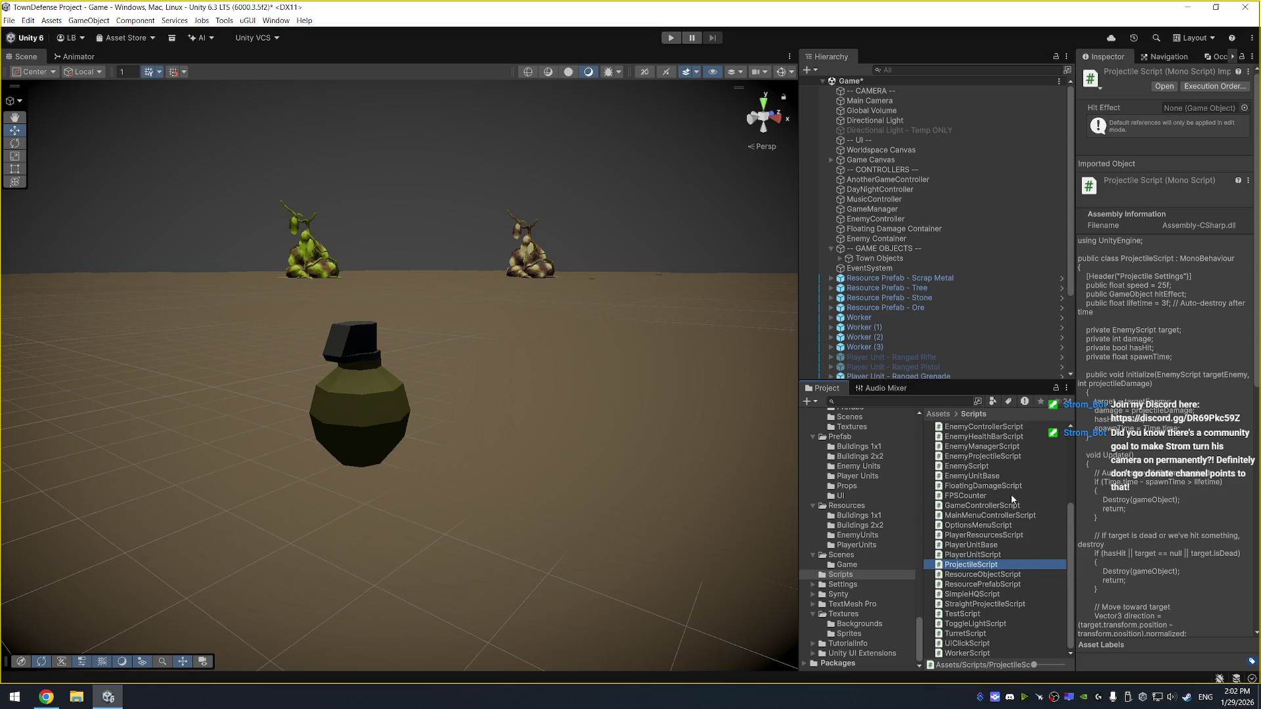
double_click(997, 565)
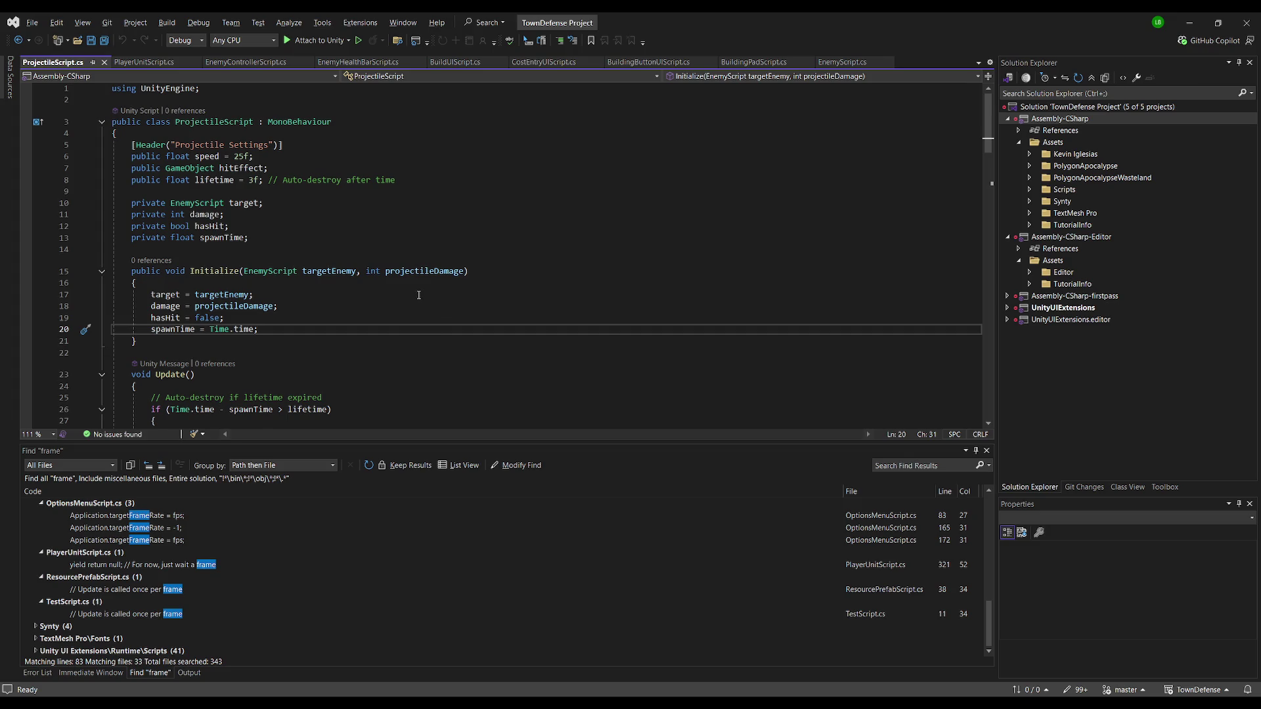
Review ProjectileScript.cs, select all its code, then preview ArcProjectileScript back in Unity
scroll(418, 295, down, 11)
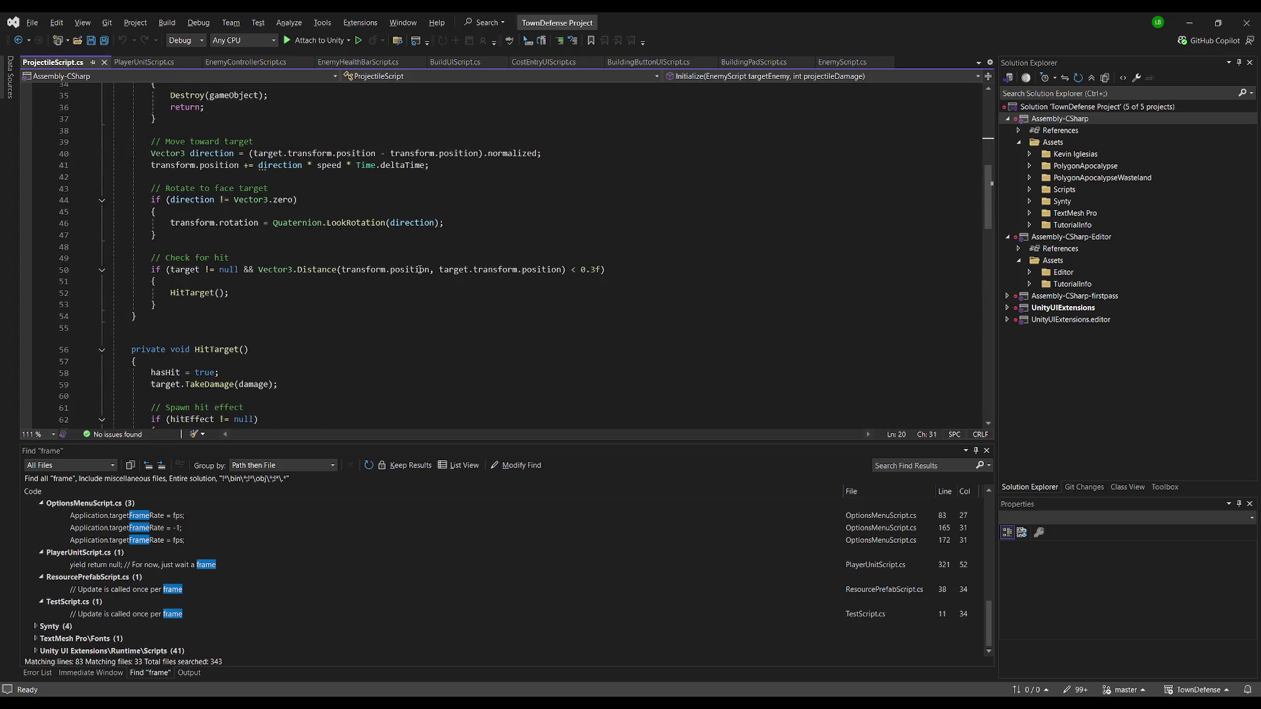
scroll(418, 269, down, 8)
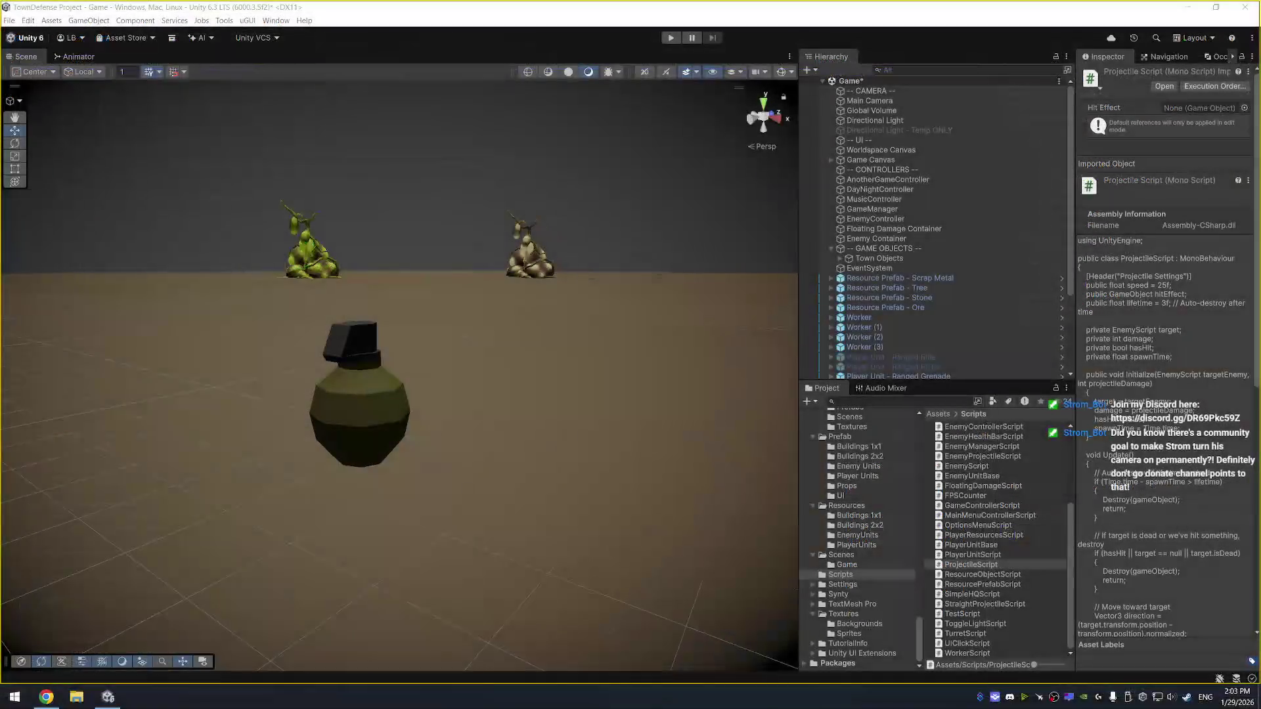
key(ctrl+a)
key(alt+Tab)
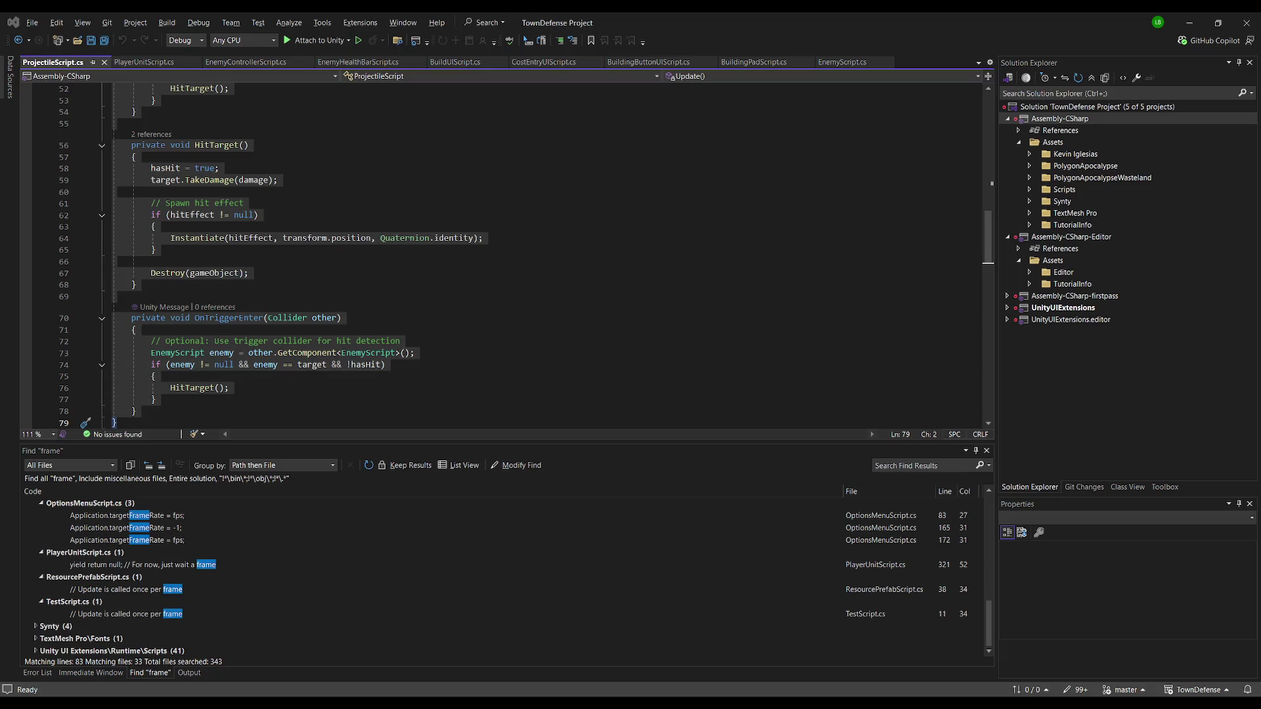
key(alt+Tab)
click(1005, 446)
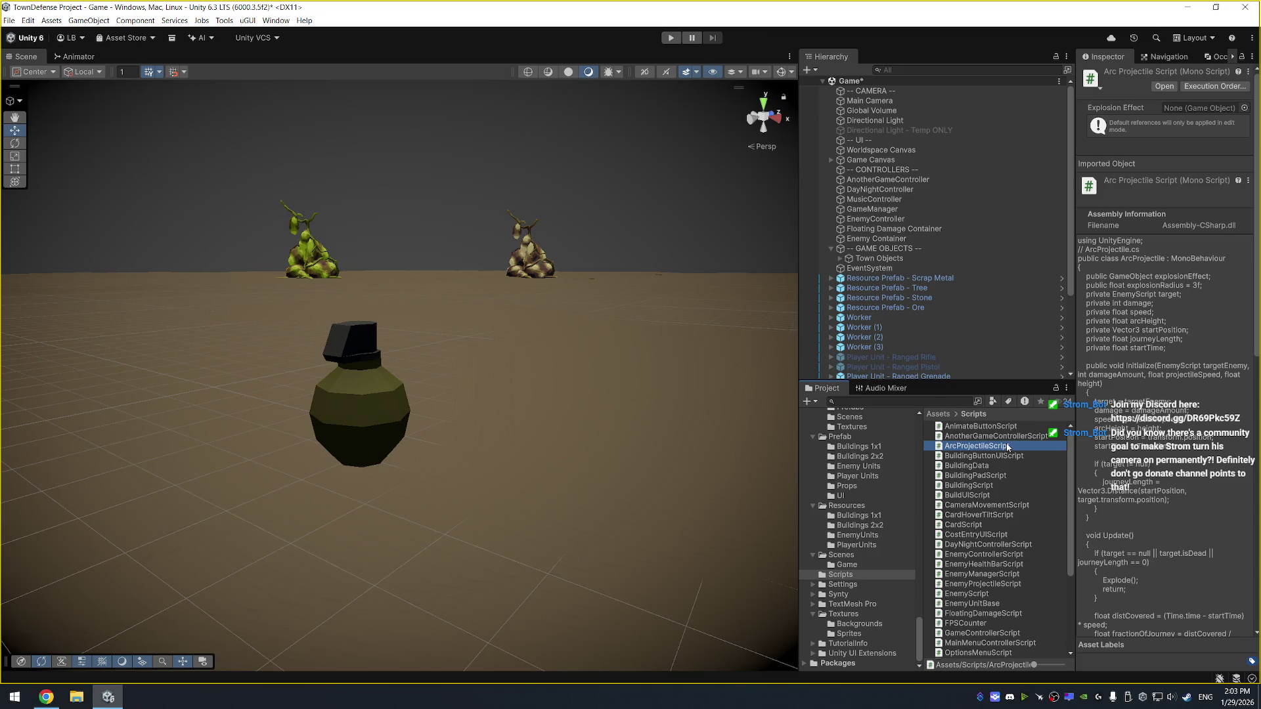
Preview StraightProjectileScript's code in the Inspector to compare with ArcProjectileScript
scroll(1003, 494, down, 3)
scroll(1003, 495, down, 1)
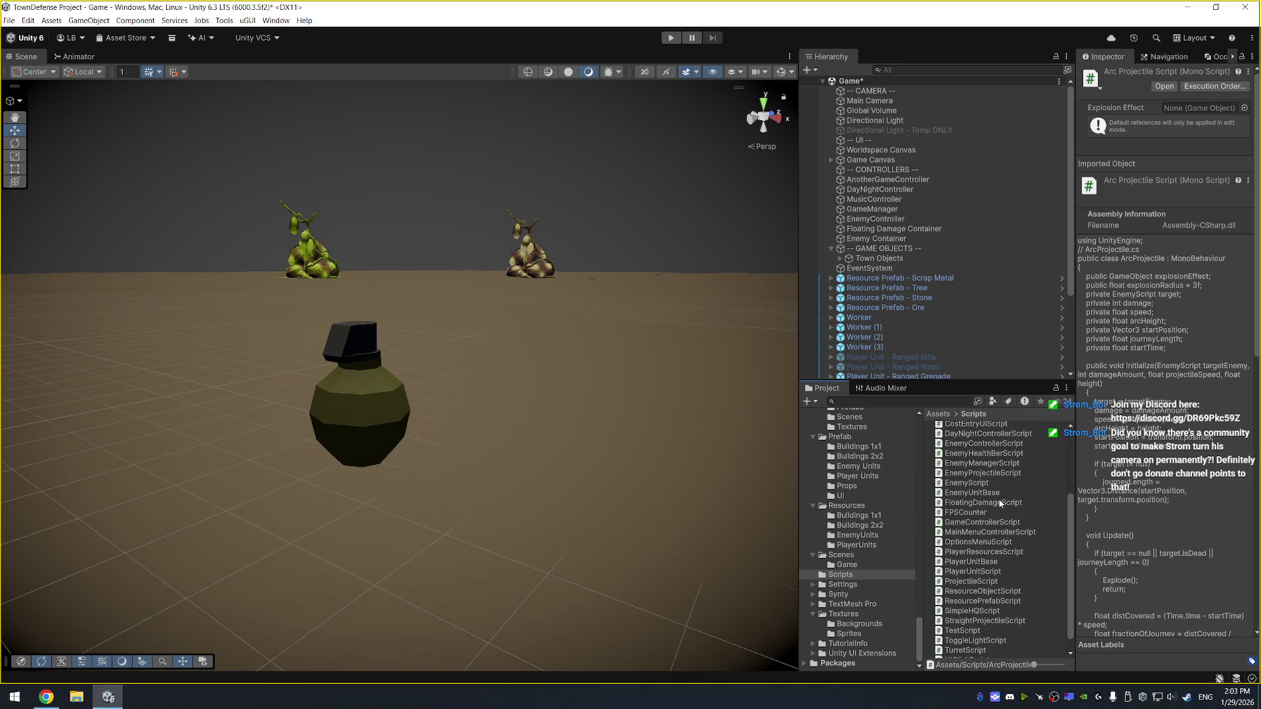
scroll(867, 521, up, 5)
scroll(867, 521, up, 5)
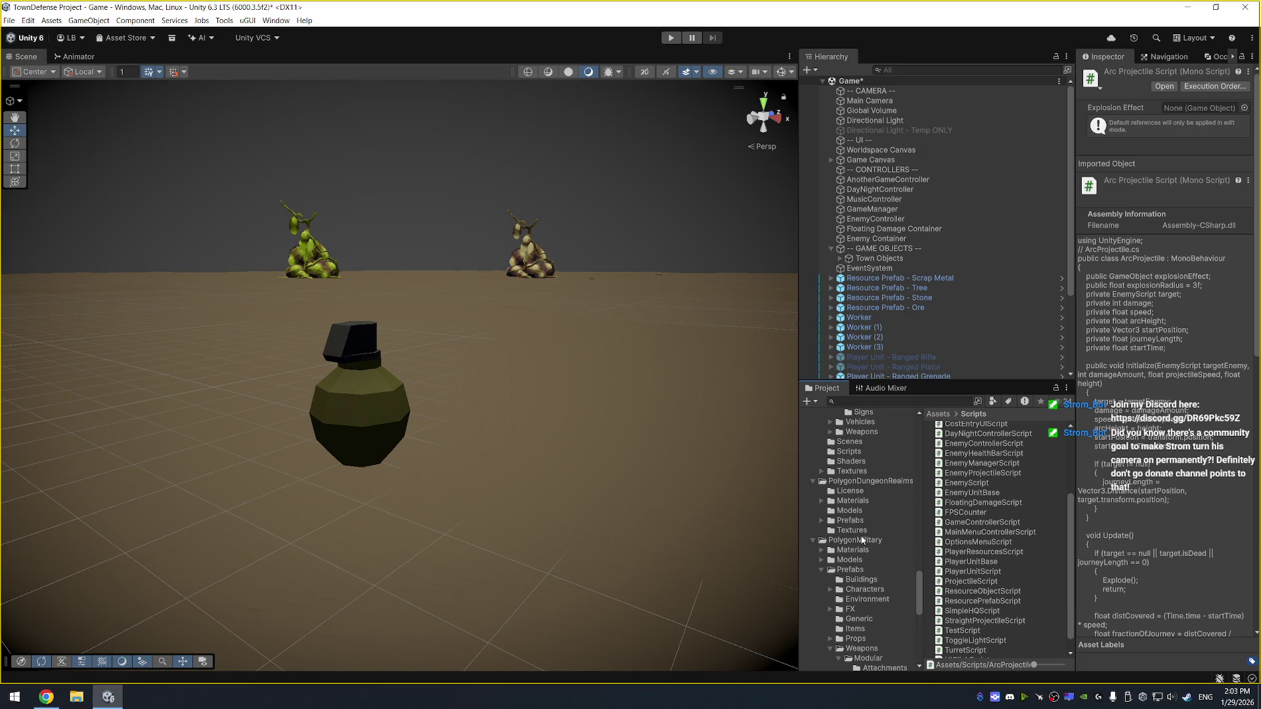
scroll(1022, 610, down, 1)
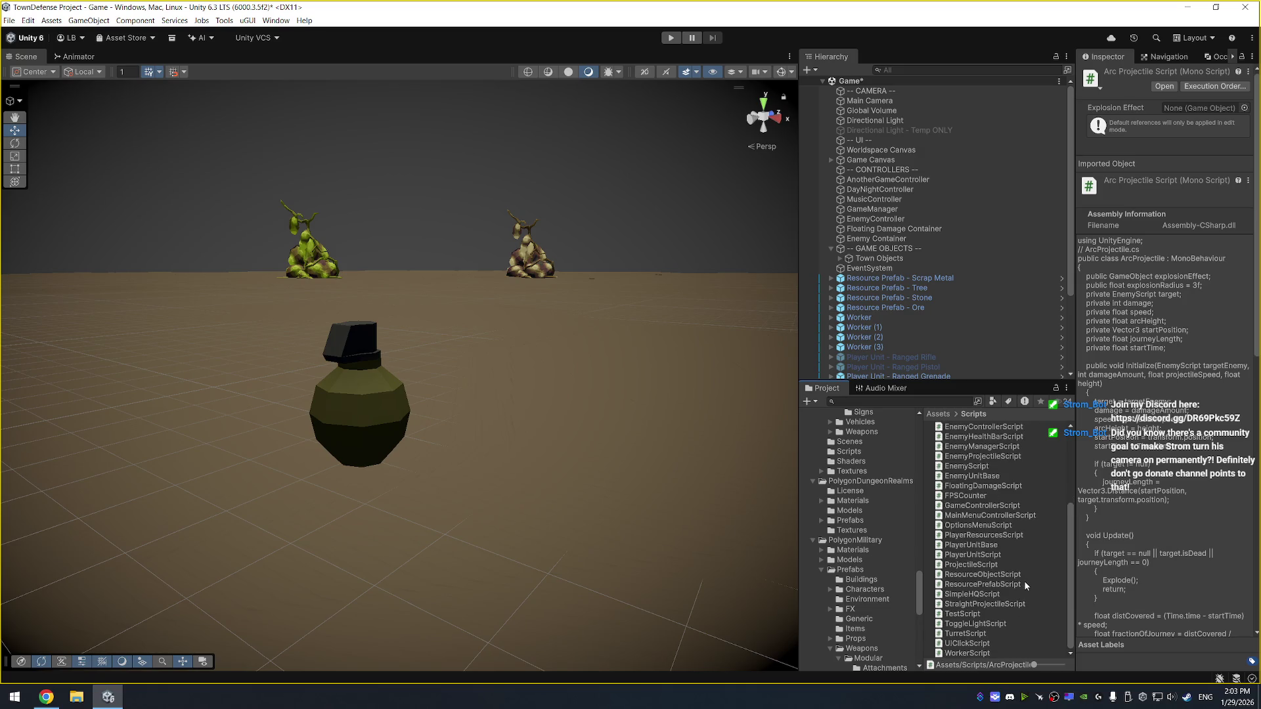
click(1014, 603)
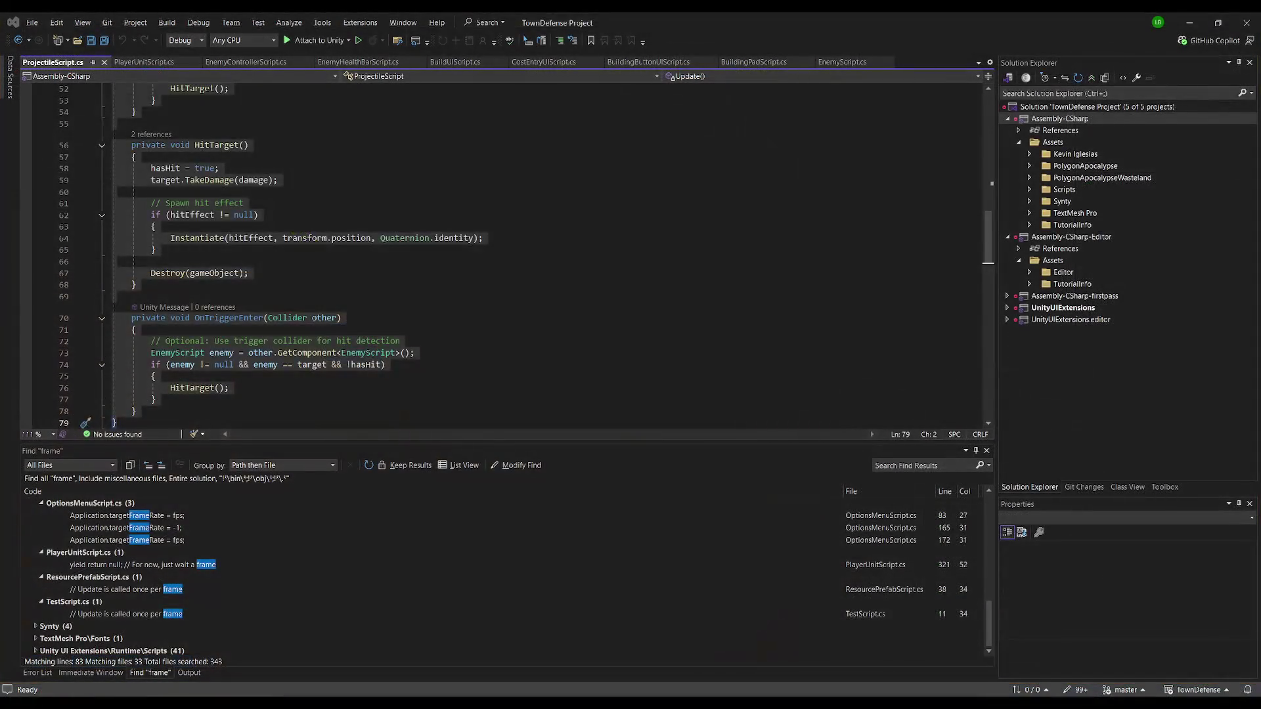
scroll(322, 335, up, 10)
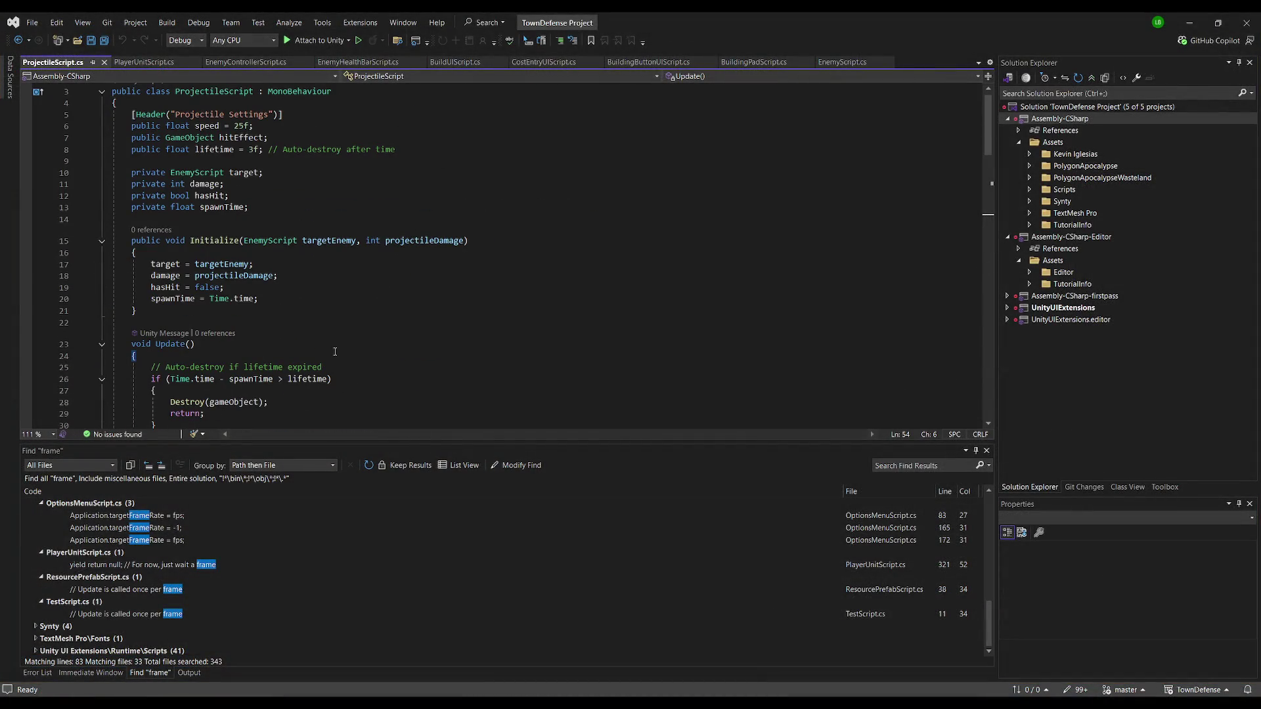
Look through ProjectileScript.cs and inspect its OnTriggerEnter method
scroll(379, 388, down, 4)
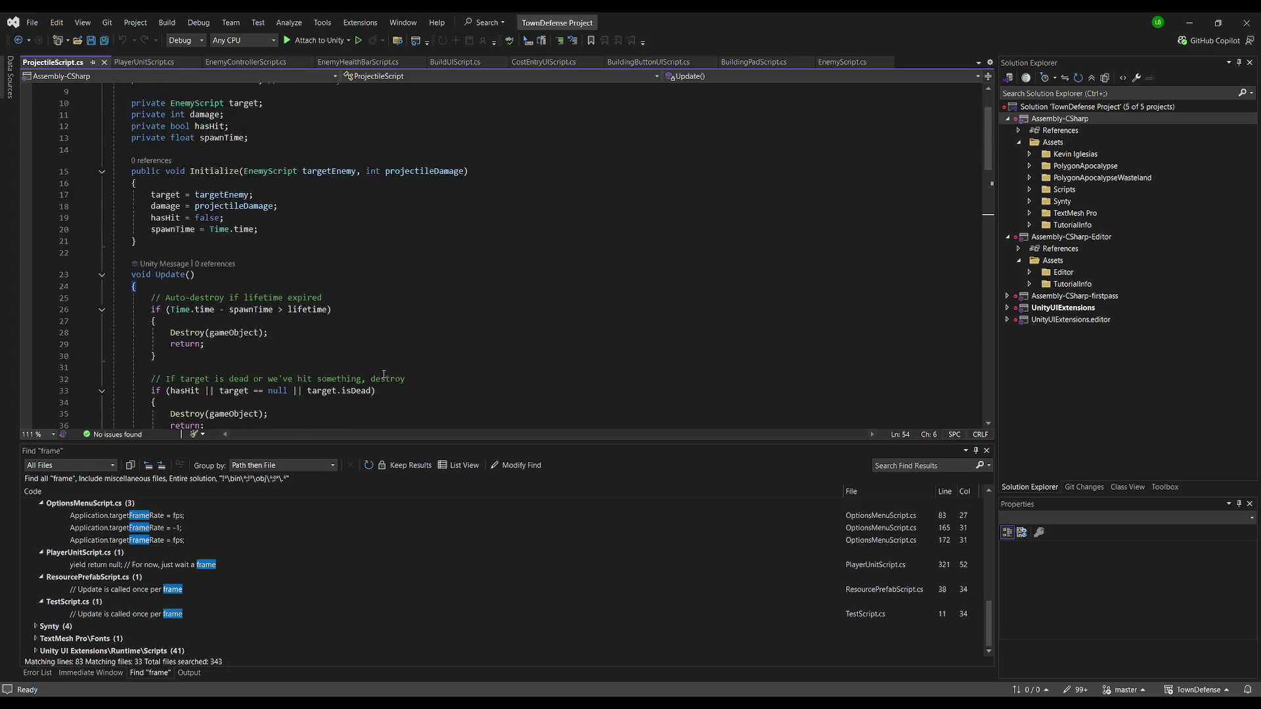
scroll(460, 277, down, 3)
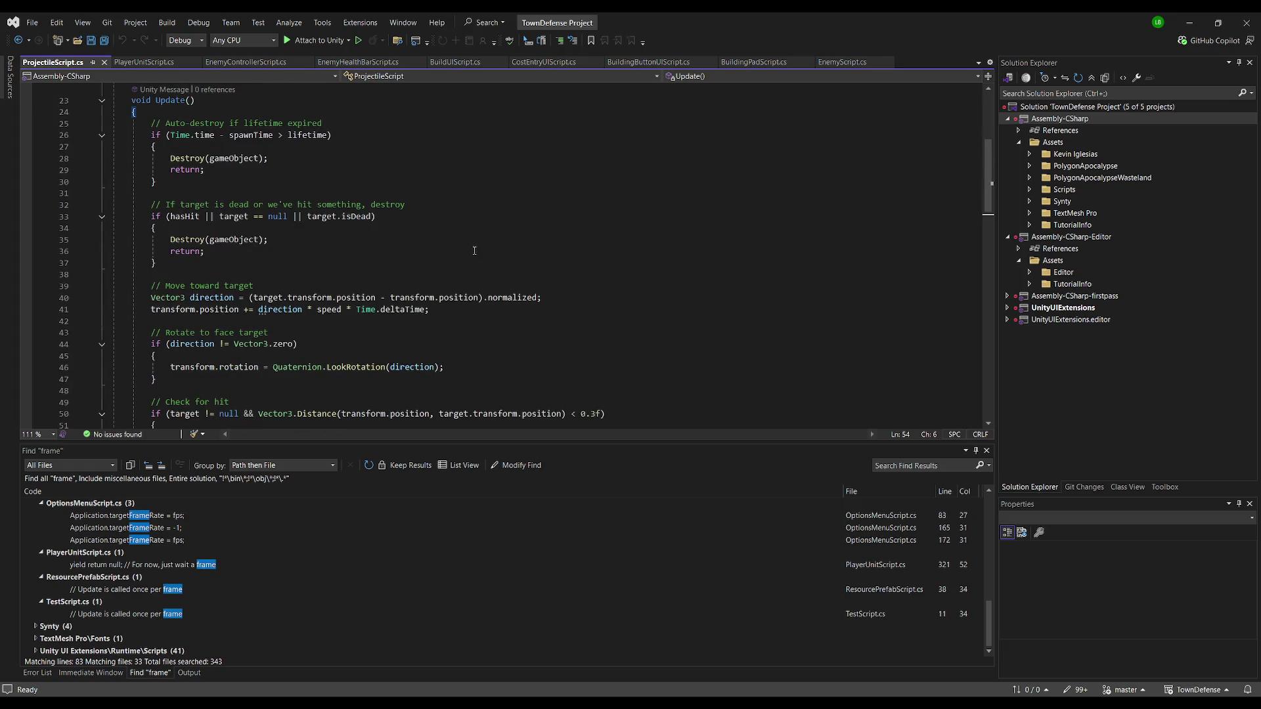
scroll(474, 250, down, 13)
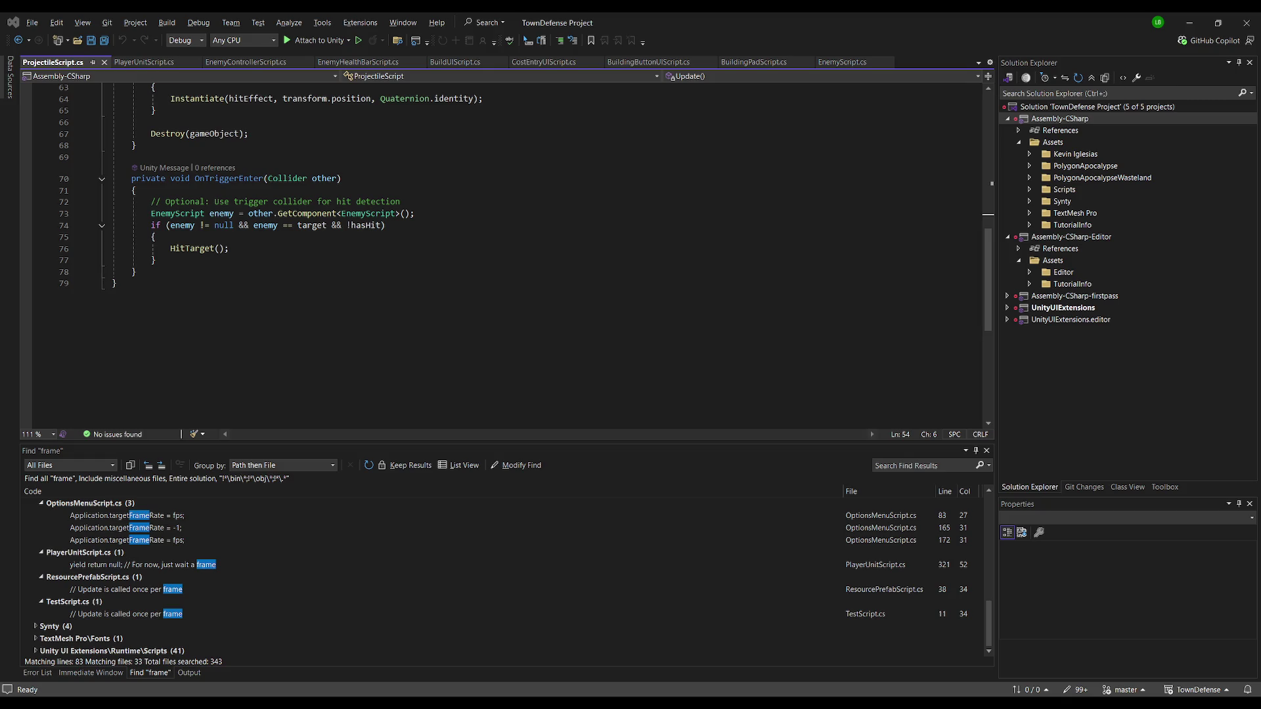
click(437, 134)
click(460, 178)
scroll(460, 309, up, 3)
scroll(460, 308, down, 1)
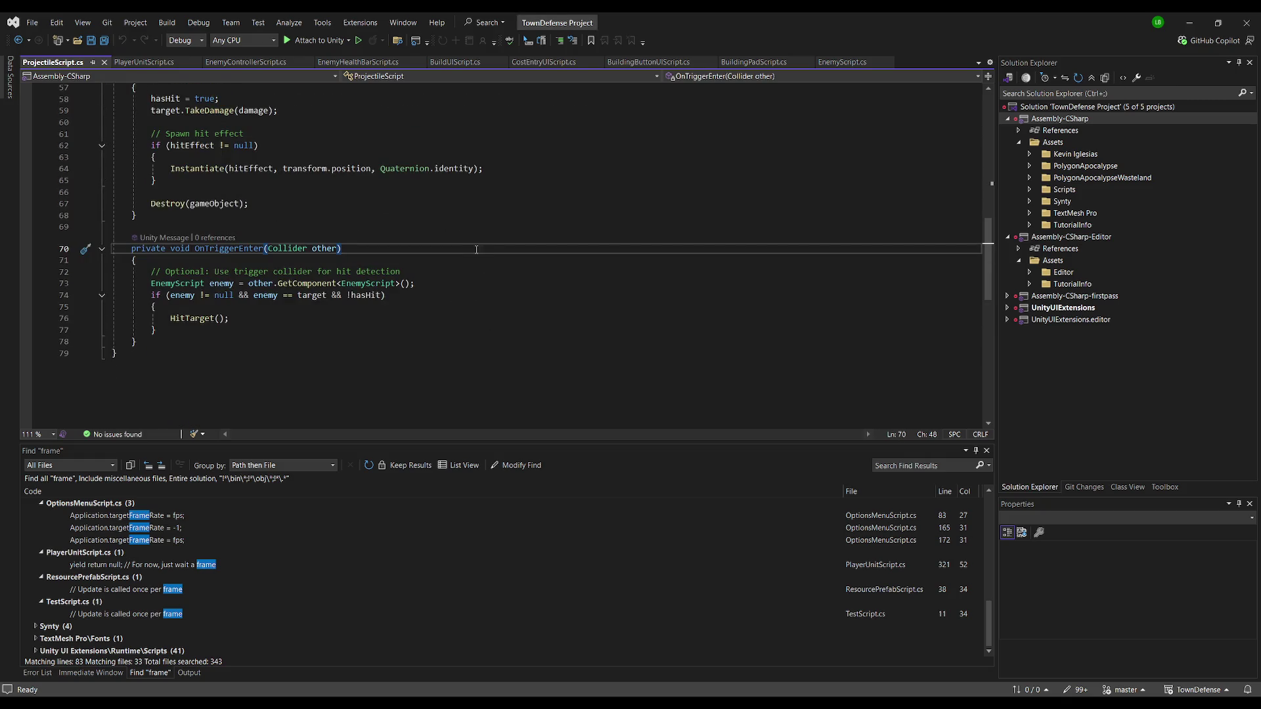
Open ArcProjectileScript from Unity's Scripts folder in Visual Studio
key(alt+Tab)
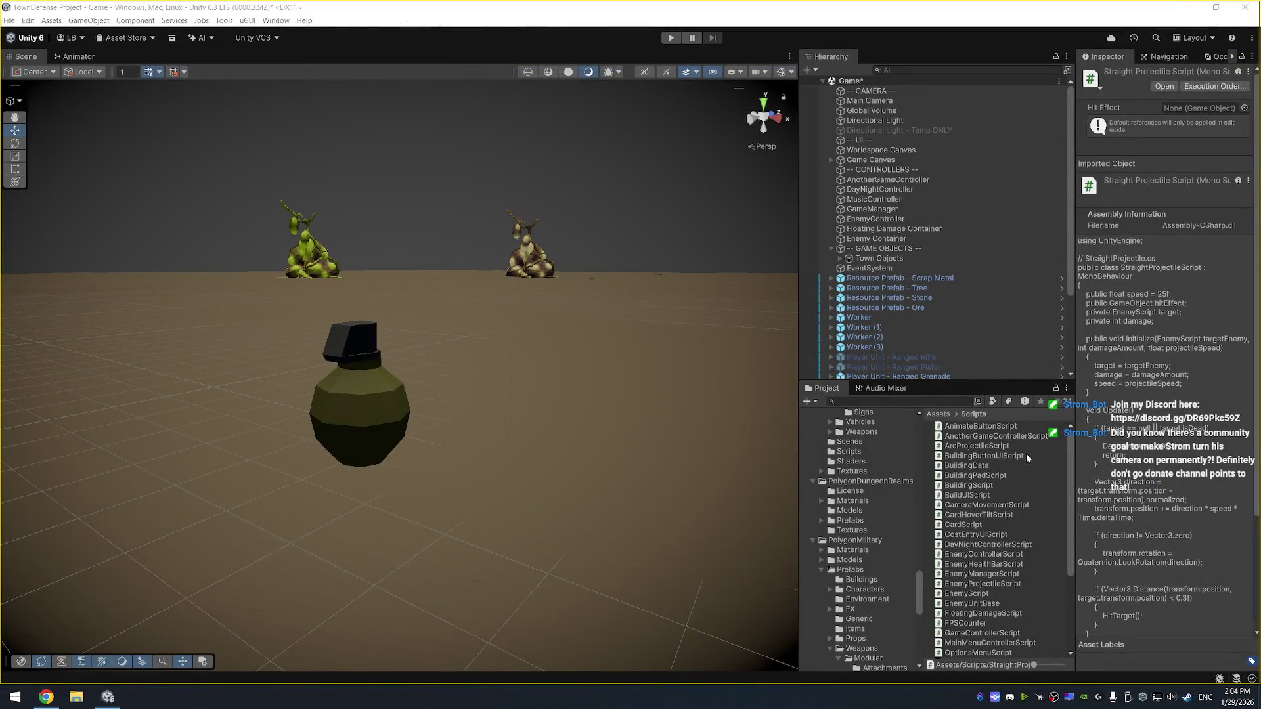
click(1006, 446)
double_click(1006, 446)
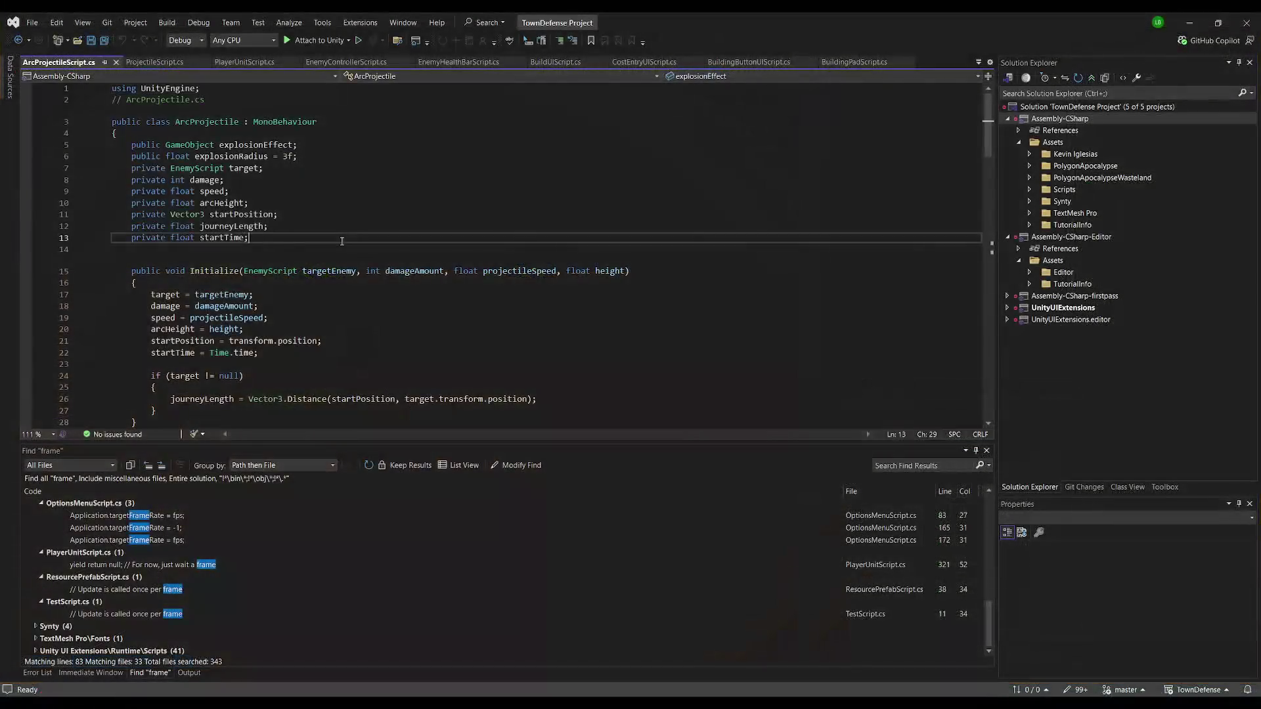
Review ArcProjectileScript's effect fields at the file top, then return to Unity's scene view
scroll(324, 358, up, 17)
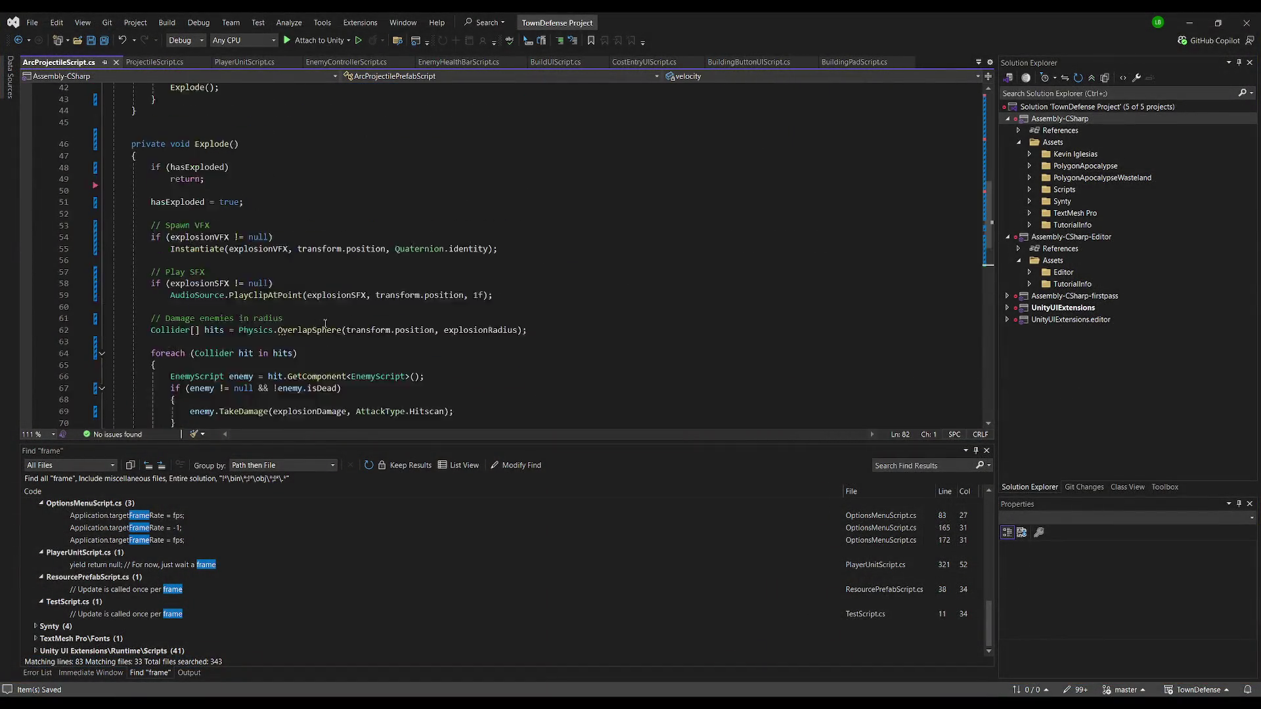
click(382, 212)
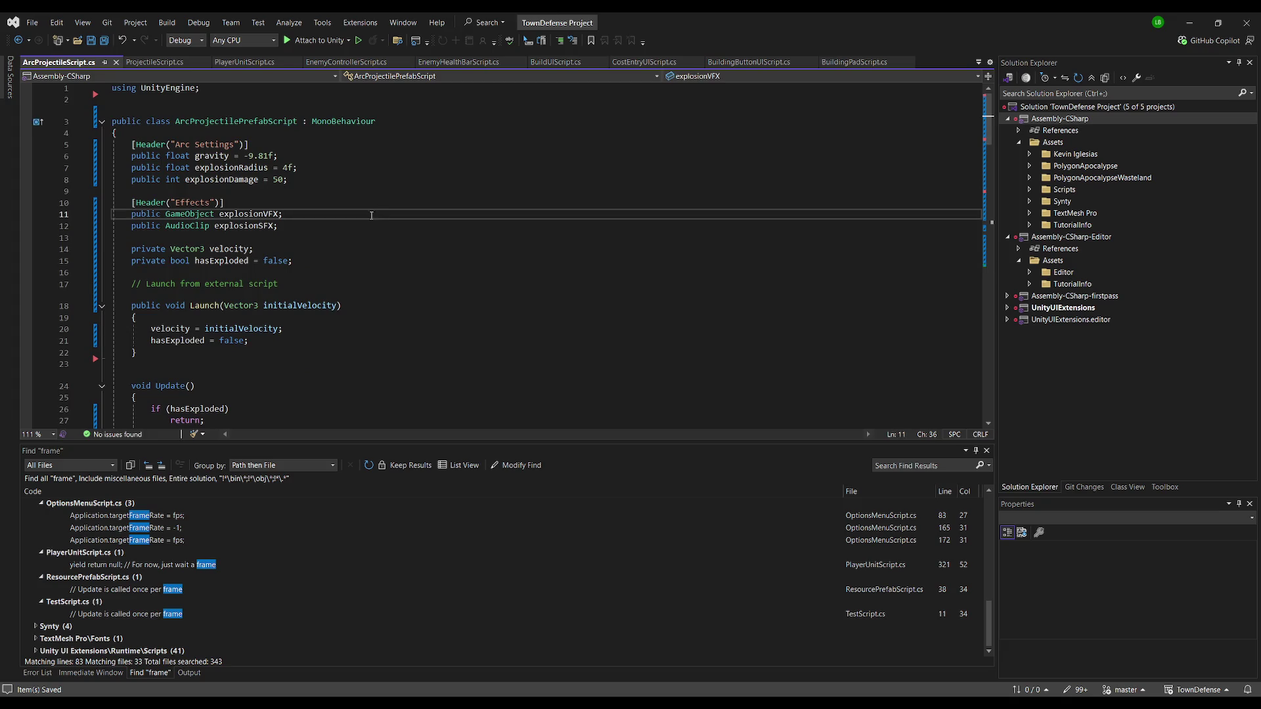
key(alt+Tab)
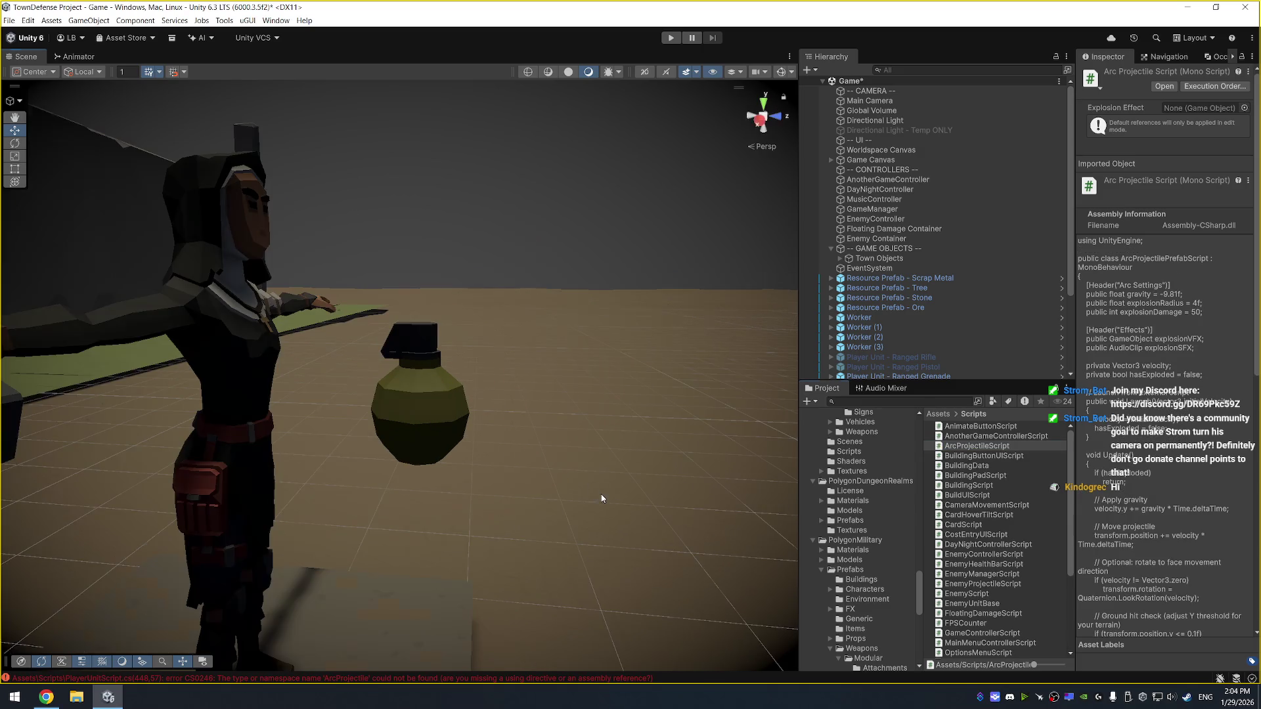
drag(577, 458, 541, 421)
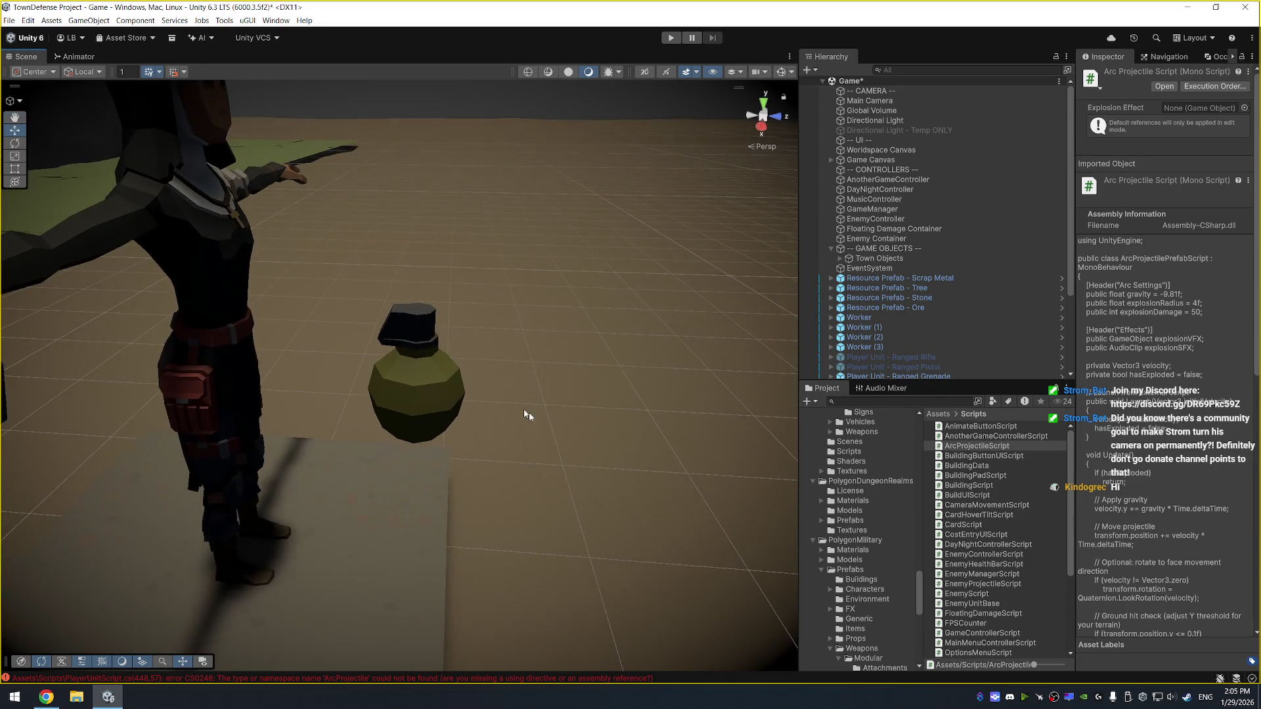
Add an Arc Projectile Script component to the Grenade Prefab object
click(445, 384)
key(f)
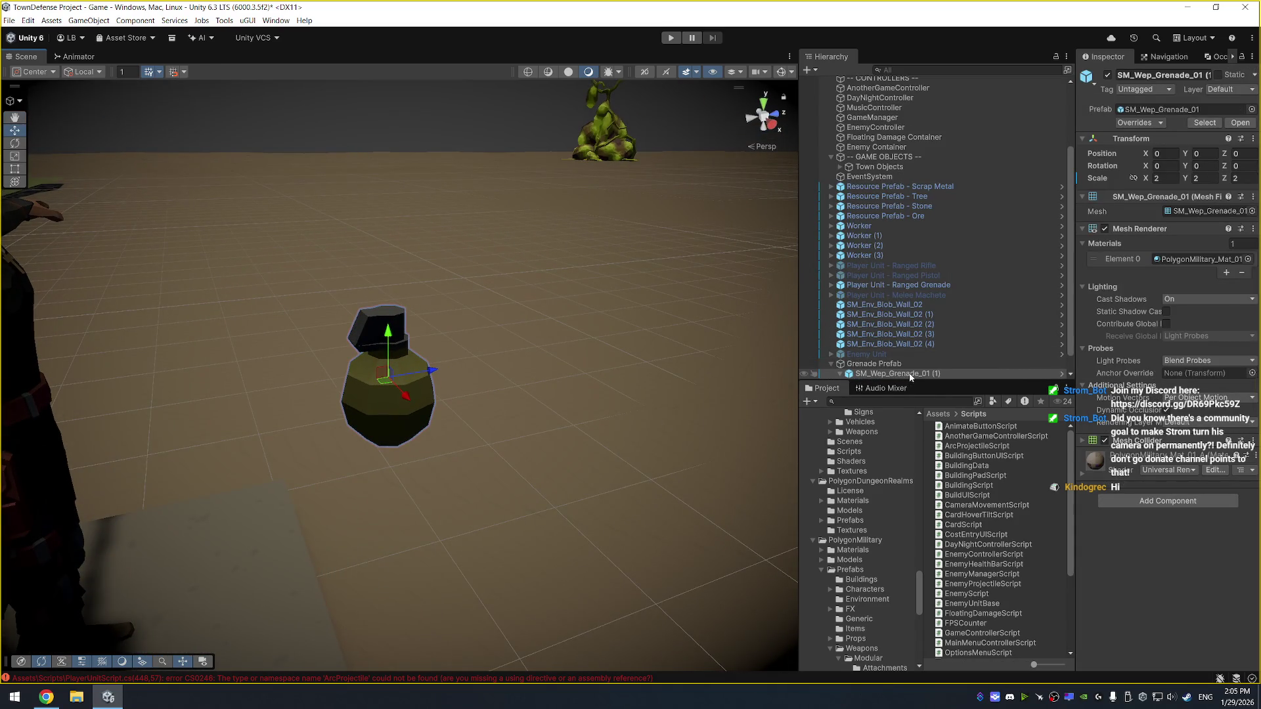
key(Left)
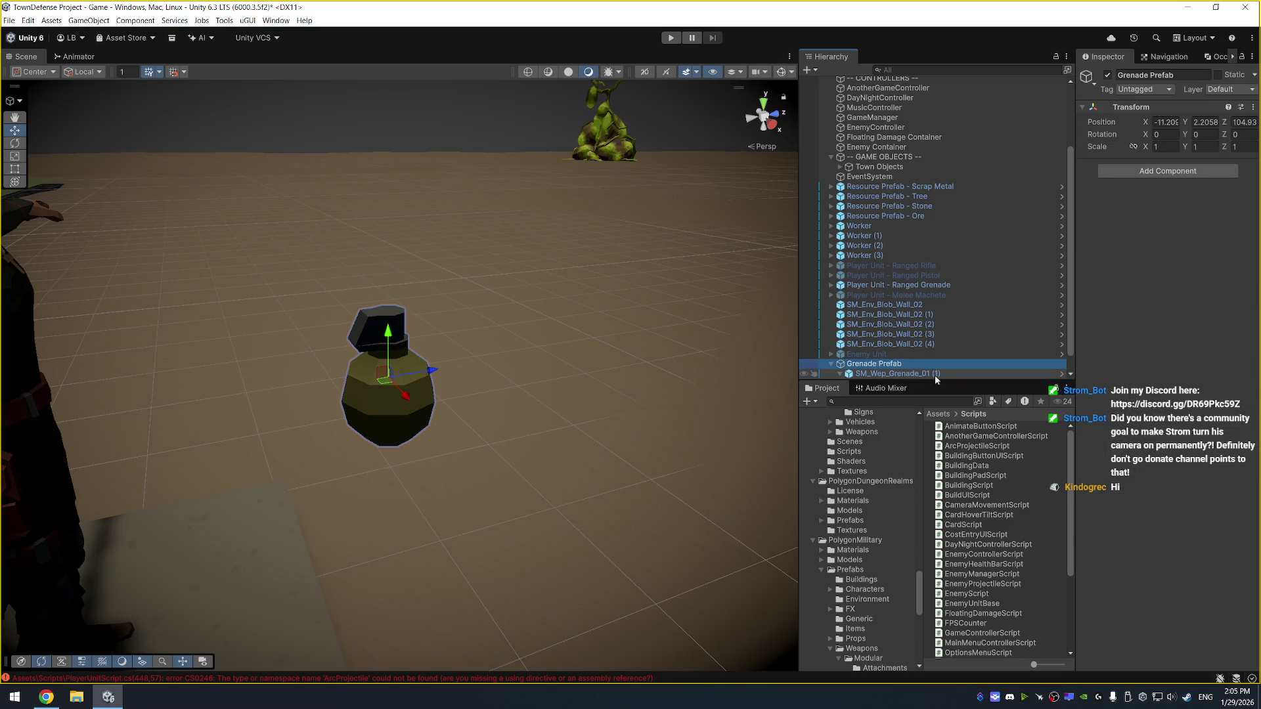
click(1168, 170)
text(arc)
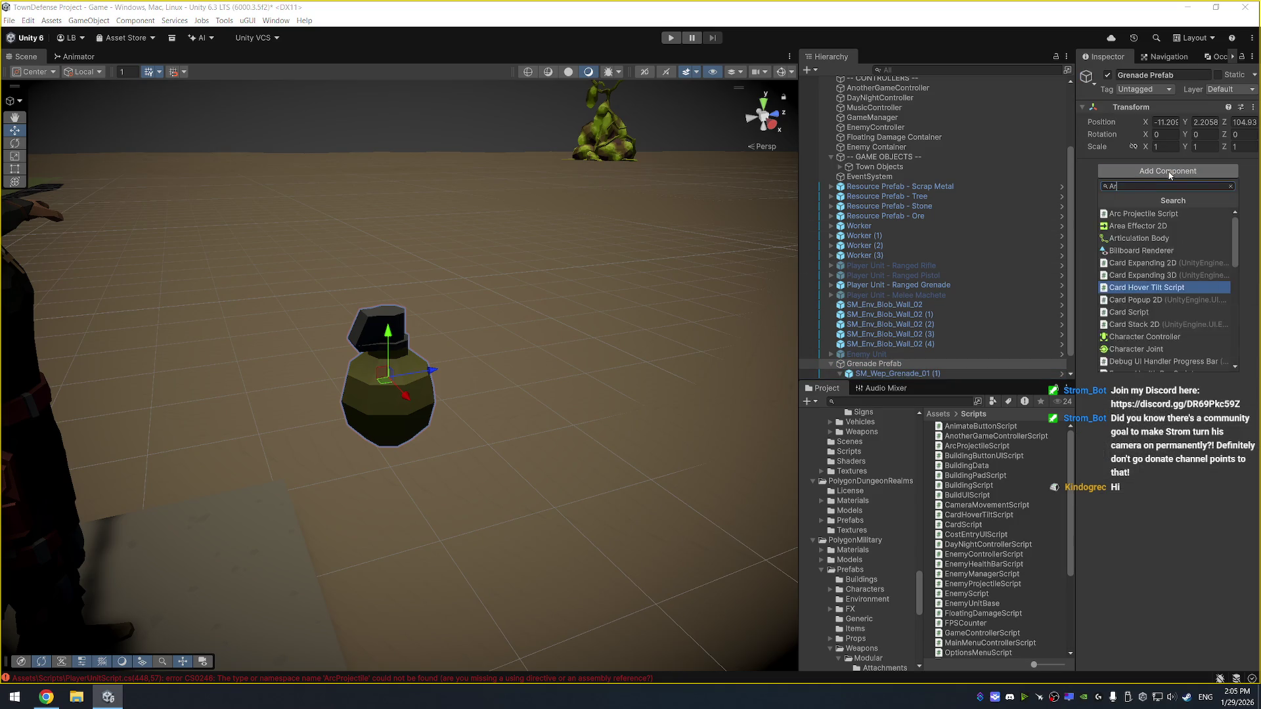
click(1159, 215)
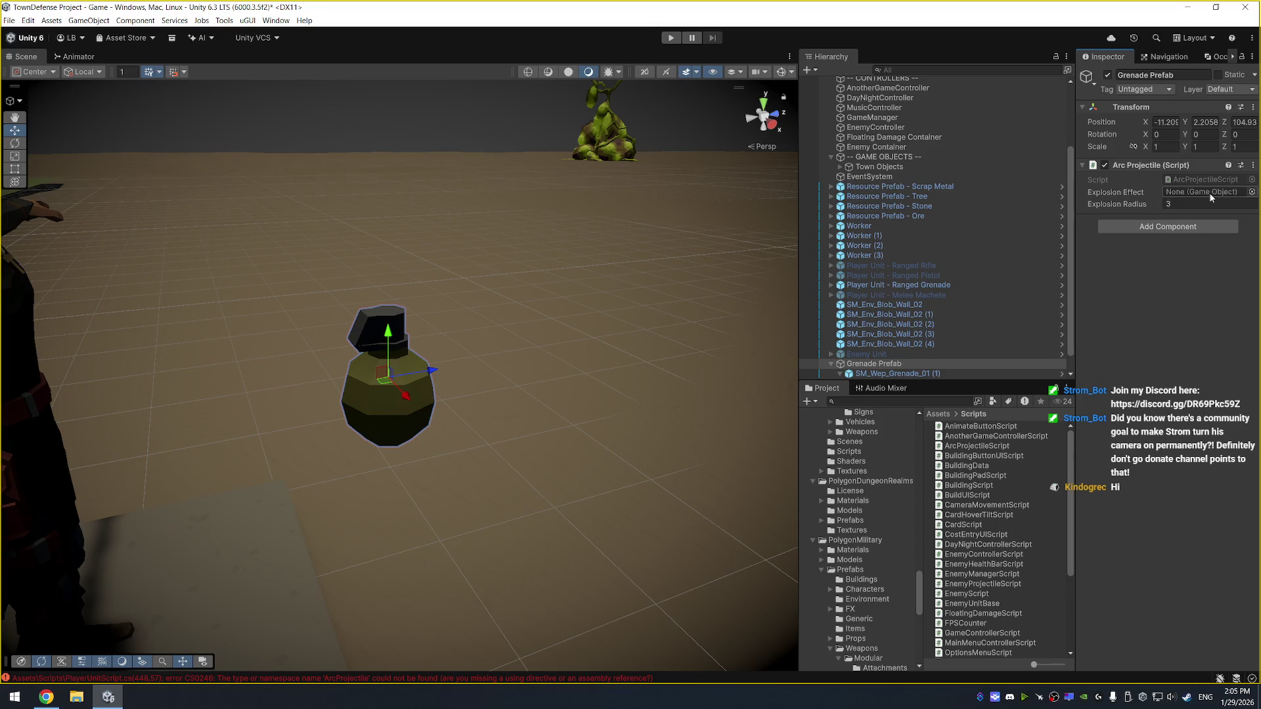
Search the Project window for 'explo' to list the explosion effect assets
scroll(893, 538, up, 15)
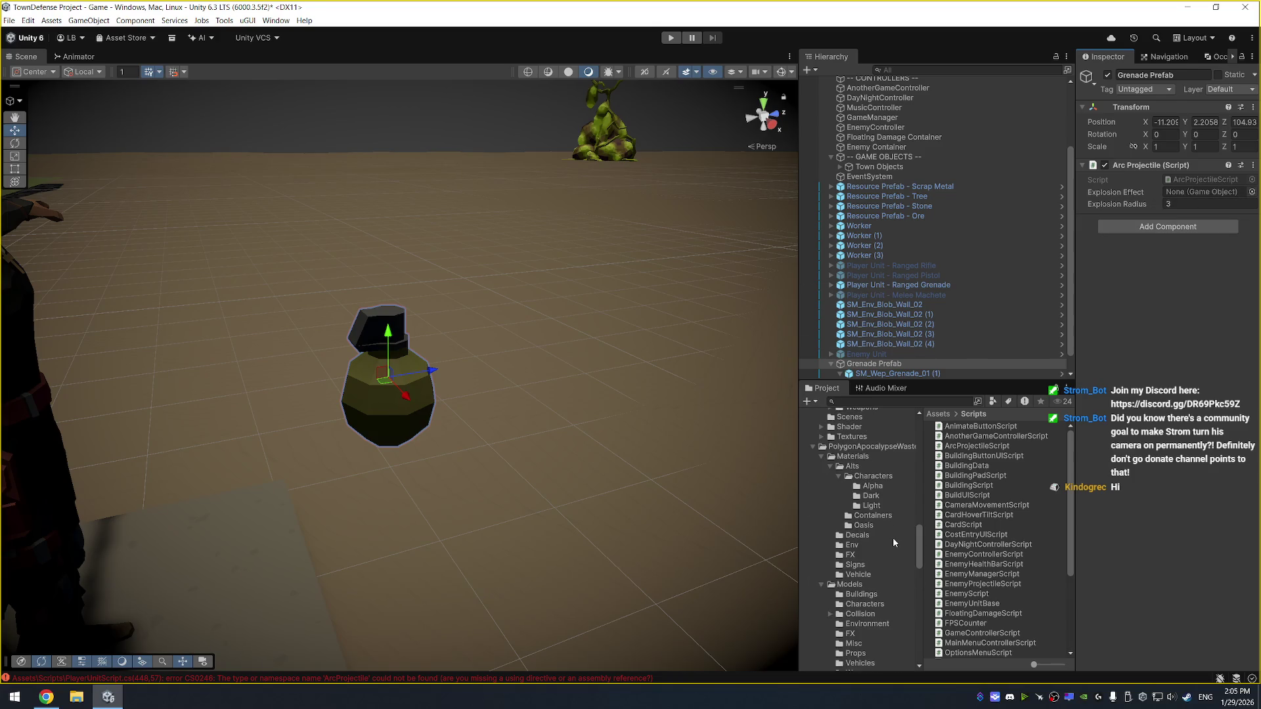
click(940, 402)
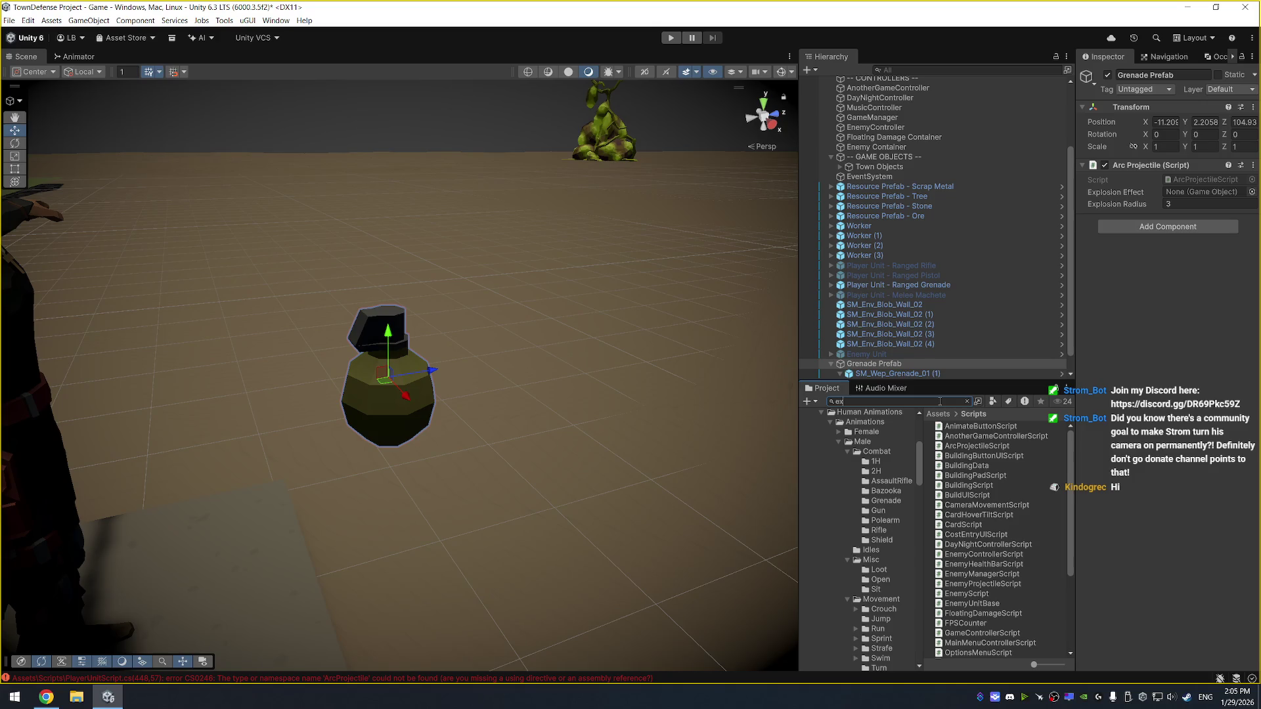
text(plosio)
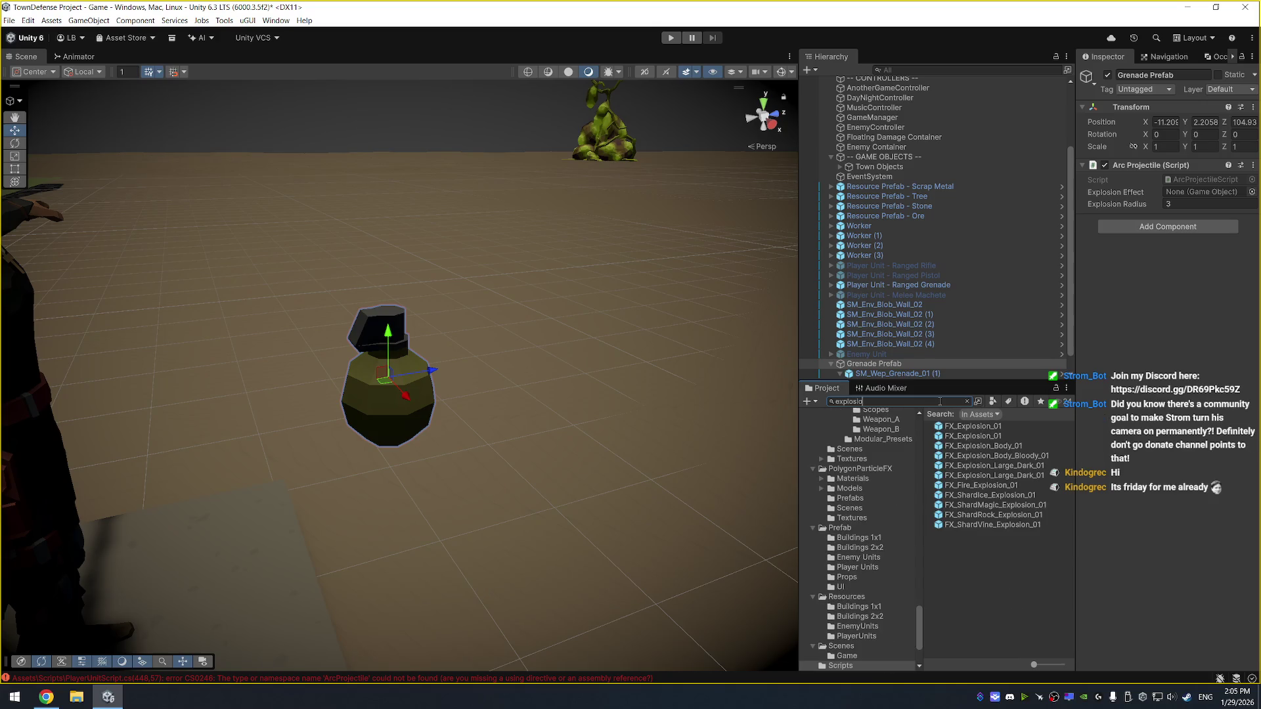
Preview the FX_Explosion_01 effects, then assign FX_Explosion_01 as the grenade's Explosion Effect
double_click(1011, 426)
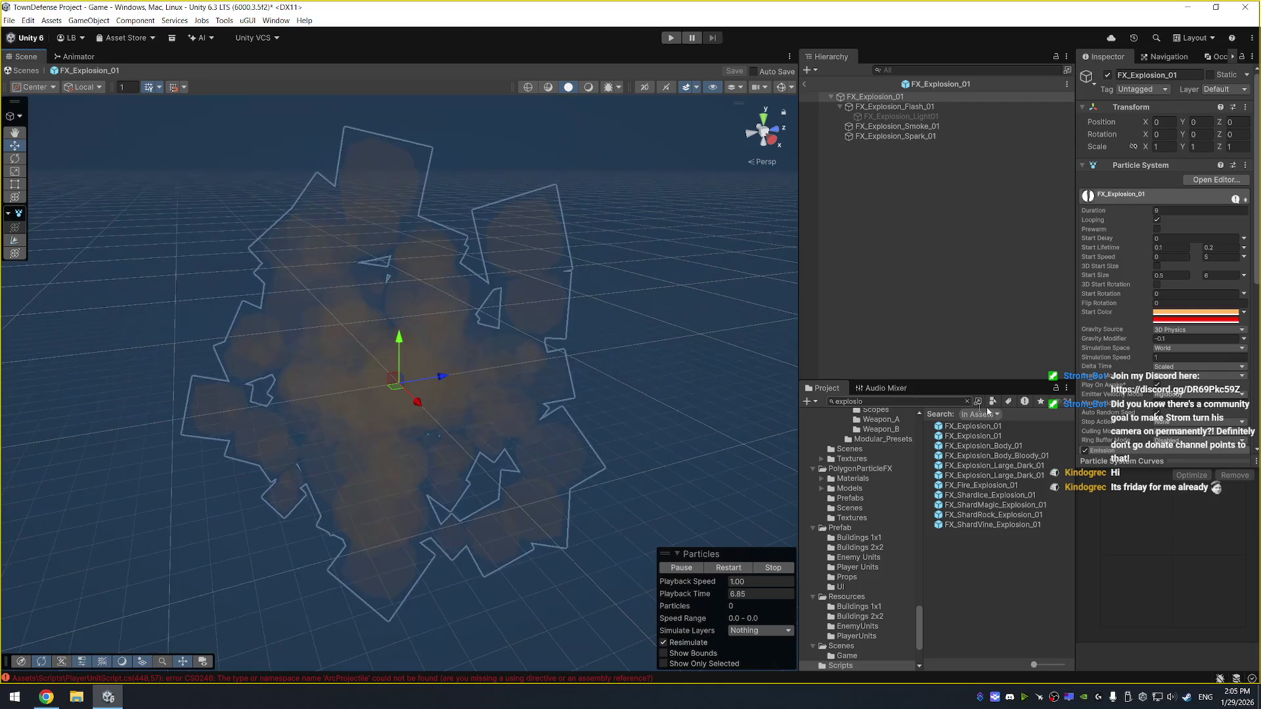
click(995, 446)
double_click(1000, 435)
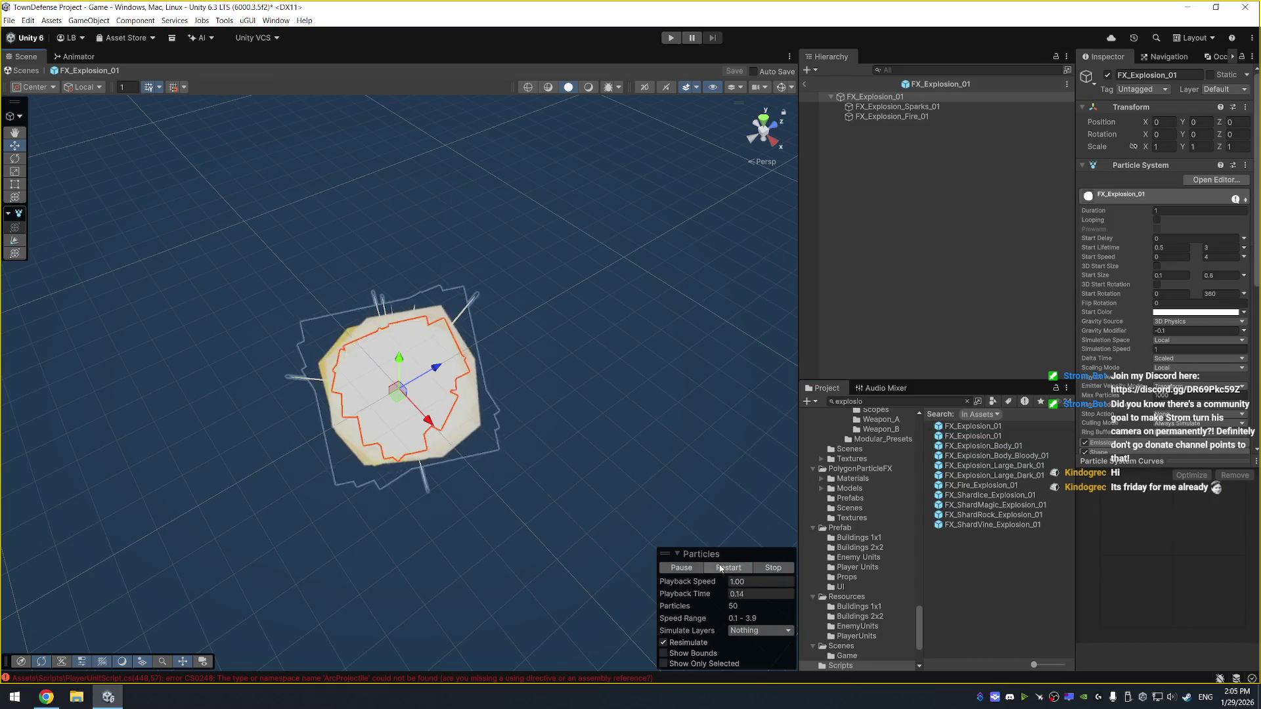
click(976, 436)
click(805, 84)
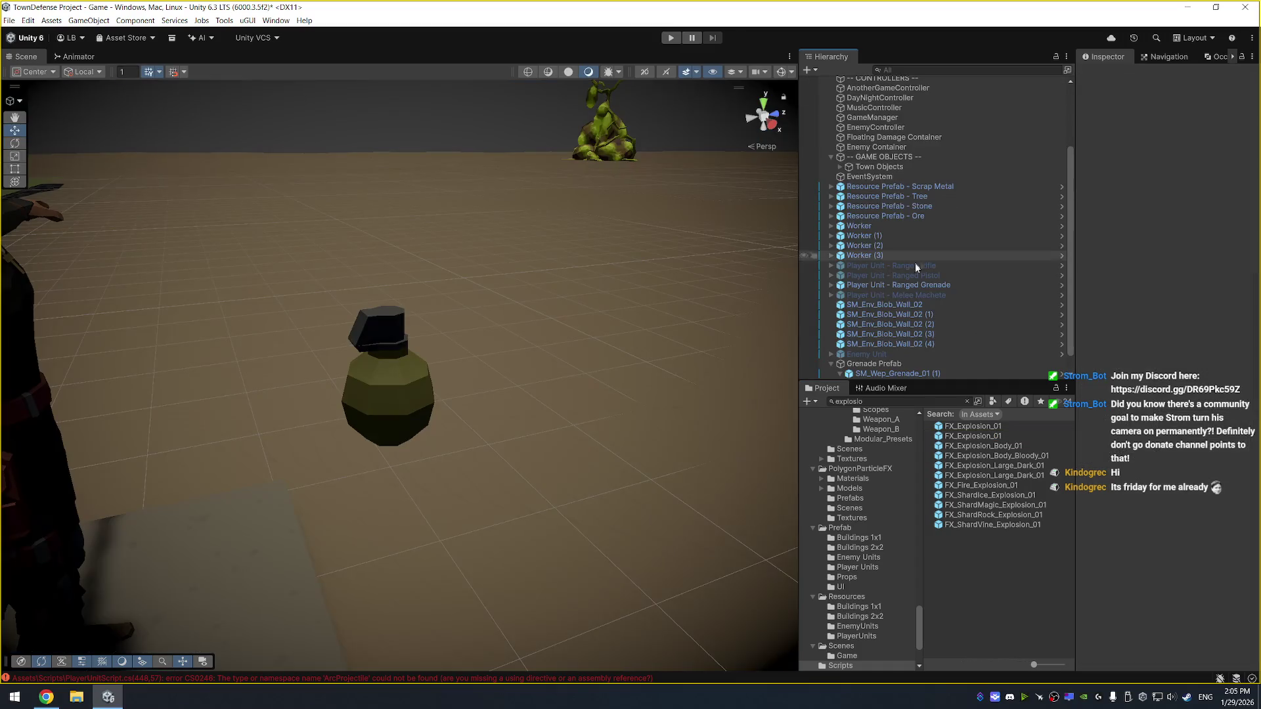
mouse_move(972, 426)
mouse_down()
mouse_move(1200, 244)
mouse_move(1211, 195)
mouse_up()
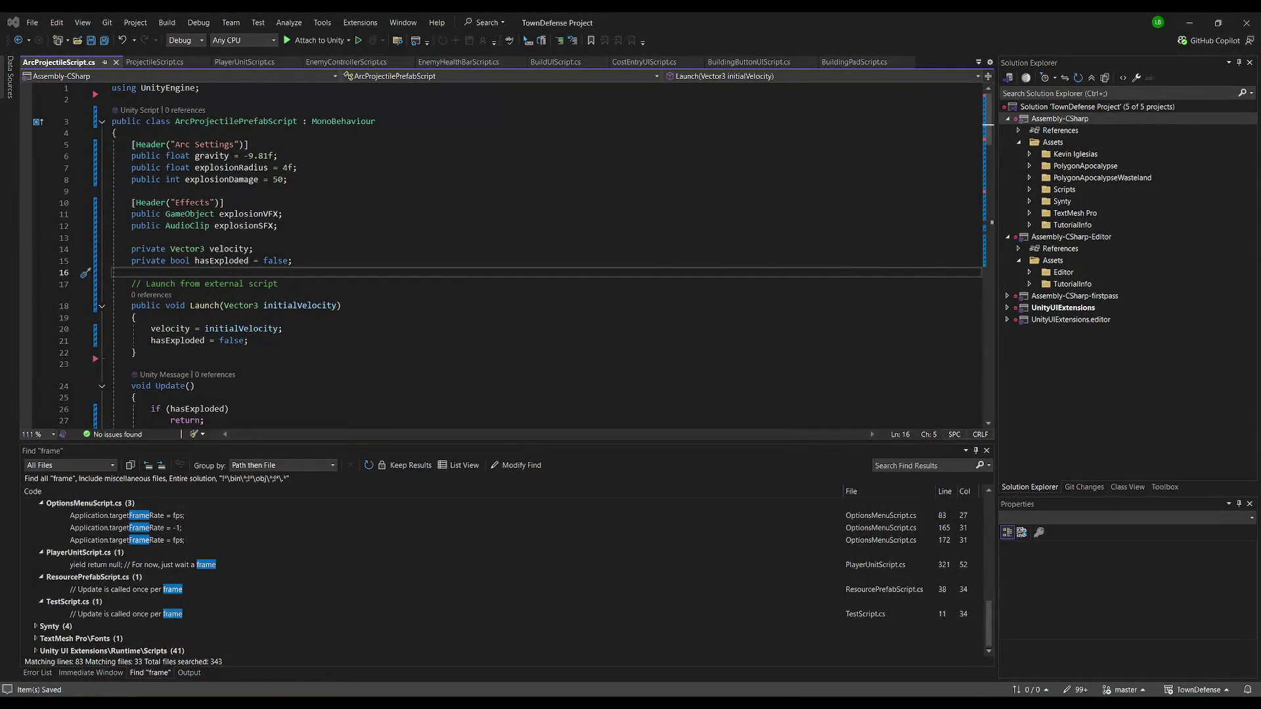
Change the ArcProjectile type on line 448 of PlayerUnitScript.cs to ArcProjectileScript
scroll(546, 256, down, 6)
scroll(545, 256, up, 3)
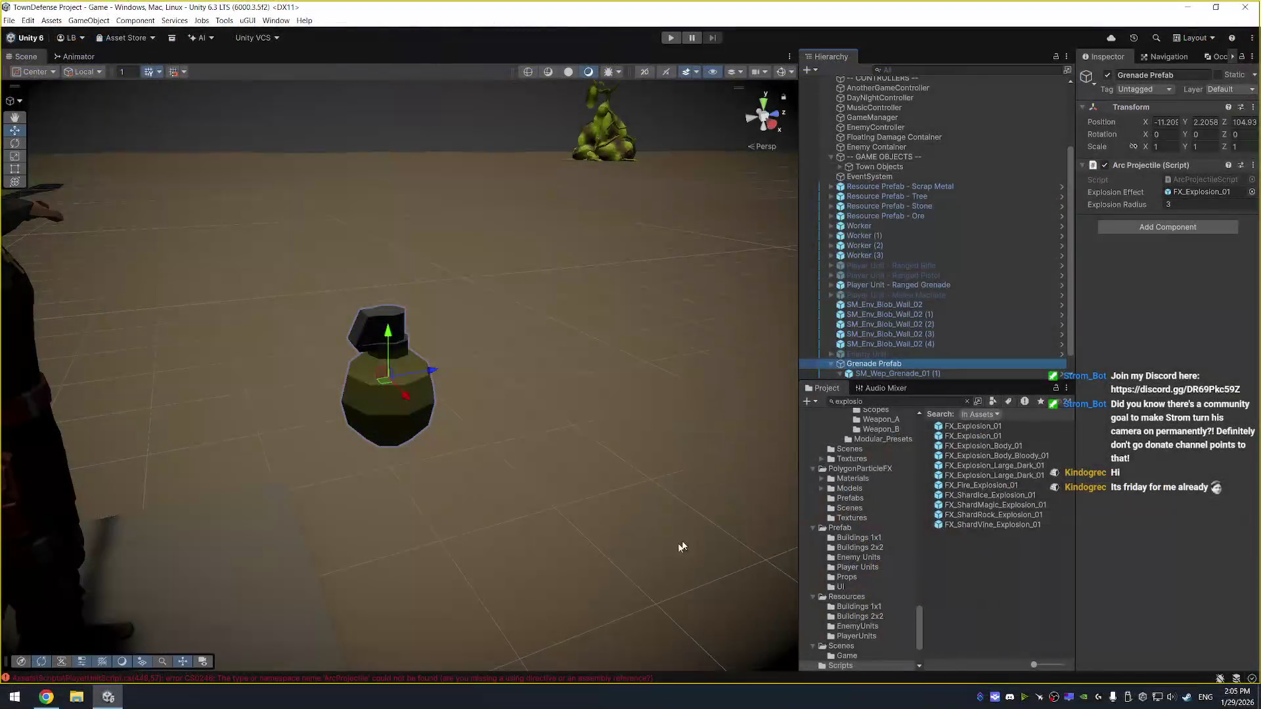
key(alt+Tab)
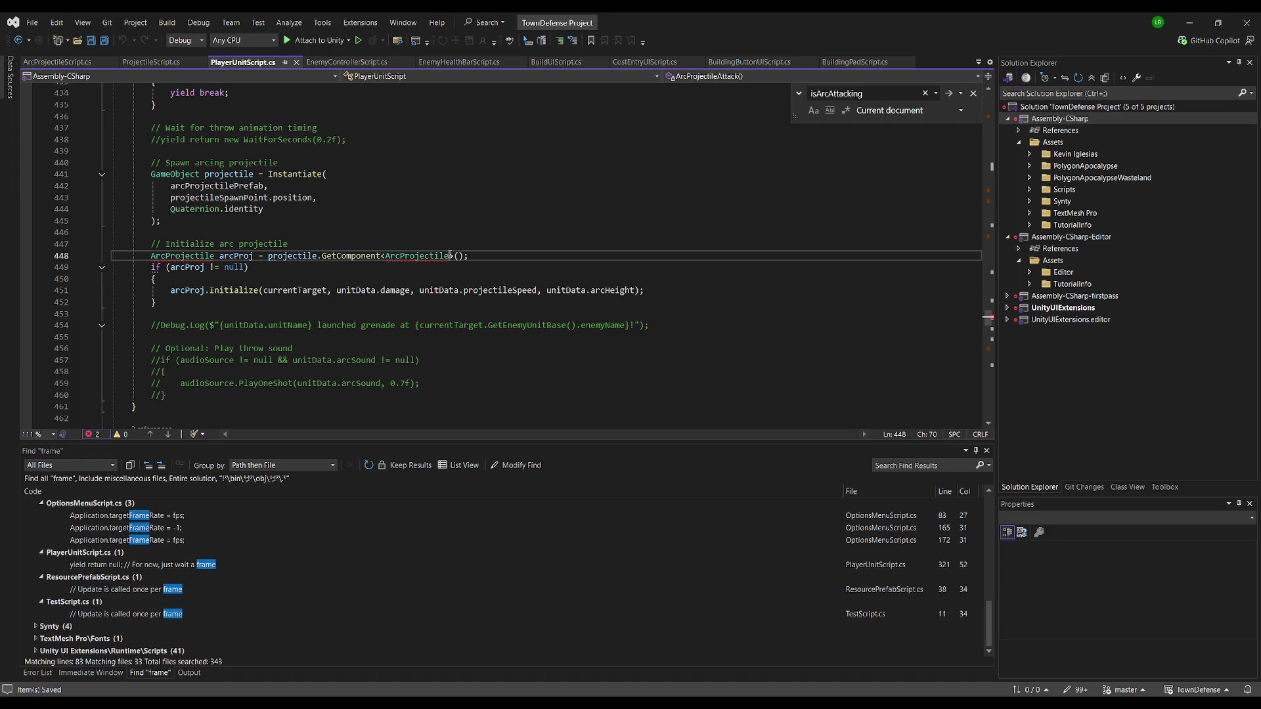
text(Script)
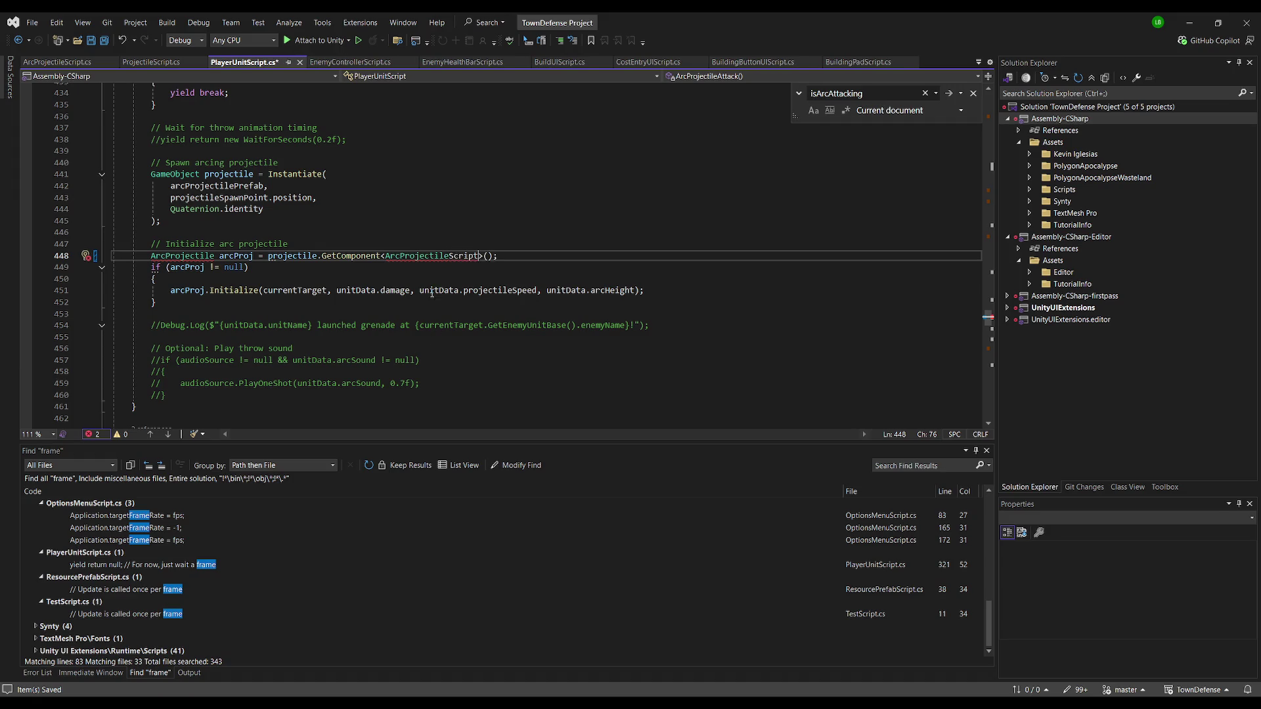
double_click(432, 256)
key(ctrl+c)
double_click(181, 255)
key(ctrl+v)
click(398, 208)
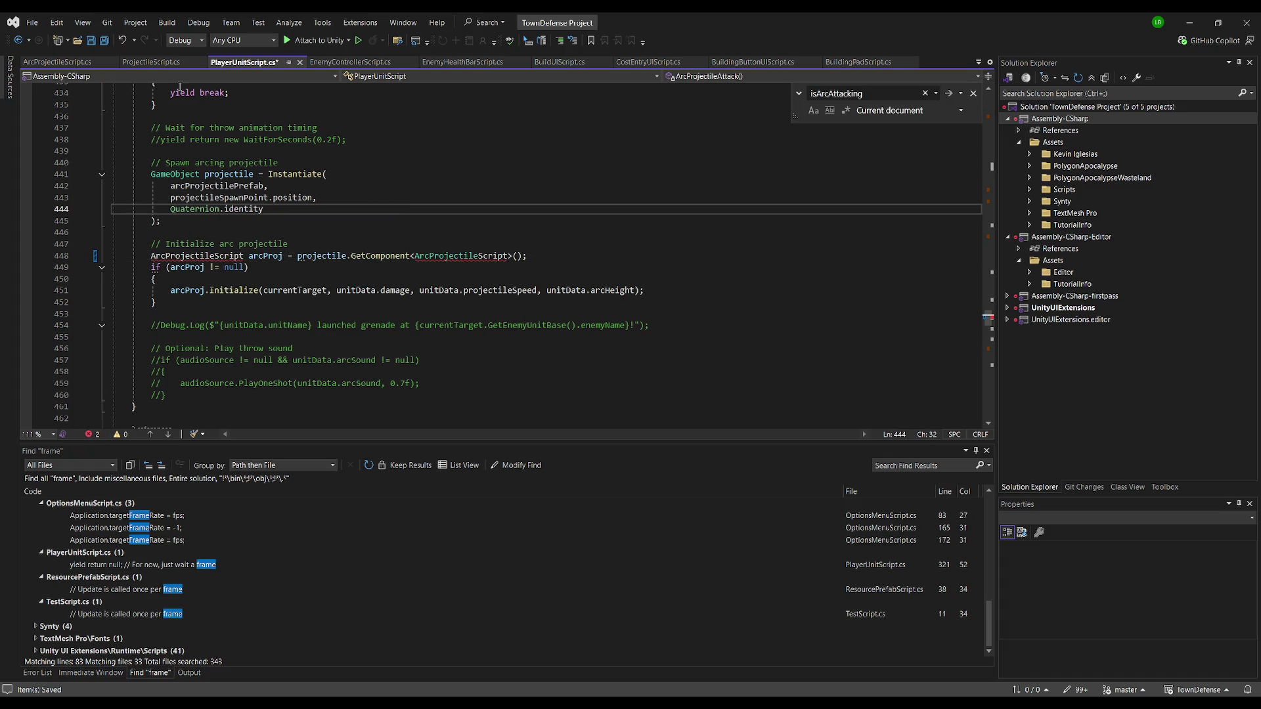
Rename the ArcProjectilePrefabScript class in ArcProjectileScript.cs to ArcProjectileScript
click(58, 62)
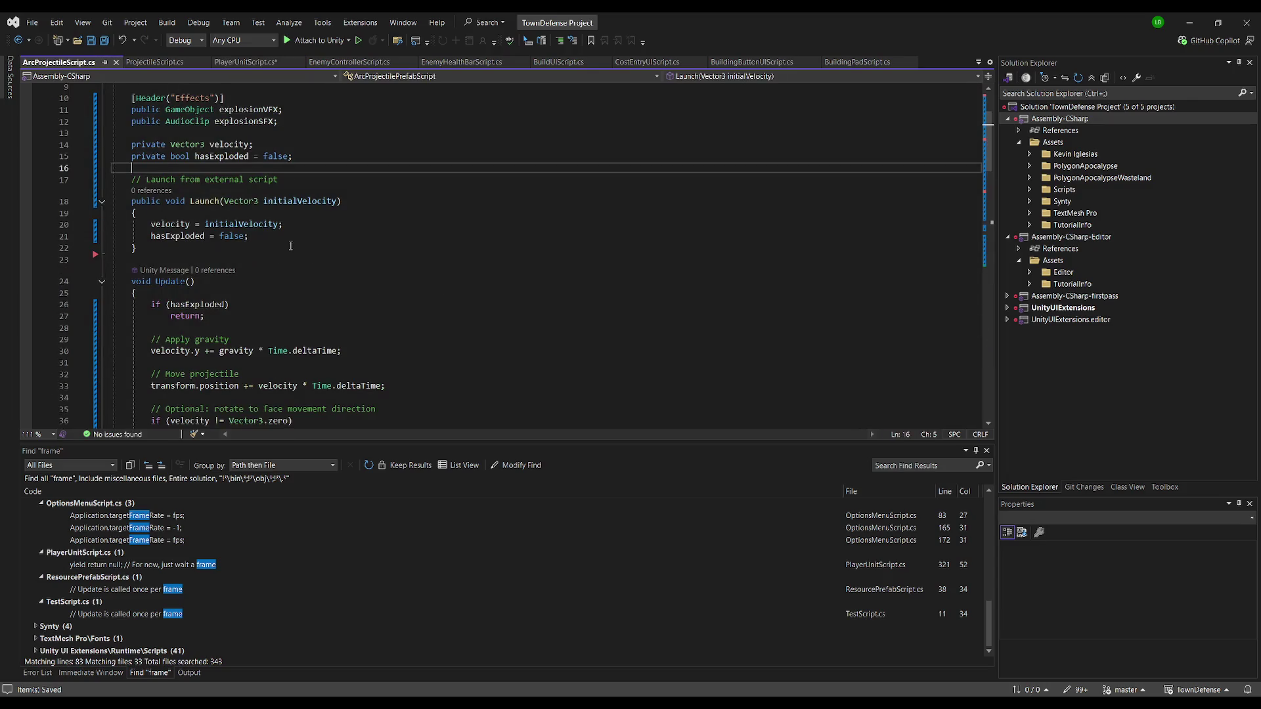
scroll(291, 245, up, 3)
double_click(264, 121)
key(ctrl+v)
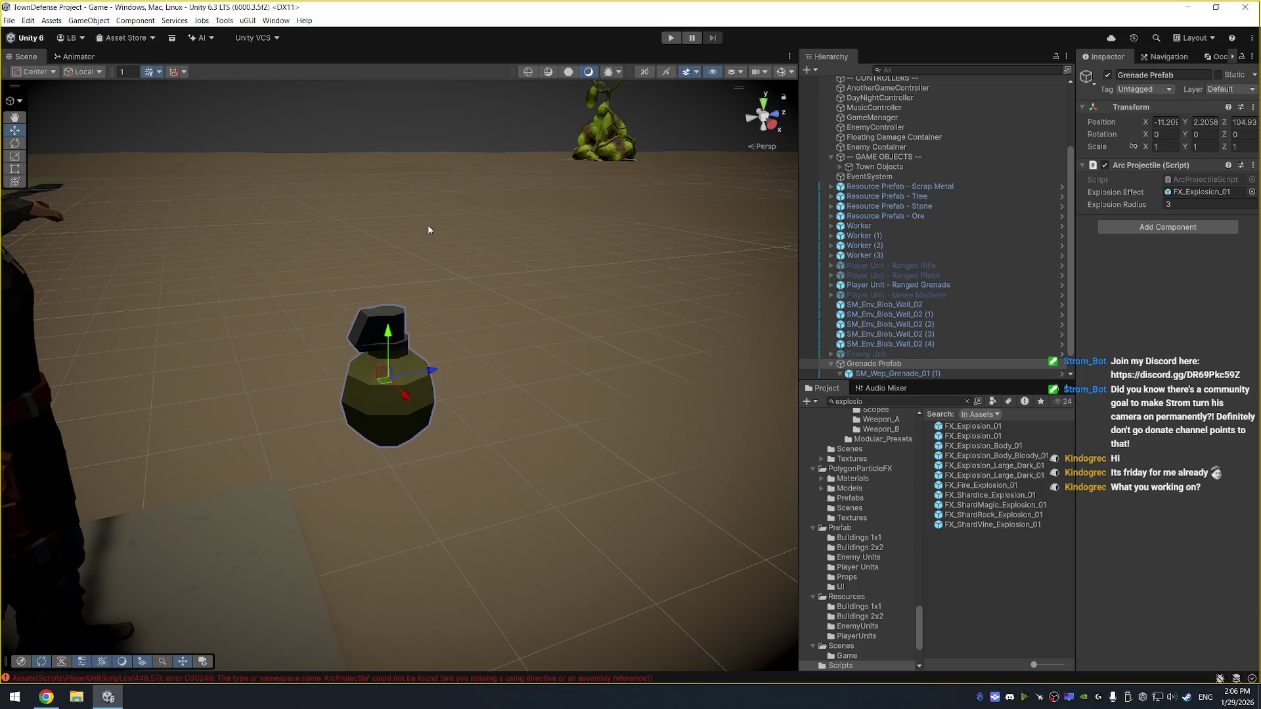
scroll(405, 224, down, 5)
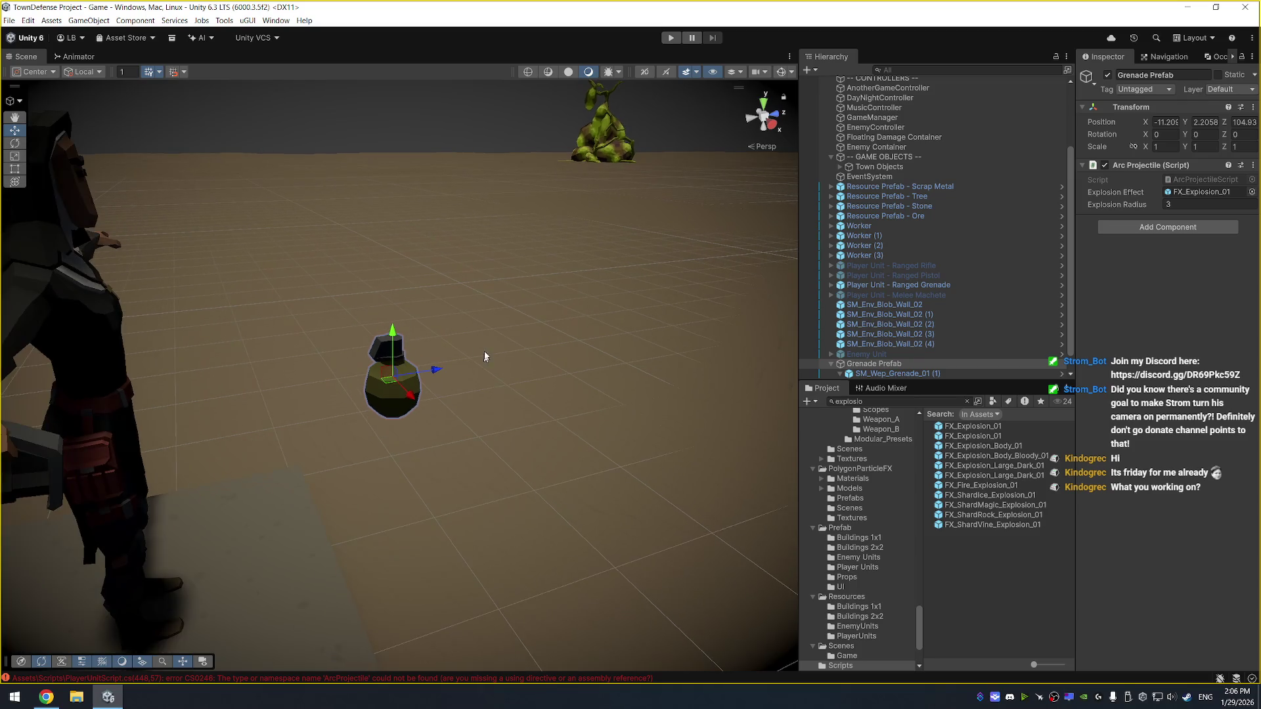
Enable the three player units, including Ranged Rifle and Melee Machete, and frame them
drag(519, 292, 171, 336)
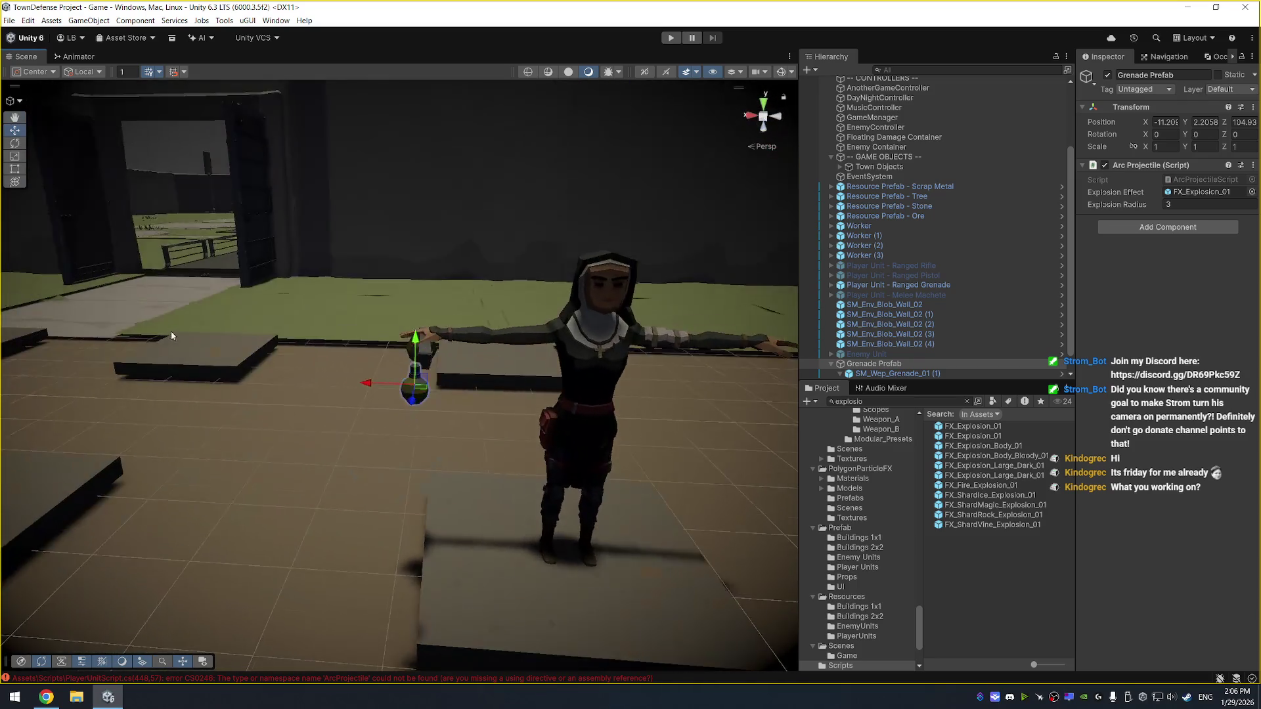
scroll(170, 336, down, 3)
mouse_move(329, 241)
mouse_down()
mouse_move(375, 267)
mouse_move(513, 213)
mouse_move(523, 225)
mouse_up()
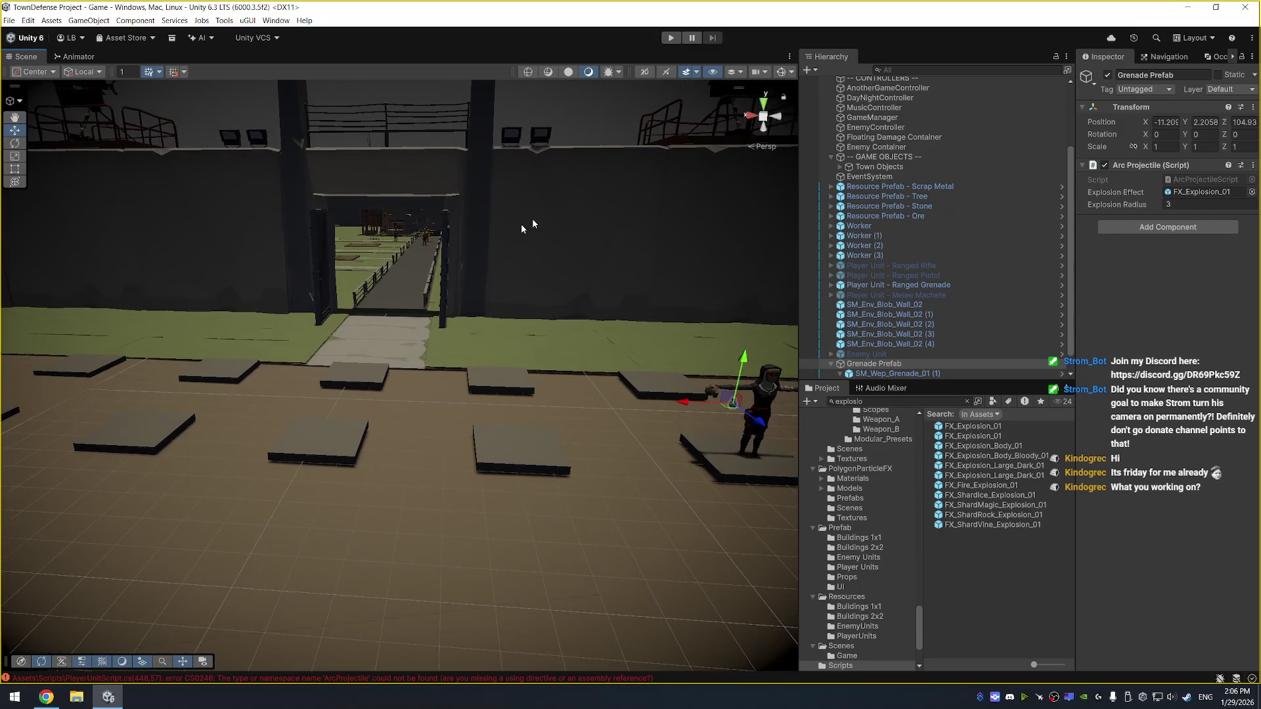
click(921, 262)
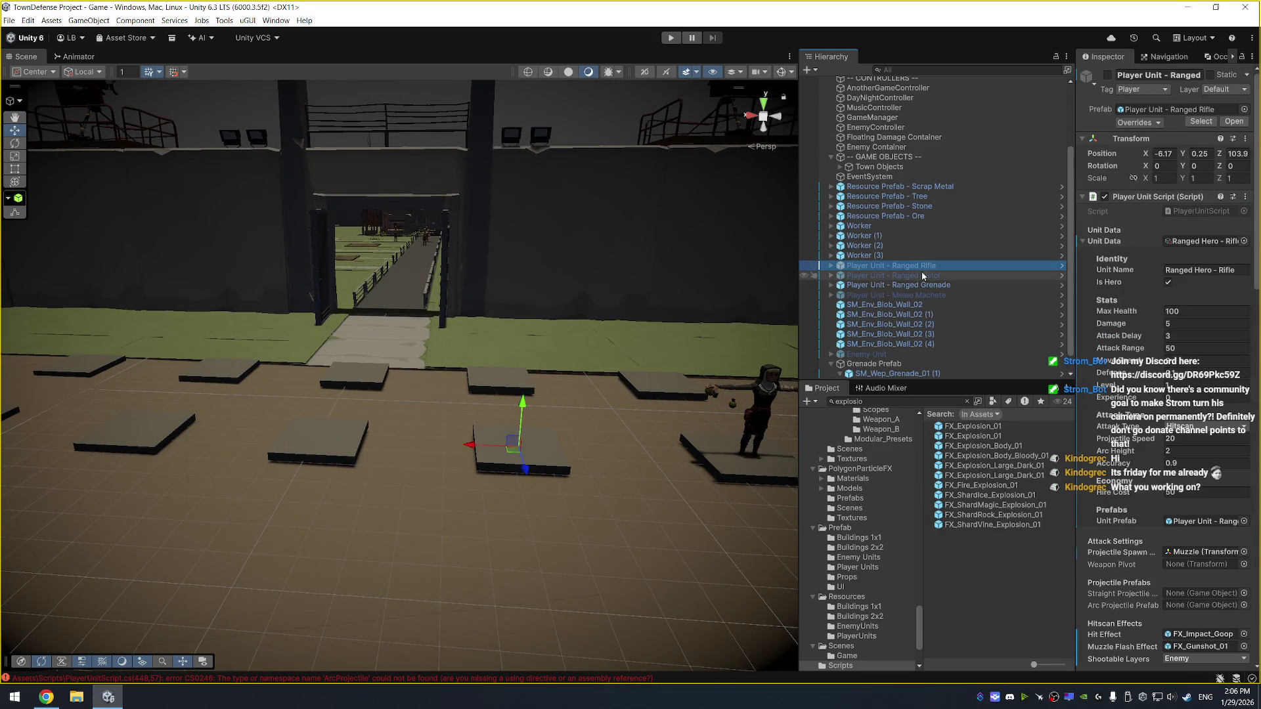
ctrl+click(921, 275)
ctrl+click(920, 295)
click(1108, 74)
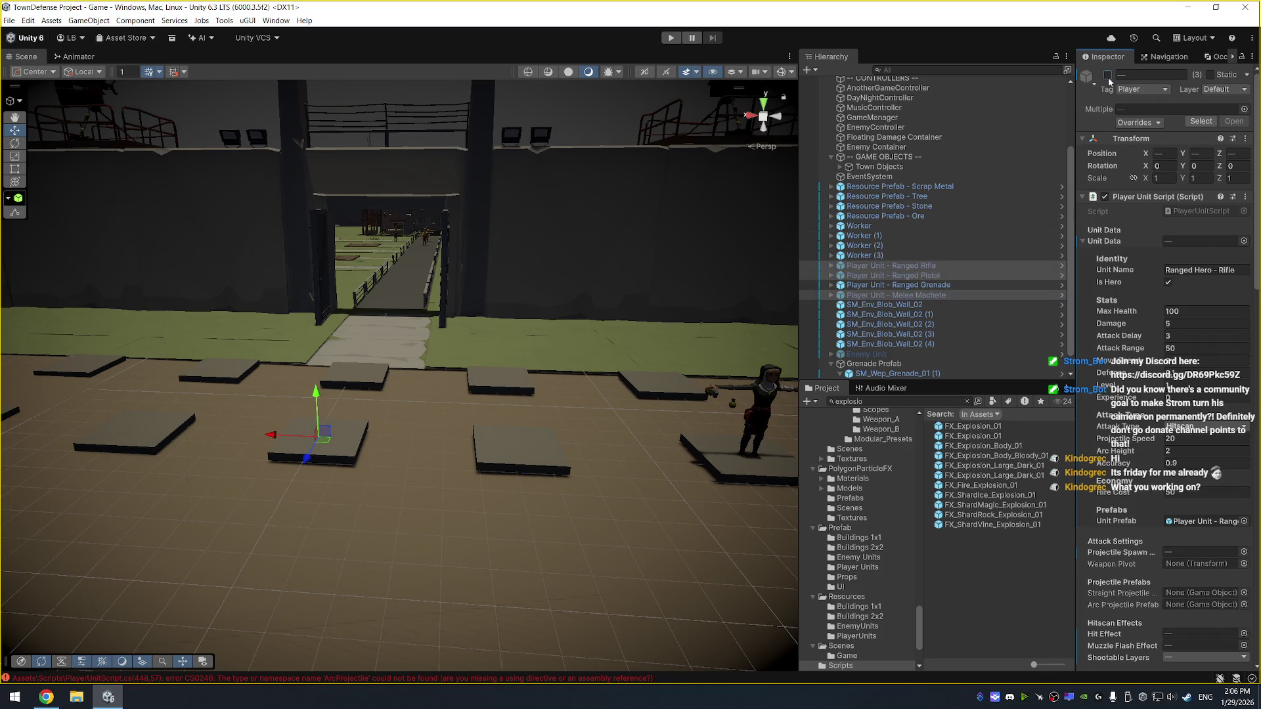
key(f)
Try entering play mode, then open the compiler error at line 448 in Visual Studio
click(670, 38)
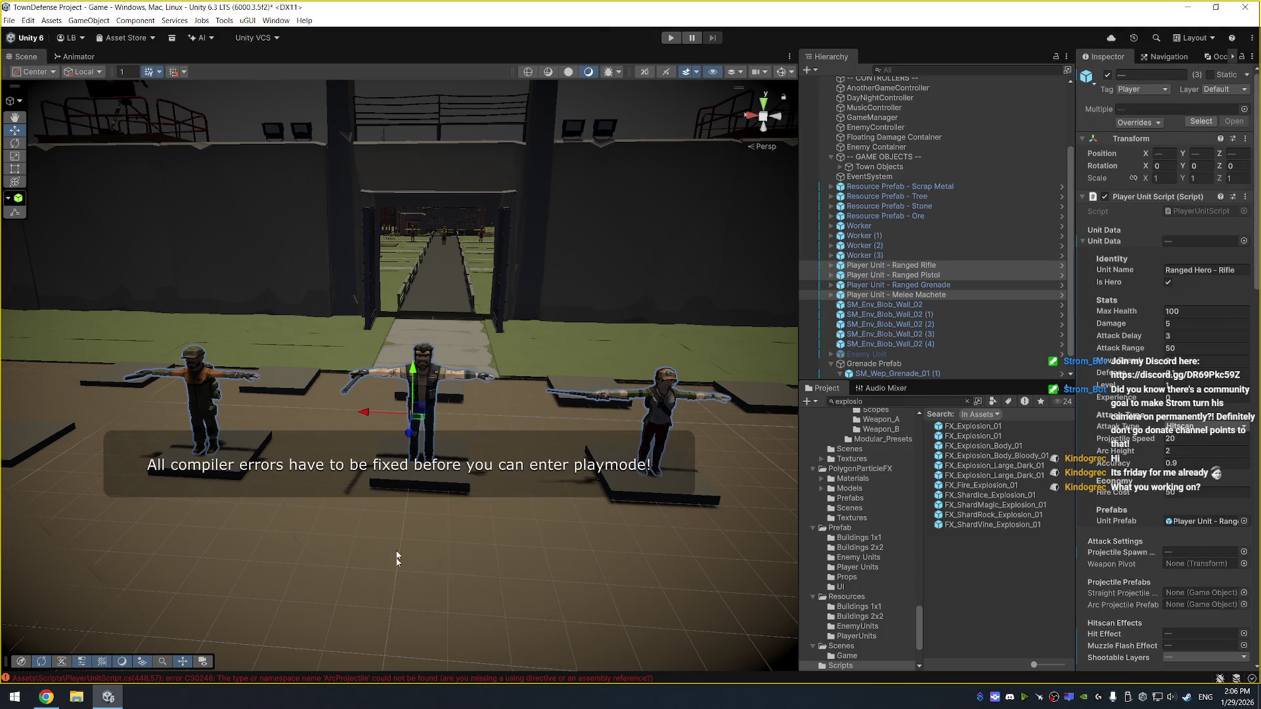
double_click(433, 680)
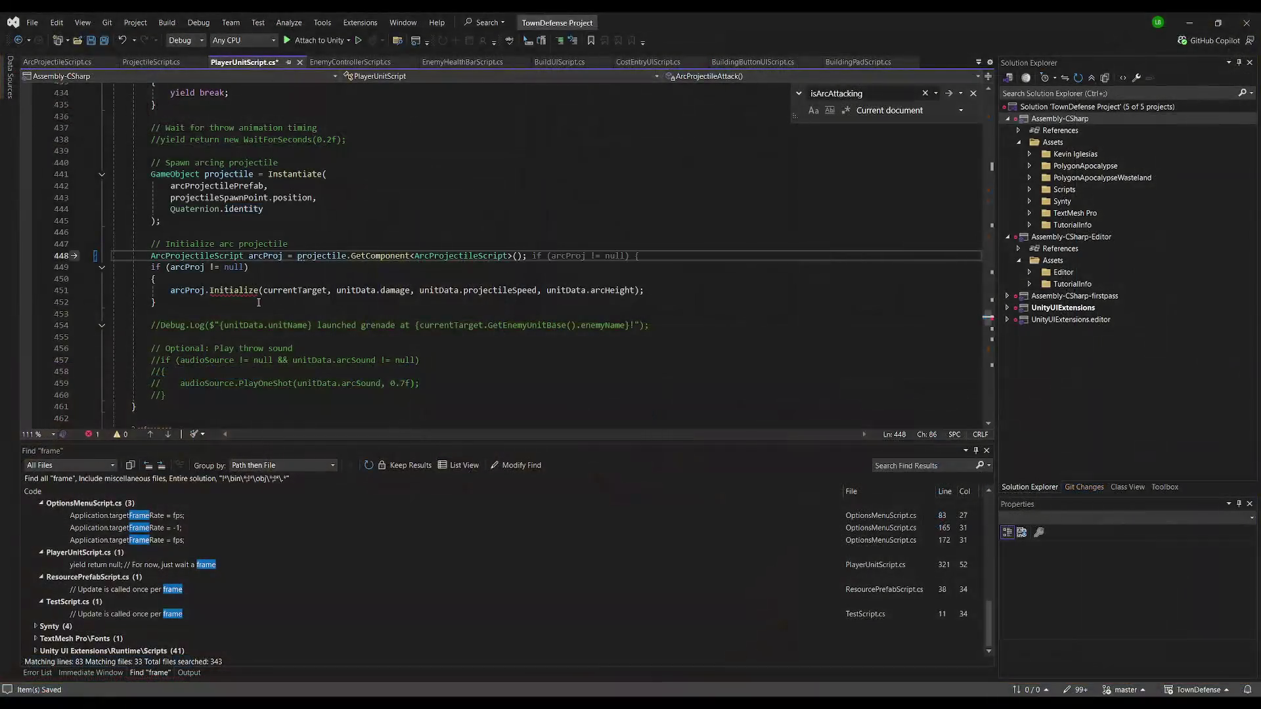
Dismiss the code suggestion, save the script and try running the game in Unity
click(244, 209)
key(ctrl+s)
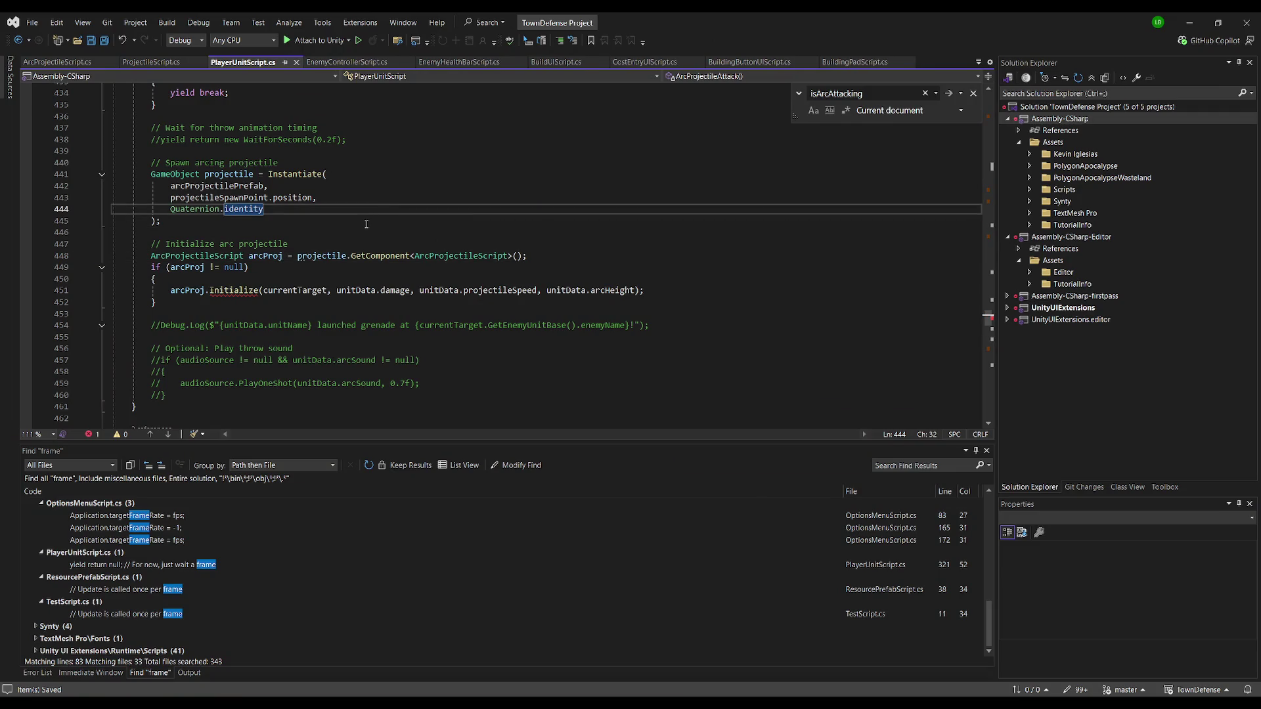
key(alt+Tab)
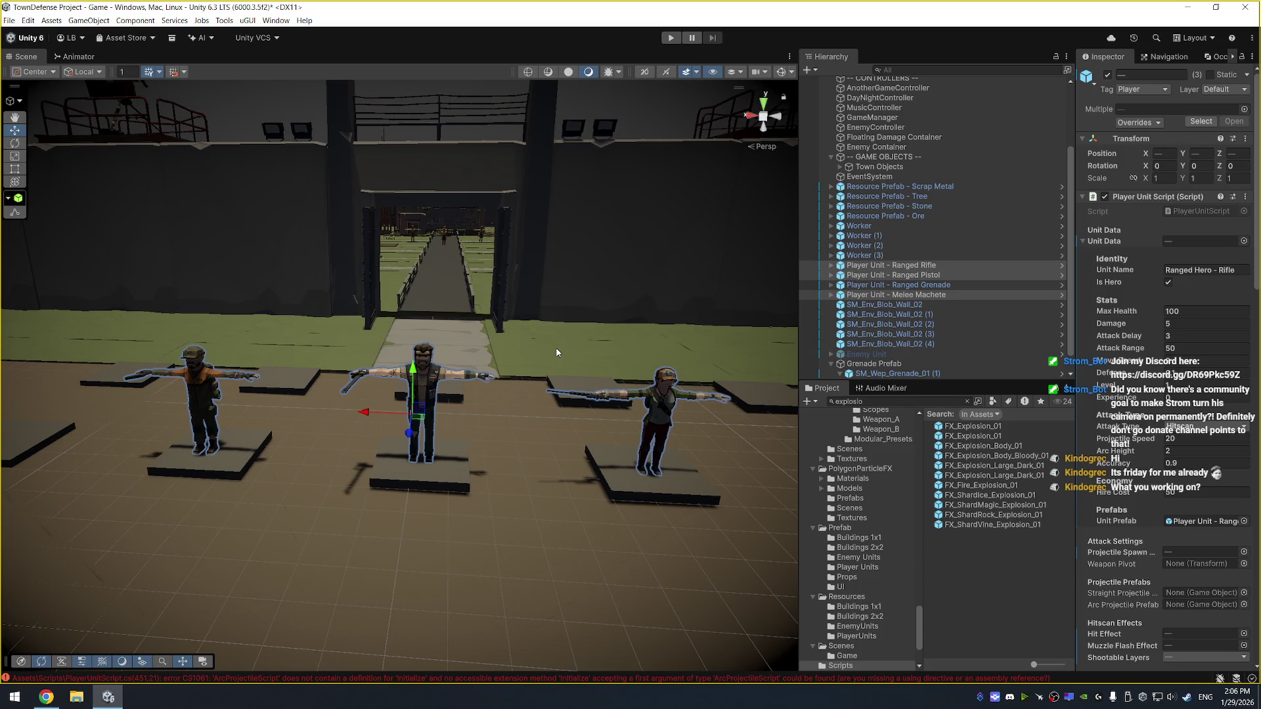
click(671, 38)
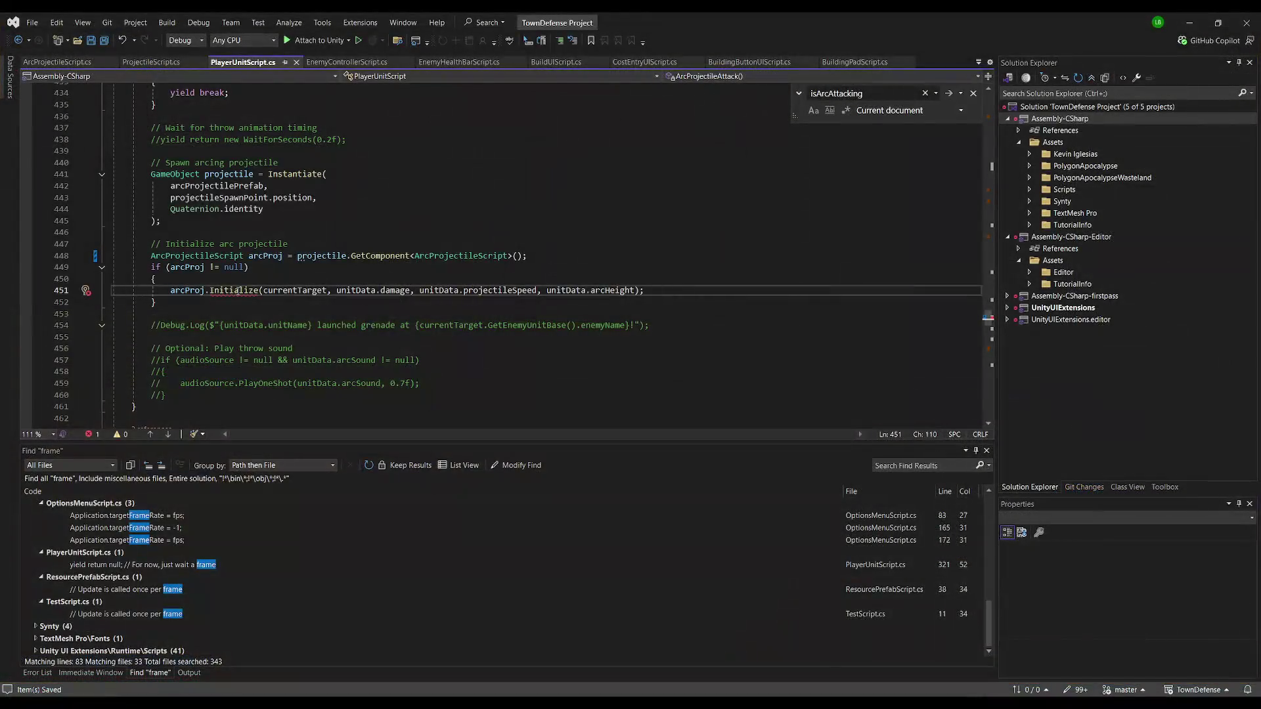
Inspect the failing arcProj.Initialize call on line 451 of the script
click(238, 290)
click(276, 317)
key(ctrl+a)
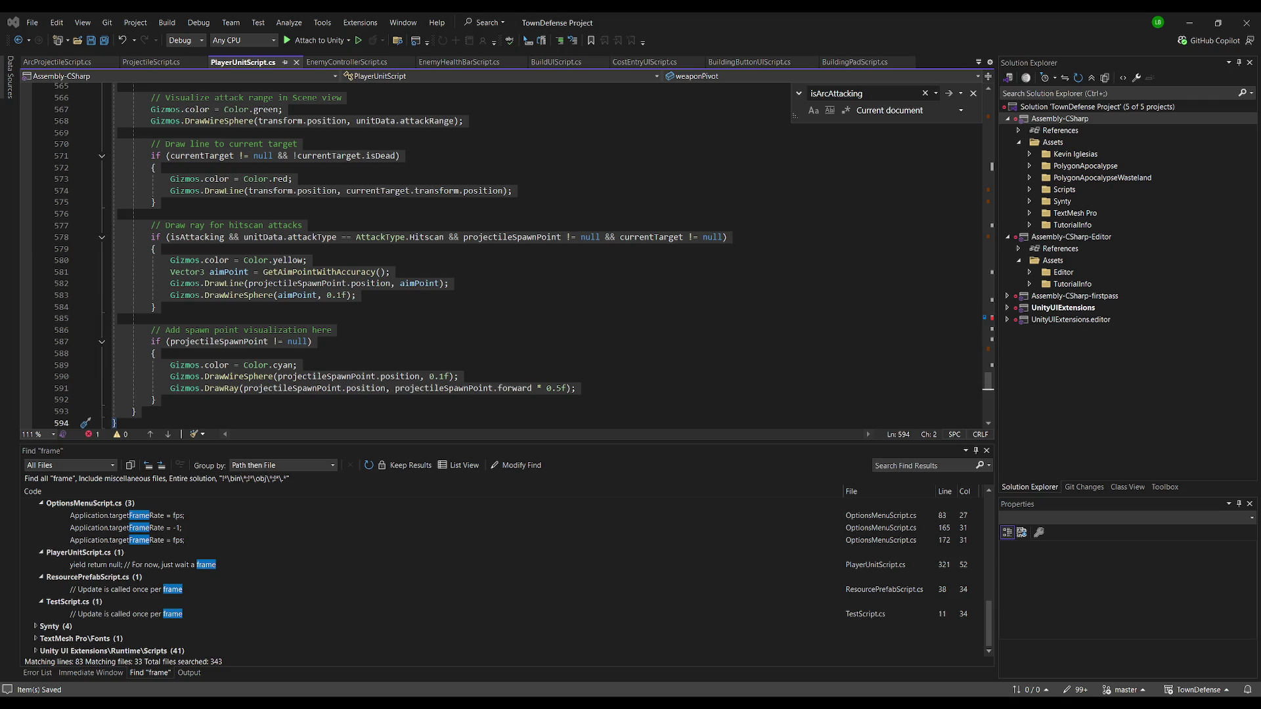
key(alt+Tab)
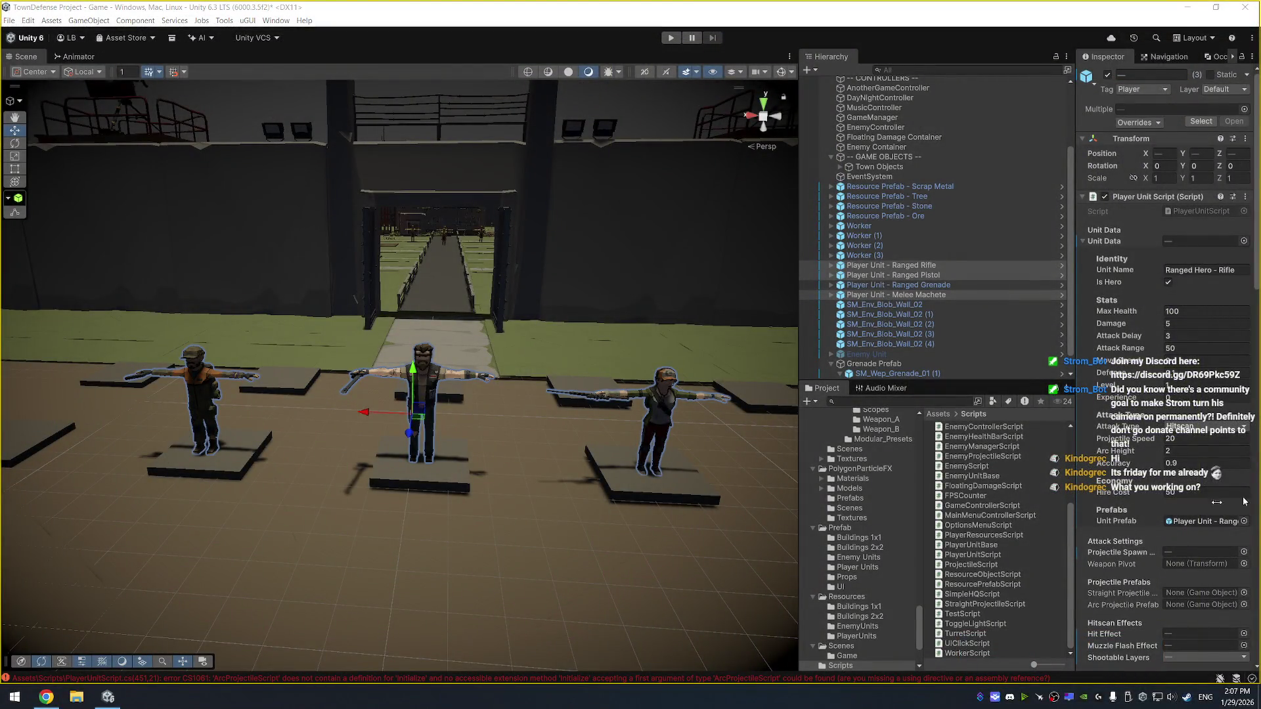
key(alt+Tab)
Comment out the arcProj.Initialize call on line 451 with // and run the game
click(170, 260)
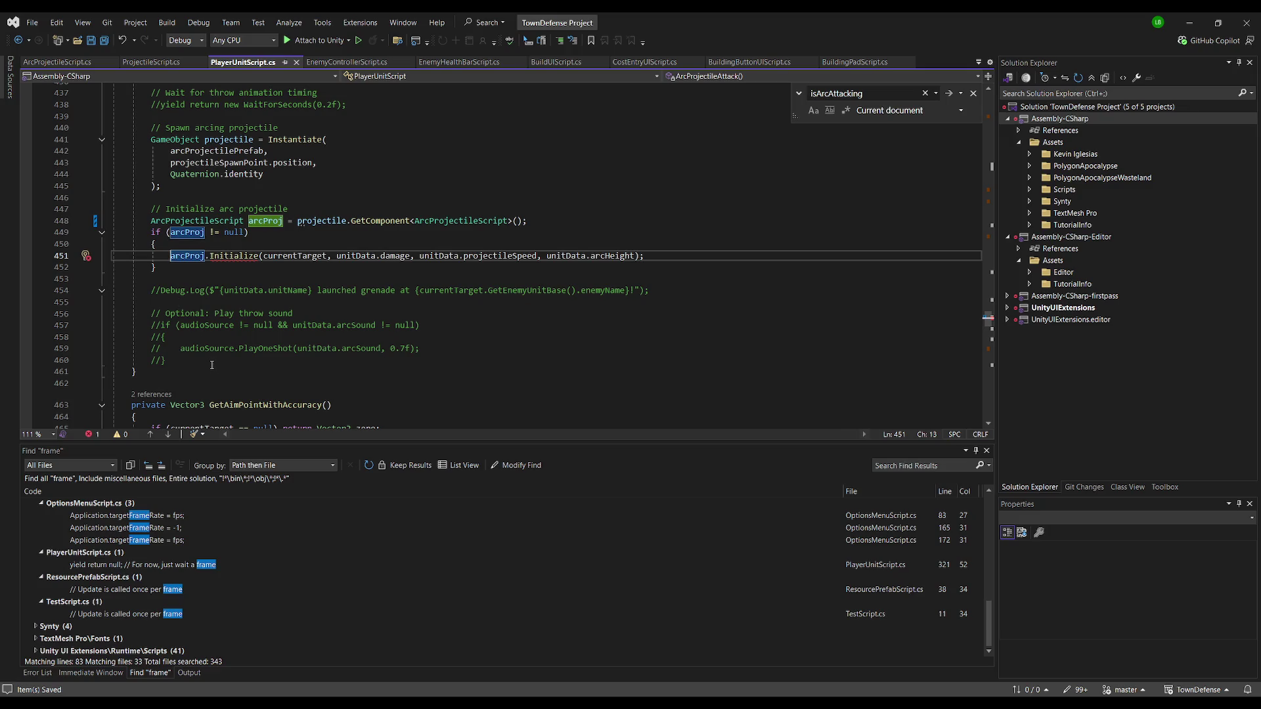
text(//)
scroll(293, 308, down, 2)
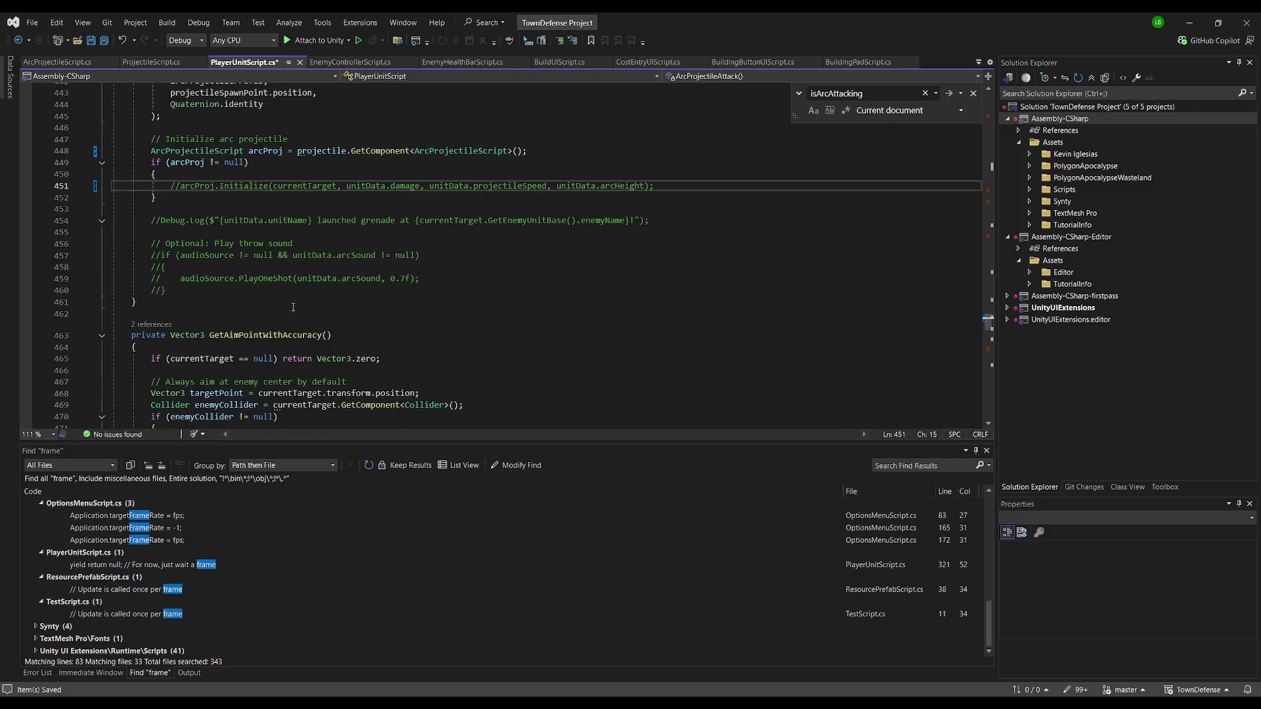
scroll(344, 281, up, 5)
key(alt+Tab)
key(ctrl+p)
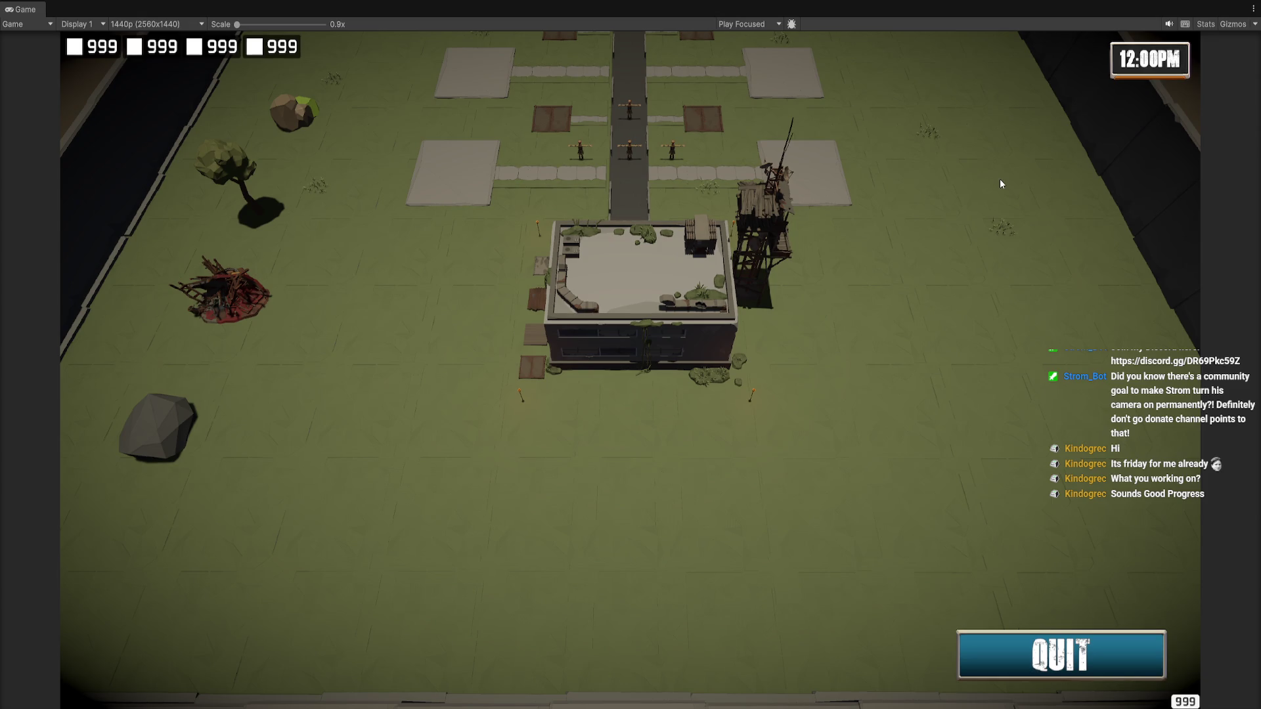
Restart play mode, open a plot's building panel and zoom in on it, then stop playing
key(ctrl+p)
click(670, 37)
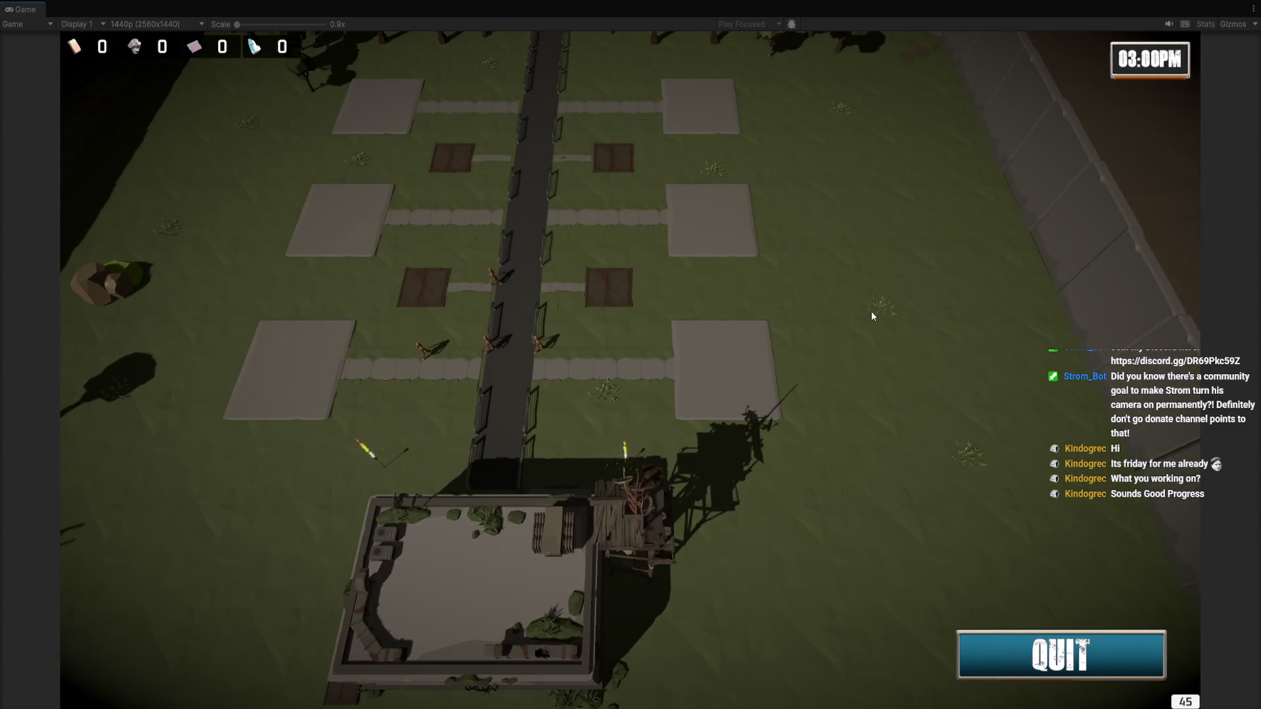
click(764, 404)
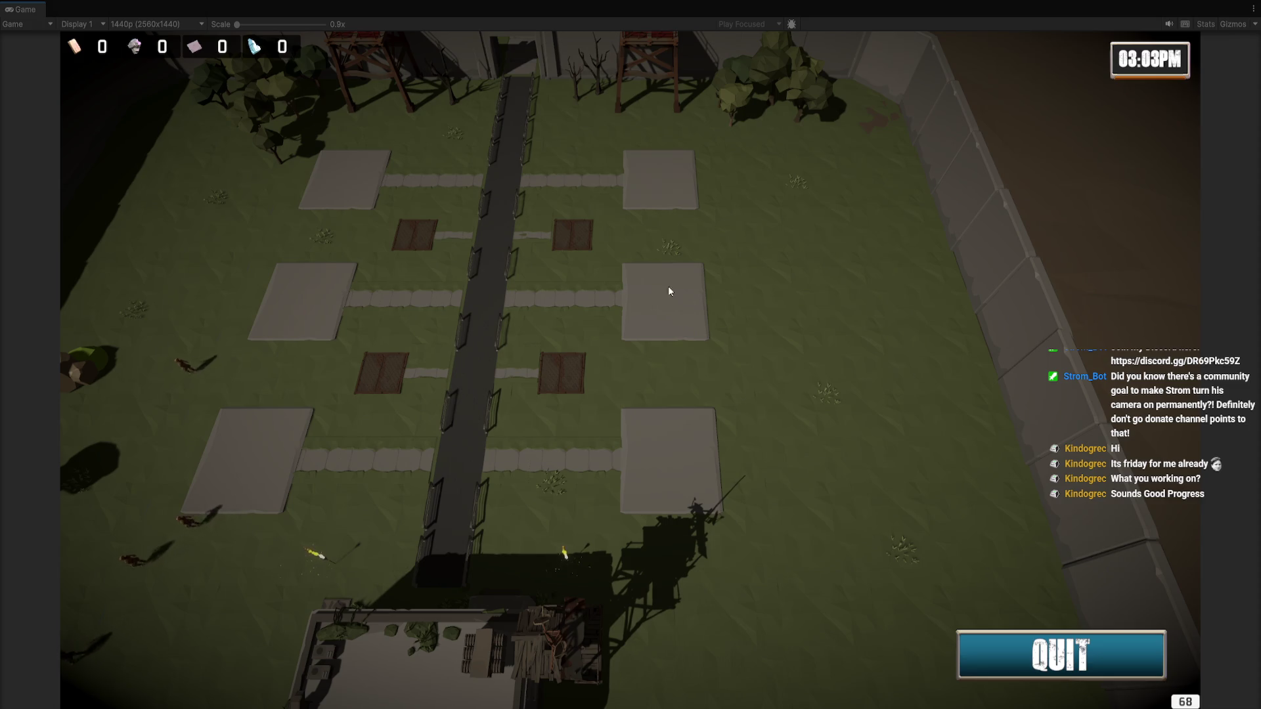
mouse_move(672, 456)
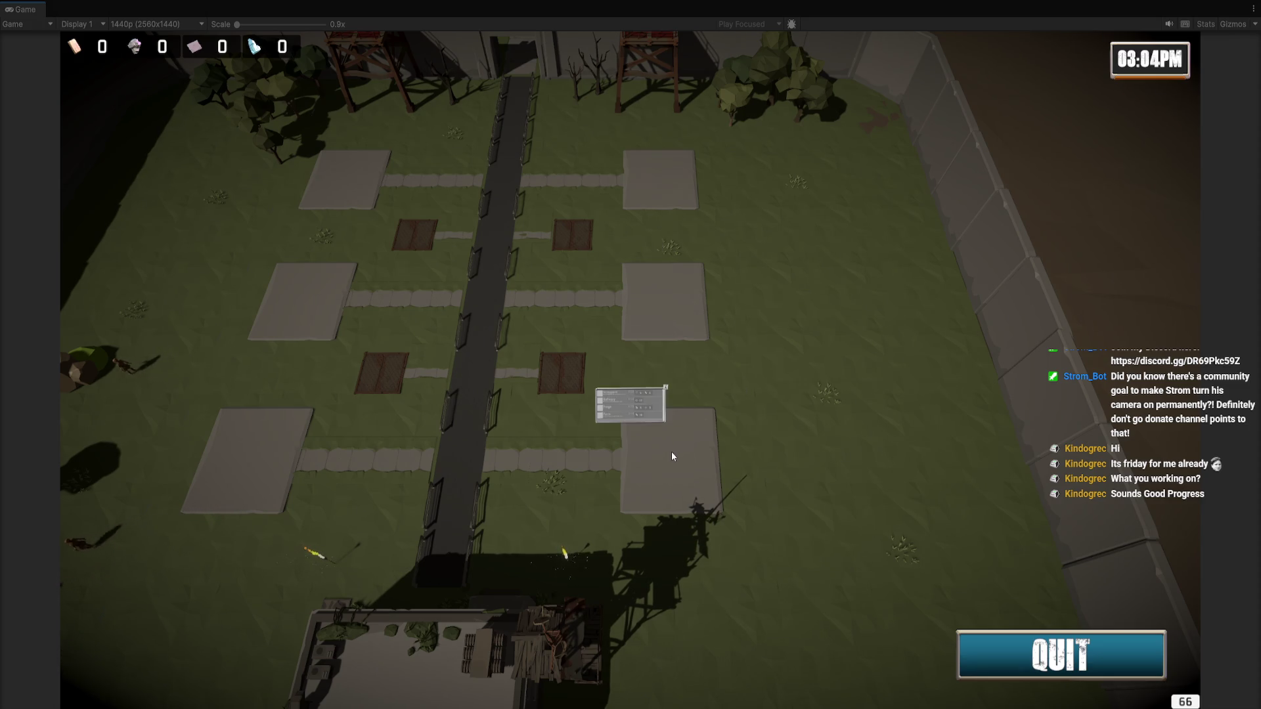
scroll(684, 431, up, 1)
scroll(699, 455, up, 1)
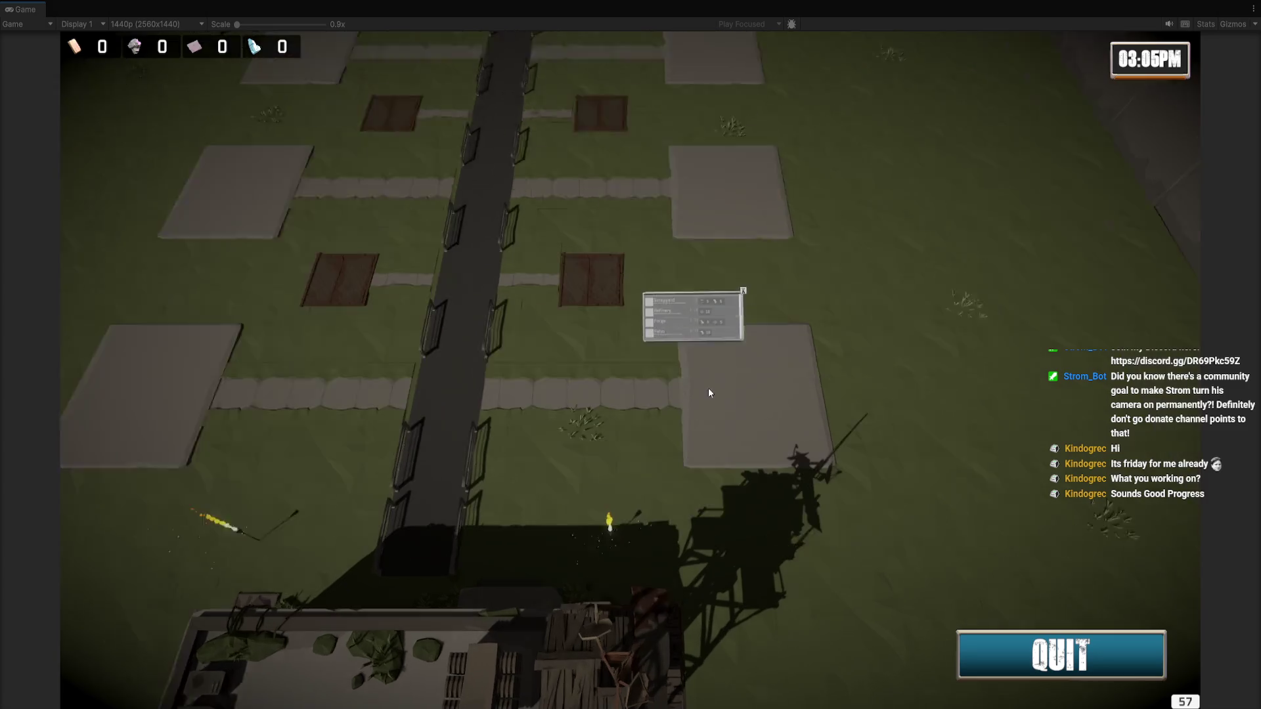
scroll(708, 392, up, 1)
scroll(827, 400, up, 1)
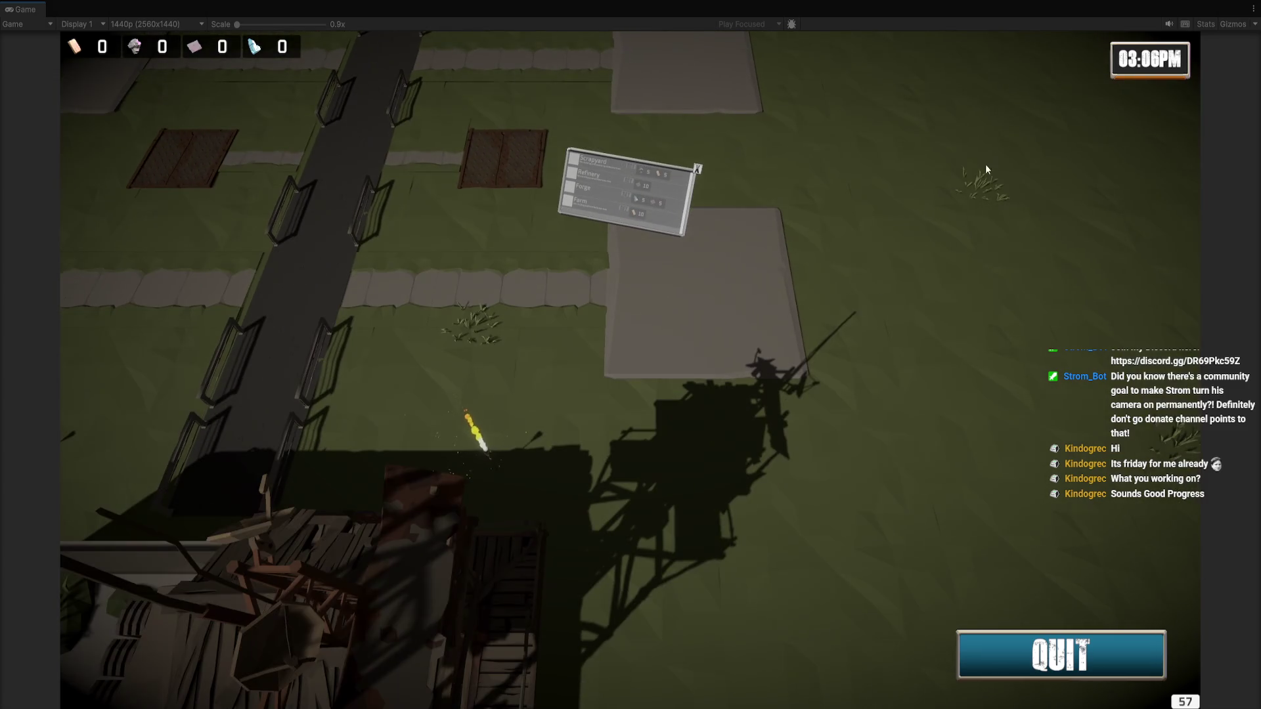
key(ctrl+p)
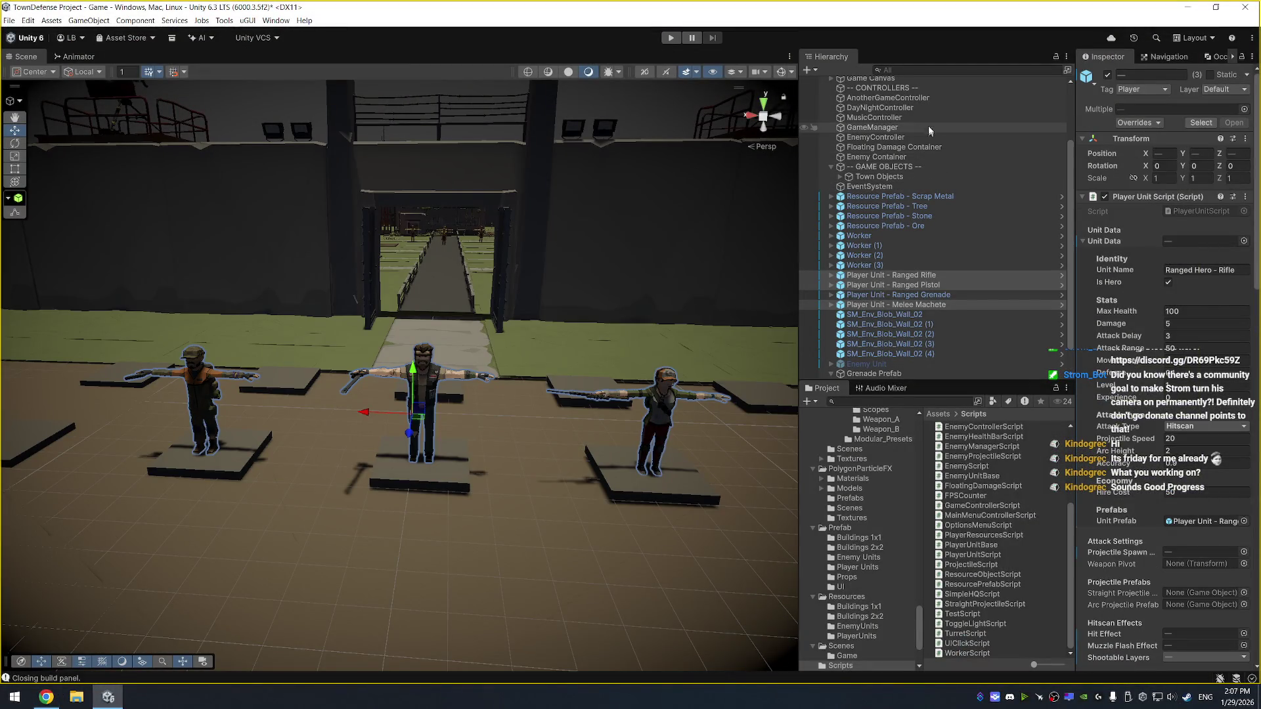
Set Worldspace Canvas scale X, Y and Z to 0.03, save the scene and play
click(932, 151)
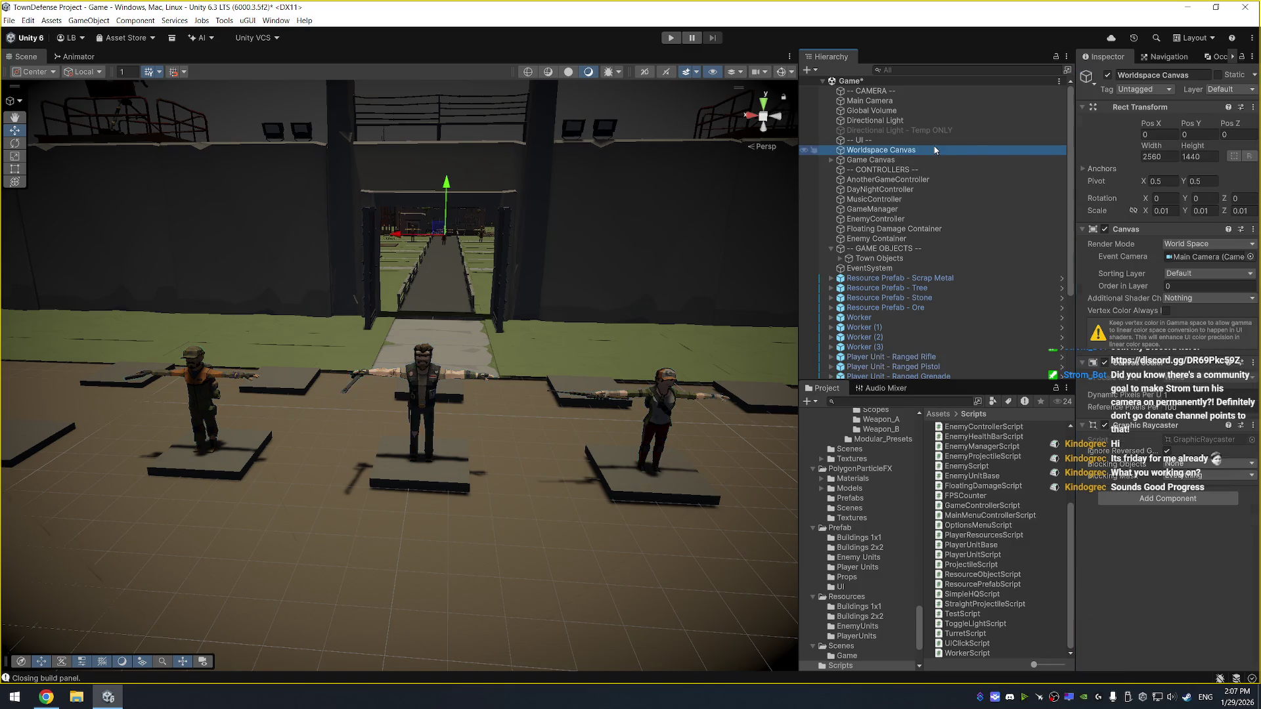
click(1172, 209)
text(0)
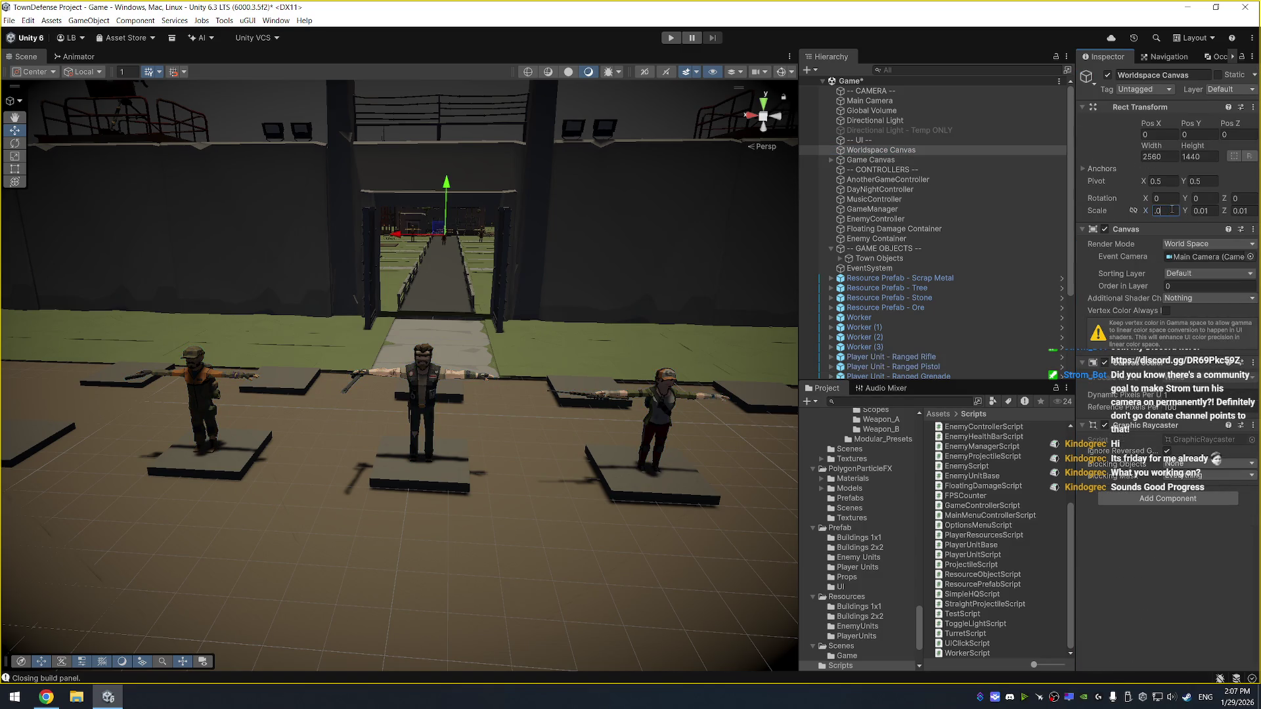
key(Tab)
text(0.03)
key(Tab)
text(0.03)
key(ctrl+s)
click(671, 38)
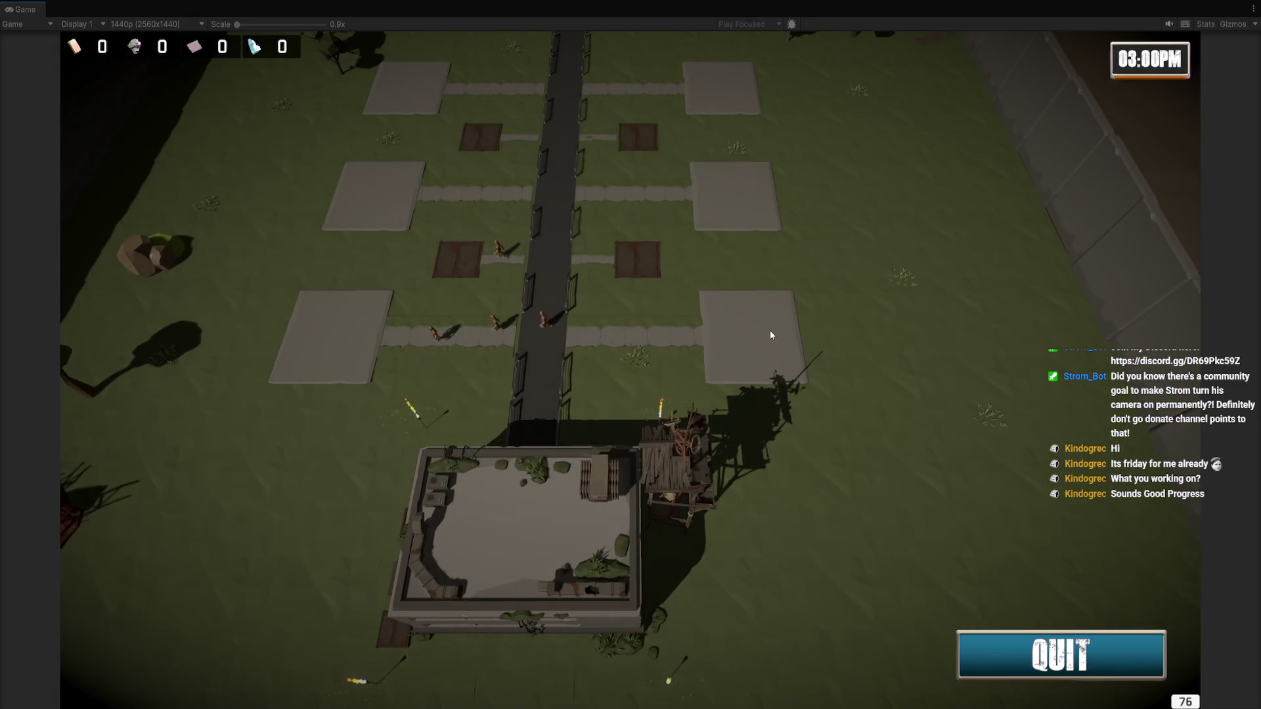
Open building menus on three plots, then close the lower and upper menus
click(767, 330)
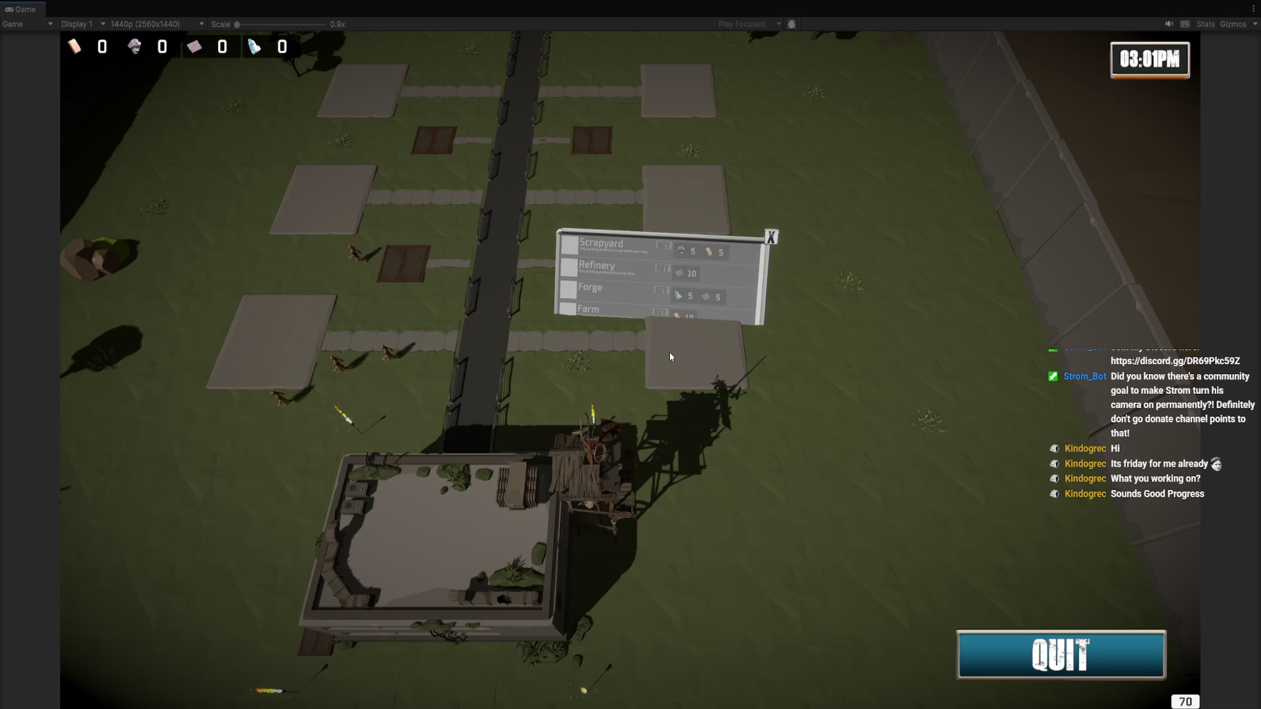
click(667, 254)
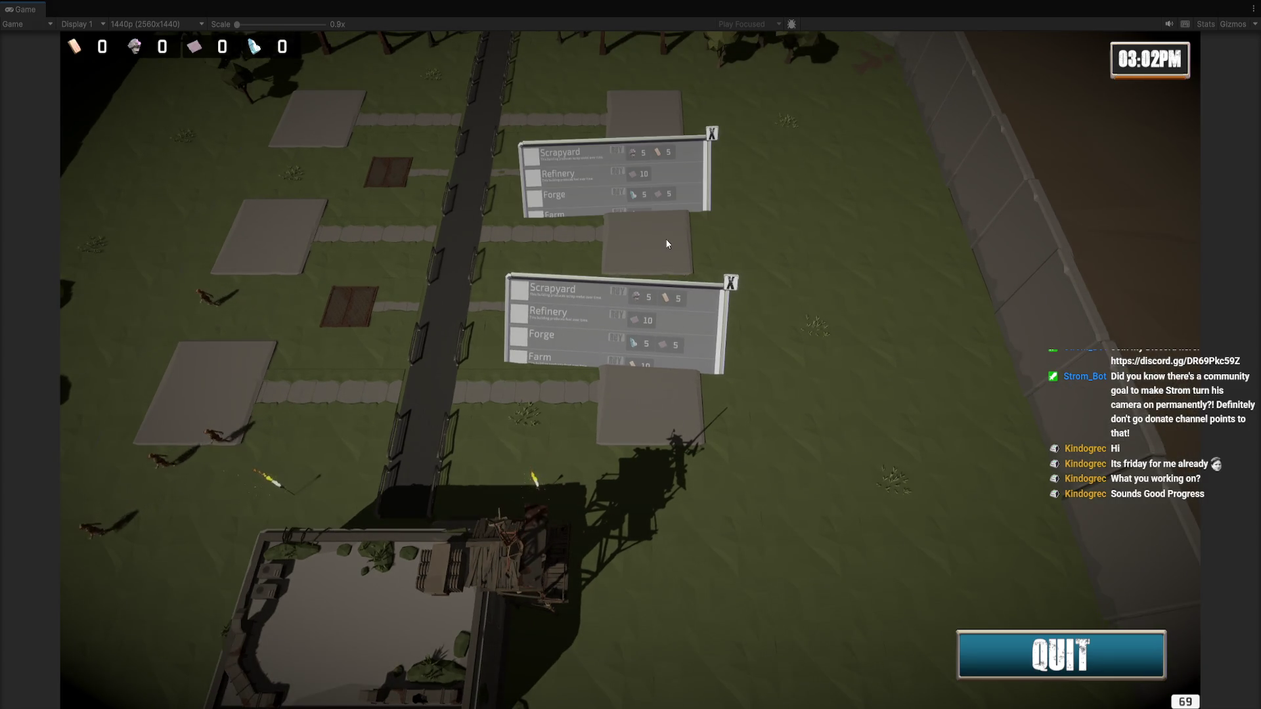
click(666, 404)
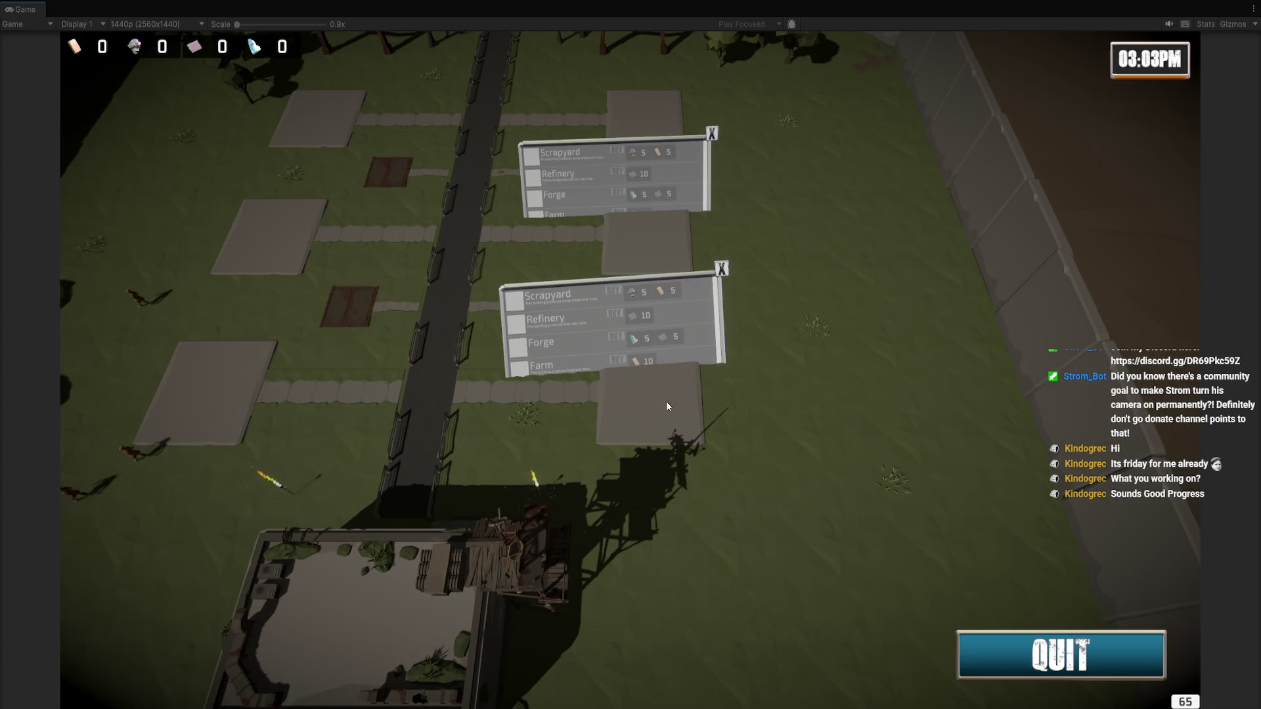
click(721, 268)
click(712, 134)
key(ctrl+shift+F7)
key(ctrl+shift+F7)
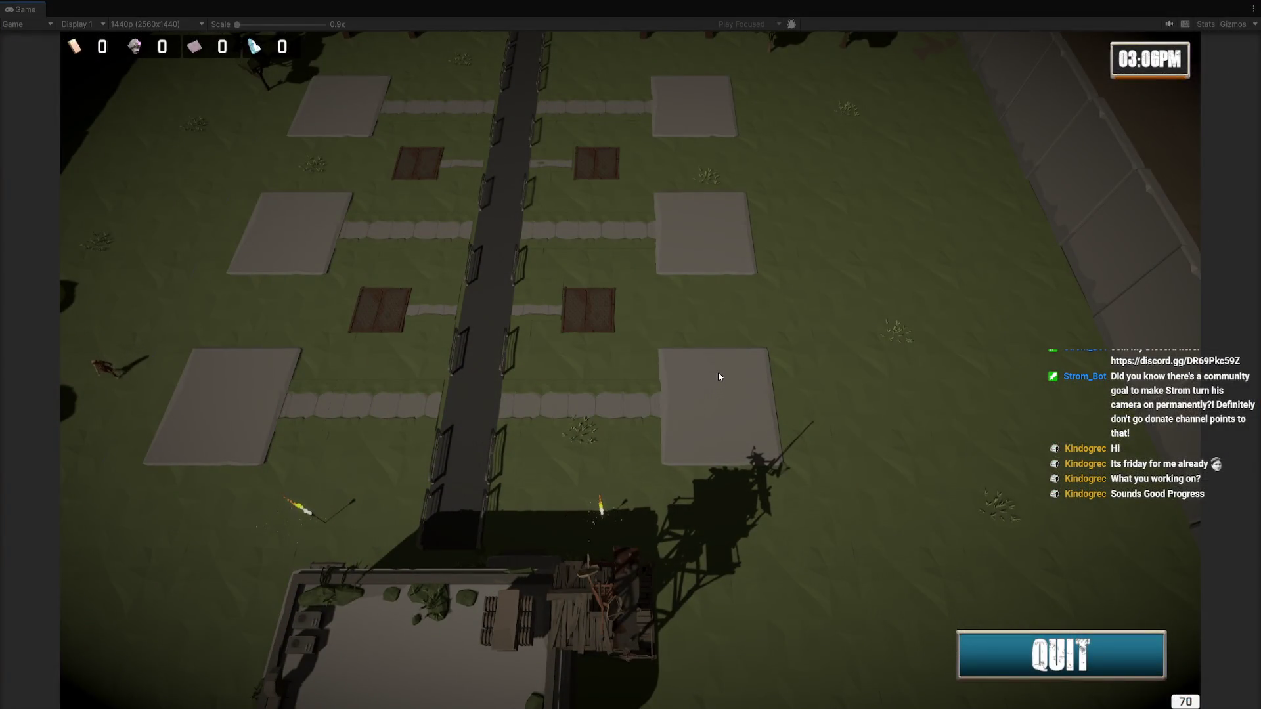
Pan the camera left with A, open the left plot's building menu, and exit play mode
key(a)
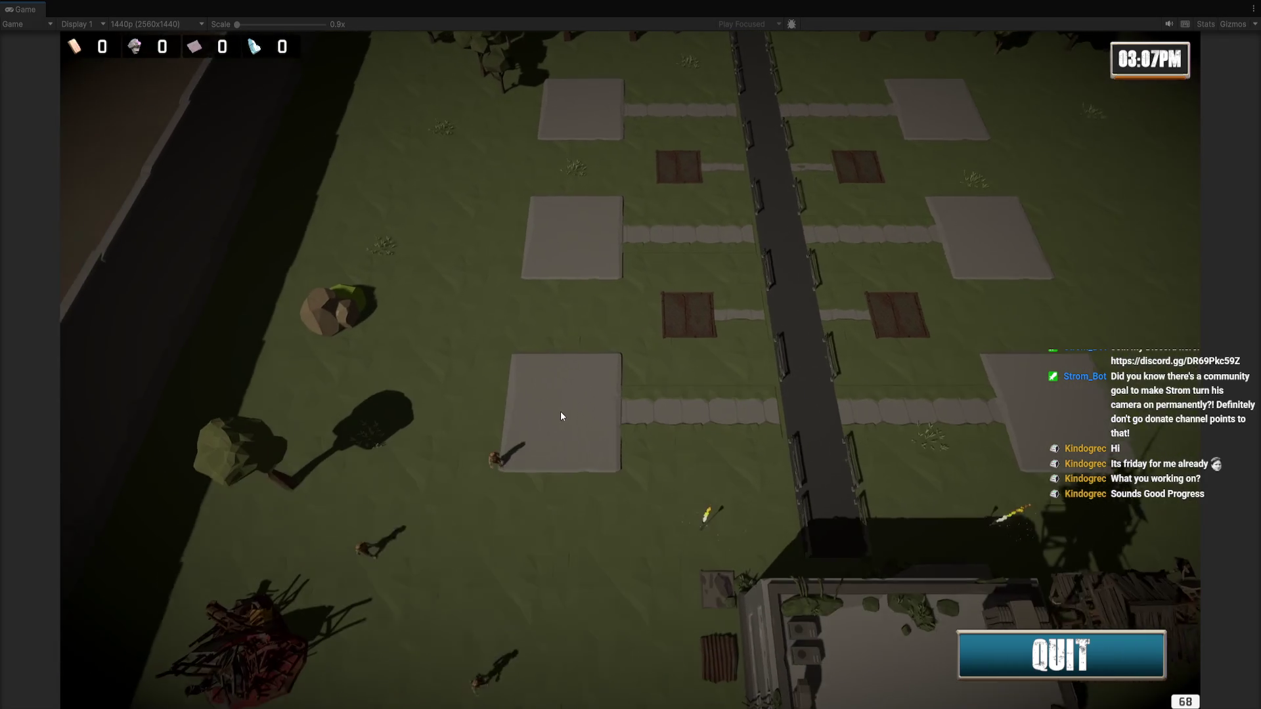
click(582, 394)
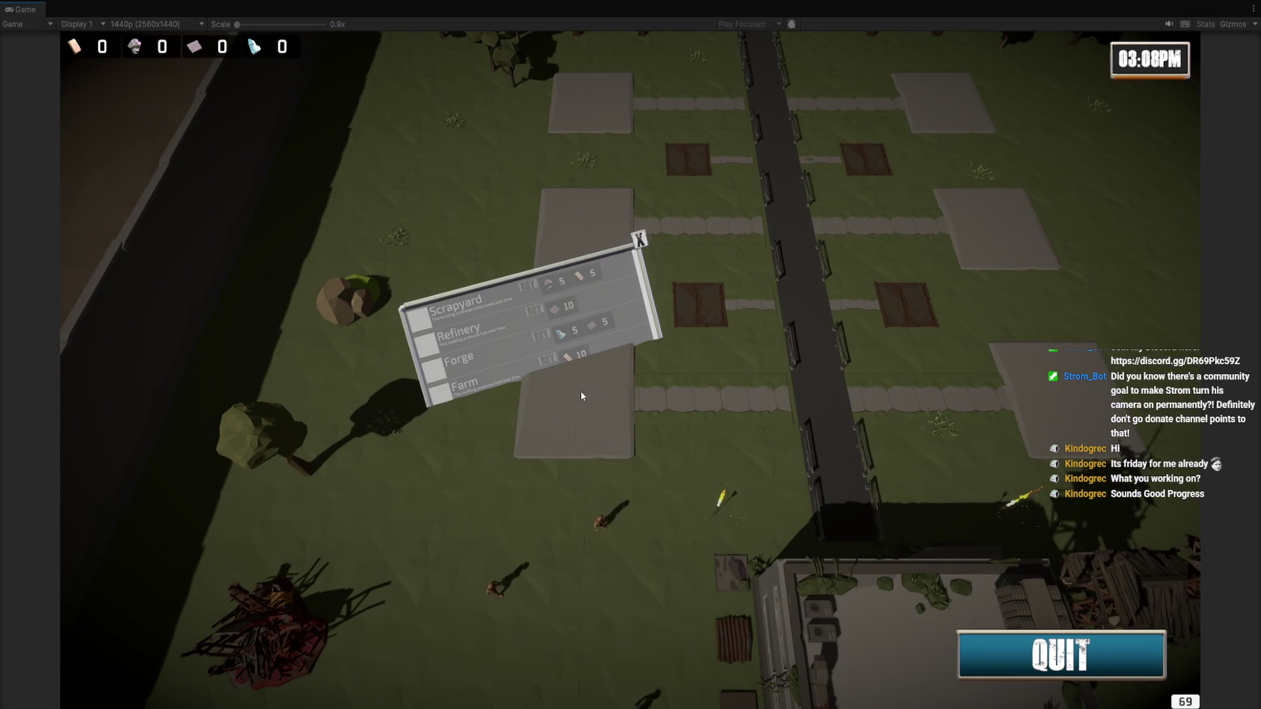
key(a)
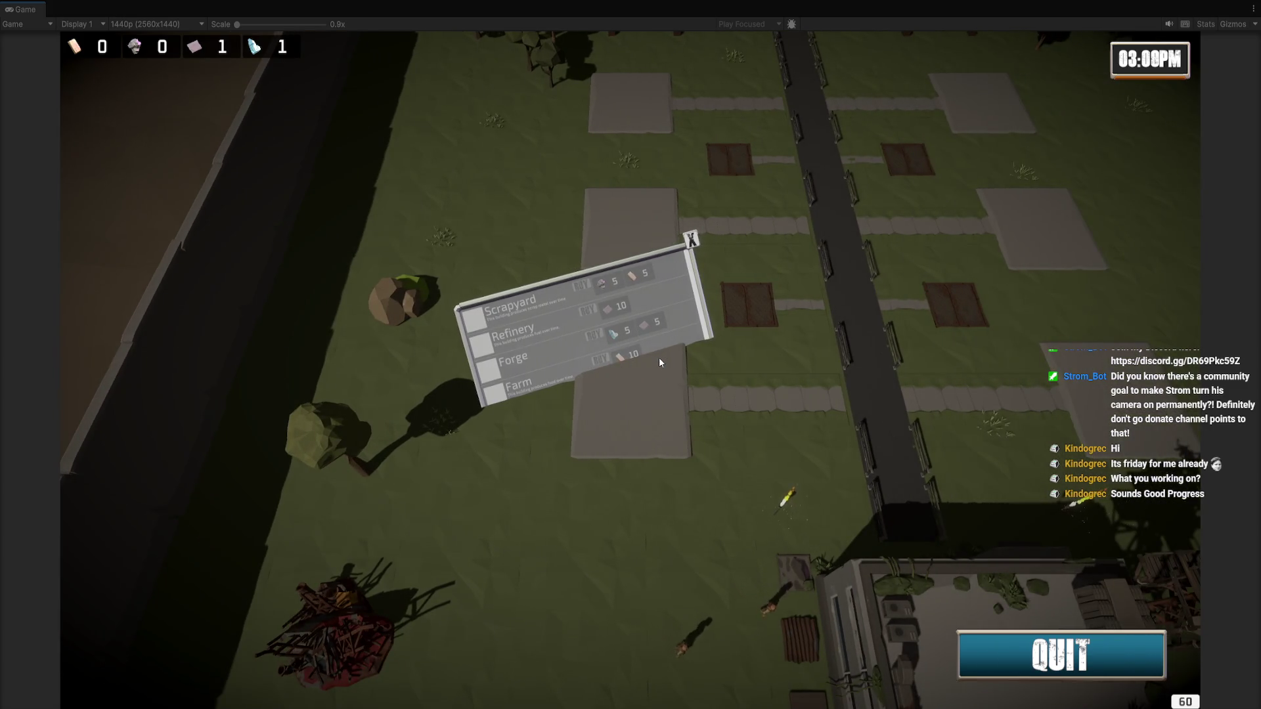
key(ctrl+p)
Orbit the Scene view around the units and enemies during the battle, then stop the game
drag(585, 348, 667, 337)
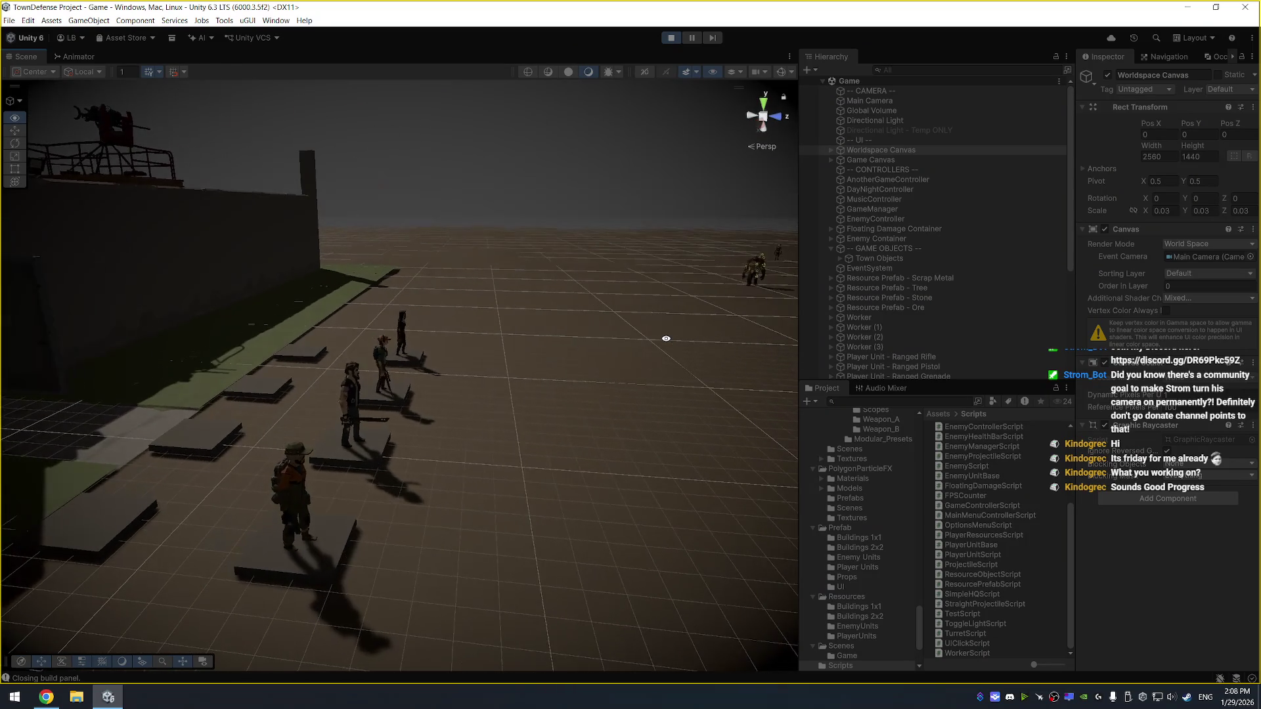
mouse_move(442, 414)
mouse_down()
mouse_move(563, 369)
mouse_move(608, 392)
mouse_move(462, 353)
mouse_up()
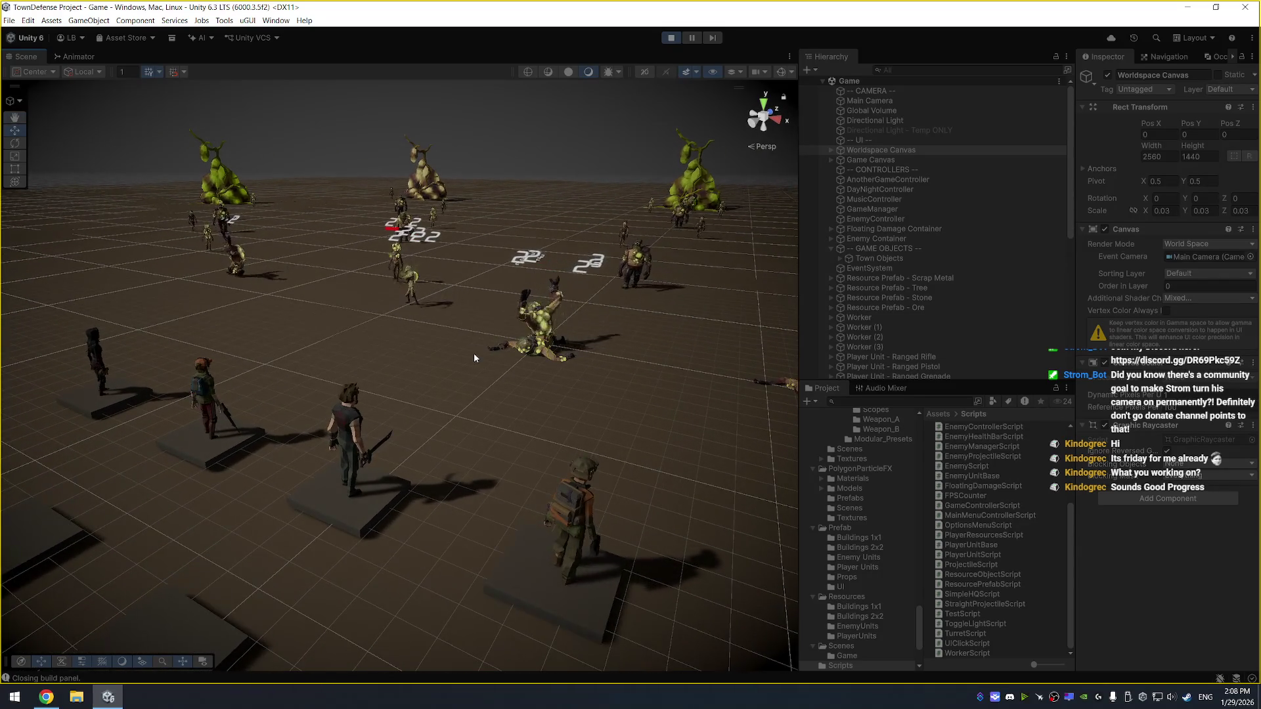
mouse_move(493, 428)
mouse_down()
mouse_move(487, 394)
mouse_move(347, 358)
mouse_move(544, 449)
mouse_up()
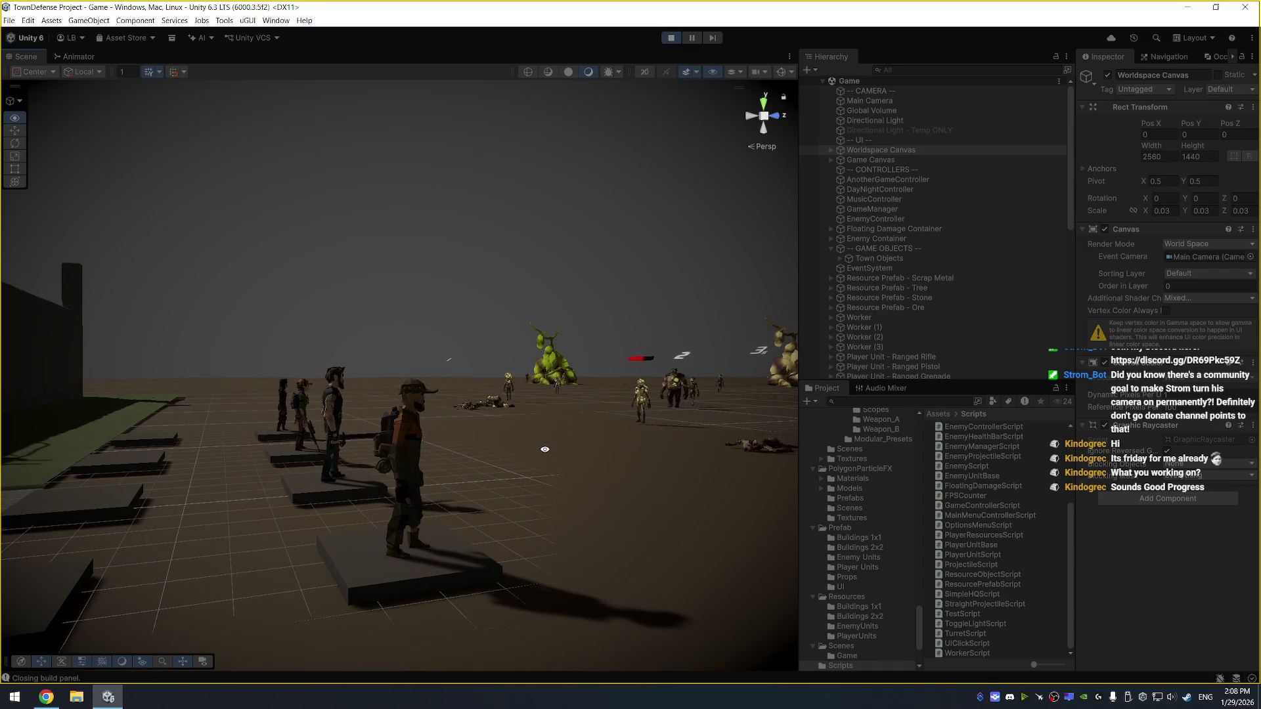
drag(475, 450, 480, 309)
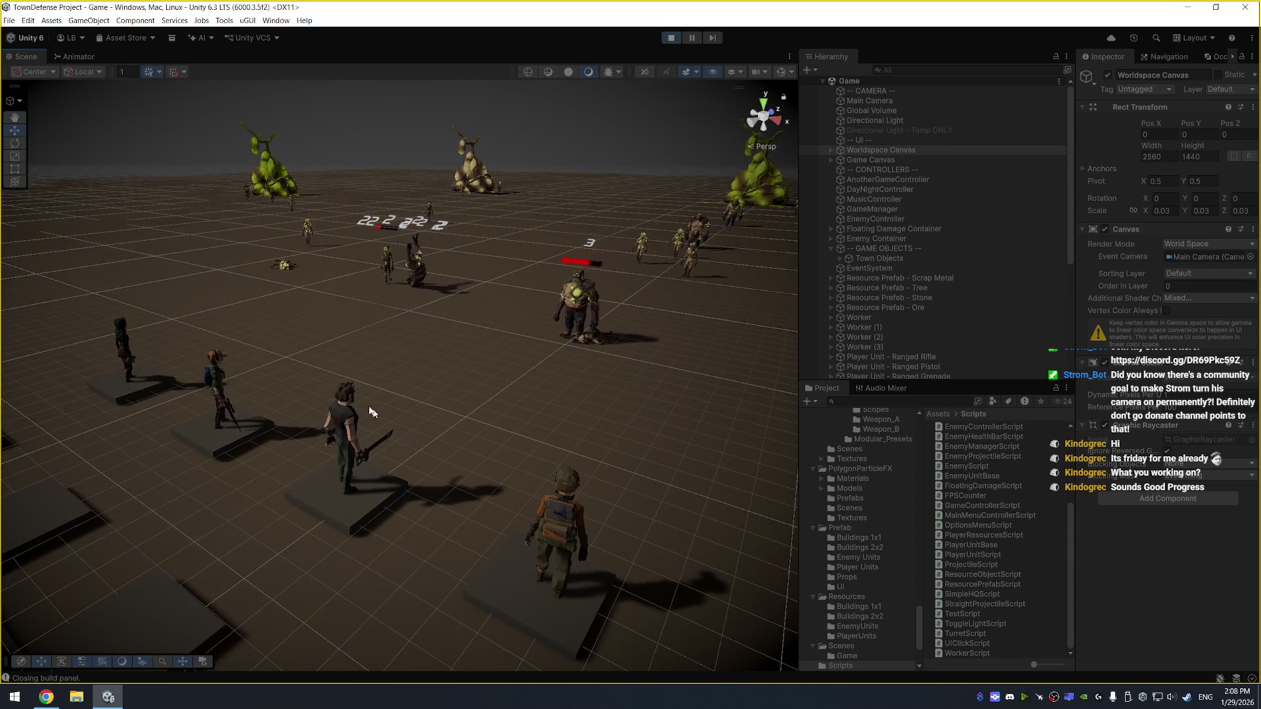
drag(540, 500, 470, 414)
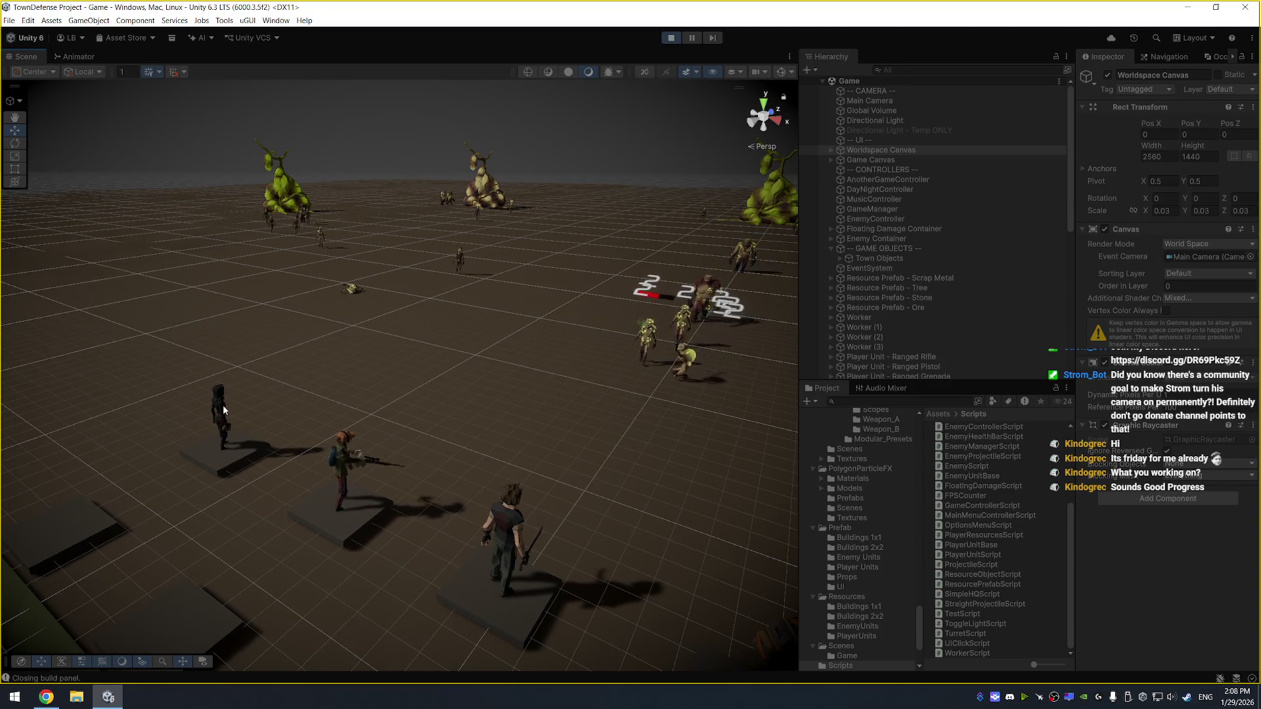
mouse_move(471, 406)
mouse_down()
mouse_move(577, 366)
mouse_move(543, 383)
mouse_move(525, 322)
mouse_move(509, 326)
mouse_up()
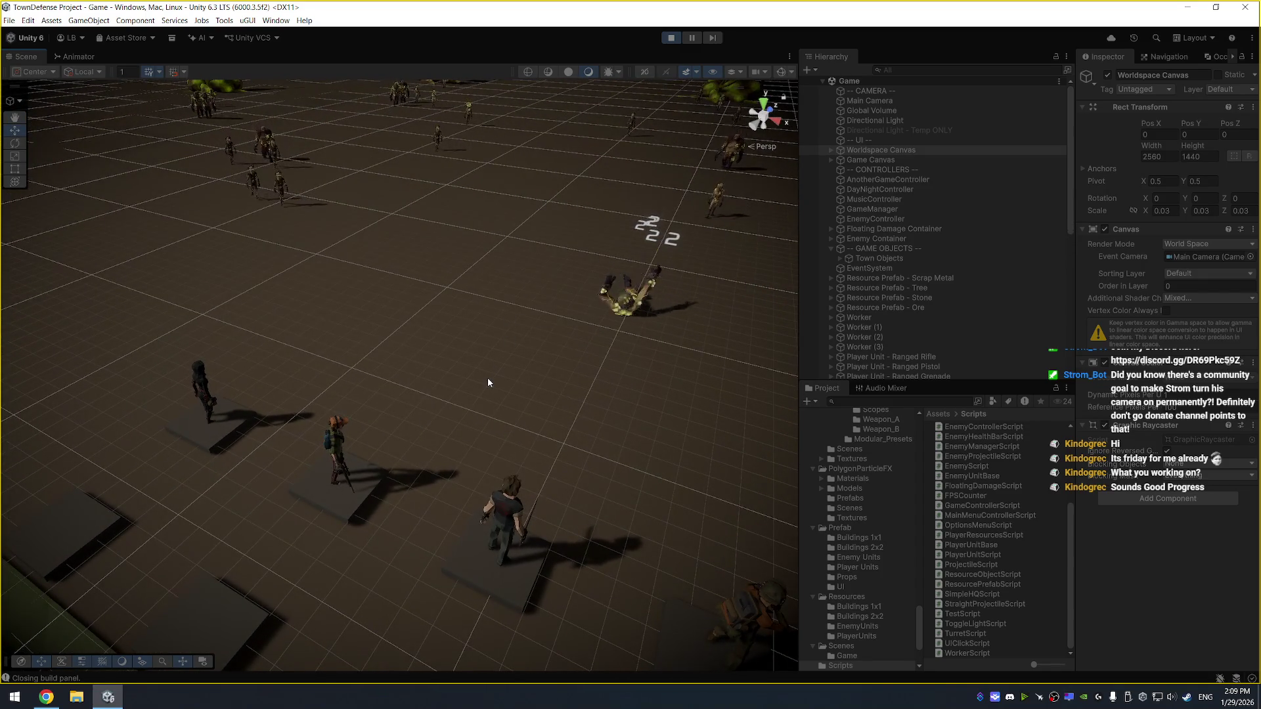
mouse_move(488, 377)
mouse_down()
mouse_move(546, 338)
mouse_move(545, 323)
mouse_up()
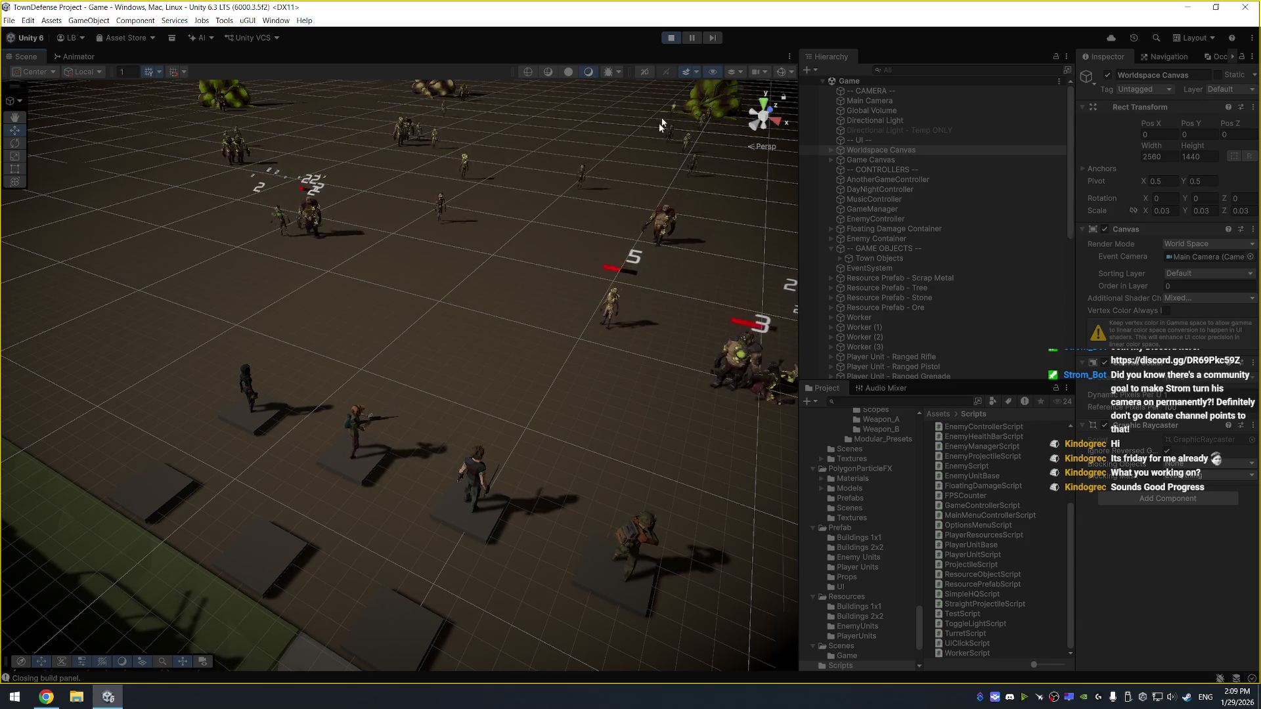
click(671, 38)
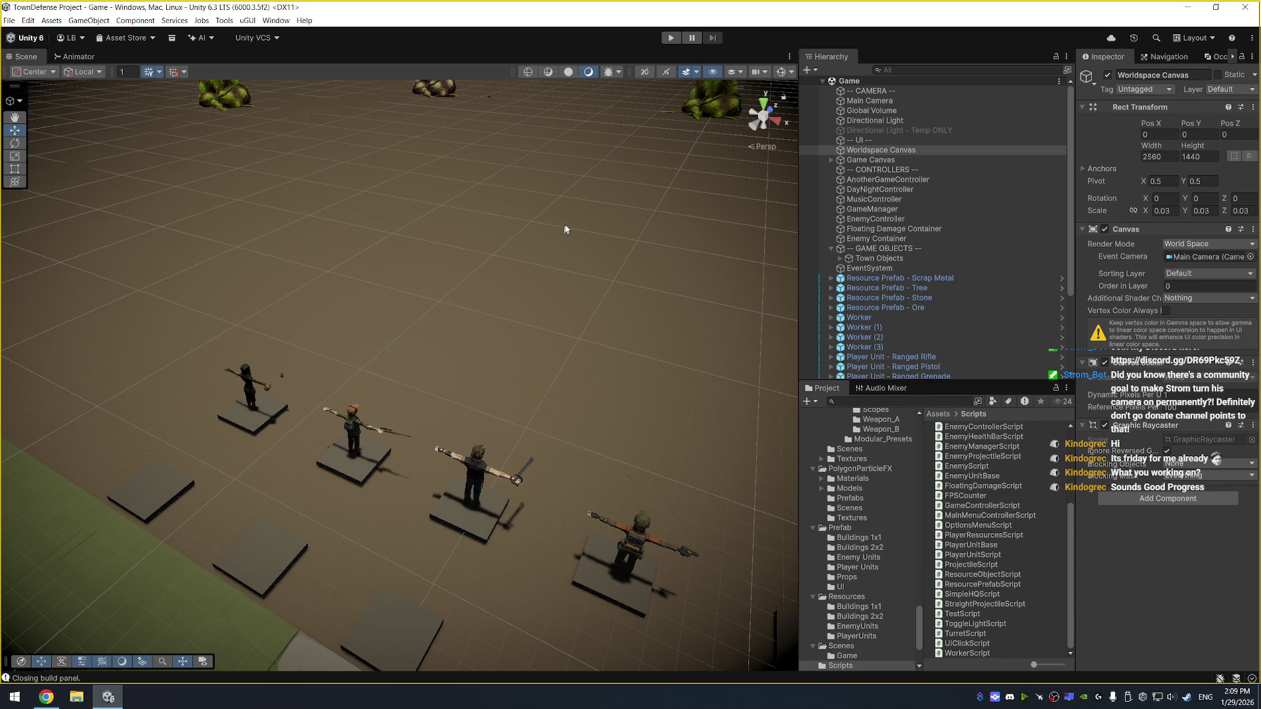
Frame the grenade held by a character and select the Grenade Prefab object
drag(544, 214, 499, 373)
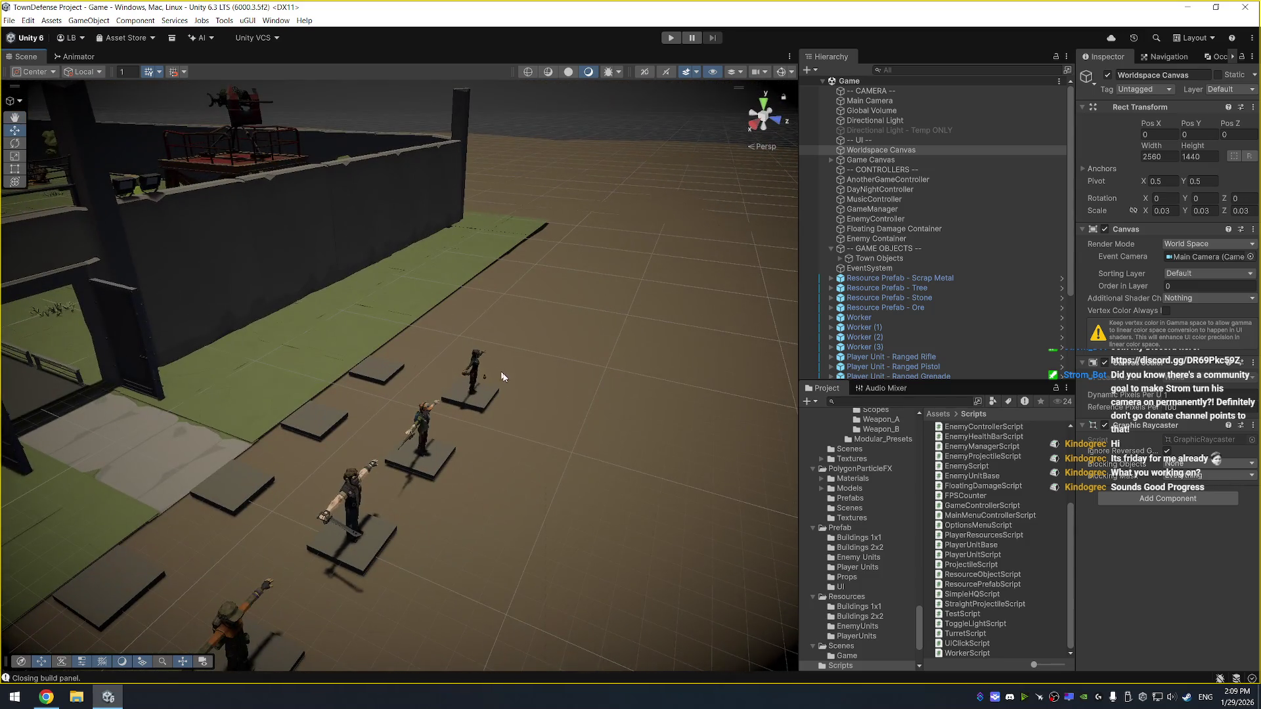
click(484, 379)
key(f)
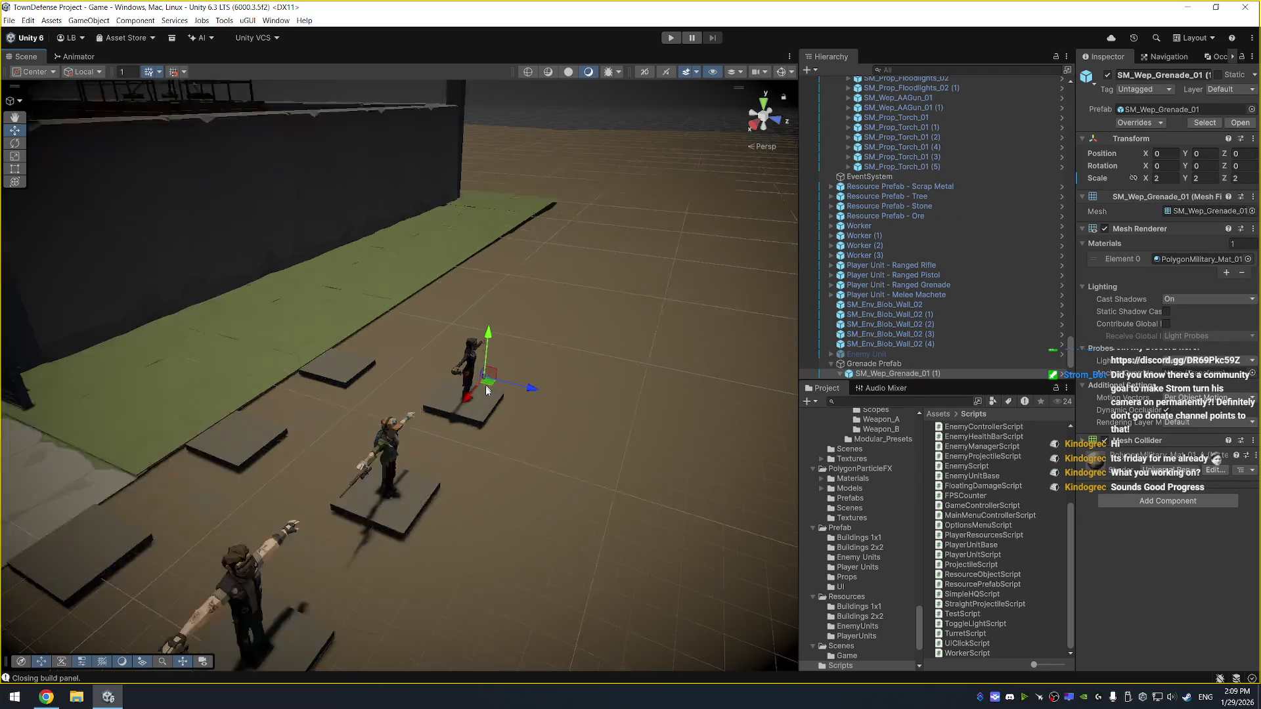
scroll(538, 345, down, 5)
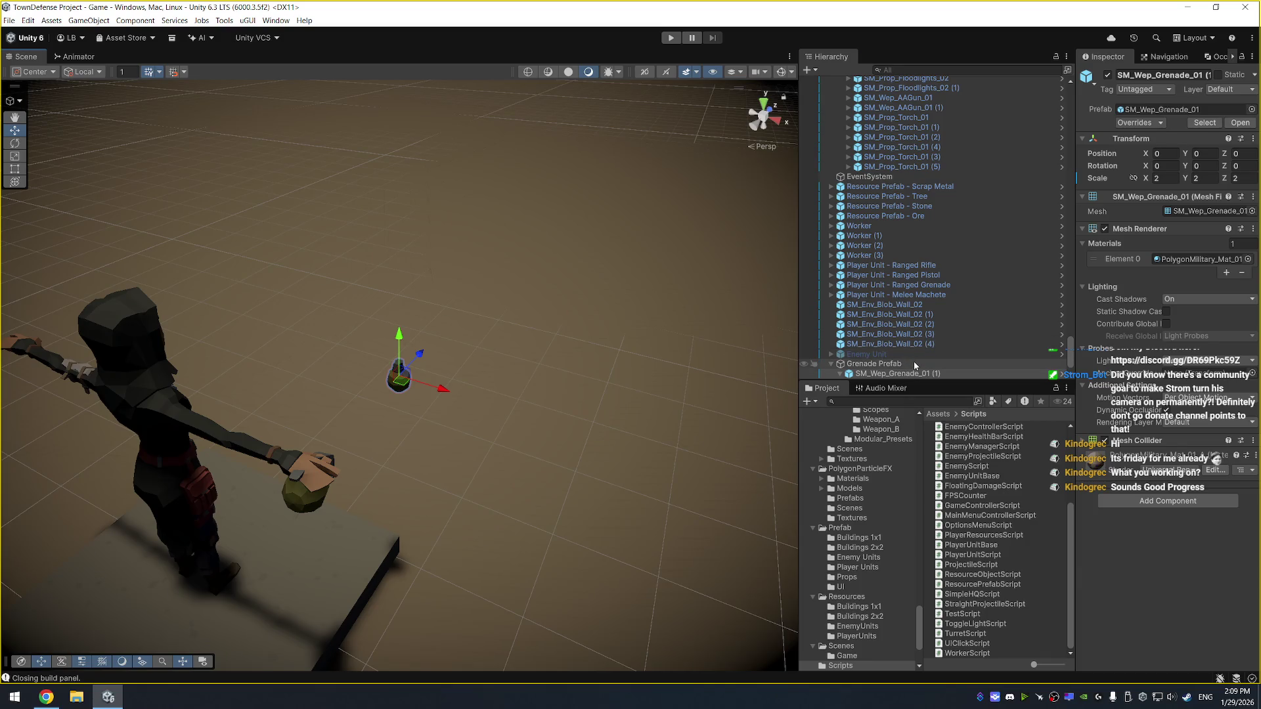
click(873, 364)
Create a Projectiles folder under Prefab and drag Grenade Prefab into it as an asset
right_click(848, 527)
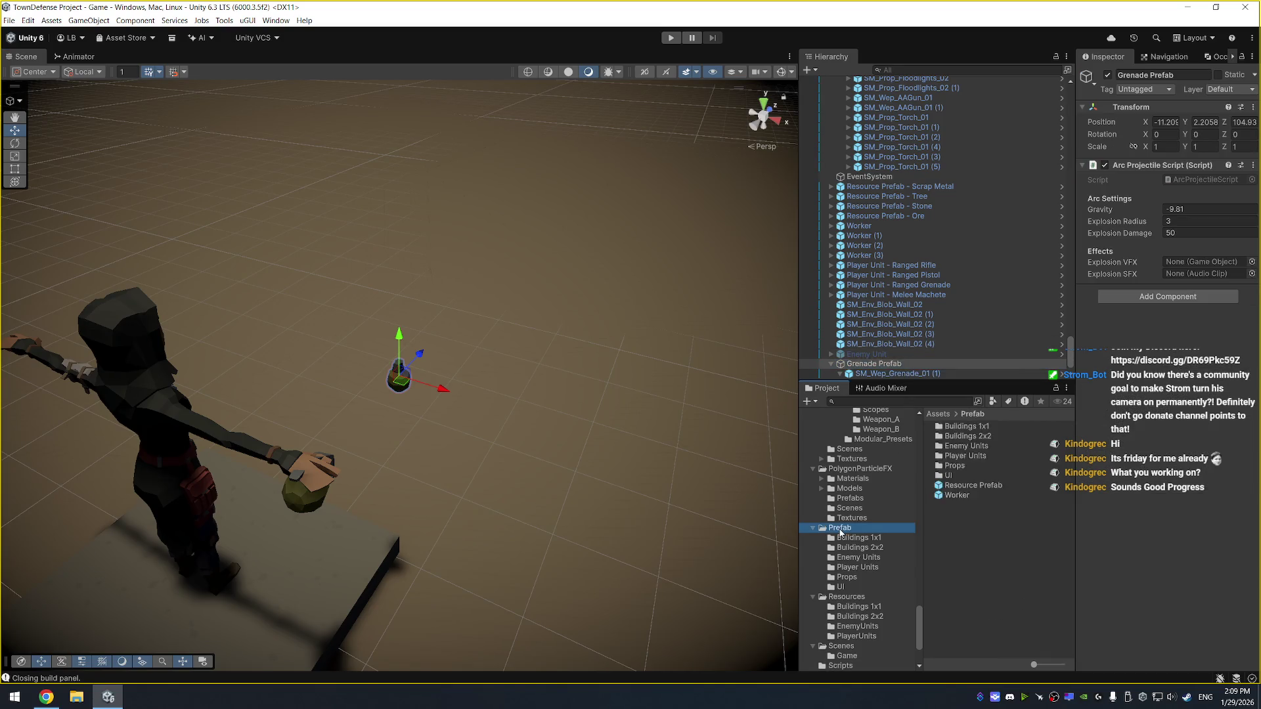
mouse_move(868, 232)
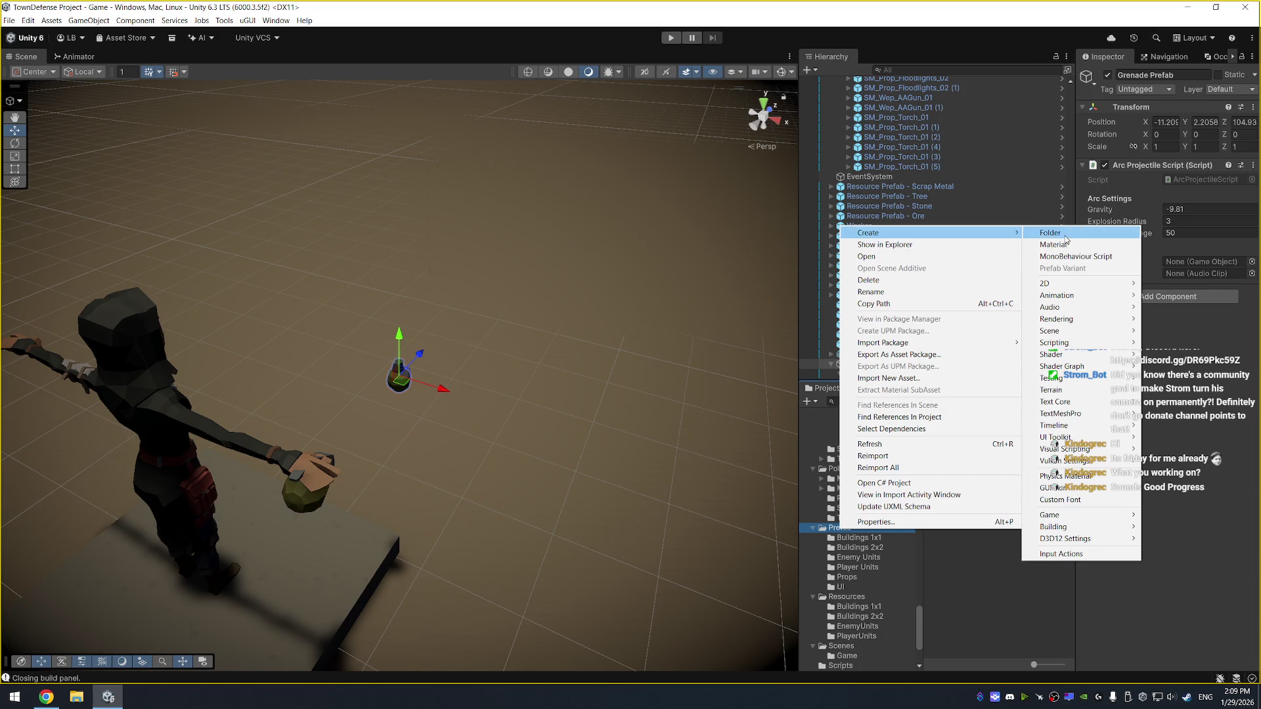
click(1062, 234)
text(Projec)
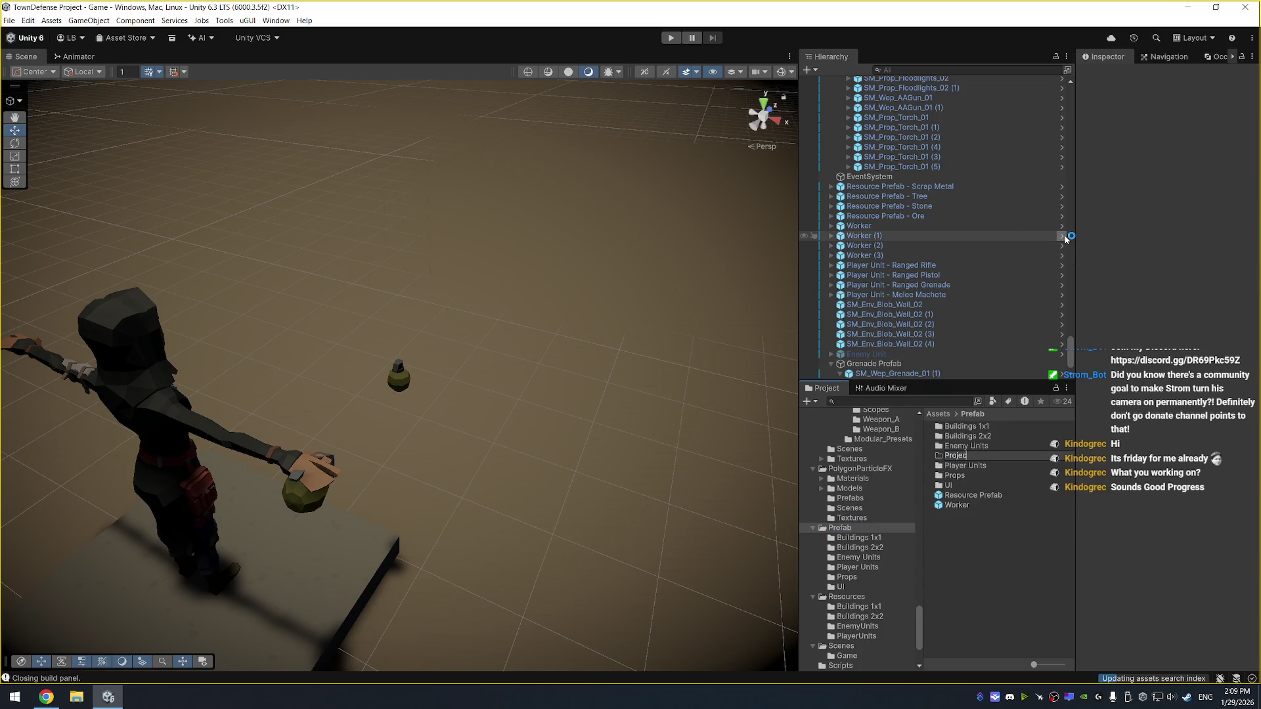
text(tiles)
key(Return)
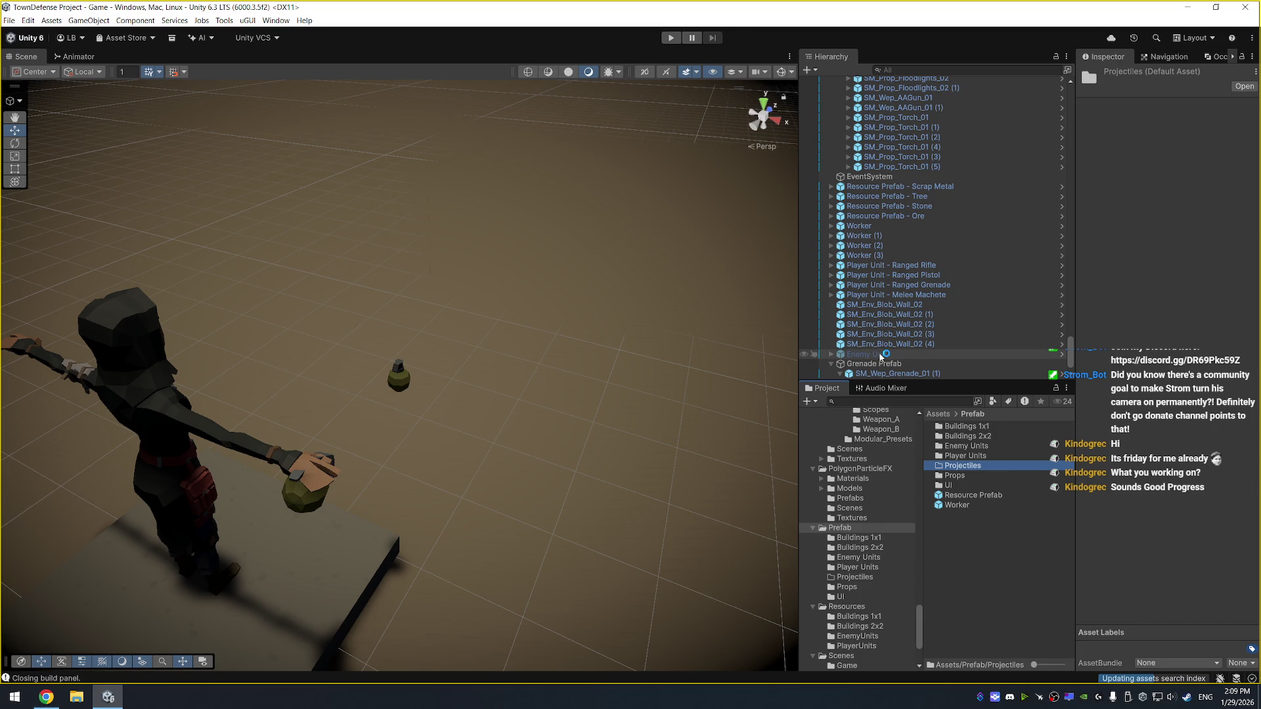
drag(883, 365, 962, 466)
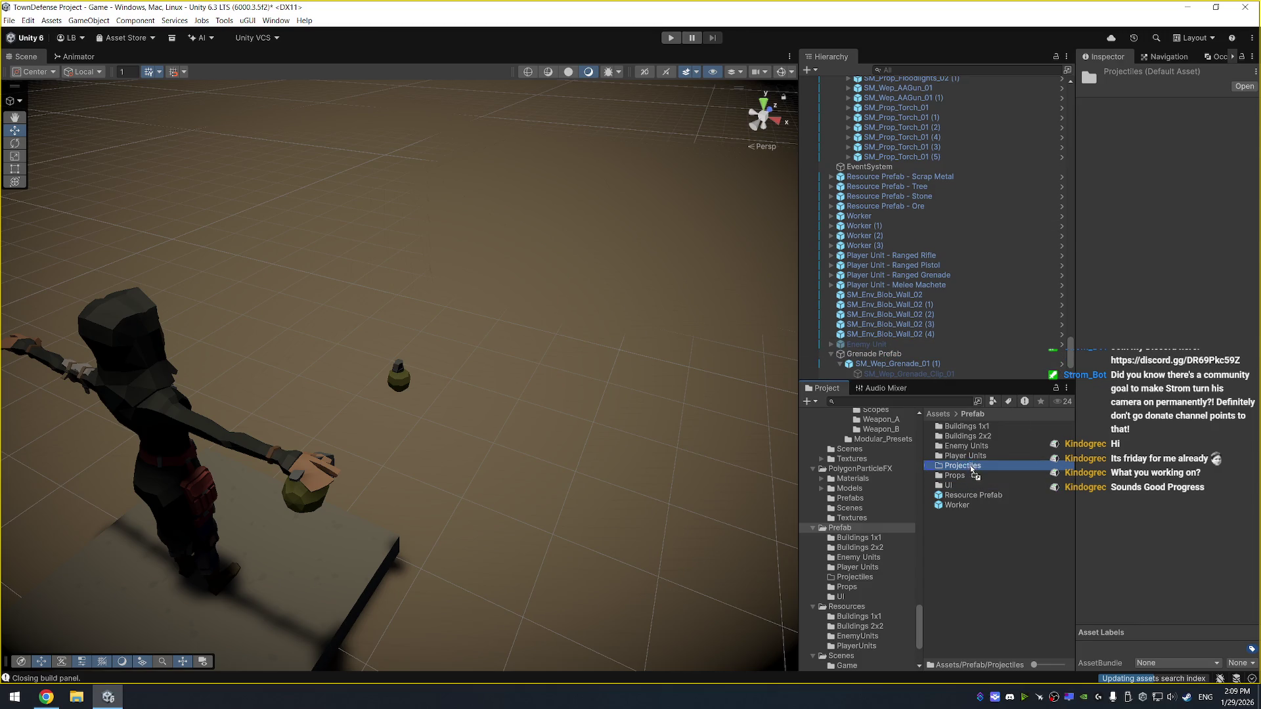
key(ctrl+p)
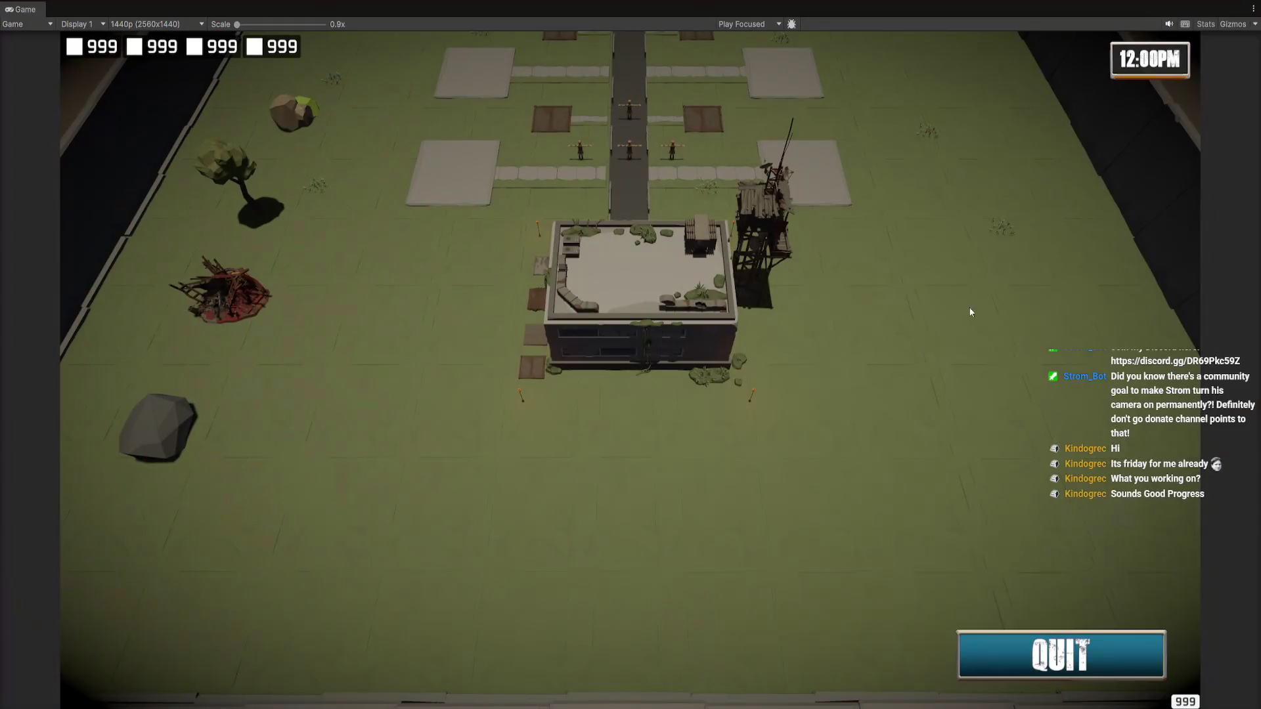
key(ctrl+p)
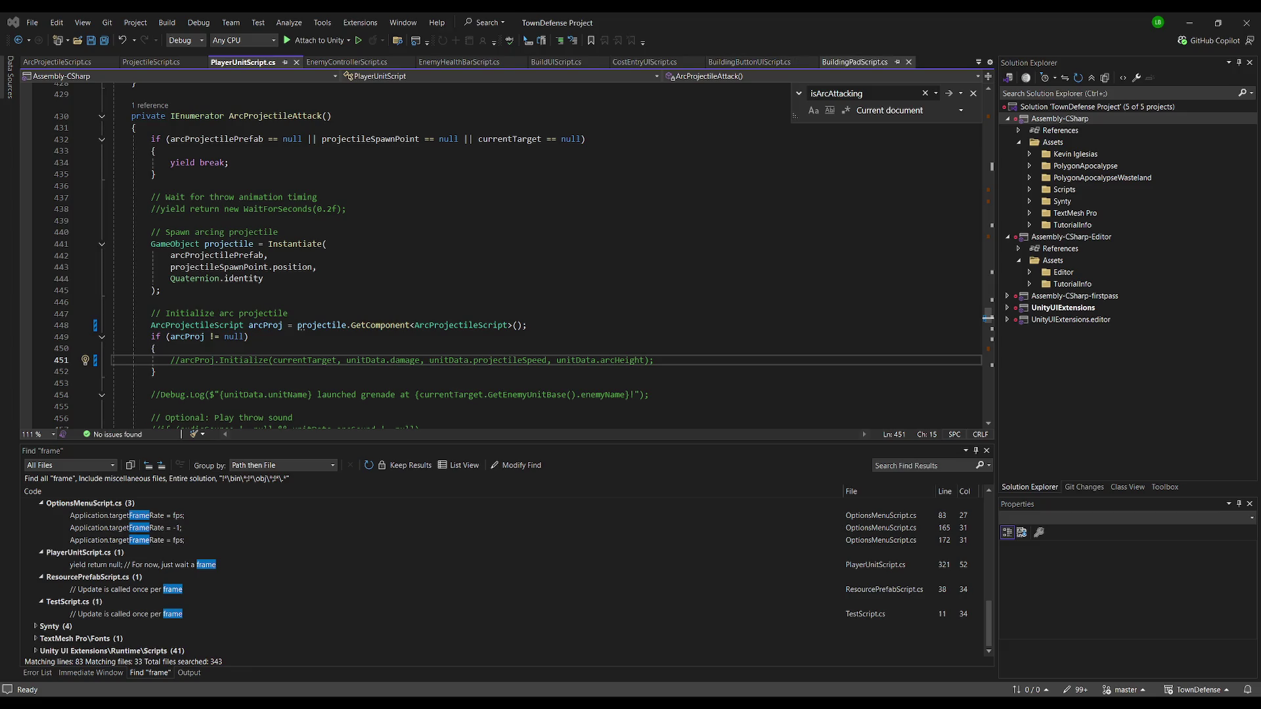
Review BuildingPadScript.cs in Visual Studio, then return to Unity and turn the view toward the characters
click(852, 62)
click(566, 307)
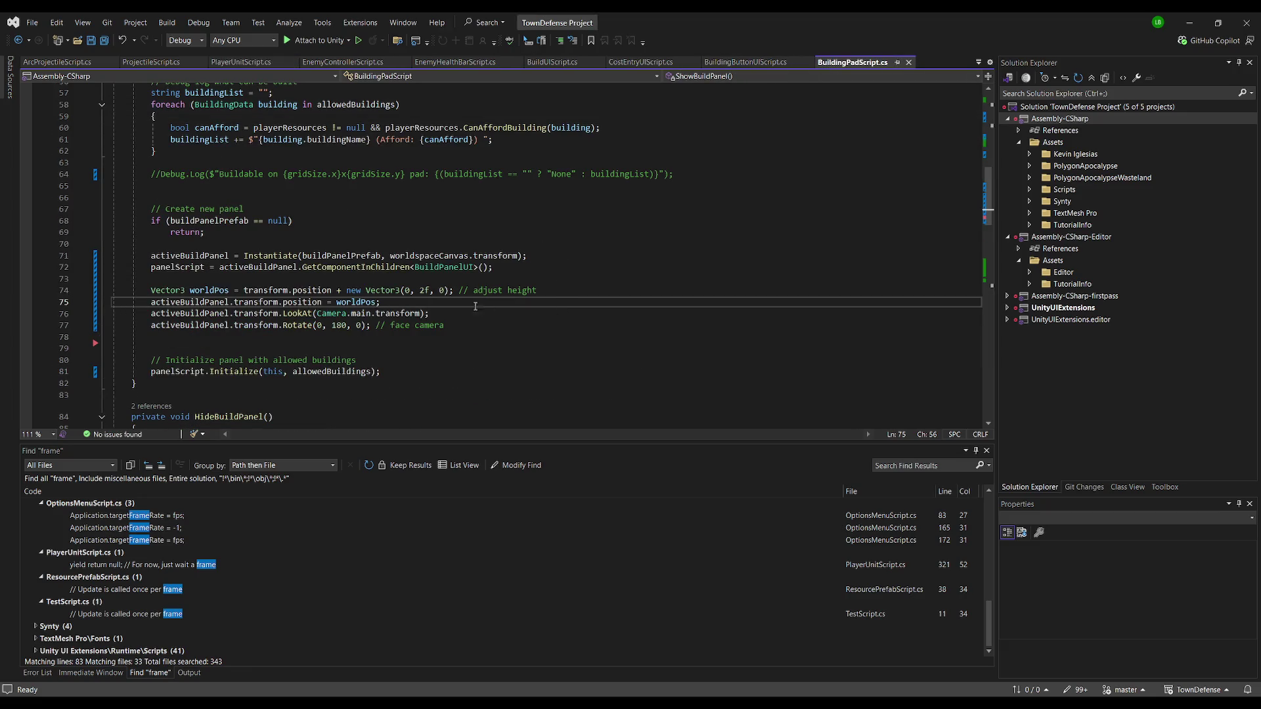
key(ctrl+a)
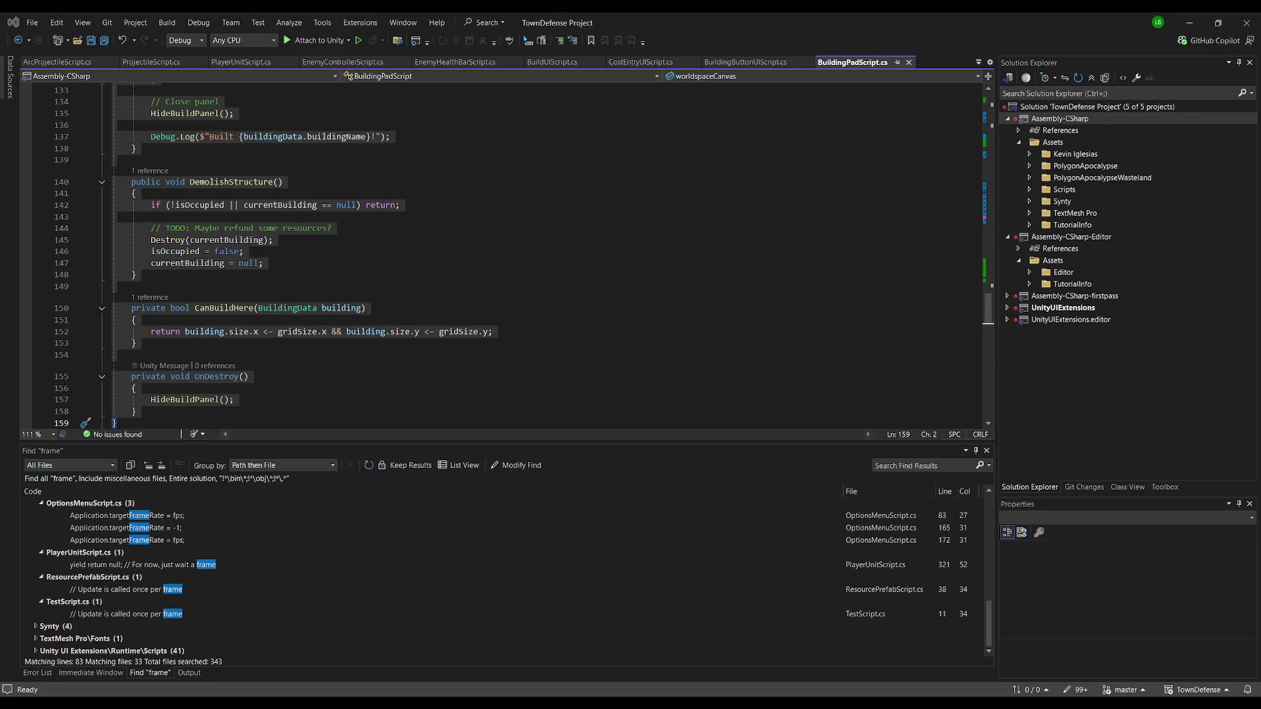
key(alt+Tab)
mouse_move(549, 282)
mouse_down()
mouse_move(642, 247)
mouse_move(551, 220)
mouse_move(483, 272)
mouse_move(598, 235)
mouse_up()
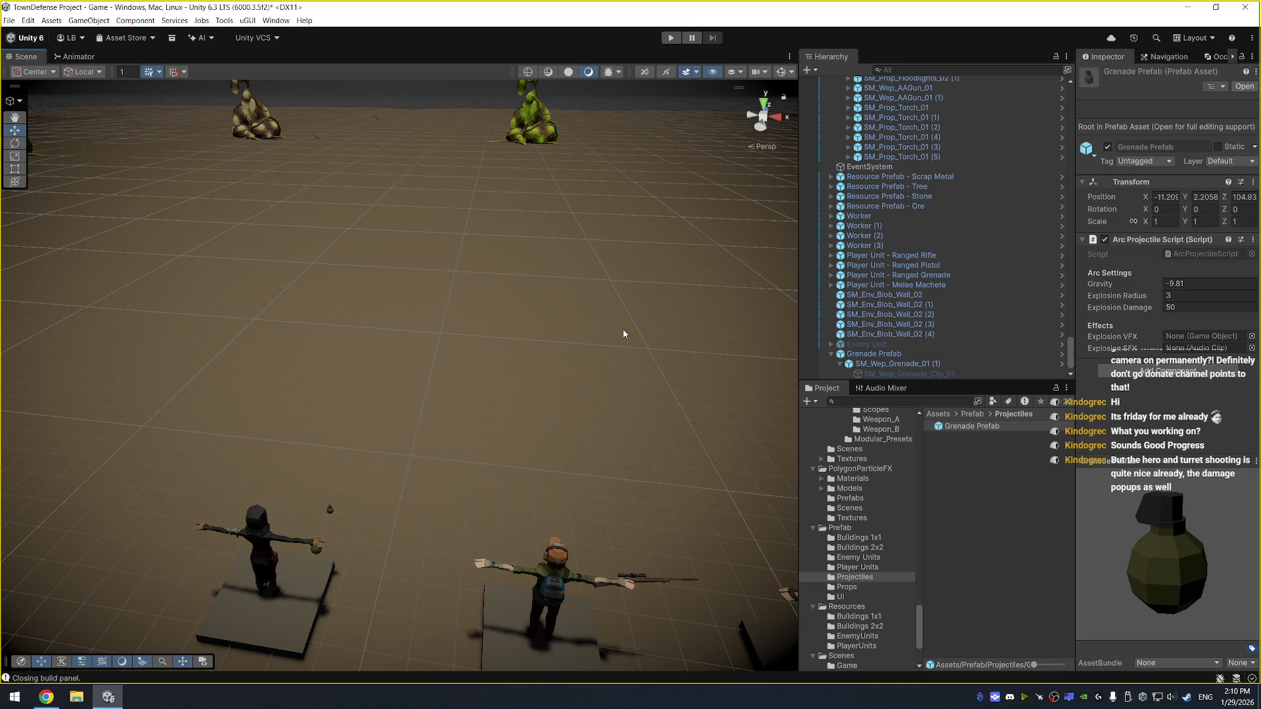
Start the game and bring up ArcProjectileScript.cs in Visual Studio
click(670, 38)
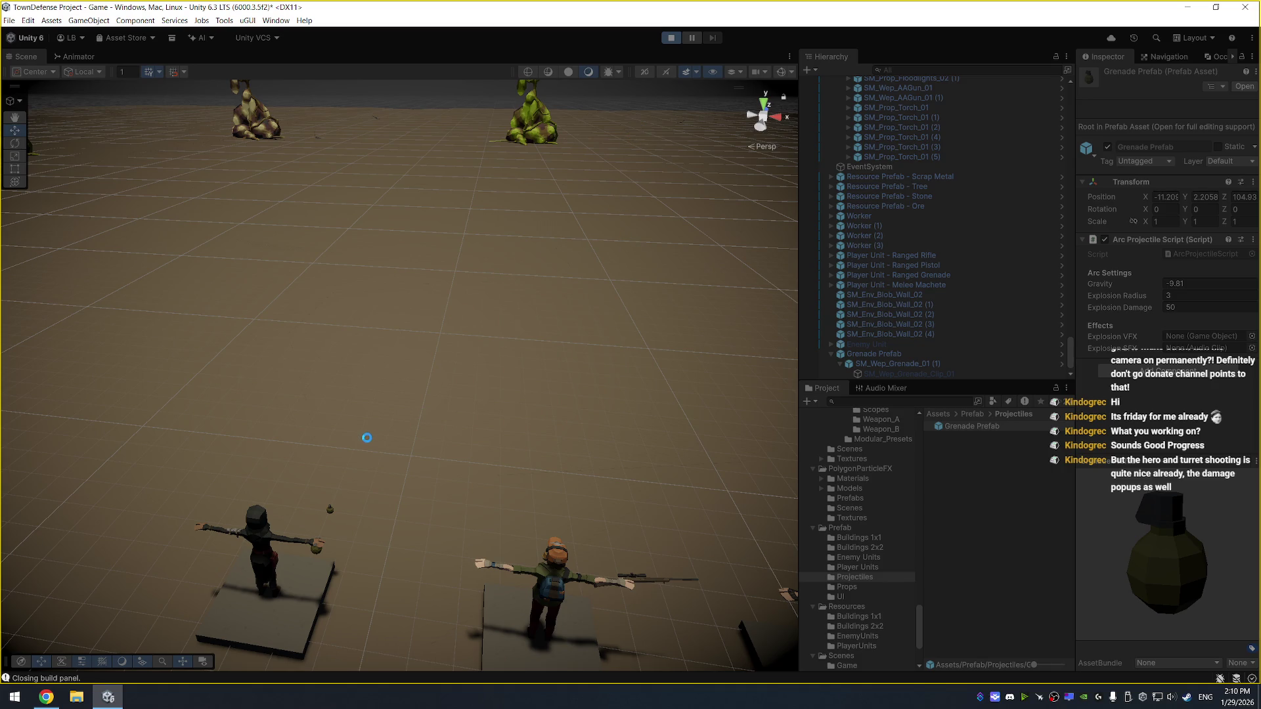
key(alt+Tab)
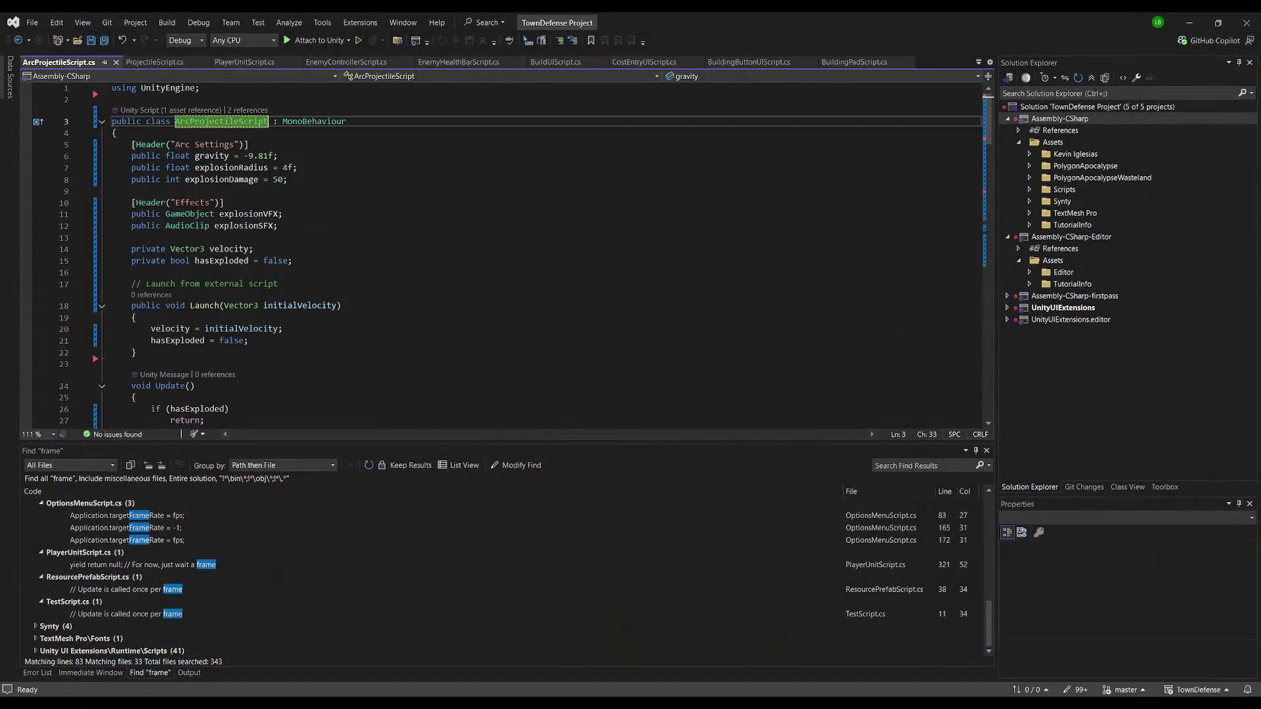
Scroll through ArcProjectileScript.cs down to the explosion and OnDrawGizmosSelected code
scroll(282, 195, down, 5)
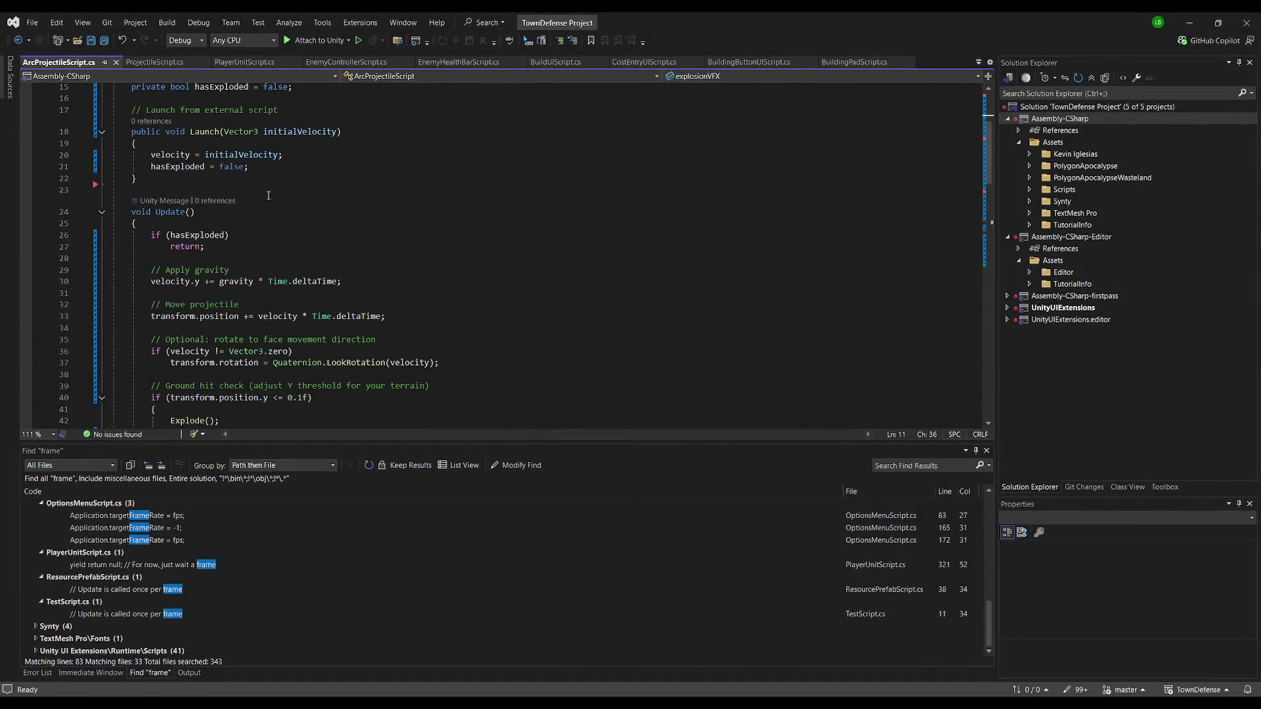
scroll(299, 256, down, 1)
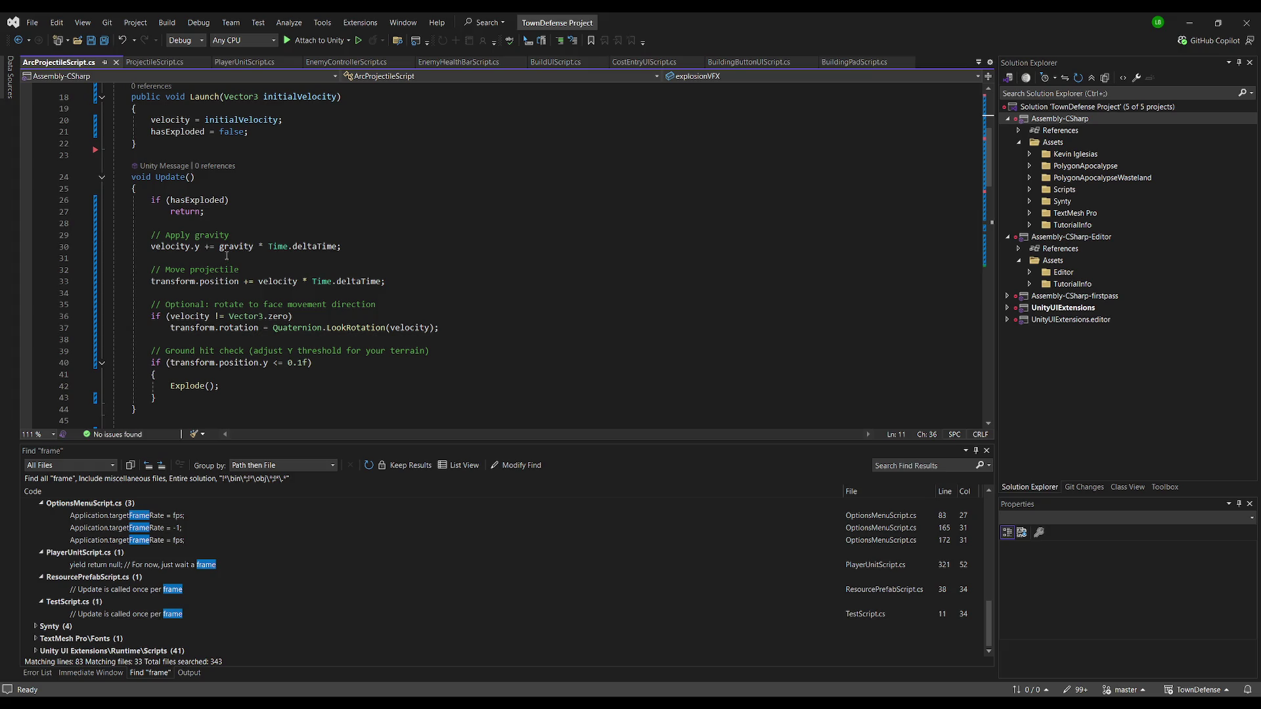
scroll(246, 212, down, 3)
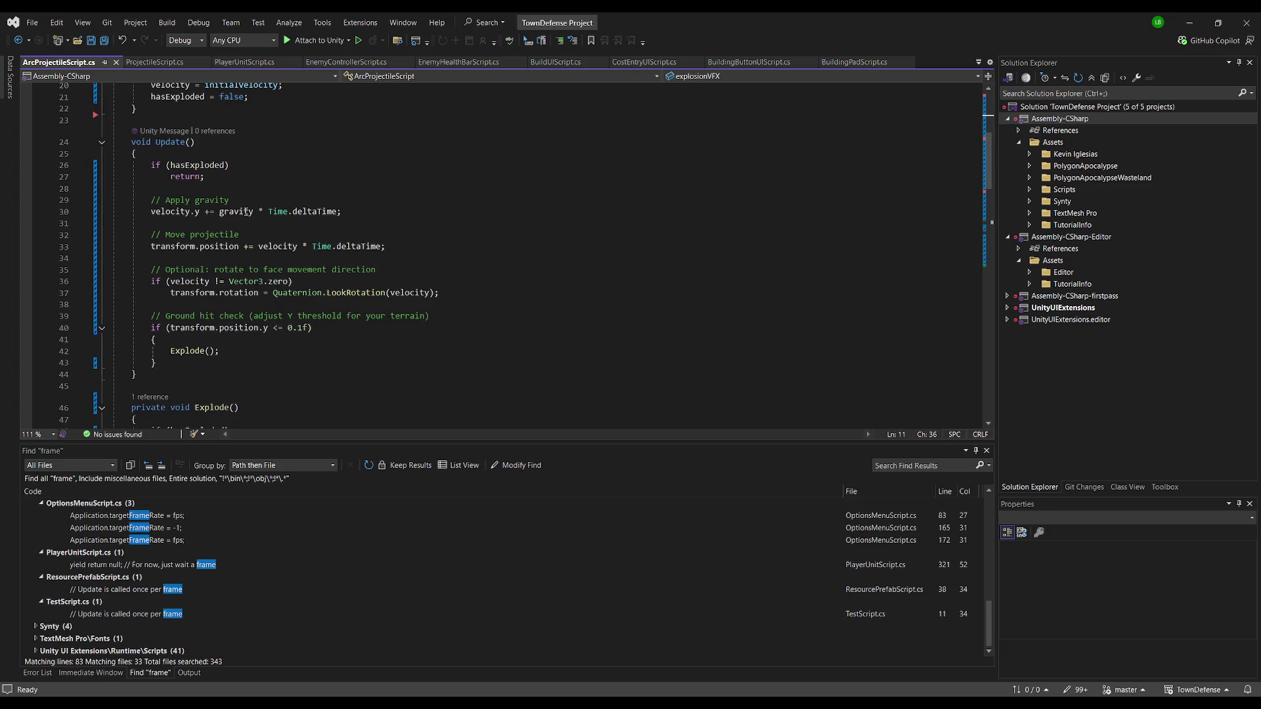
scroll(241, 280, down, 6)
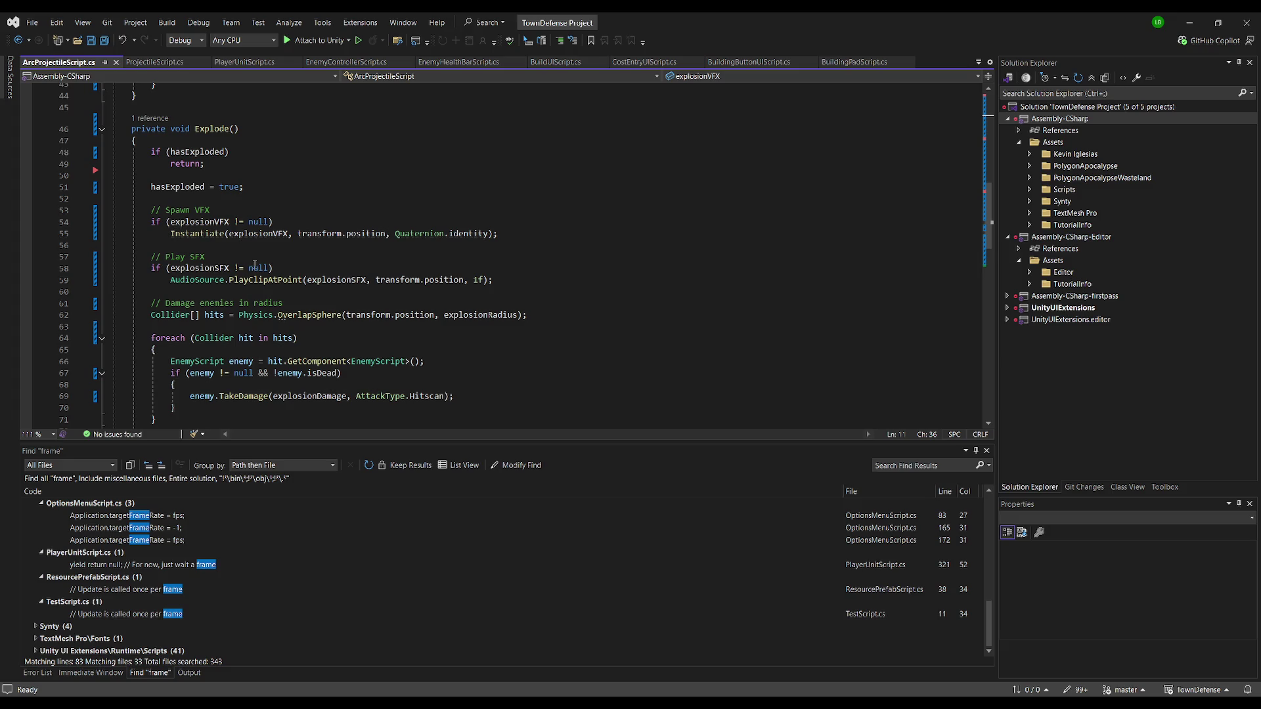
scroll(255, 265, down, 4)
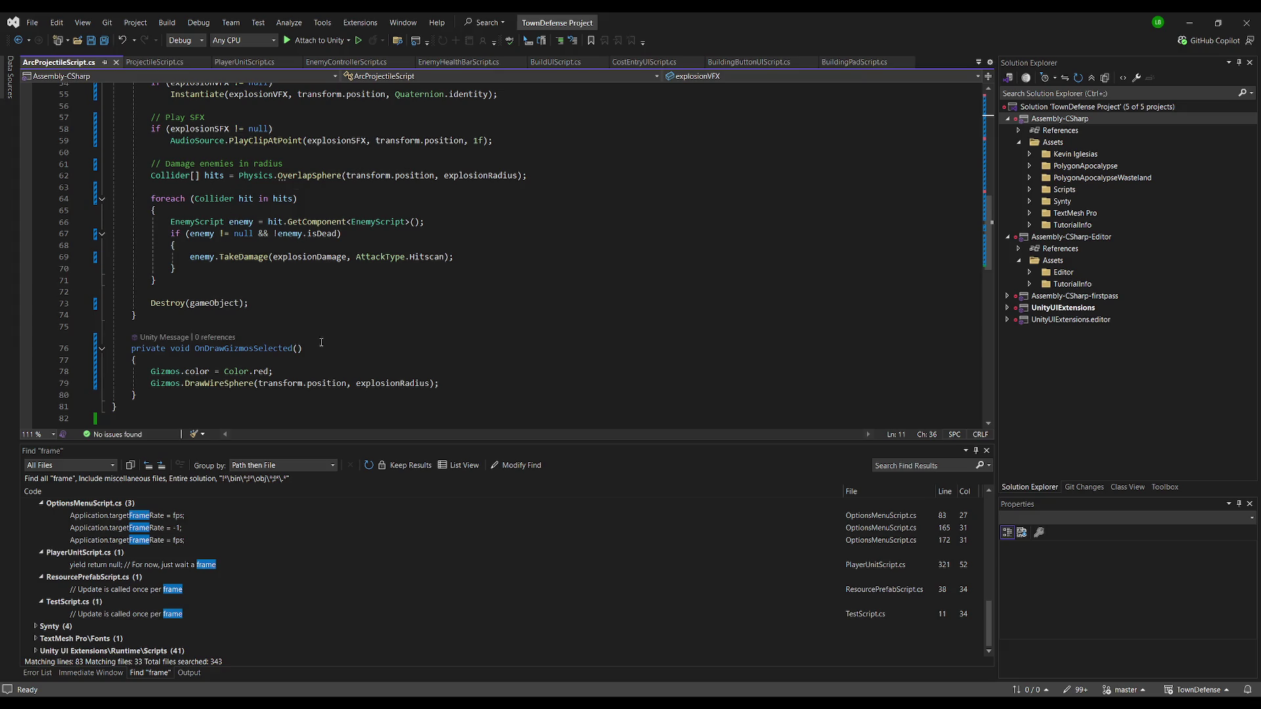
scroll(352, 299, down, 2)
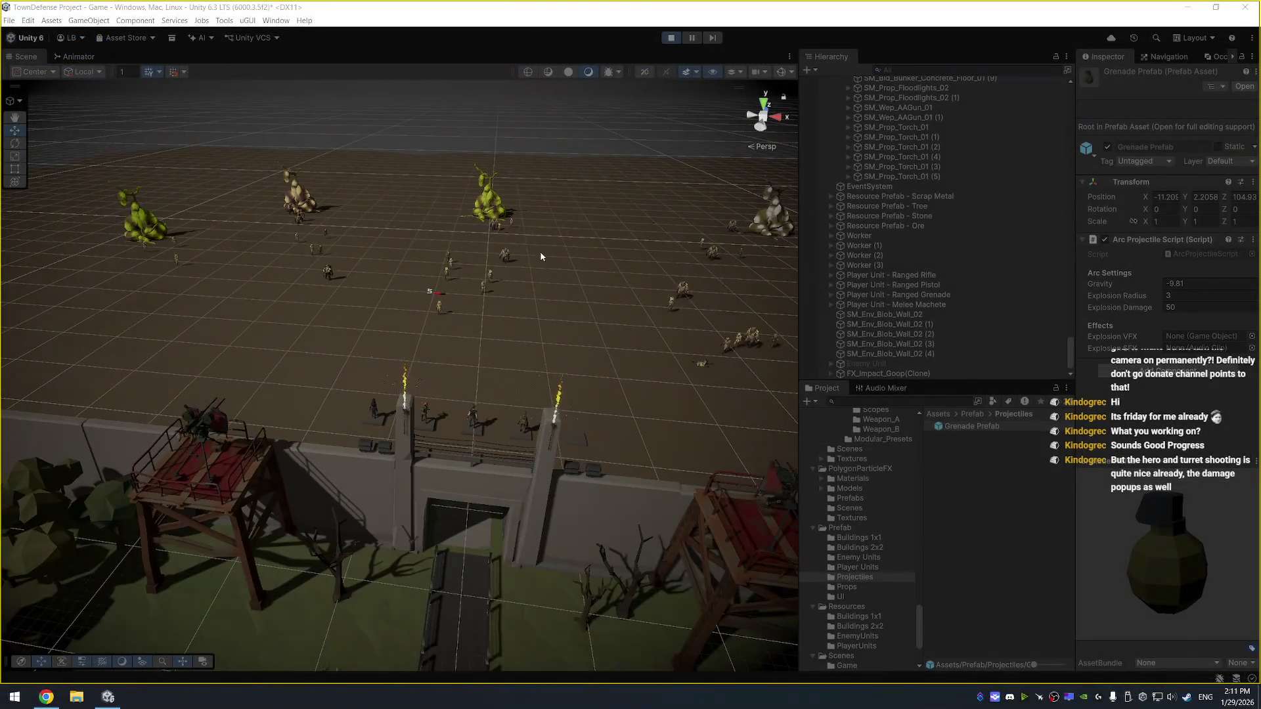
Clear the selection, reframe the battlefield, widen the Scene view and pick an anti-aircraft turret
click(570, 283)
mouse_move(570, 282)
mouse_down()
mouse_move(570, 310)
mouse_move(495, 296)
mouse_move(488, 320)
mouse_up()
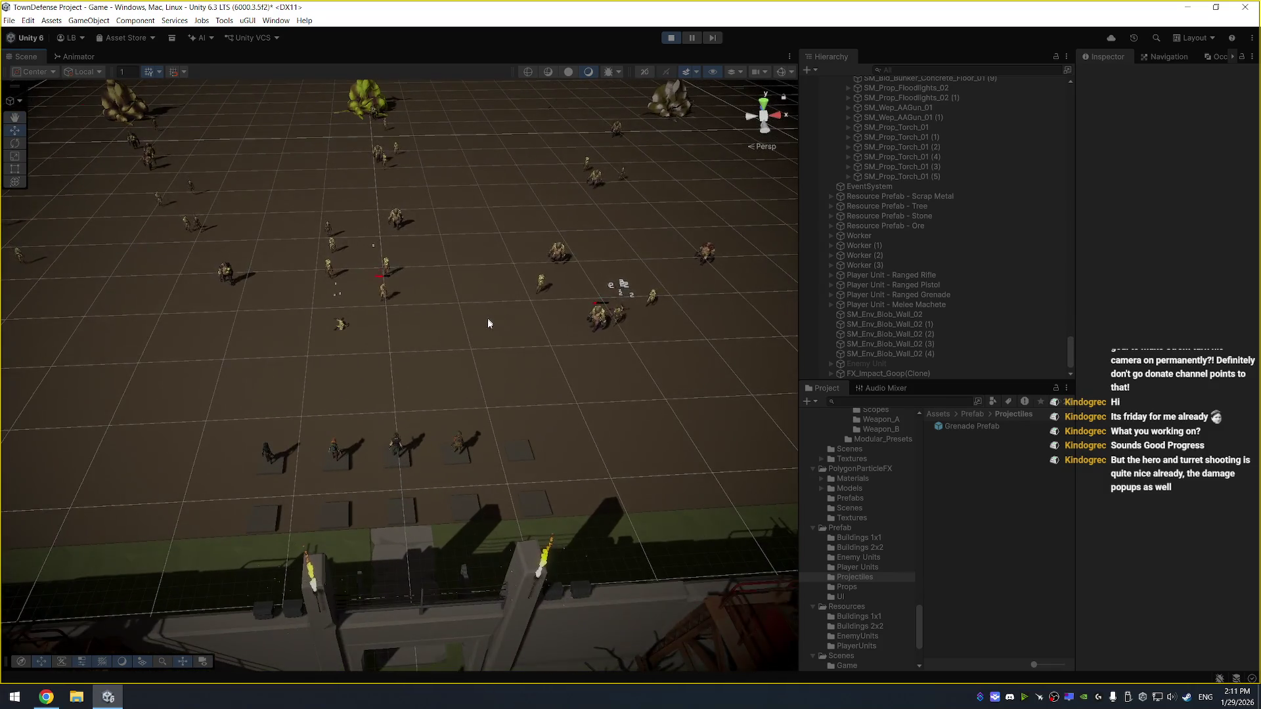
scroll(488, 321, down, 3)
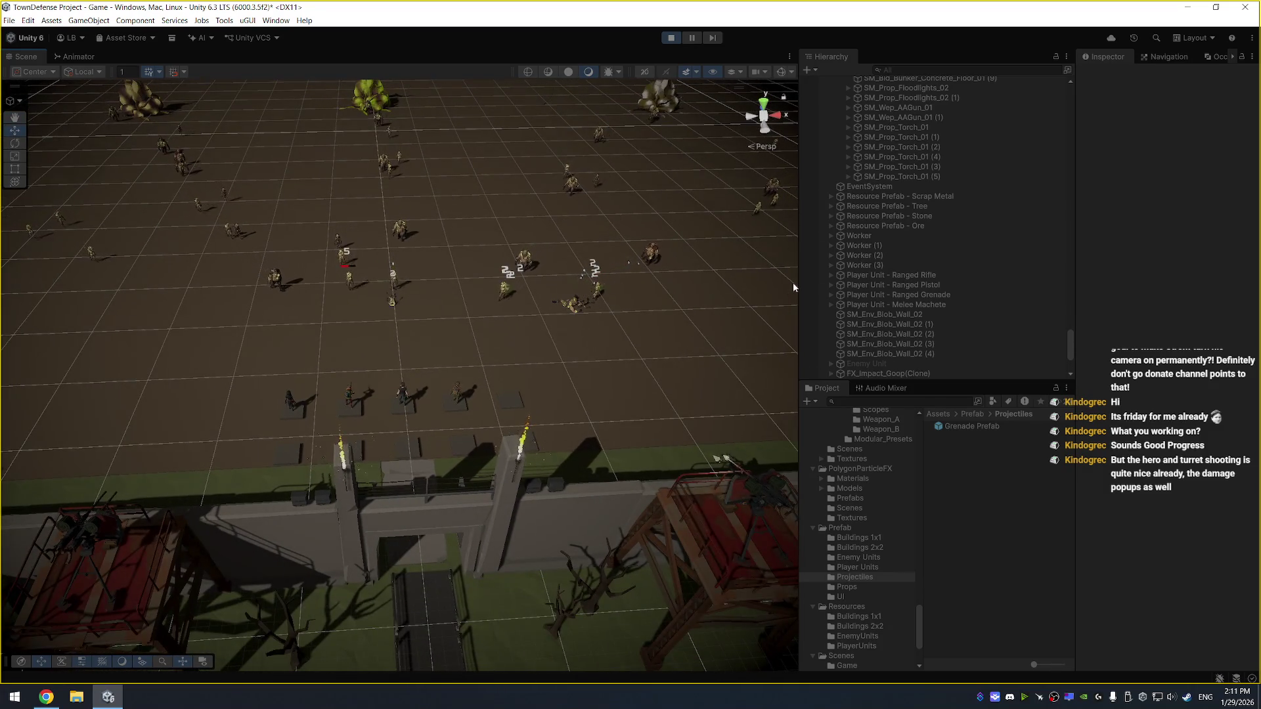
drag(798, 283, 862, 282)
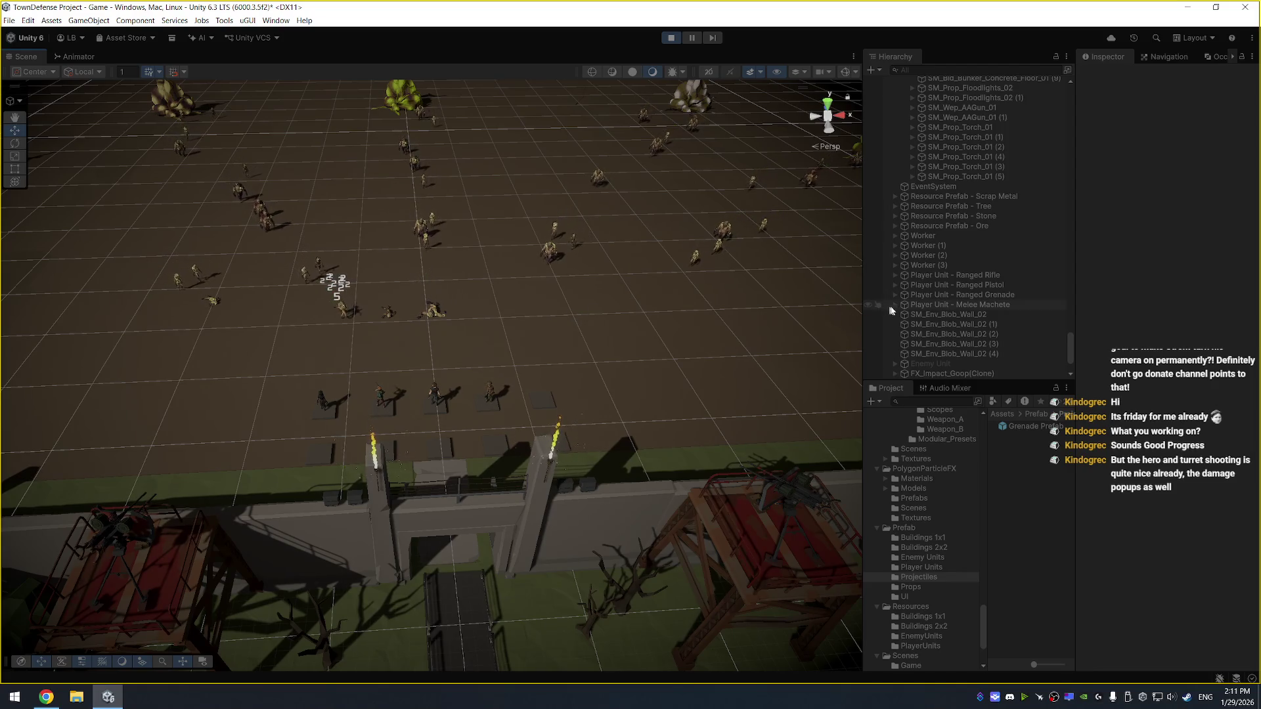
click(802, 494)
scroll(936, 328, up, 5)
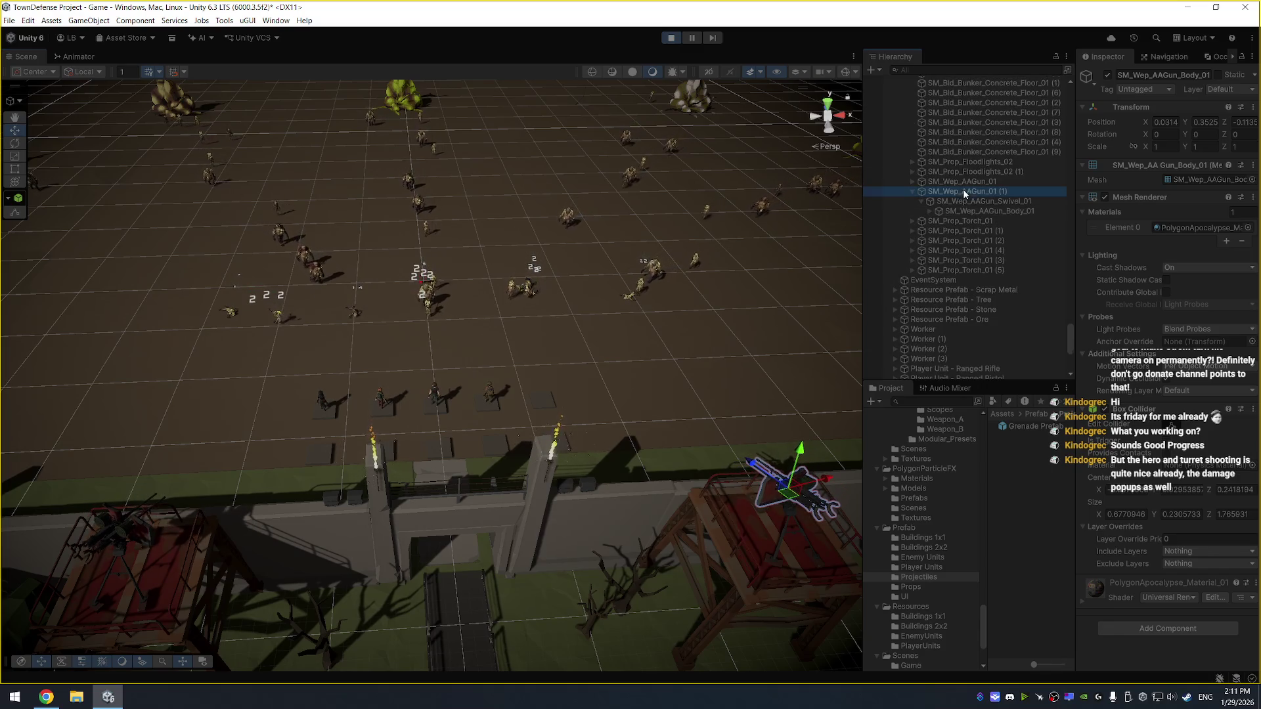
Select both SM_Wep_AAGun turrets and try 10 shots per burst with a 0.01 shot delay
click(963, 191)
ctrl+click(963, 181)
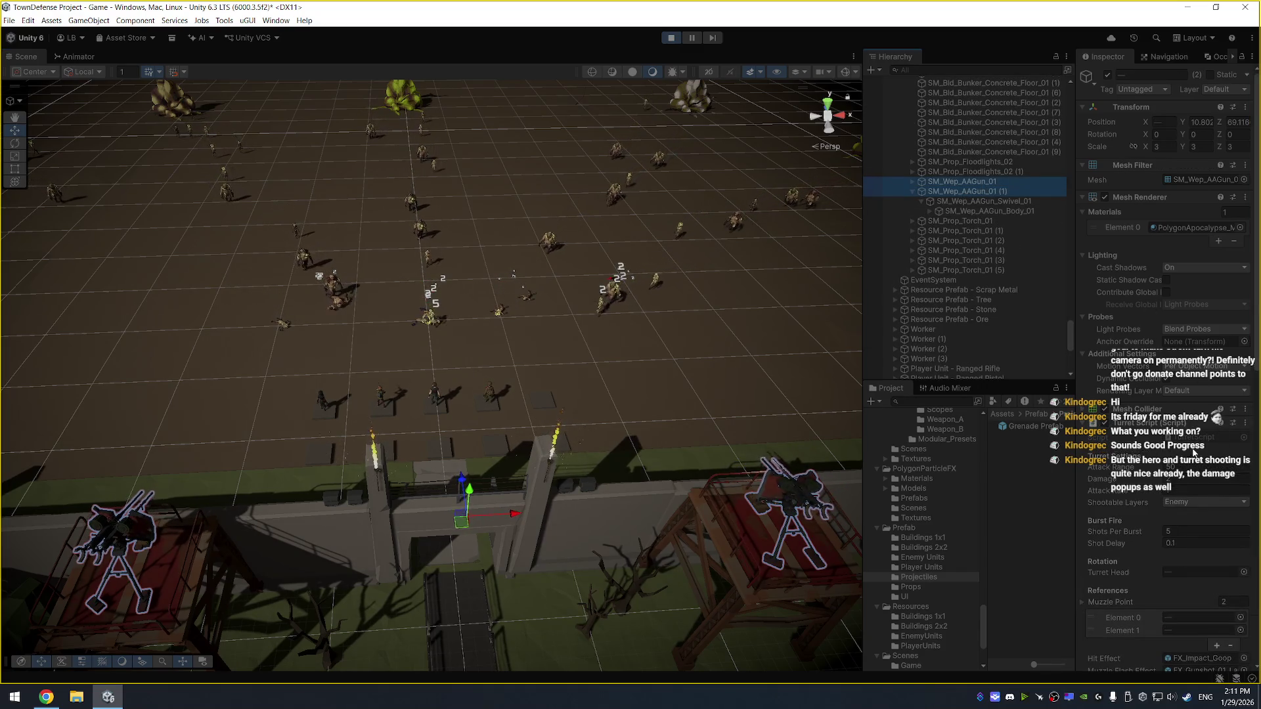
click(1193, 491)
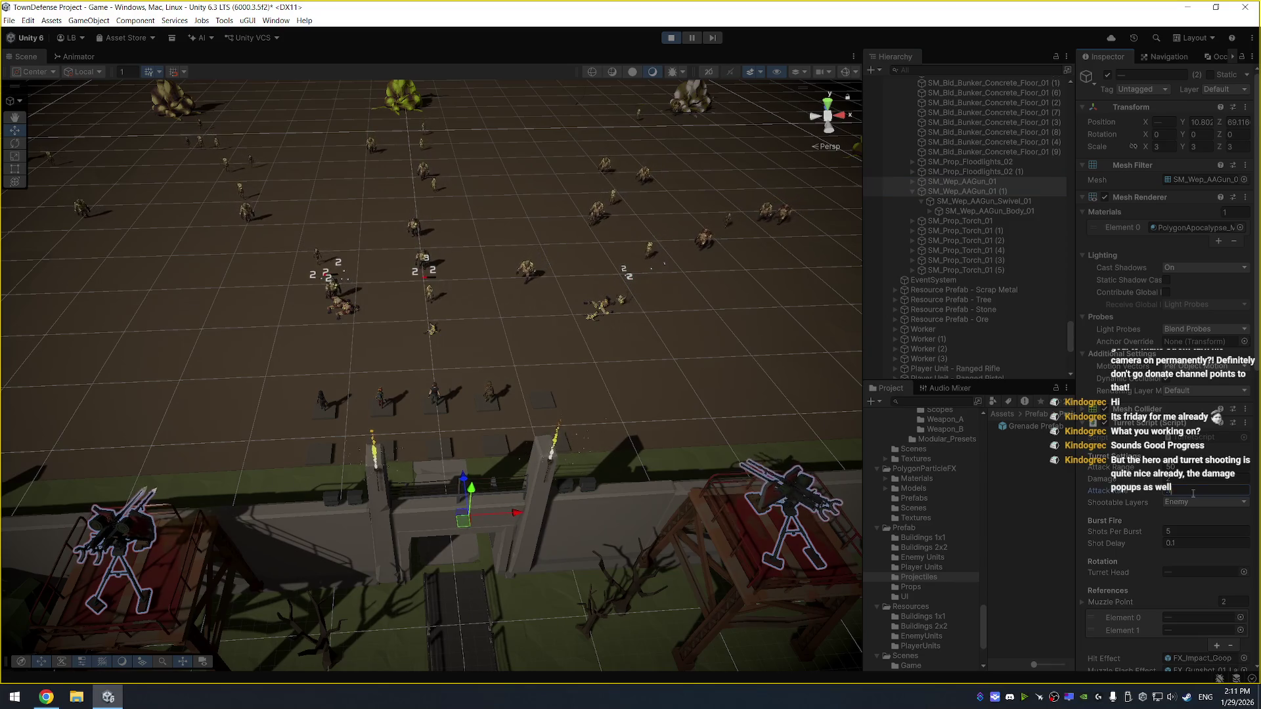
click(1186, 531)
text(10)
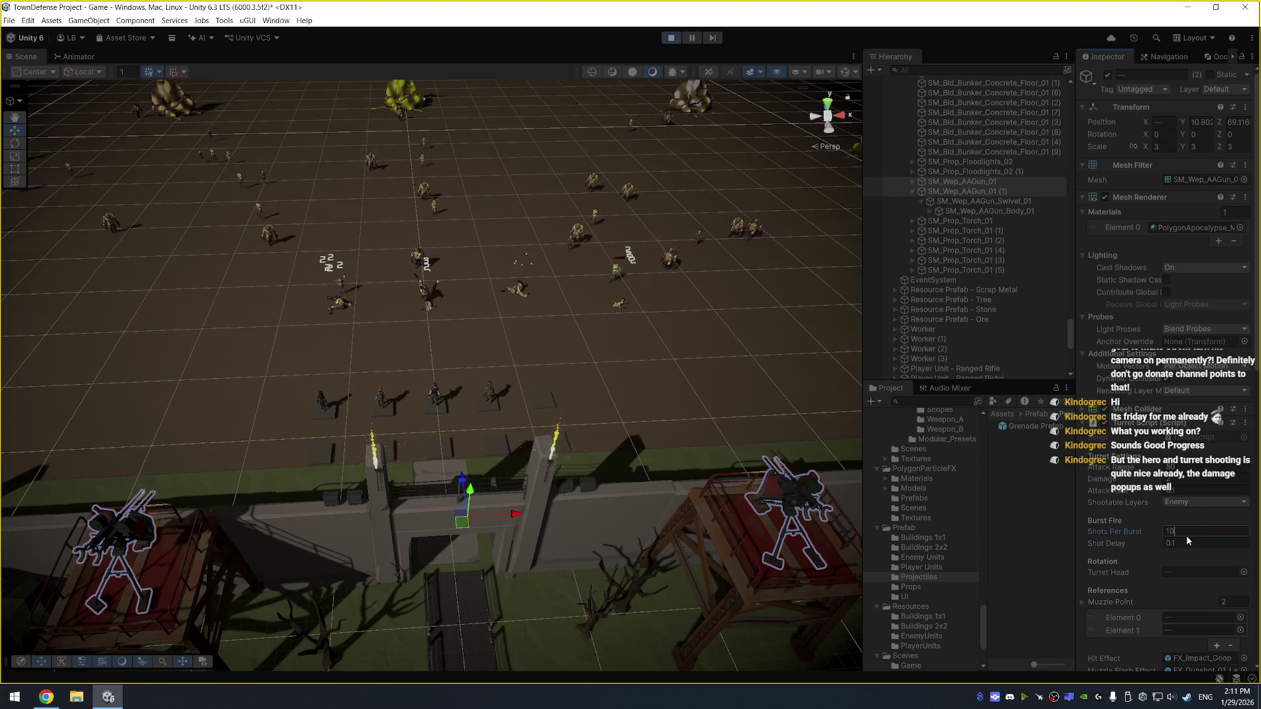
click(1194, 542)
text(0.01)
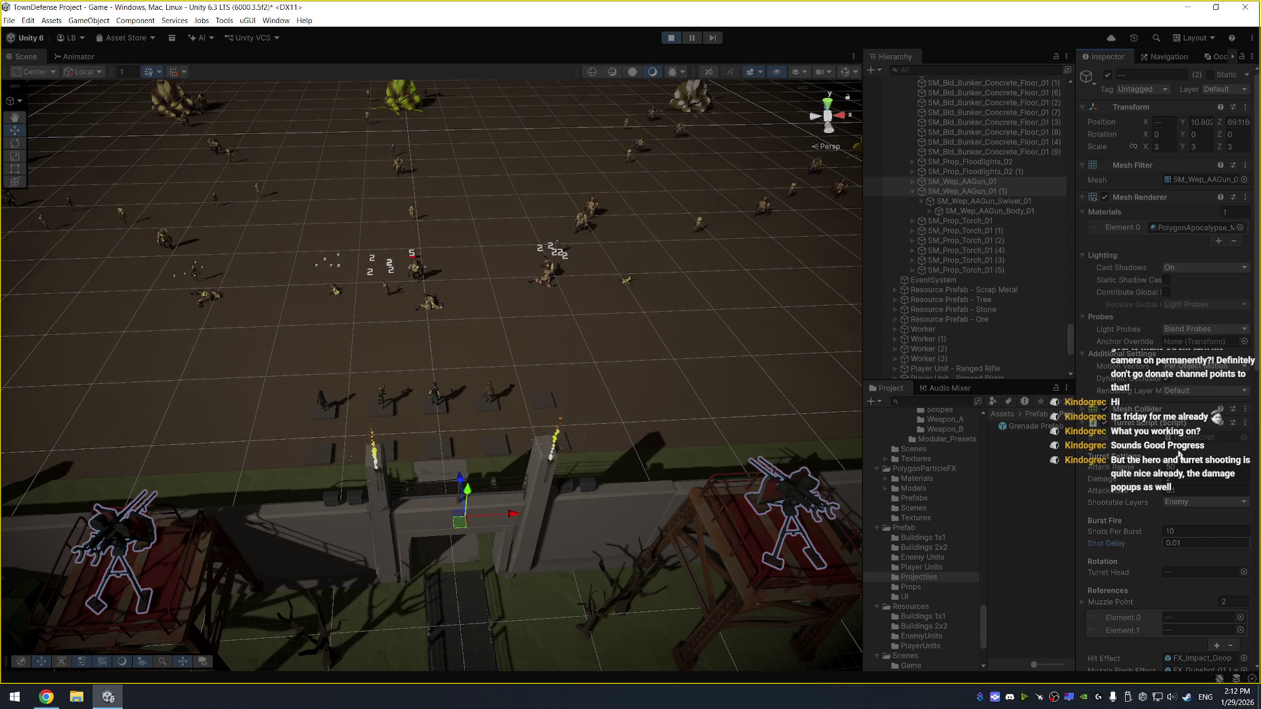
Change the turrets to a 0.2 shot delay and 4 shots per burst
click(1203, 542)
key(BackSpace)
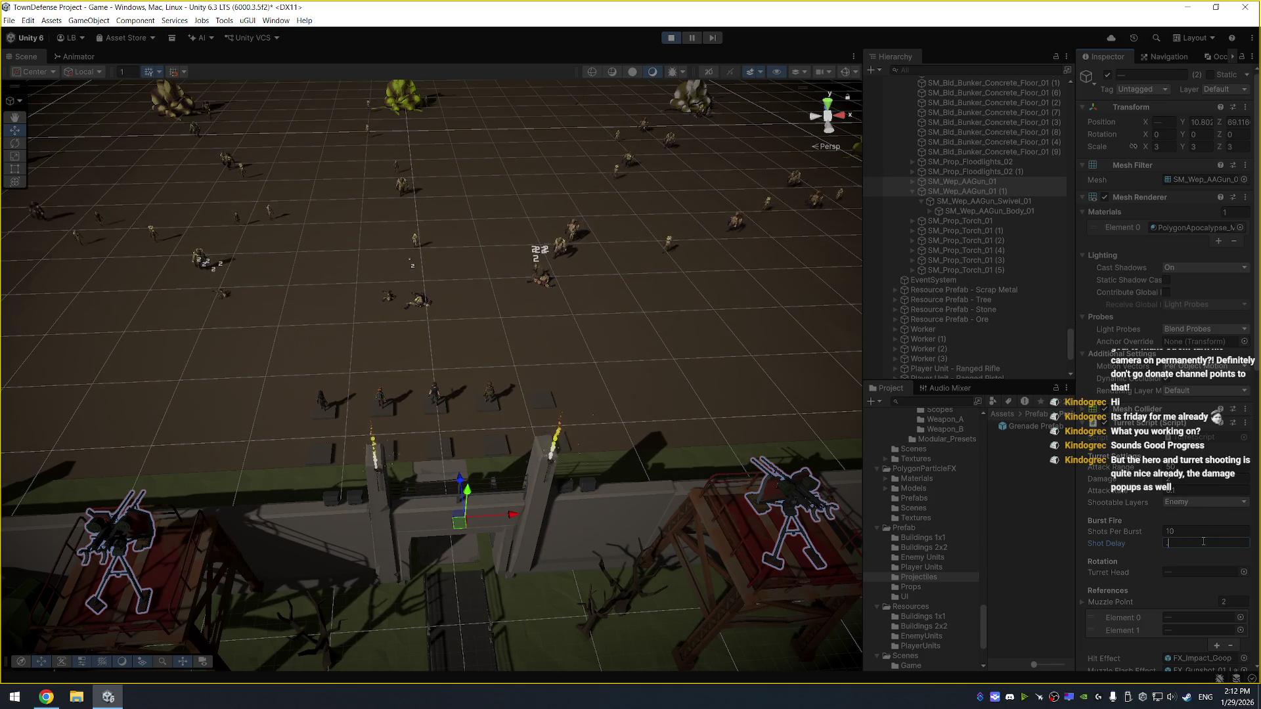
text(0.2)
click(1187, 531)
text(2)
click(1197, 489)
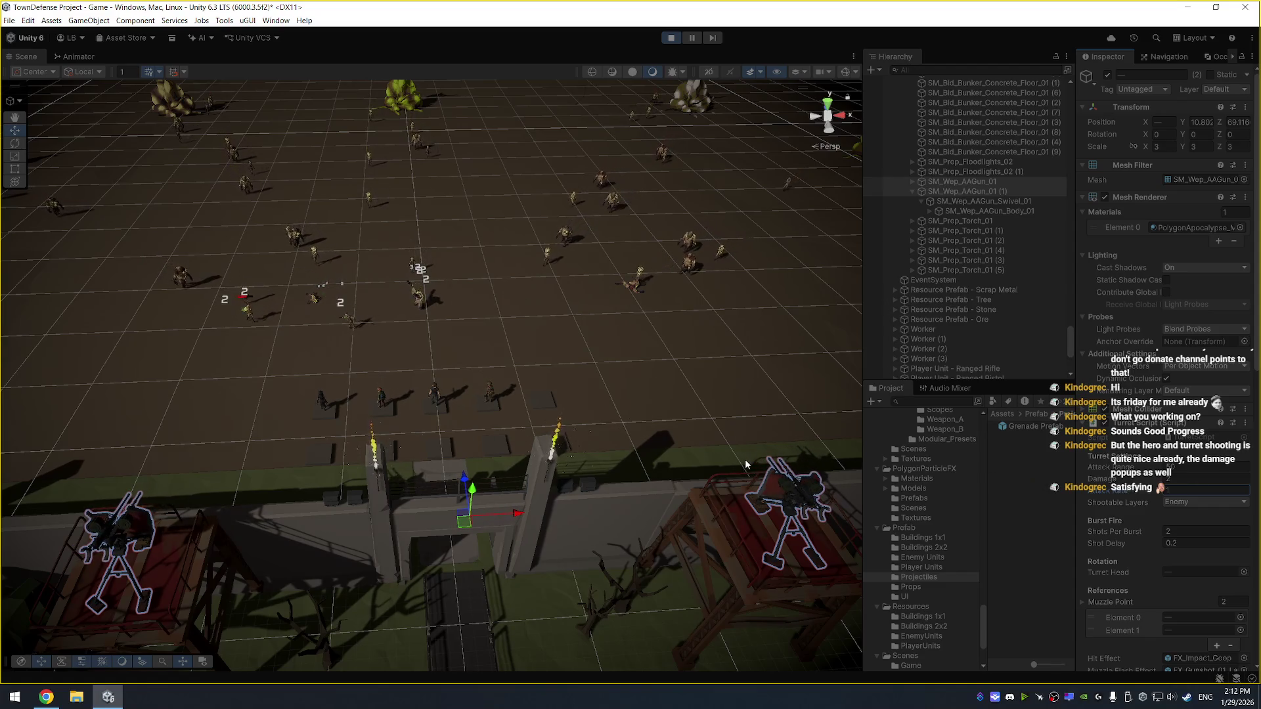
click(1193, 532)
text(4)
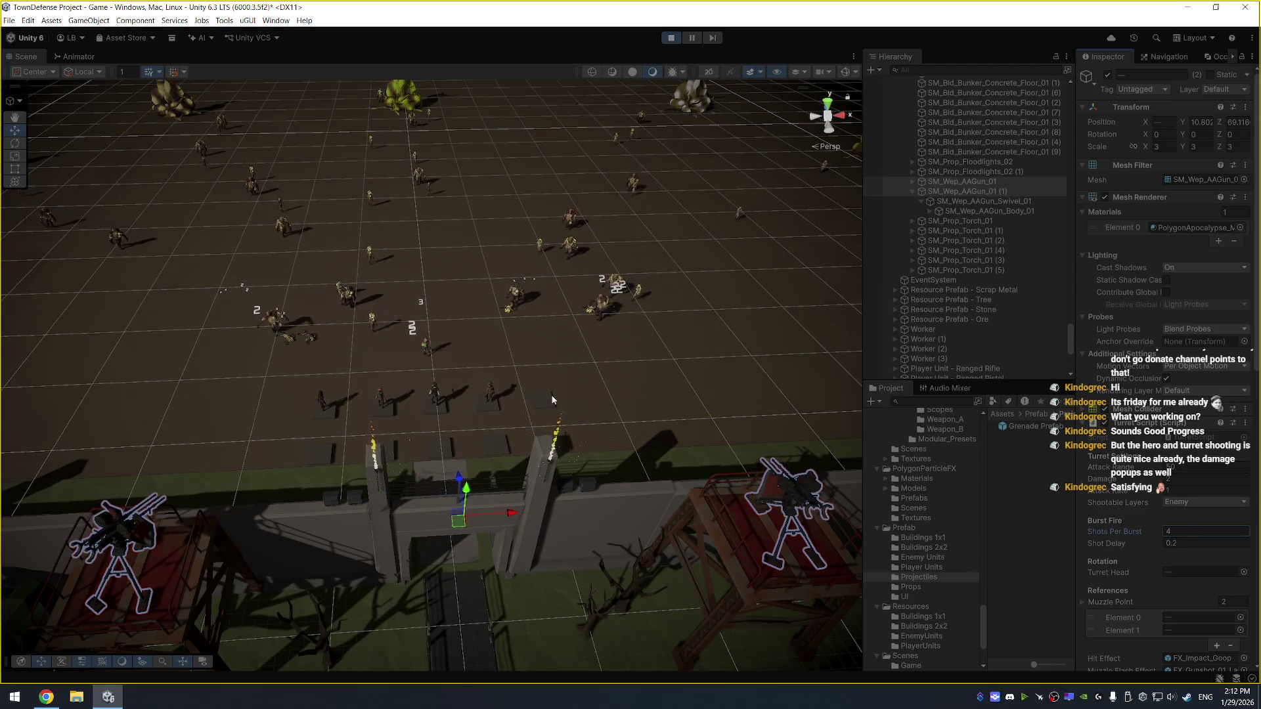
Select a player unit's backpack in the scene, then stop the play test
scroll(447, 398, up, 2)
scroll(469, 393, up, 2)
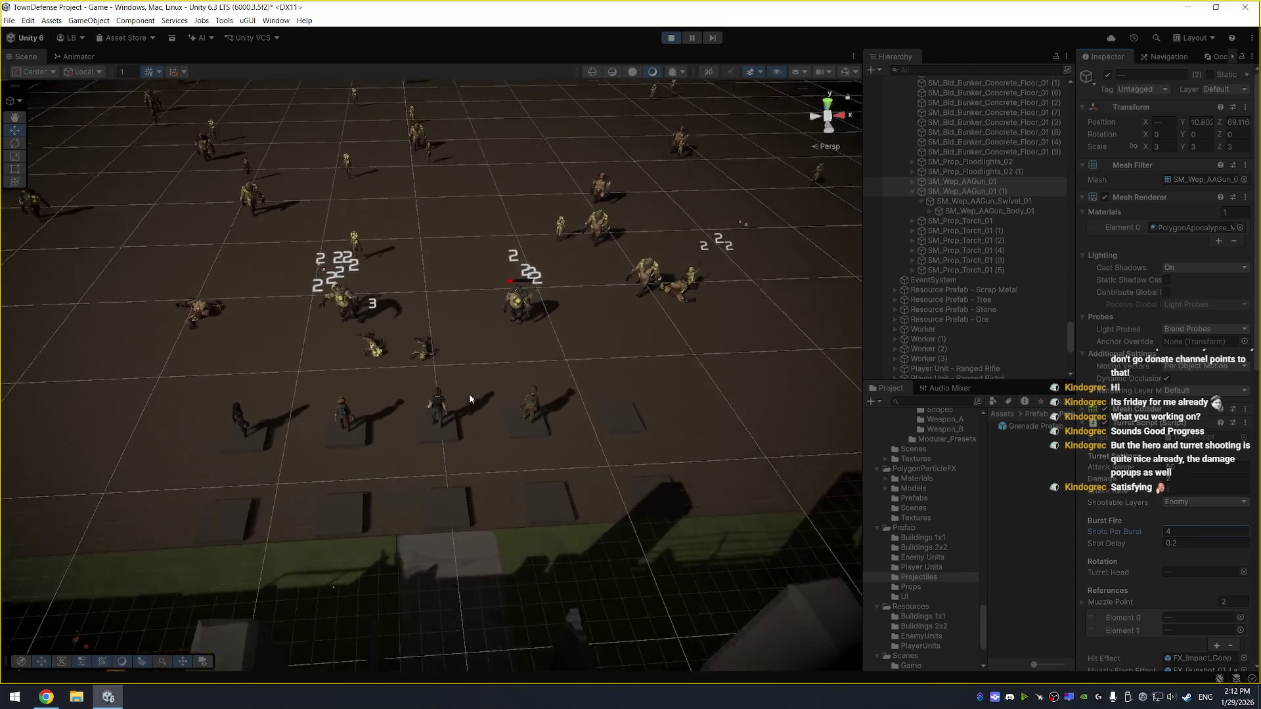
scroll(469, 393, up, 1)
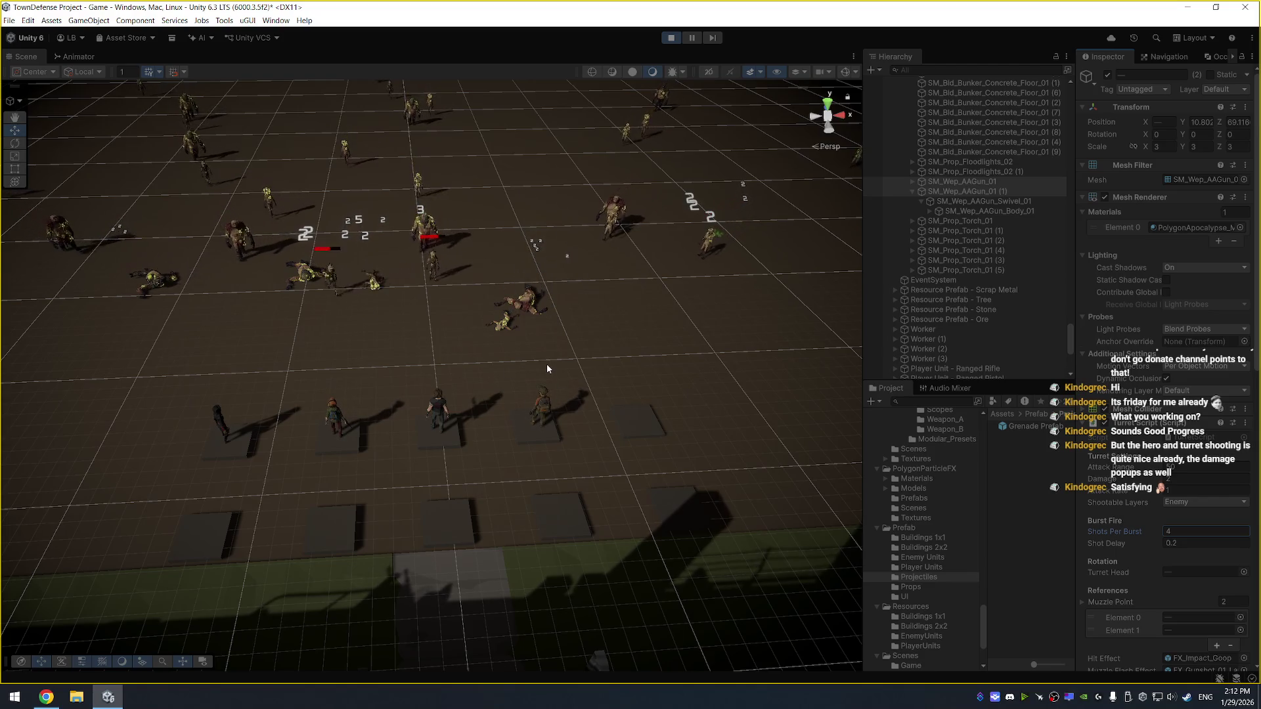
click(541, 402)
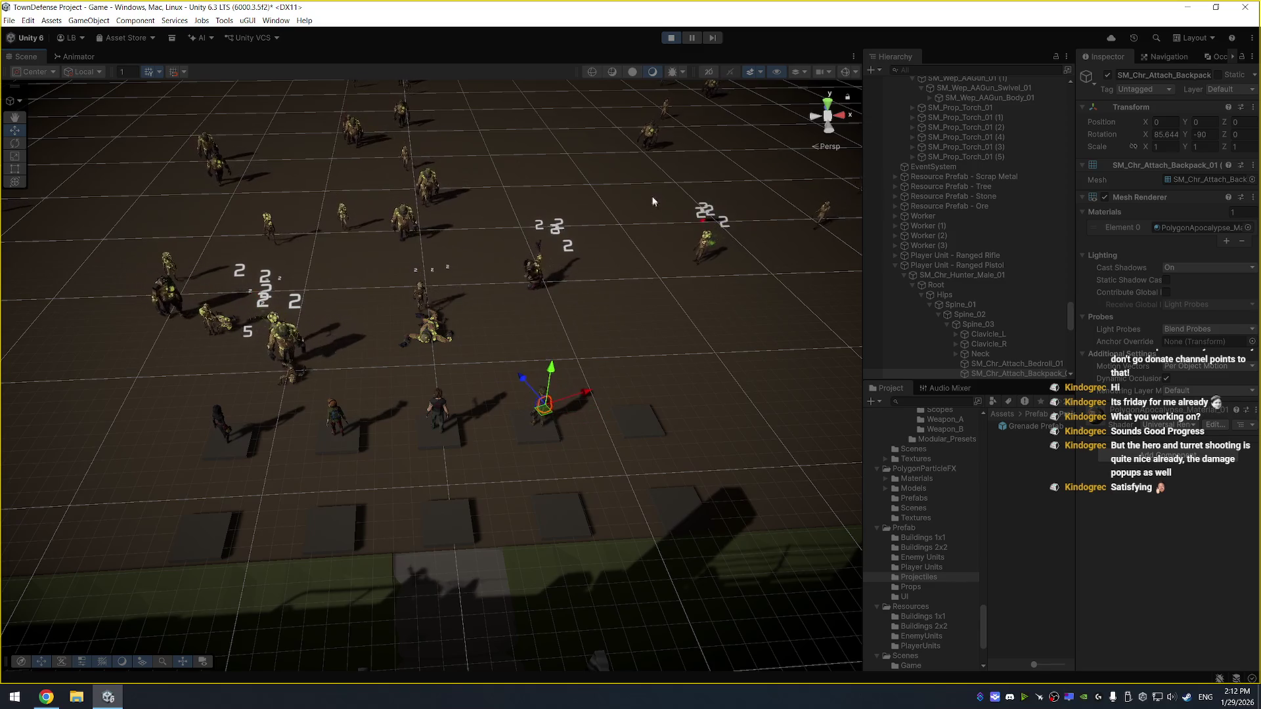
click(671, 39)
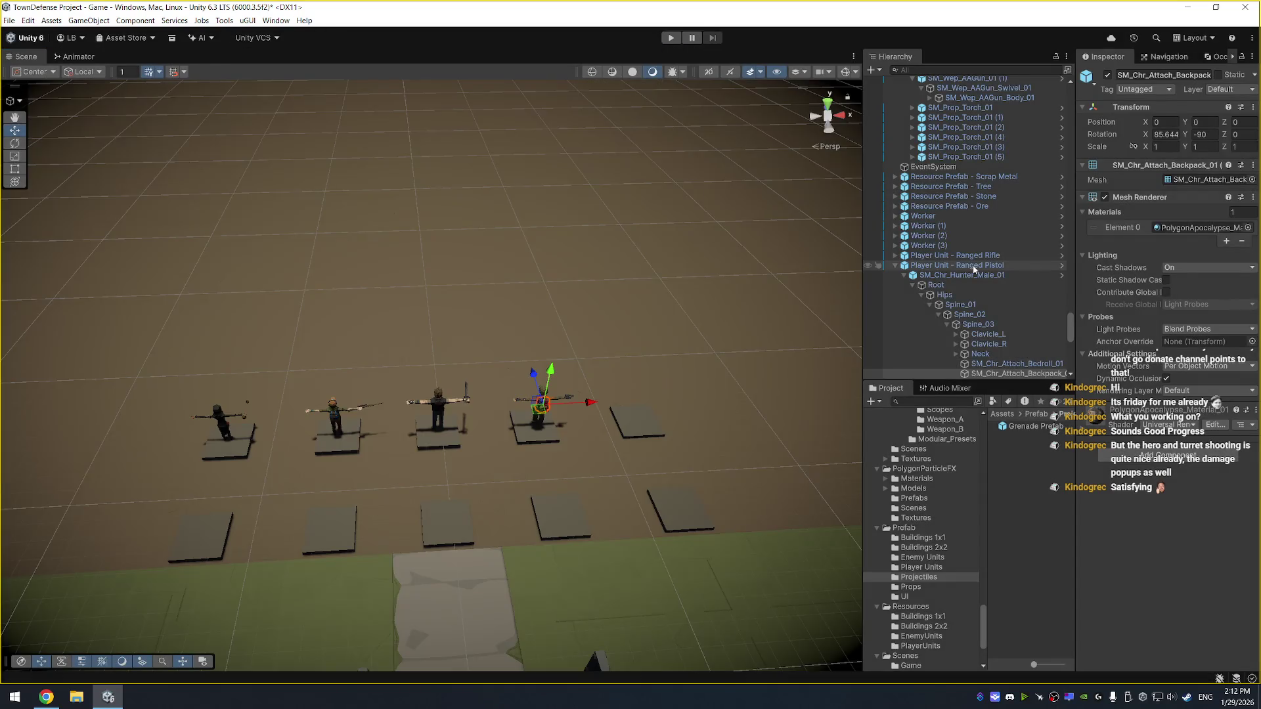
Select the Ranged Pistol player unit and scroll through its unit data, attack settings and effects
click(972, 265)
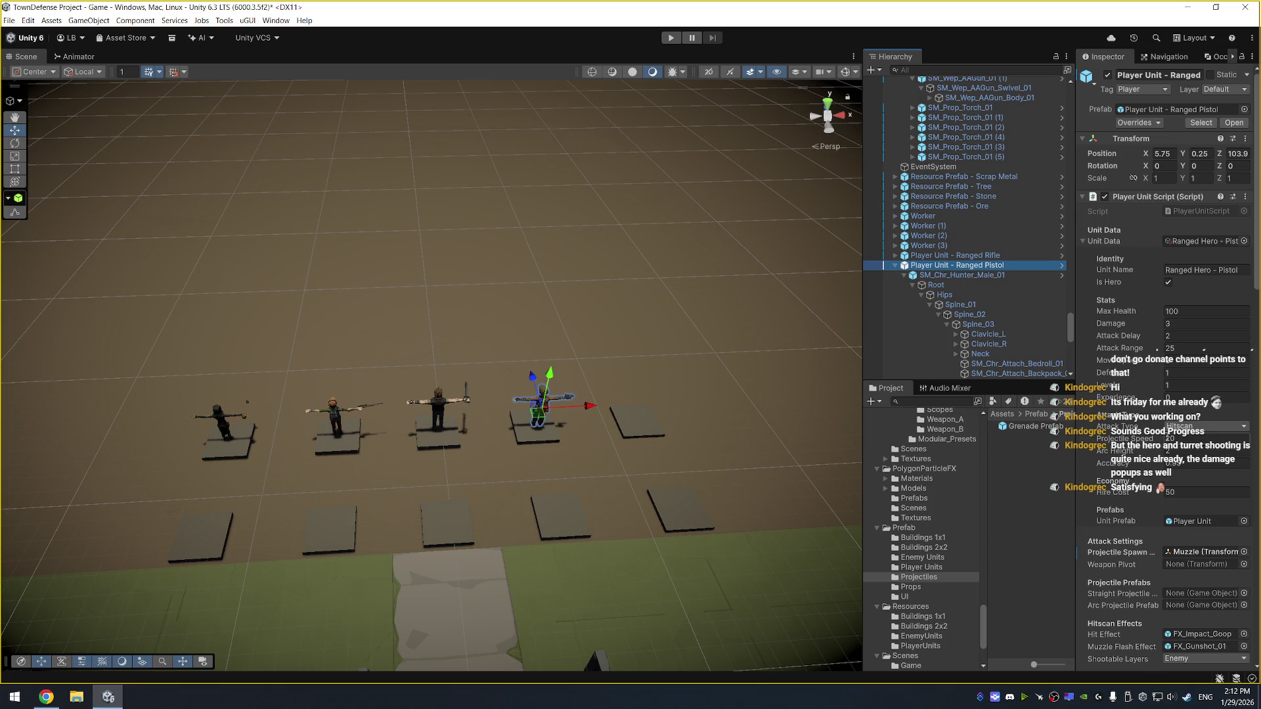
scroll(1149, 503, down, 3)
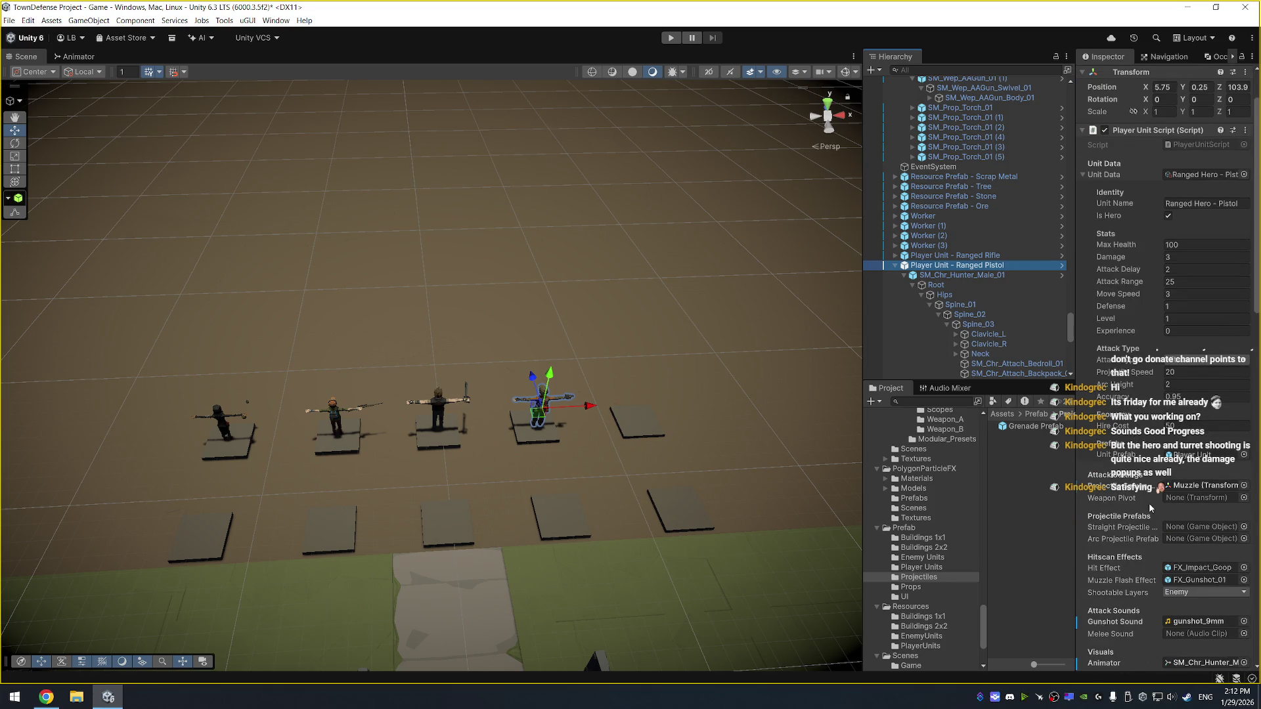
scroll(1148, 502, down, 4)
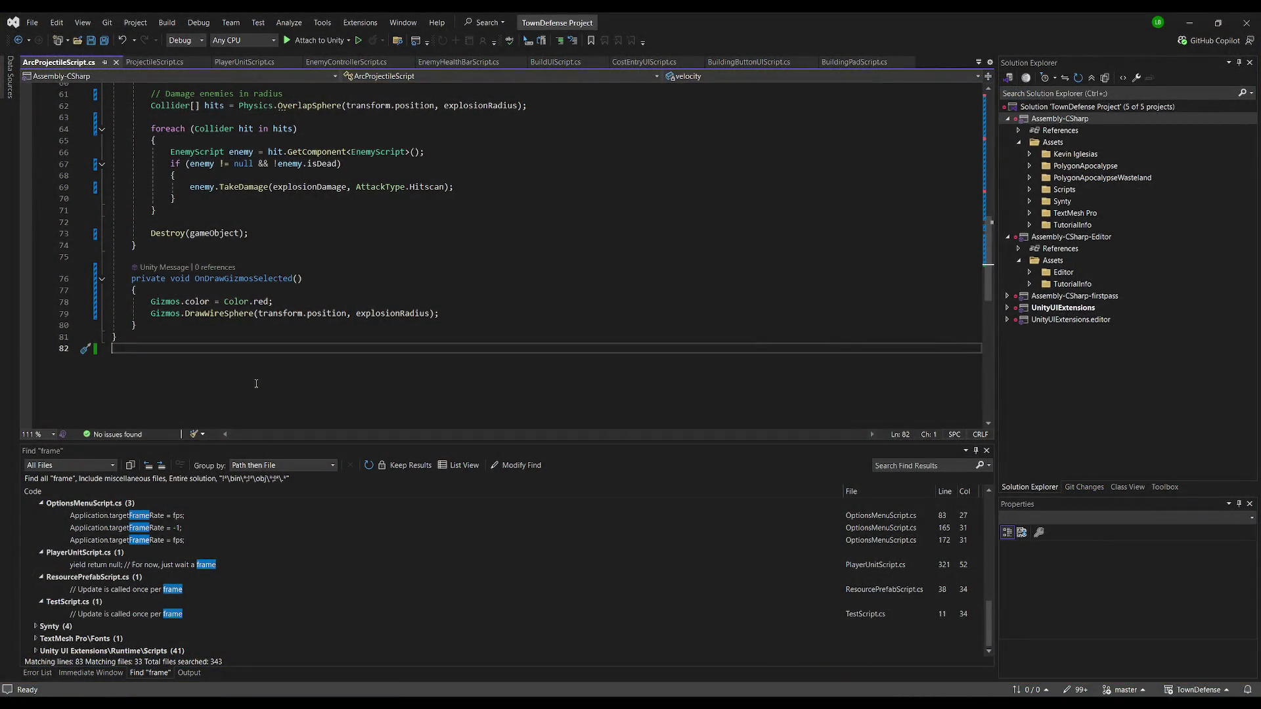
key(ctrl+Home)
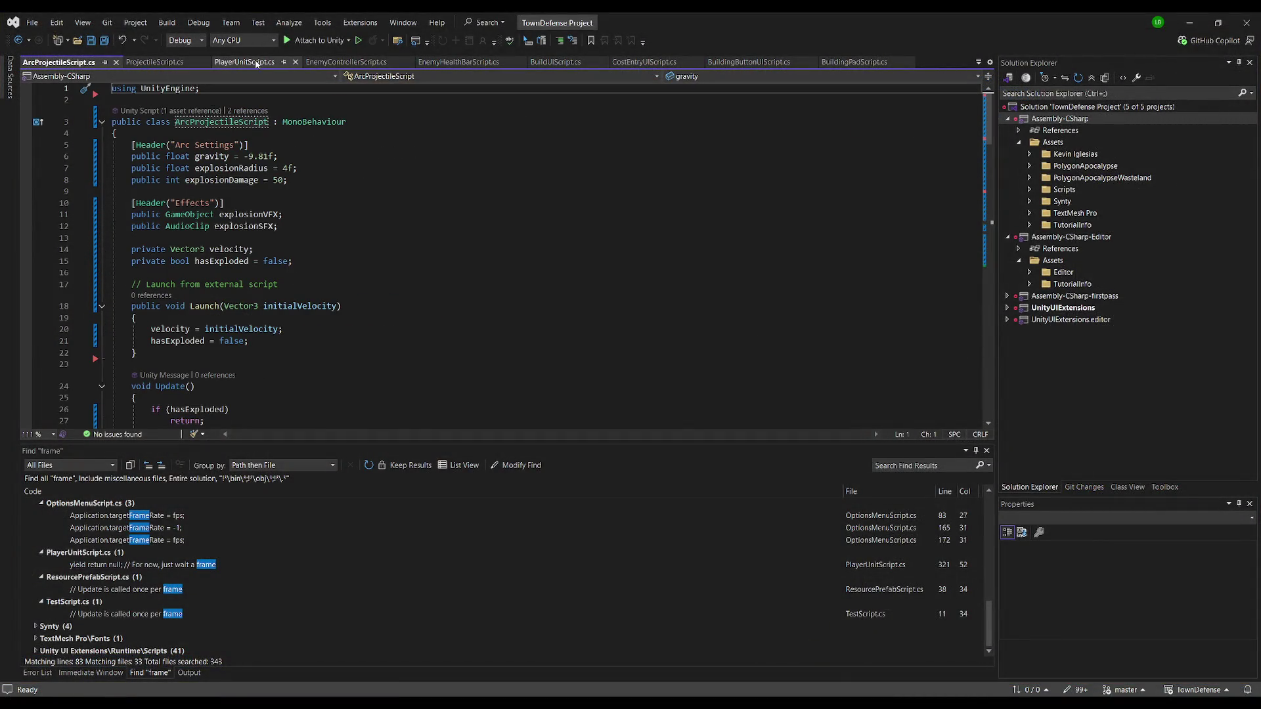
From PlayerUnitScript.cs, go to the definition of PlayerUnitBase
click(244, 61)
key(ctrl+Home)
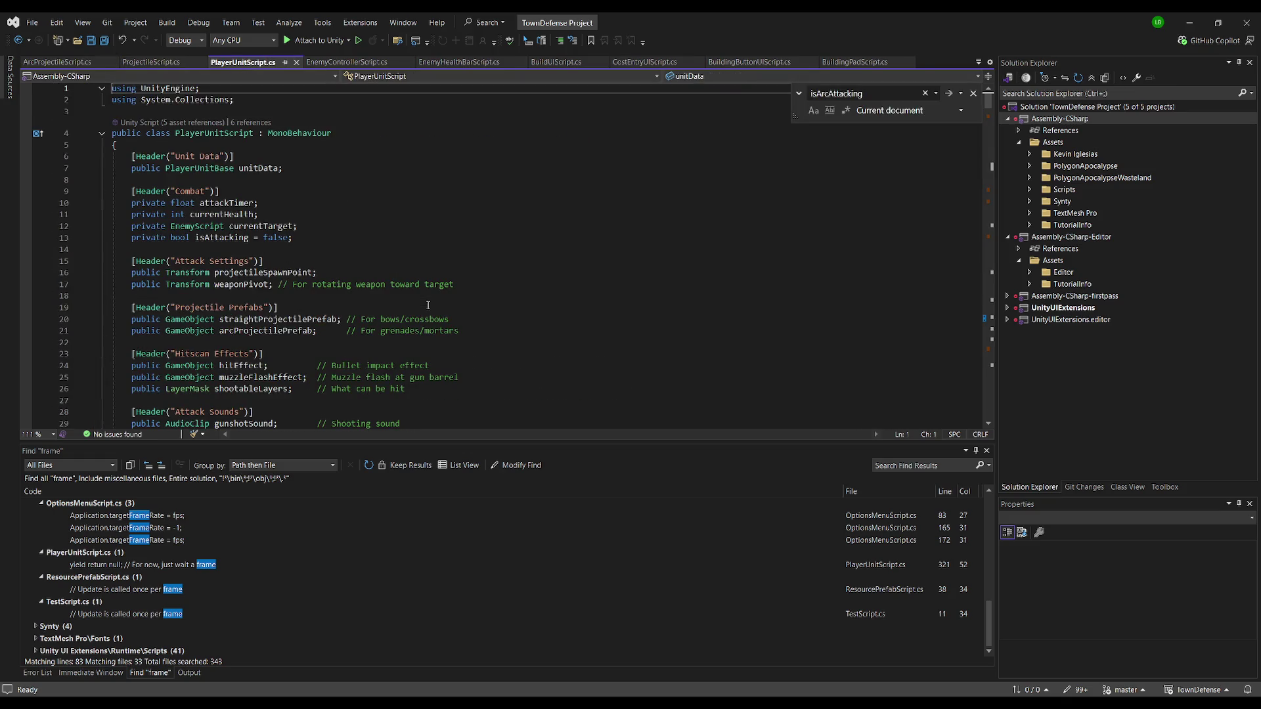
scroll(324, 271, down, 7)
click(332, 391)
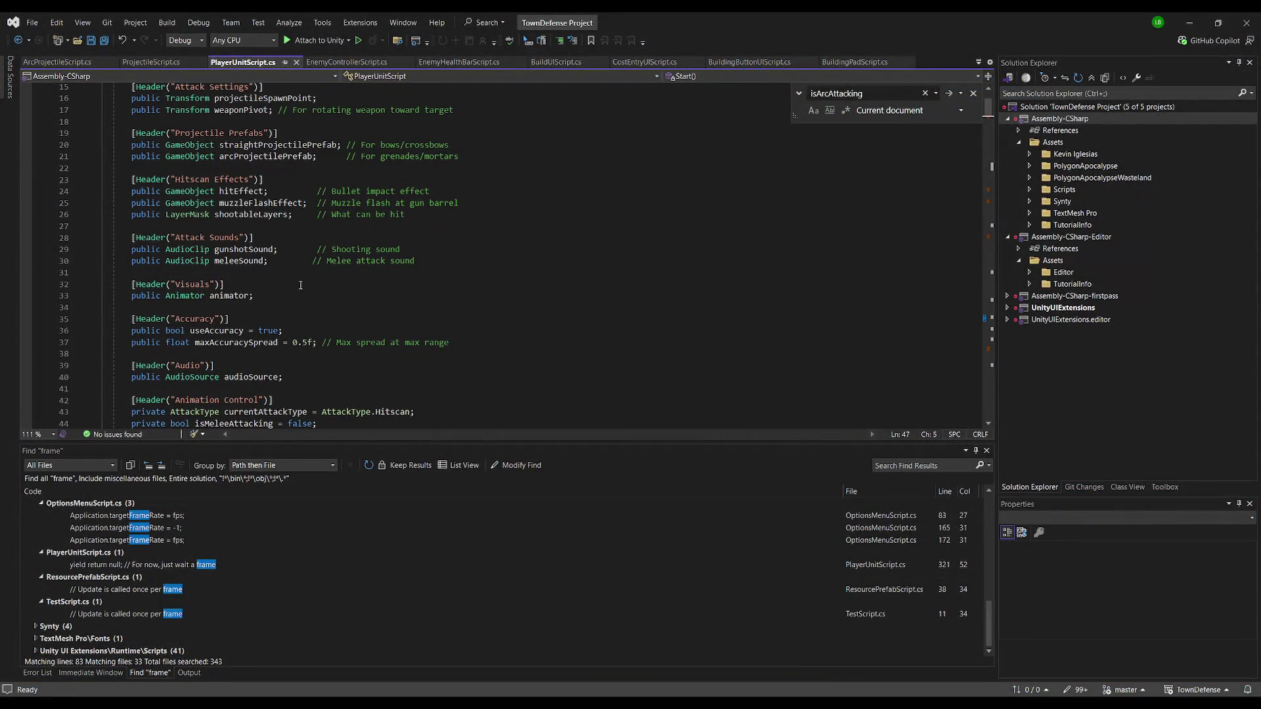
scroll(290, 291, up, 5)
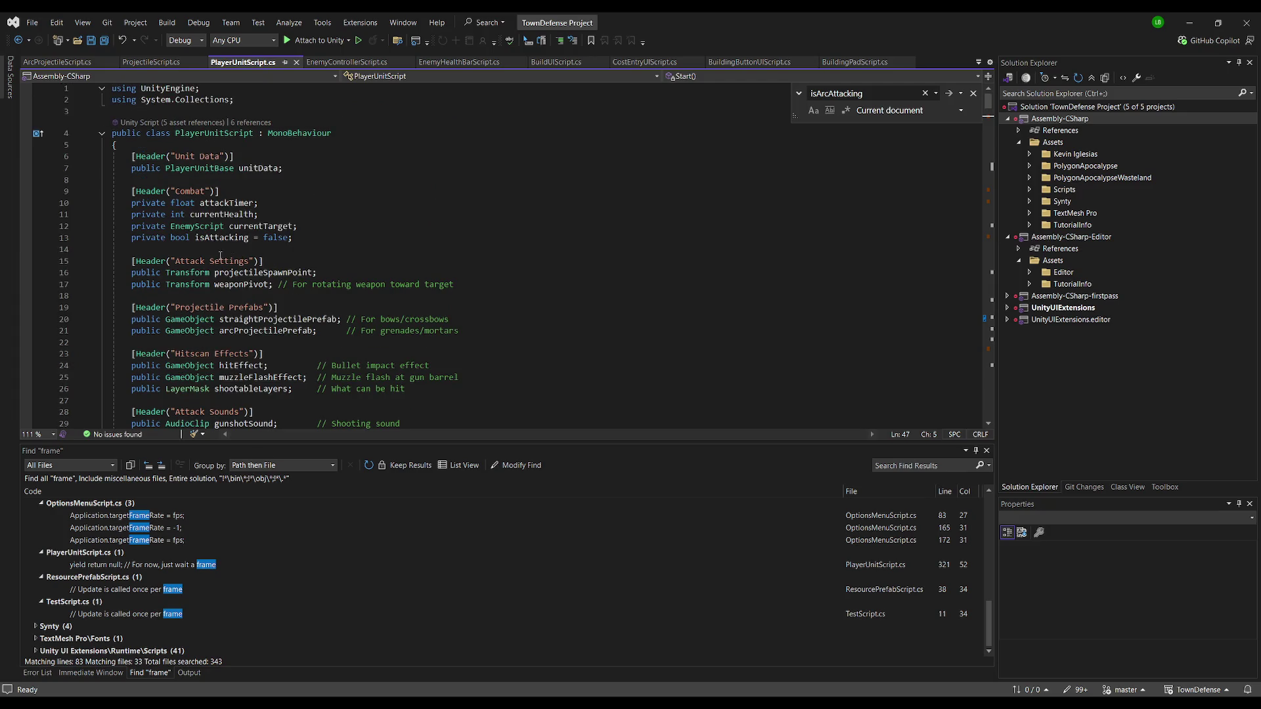
scroll(226, 235, down, 5)
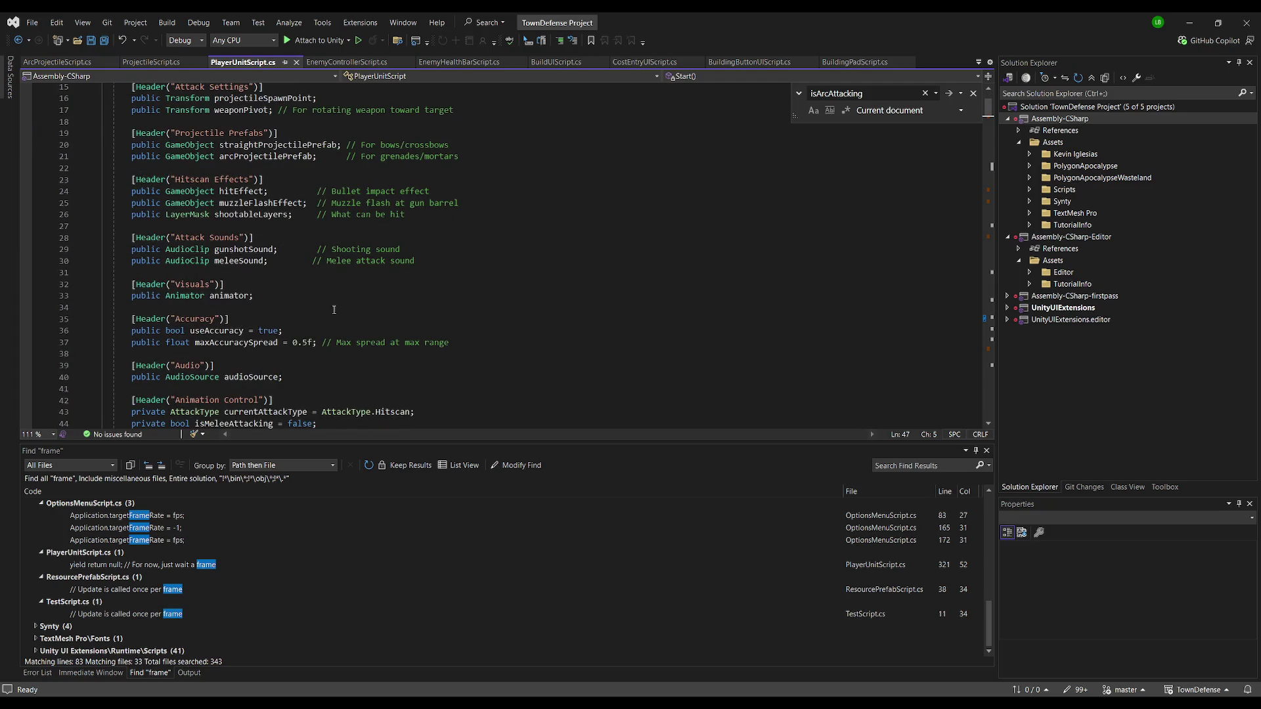
scroll(289, 236, up, 5)
click(211, 169)
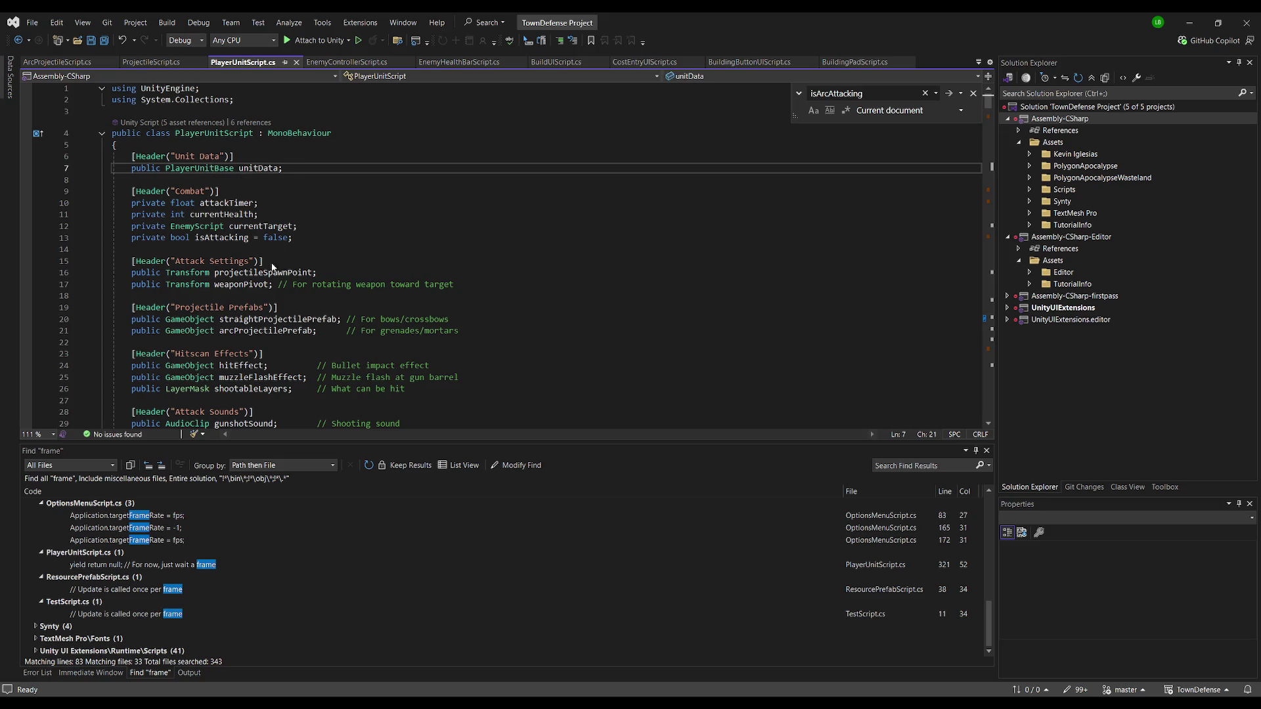
key(F12)
Add 'public bool is2H = true; // two-handed weapon' on line 29, aligning the comment
click(281, 328)
text(public bo)
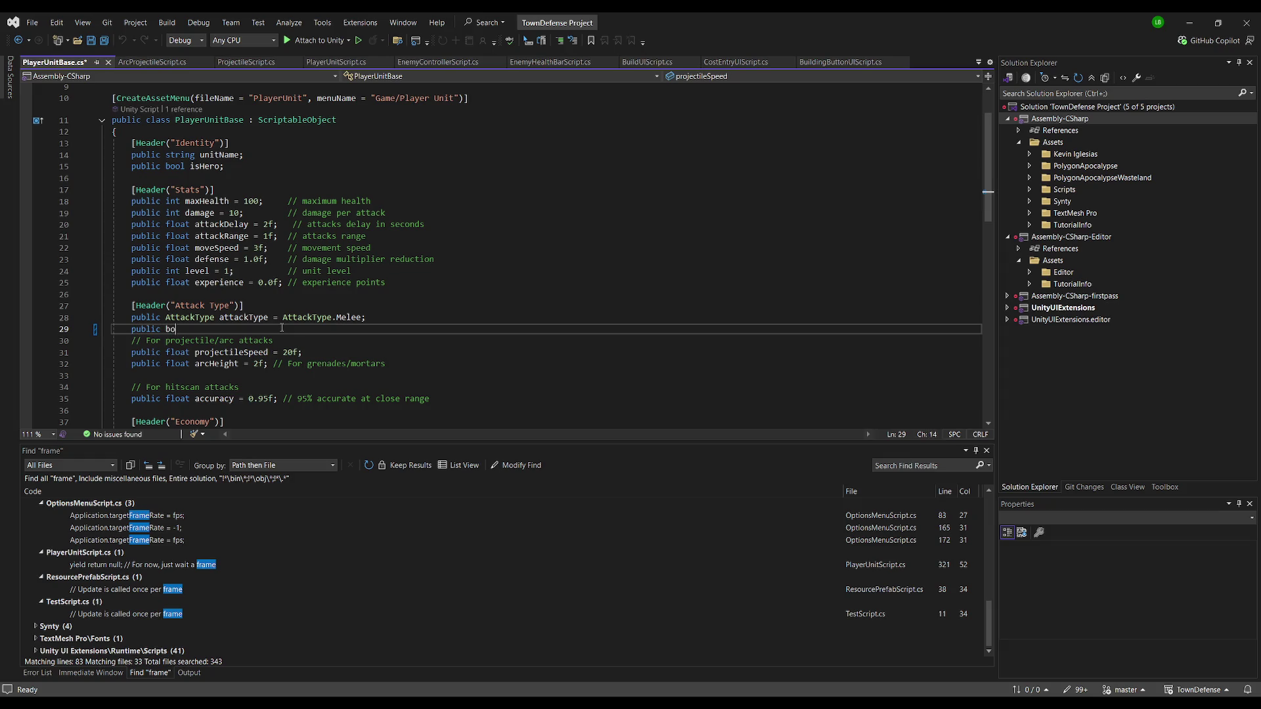
text(isA)
text(H)
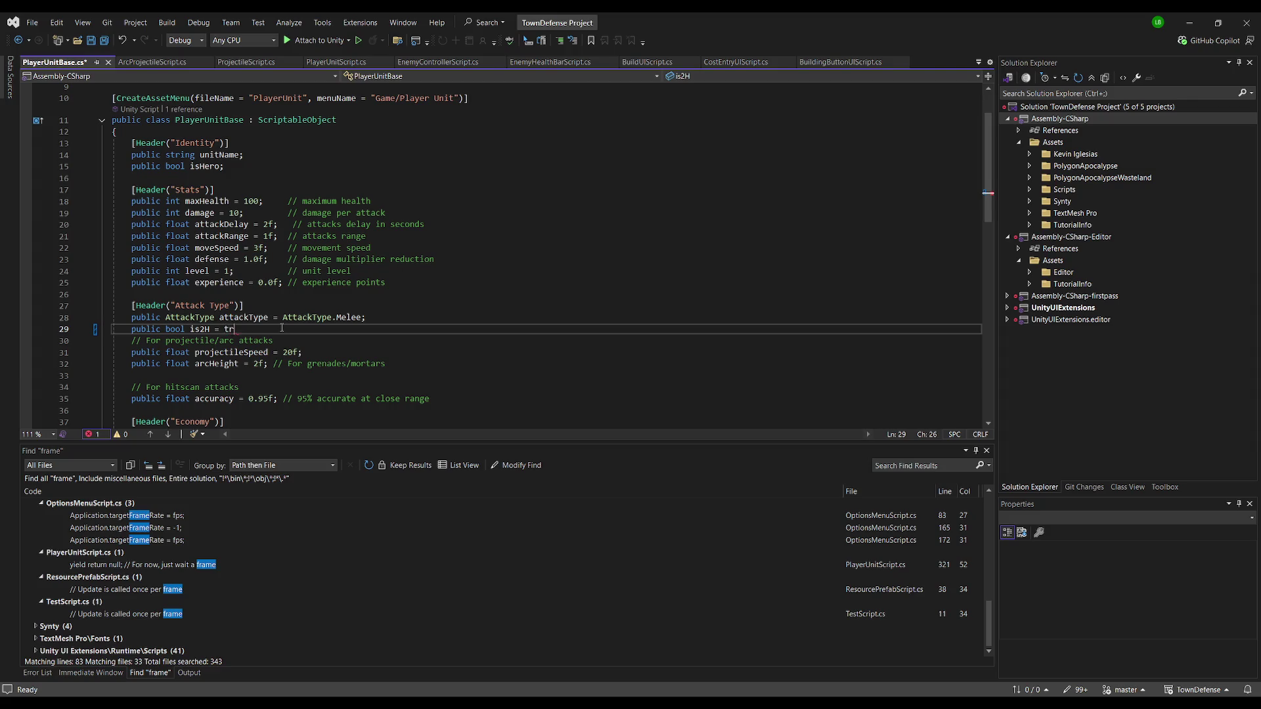
key(Tab)
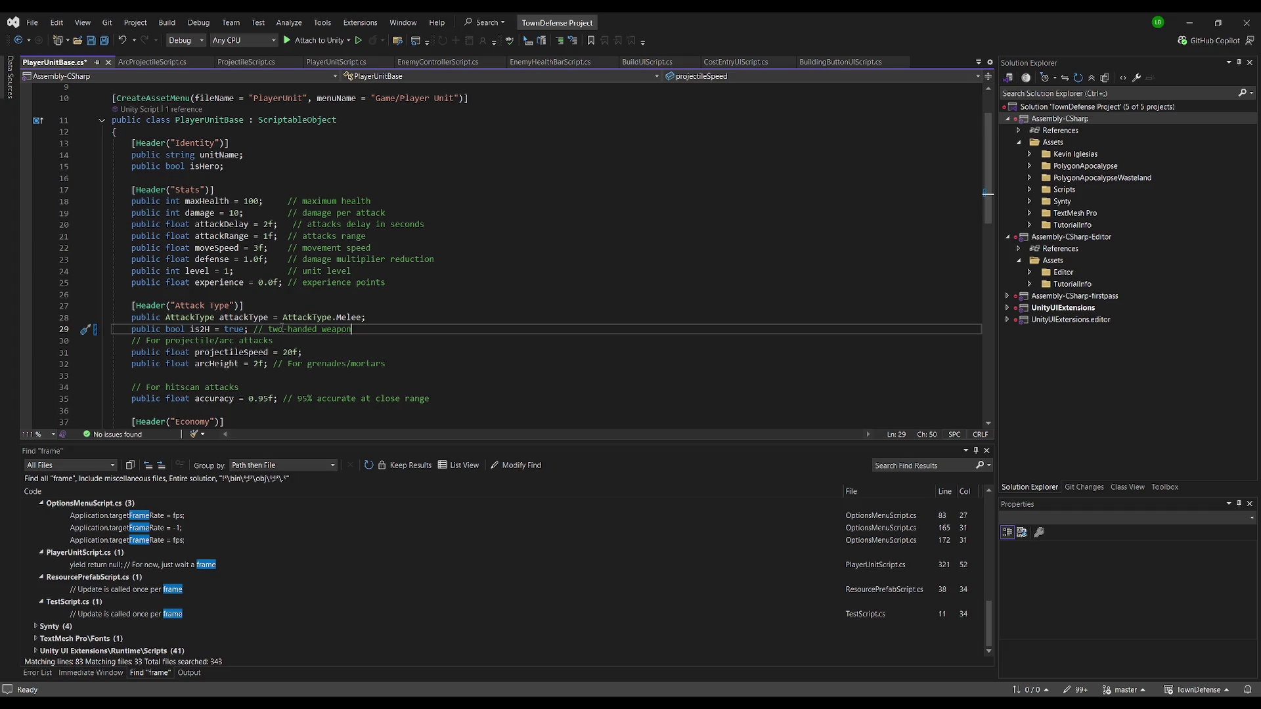
click(256, 331)
key(Tab)
key(Tab)
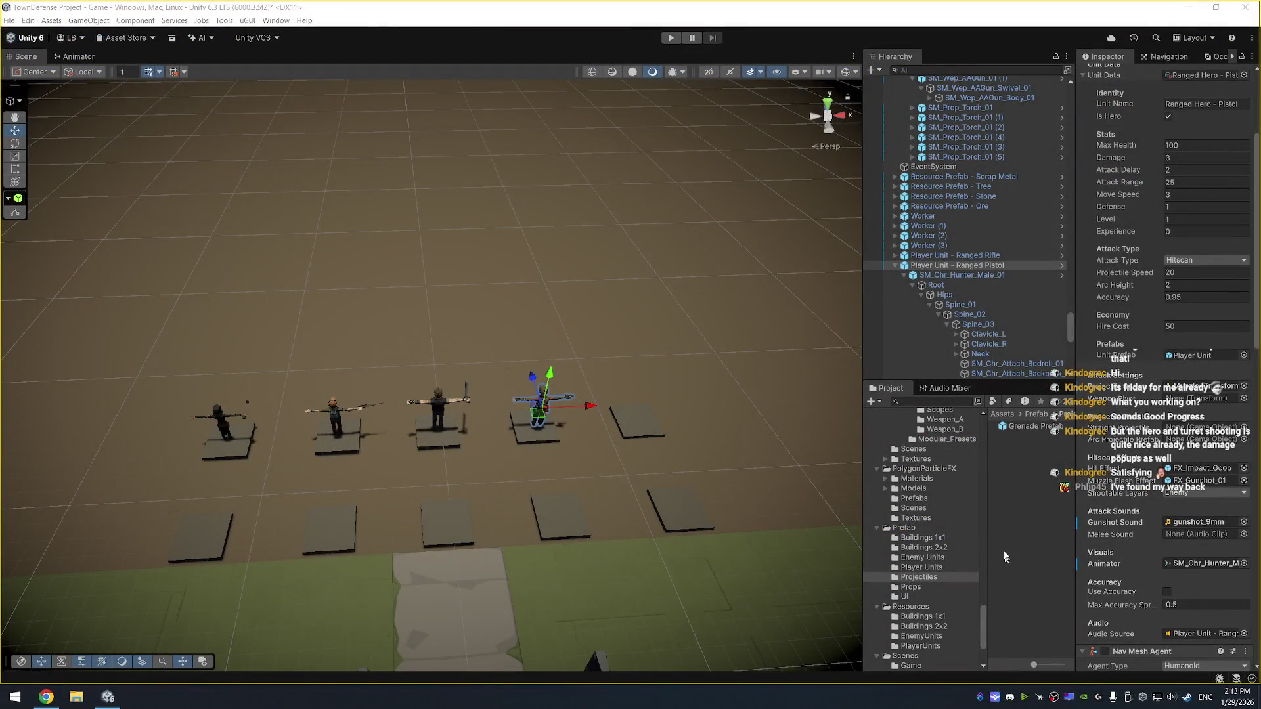
Inspect the Ranged Pistol unit's data, including the new Is 2H field
click(1072, 330)
scroll(1011, 342, down, 3)
scroll(1011, 341, down, 3)
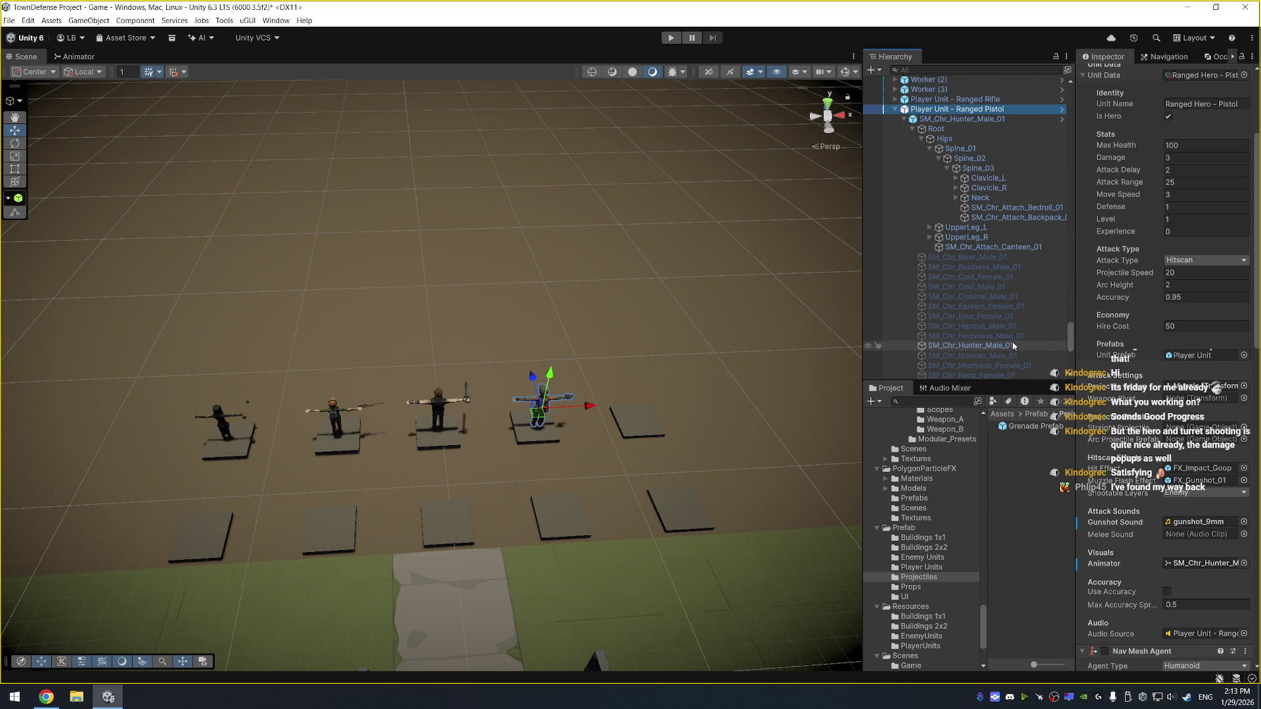
click(1042, 464)
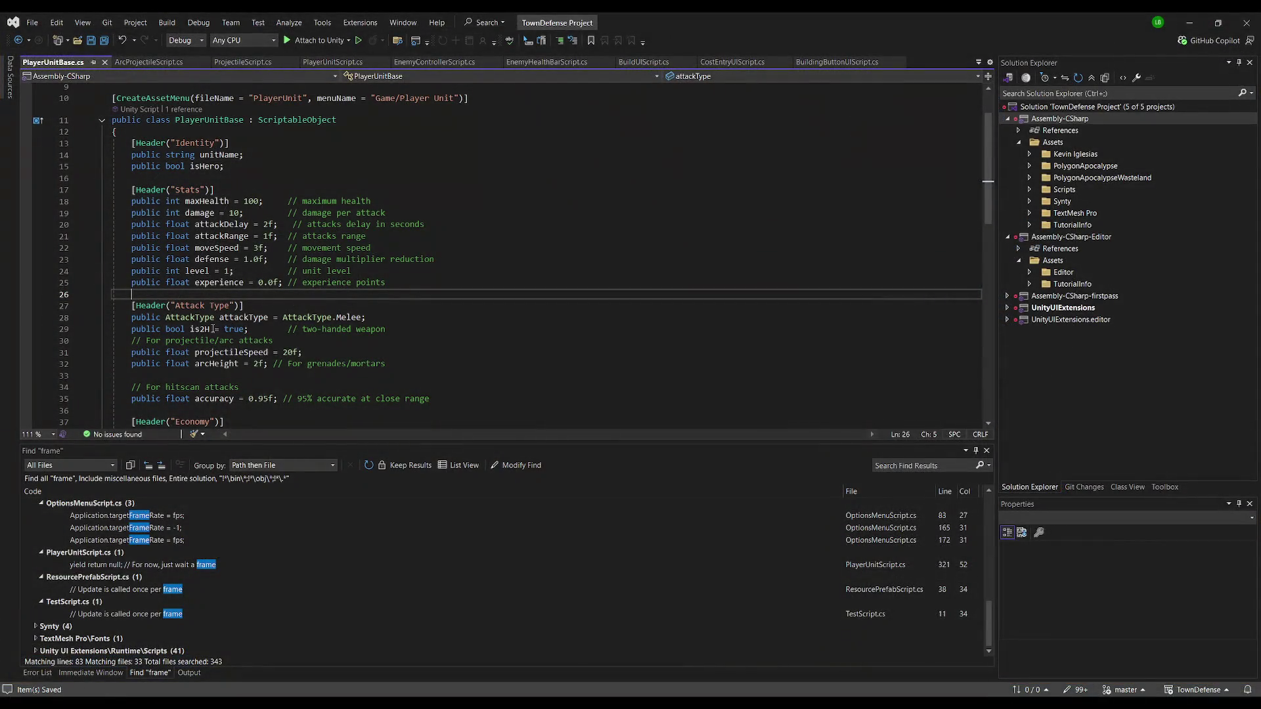
Change the is2H default to false and save PlayerUnitBase.cs
click(213, 328)
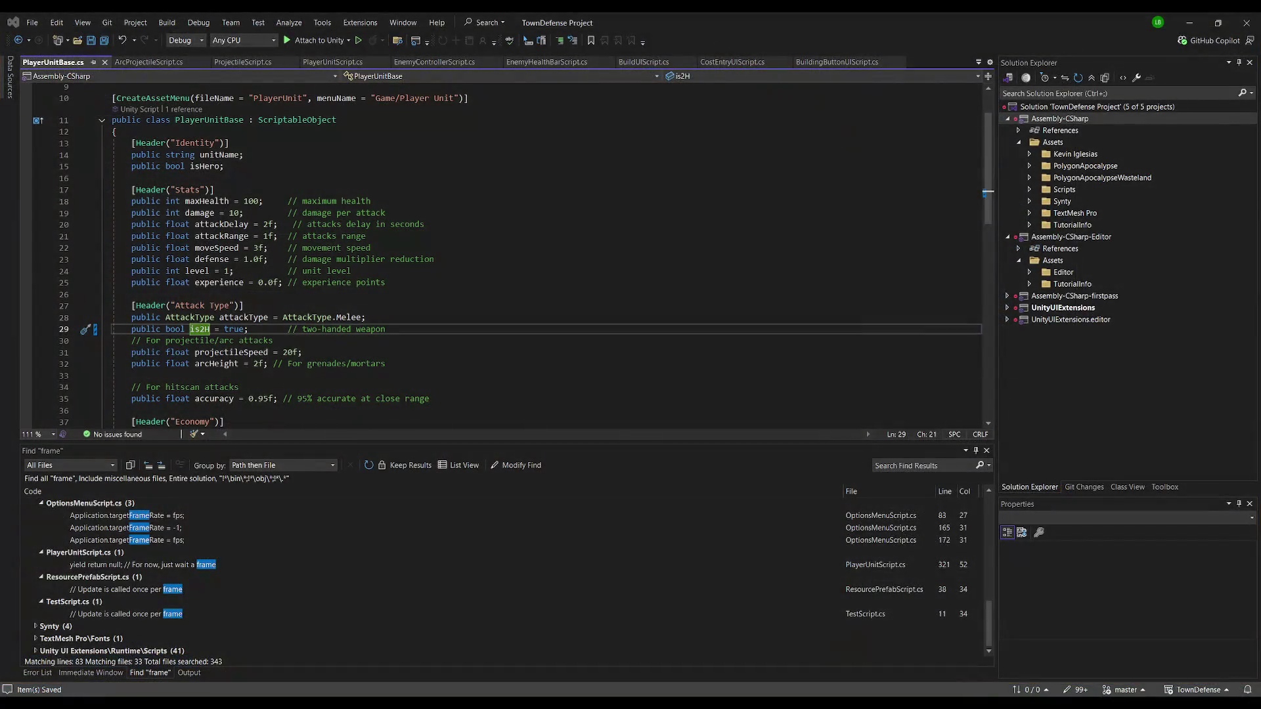
text(false)
key(Up)
key(Up)
key(Up)
key(ctrl+s)
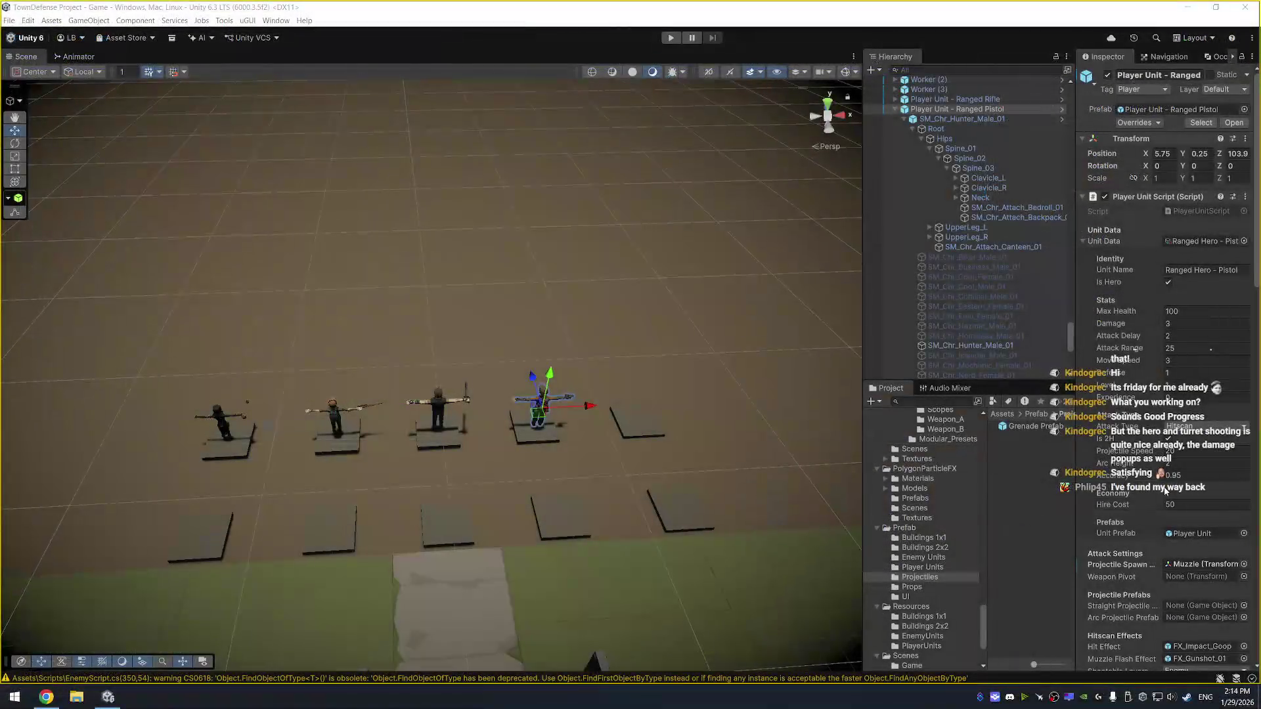
scroll(1109, 333, down, 5)
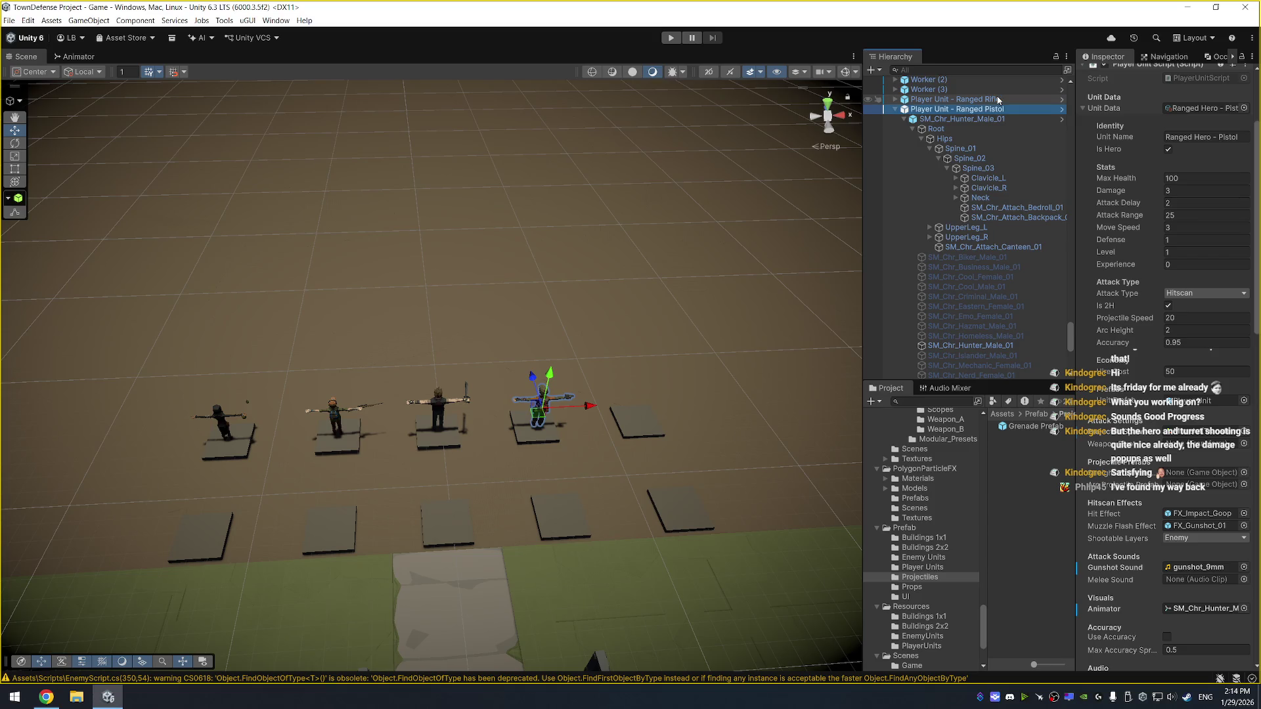
Review the Ranged Rifle, Ranged Pistol, Grenade Prefab, Melee Machete and Ranged Grenade settings
click(998, 100)
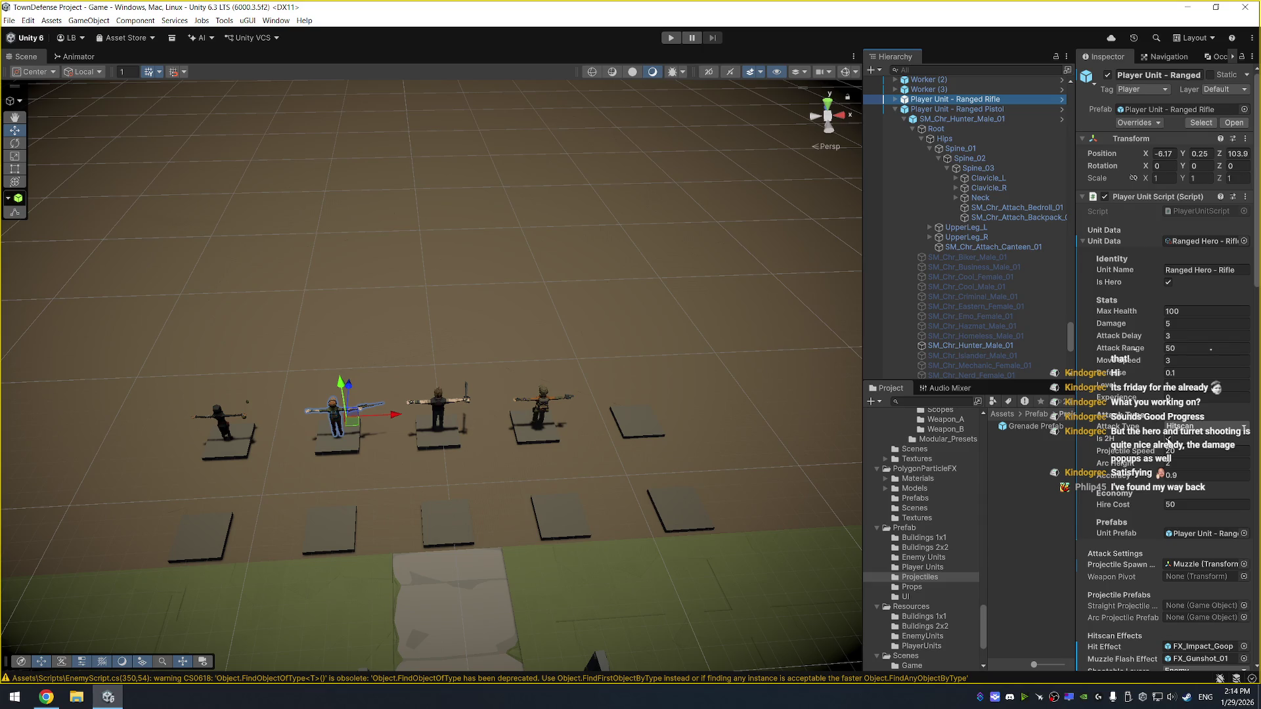
click(978, 109)
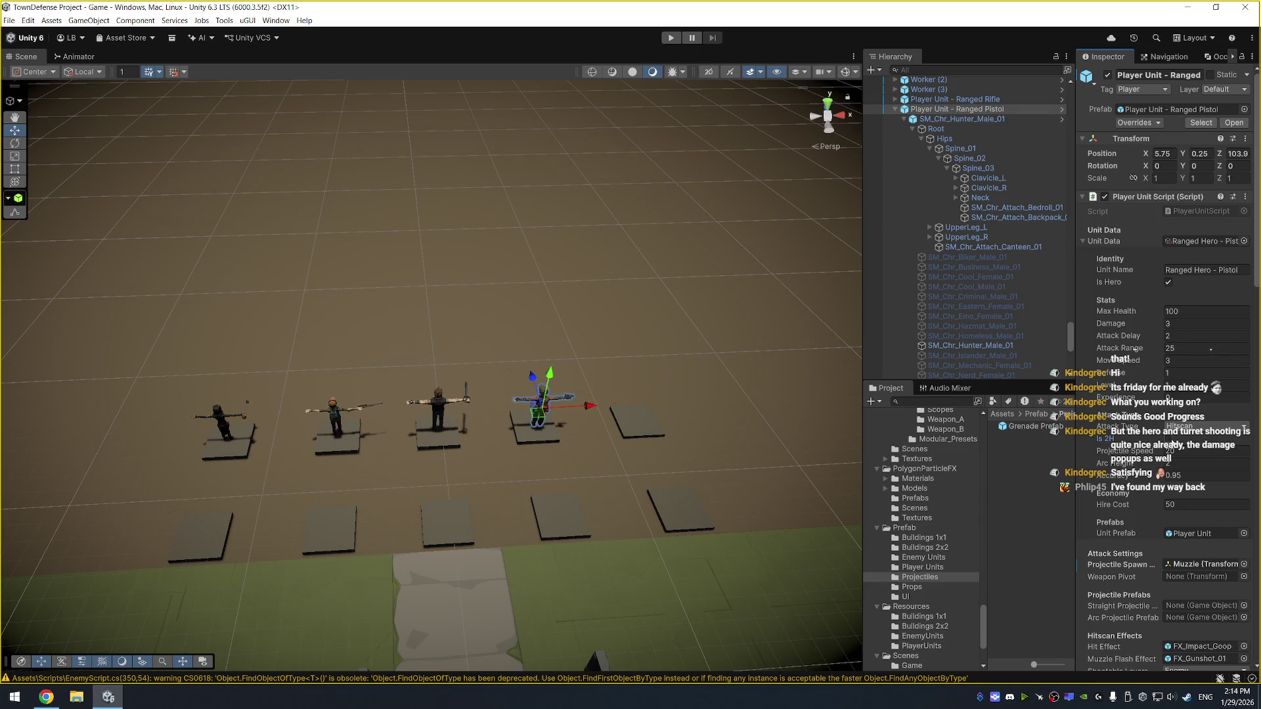
click(909, 119)
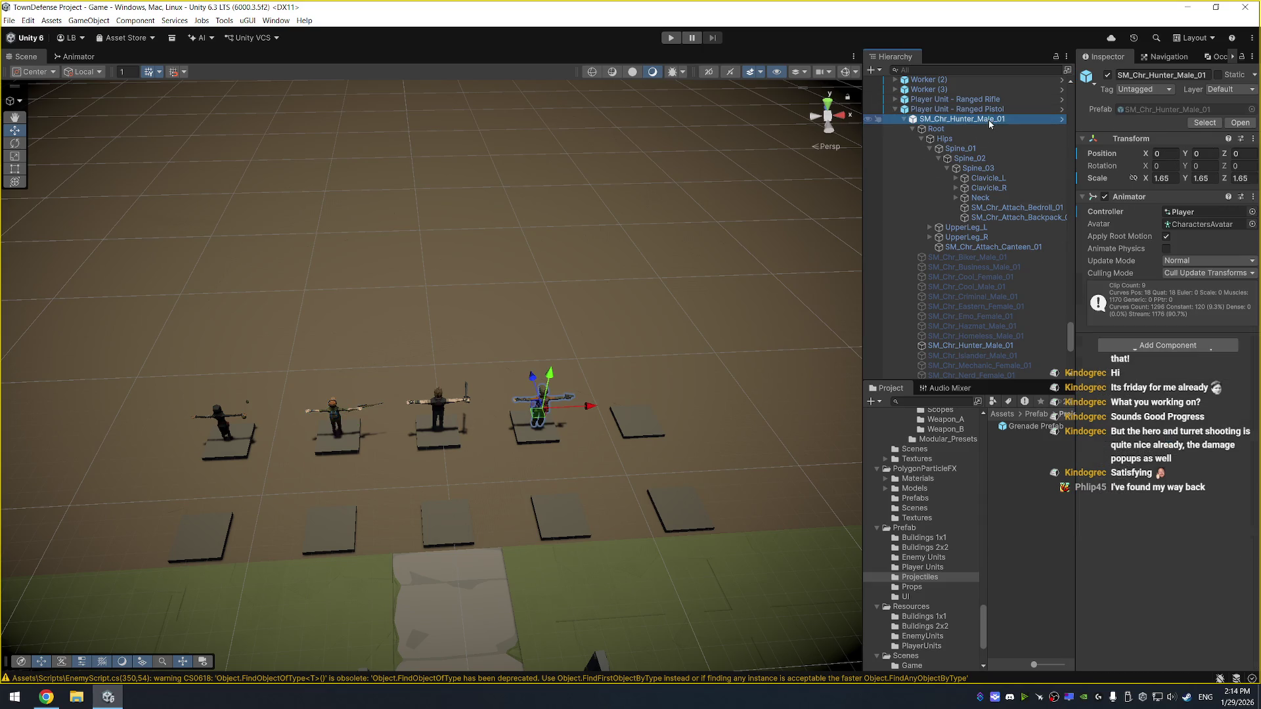
click(894, 109)
click(1002, 354)
click(1000, 348)
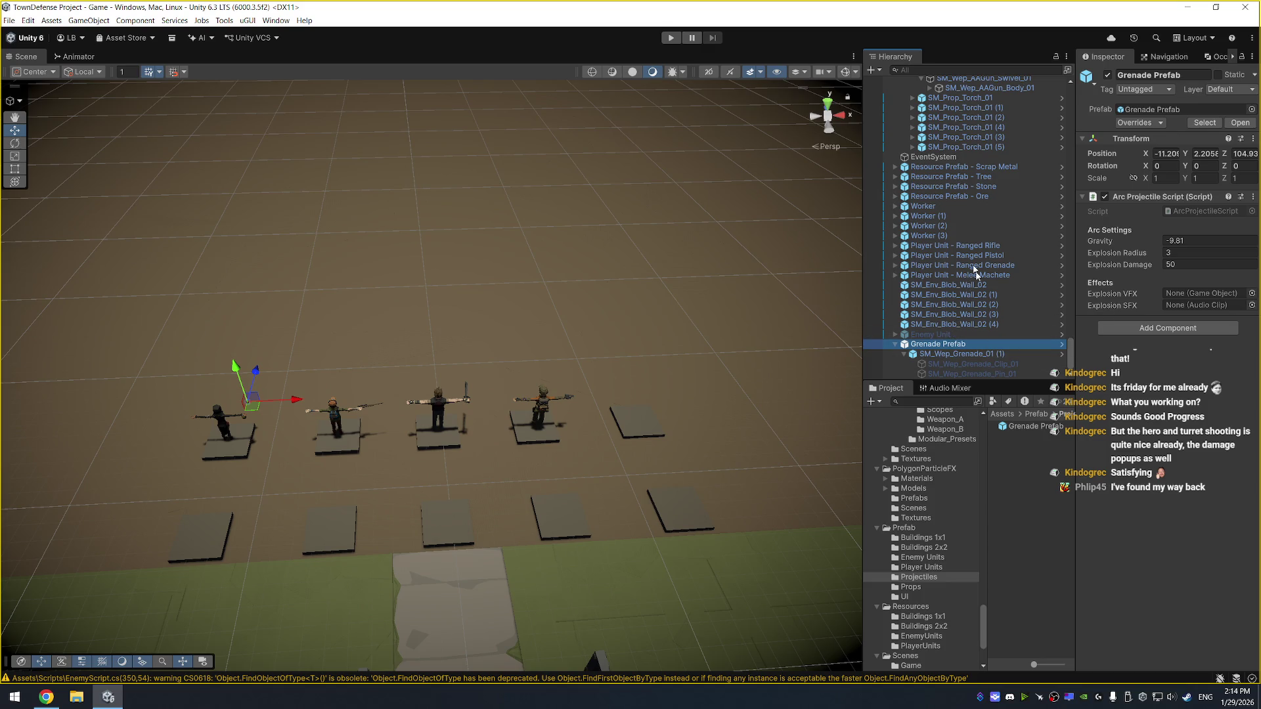
click(979, 275)
click(1173, 451)
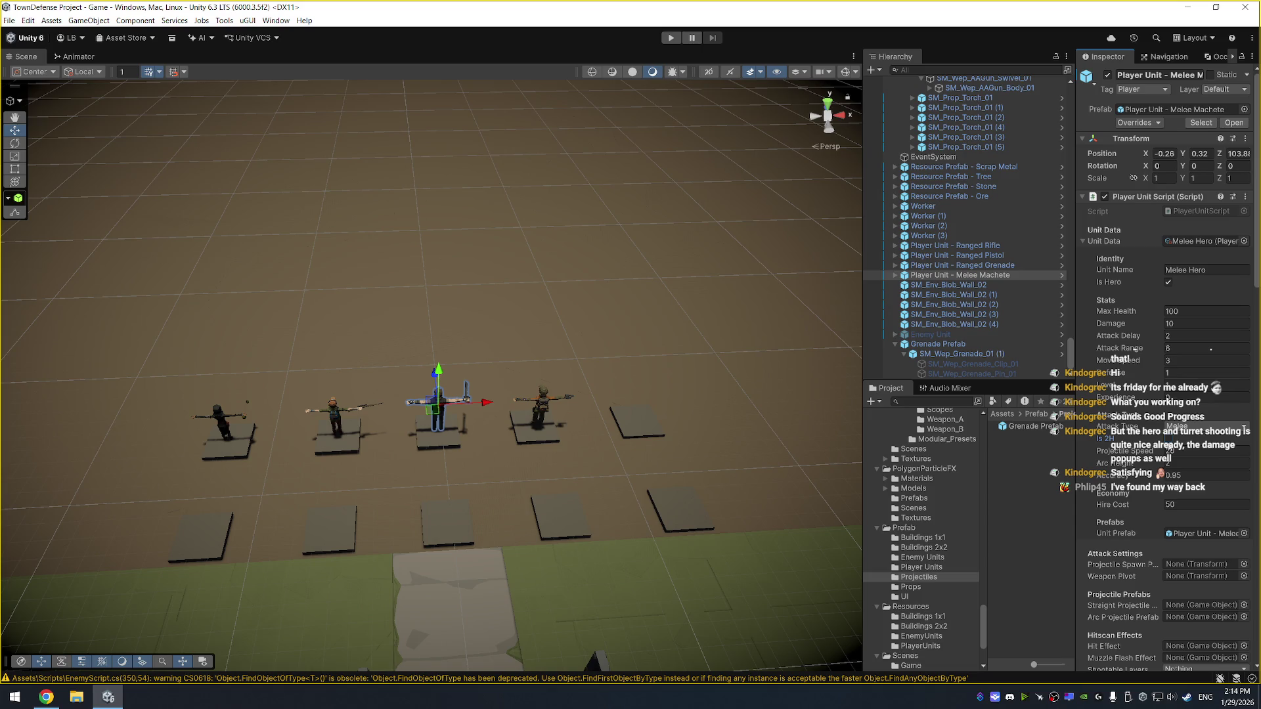
click(981, 266)
click(1170, 440)
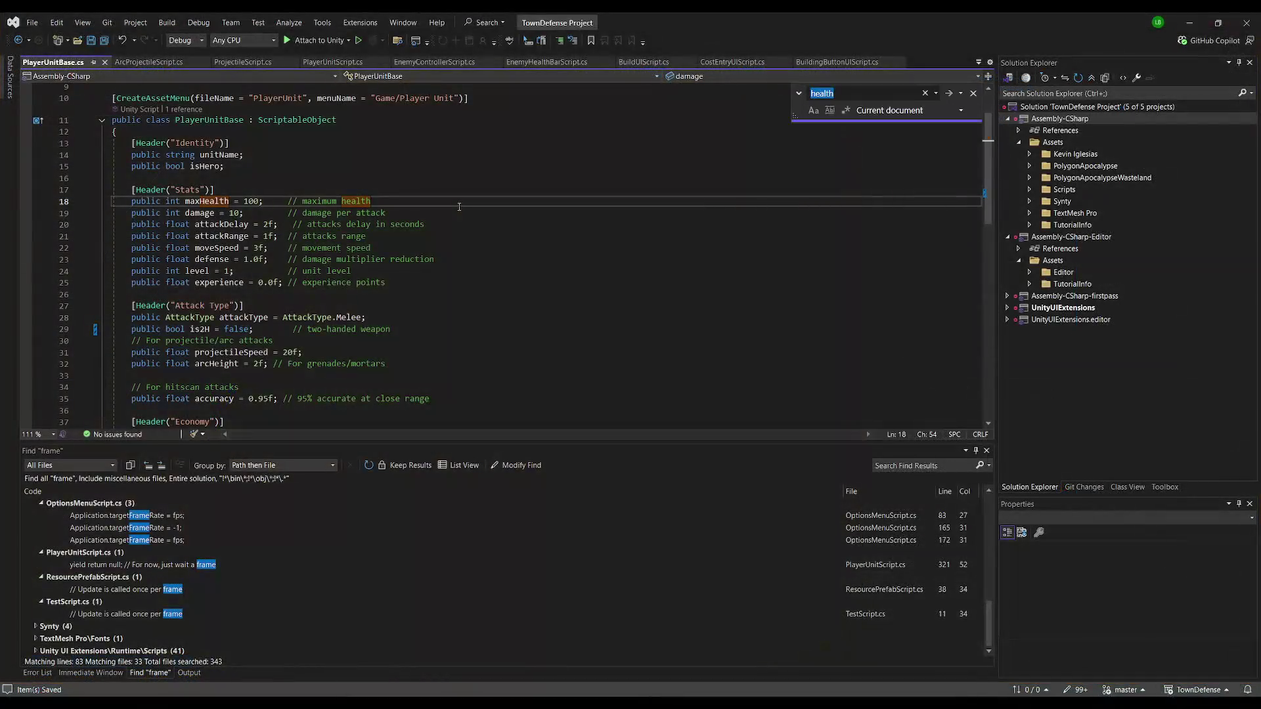
click(205, 329)
In PlayerUnitScript.cs, duplicate the isRangedAttacking field as isRangedAttackingPistolSingle
key(Escape)
scroll(371, 233, down, 7)
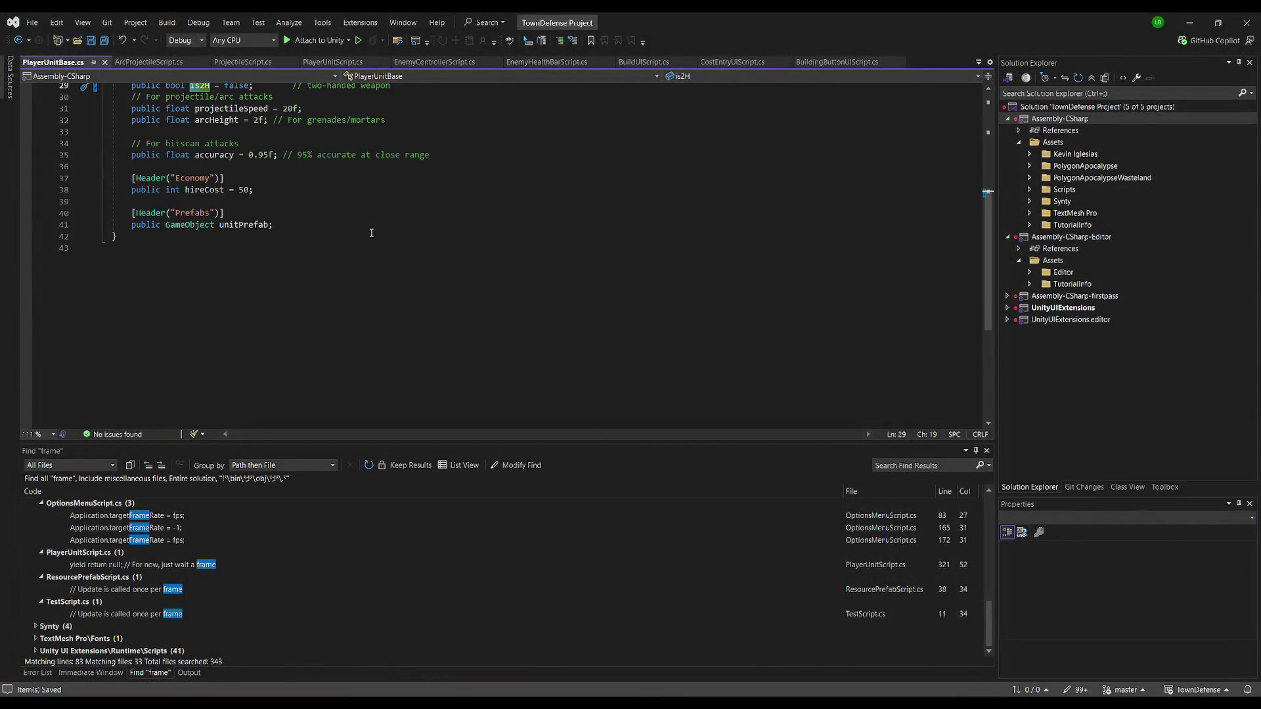
click(254, 63)
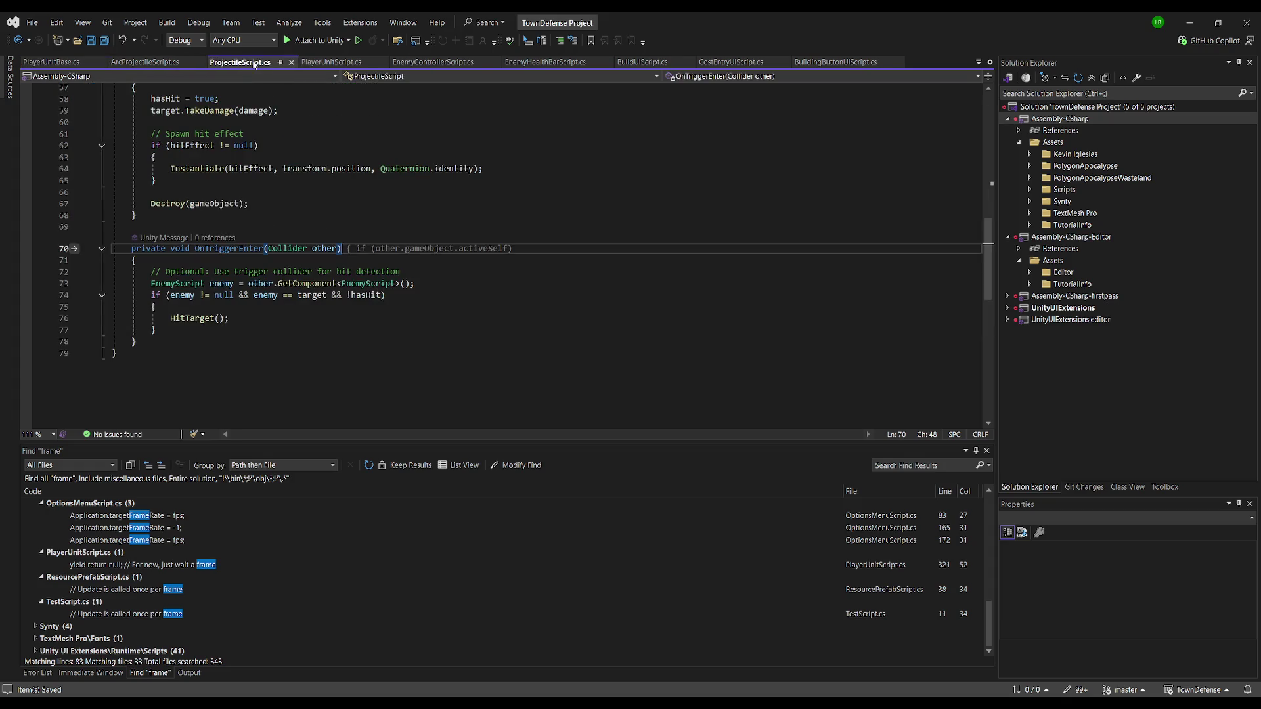
click(327, 63)
click(344, 365)
key(ctrl+d)
key(Return)
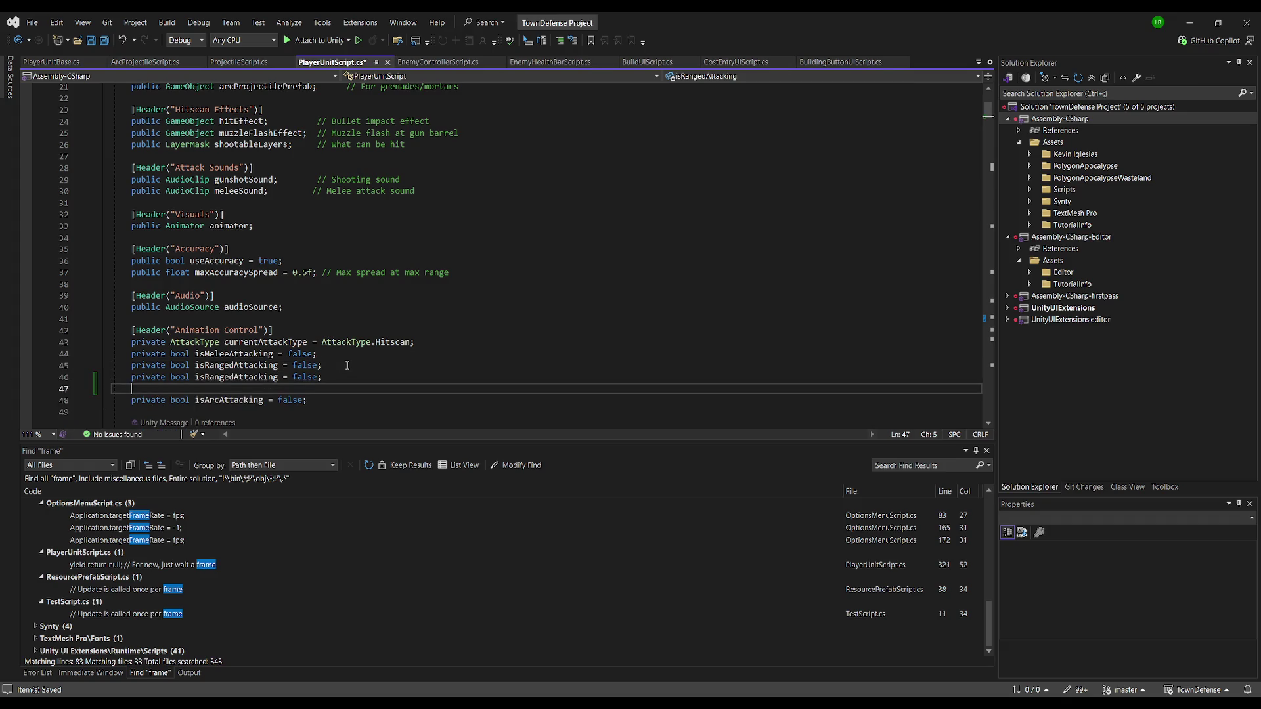
click(279, 377)
text(Pistol)
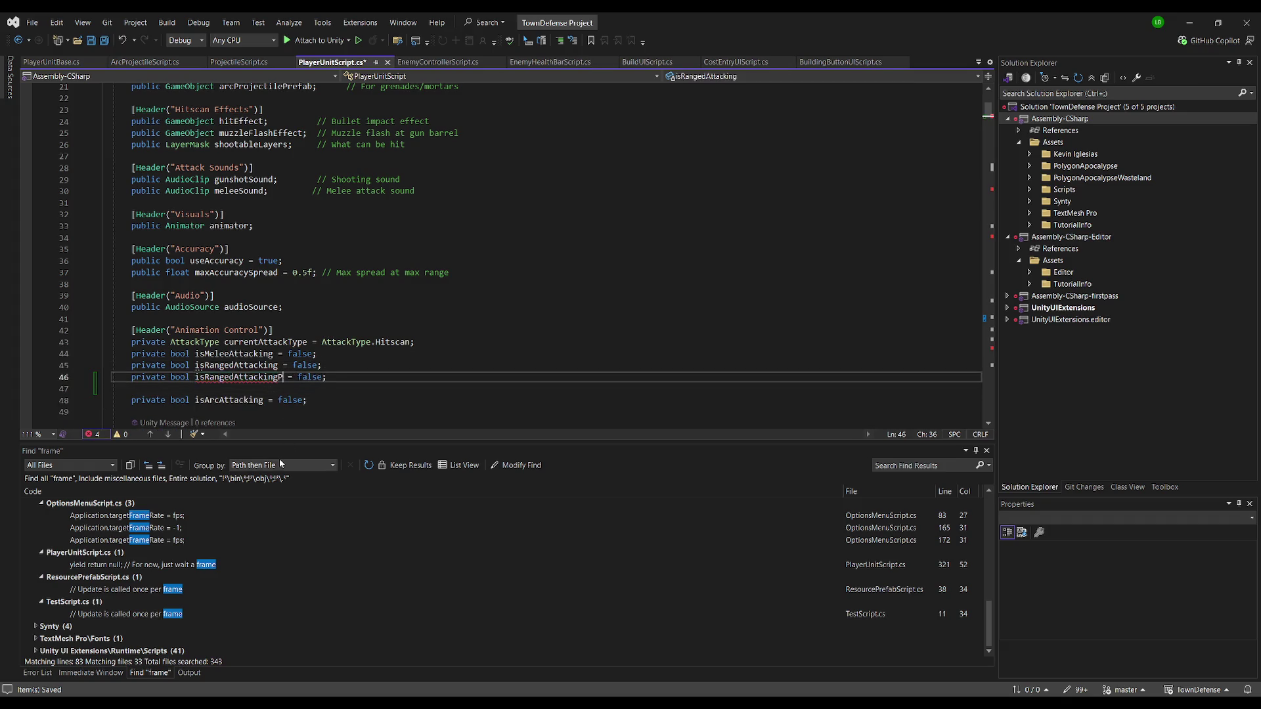
text(Single)
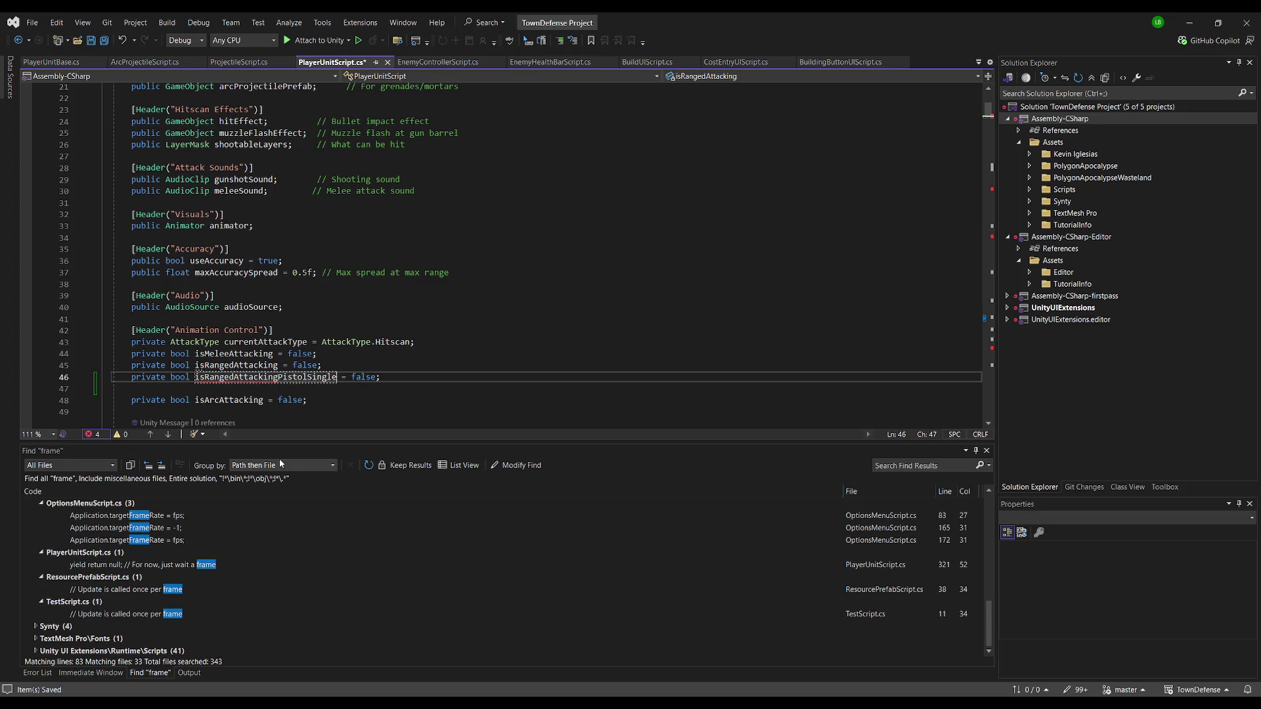
key(Home)
Copy that field line and rename the copy isRangedAttackingPistolDual
key(shift+End)
key(ctrl+c)
key(Down)
key(ctrl+v)
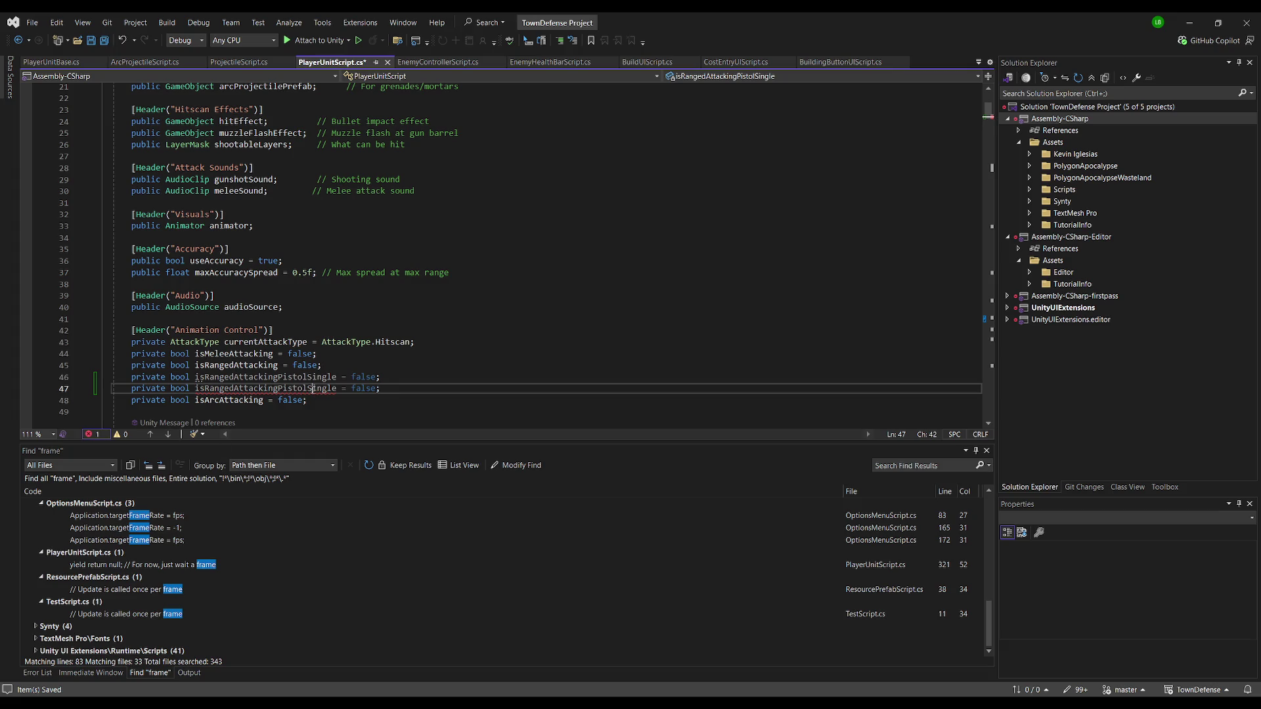
double_click(312, 389)
text(Dual)
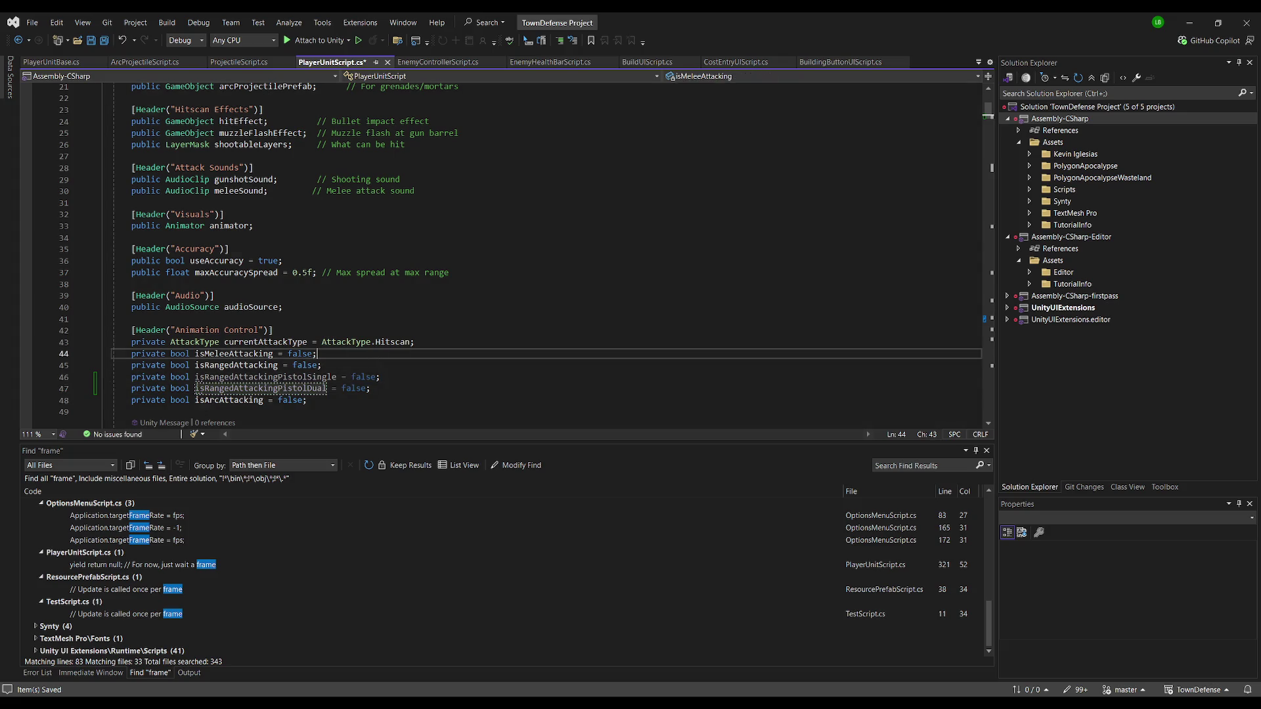
key(alt+Tab)
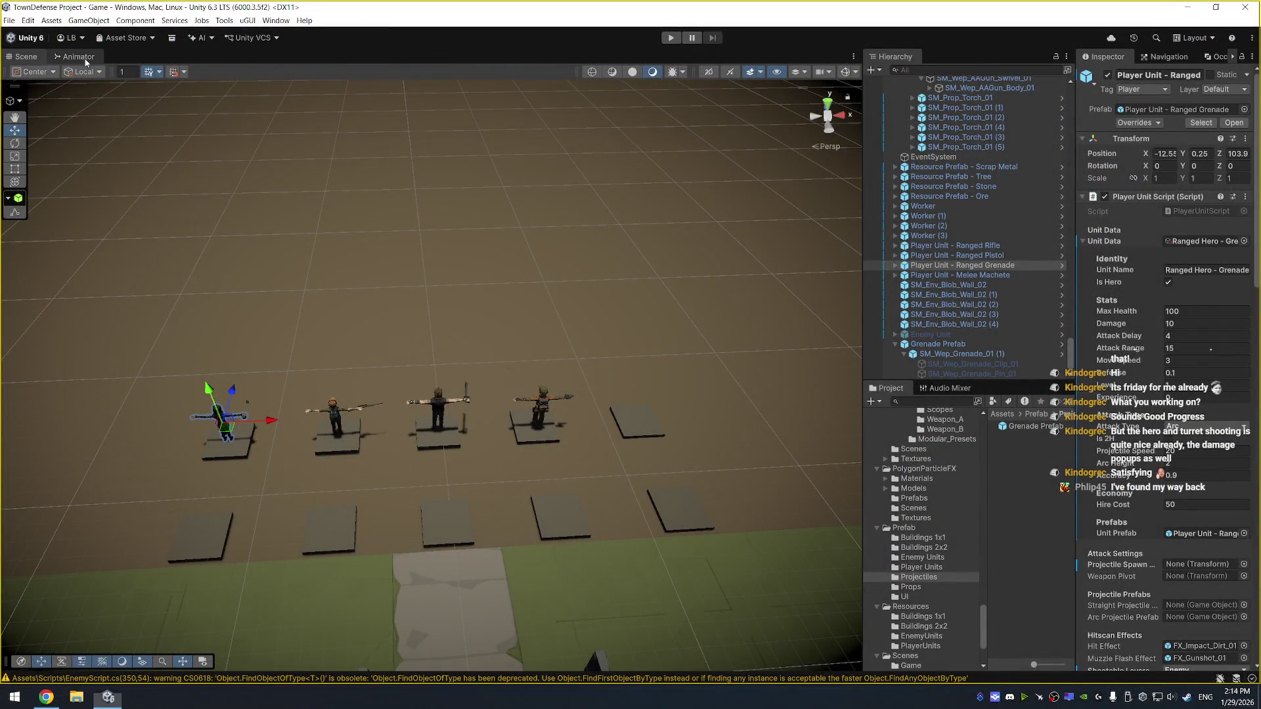
Preview the Idle to single and dual pistol attack transitions in the Animator
click(75, 57)
click(522, 481)
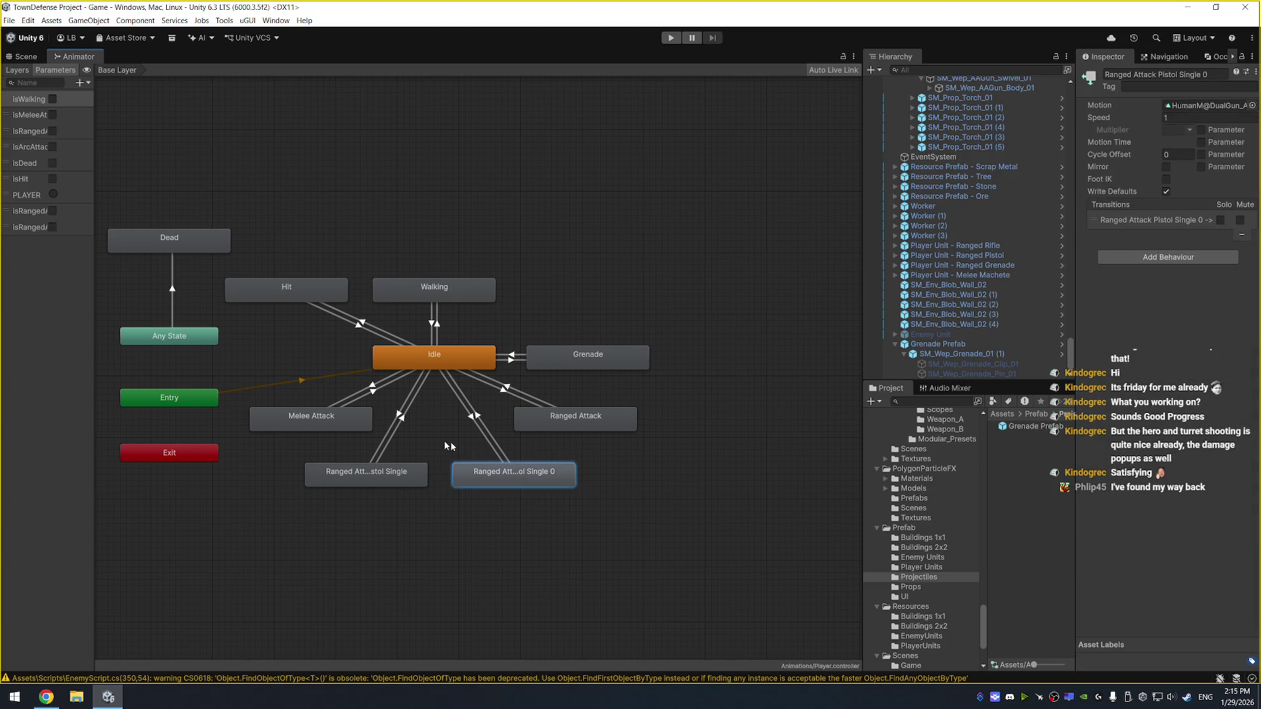
click(399, 420)
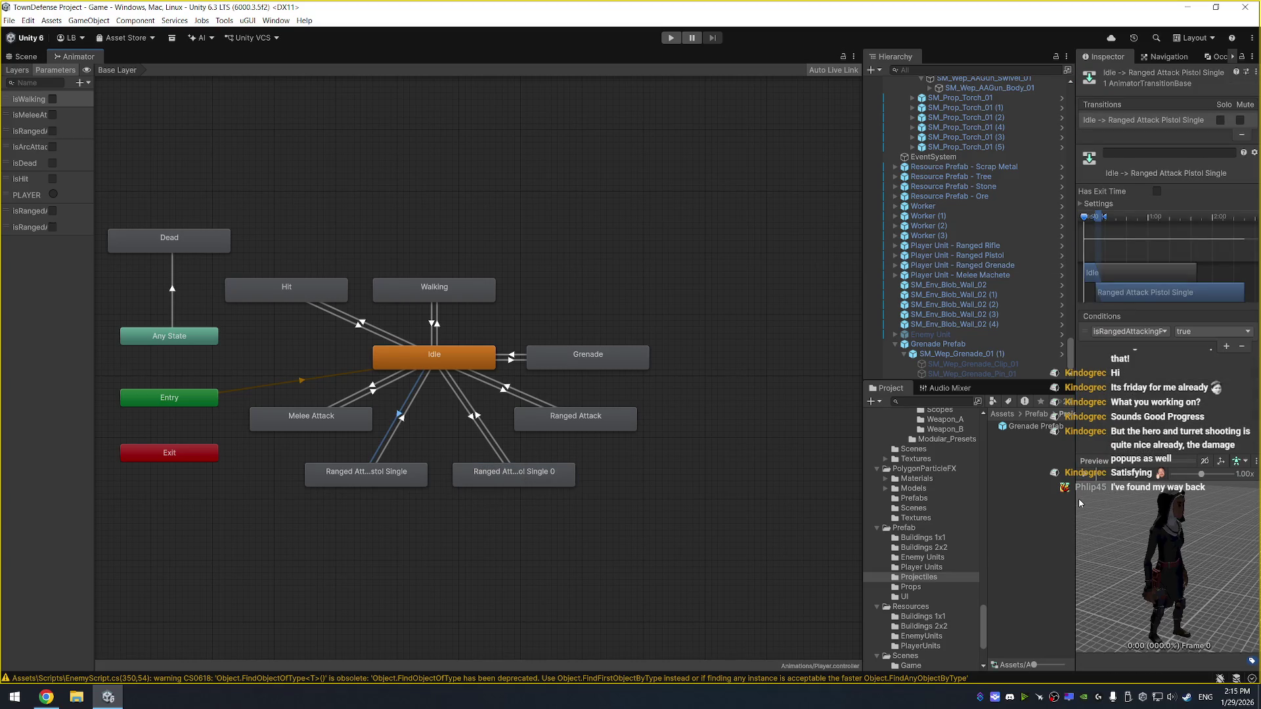
drag(1076, 500, 990, 500)
mouse_move(1074, 458)
mouse_down()
mouse_move(1084, 395)
mouse_move(1037, 379)
mouse_up()
click(1000, 367)
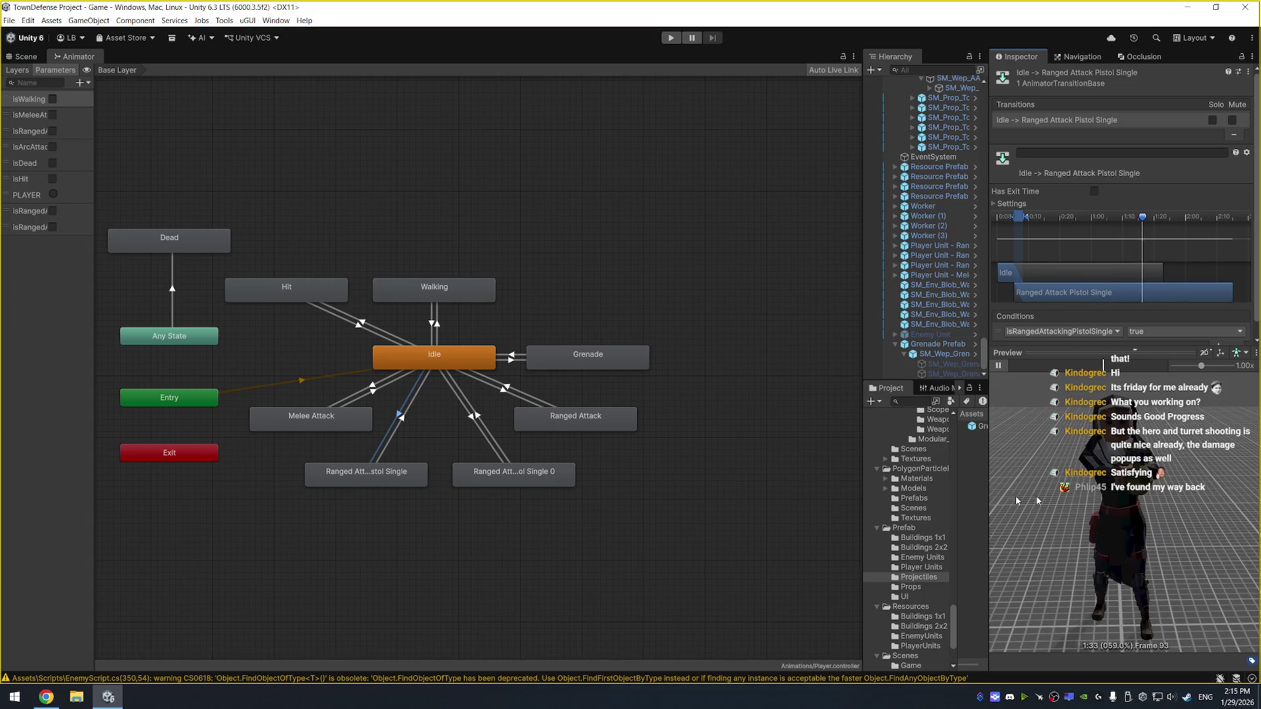
click(477, 417)
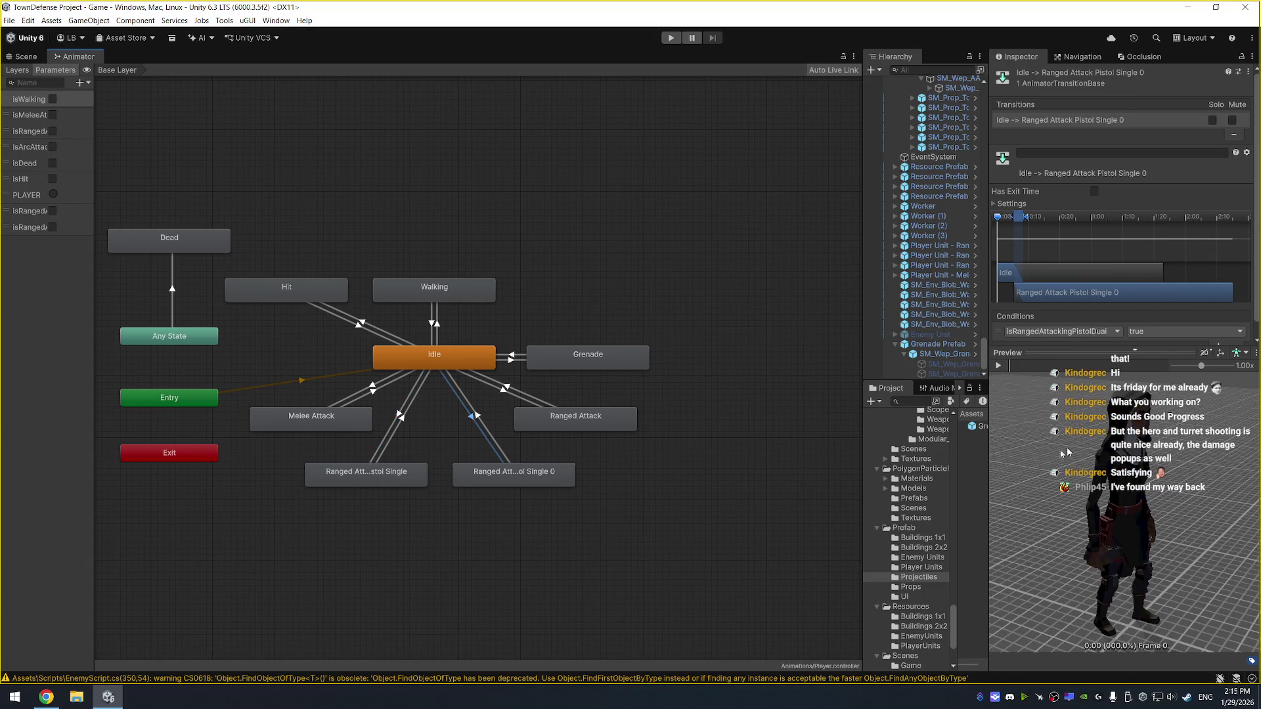
click(999, 368)
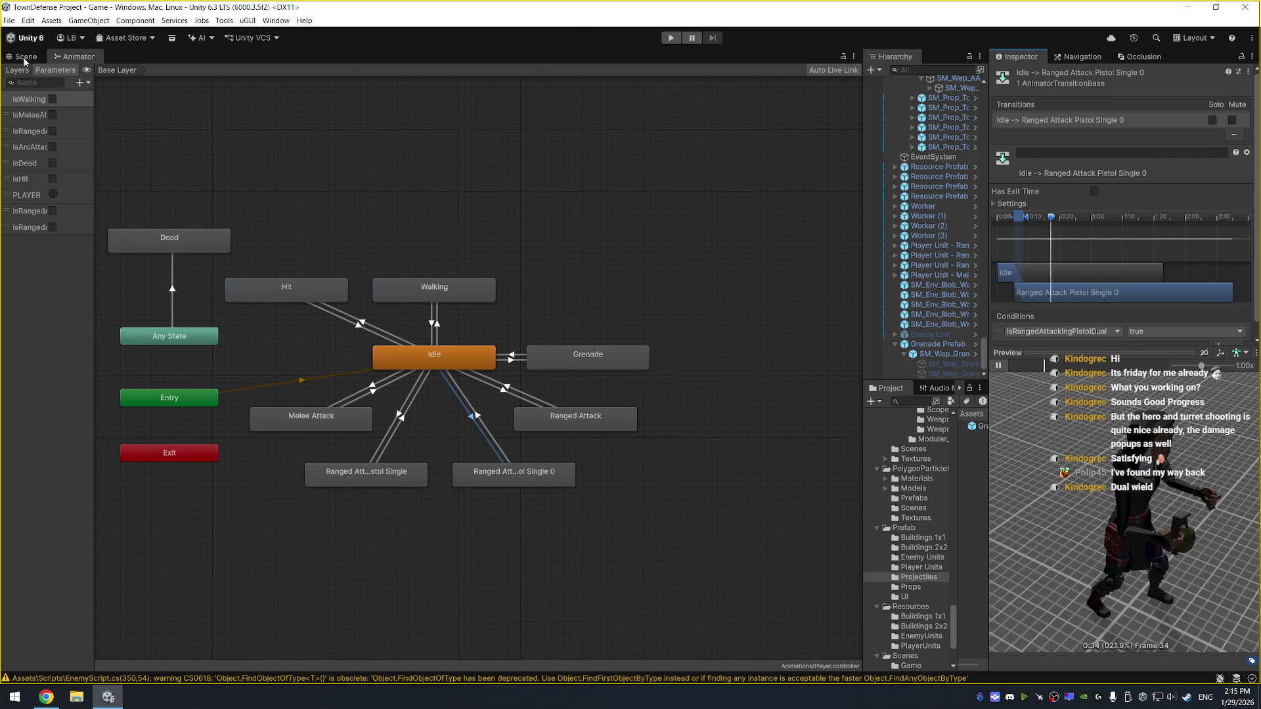
Back in the Scene, widen the Hierarchy and inspect Worker (1), Melee Machete and Ranged Rifle
click(25, 56)
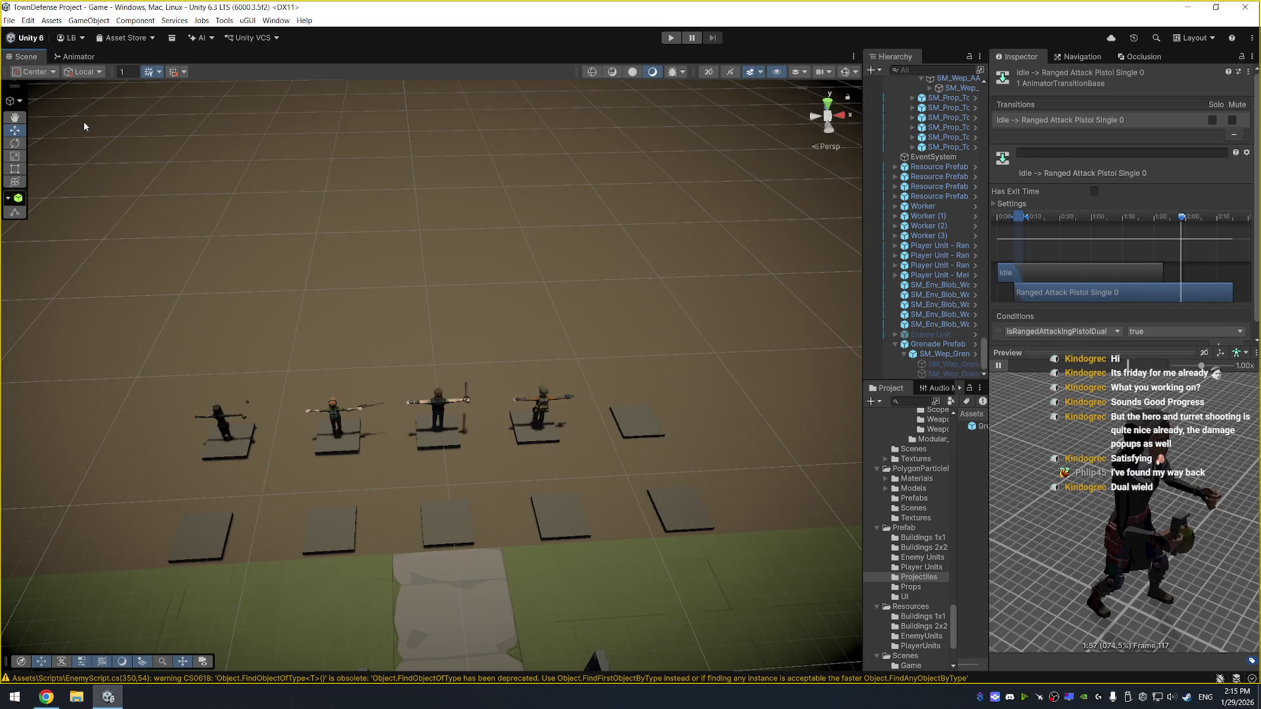
drag(990, 263, 1065, 308)
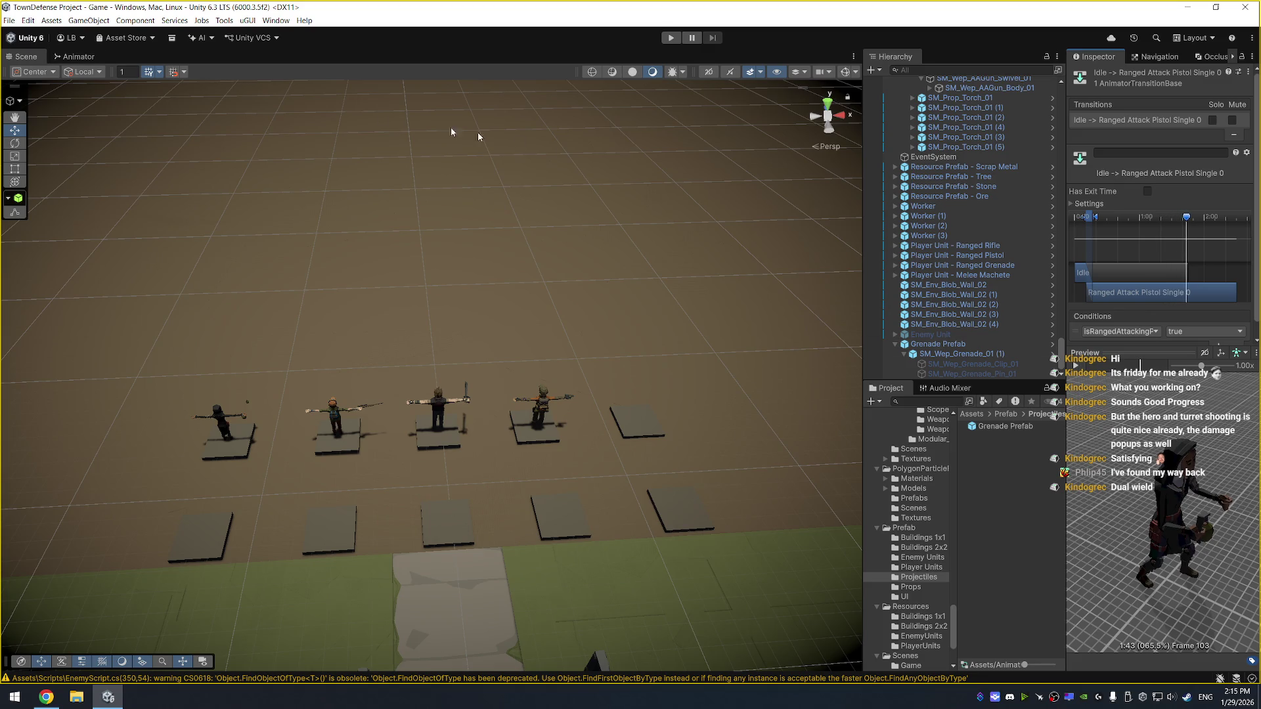
click(1023, 217)
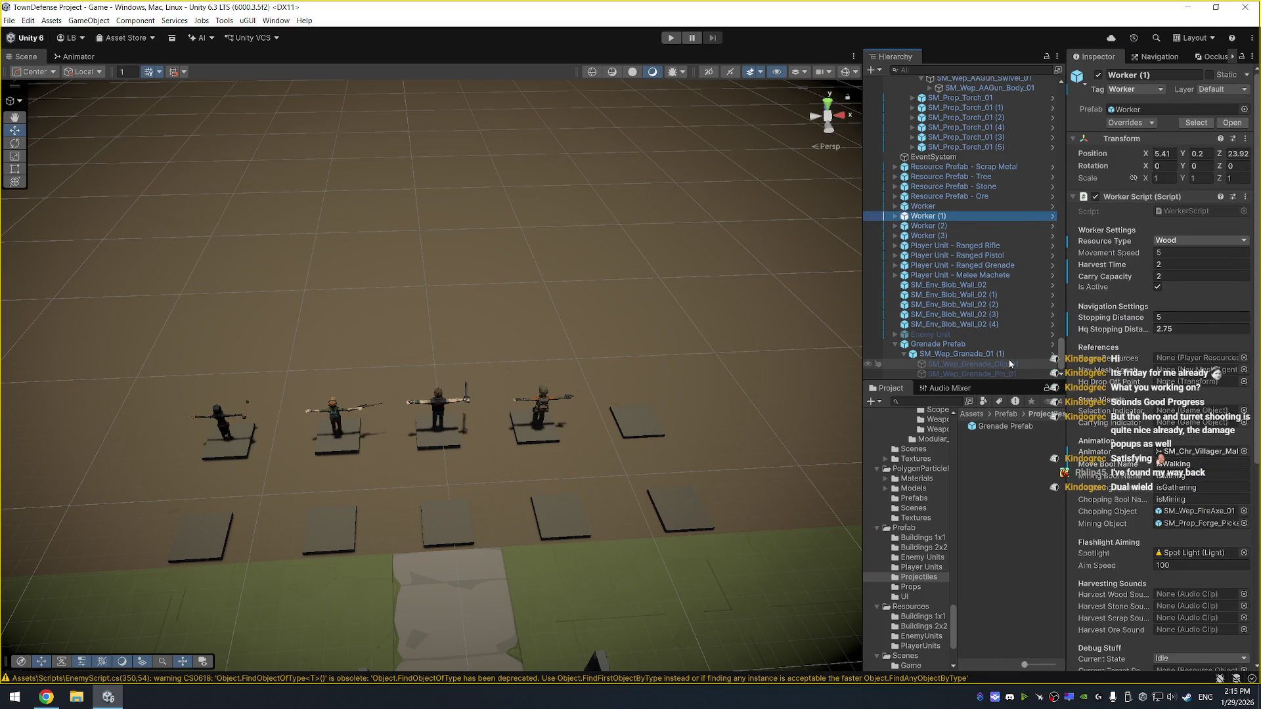
click(1008, 277)
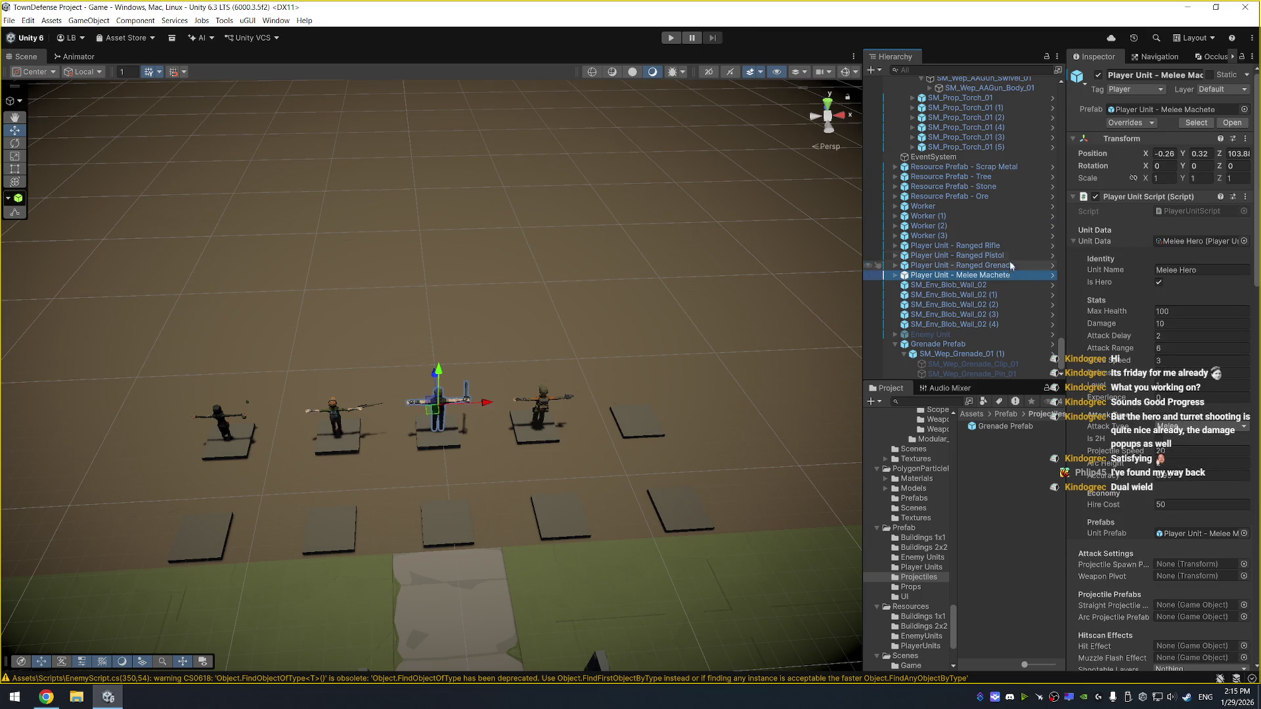
click(1011, 248)
scroll(1156, 329, down, 5)
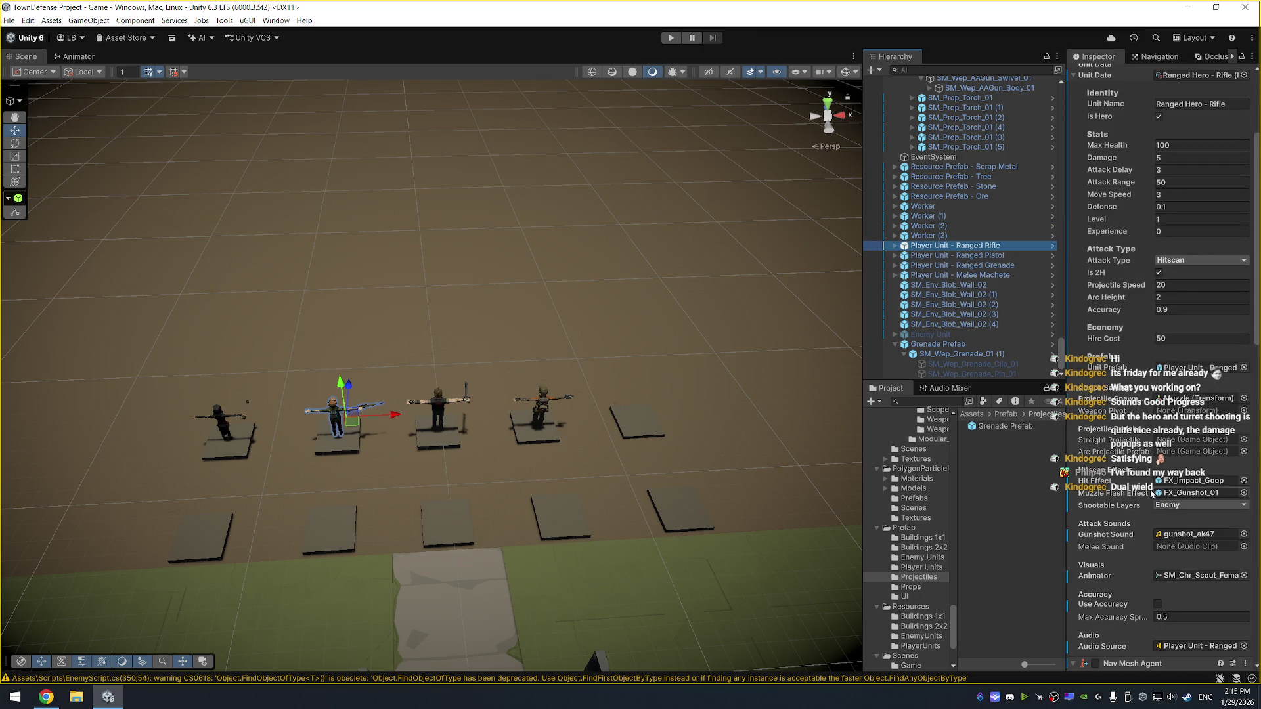
scroll(444, 304, down, 4)
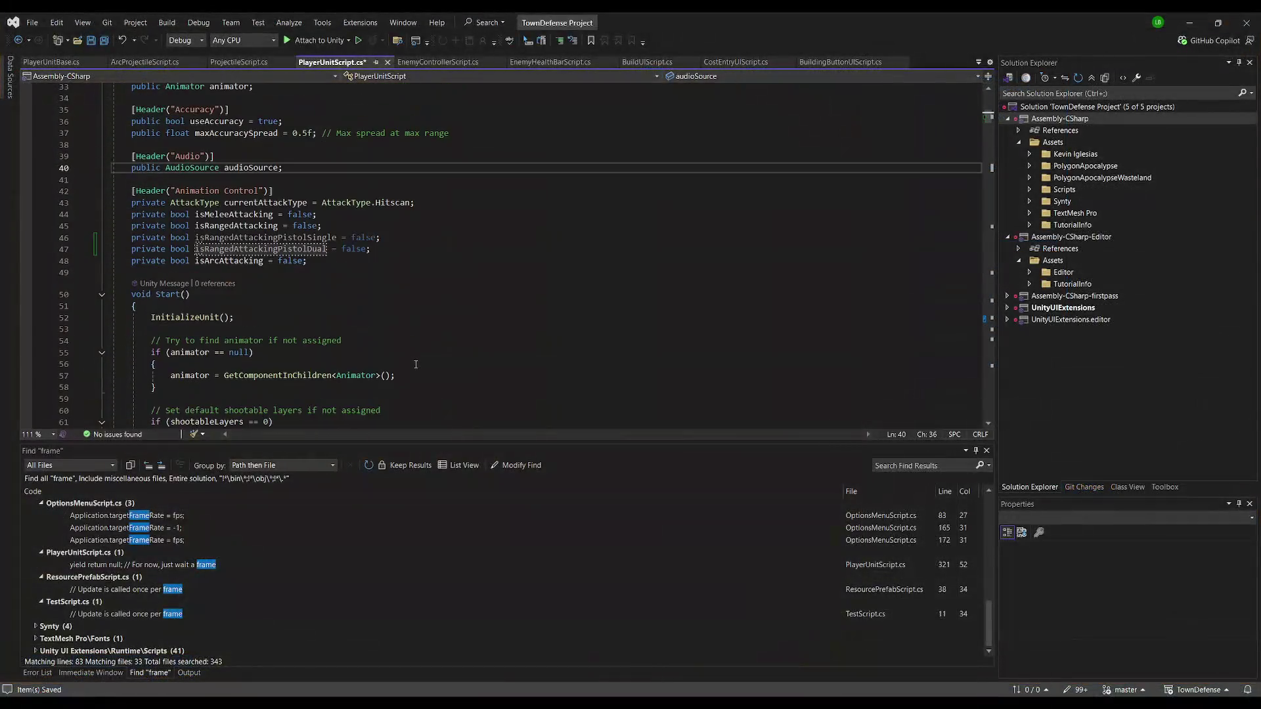
Find where isRangedAttacking is set and open an if (unitData.is2H) block around it
click(419, 262)
click(277, 225)
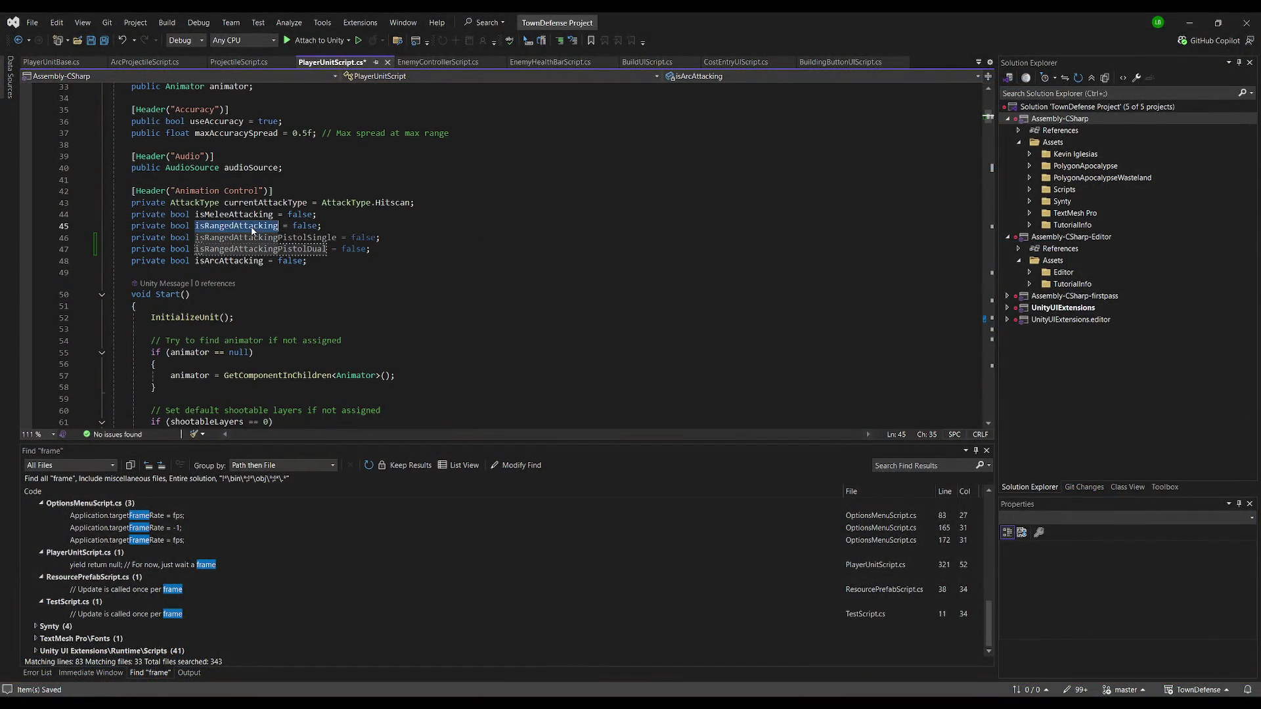
key(ctrl+f)
key(Return)
key(Return)
key(Return)
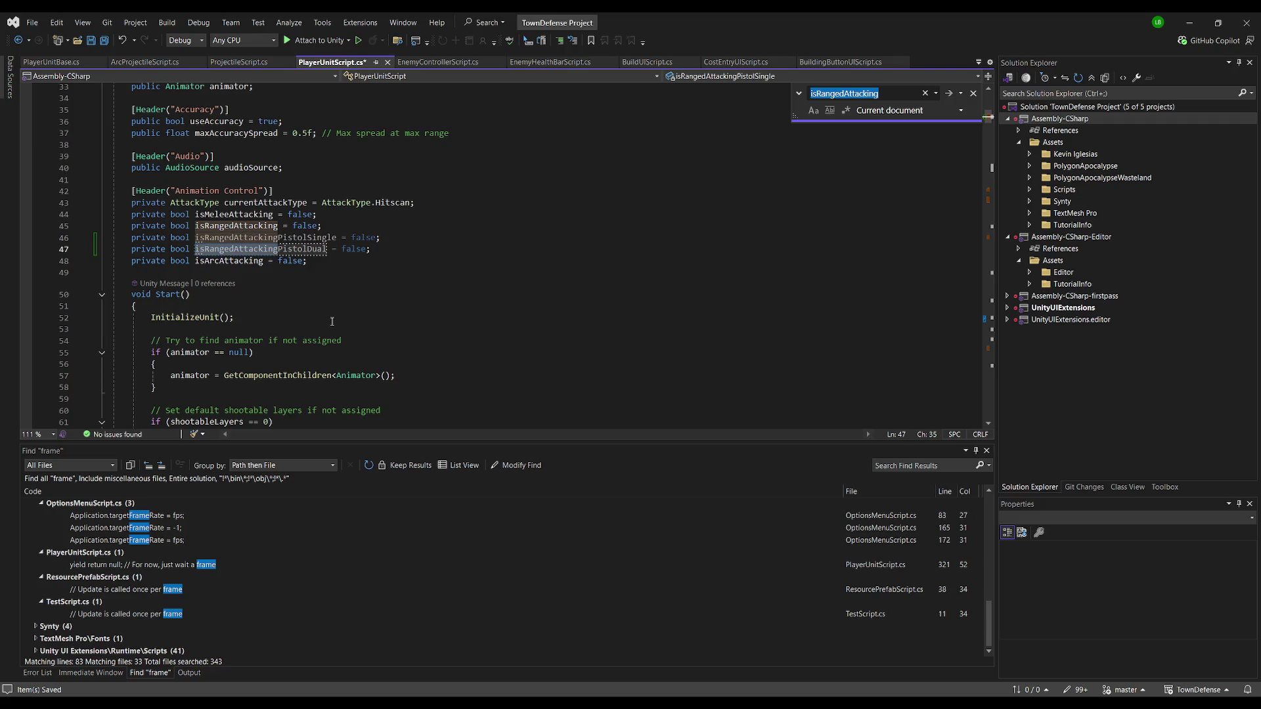
click(356, 247)
key(Return)
text(if()
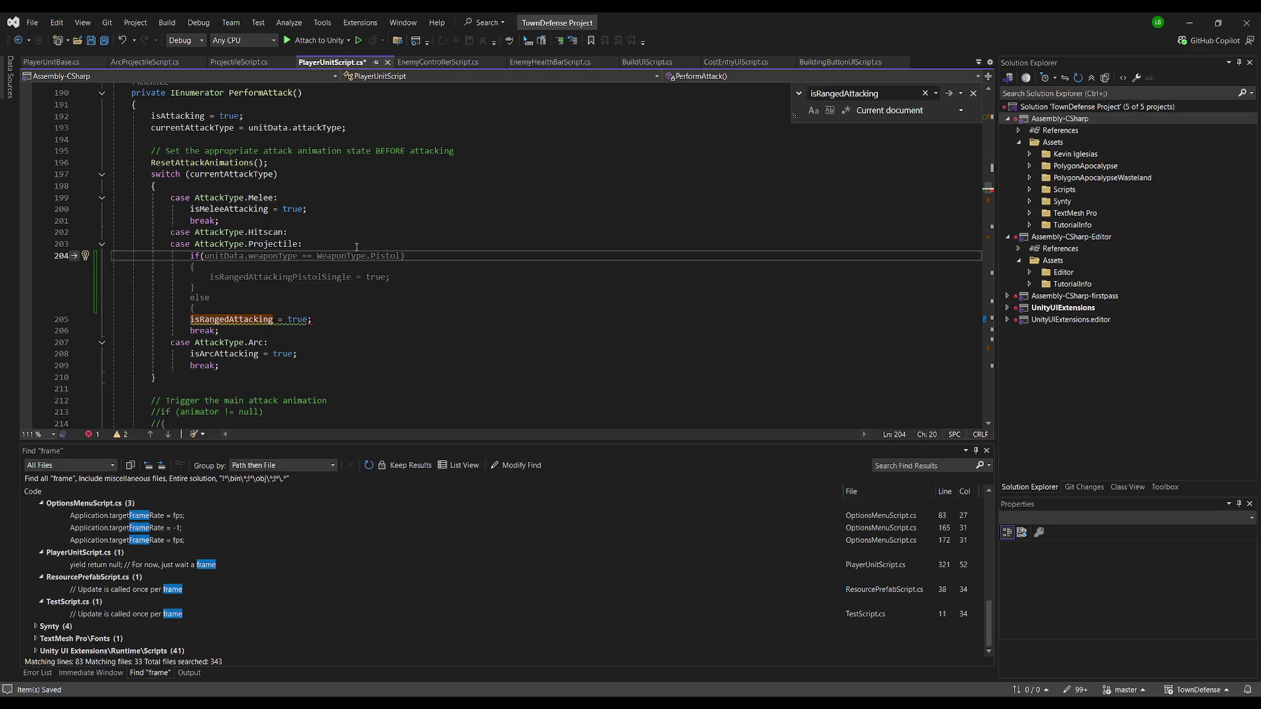
text(unitD)
text(ata.wea)
key(BackSpace)
key(BackSpace)
key(BackSpace)
text(is2H))
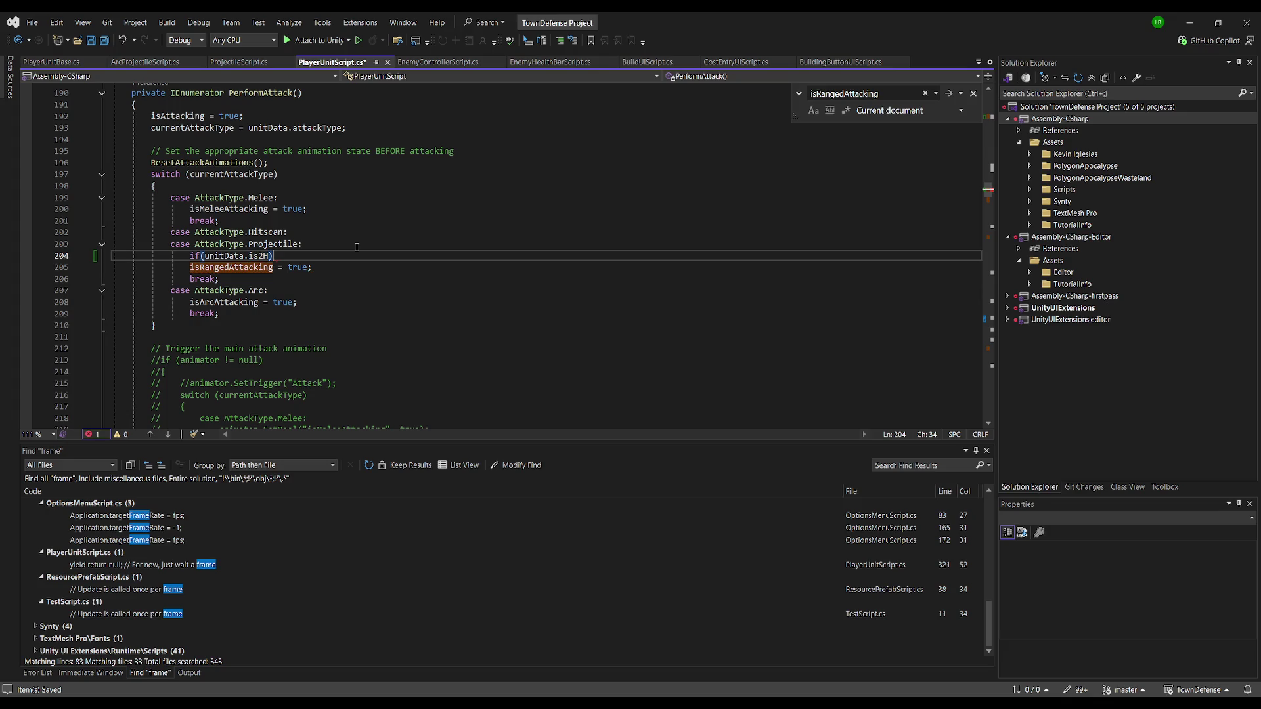
key(Return)
text({)
Close the is2H block and add an else setting isRangedAttackingPistolSingle = true
key(Down)
key(End)
key(Return)
text(})
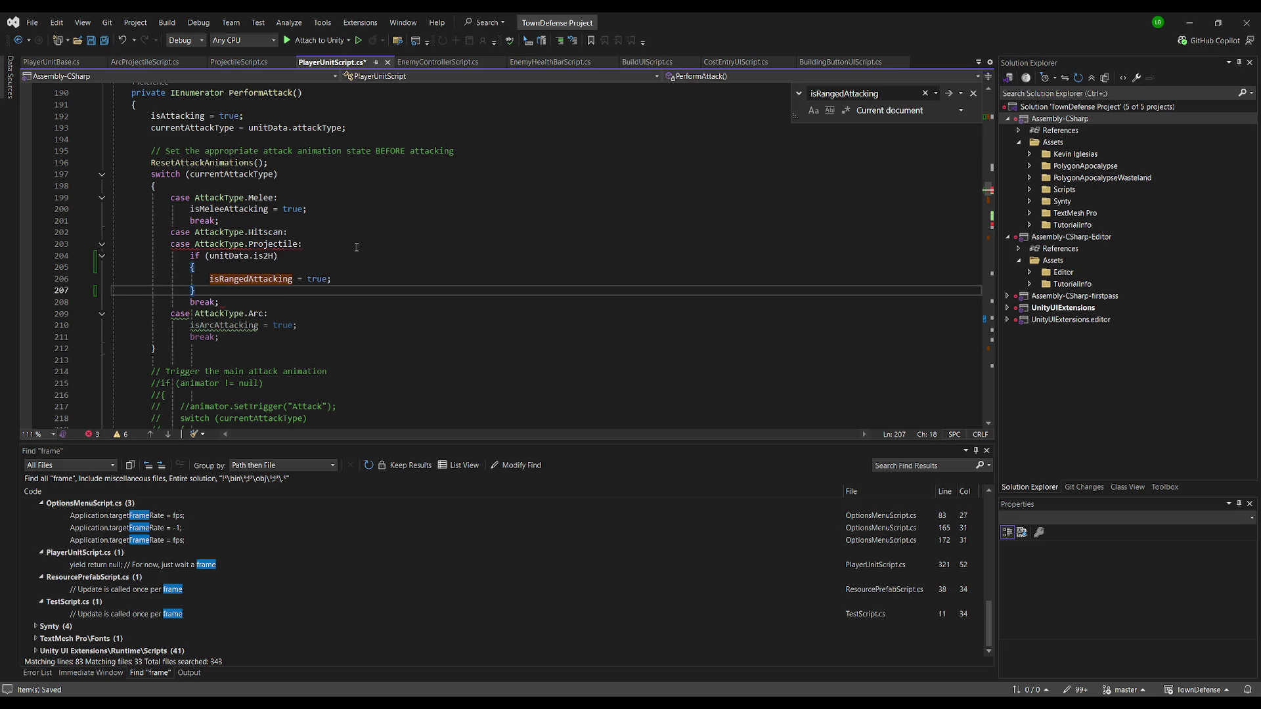
key(Return)
text(else)
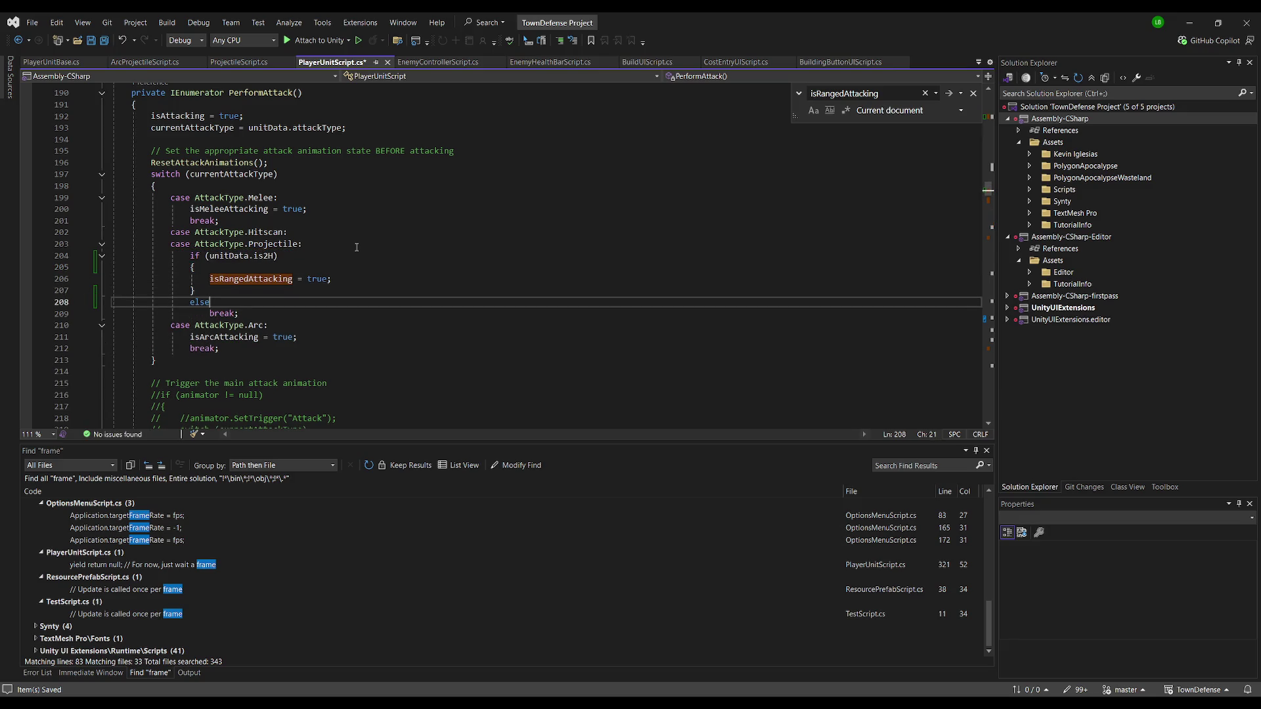
key(Return)
text({)
key(Tab)
key(Up)
key(Up)
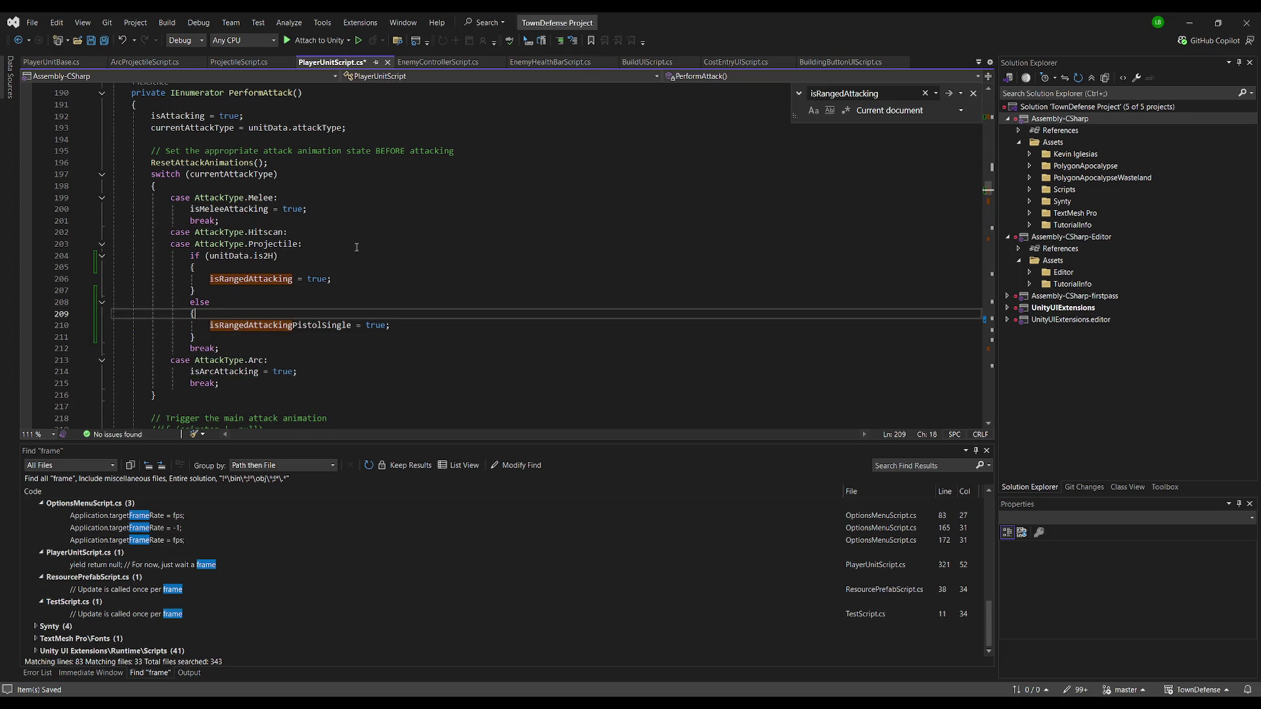
key(Return)
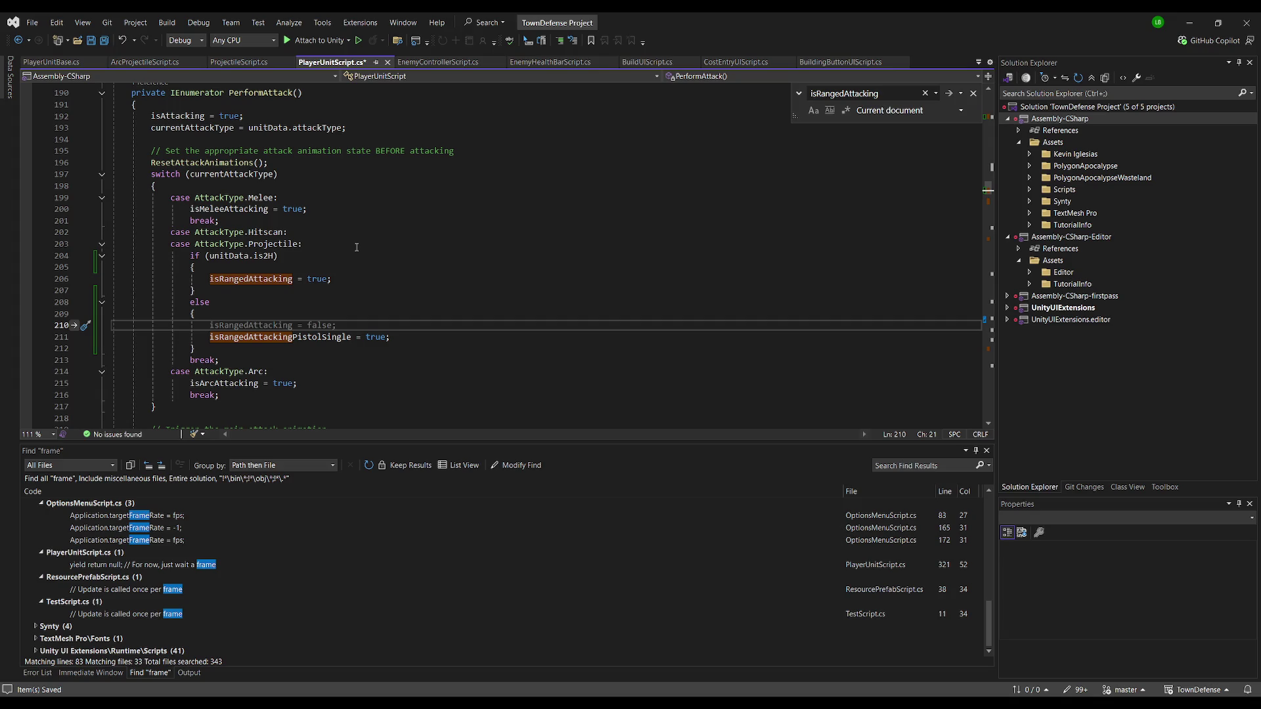
Jump to the is2H field declaration in PlayerUnitBase.cs
click(263, 278)
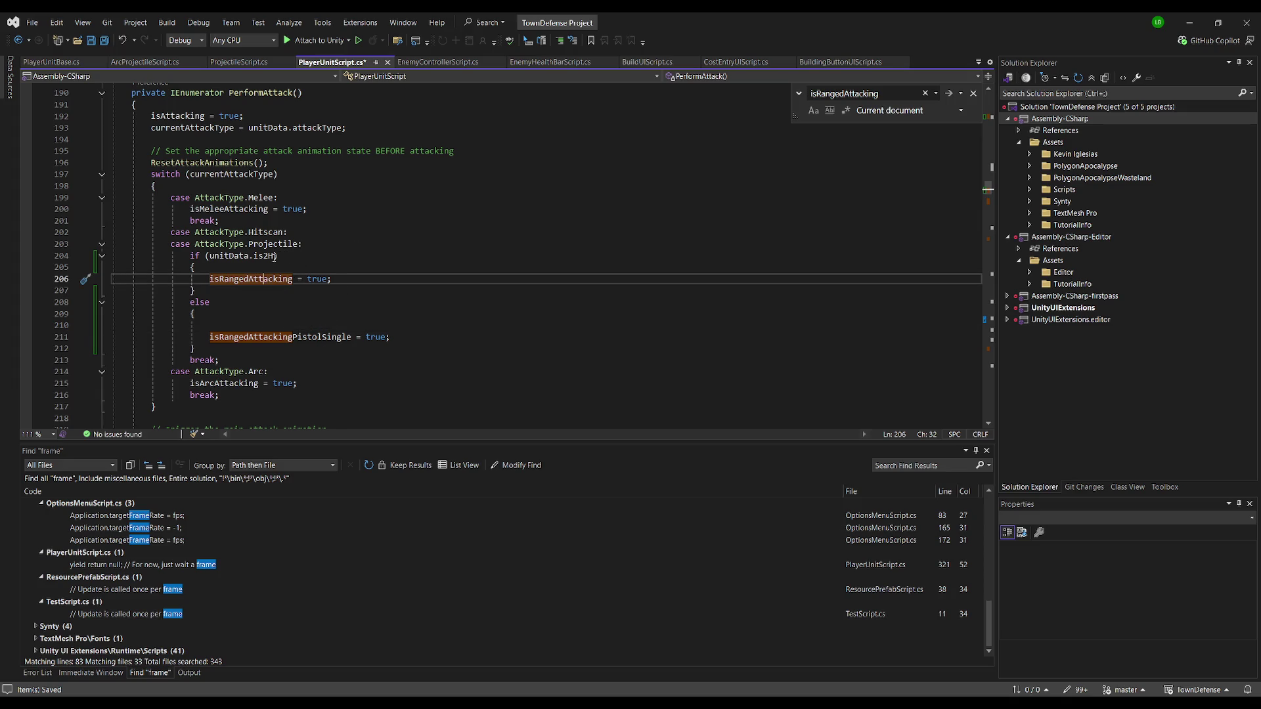
ctrl+click(266, 255)
click(430, 258)
Duplicate the is2H line as isDualWielding with a 'dual wielding' comment, and save
key(ctrl+c)
key(Return)
key(ctrl+v)
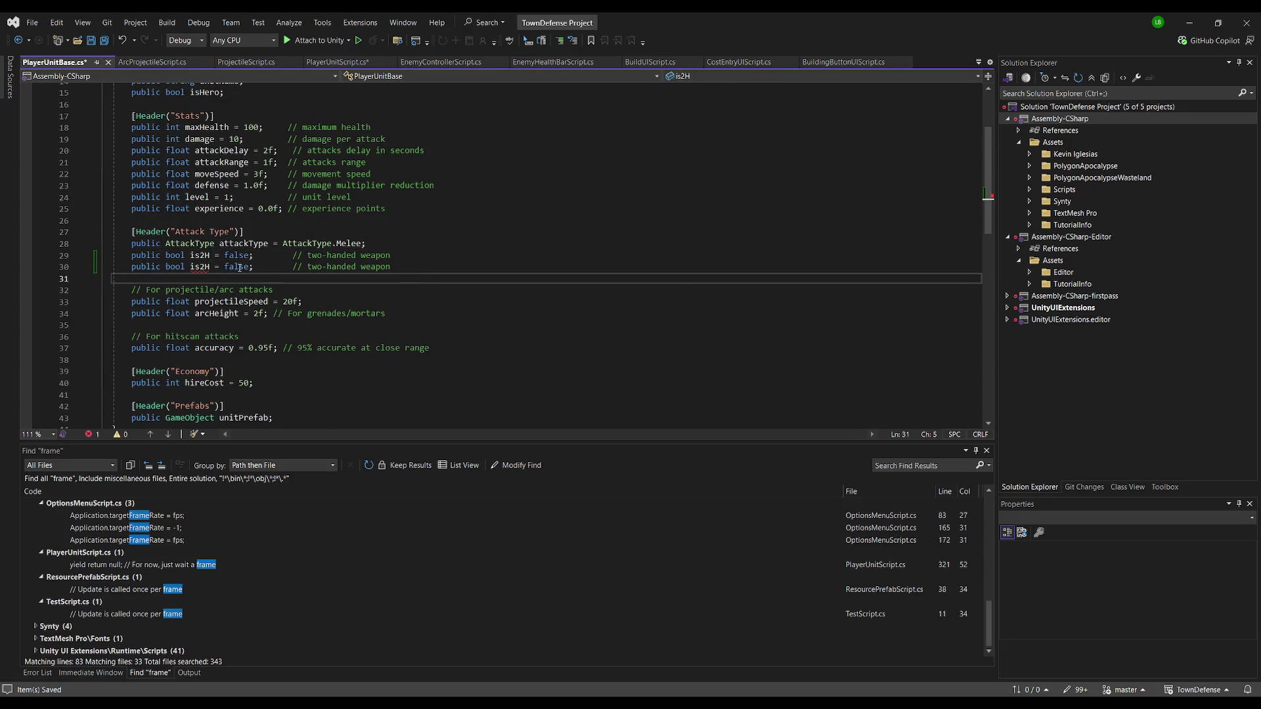
click(202, 267)
double_click(202, 268)
text(isDualWielding)
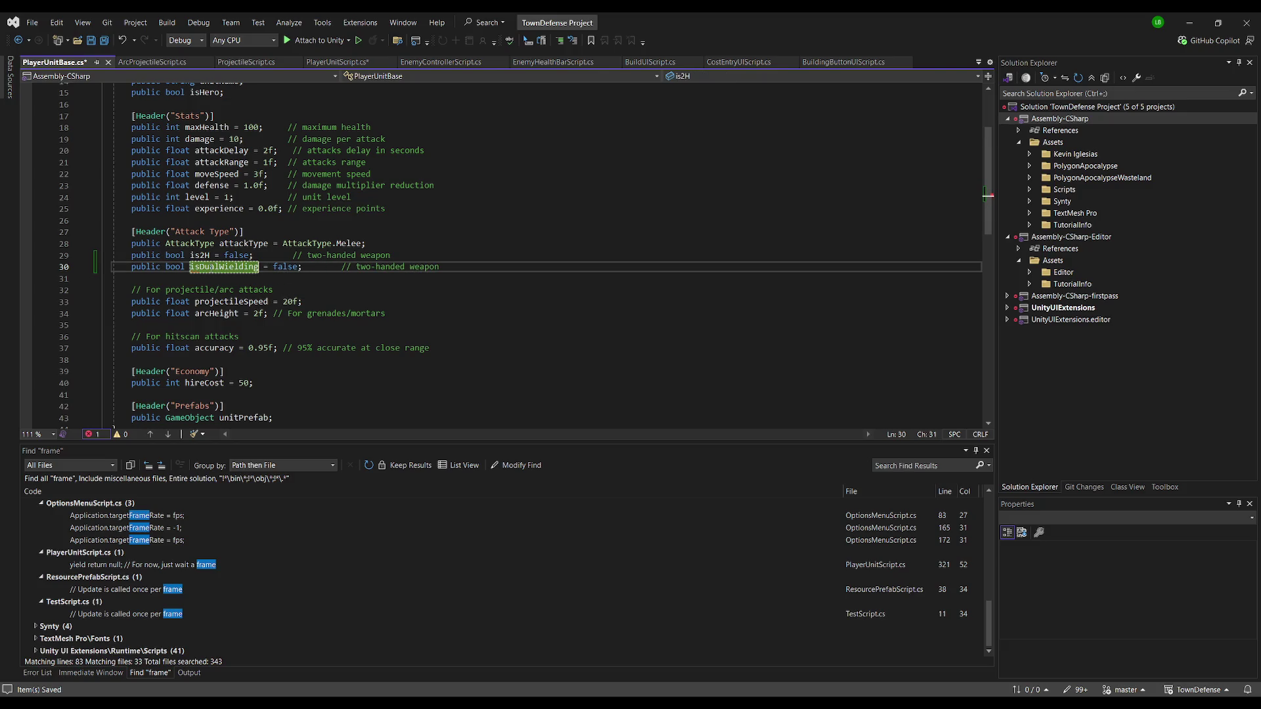
click(459, 273)
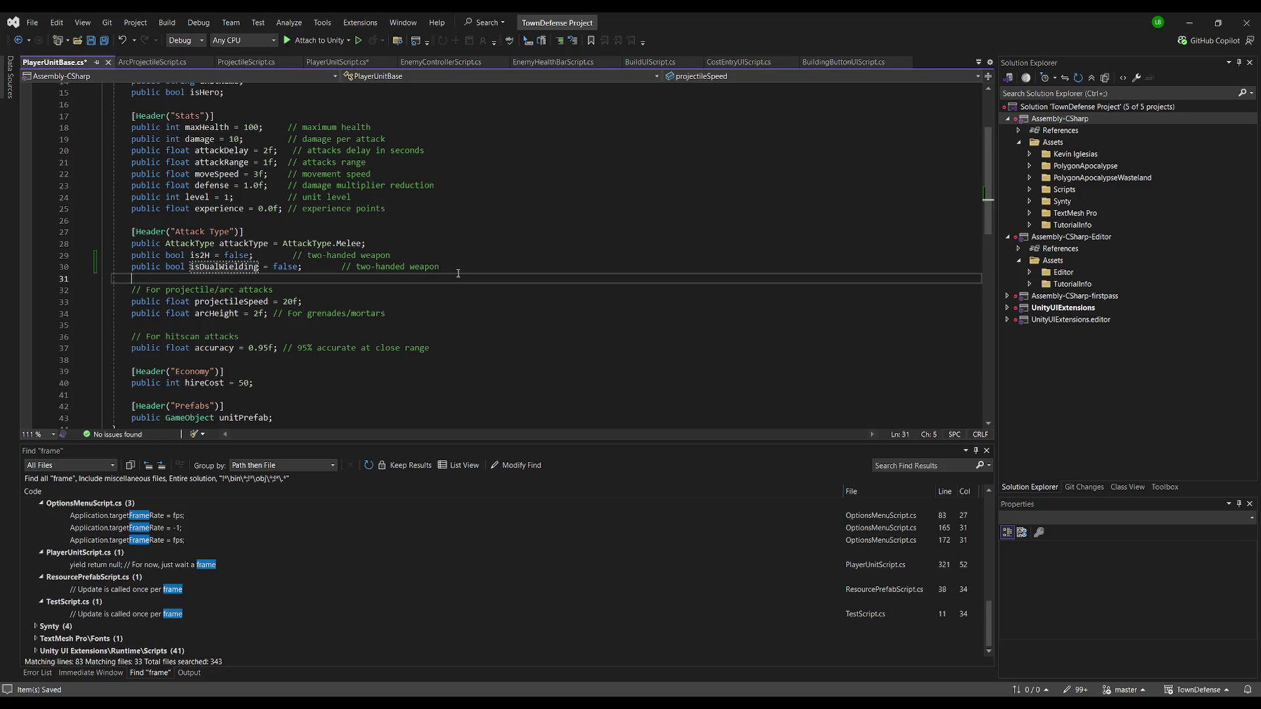
drag(439, 267, 356, 268)
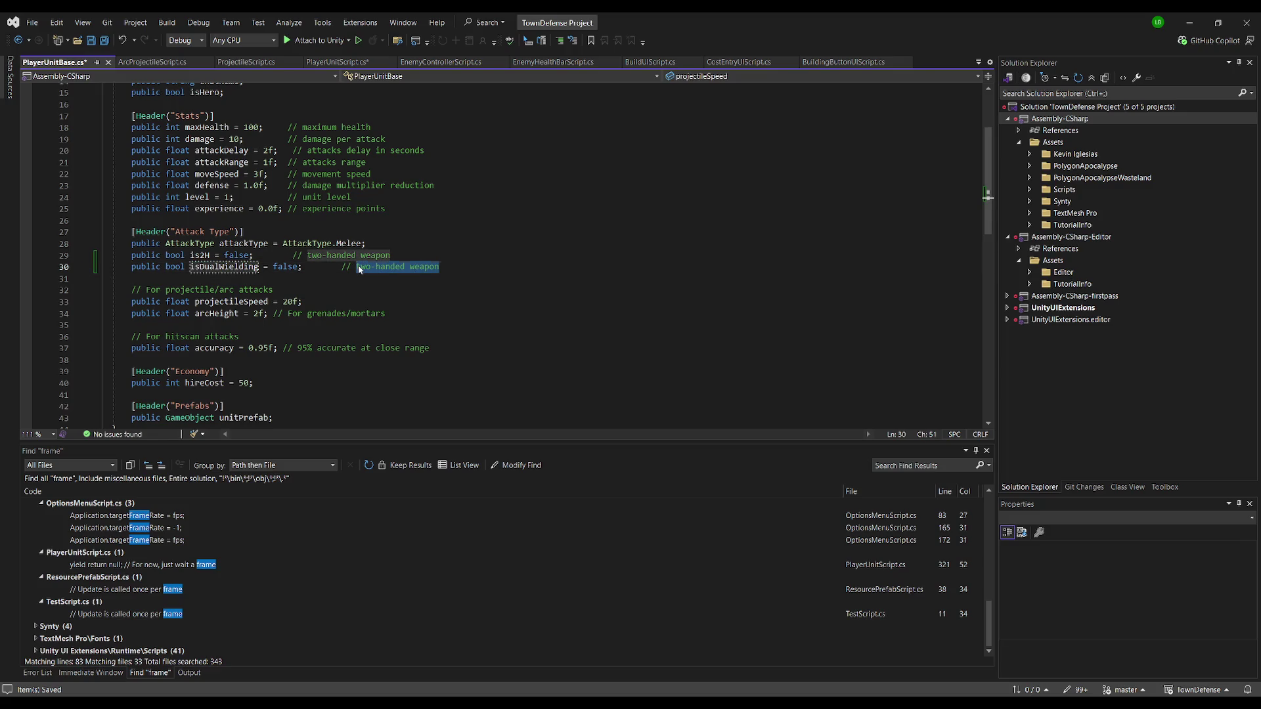
text(dual wielding)
key(ctrl+s)
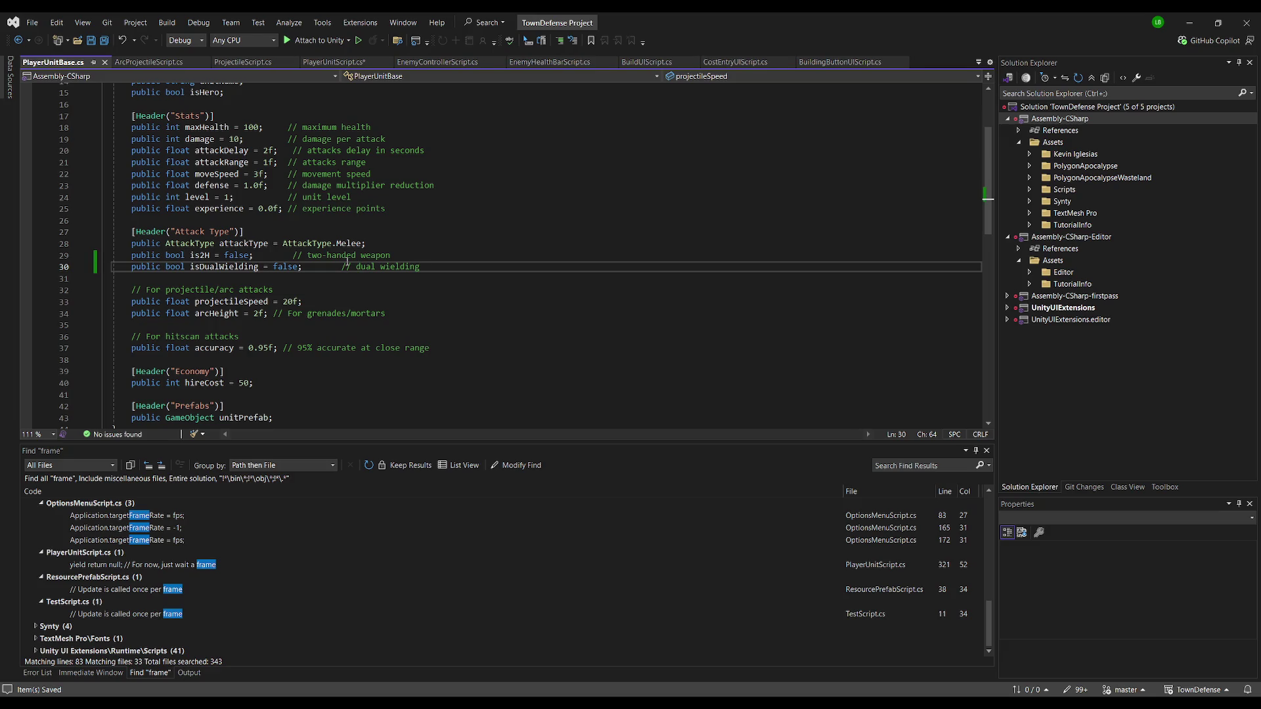
In the else block, branch on unitData.isDualWielding to set the dual or single pistol flag, and save
key(ctrl+Tab)
click(382, 325)
text(if(unitData.)
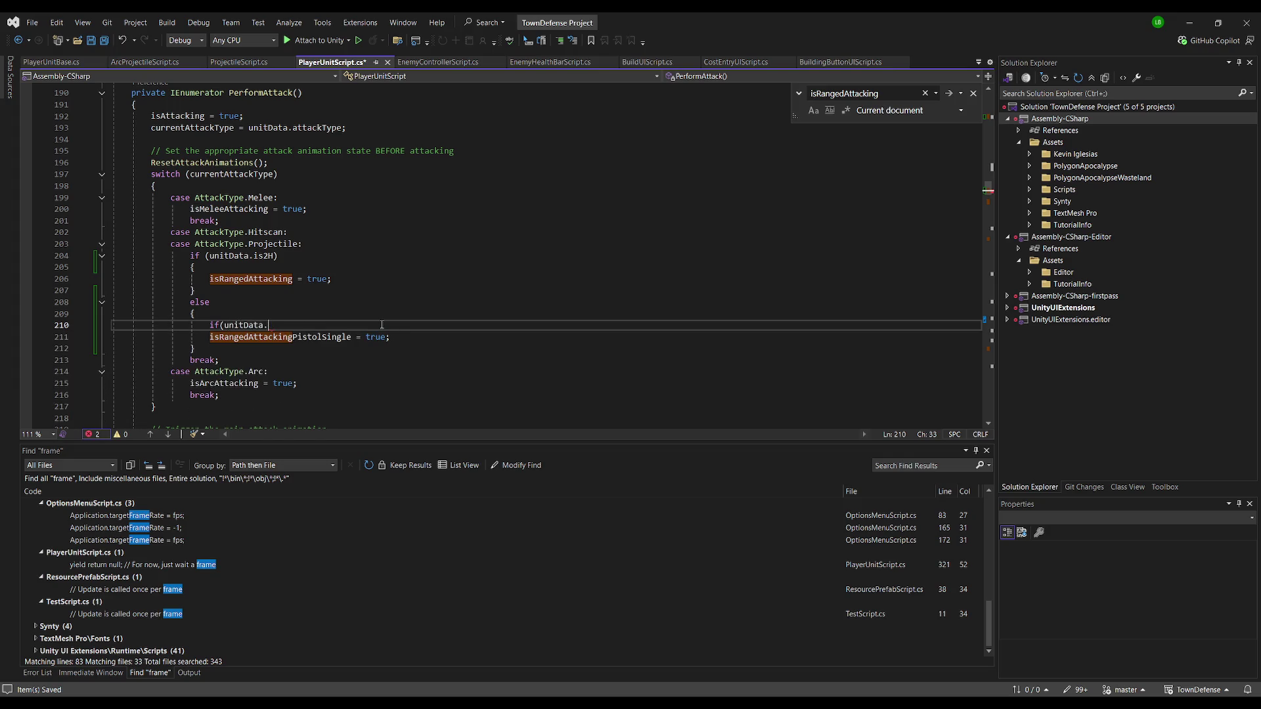
key(Escape)
text(isDualWielding))
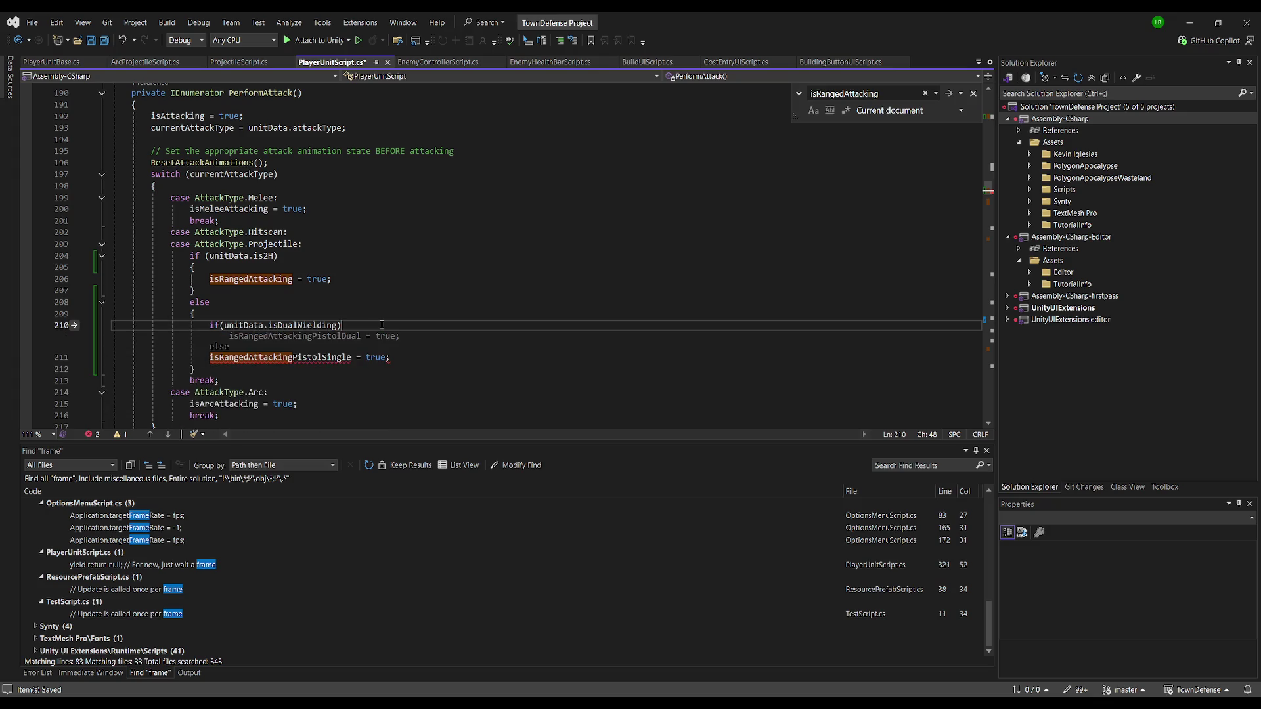
key(Tab)
click(433, 311)
key(ctrl+s)
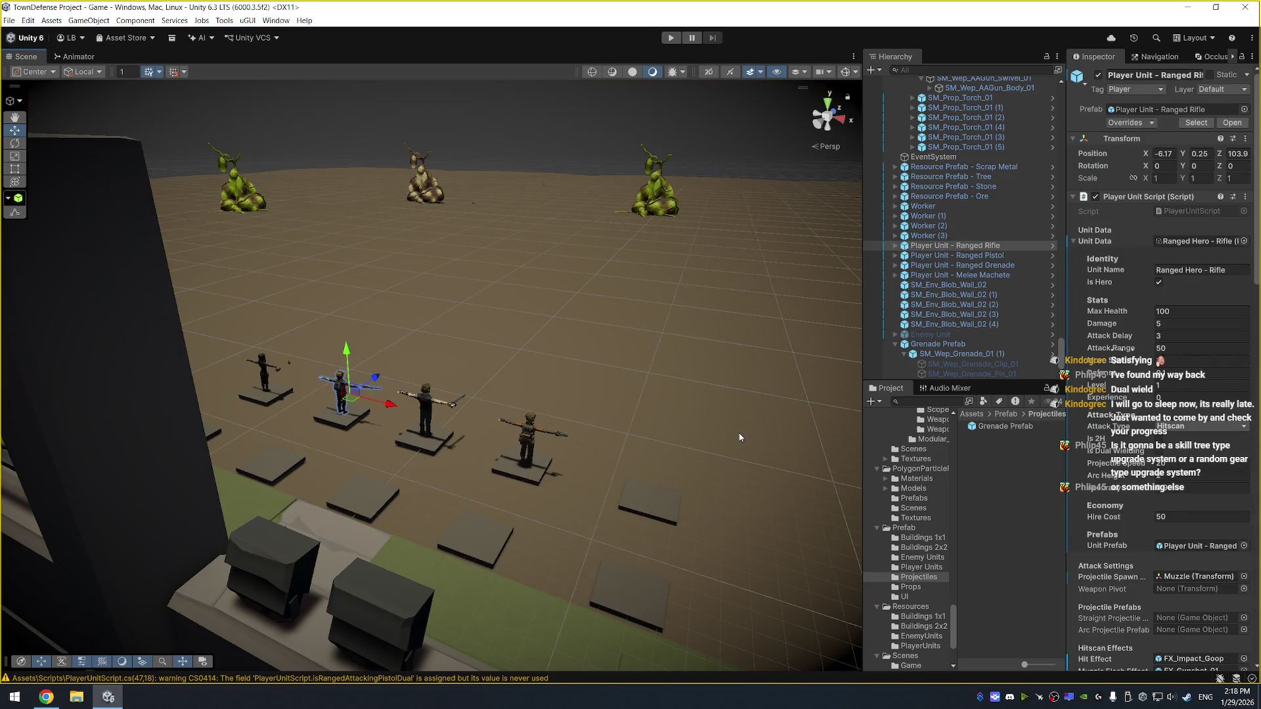
mouse_move(490, 248)
mouse_down()
mouse_move(597, 273)
mouse_move(526, 231)
mouse_move(512, 259)
mouse_move(527, 206)
mouse_up()
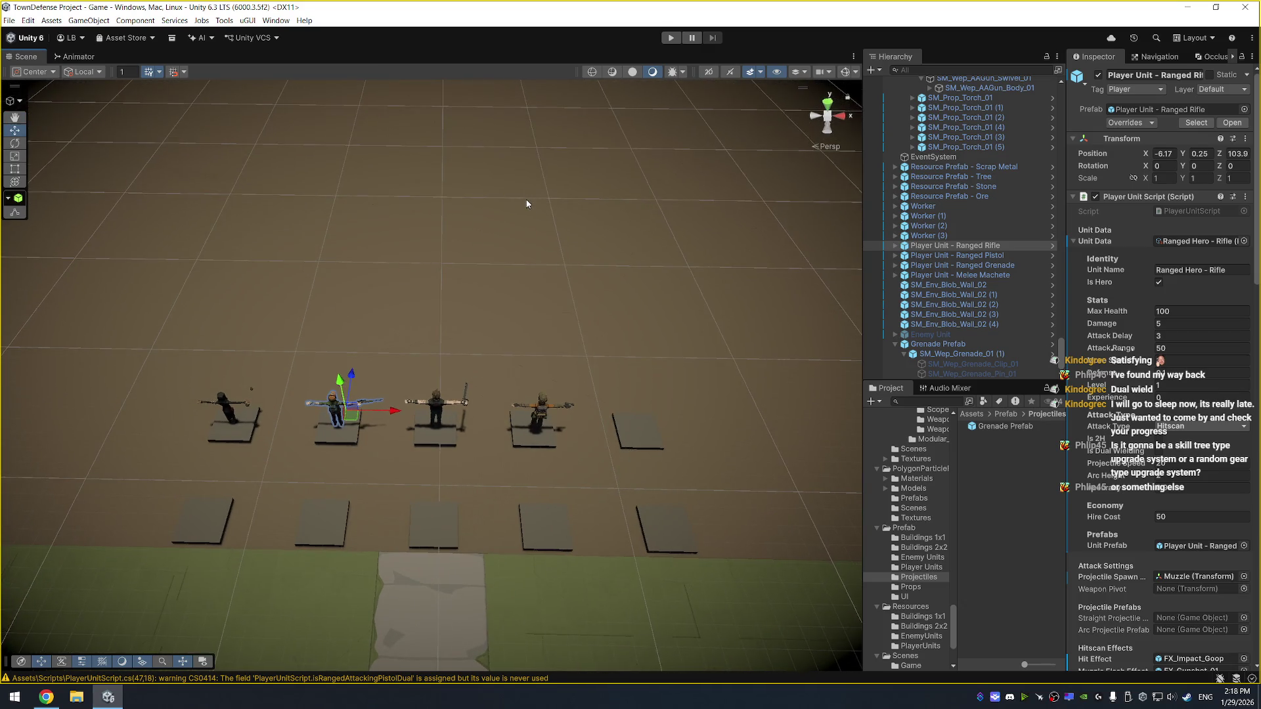
scroll(528, 200, down, 2)
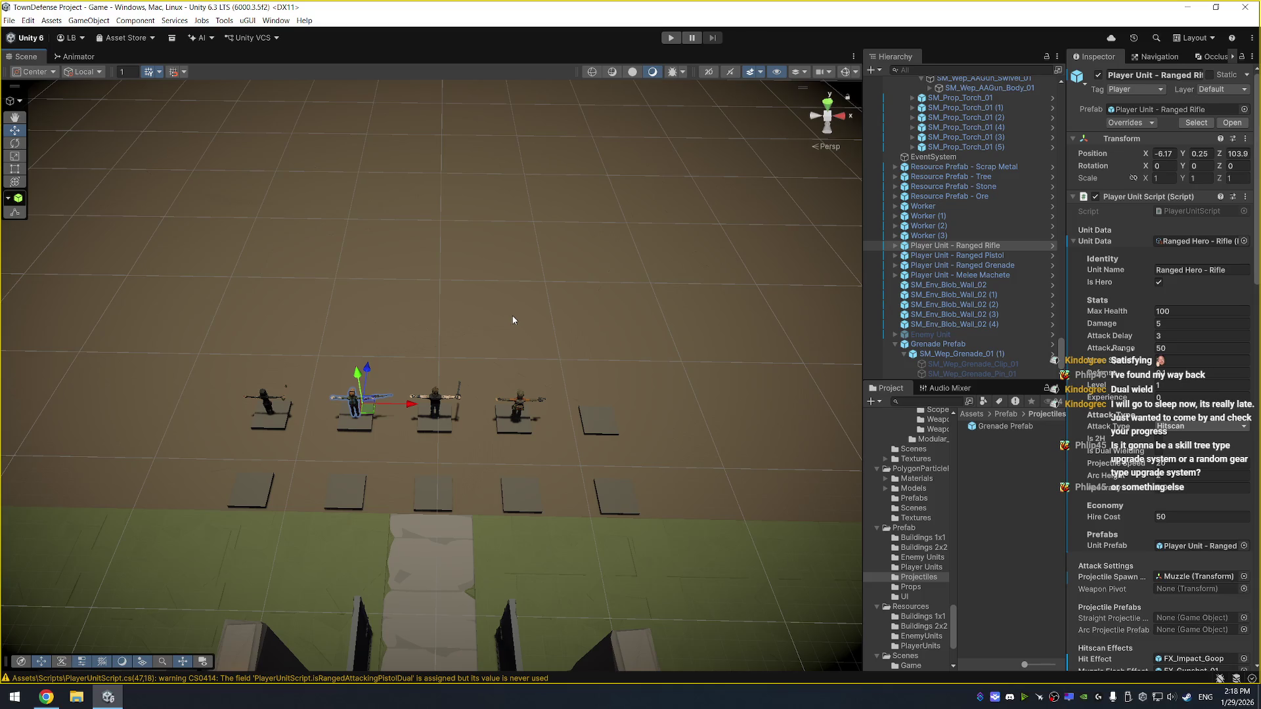
scroll(621, 329, up, 3)
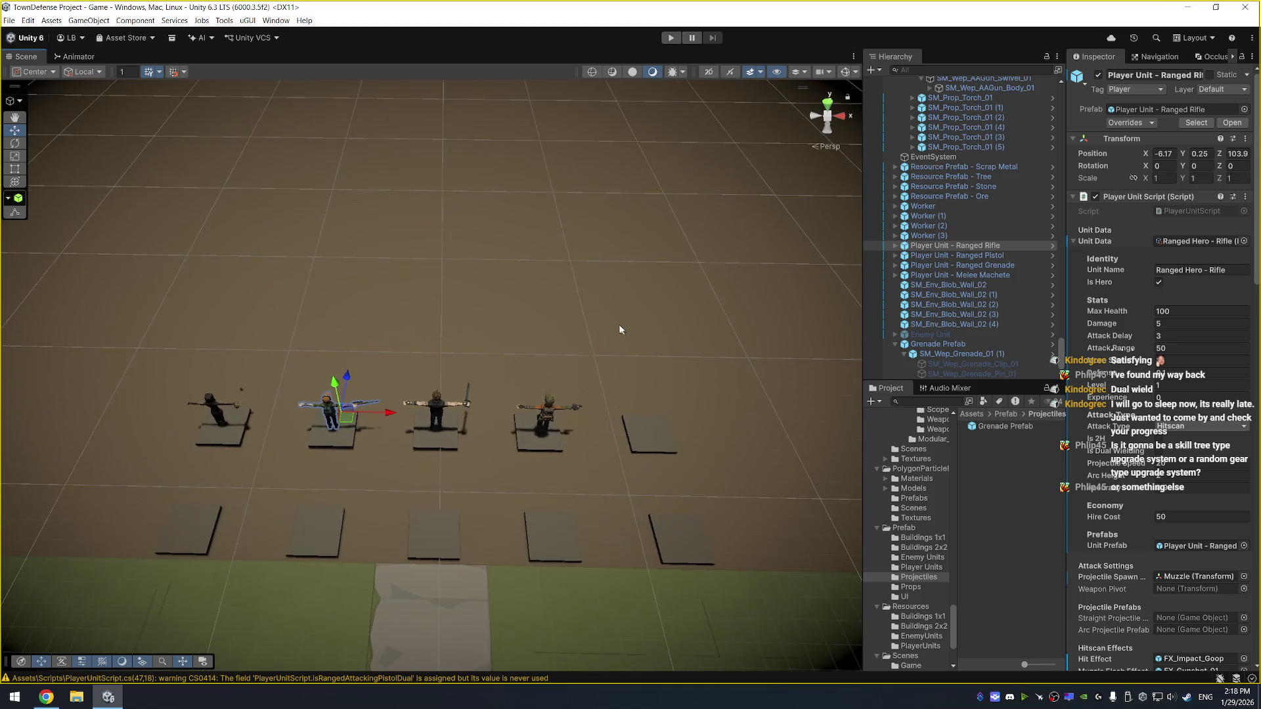
scroll(617, 326, up, 2)
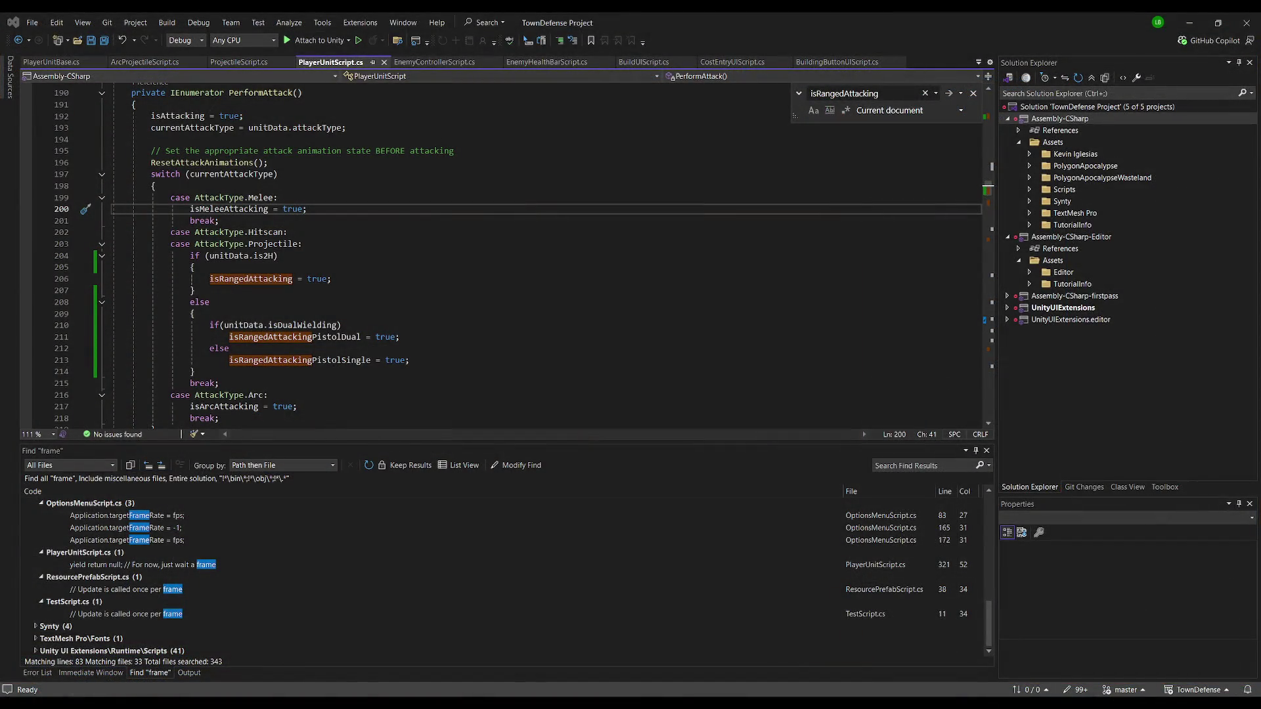
Go to the PlayerUnitBase class definition via the unitData declaration
click(347, 221)
scroll(347, 226, up, 7)
scroll(346, 227, up, 12)
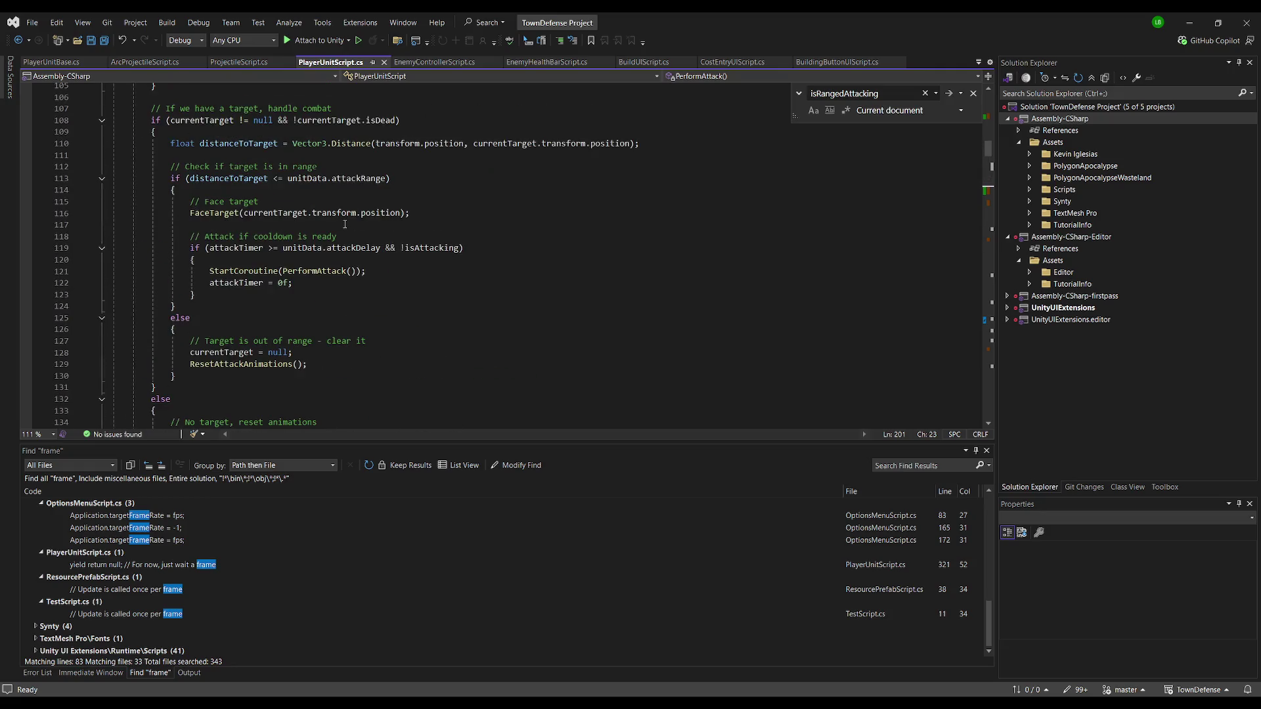
scroll(320, 165, down, 20)
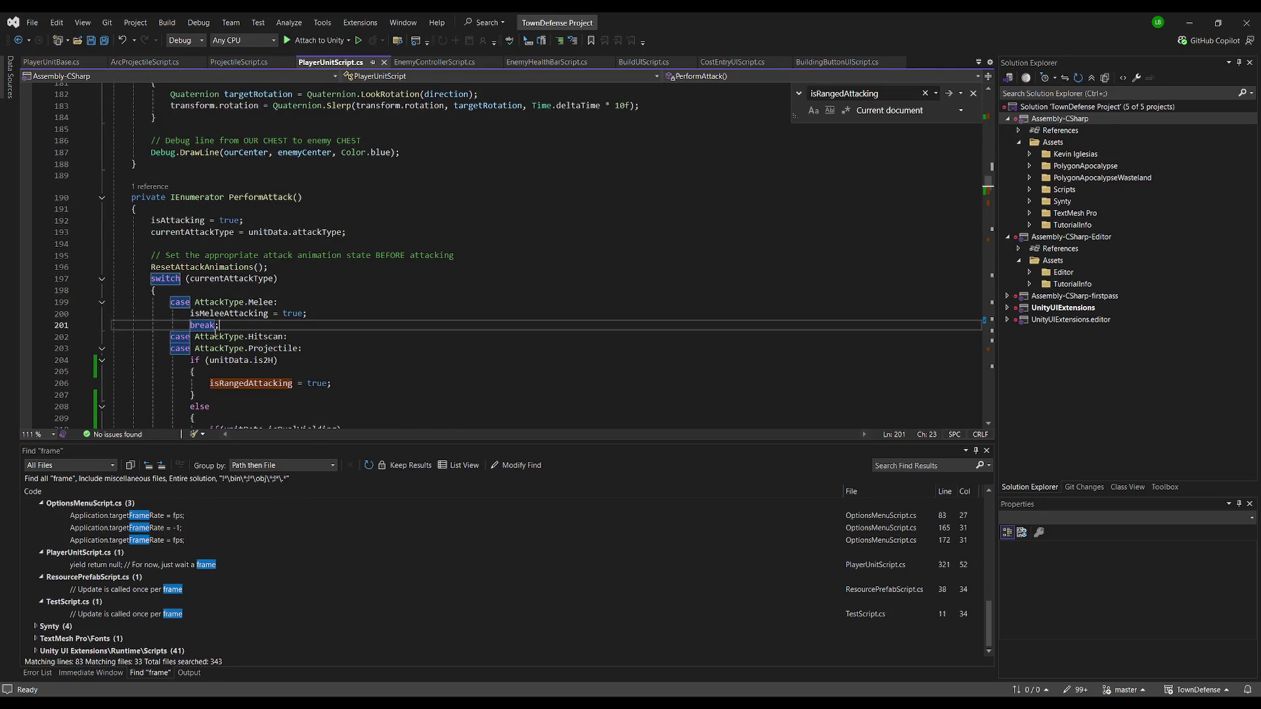
click(234, 360)
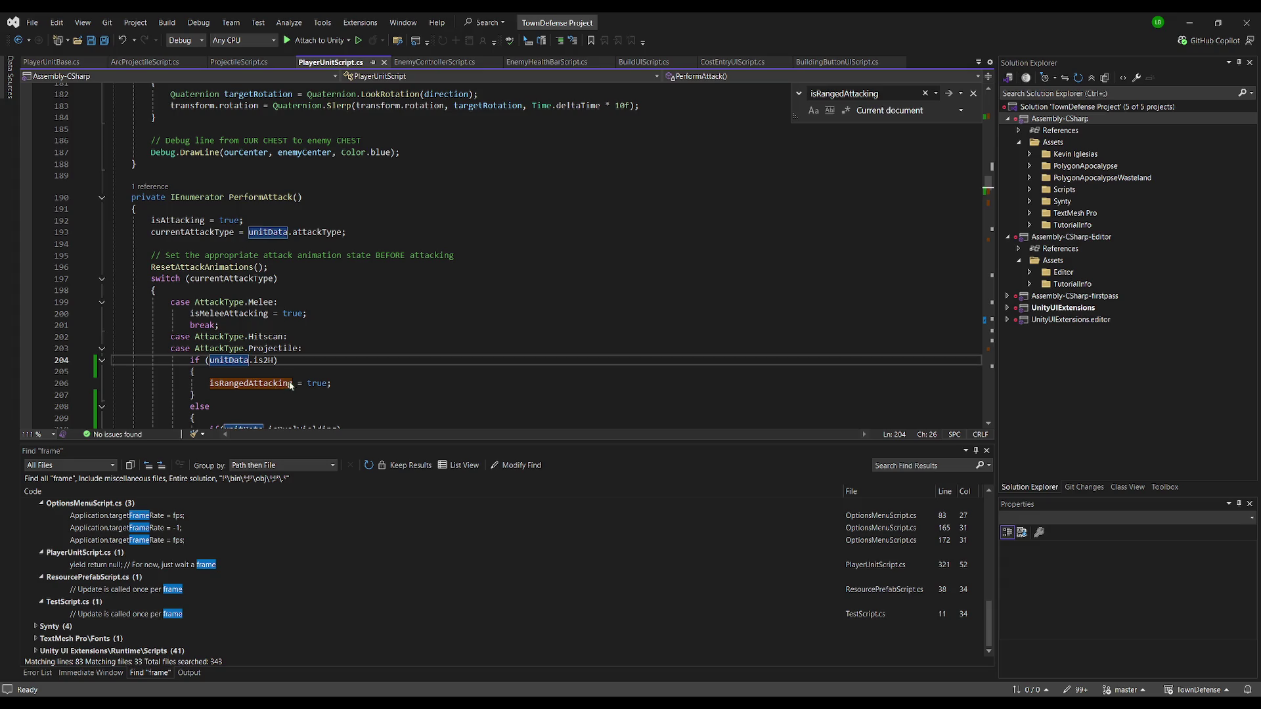
key(F12)
click(200, 172)
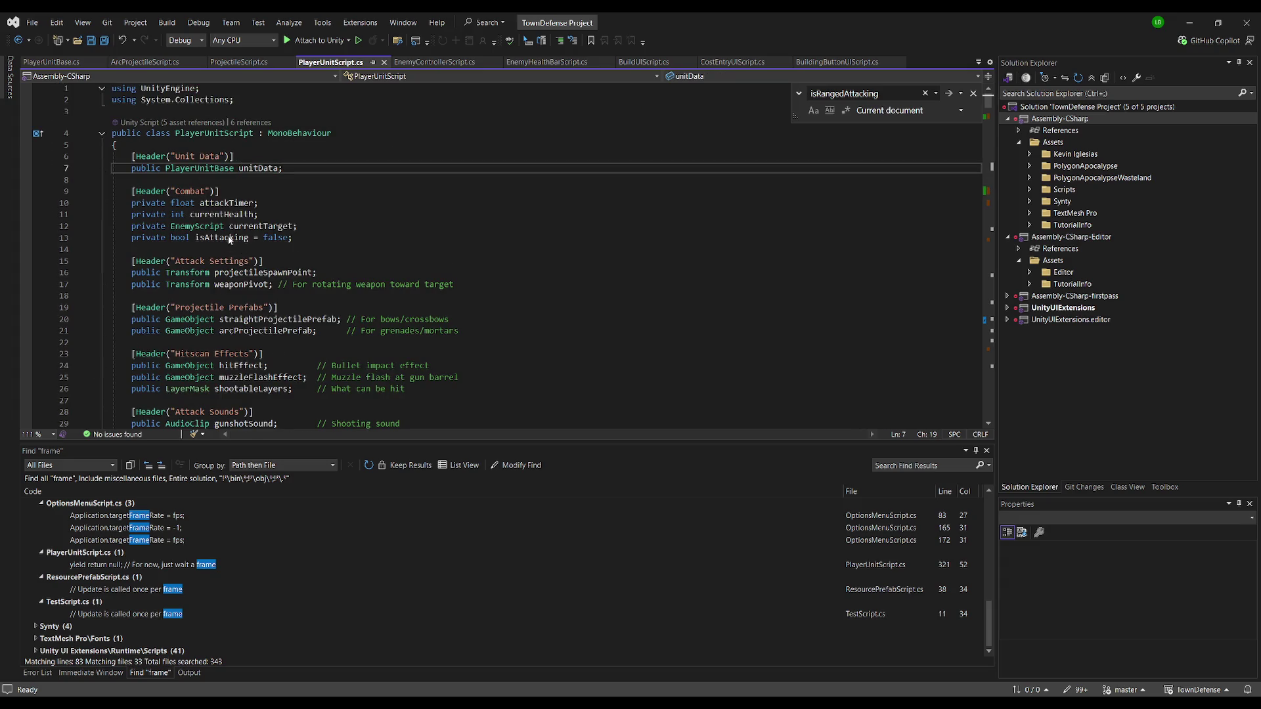
key(F12)
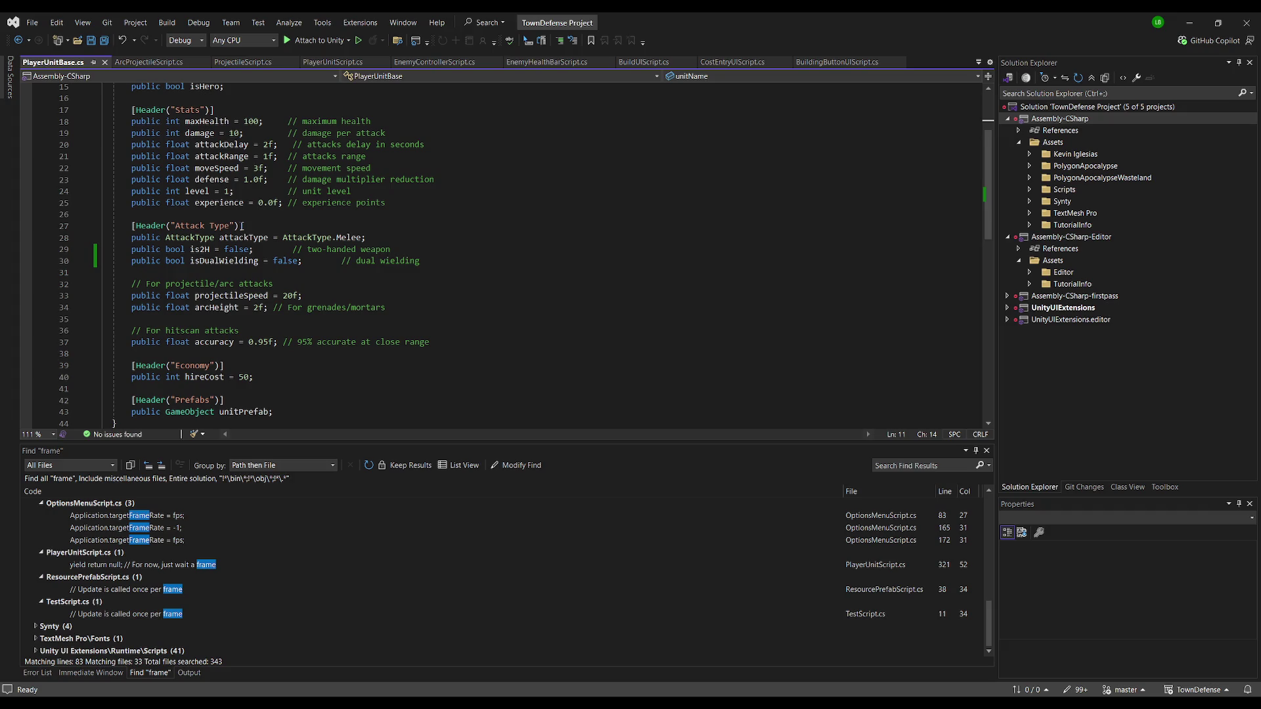
scroll(237, 344, down, 3)
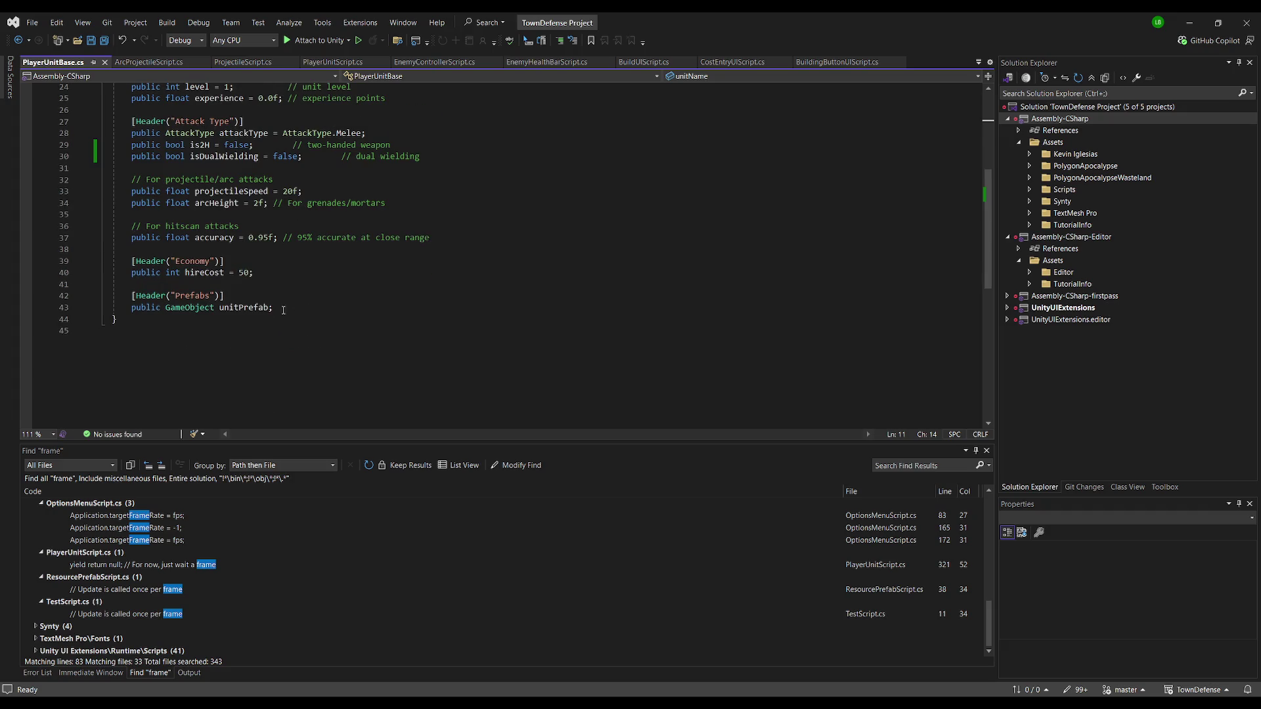
scroll(249, 263, up, 5)
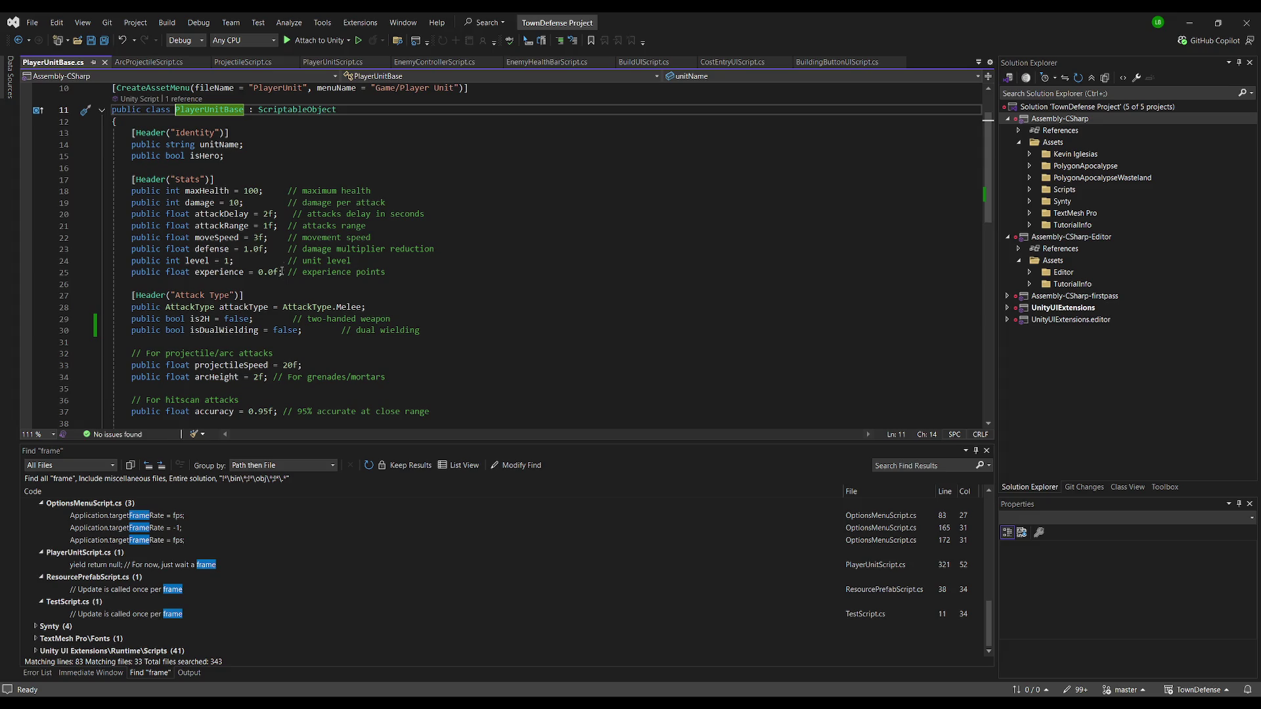
scroll(281, 274, down, 8)
Insert a [Header("Upgrades")] line after Economy, above Prefabs
click(310, 178)
key(Return)
text([Header("Audio")])
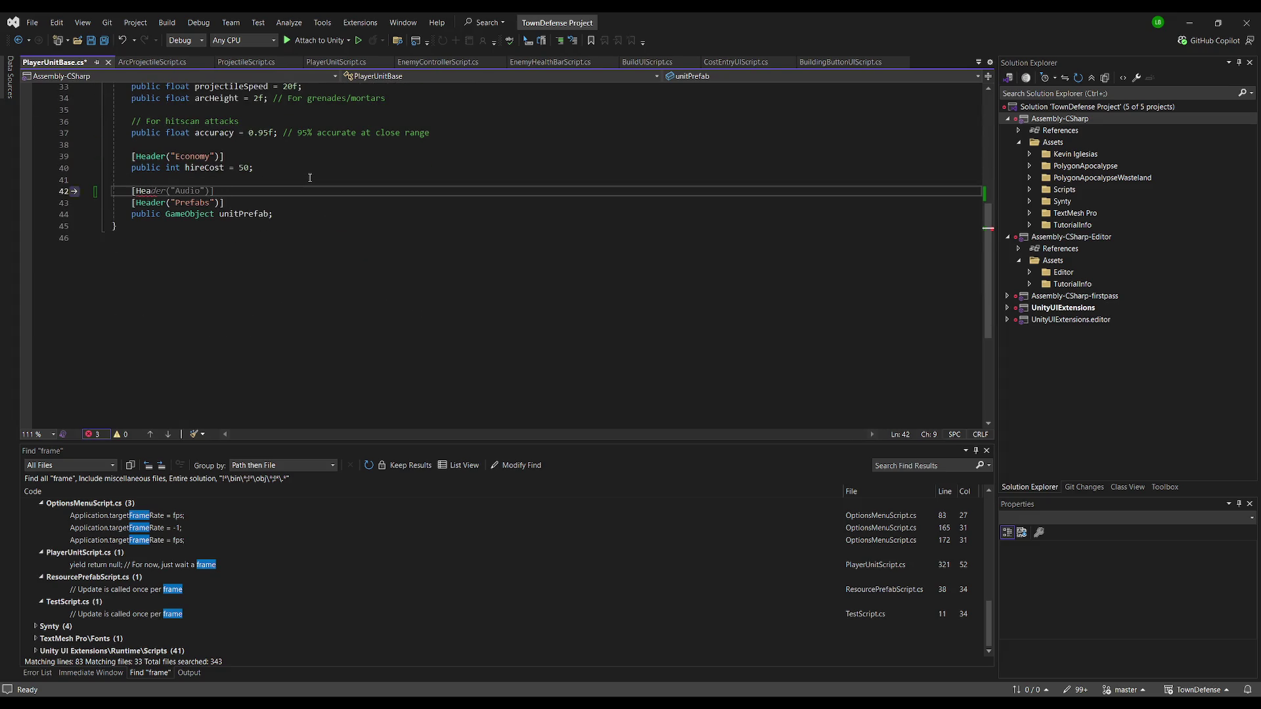
key(Return)
key(Up)
key(End)
key(Left)
key(Left)
key(Left)
key(BackSpace)
key(BackSpace)
key(BackSpace)
key(BackSpace)
key(BackSpace)
text(Upgrades)
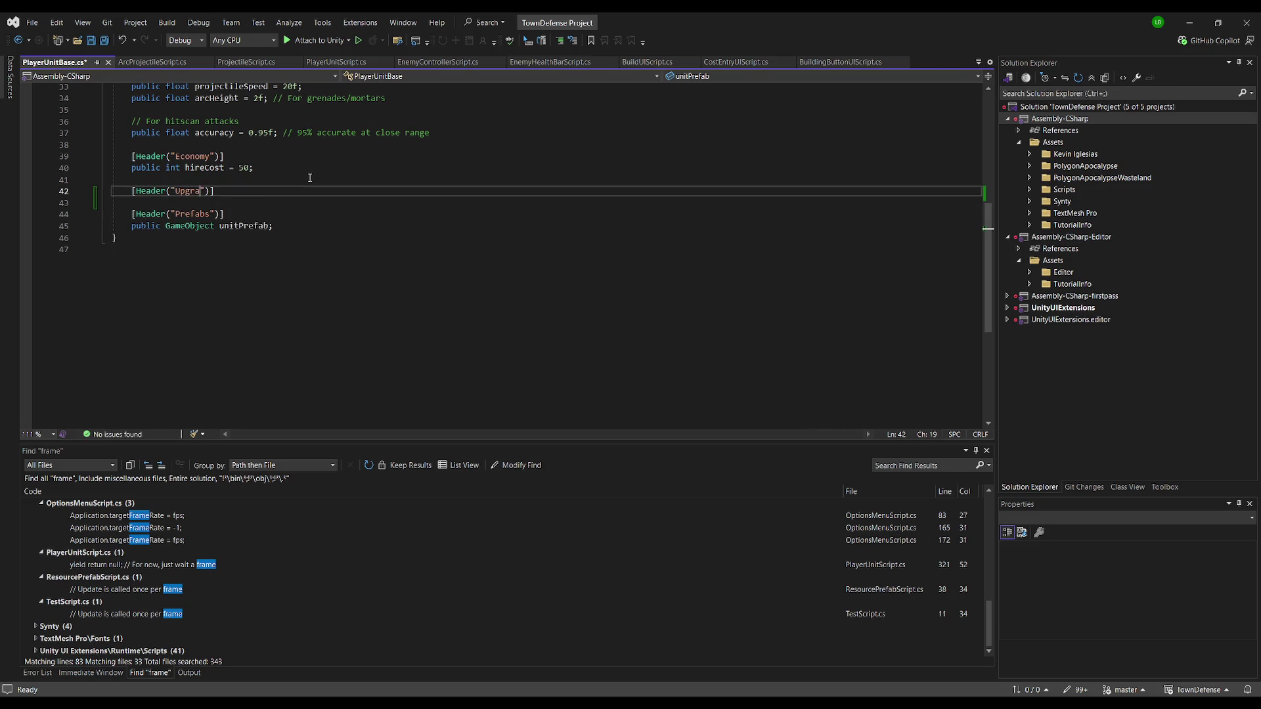
Declare a public GameObject array field for upgrade prefabs under the Upgrades header
key(Return)
text([ImageEffectUsesCommandBuffer;)
key(ctrl+BackSpace)
key(ctrl+BackSpace)
key(ctrl+BackSpace)
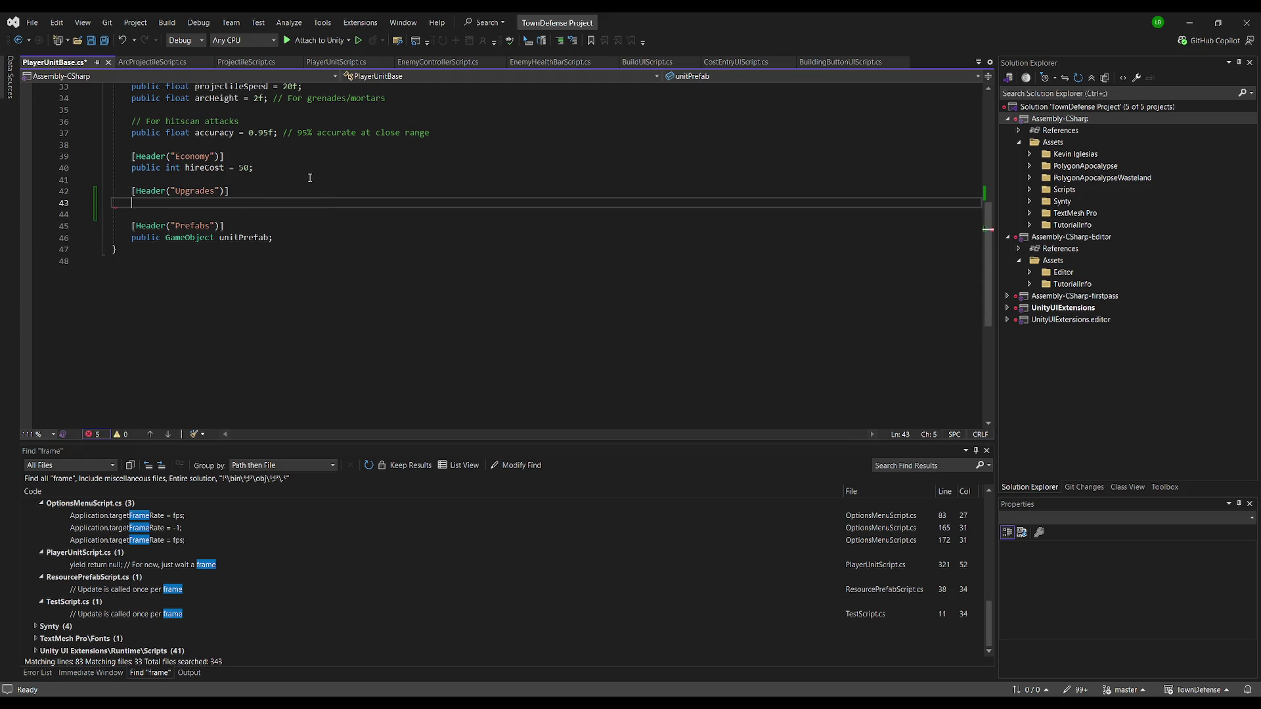
text(public Game)
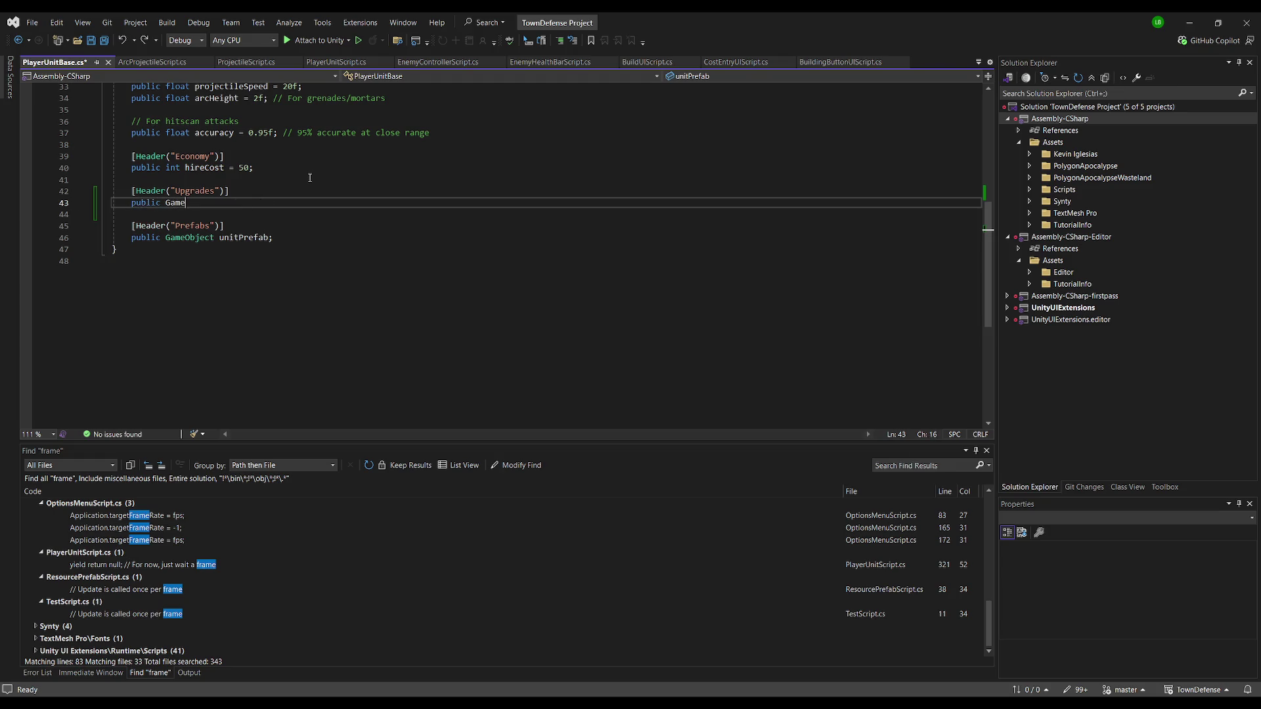
text(Object[] updates)
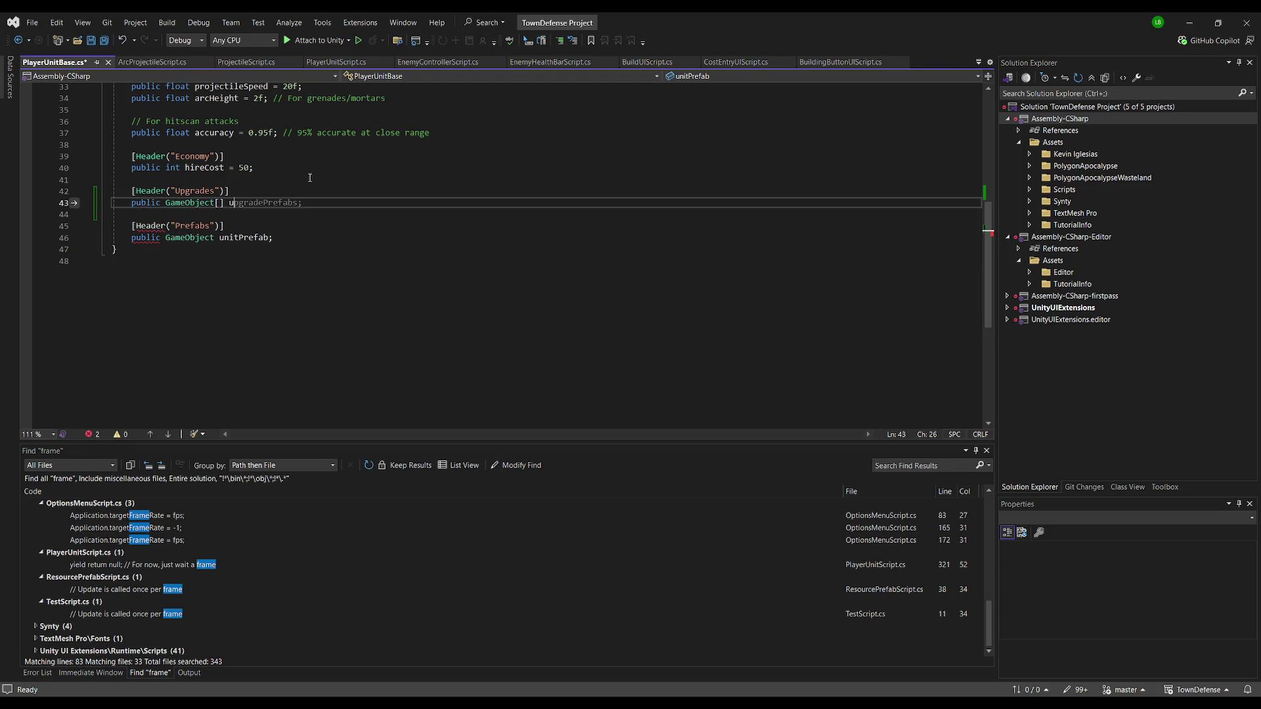
key(BackSpace)
key(BackSpace)
key(BackSpace)
text(grade)
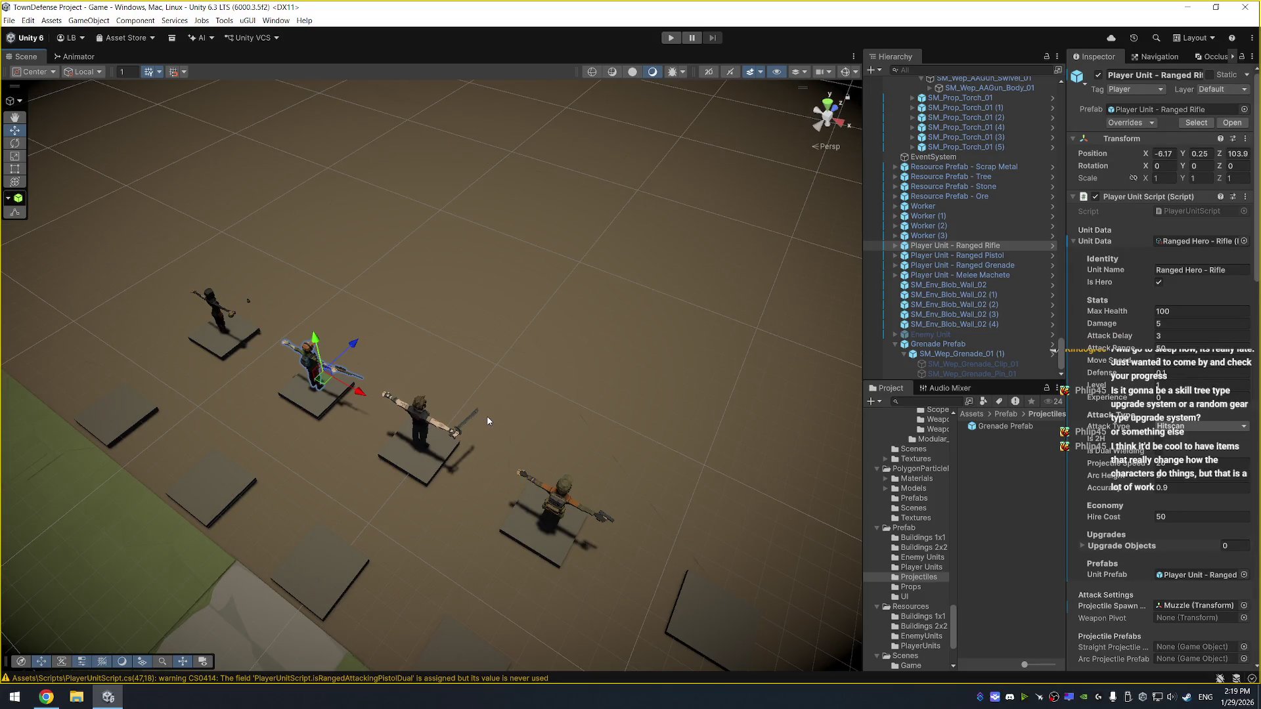
mouse_move(504, 418)
mouse_down()
mouse_move(479, 389)
mouse_move(457, 394)
mouse_up()
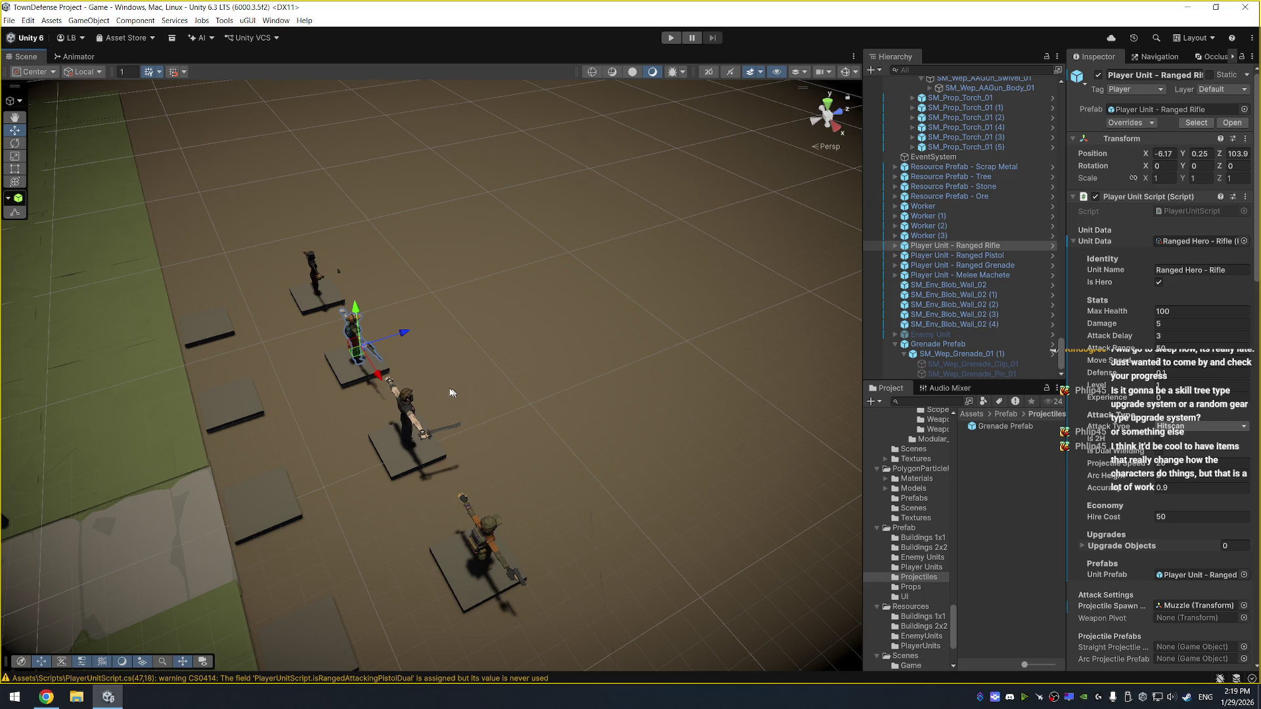
Open PlayerUnitScript.cs from the console warning and locate where isRangedAttackingPistolDual is set
double_click(436, 678)
double_click(294, 255)
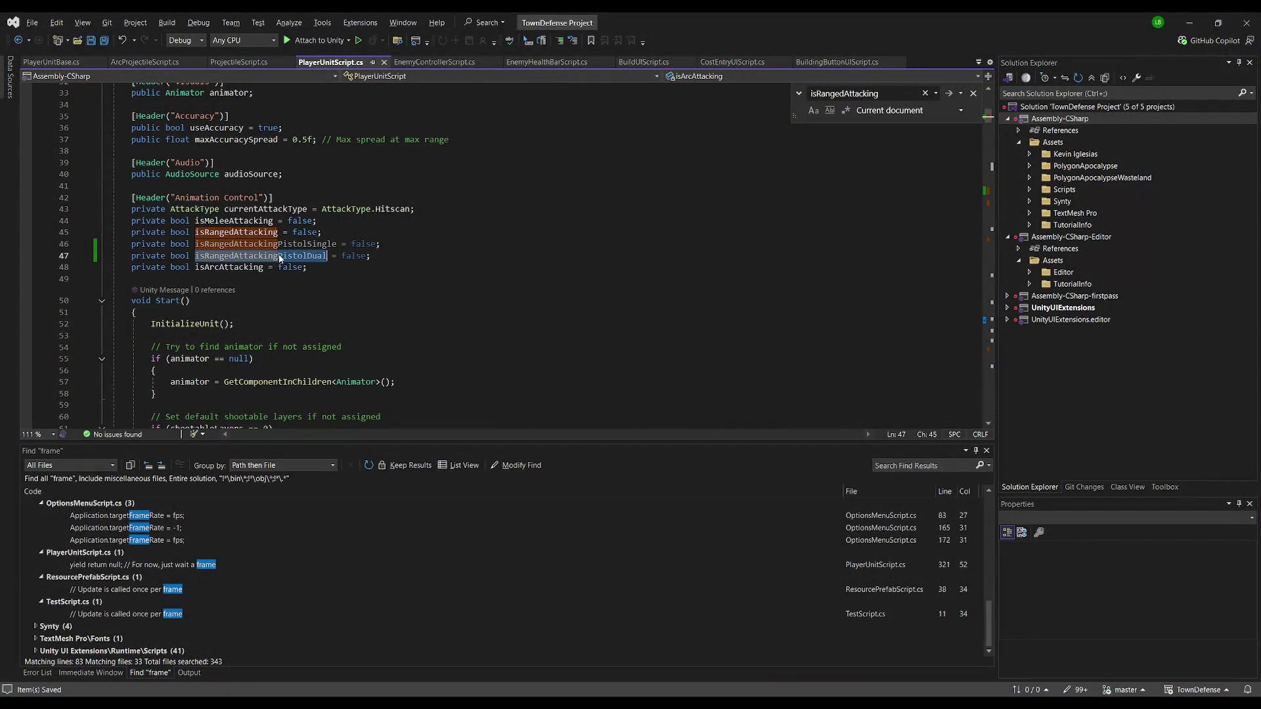
key(ctrl+f)
key(Return)
click(423, 210)
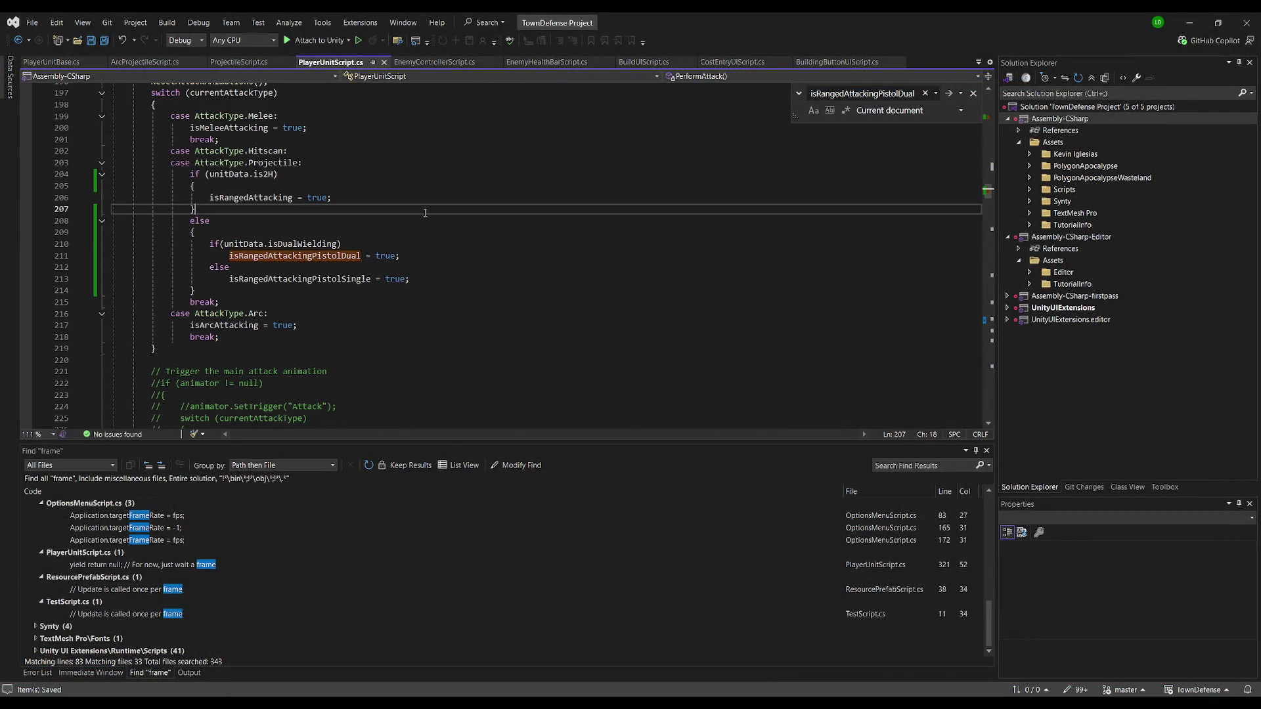
scroll(415, 207, up, 1)
click(390, 229)
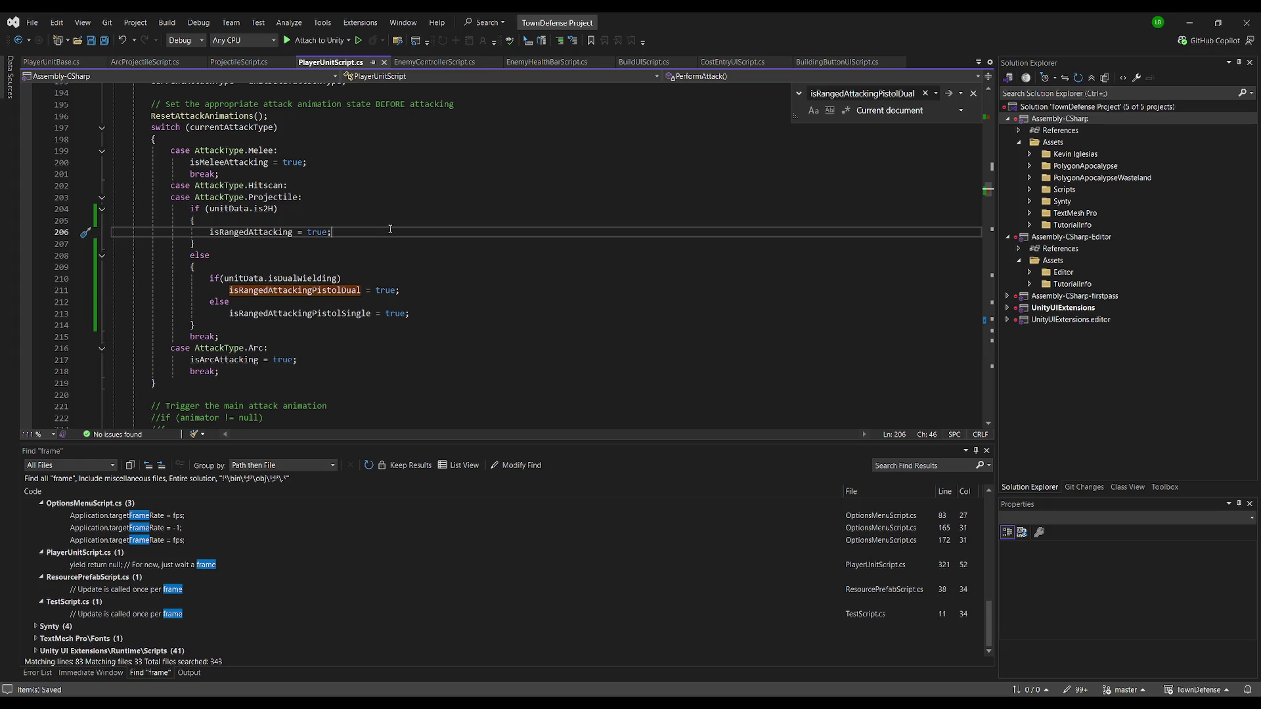
Add isRangedAttackingPistolSingle and isRangedAttackingPistolDual false resets below the isArcAttacking reset
drag(229, 290, 312, 291)
key(ctrl+f)
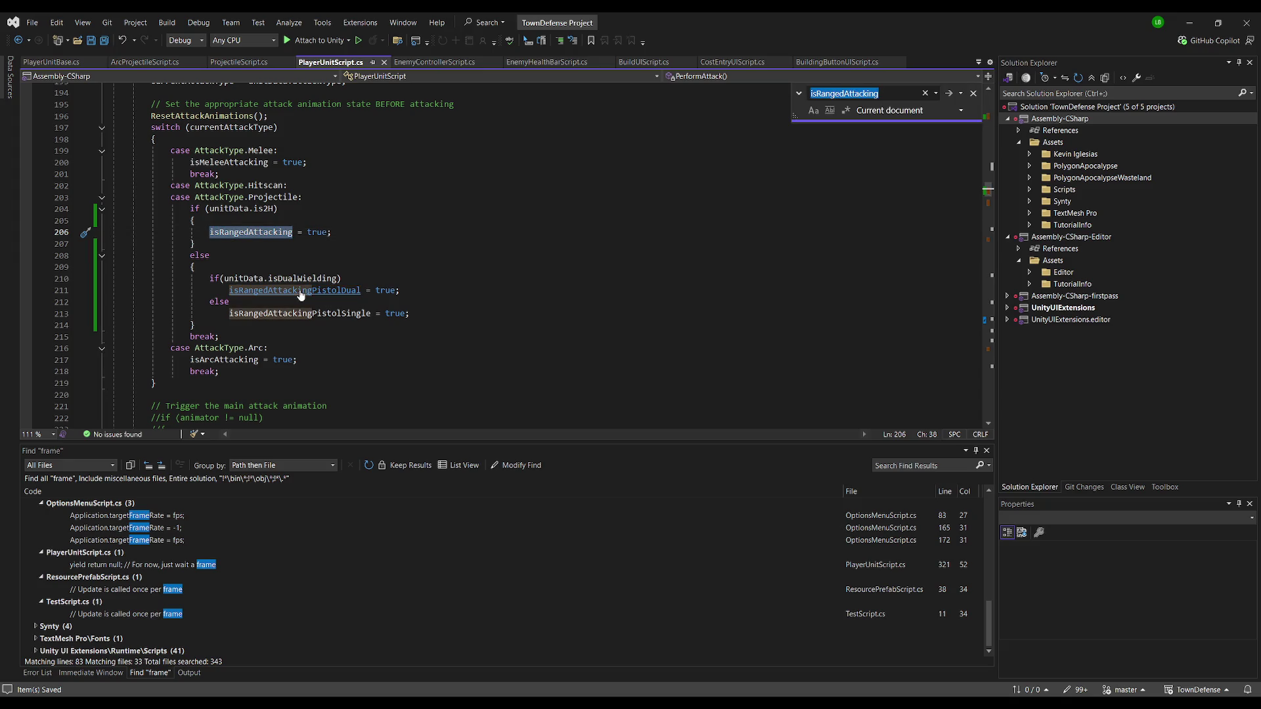
key(Return)
key(Return)
key(Return)
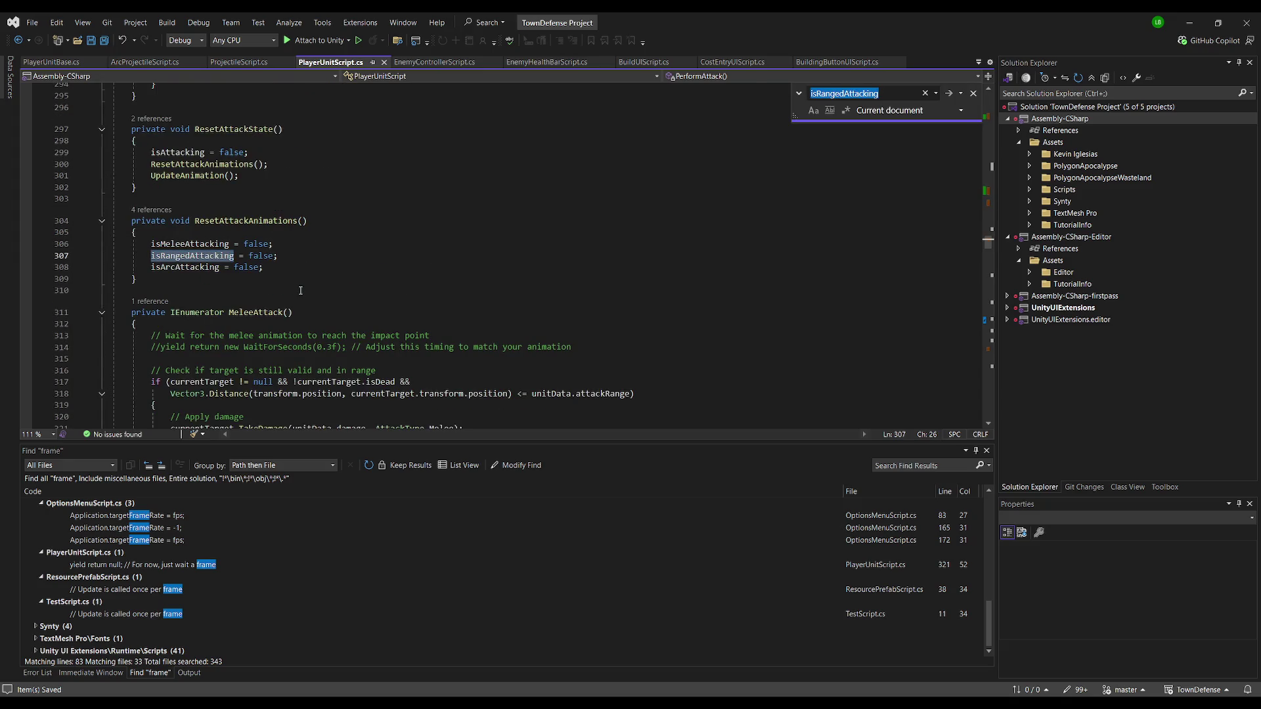
click(310, 268)
key(Return)
text(i)
key(Tab)
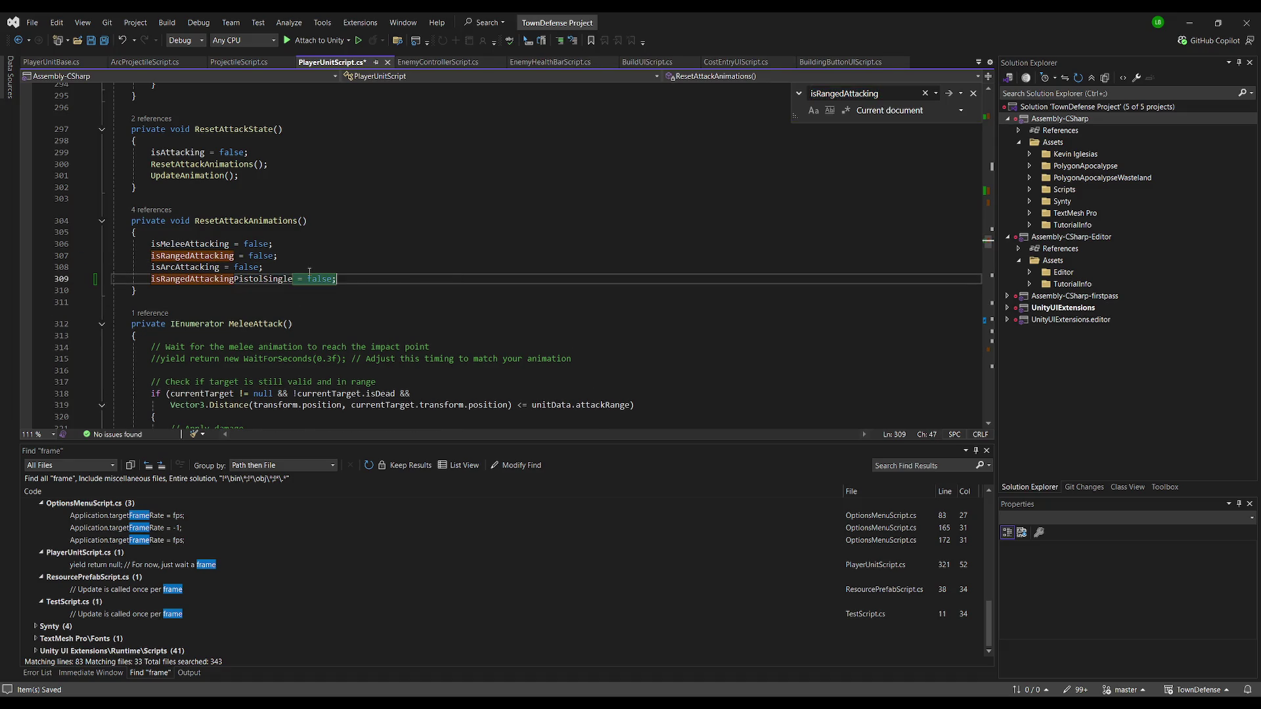
key(Return)
text(i)
key(Tab)
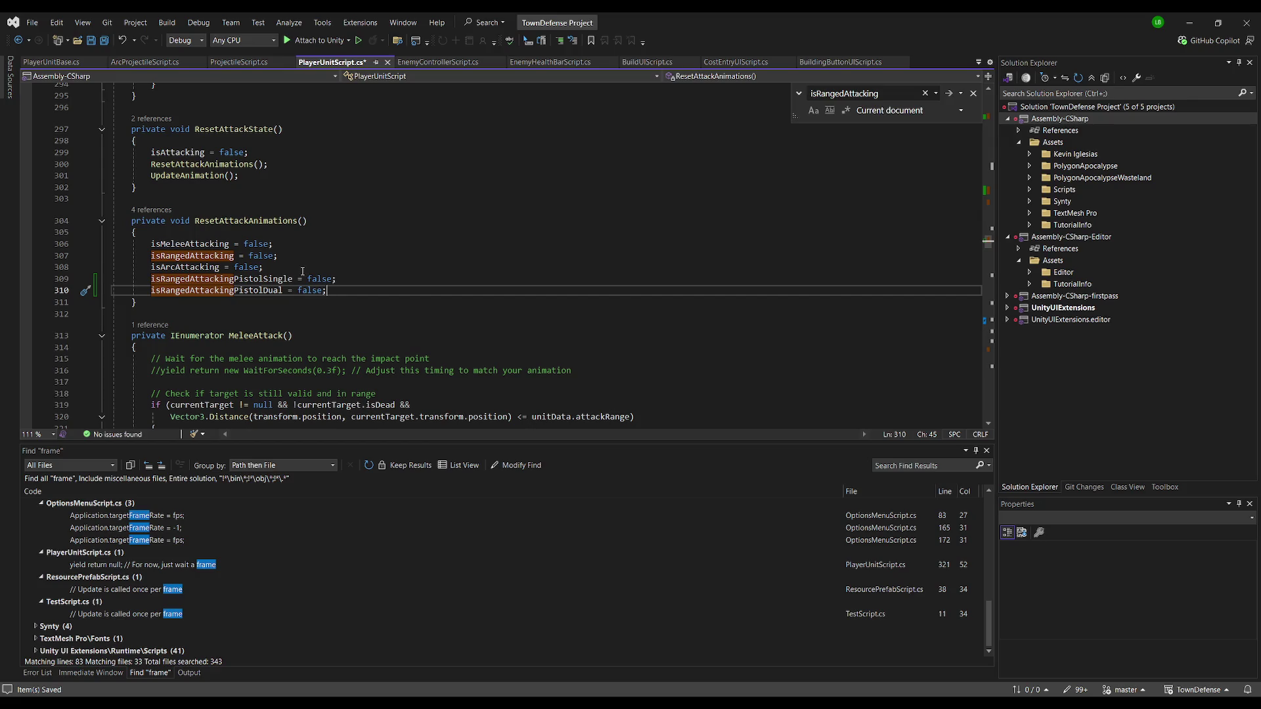
scroll(361, 292, down, 6)
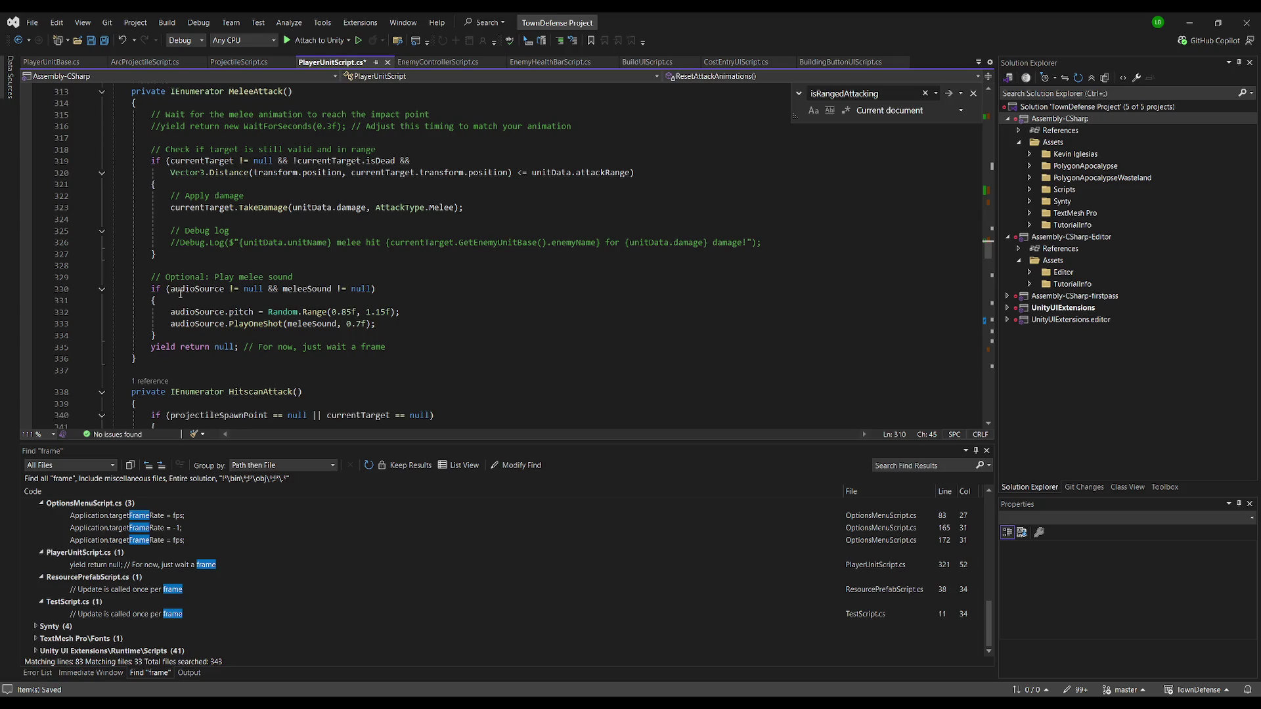
Find the isRangedAttacking SetBool calls in UpdateAnimation
click(306, 256)
click(306, 267)
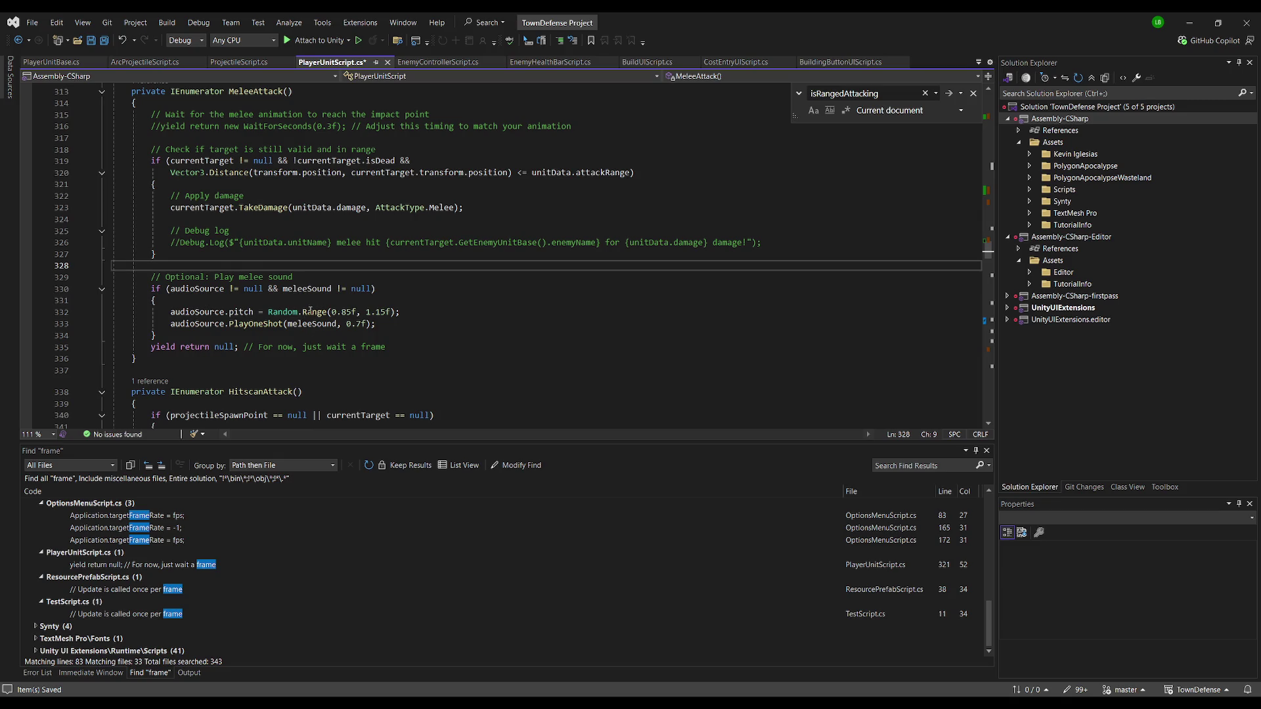
click(380, 223)
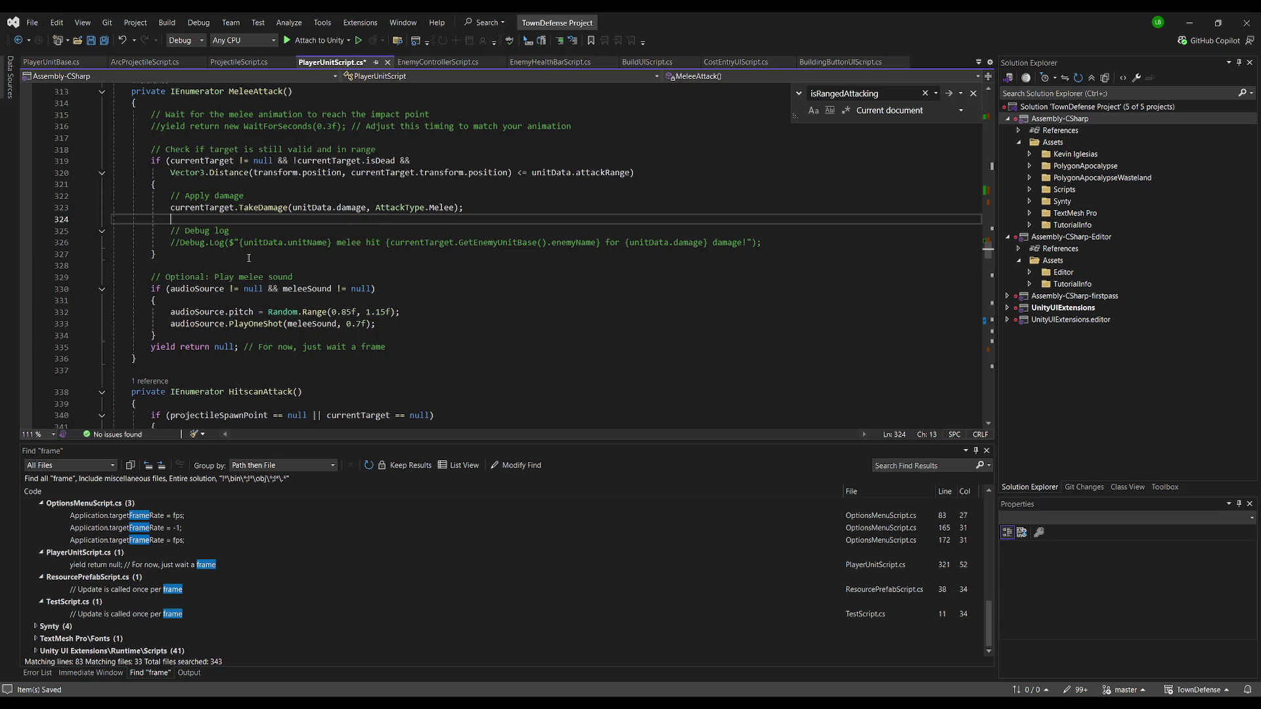
scroll(377, 258, down, 14)
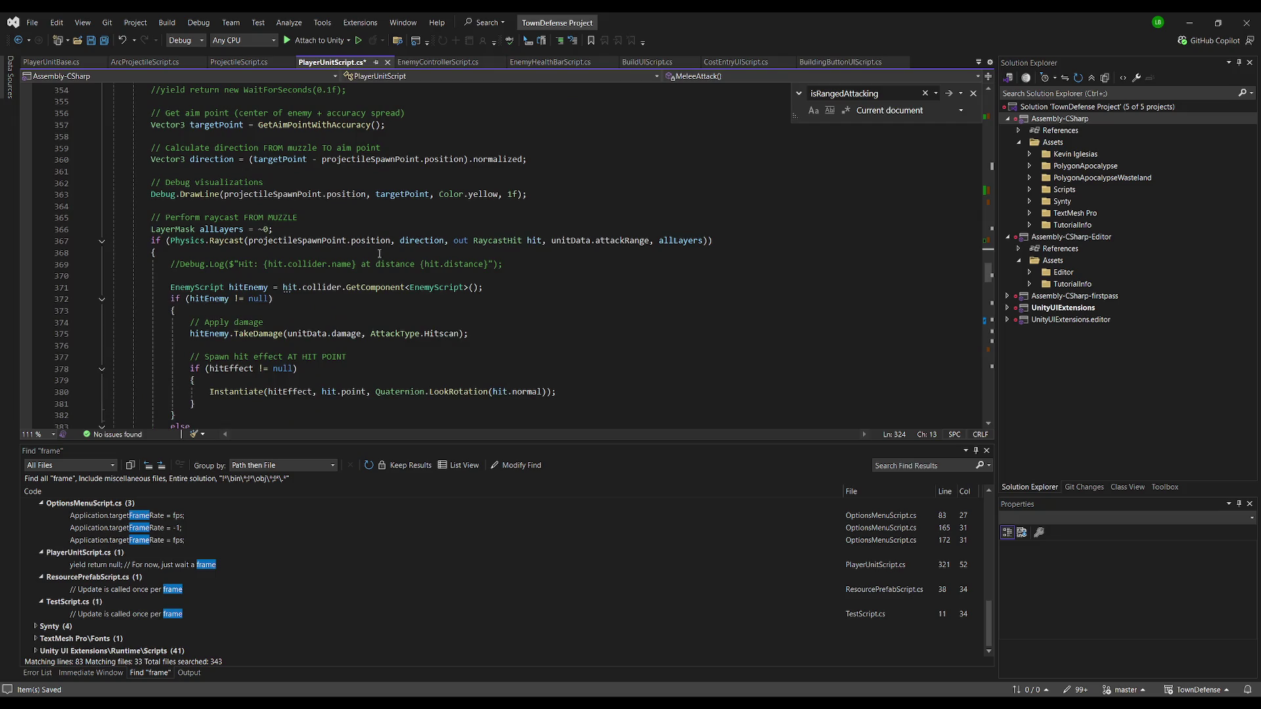
key(ctrl+f)
key(Return)
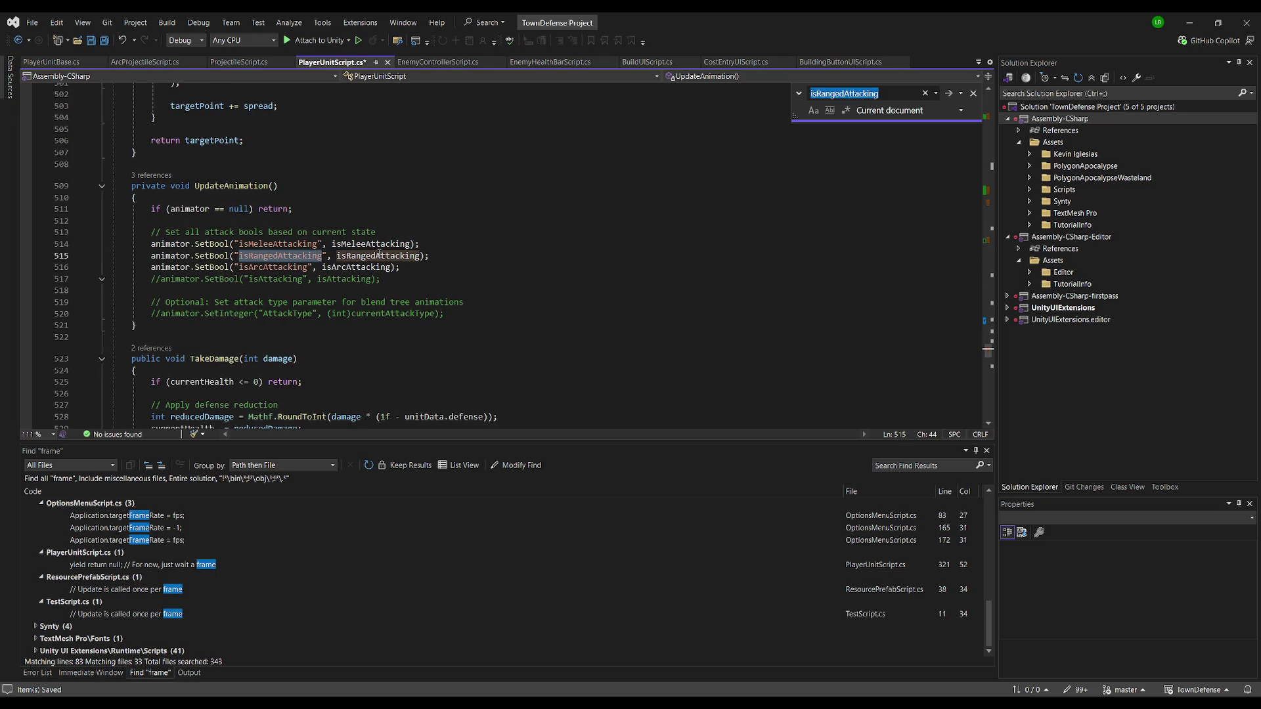
key(Escape)
Duplicate the isArcAttacking SetBool line and change its argument to isRangedAttackingPistolSingle
click(451, 247)
click(431, 270)
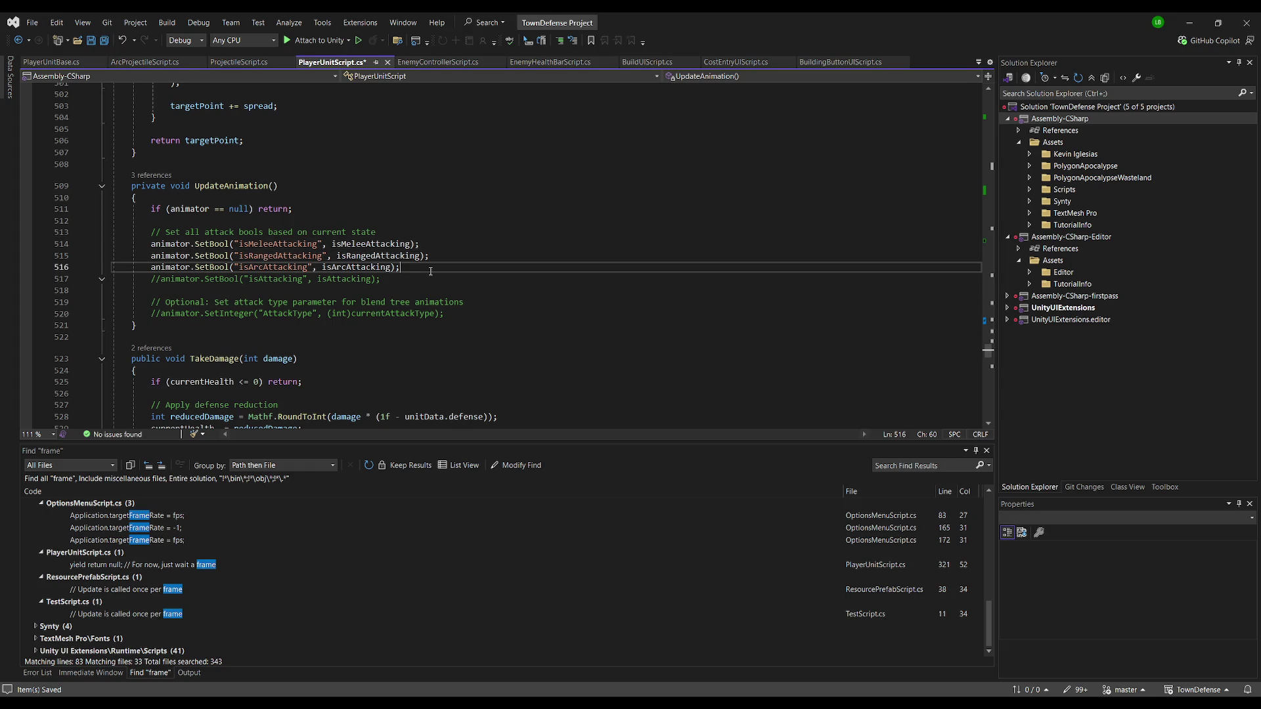
key(shift+Home)
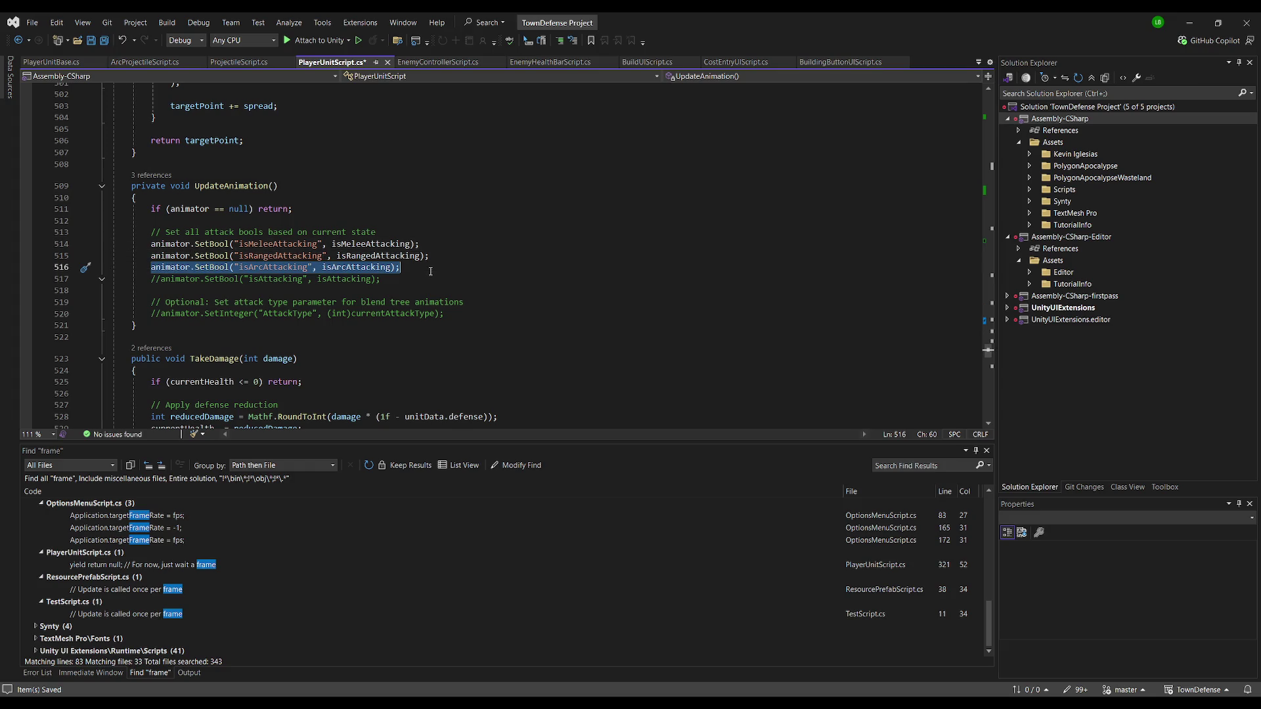
key(ctrl+c)
key(End)
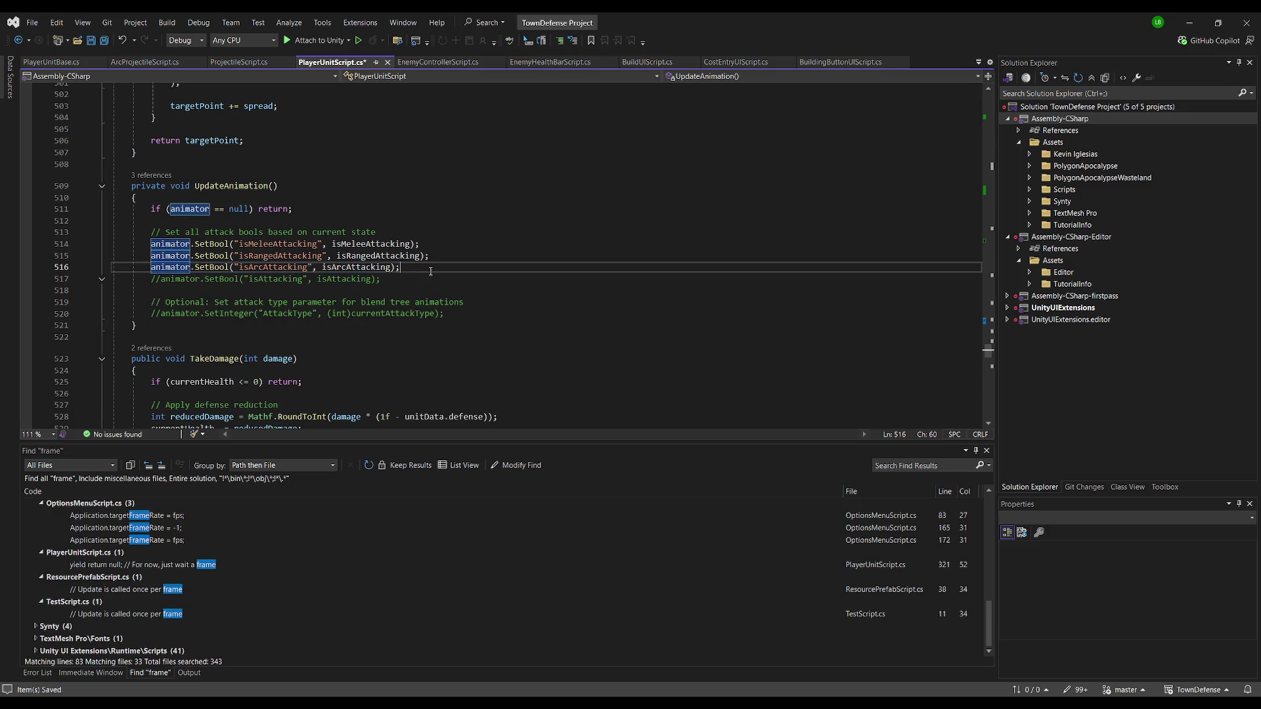
key(Return)
key(ctrl+v)
double_click(346, 279)
text(isR)
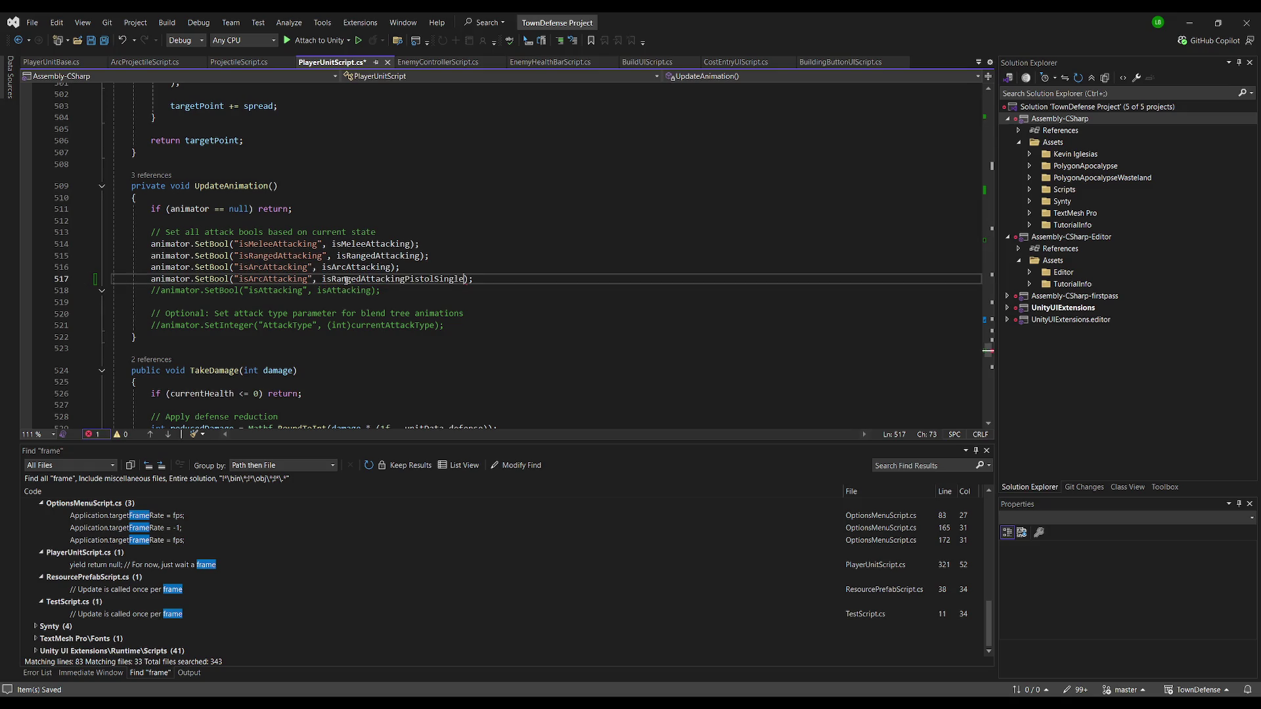
key(Tab)
Add an isRangedAttackingPistolDual SetBool line and rename both parameter strings to match their bools
key(ctrl+d)
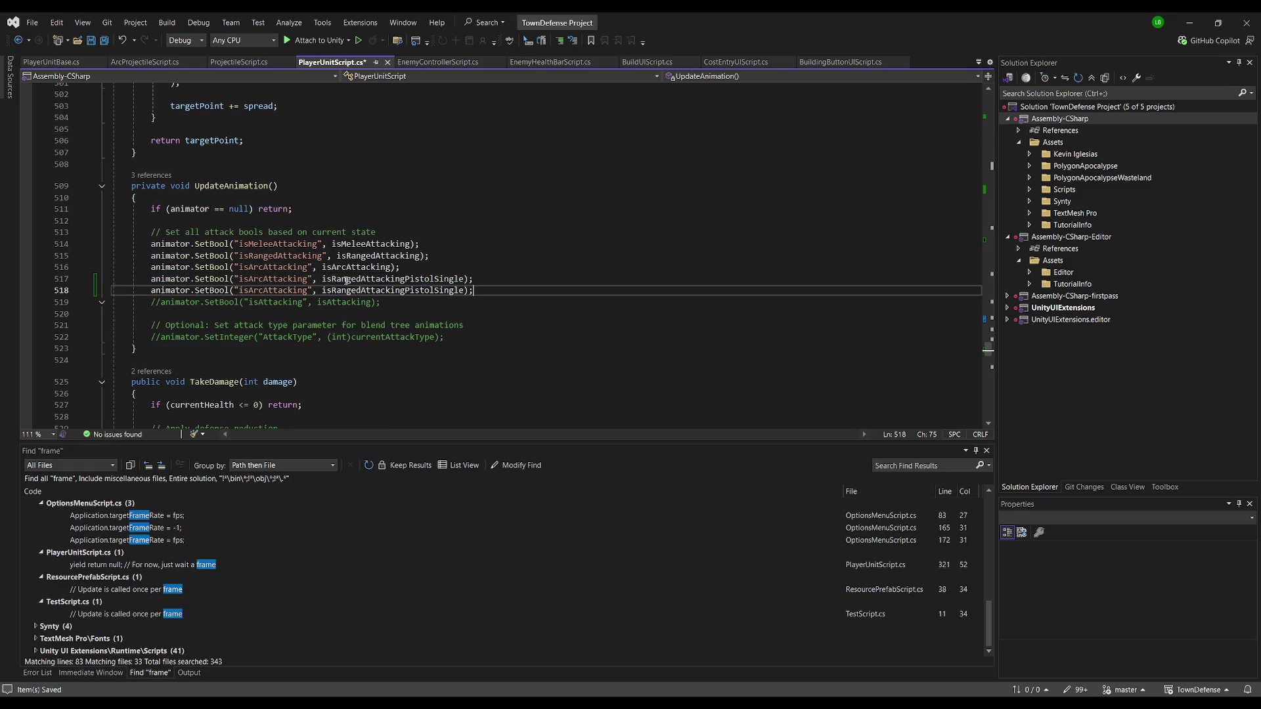
double_click(358, 290)
text(isRa)
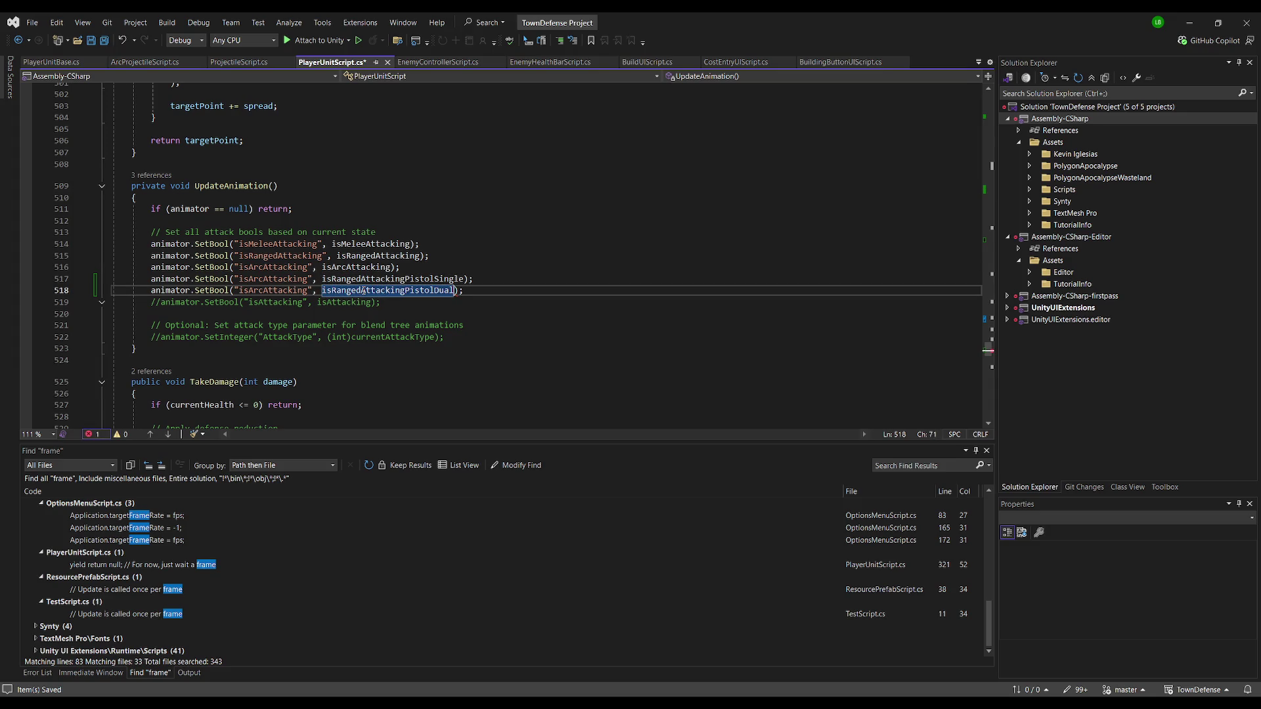
key(Tab)
key(ctrl+c)
double_click(271, 291)
key(ctrl+v)
click(273, 278)
key(Tab)
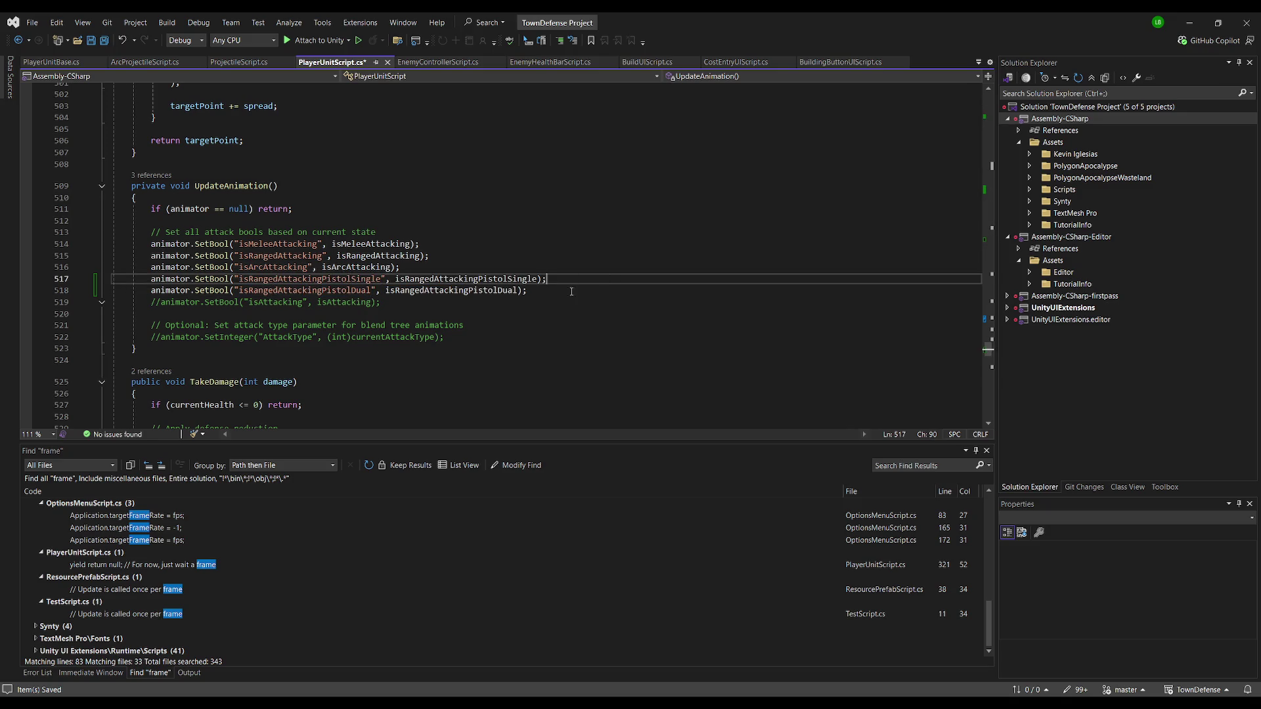
Save PlayerUnitScript.cs and switch back to Unity
key(ctrl+s)
scroll(455, 328, down, 8)
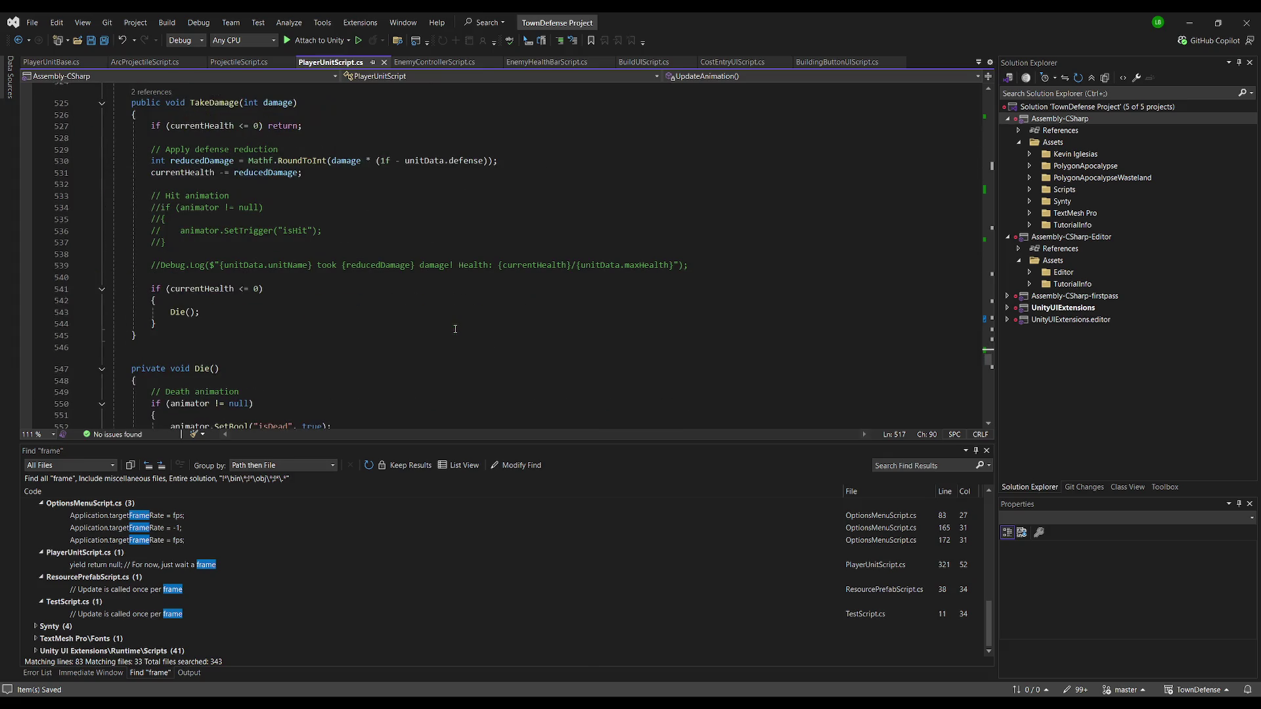
scroll(381, 310, down, 11)
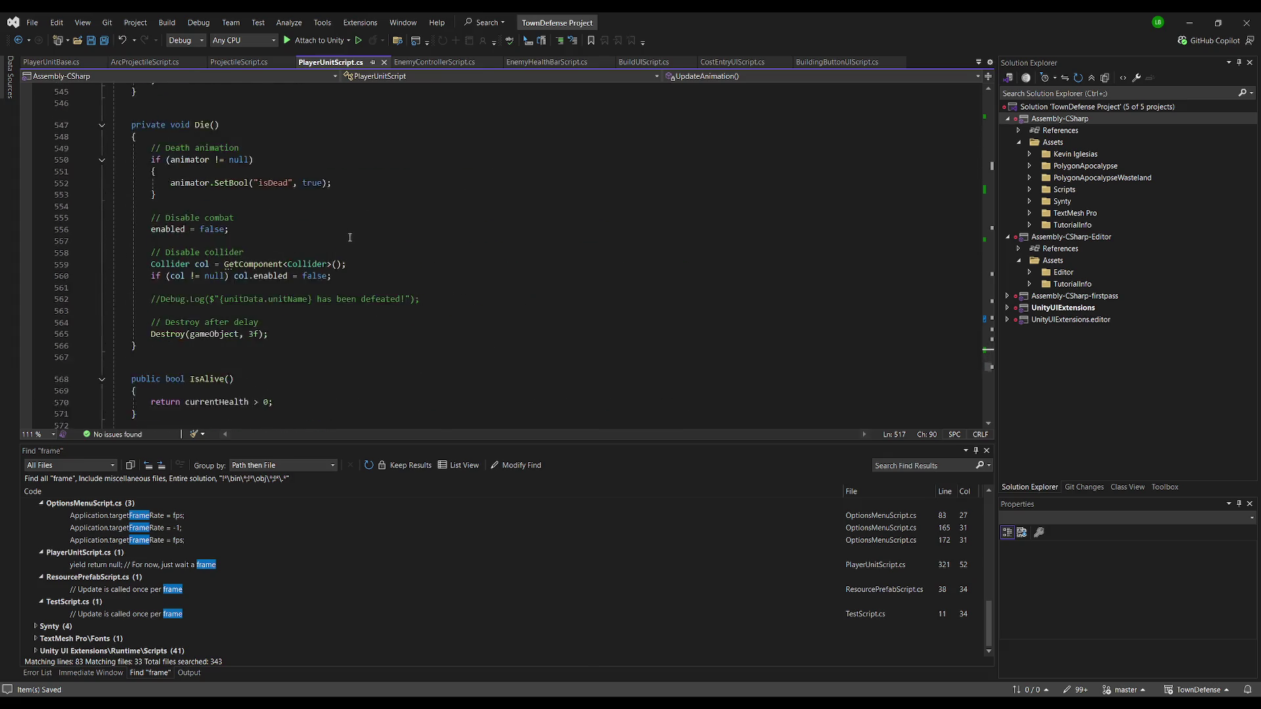
scroll(347, 243, down, 10)
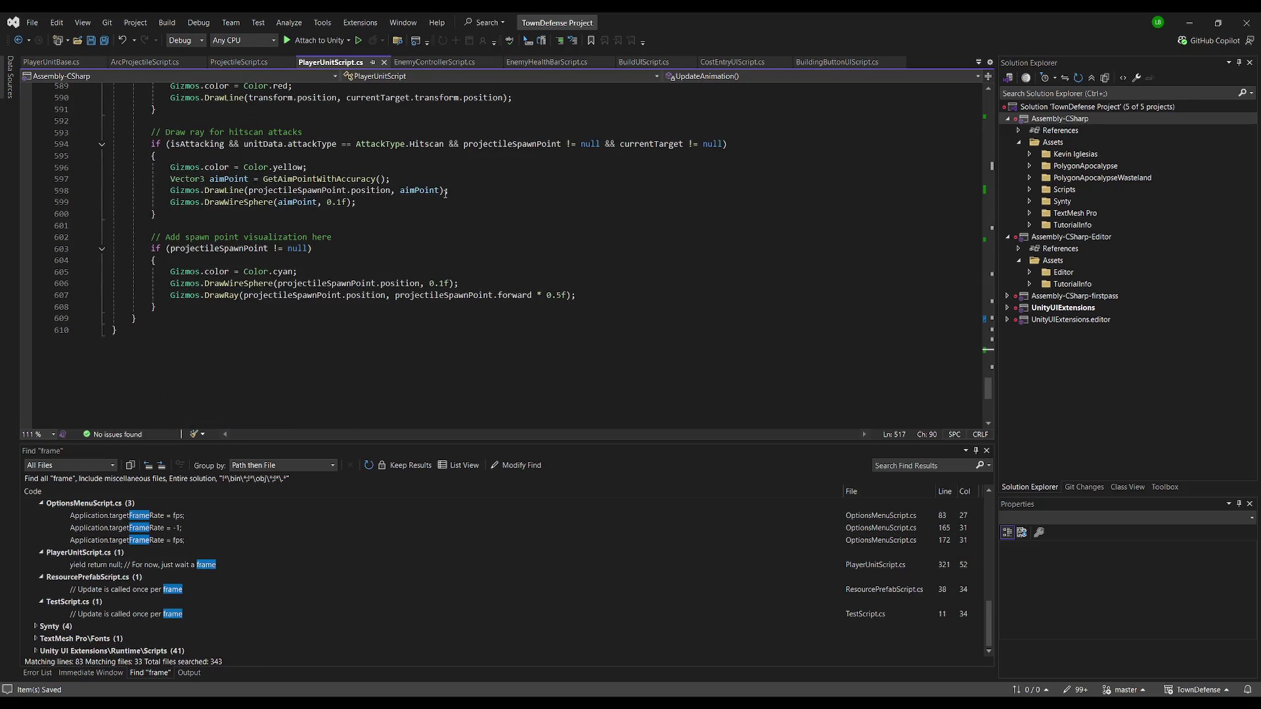
key(alt+Tab)
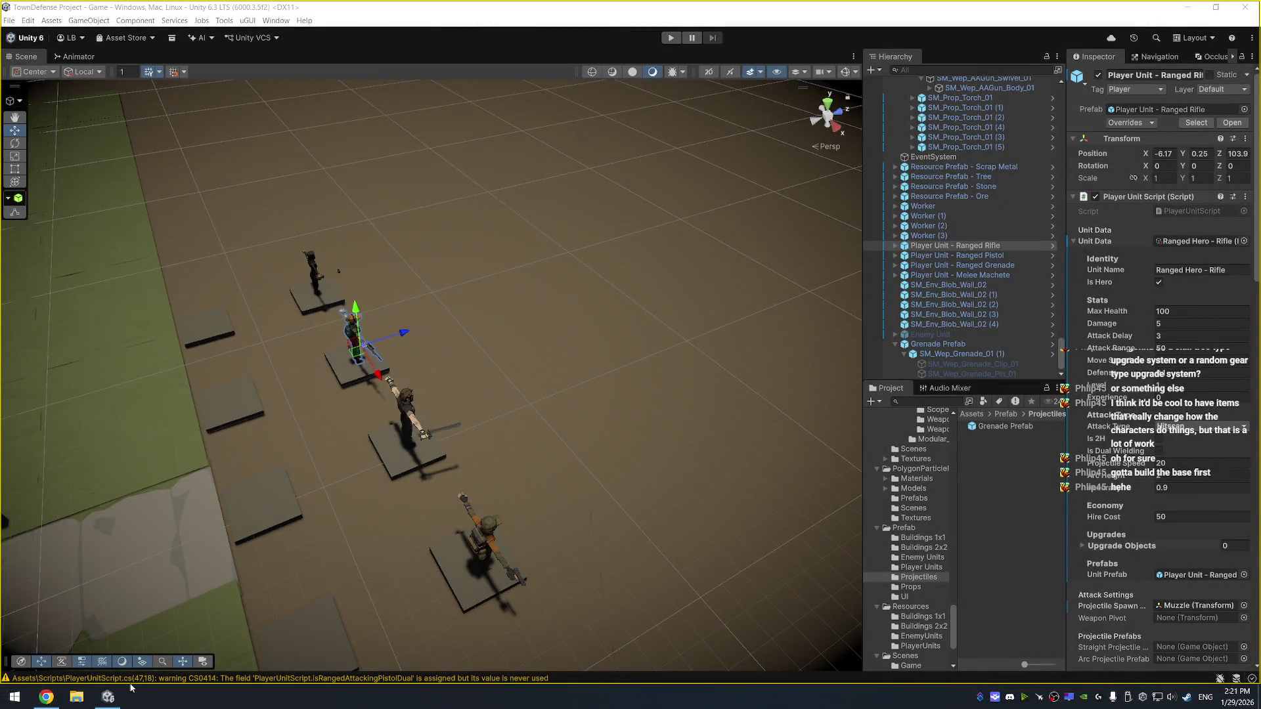
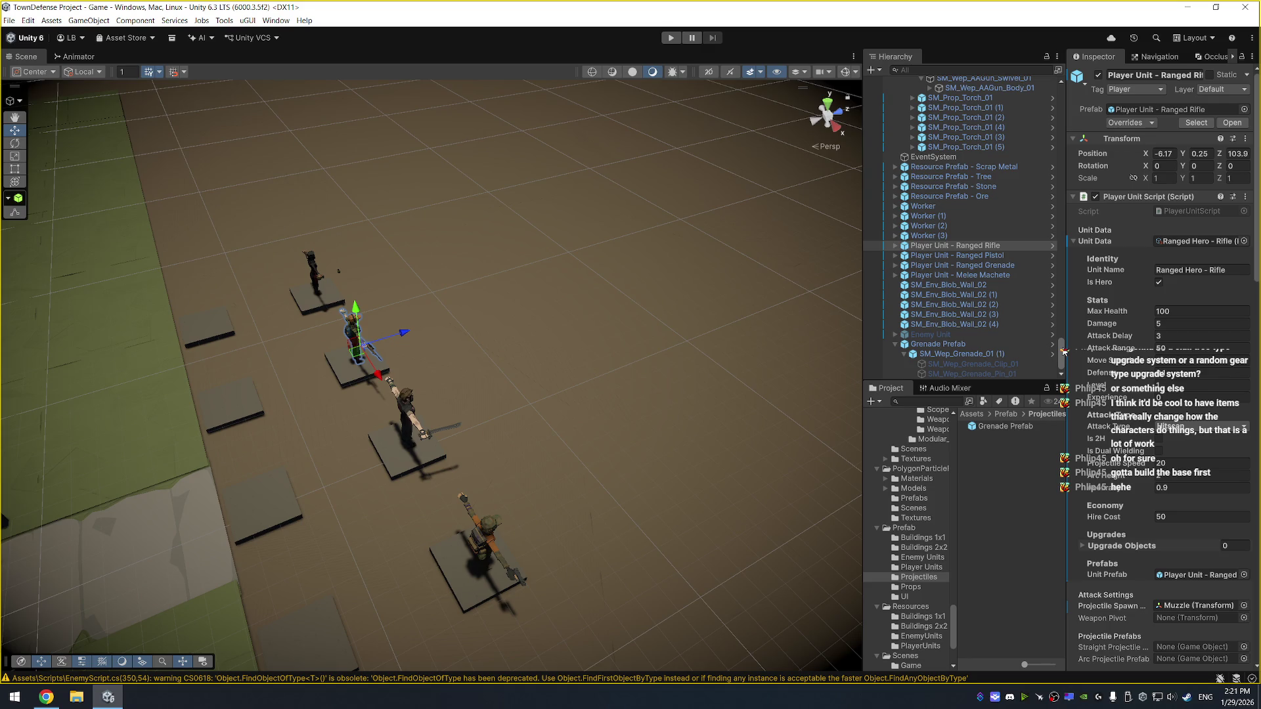
Open the Enemy animator controller from Assets/Animations and select its Hit state
scroll(1063, 296, up, 15)
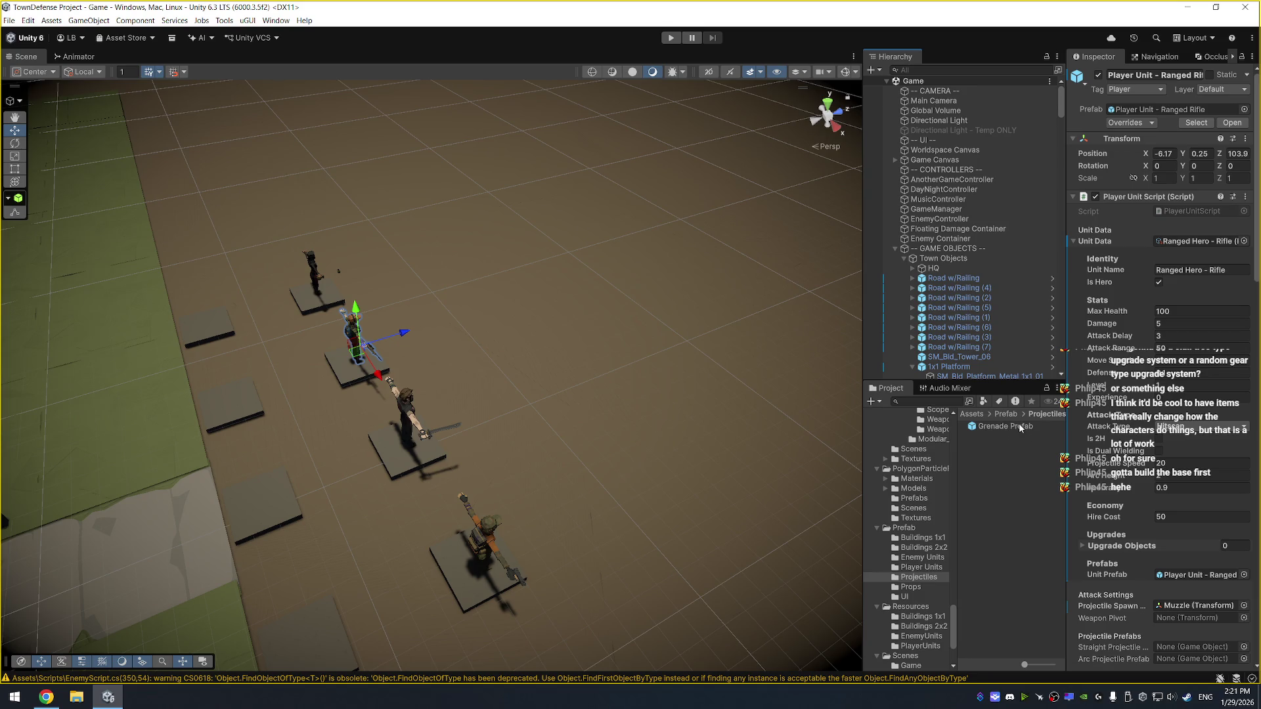
scroll(917, 486, up, 5)
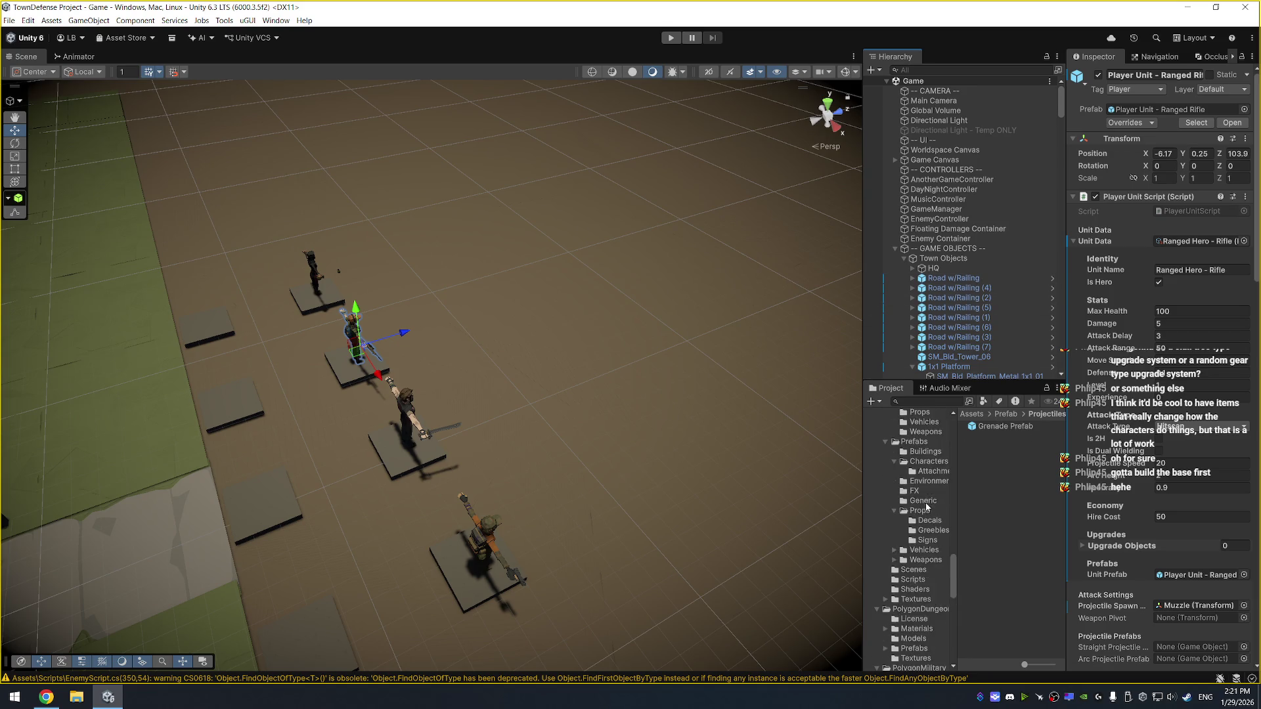
scroll(917, 486, up, 10)
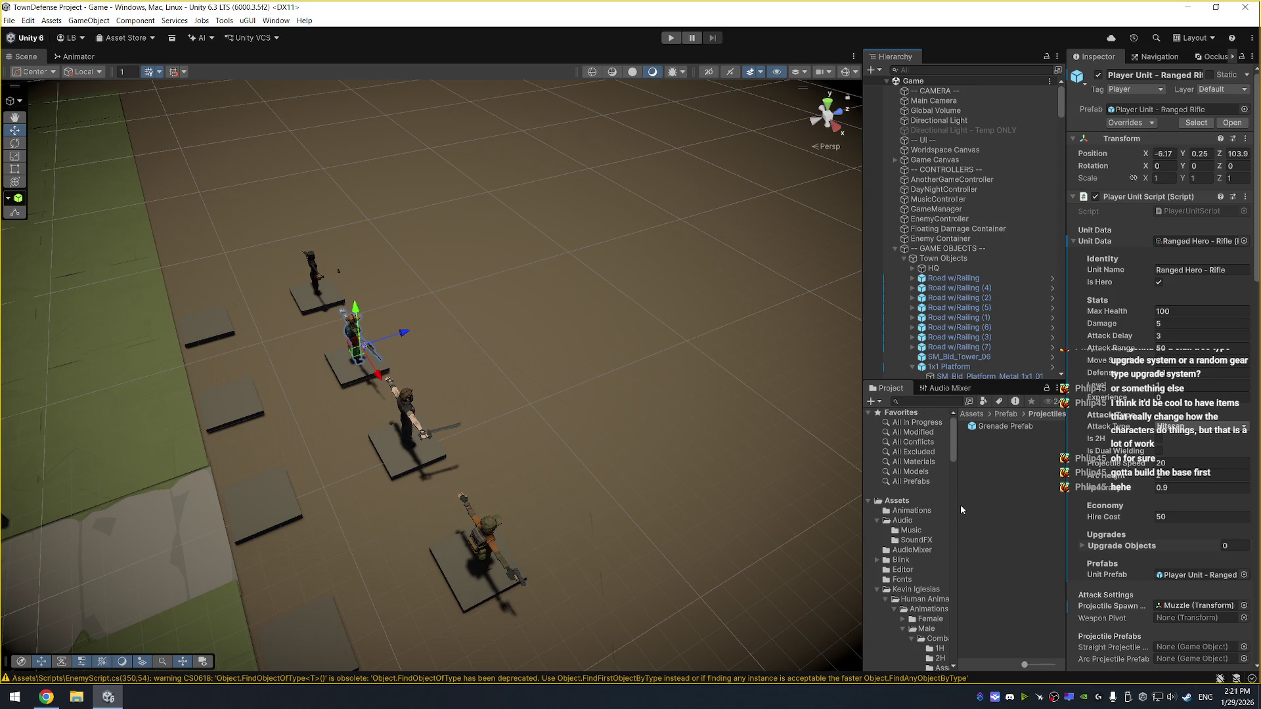
drag(956, 507, 987, 507)
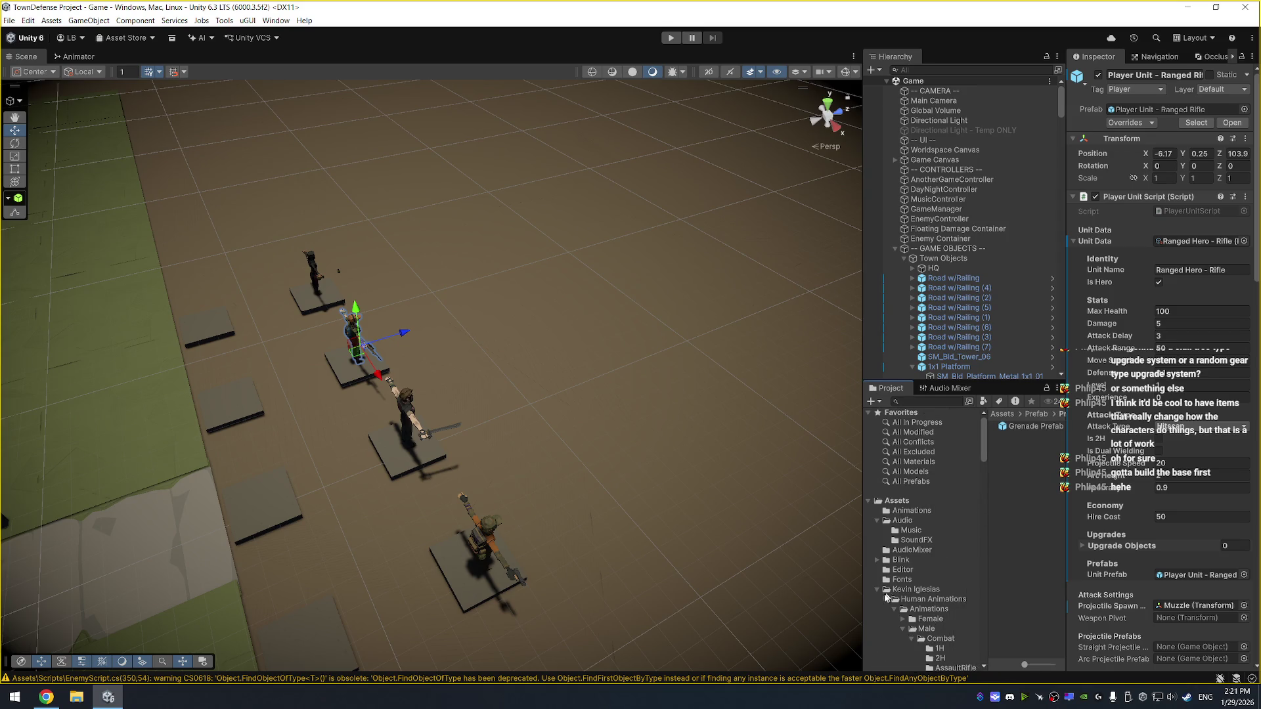
click(914, 590)
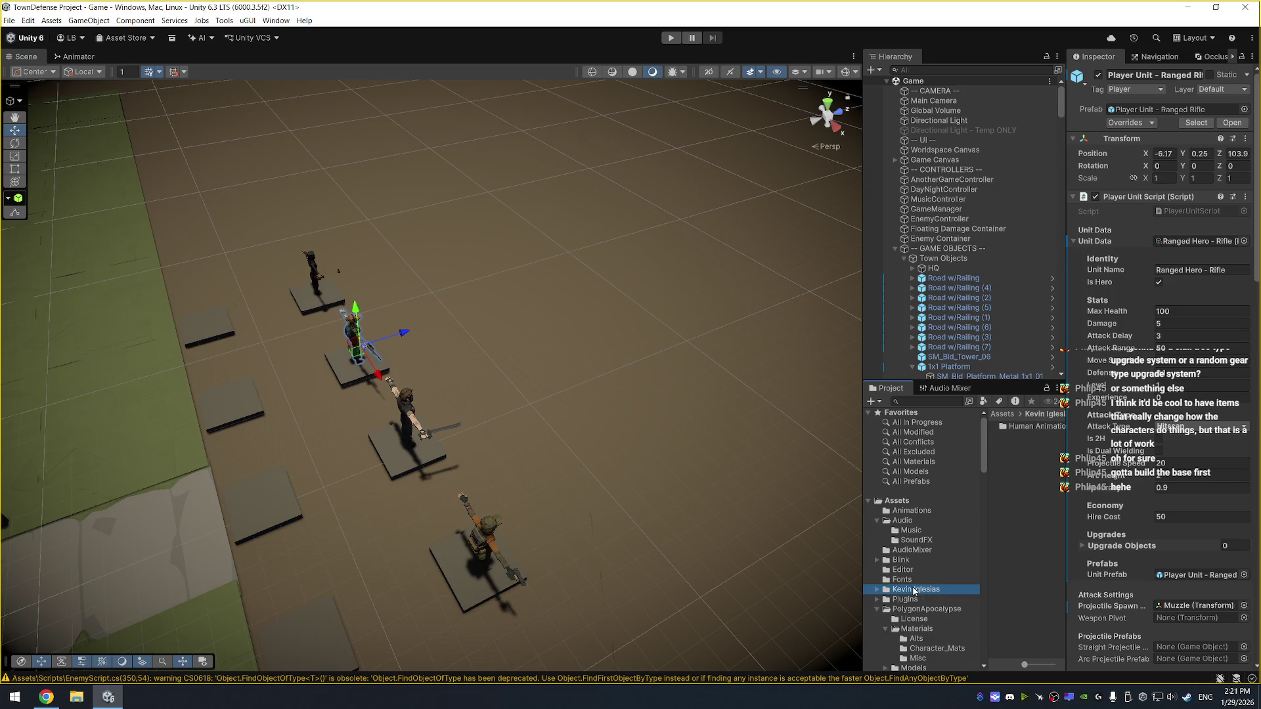
key(Left)
click(912, 512)
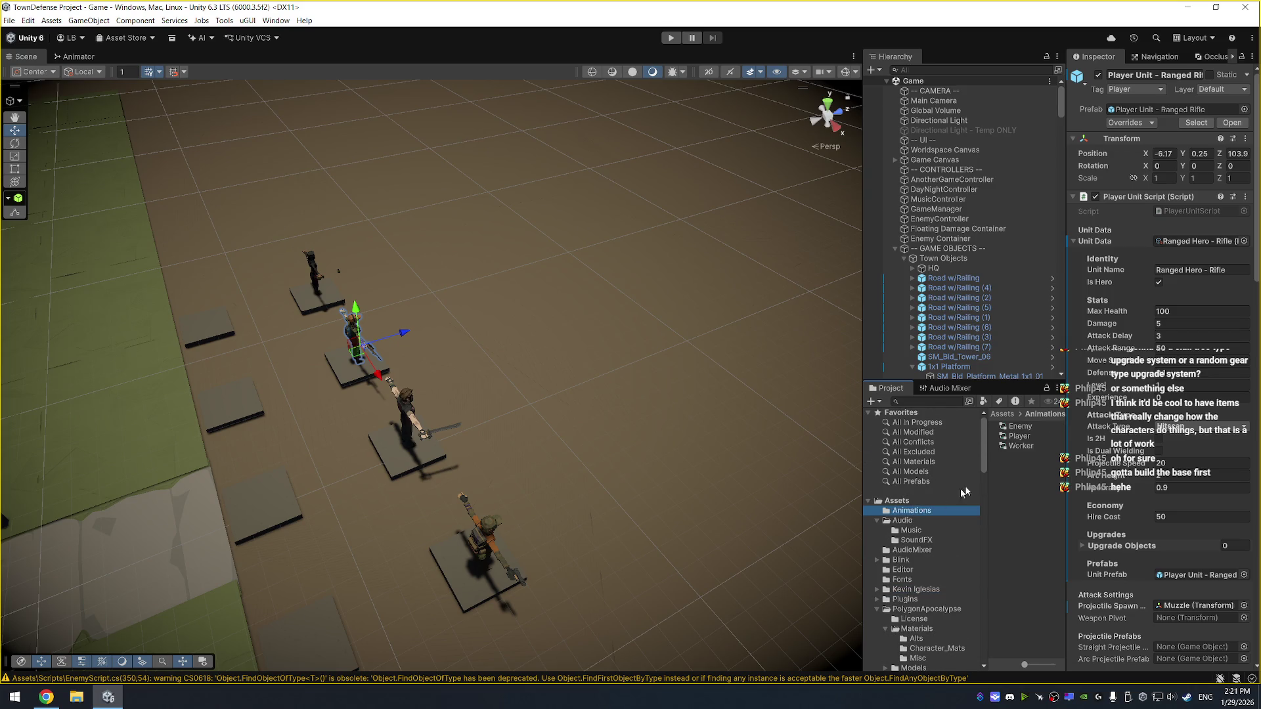
double_click(1020, 426)
mouse_move(303, 233)
mouse_down()
mouse_move(317, 258)
mouse_move(333, 251)
mouse_up()
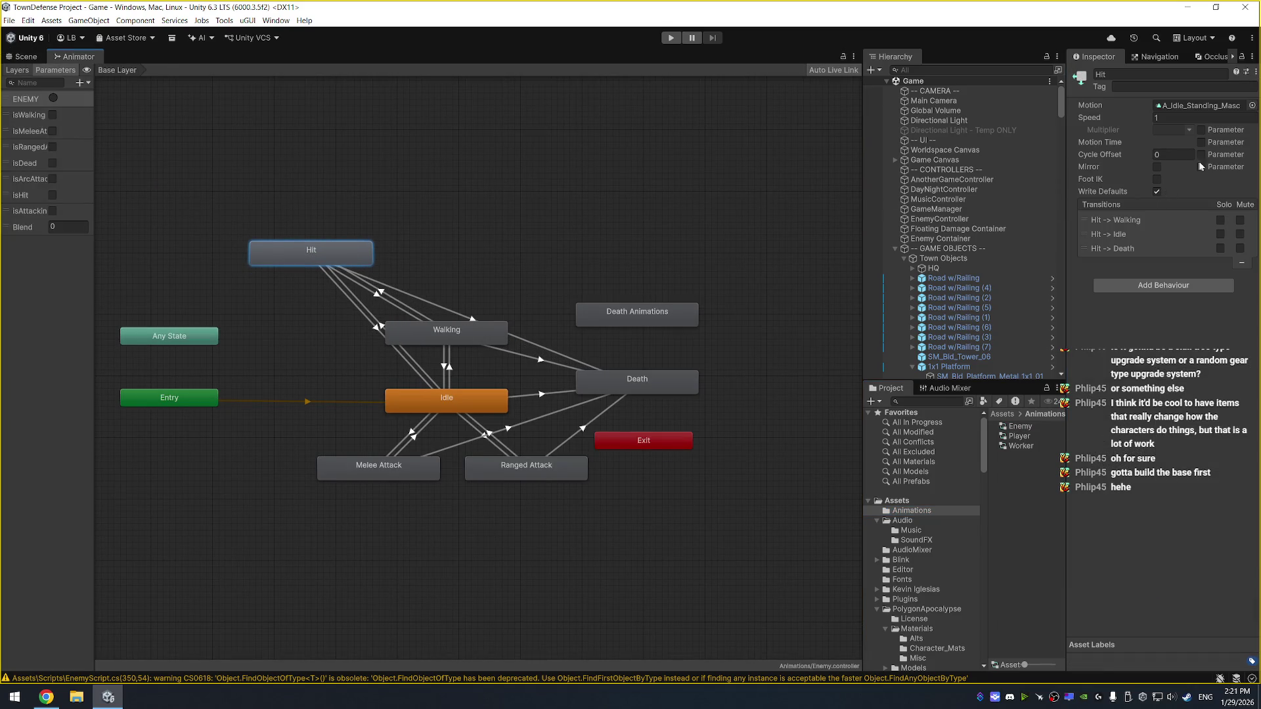
Set the Hit state's Motion to the GetHit clip
click(1252, 106)
text(hit)
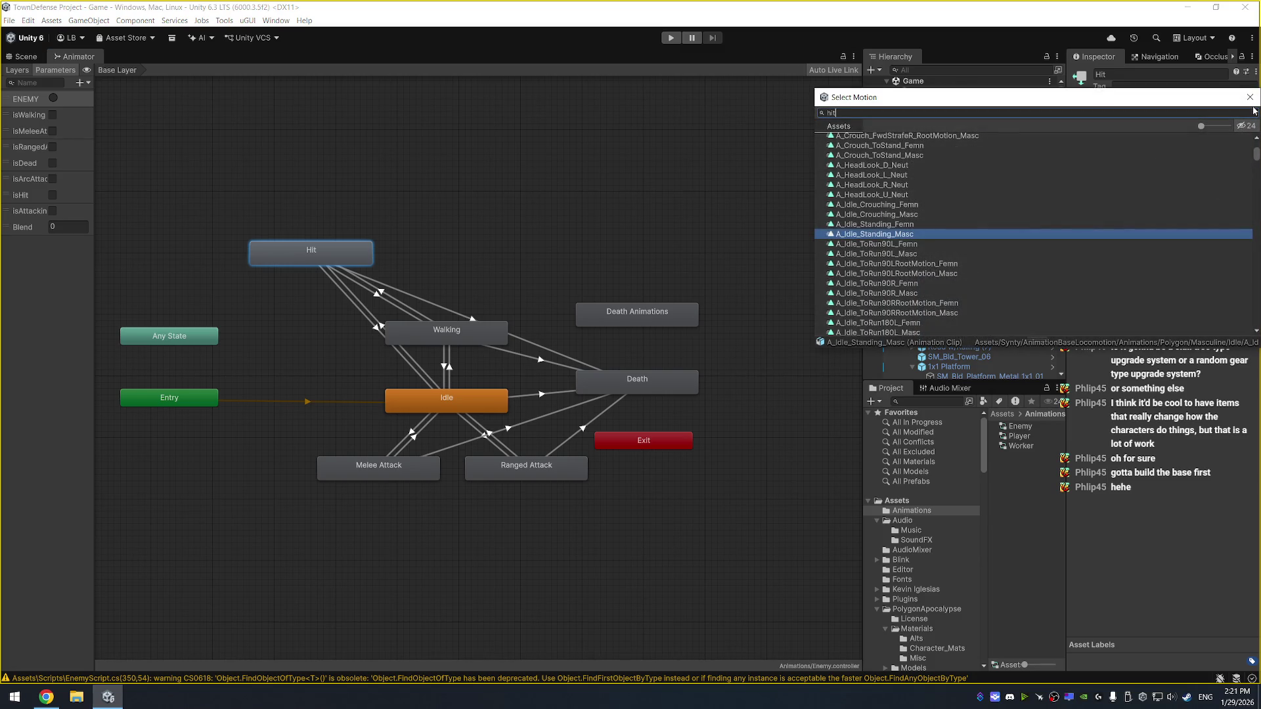
double_click(891, 209)
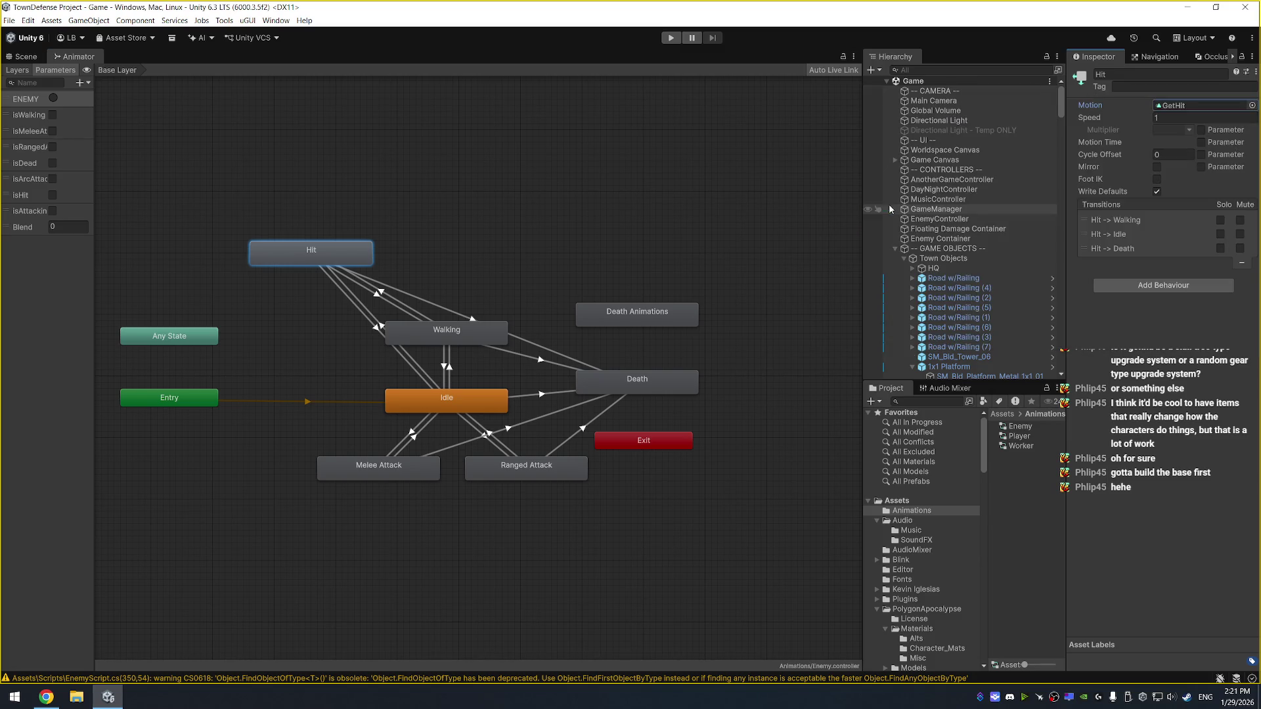
Preview the Idle → Hit transition and set its exit time to 0.1
click(382, 326)
click(1076, 365)
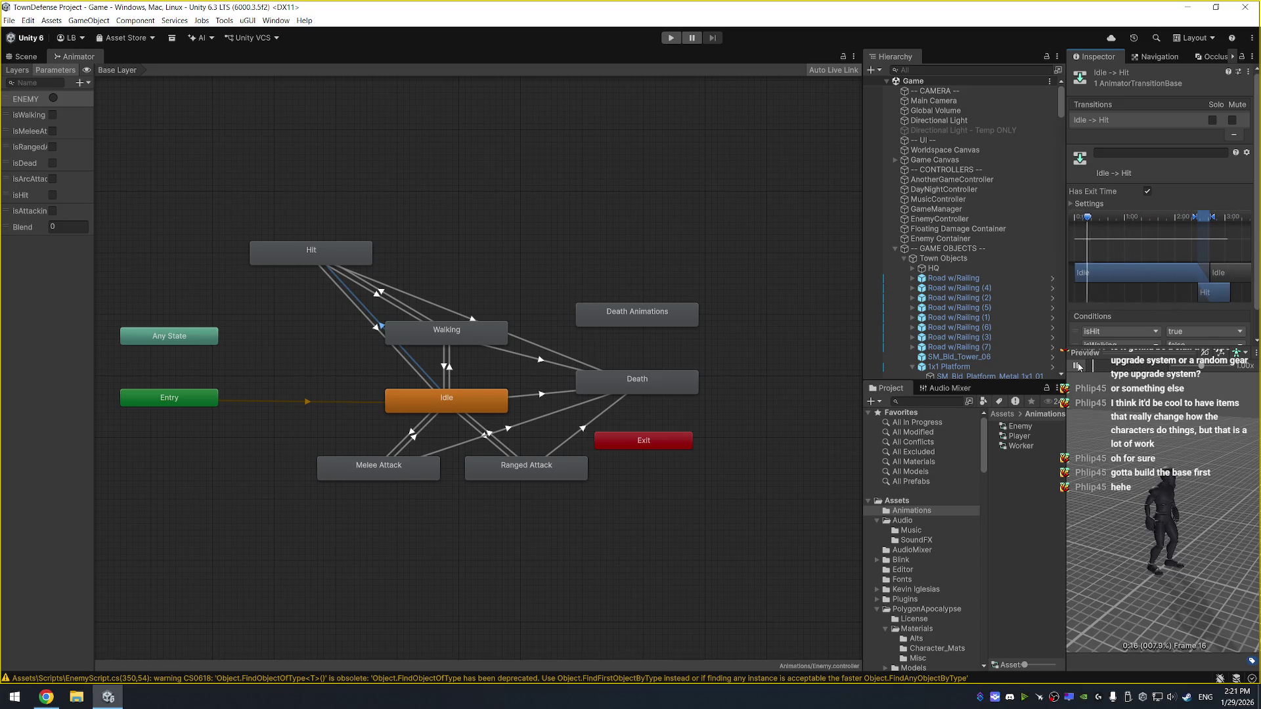
click(1077, 365)
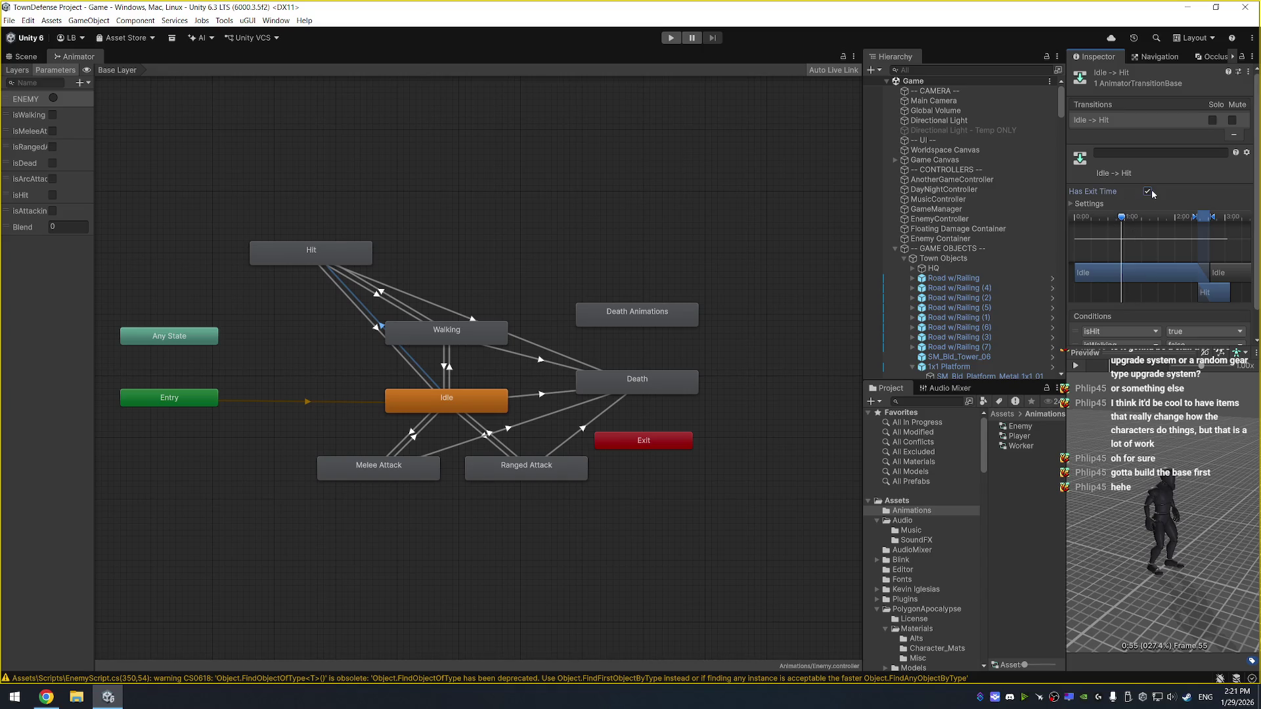
click(1091, 205)
click(1180, 216)
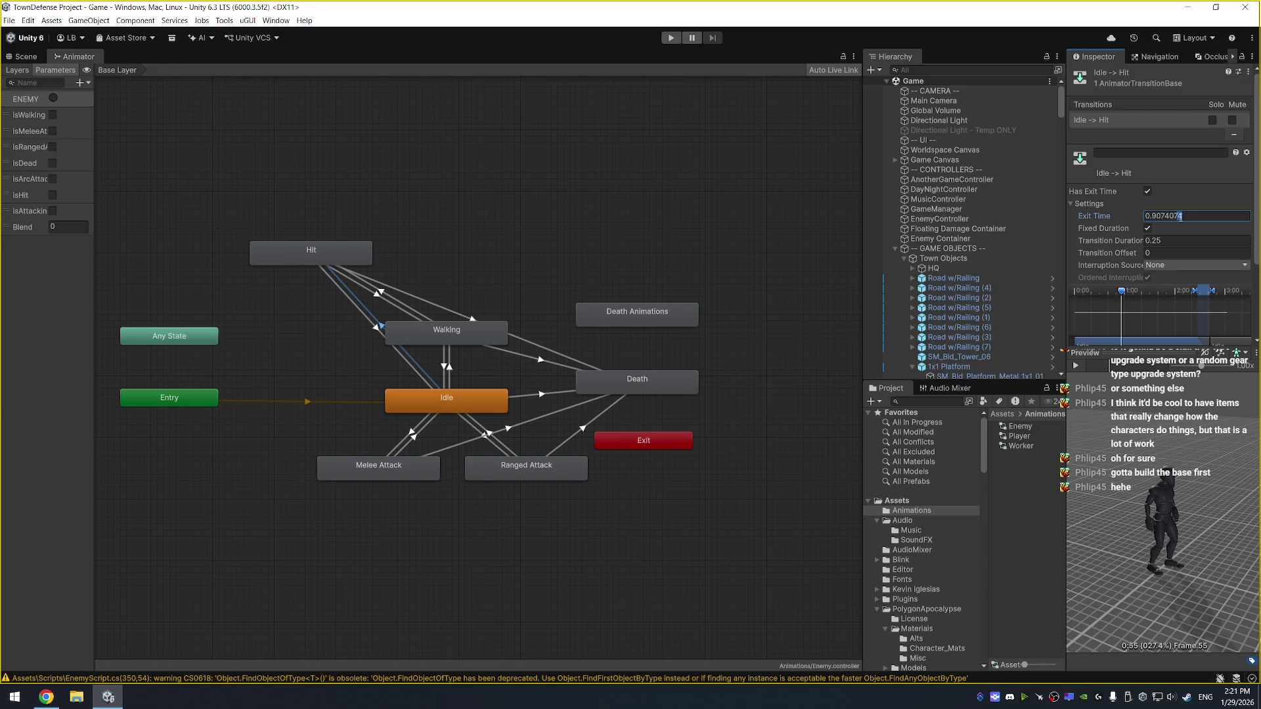
key(ctrl+a)
text(0.1)
Turn off Fixed Duration and Has Exit Time, set Current State interruption and 0.1 duration
click(1148, 228)
click(1147, 191)
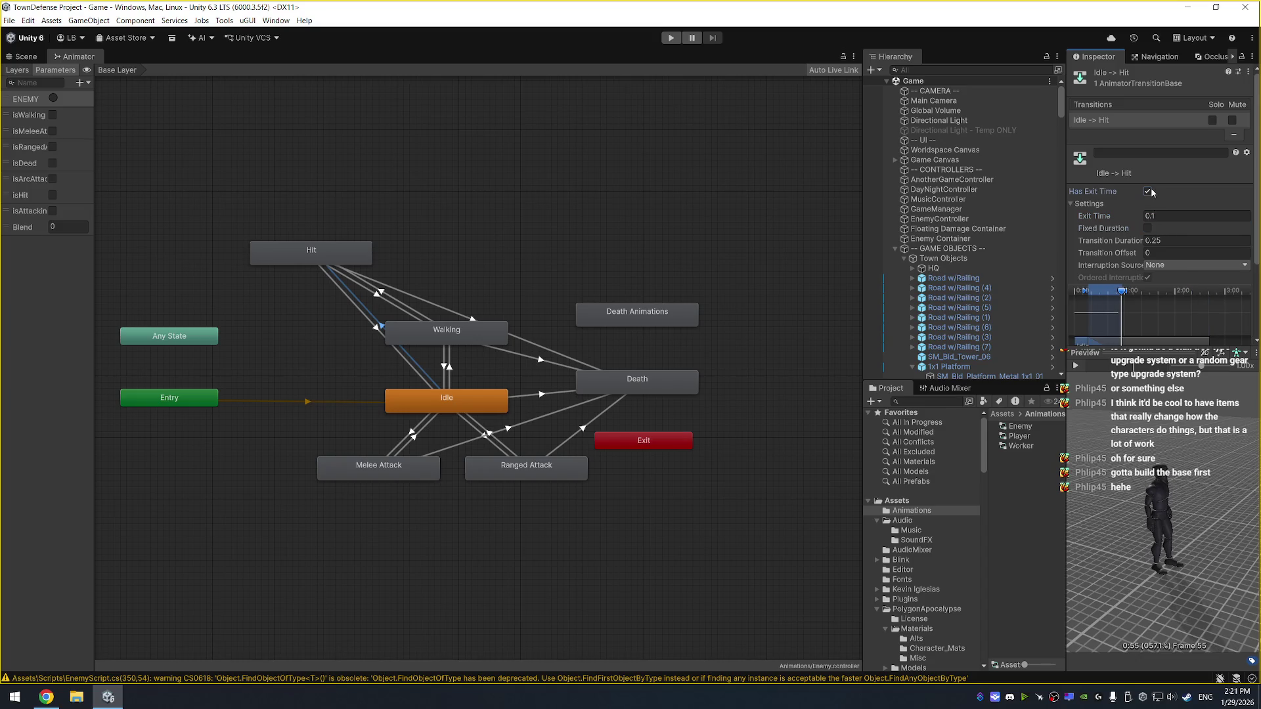
scroll(1166, 263, down, 1)
click(1183, 235)
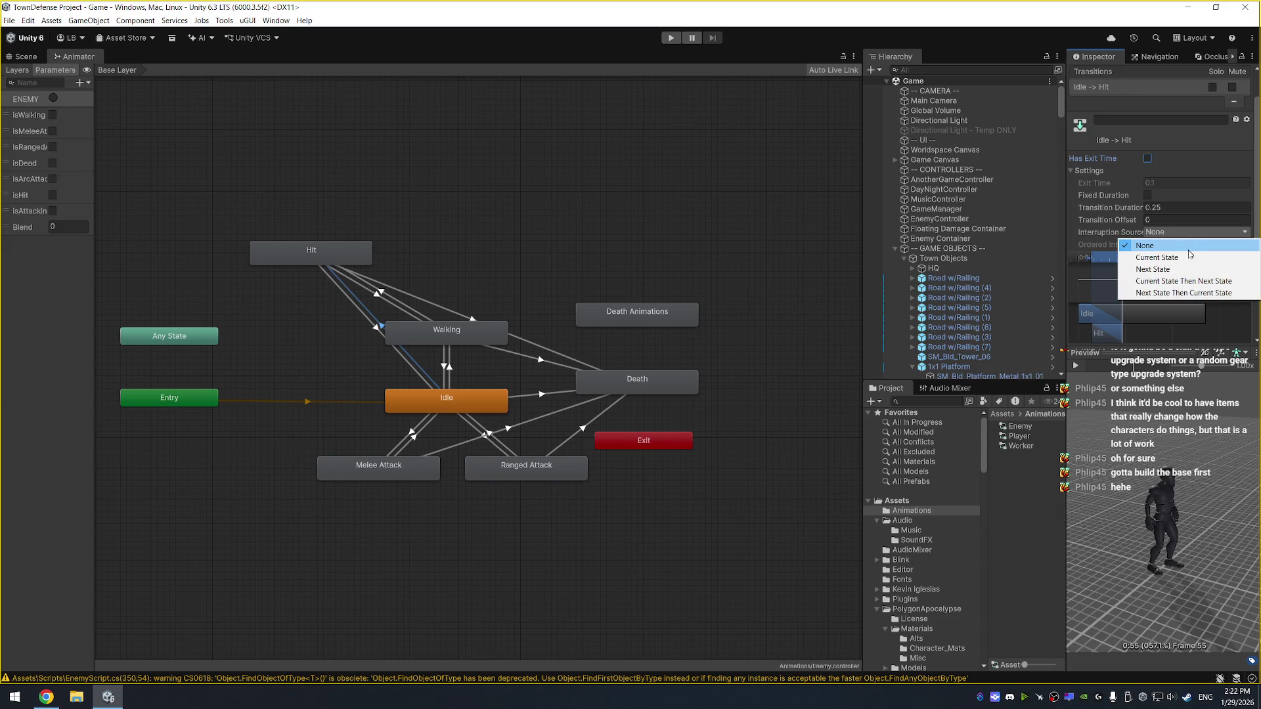
click(1190, 257)
click(1175, 208)
text(0.1)
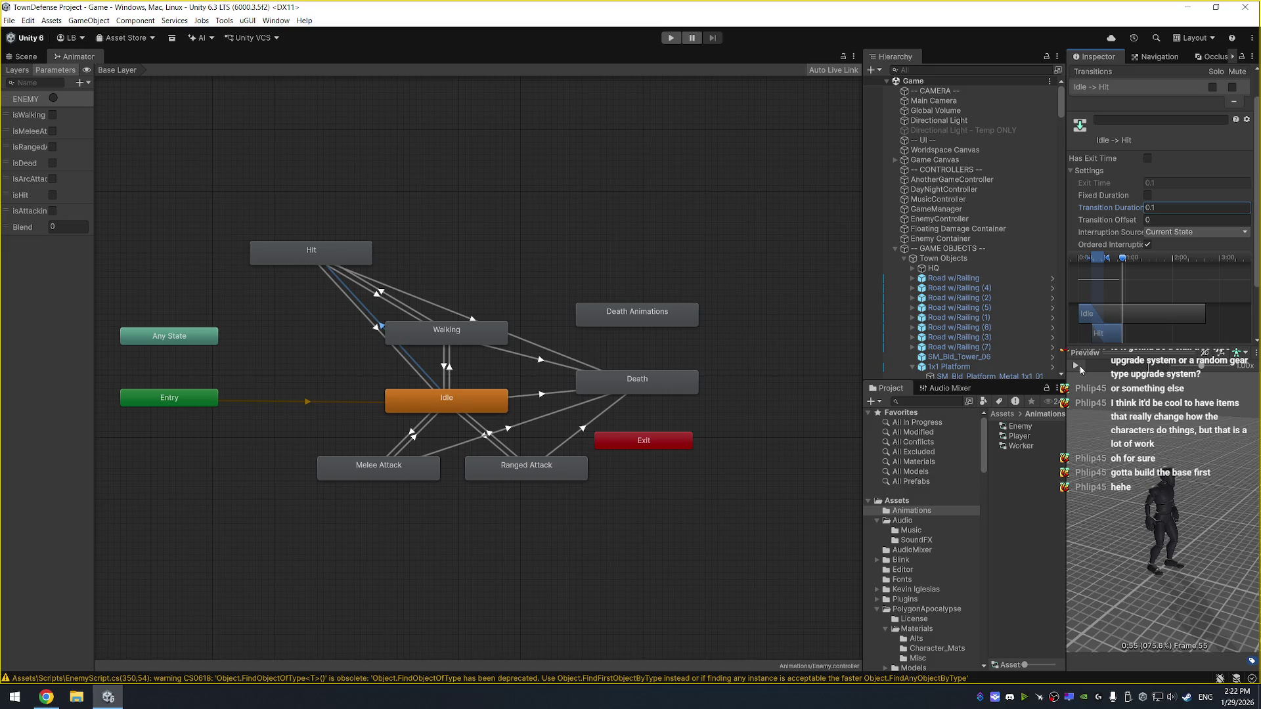
click(1075, 366)
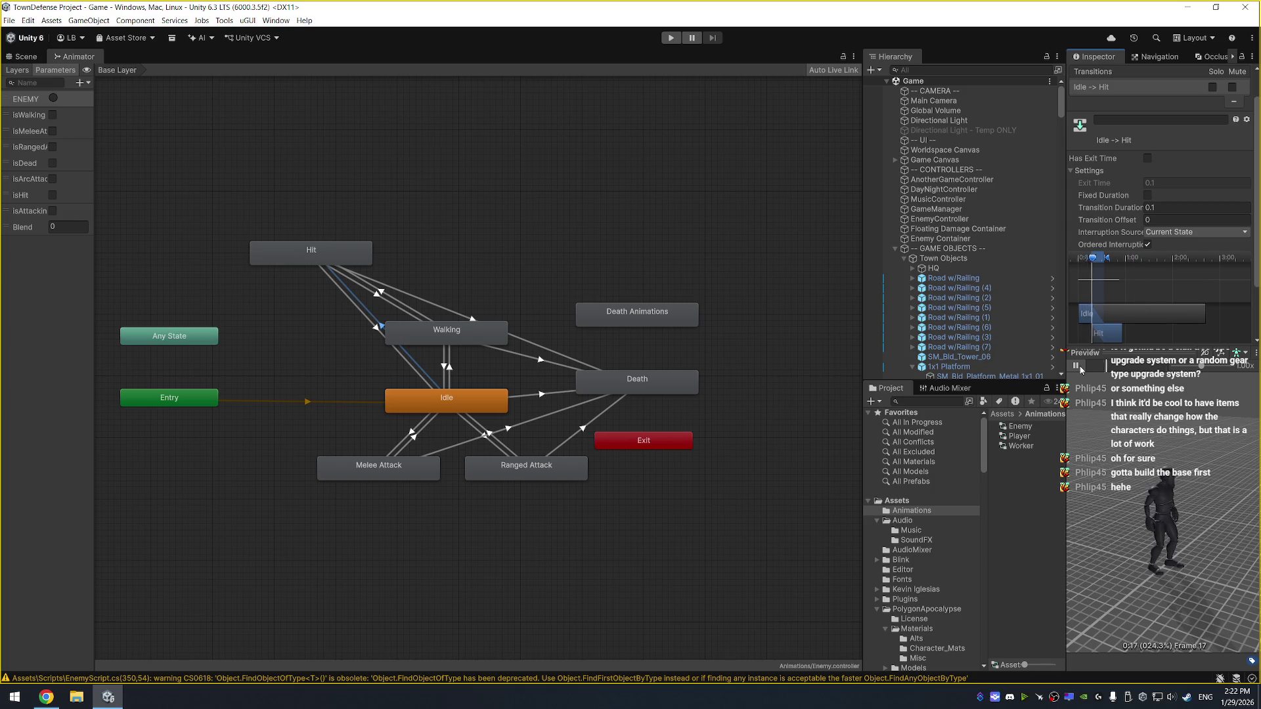
Select the Walking → Hit transition and set its exit time to 0.1
click(381, 292)
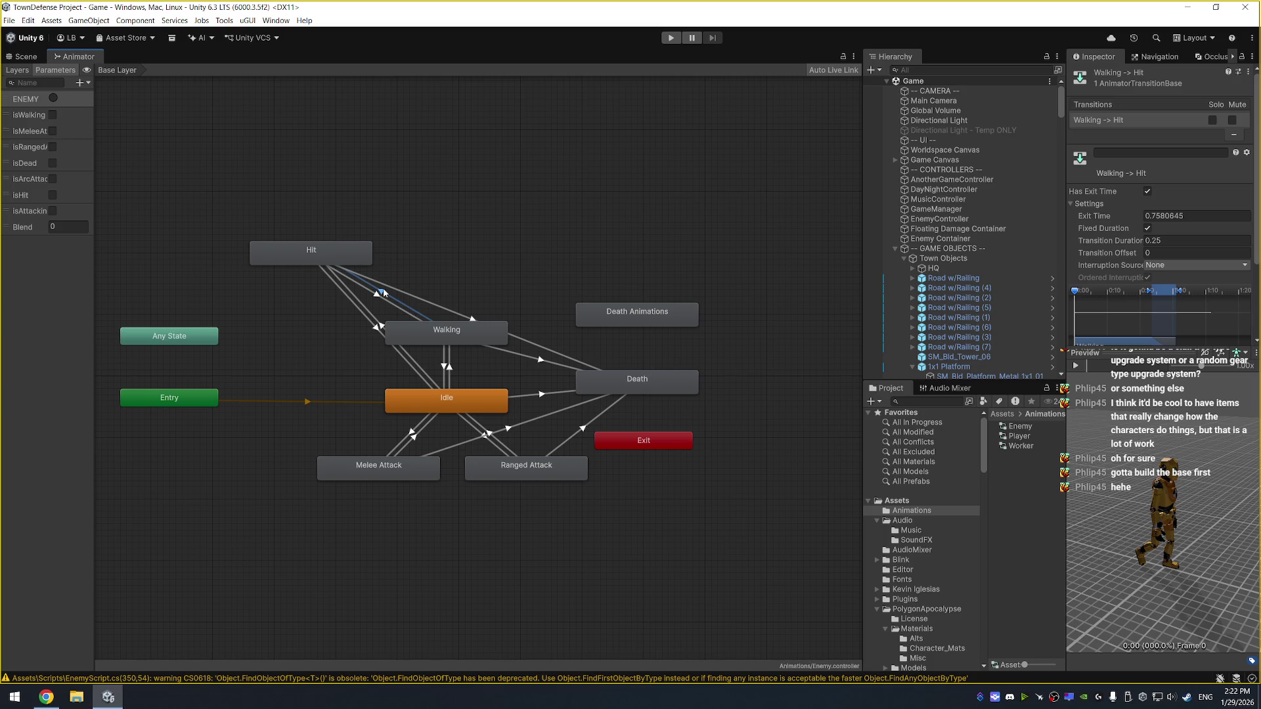
click(1149, 192)
click(1147, 191)
click(1195, 216)
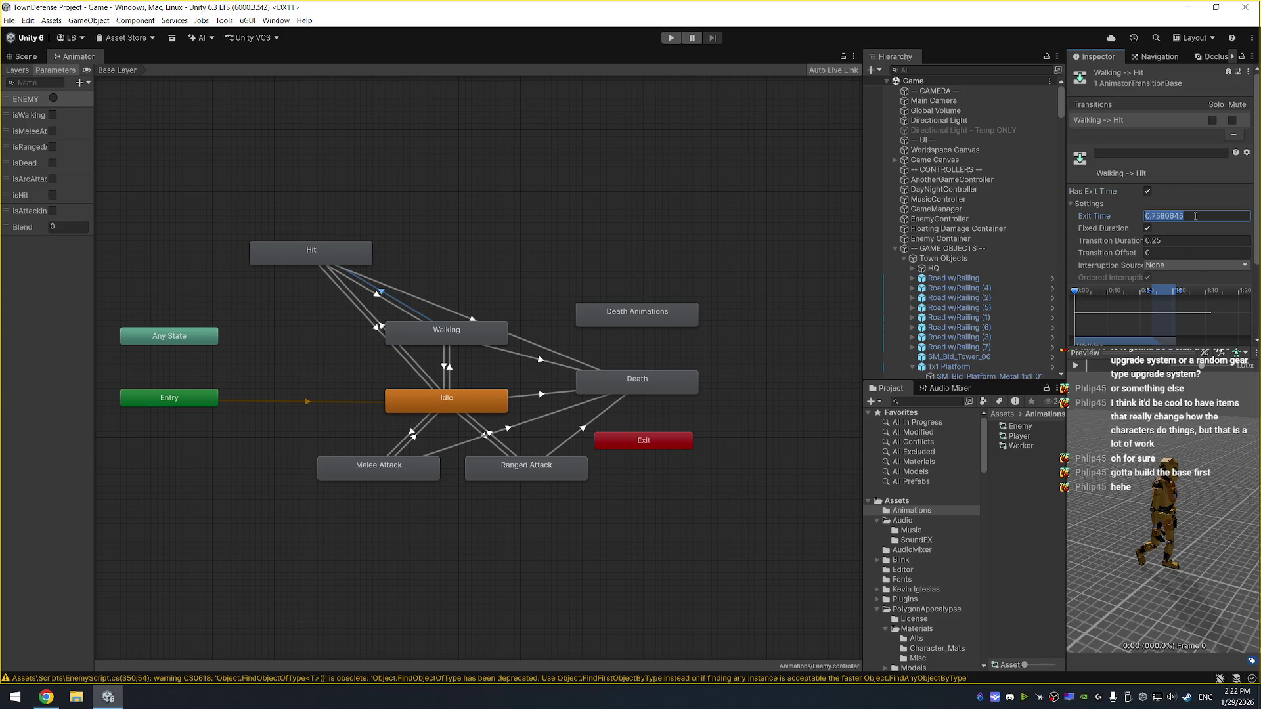
text(0.1)
Disable Fixed Duration and Has Exit Time, with 0.1 duration and Current State interruption source
click(1148, 191)
click(1147, 228)
click(1168, 240)
text(0.1)
click(1167, 266)
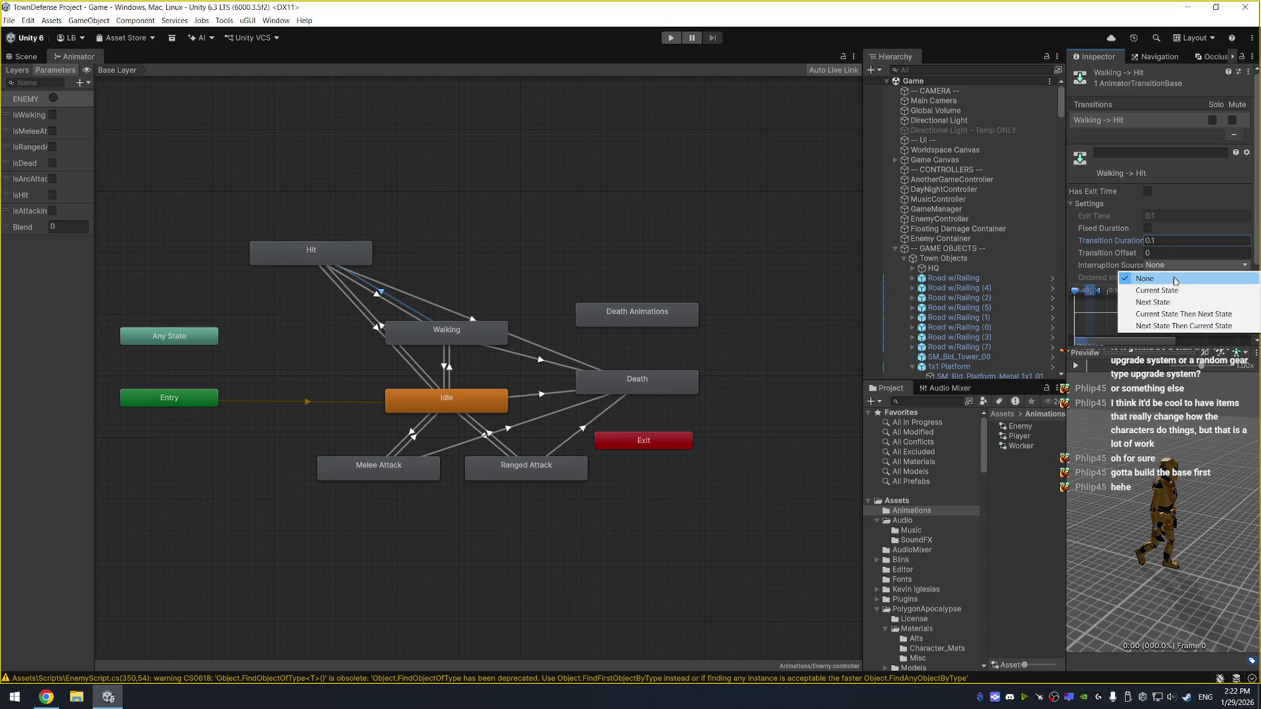
click(1176, 286)
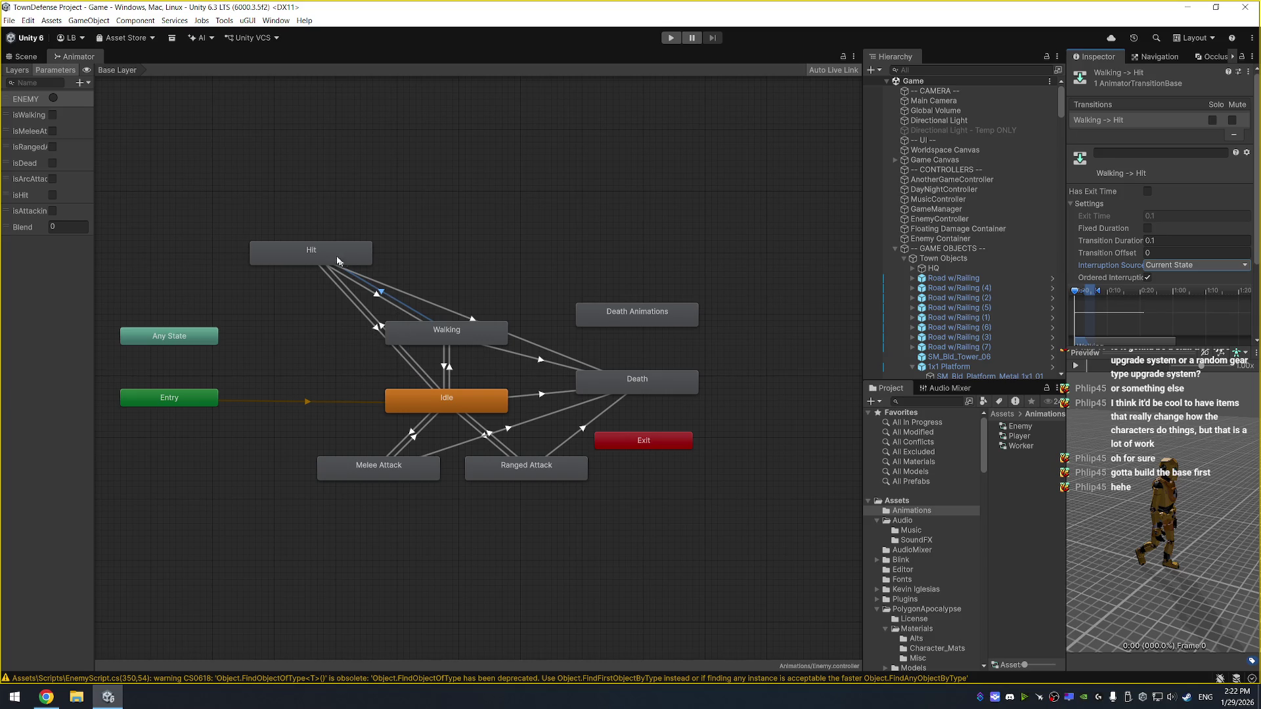
mouse_move(340, 262)
mouse_down()
mouse_move(321, 261)
mouse_move(351, 238)
mouse_move(328, 266)
mouse_move(355, 261)
mouse_move(347, 270)
mouse_up()
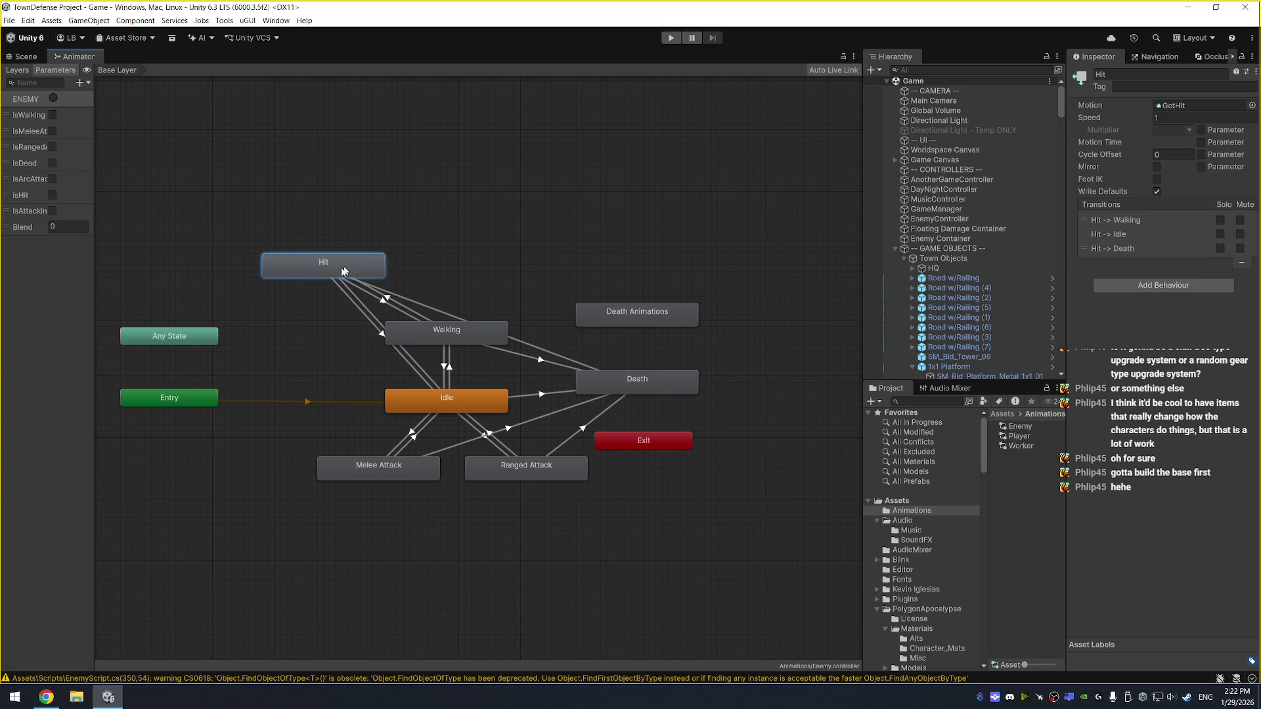
click(378, 336)
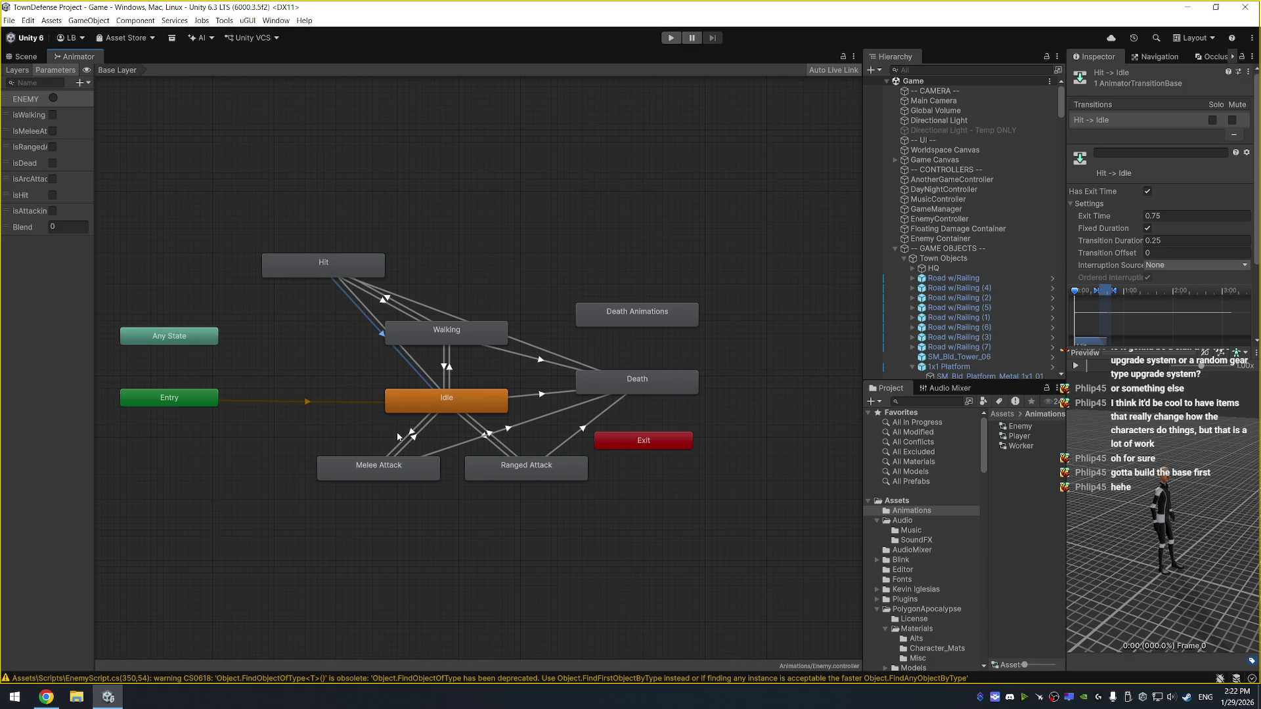
Move the Hit node up and left, then select and preview the Hit → Walking transition
drag(349, 270, 346, 262)
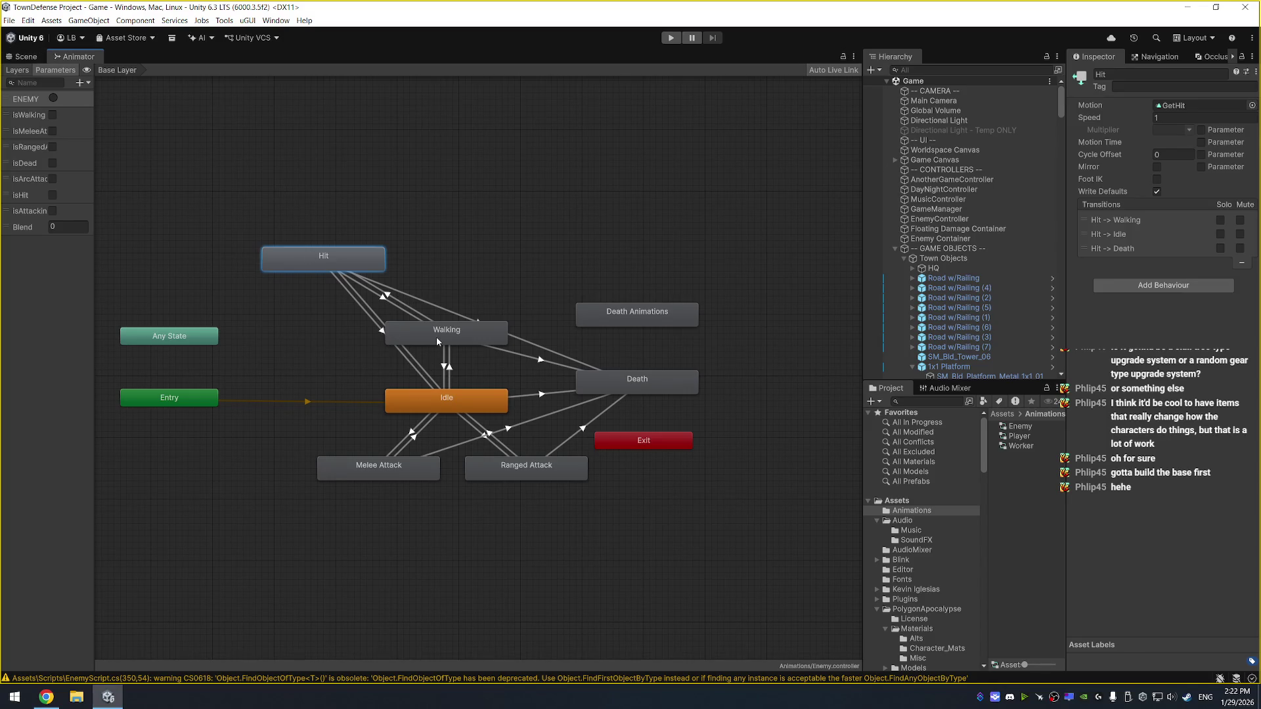
click(437, 341)
drag(339, 247, 315, 216)
click(374, 282)
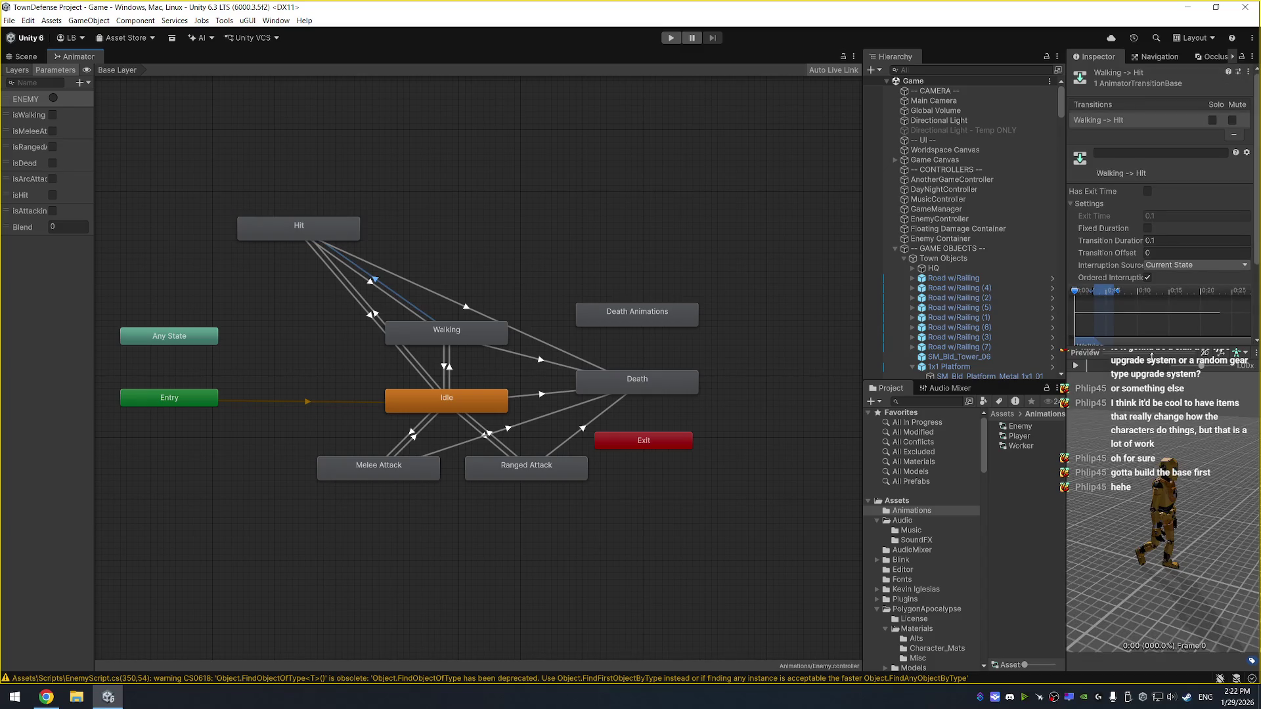
drag(1152, 352, 1161, 477)
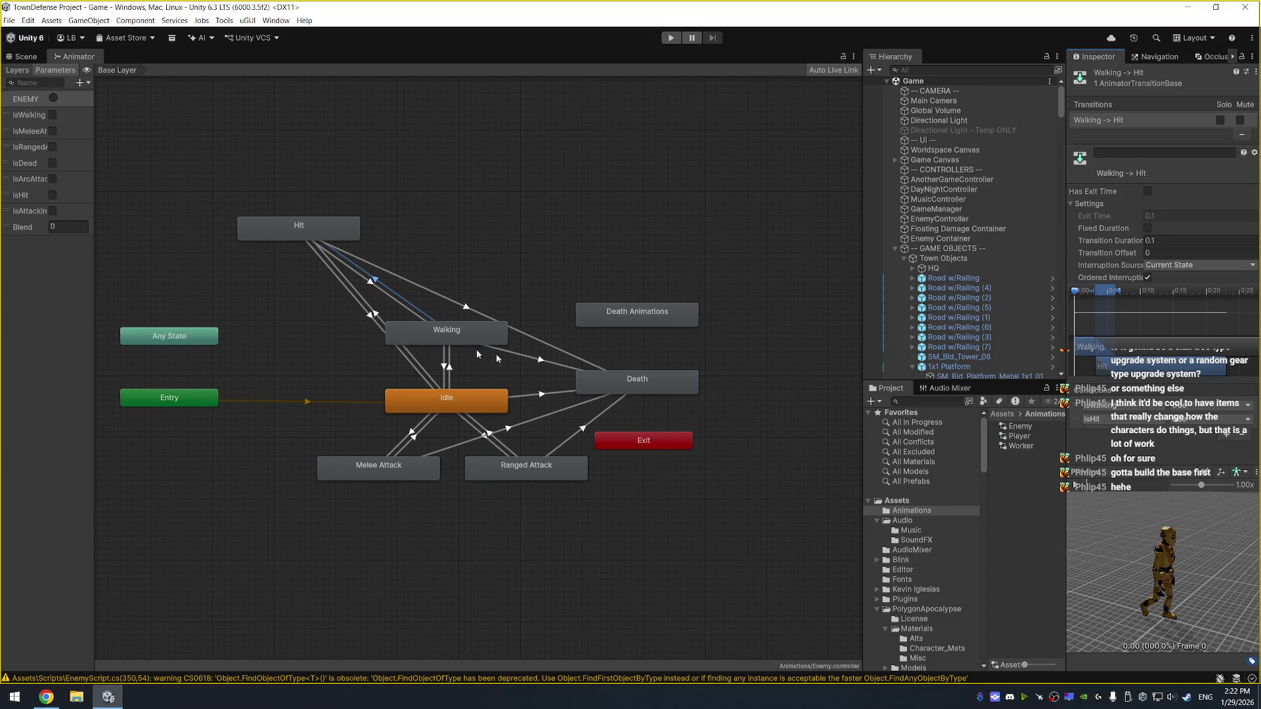
click(370, 283)
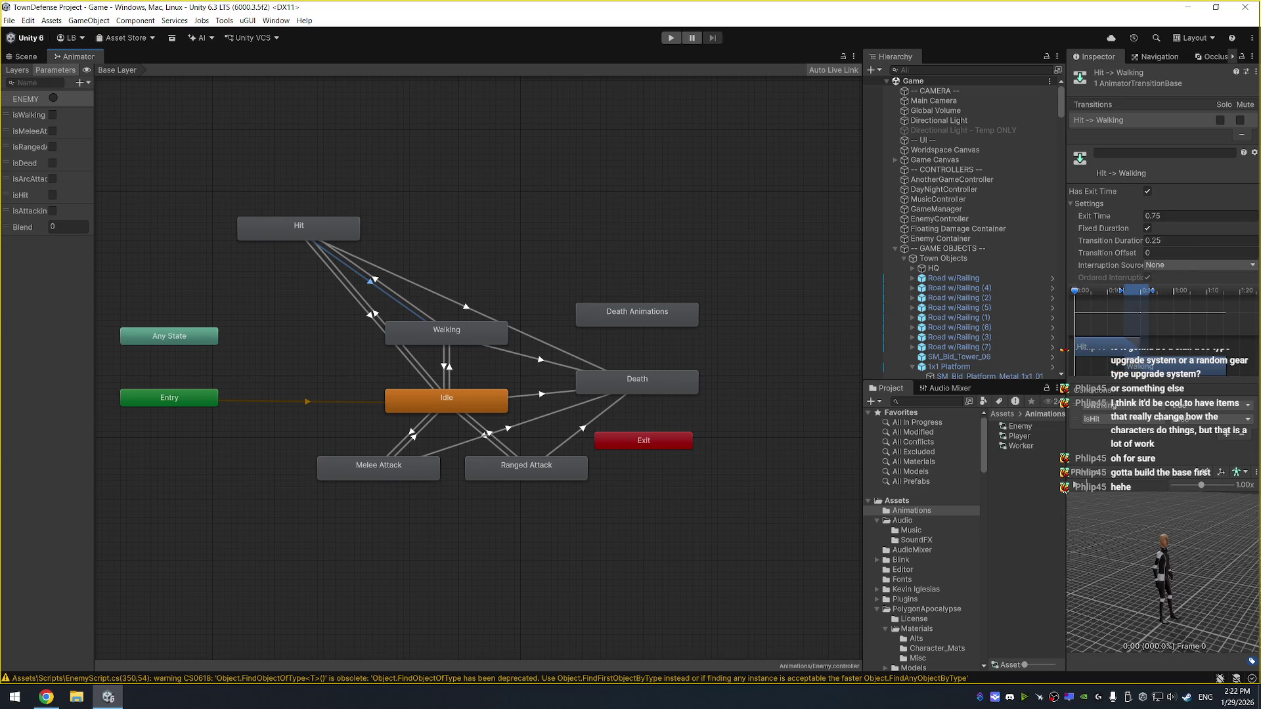
click(1077, 486)
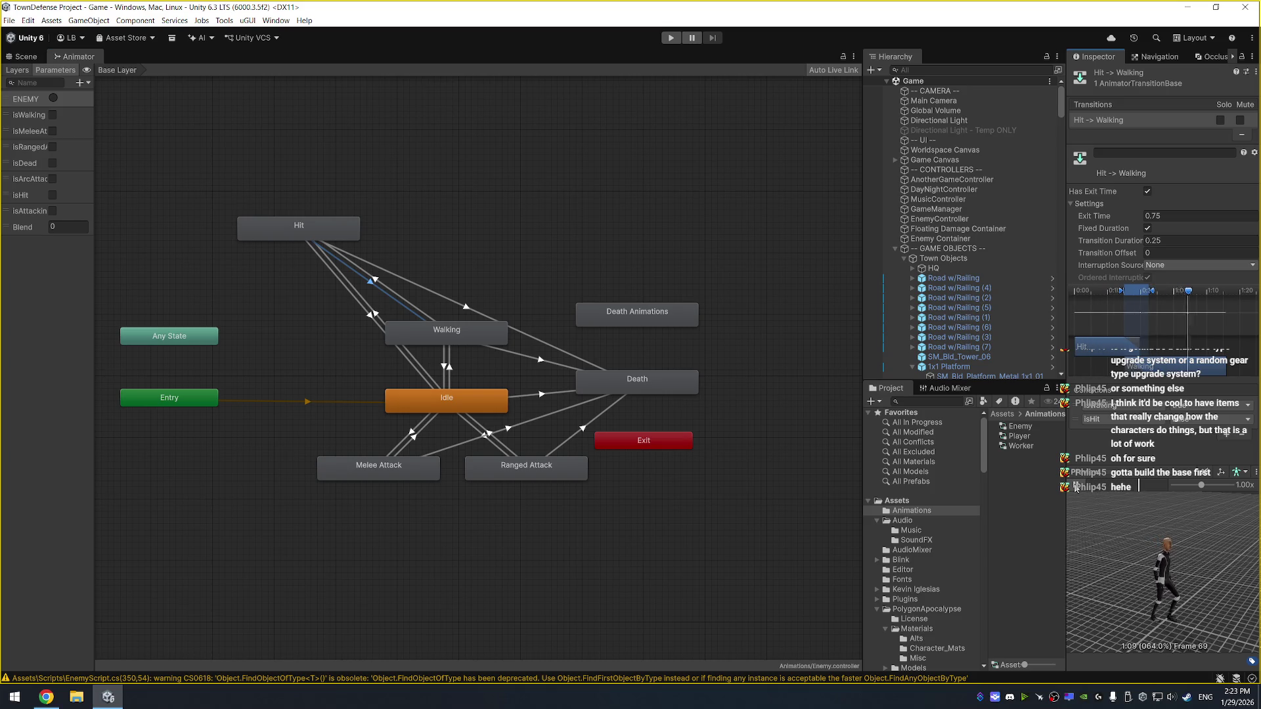
Give Hit → Walking exit time 0.1, no Fixed Duration or Has Exit Time, Current State interruption
click(1171, 215)
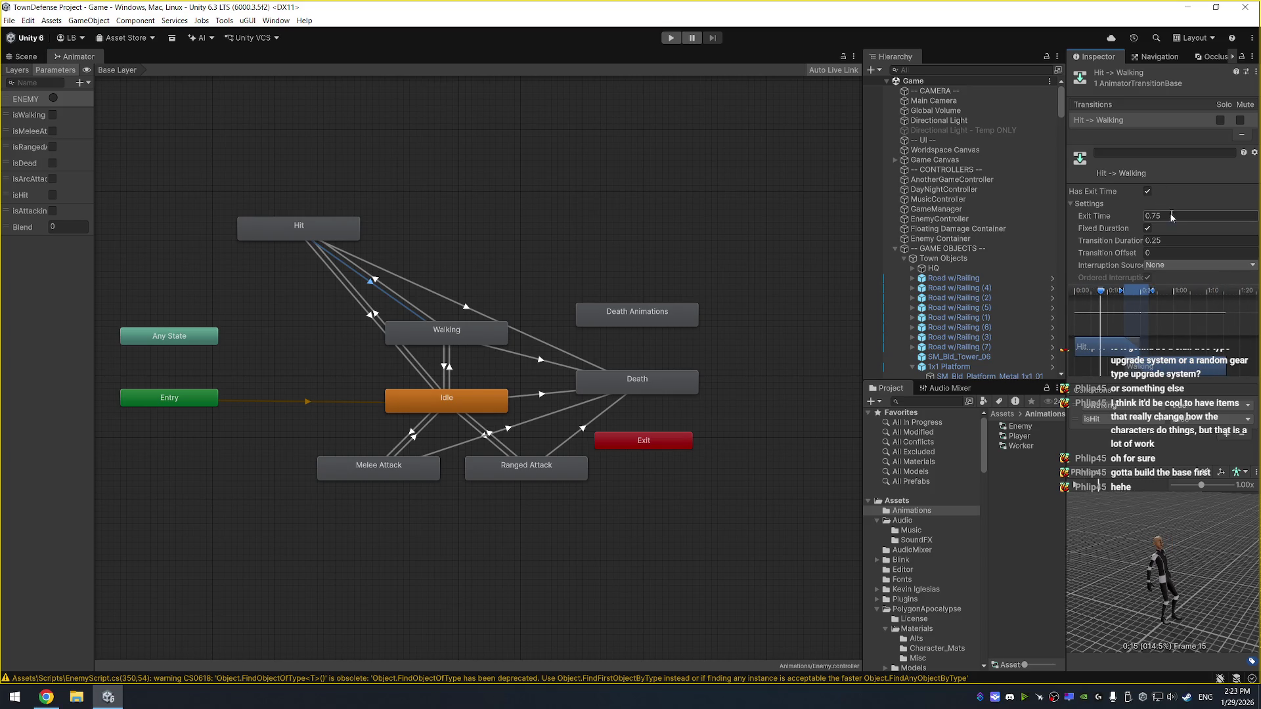
text(0.1)
click(1148, 228)
click(1148, 191)
click(1199, 265)
click(1187, 289)
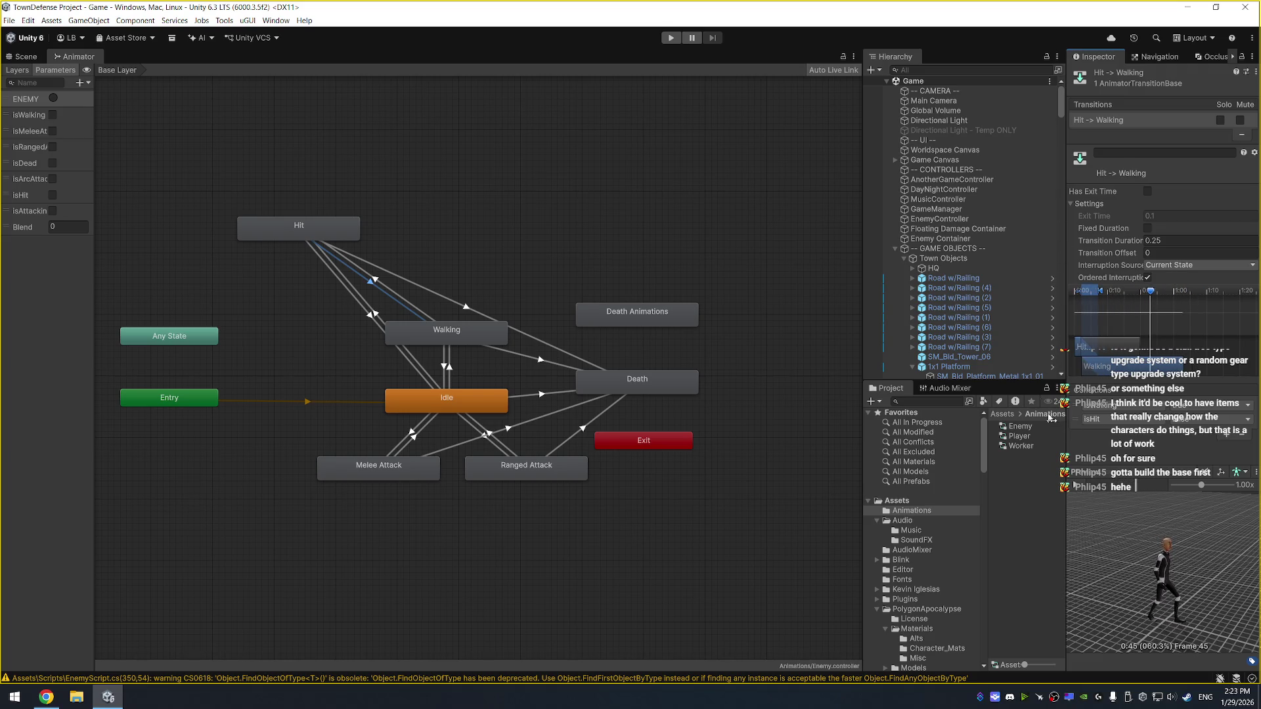
Start play mode from the Scene view and frame a small enemy character
click(16, 58)
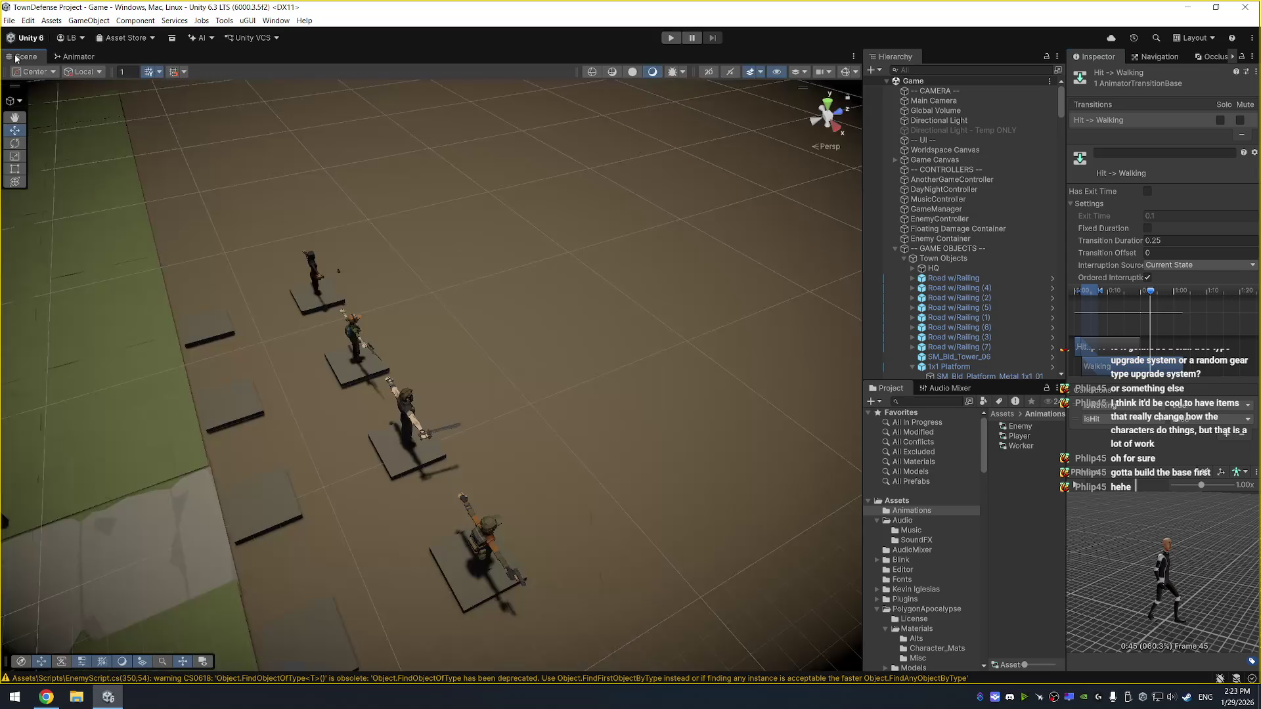
click(672, 38)
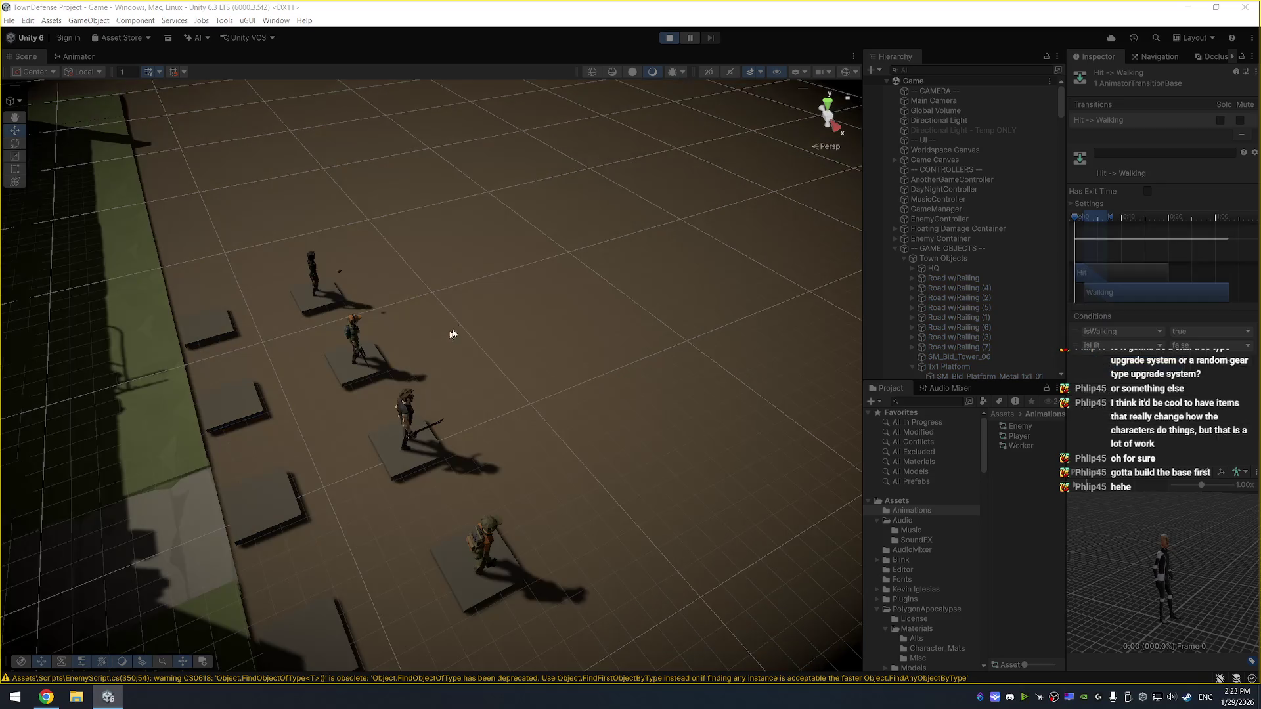
mouse_move(545, 254)
mouse_down()
mouse_move(381, 368)
mouse_move(363, 411)
mouse_up()
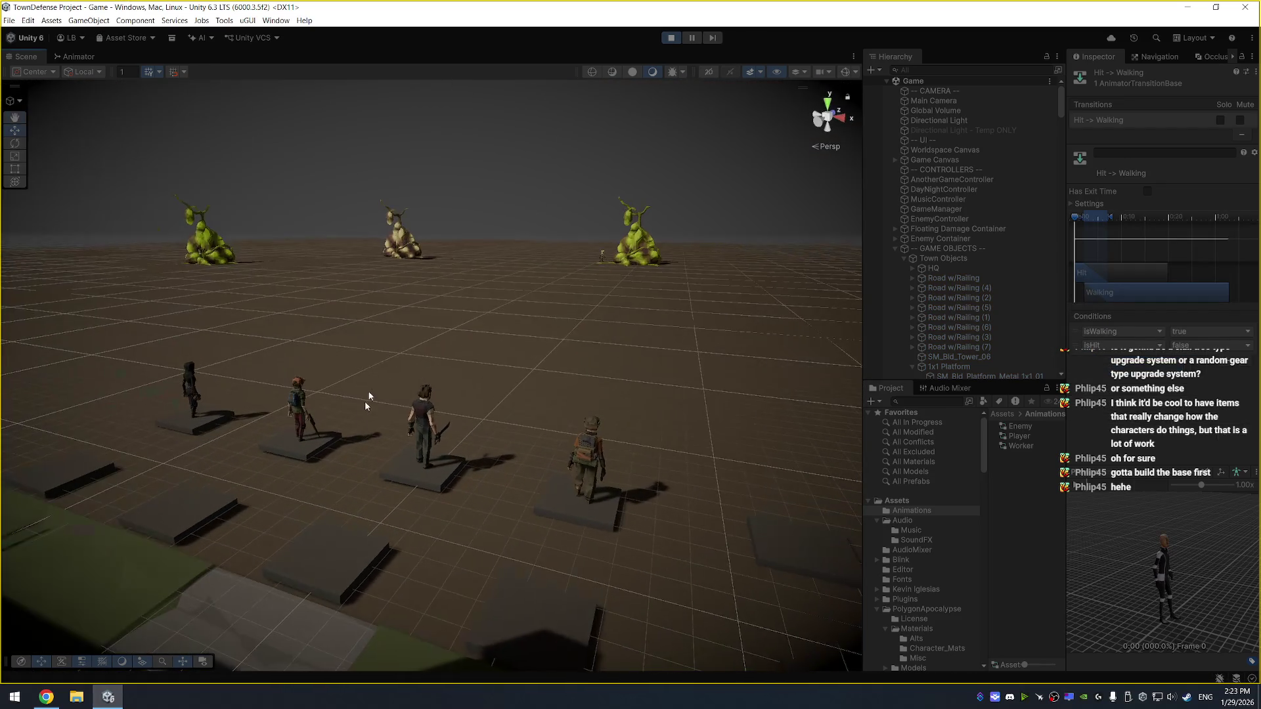
mouse_move(467, 273)
mouse_down()
mouse_move(451, 210)
mouse_move(475, 358)
mouse_move(343, 287)
mouse_up()
click(312, 224)
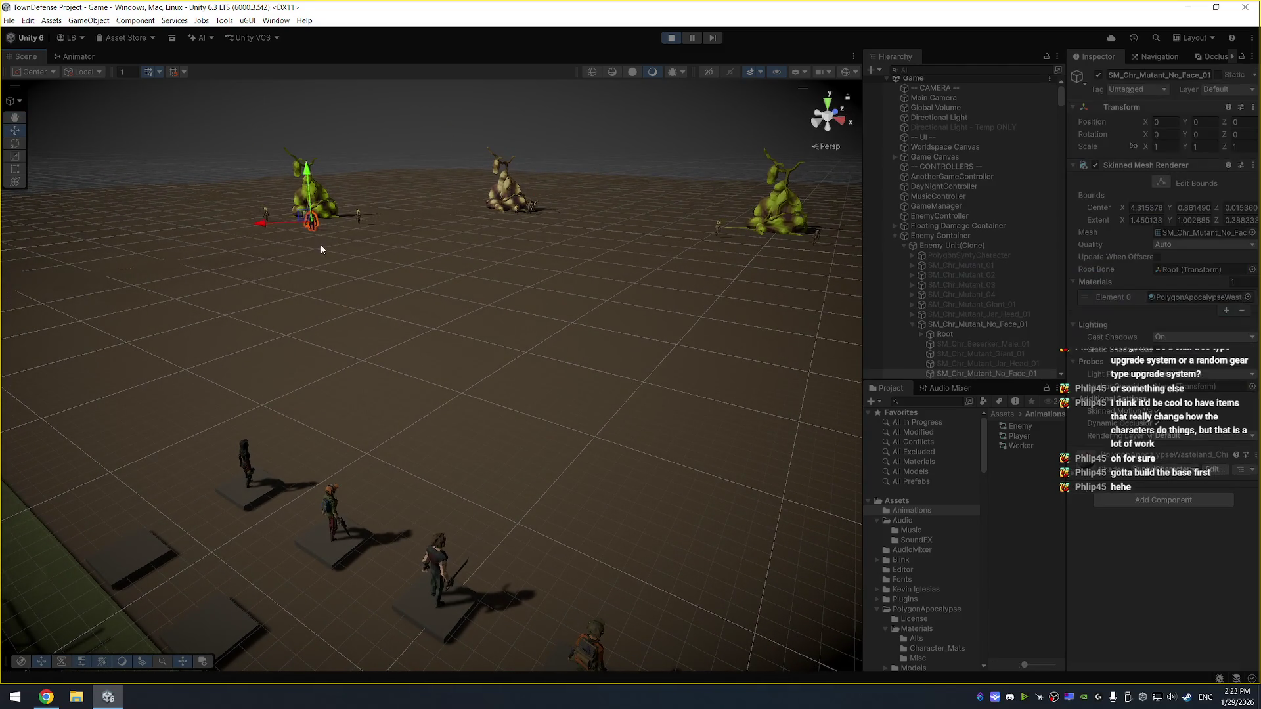
key(f)
Watch the enemies fighting along the path, selecting the dirt tiles such as SM_Env_Dirt_Flat_02
scroll(444, 363, down, 5)
scroll(474, 416, up, 2)
drag(497, 445, 506, 276)
click(439, 229)
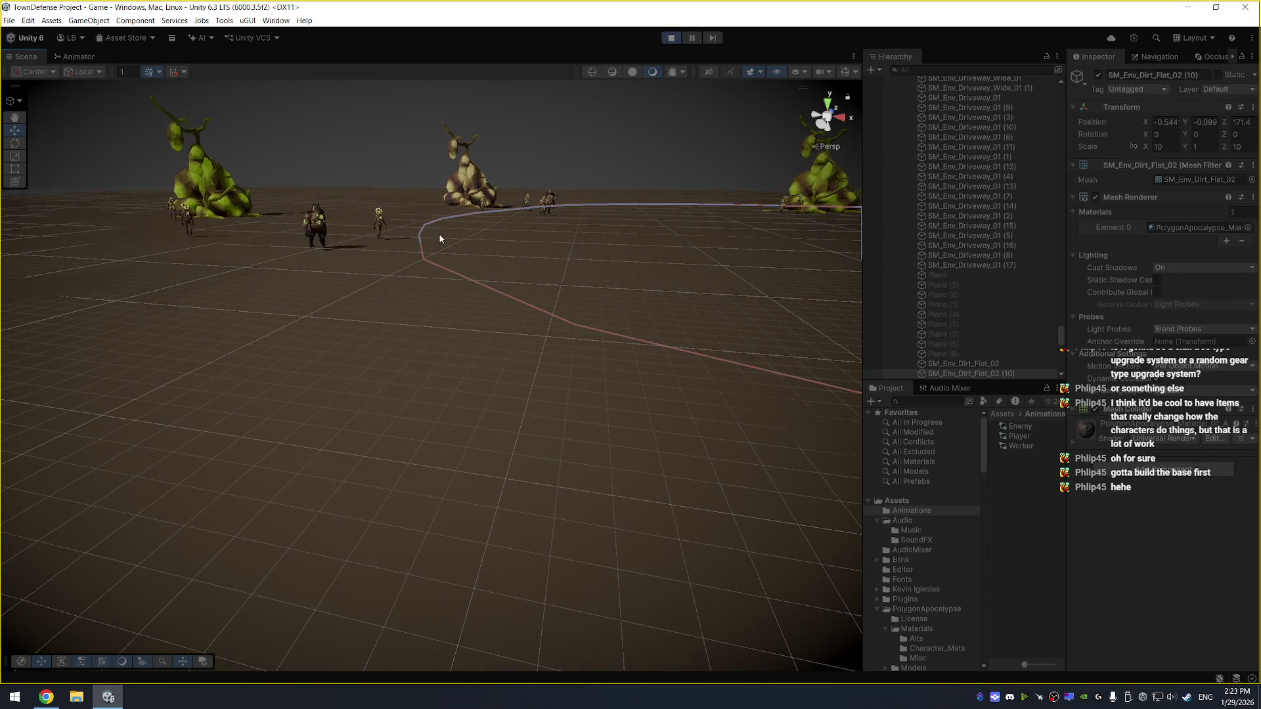
scroll(423, 263, up, 2)
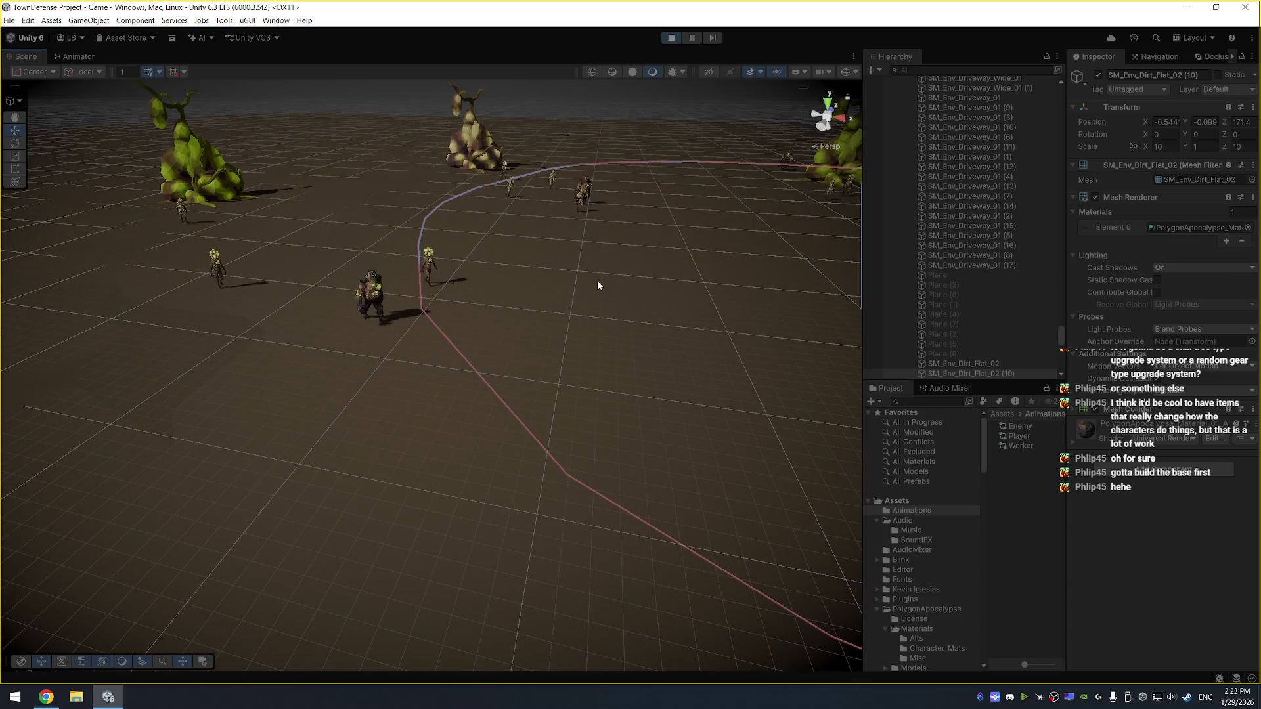
scroll(563, 262, up, 3)
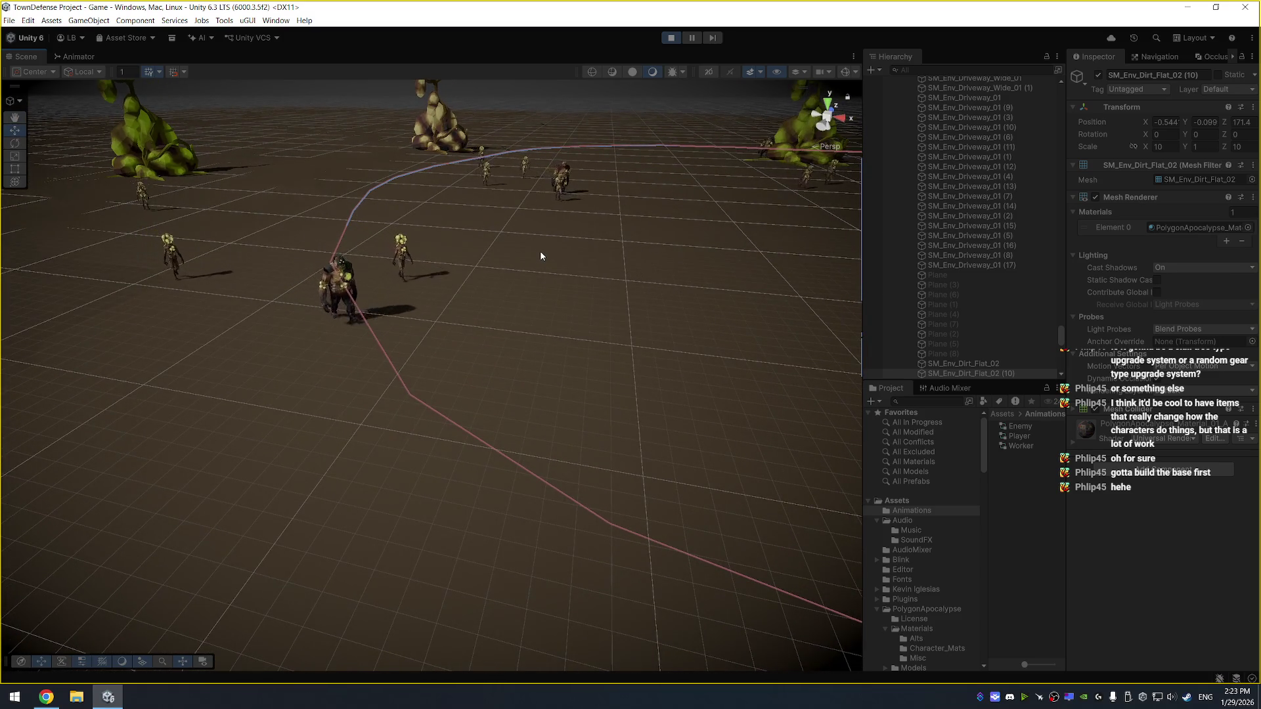
scroll(542, 260, down, 1)
scroll(582, 304, down, 2)
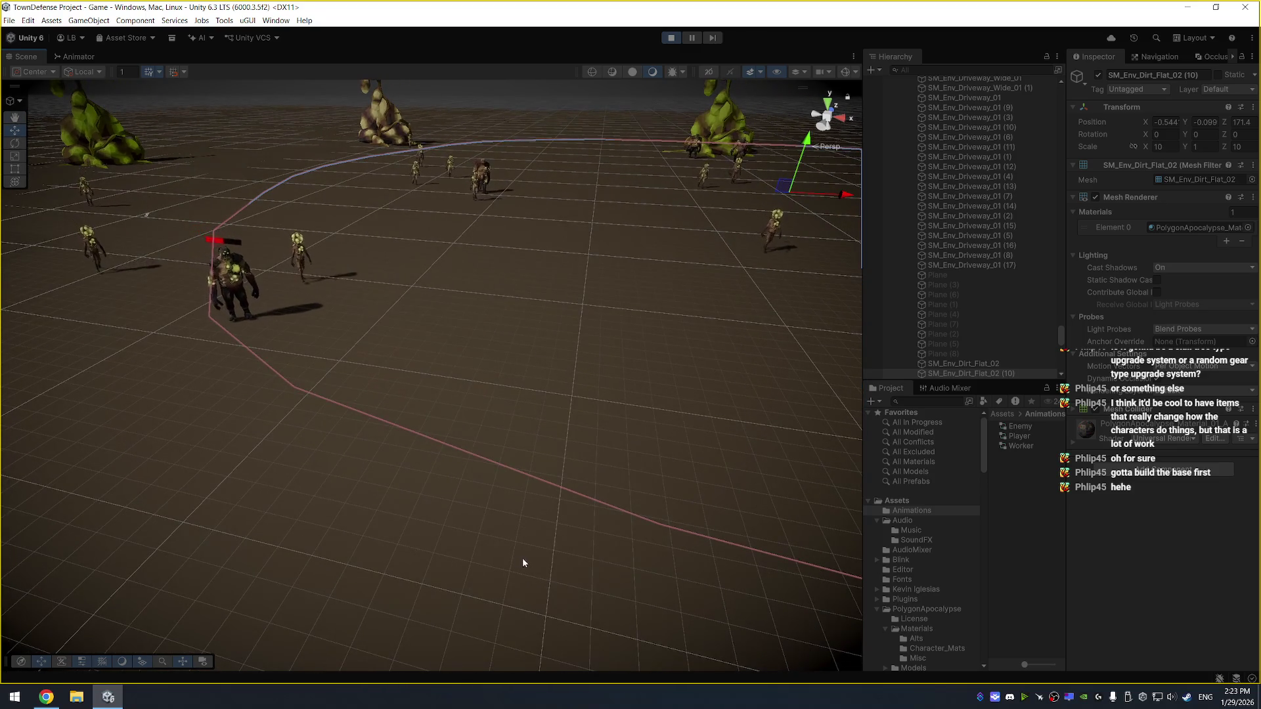
click(553, 550)
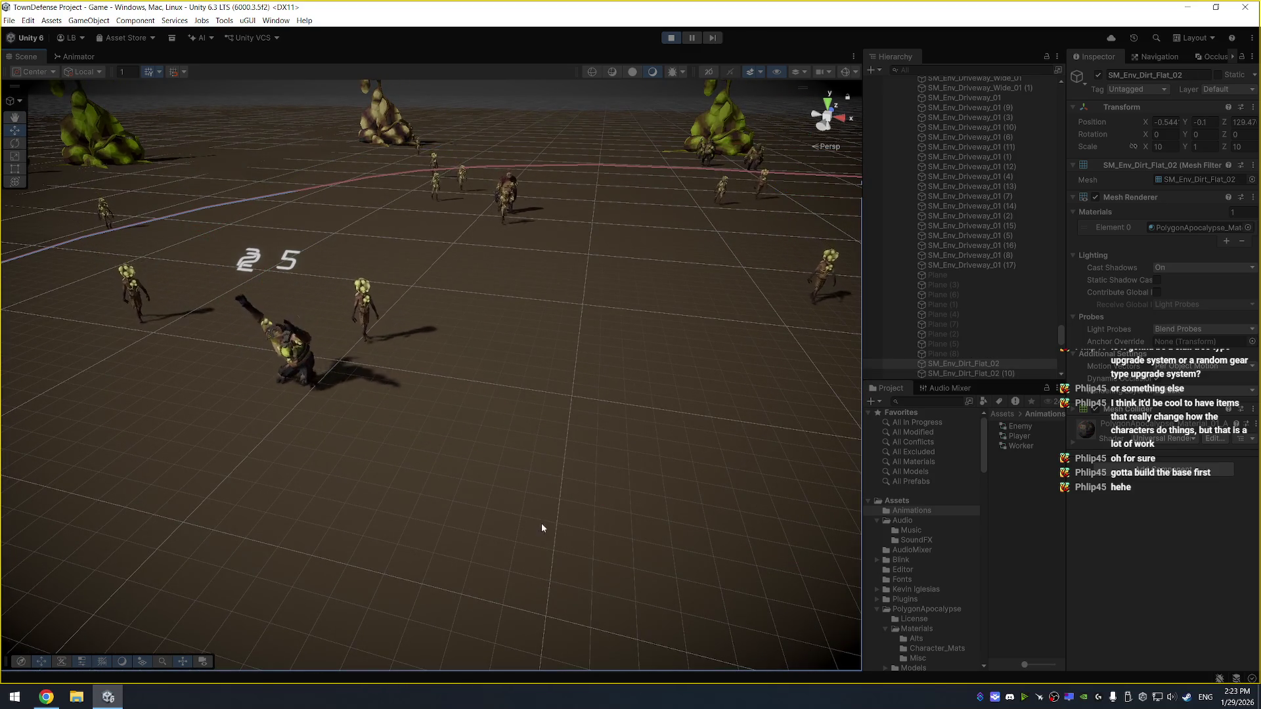
scroll(535, 454, up, 2)
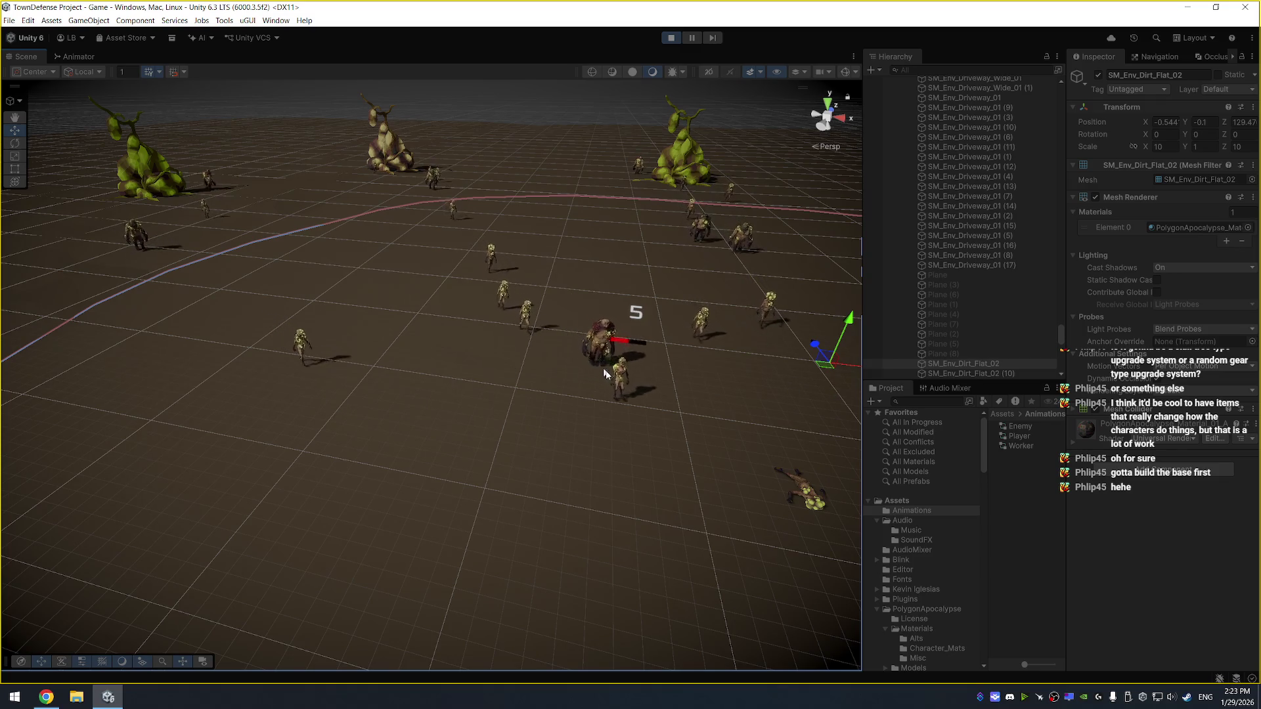
scroll(795, 455, down, 5)
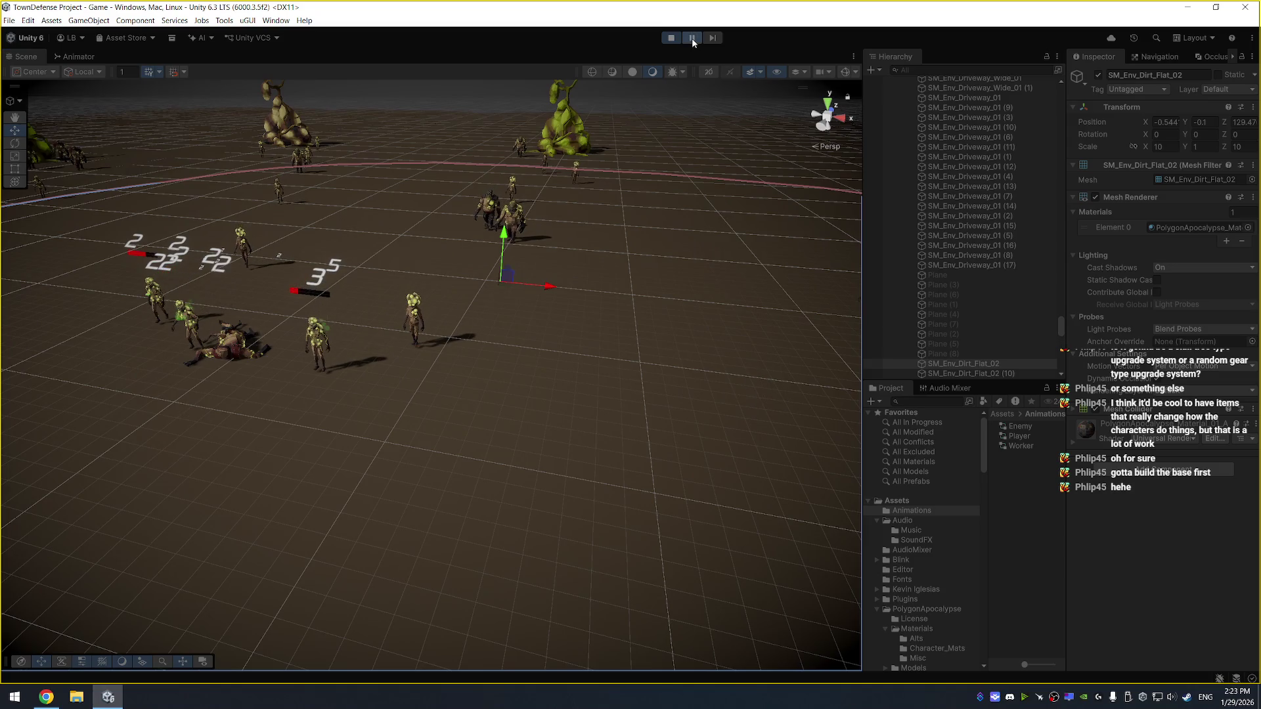
Pause the game and select a mutant's parent SM_Chr_Mutant_02 to see its Animator graph
click(692, 38)
click(316, 333)
scroll(989, 301, up, 5)
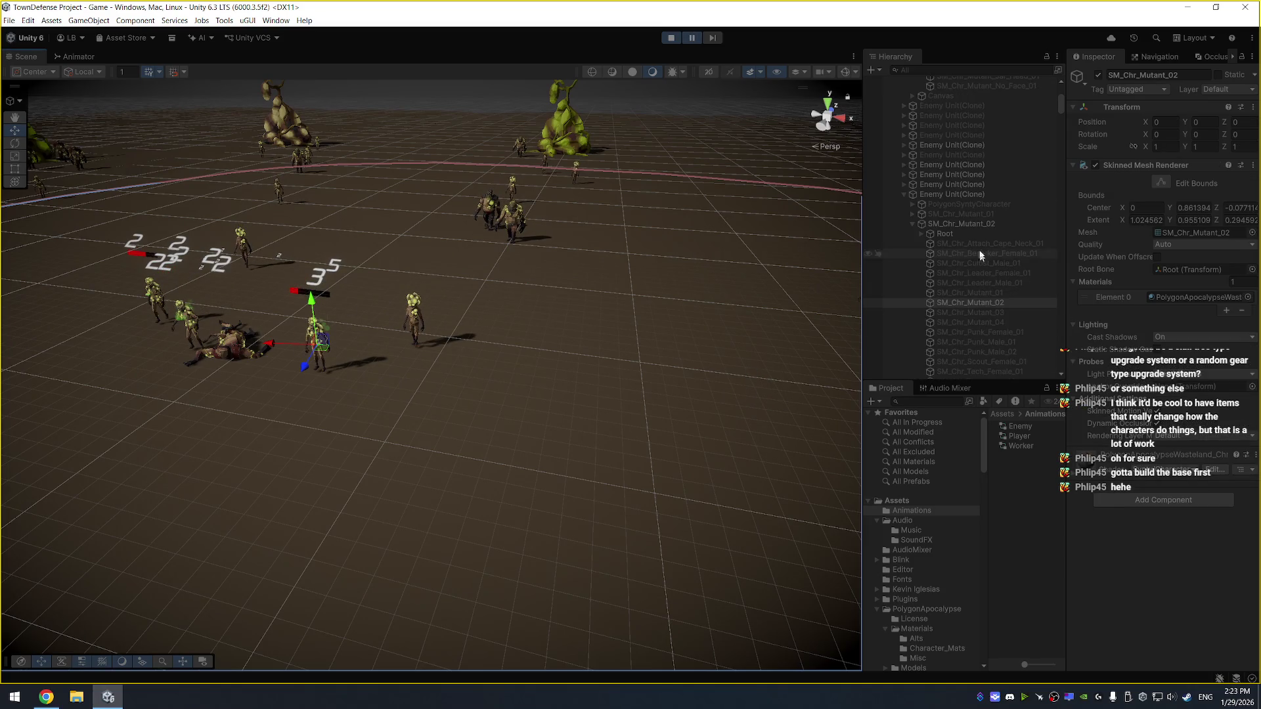
click(974, 225)
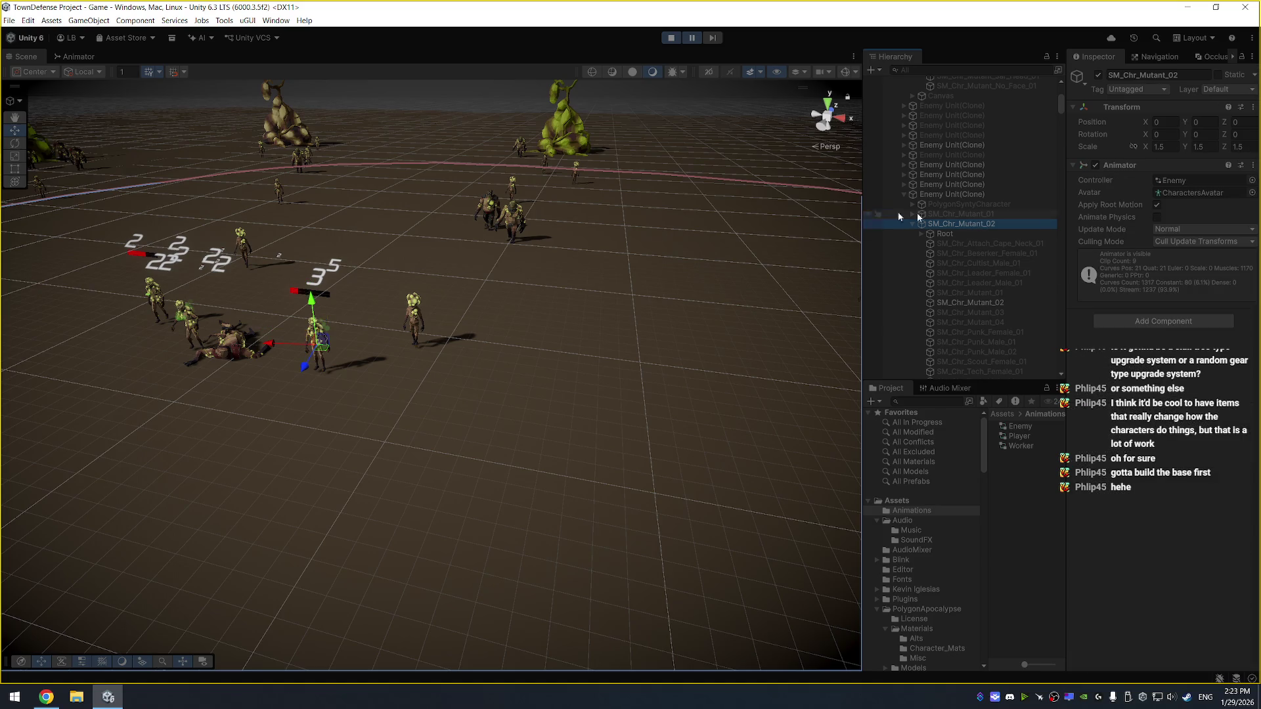
click(75, 57)
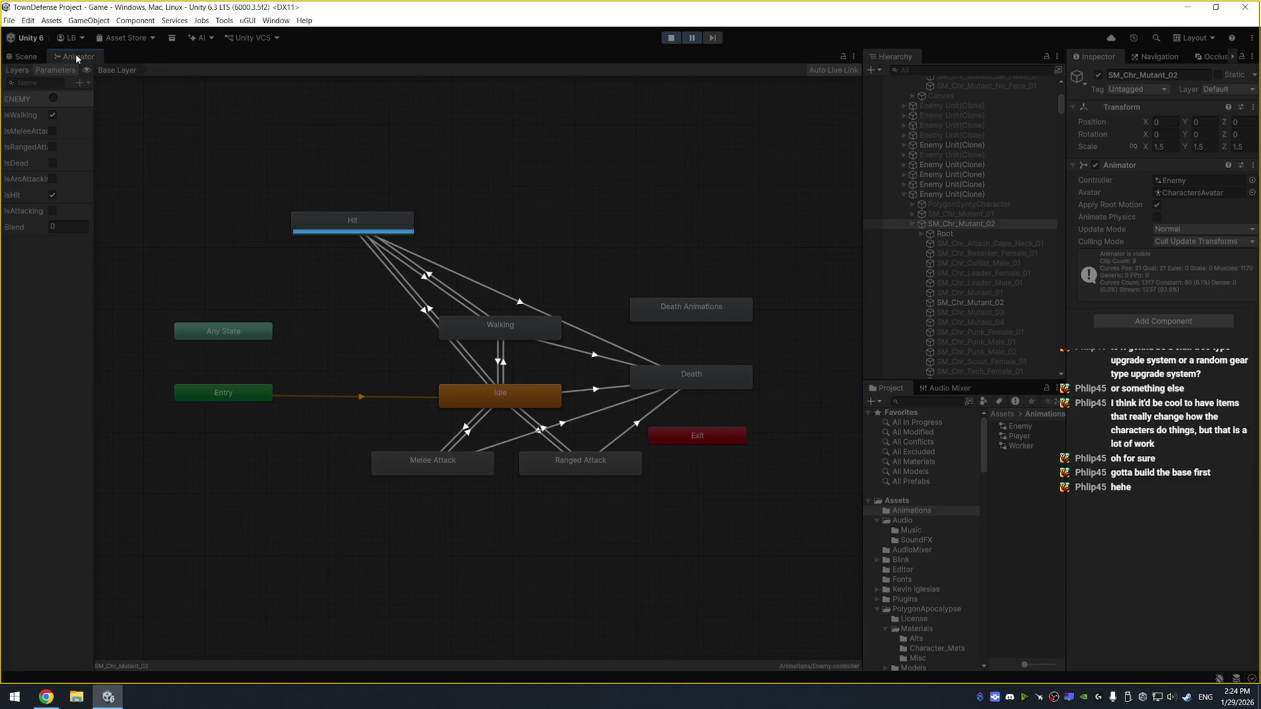
Inspect the live Hit state in the Enemy animator, then stop play mode
click(366, 222)
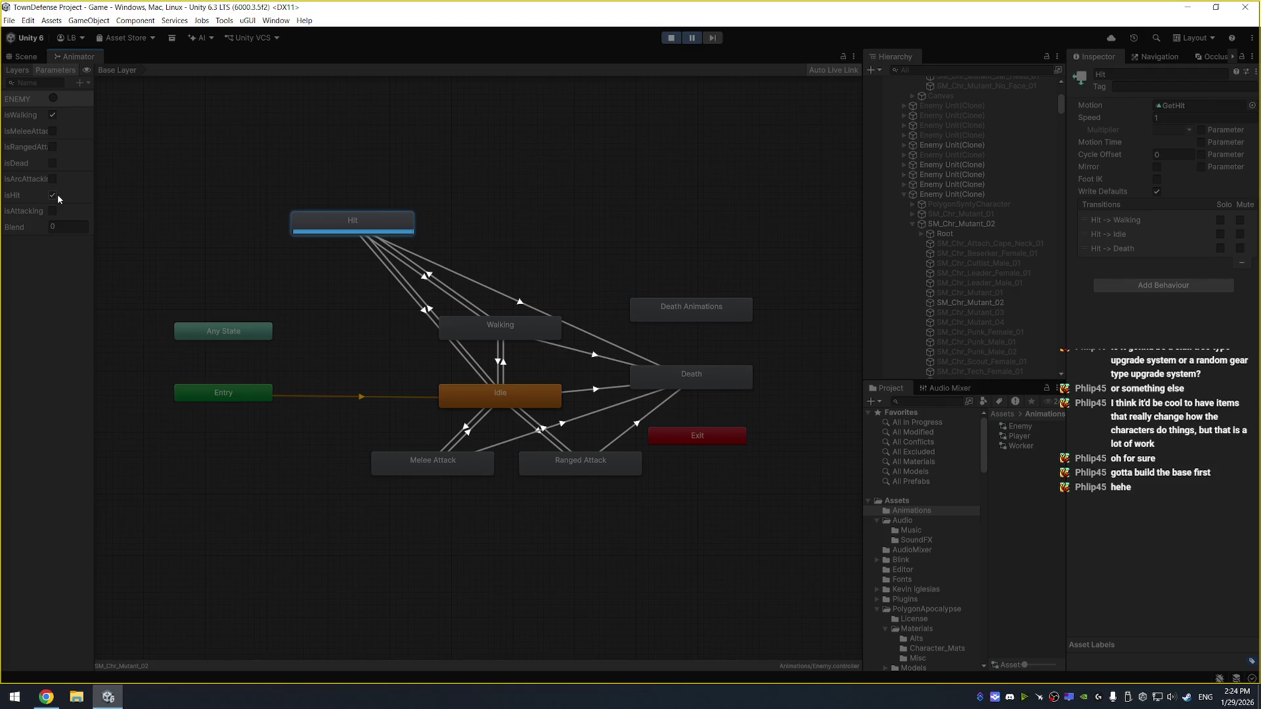
click(670, 38)
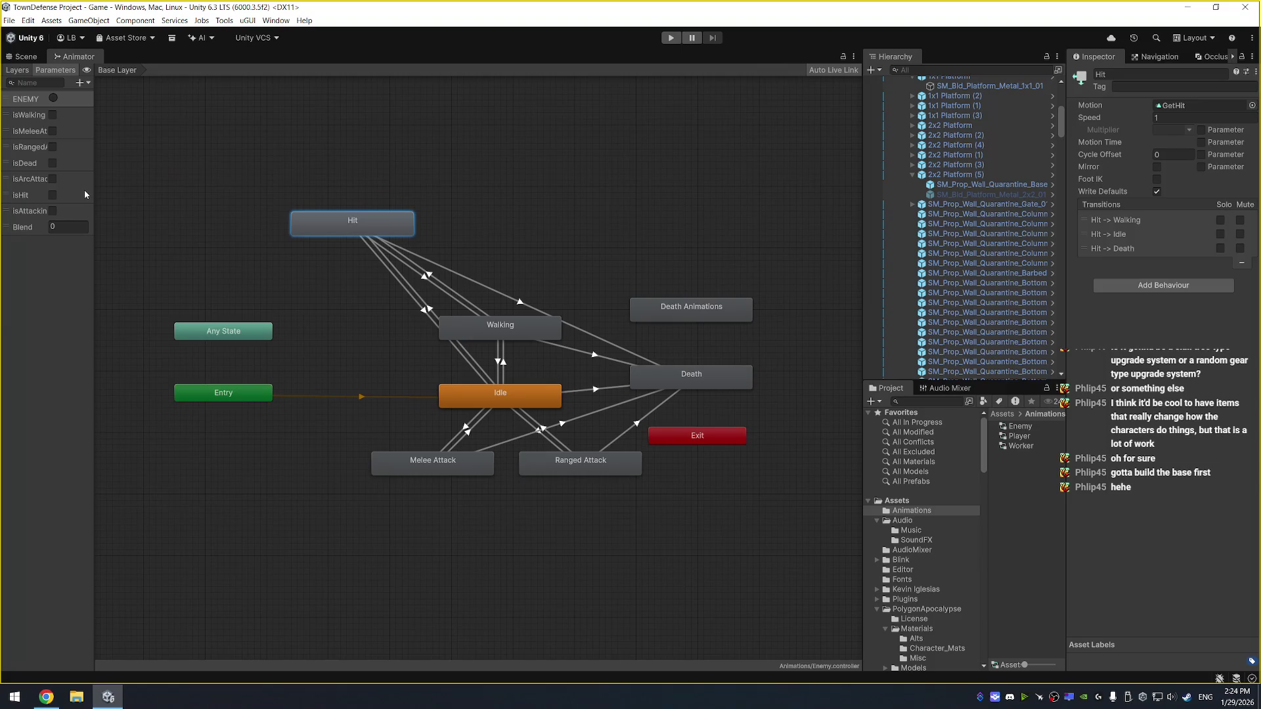
drag(93, 190, 140, 190)
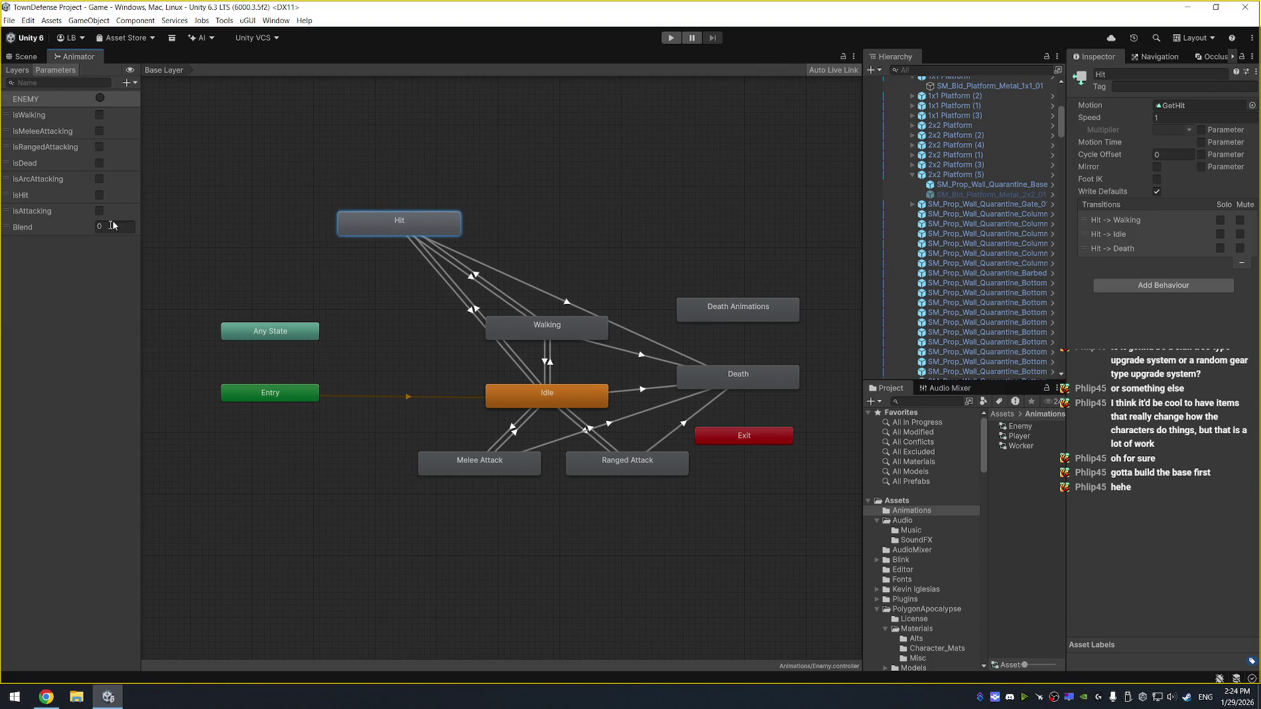
Add a new trigger parameter named isHit to the Enemy animator
click(128, 86)
click(151, 131)
text(isHit)
key(Return)
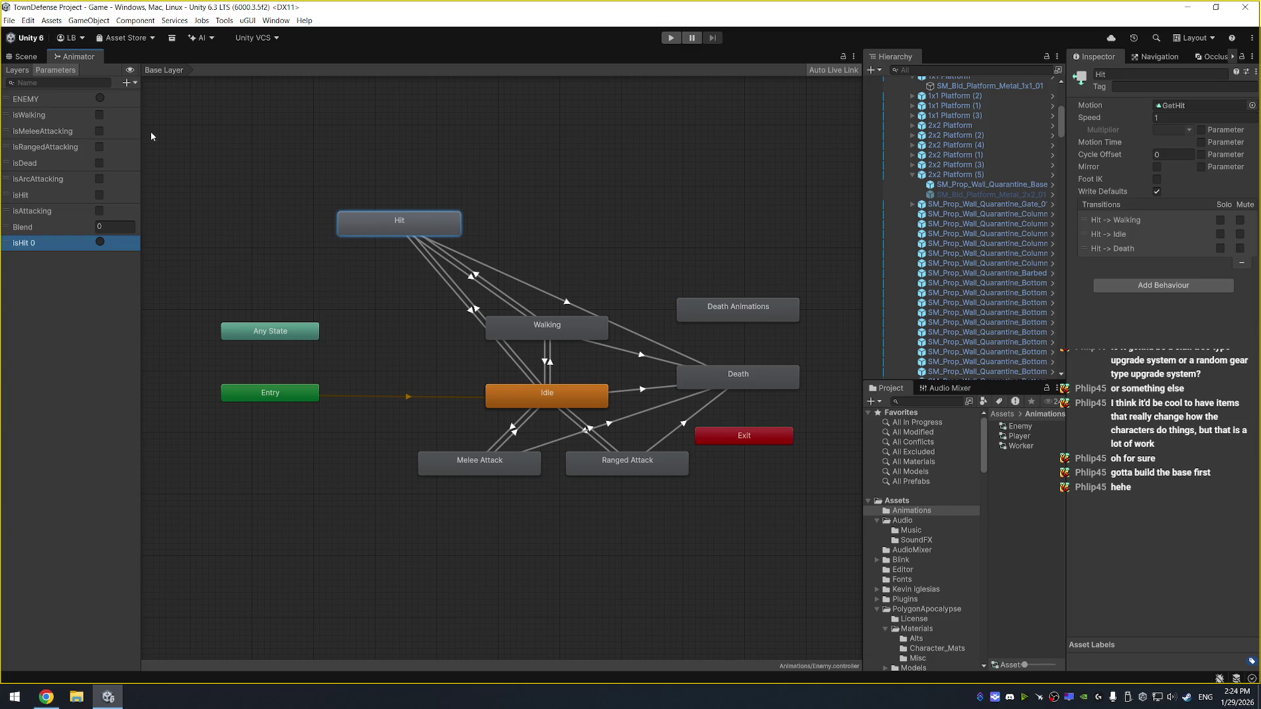
Rename the original isHit bool to isHitBool and keep the trigger named isHit
click(46, 196)
double_click(45, 196)
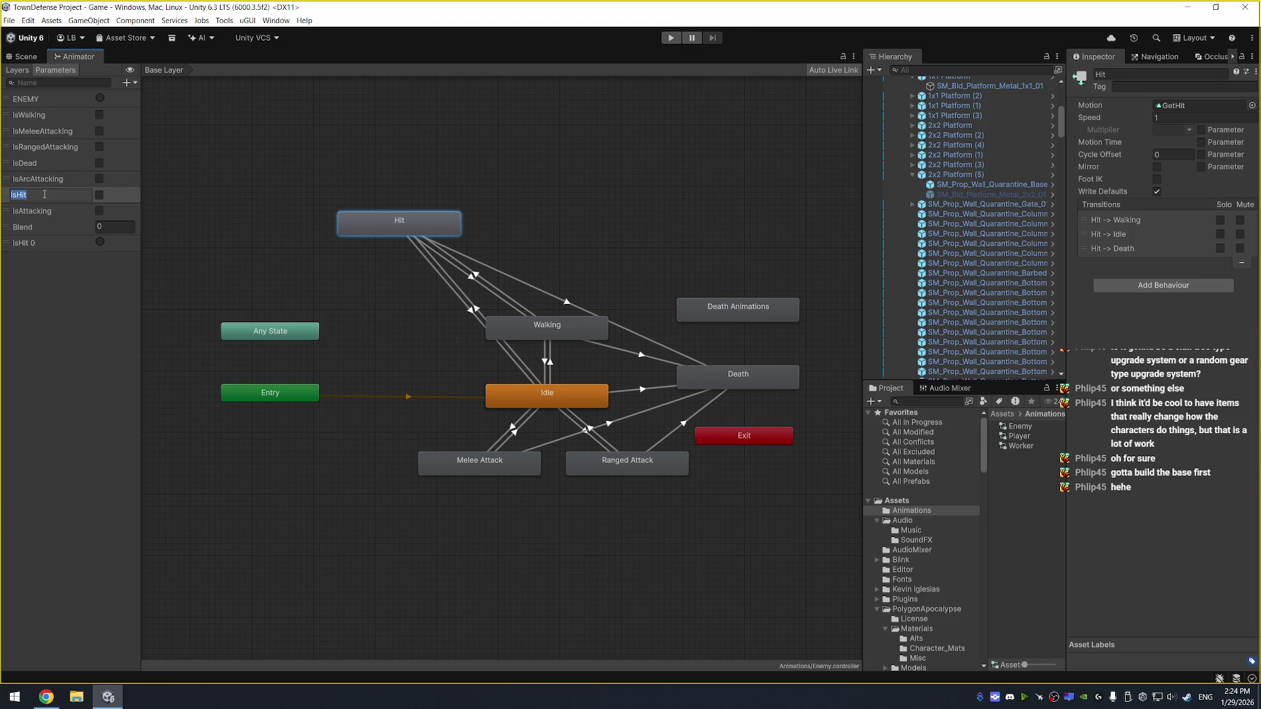
text(Bool)
key(Return)
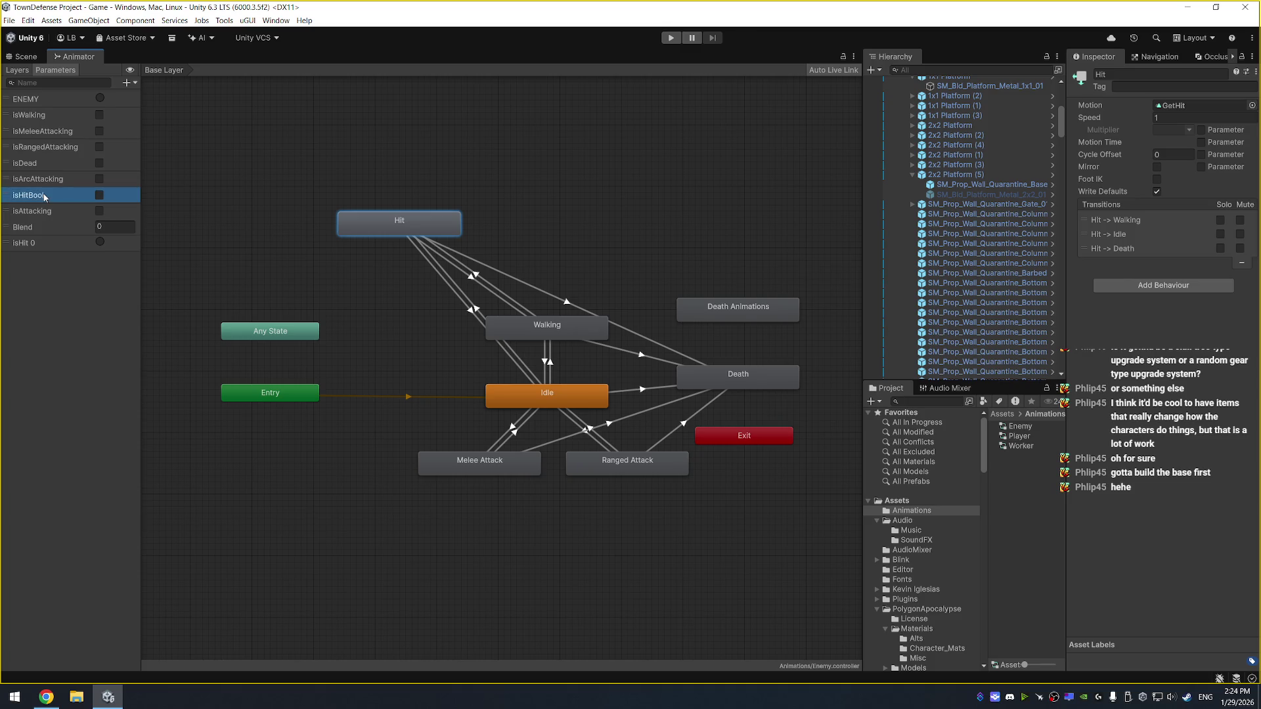
click(38, 242)
double_click(37, 242)
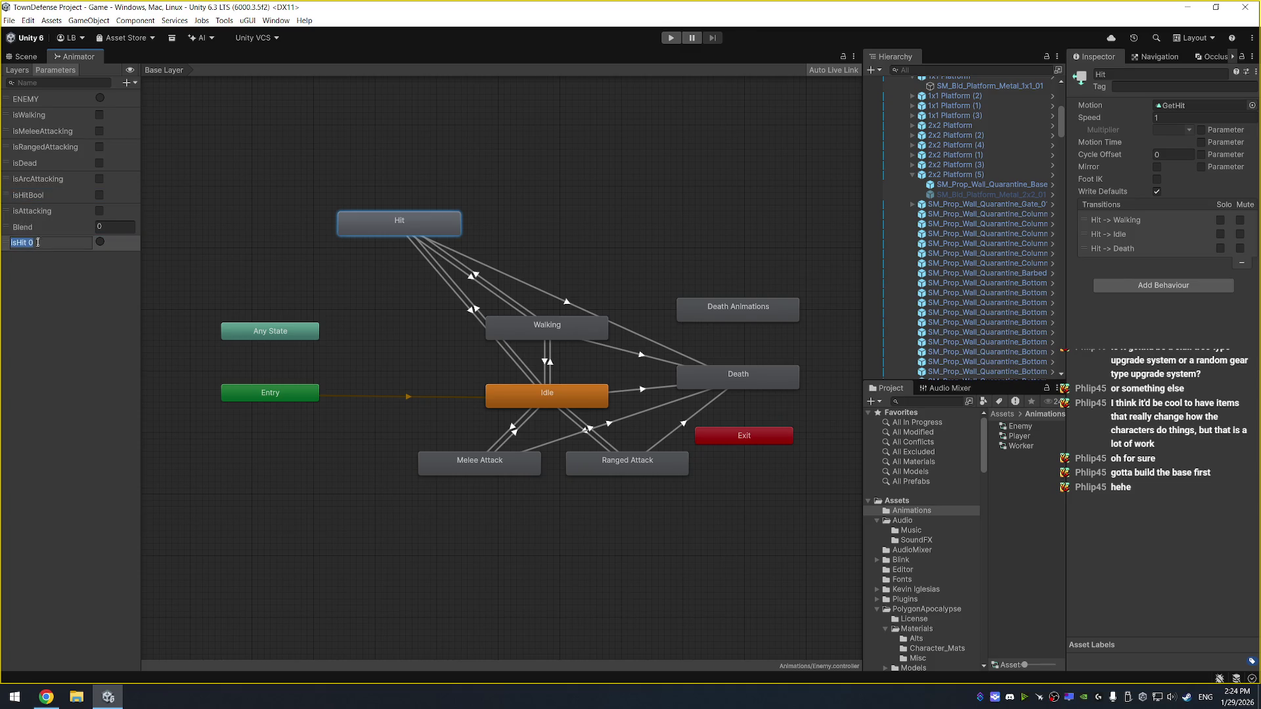
key(Return)
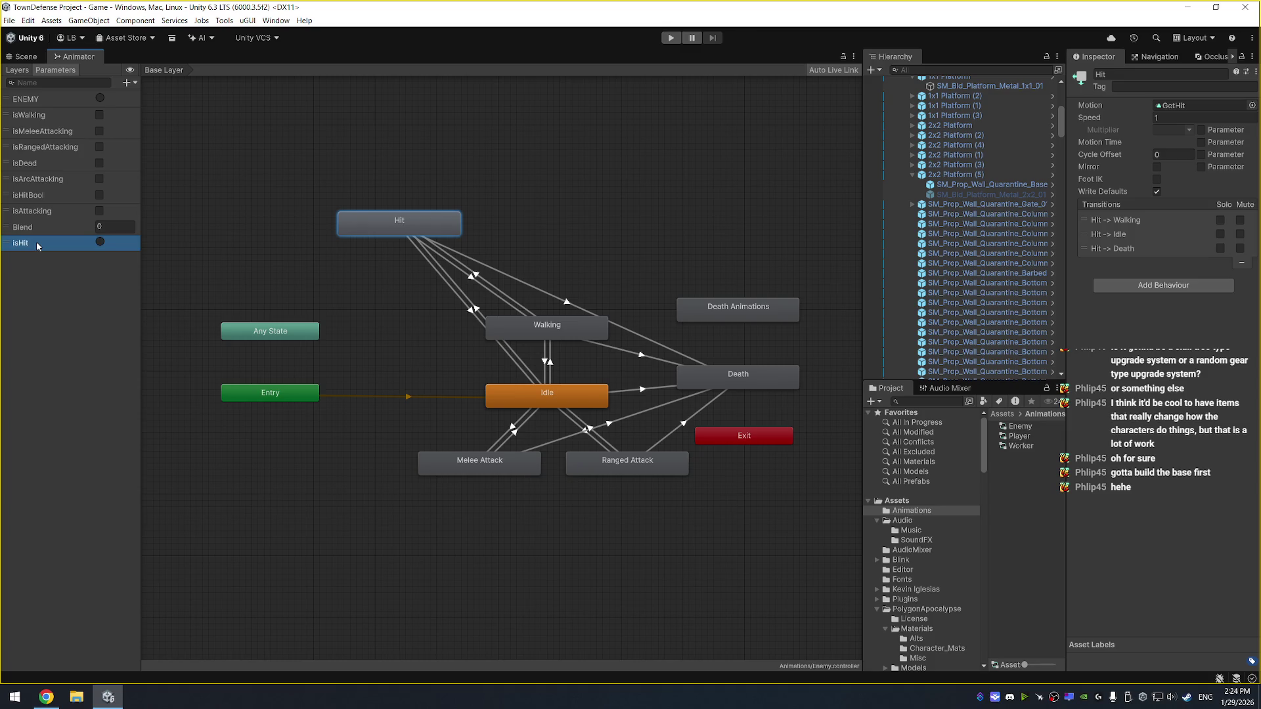
click(476, 276)
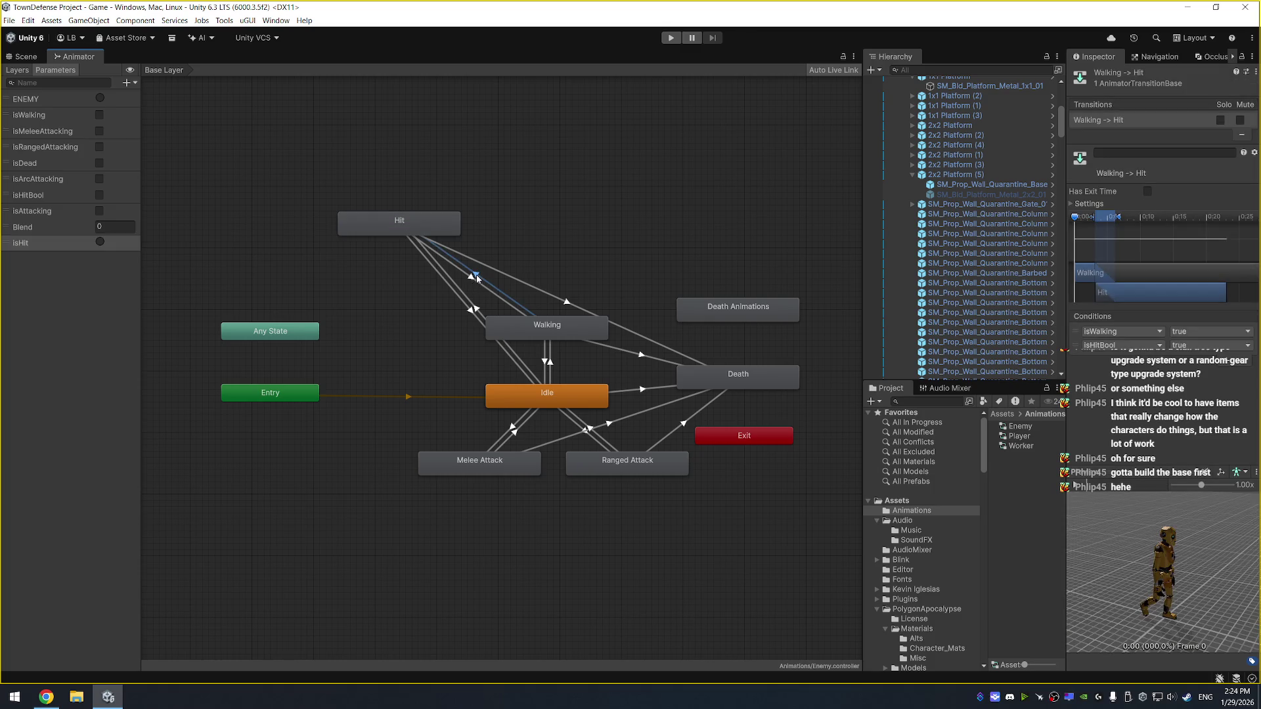
Change the Walking → Hit condition from isHitBool to the isHit trigger
click(1136, 345)
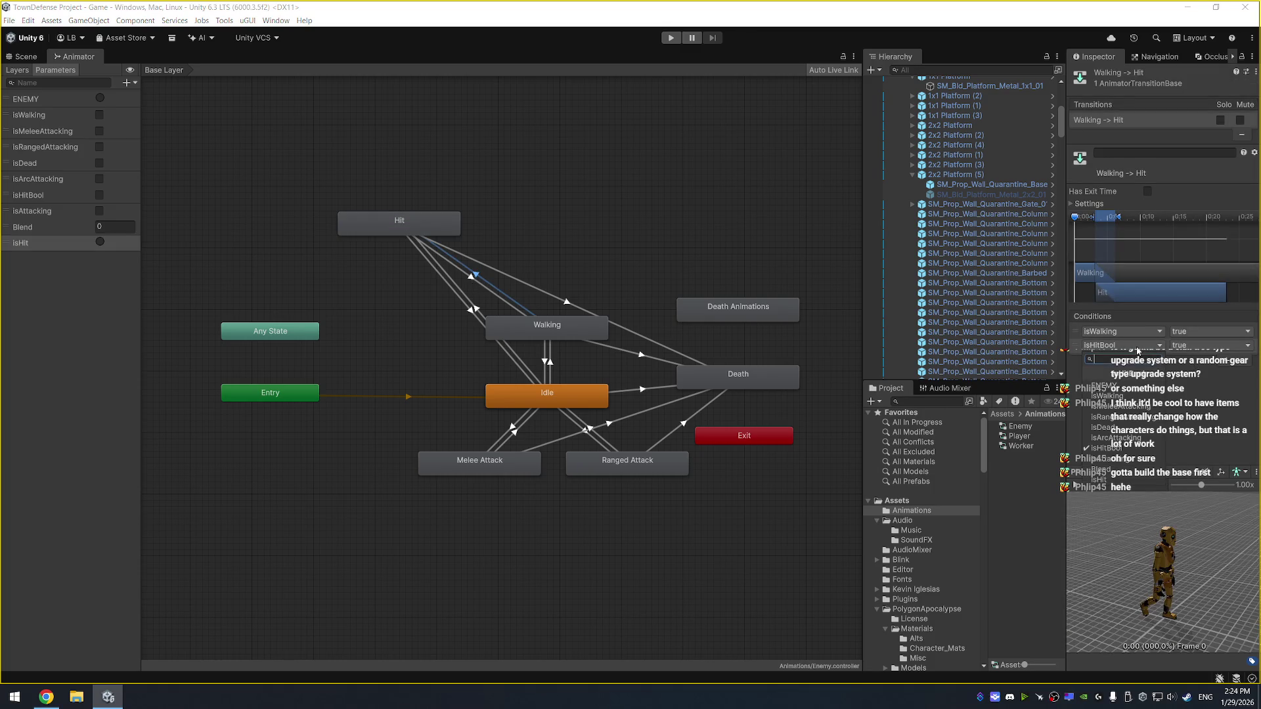
click(1122, 460)
click(1117, 345)
click(1123, 480)
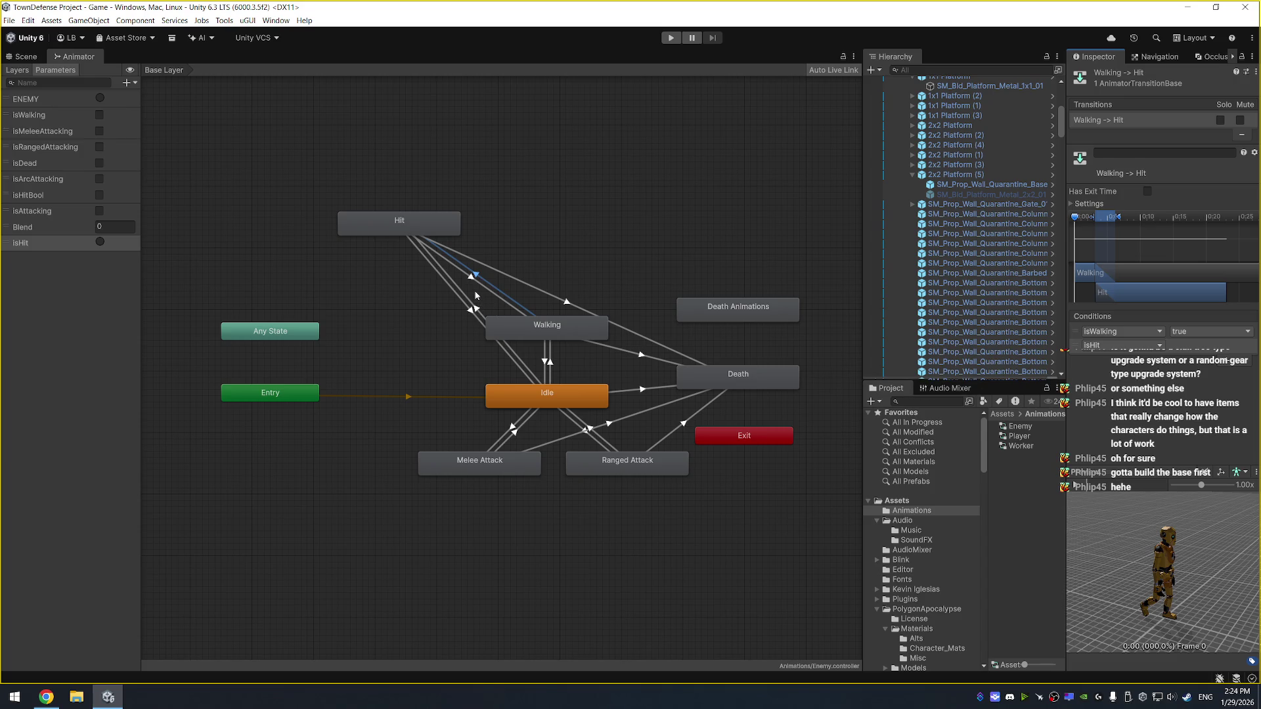
click(444, 226)
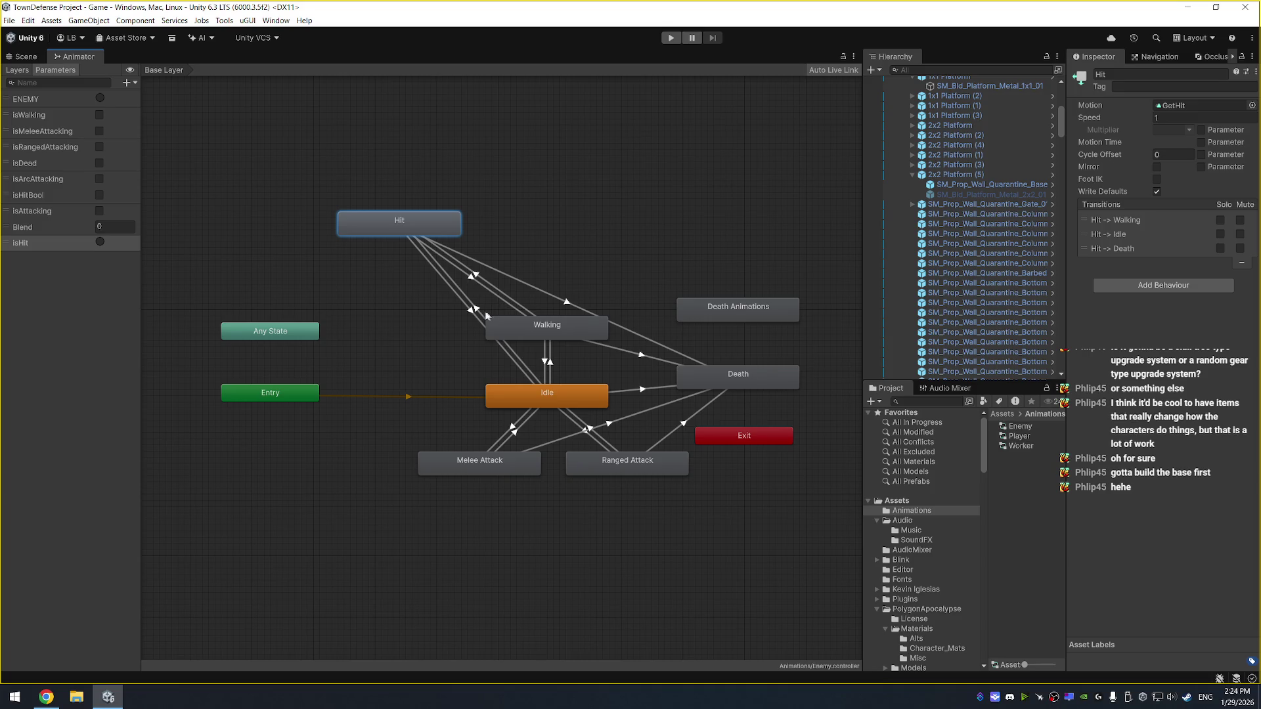
Remove the isHitBool conditions from the Hit → Walking and Hit → Idle transitions
click(471, 281)
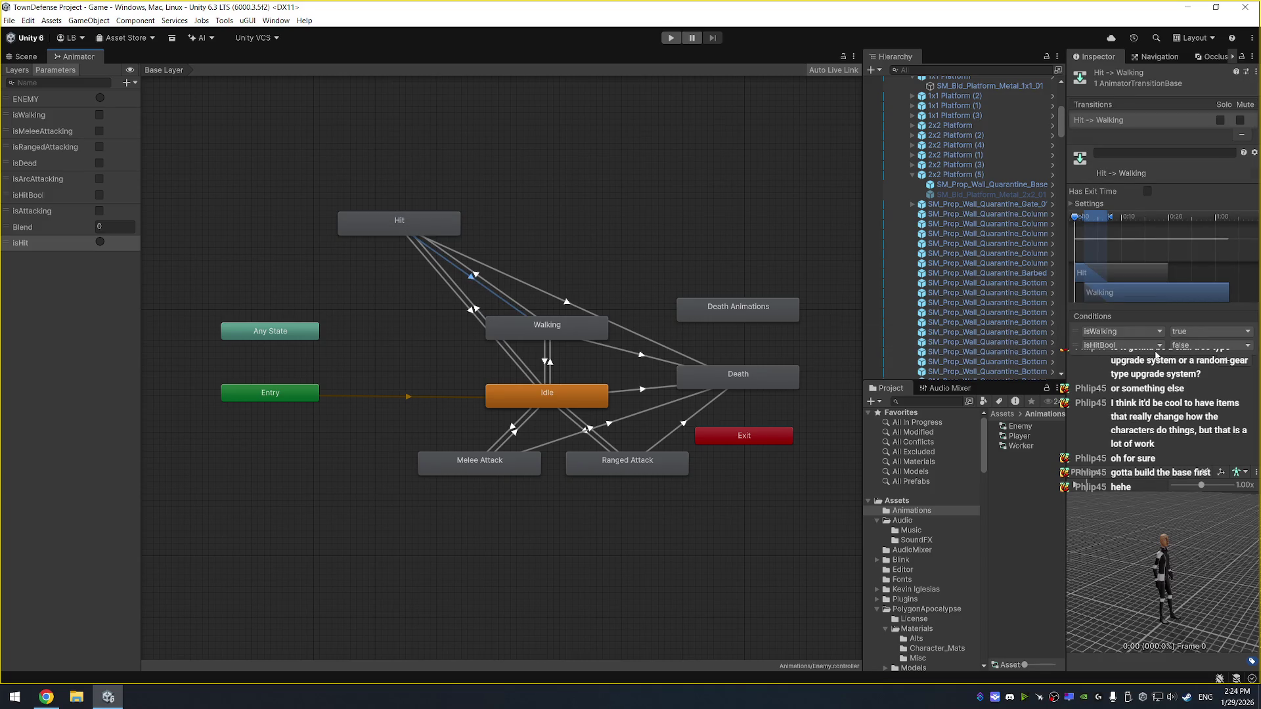
click(1074, 347)
click(1241, 360)
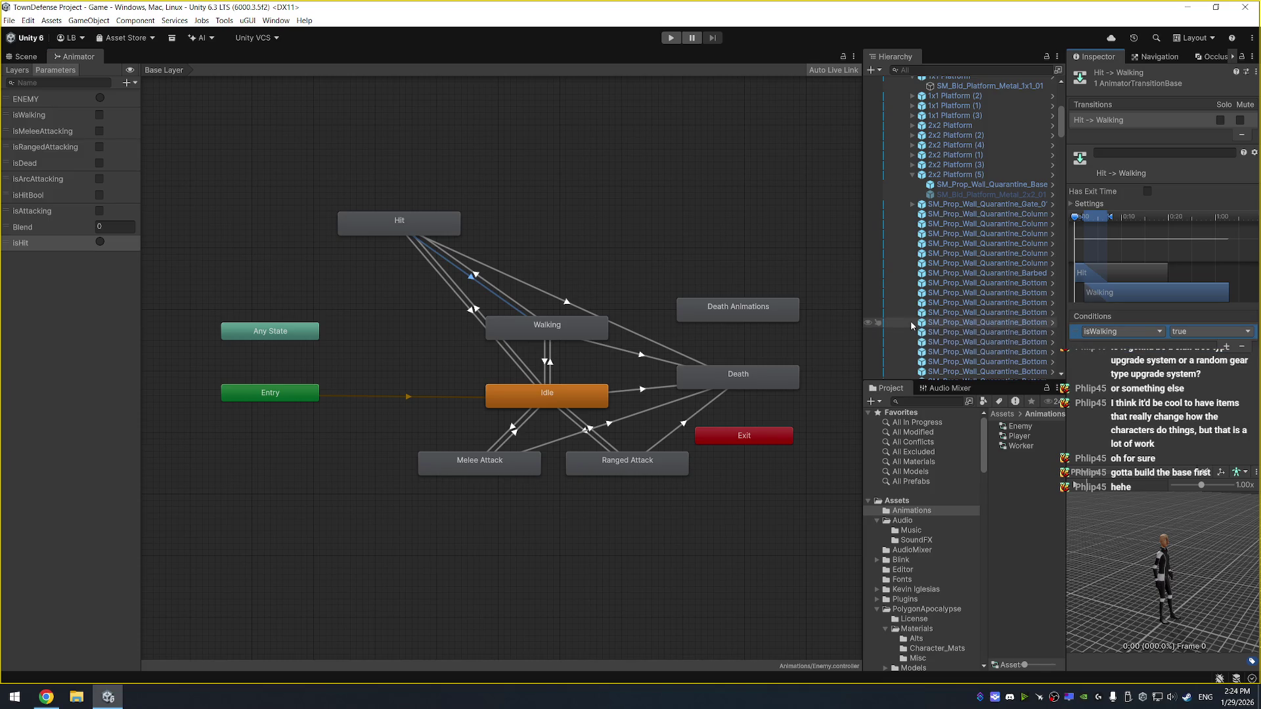
click(474, 310)
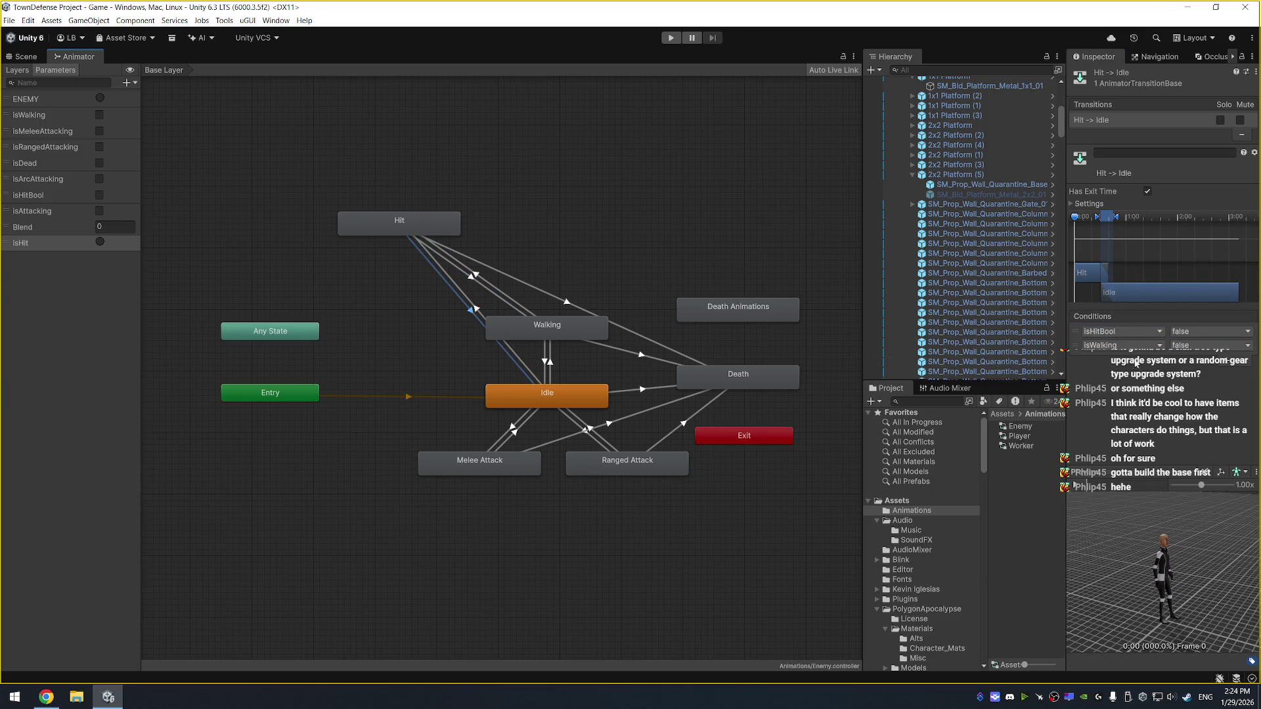
click(1072, 333)
key(Delete)
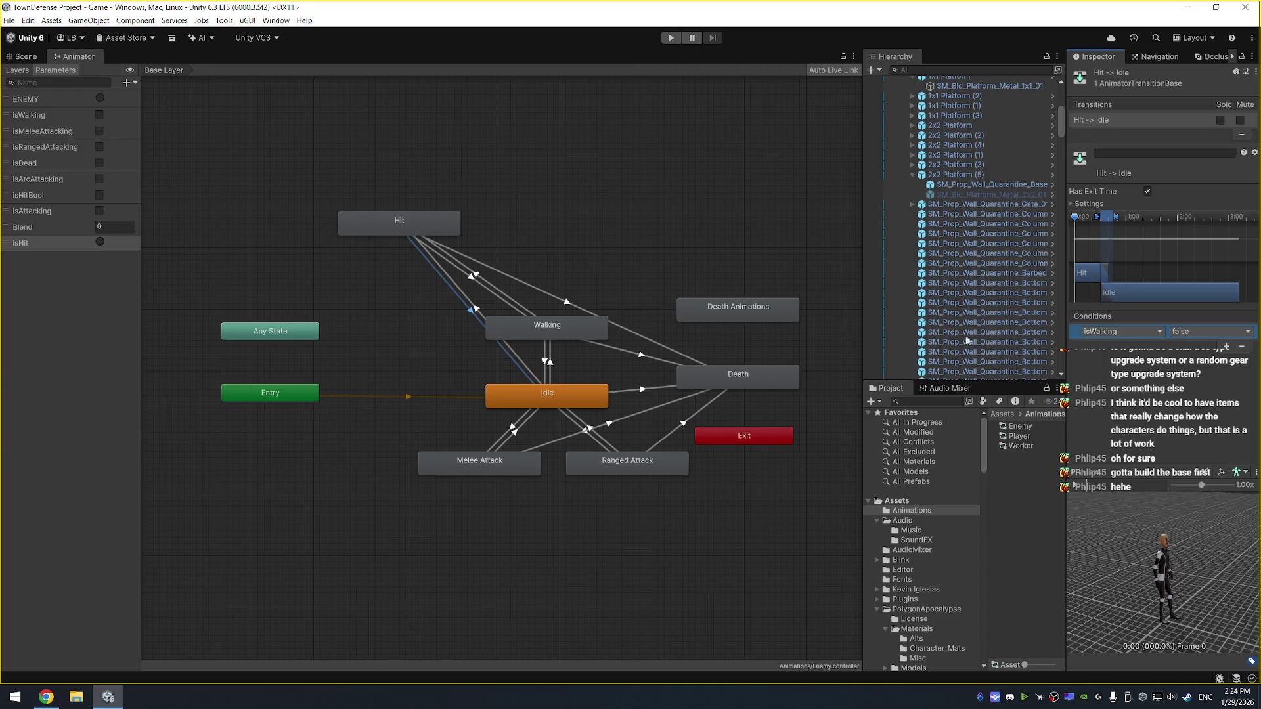
key(alt+Tab)
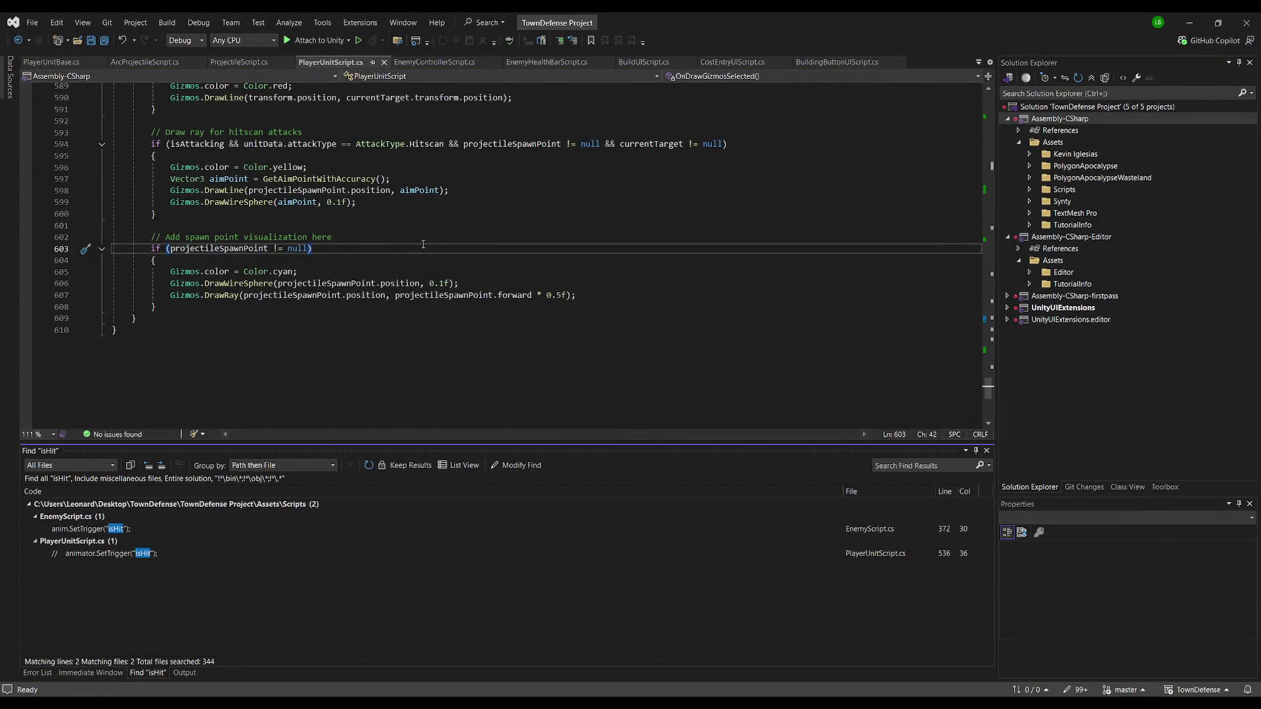
Review the EnemyScript.cs line that fires the isHit trigger, then return to Unity's Scene view
double_click(212, 529)
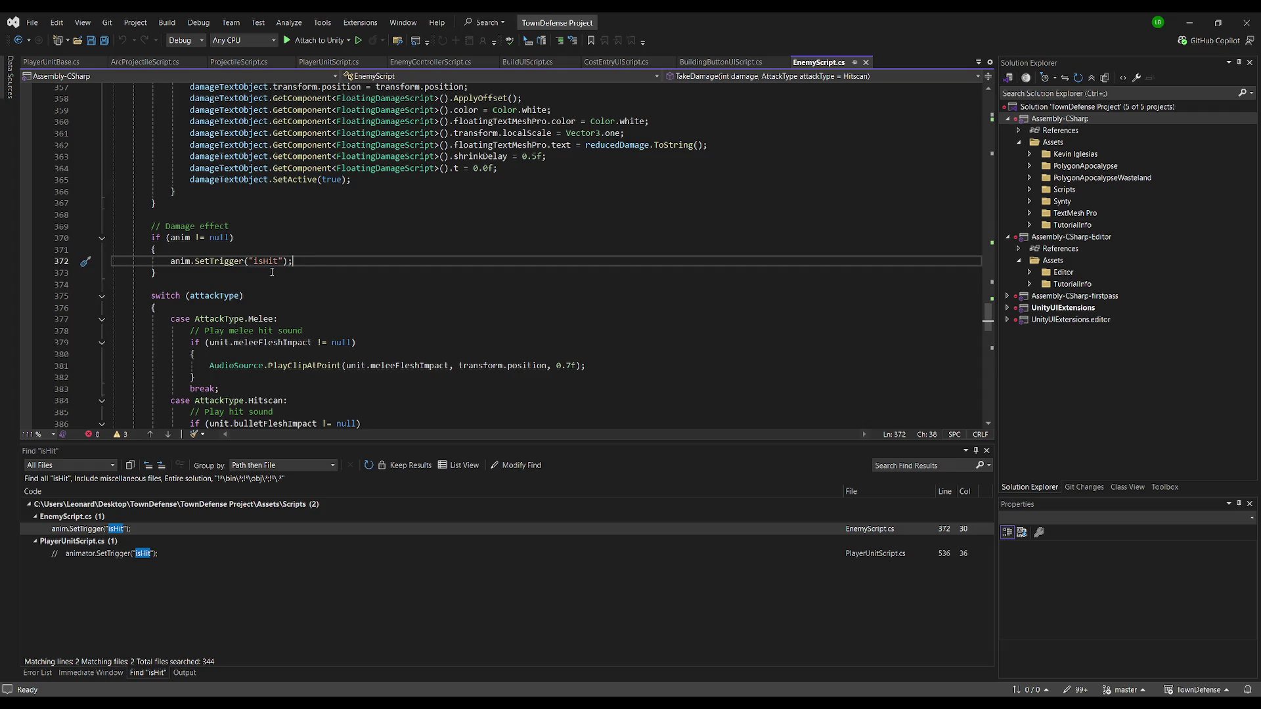
key(alt+Tab)
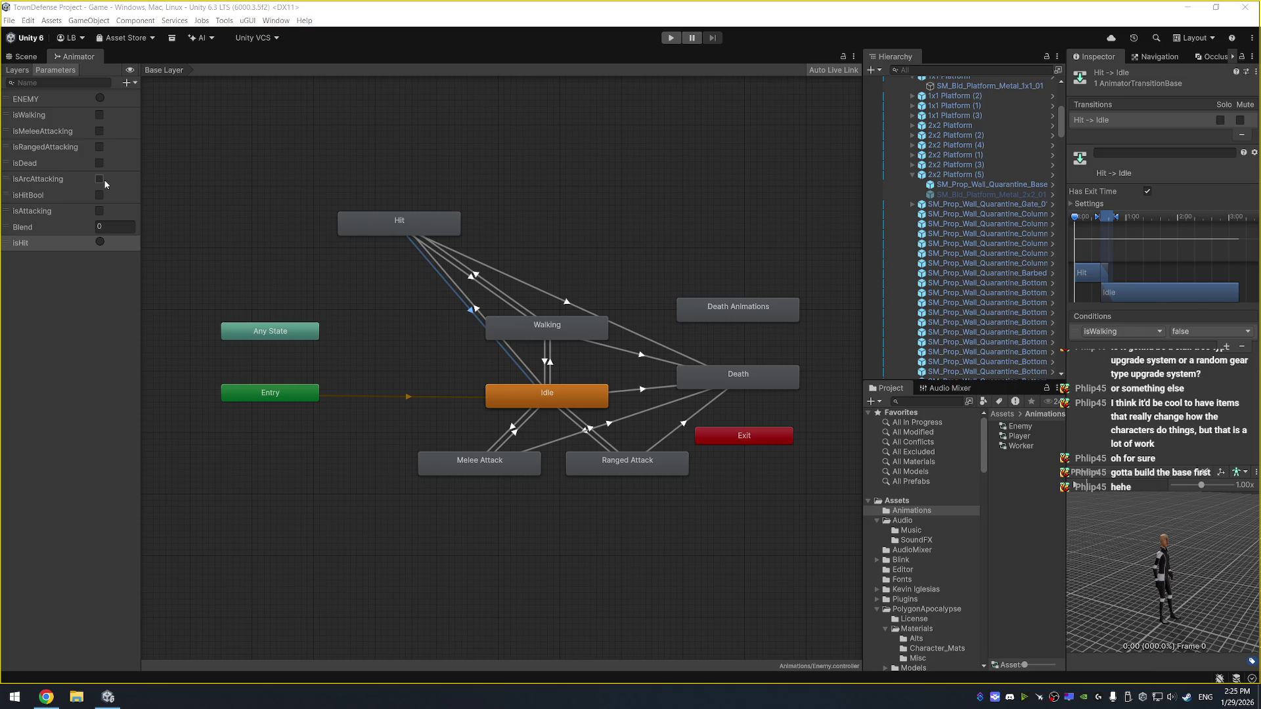
key(alt+Tab)
scroll(306, 408, up, 2)
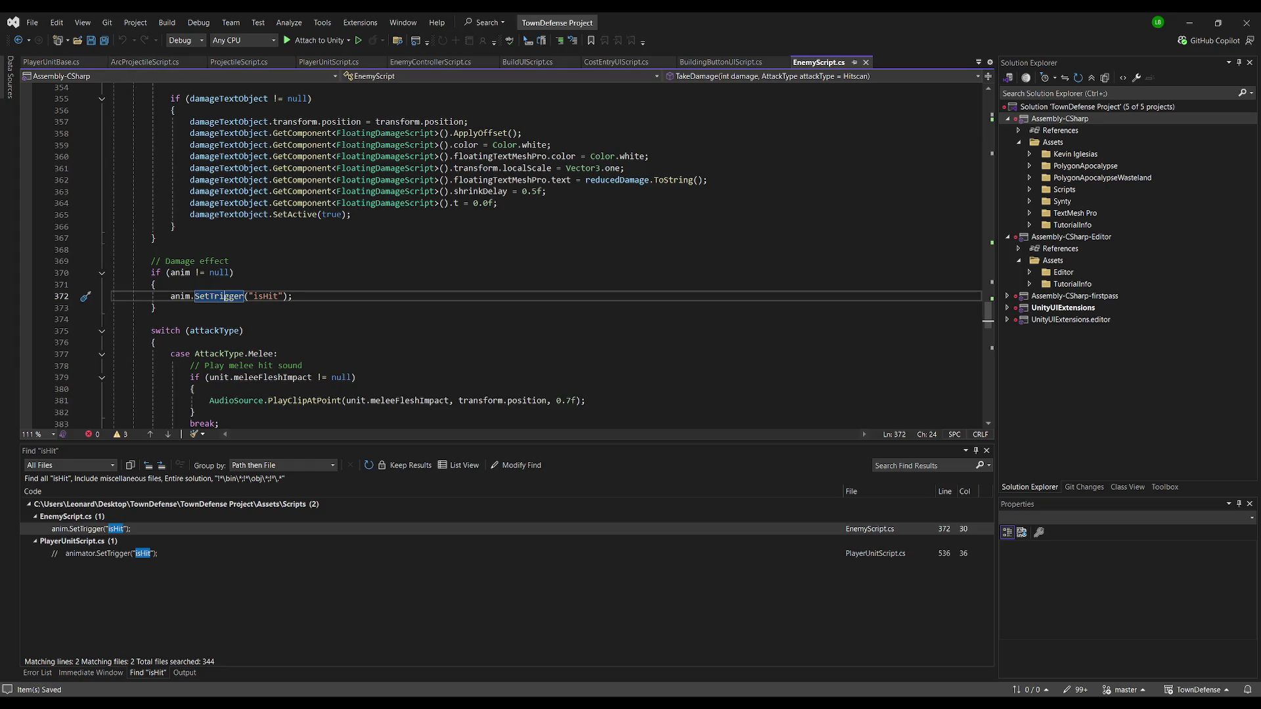
key(alt+Tab)
click(27, 58)
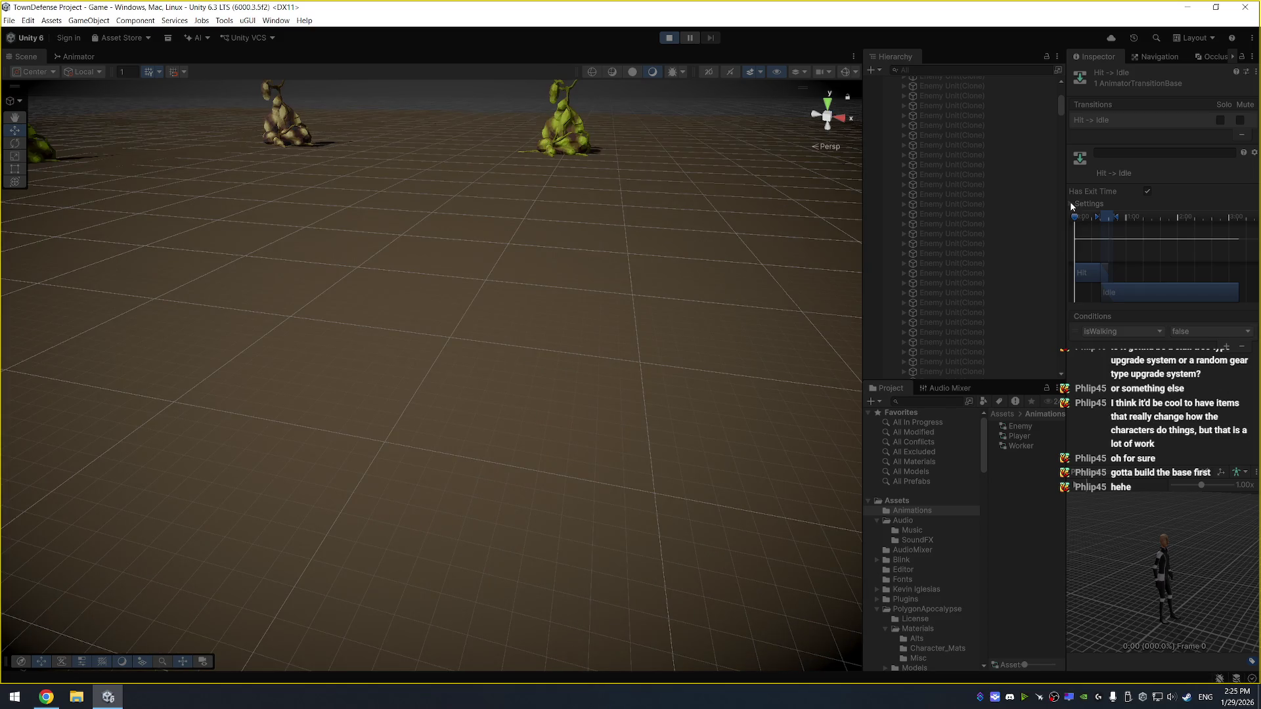
Give Hit → Idle exit time .1, no Has Exit Time or Fixed Duration, Current State interruption
click(1071, 203)
click(1174, 219)
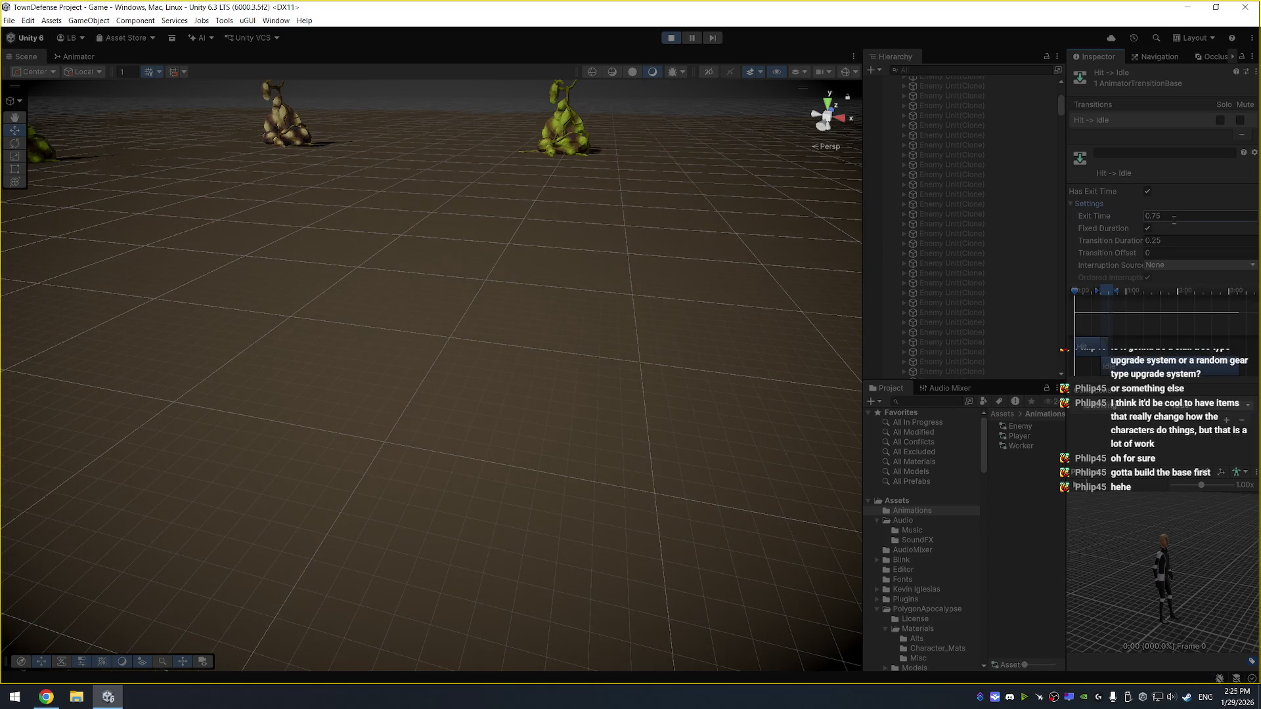
text(.1)
click(1145, 191)
click(1177, 267)
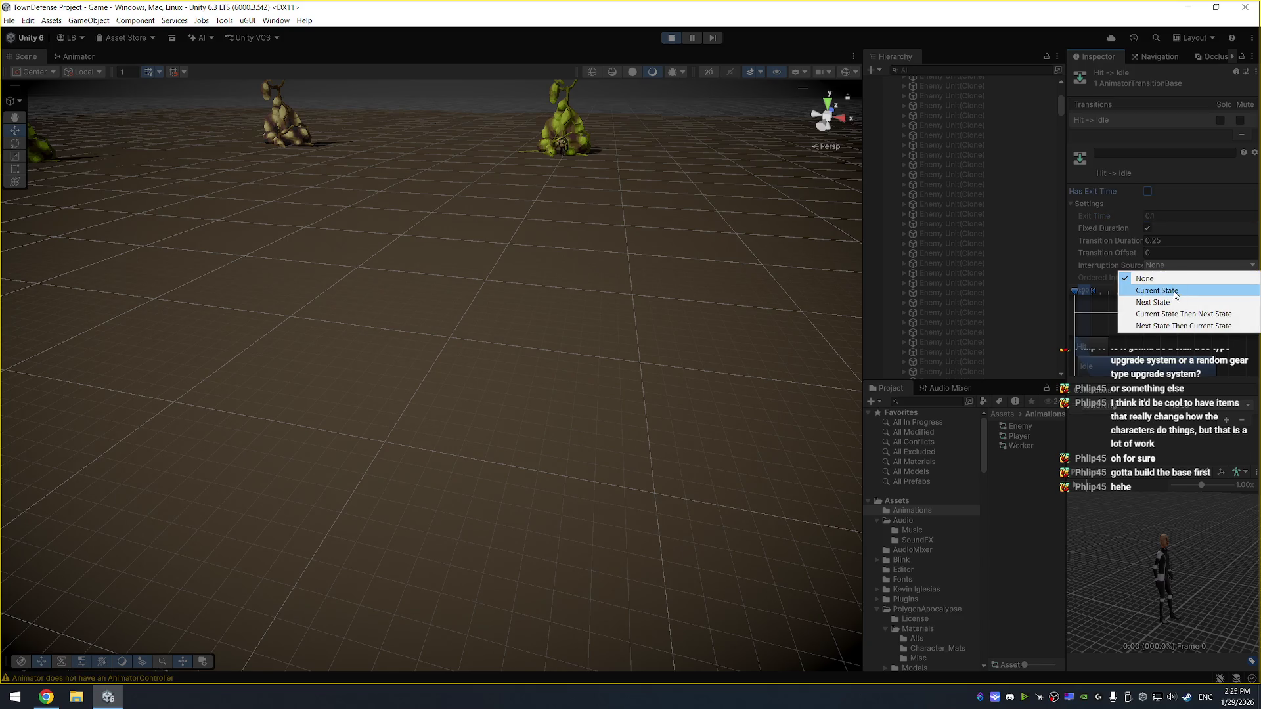
click(1176, 290)
click(1147, 228)
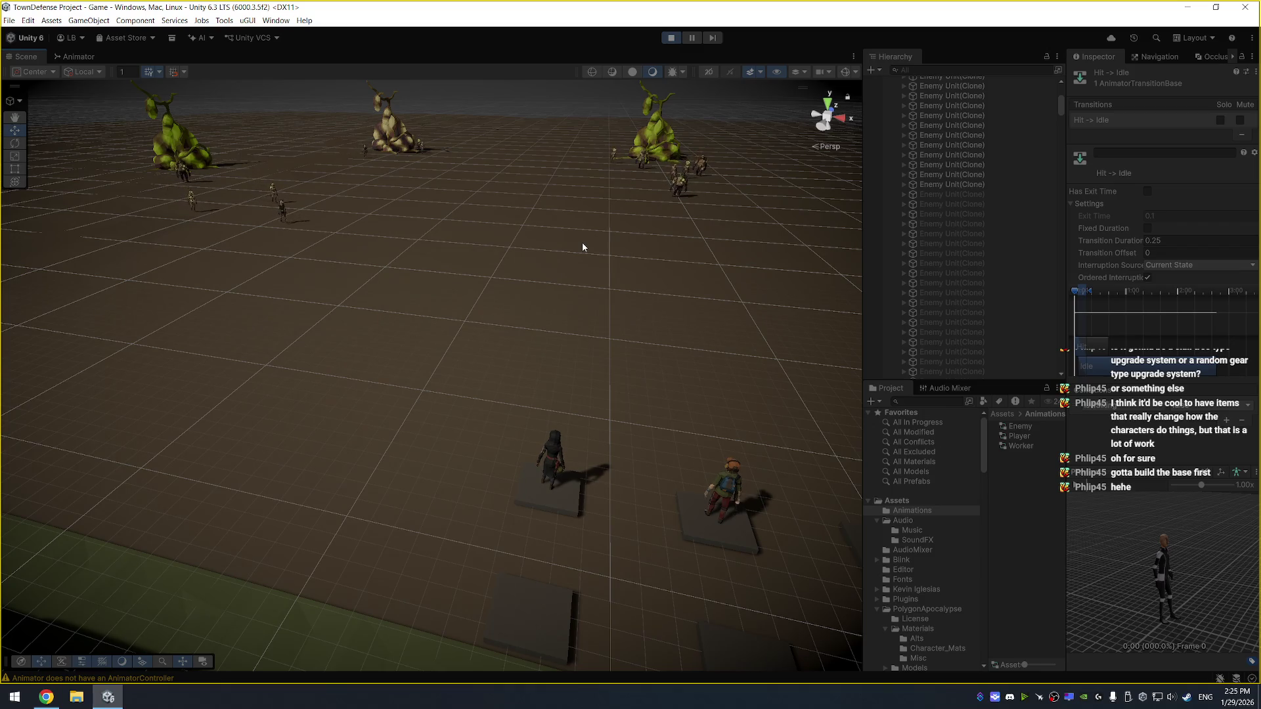
Watch enemies react to hits, leave Hit-to-Idle without exit time, and stop the game
scroll(417, 284, up, 3)
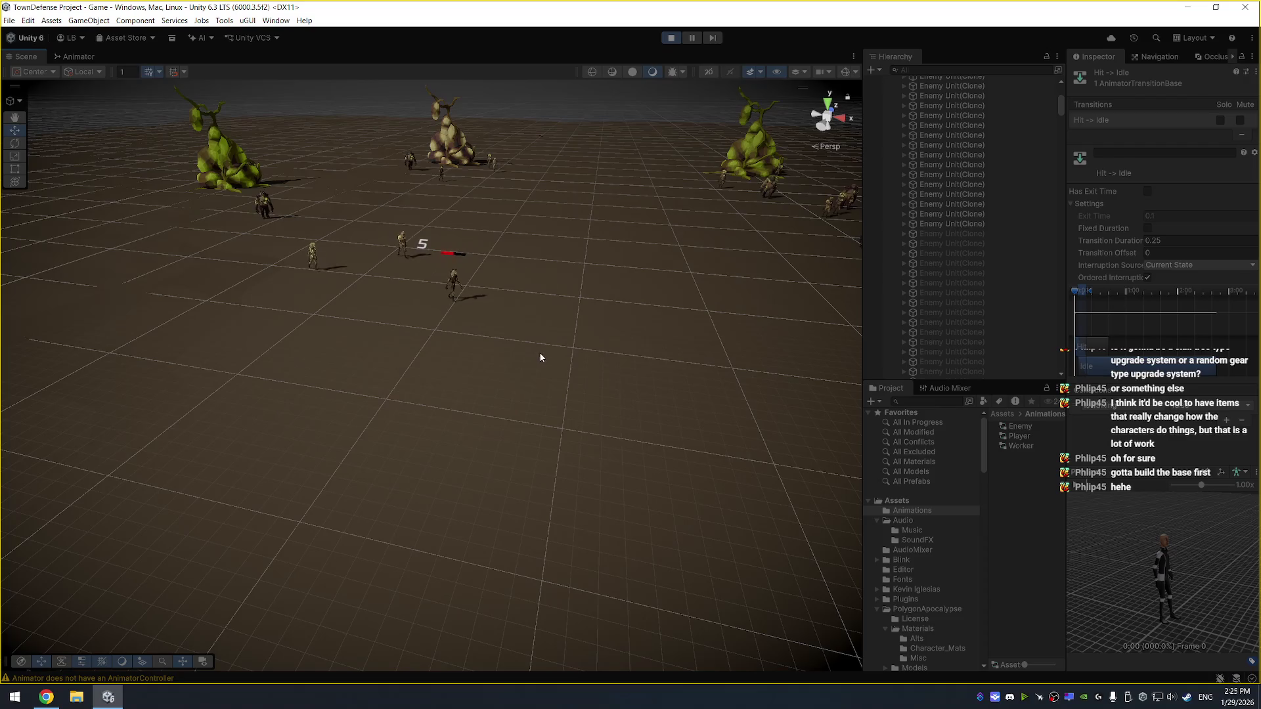
scroll(656, 347, up, 2)
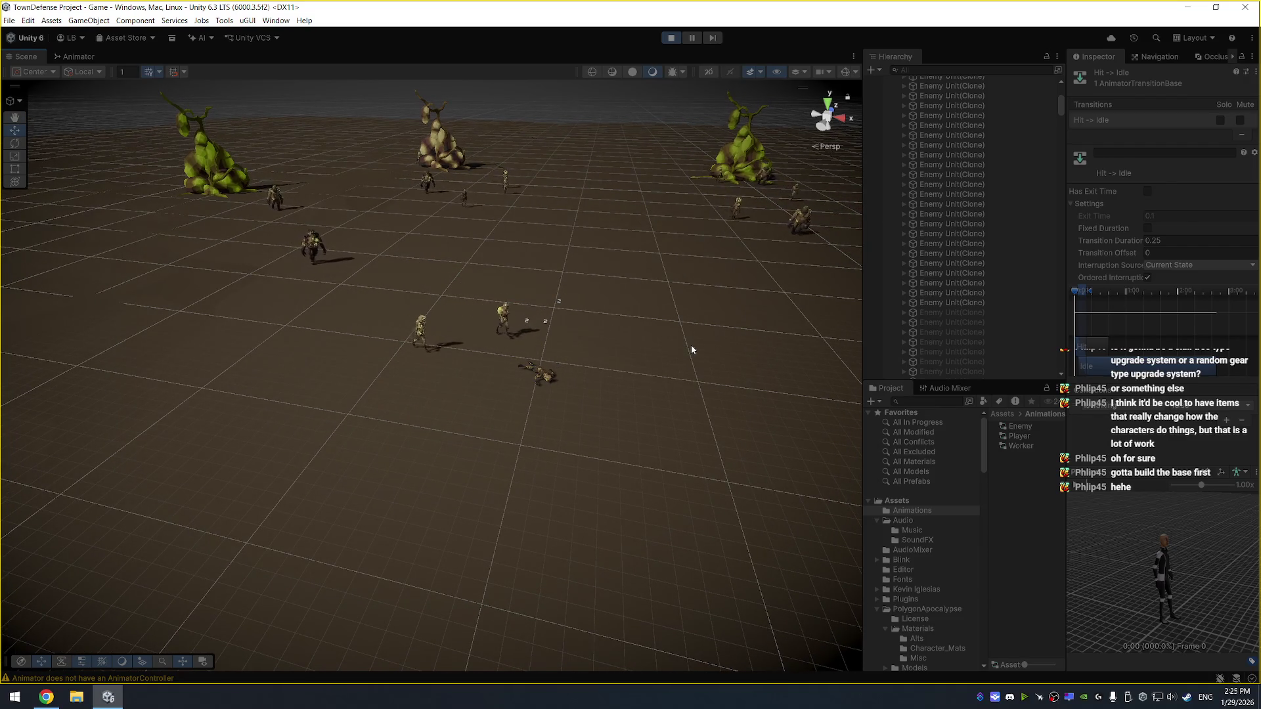
drag(763, 350, 680, 337)
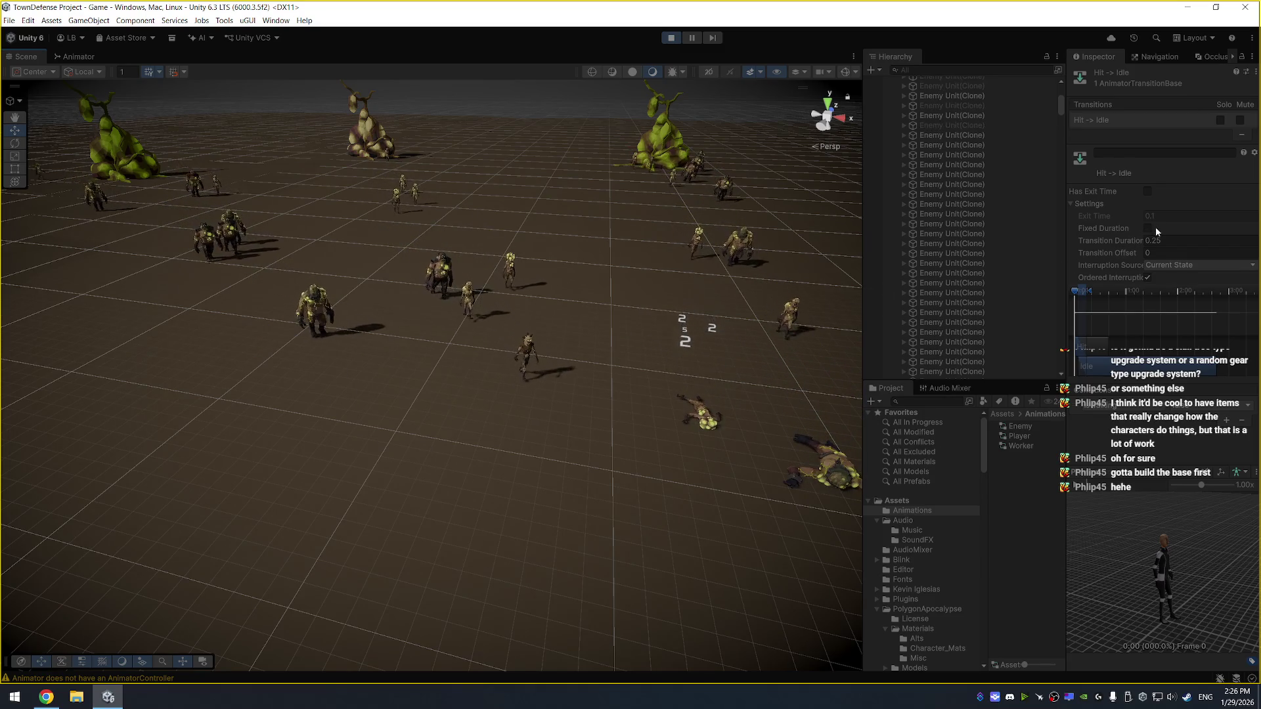
click(1147, 191)
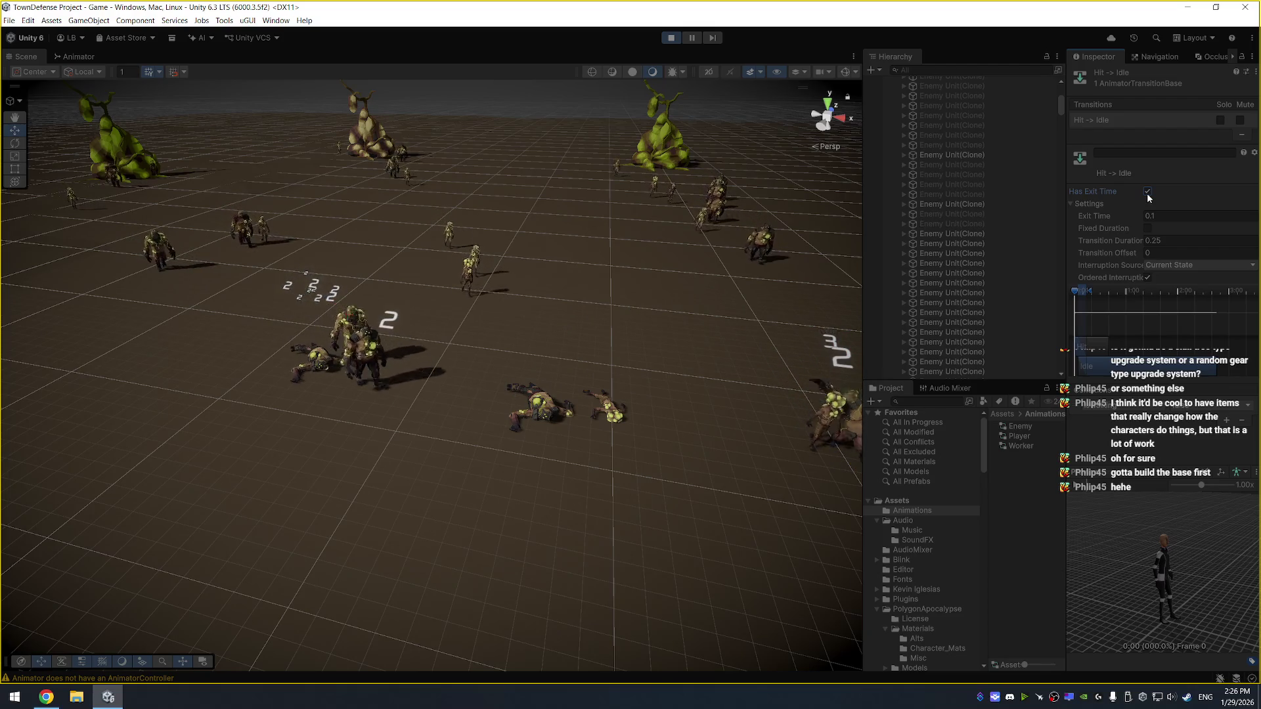
click(1148, 191)
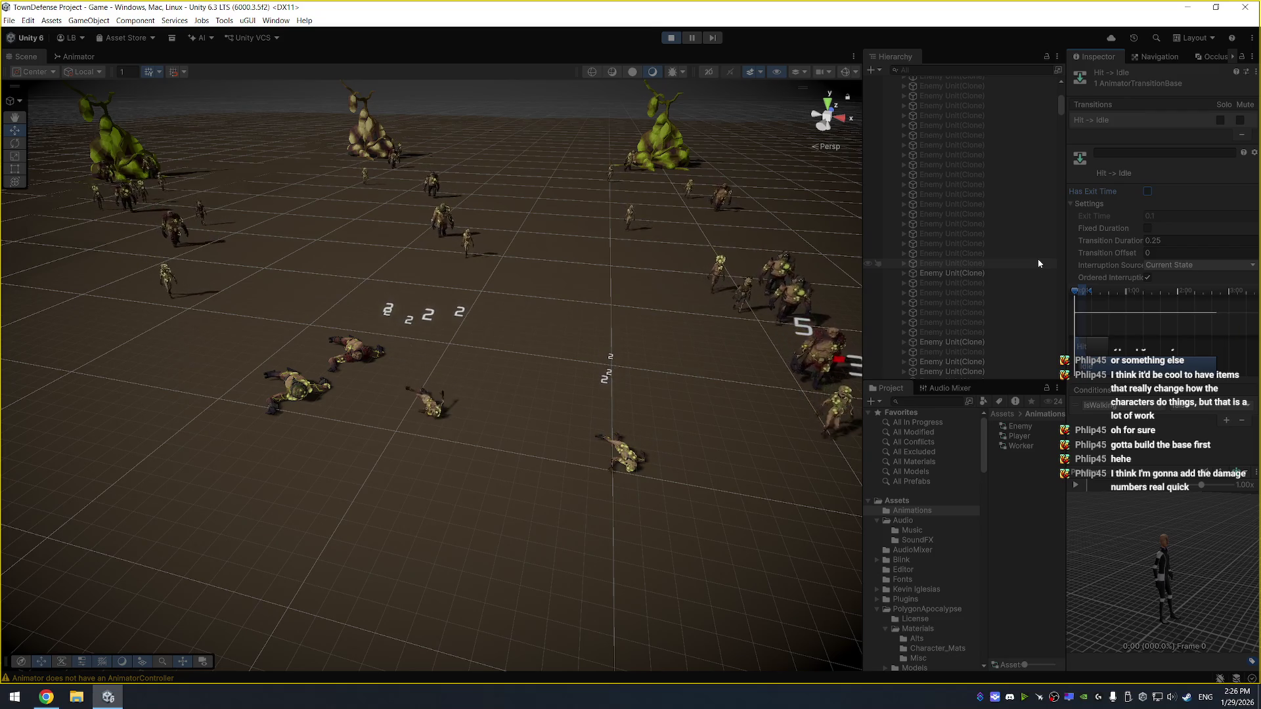
click(672, 37)
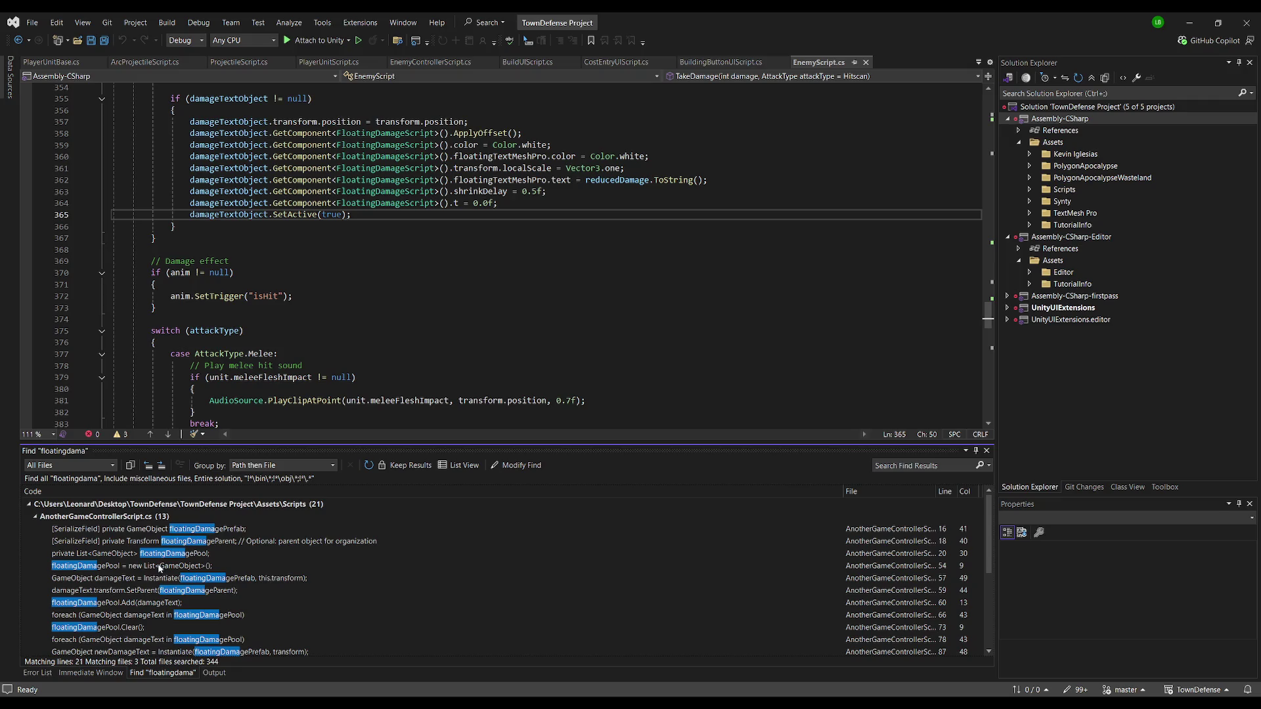
Open FloatingDamageScript.cs from the 'floatingdama' results and read through its Start method
scroll(183, 562, down, 3)
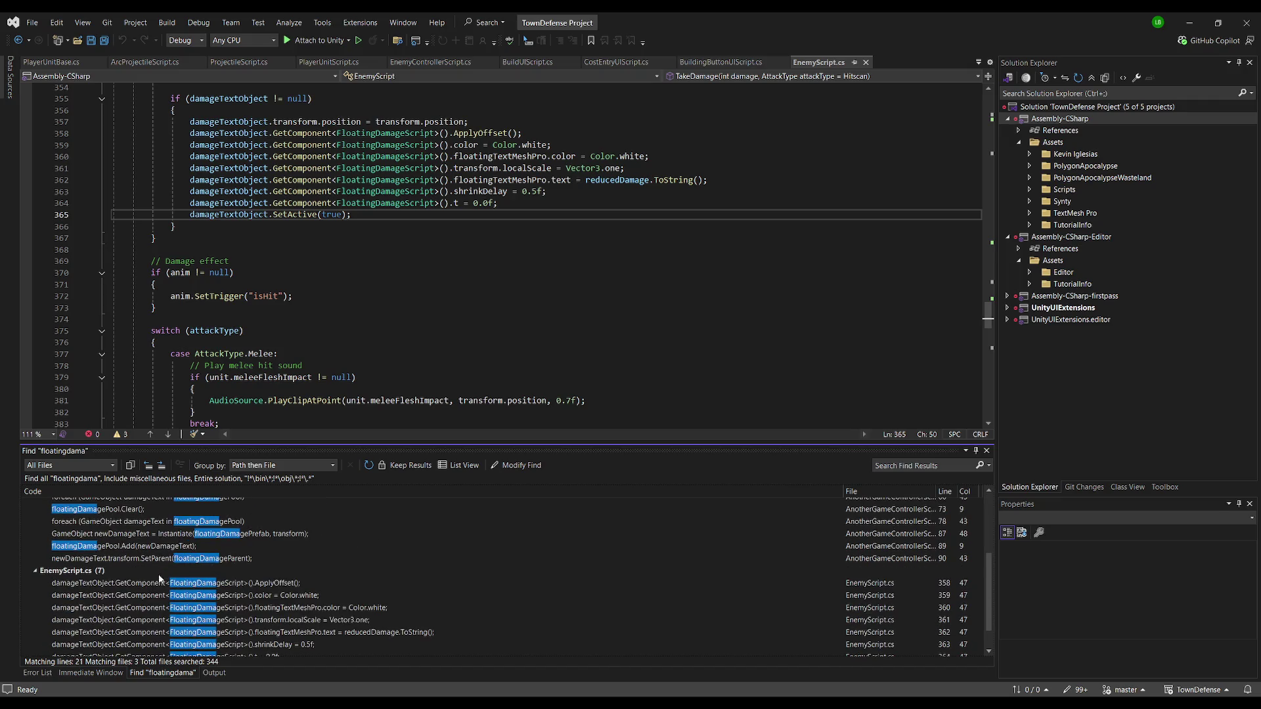
scroll(174, 574, down, 1)
double_click(155, 651)
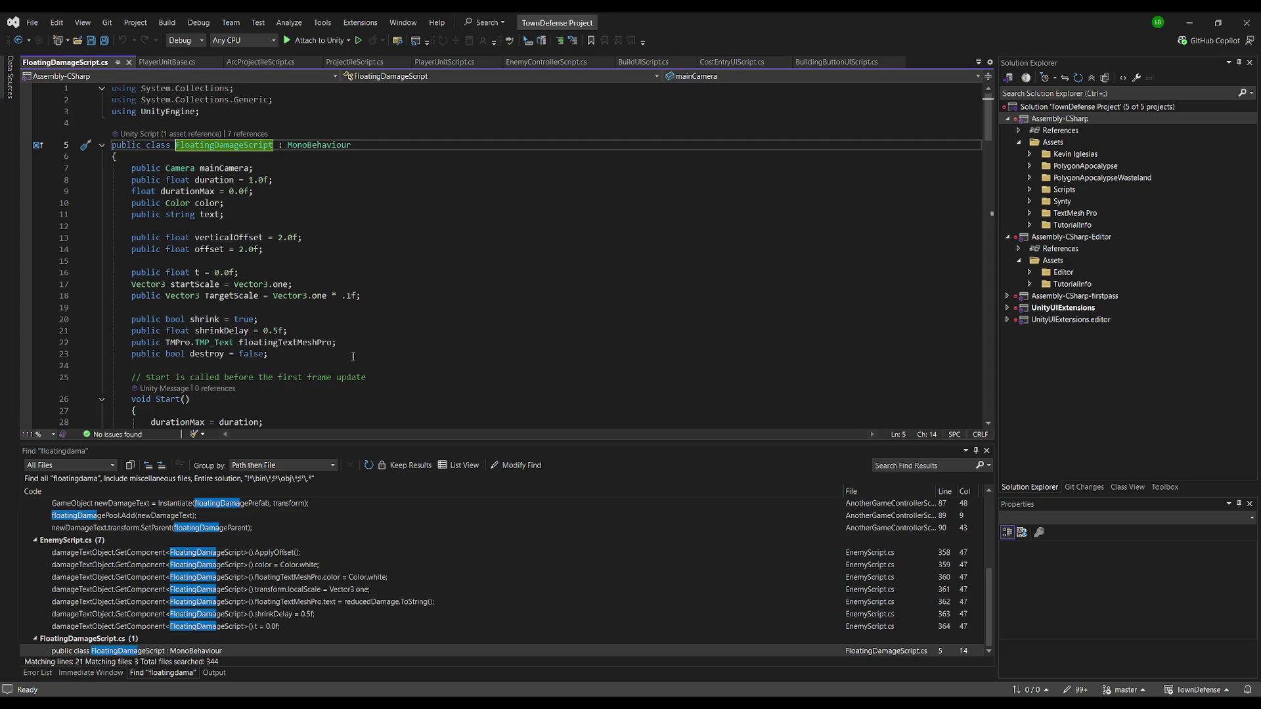
scroll(371, 379, down, 6)
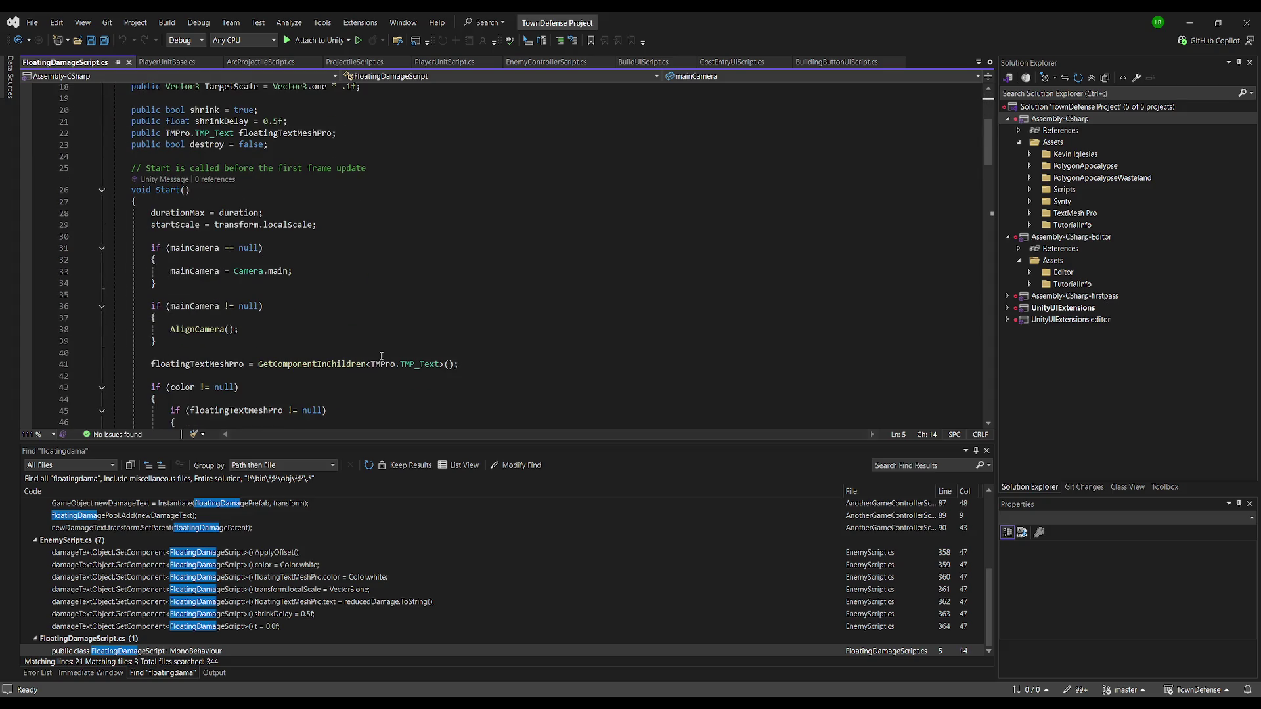
scroll(380, 358, down, 8)
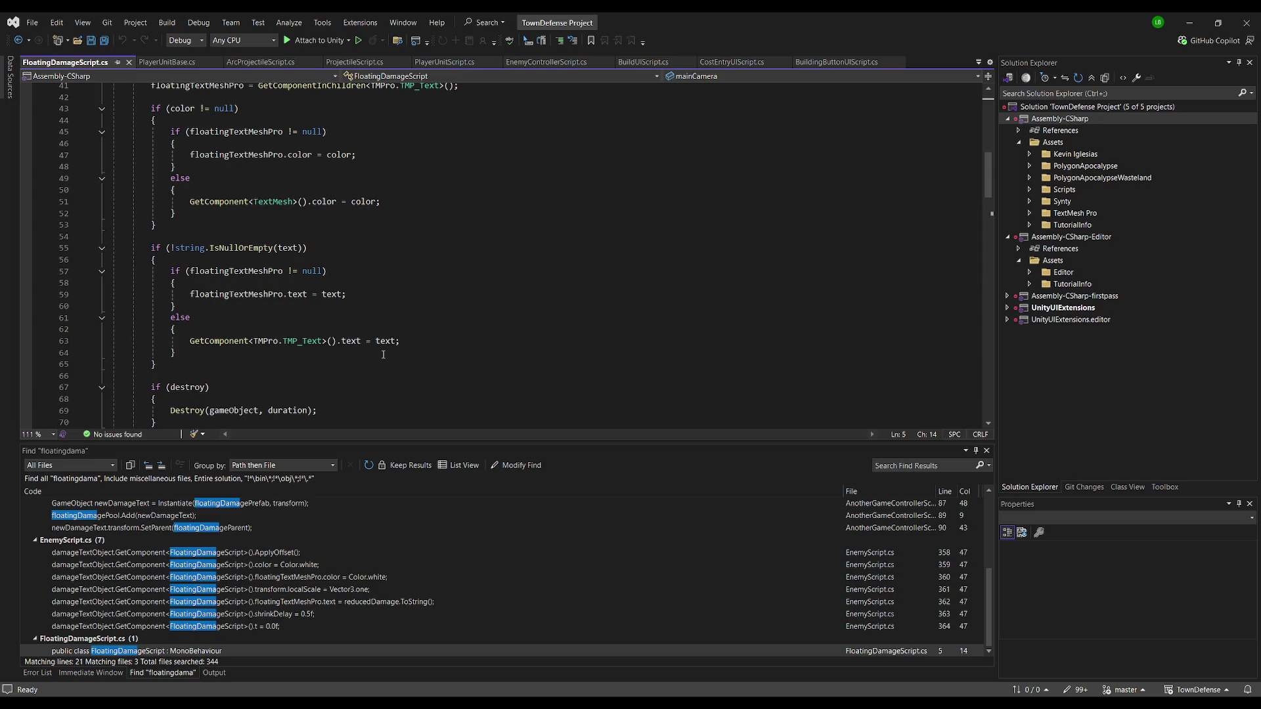
Back in Unity, show the Enemy animator graph and inspect the Walking and Hit transitions
key(alt+Tab)
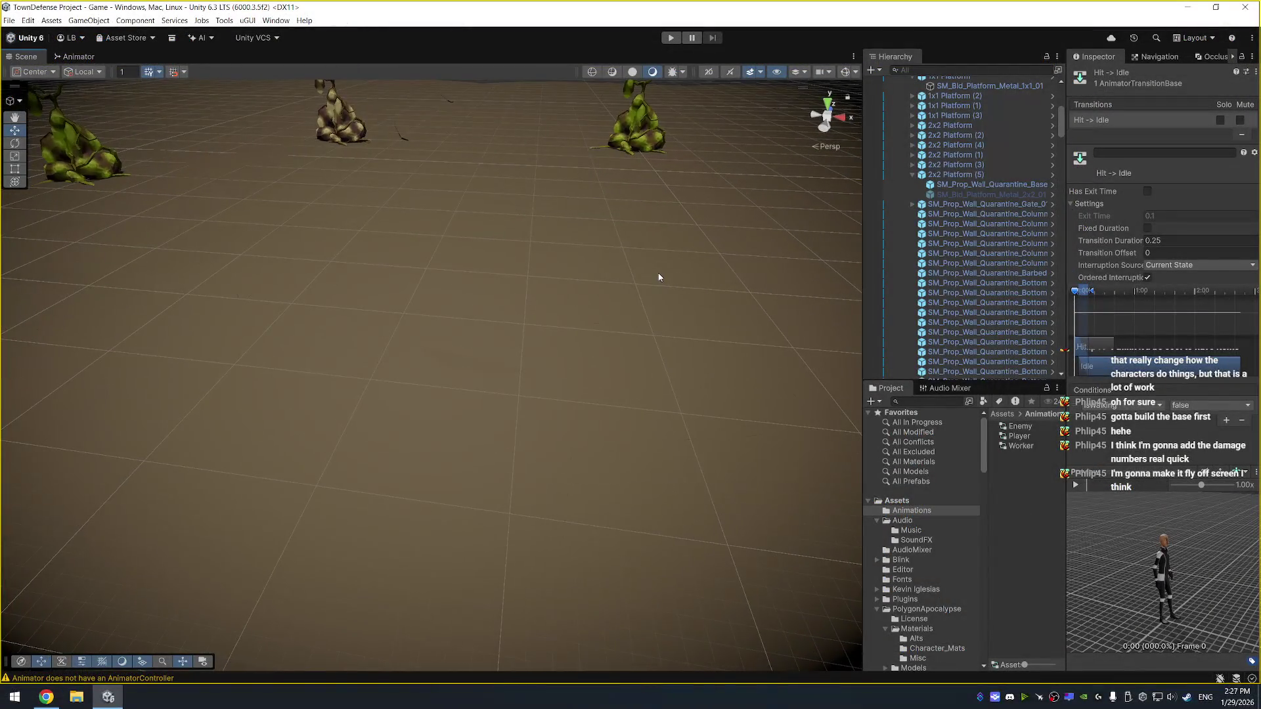
scroll(650, 280, down, 3)
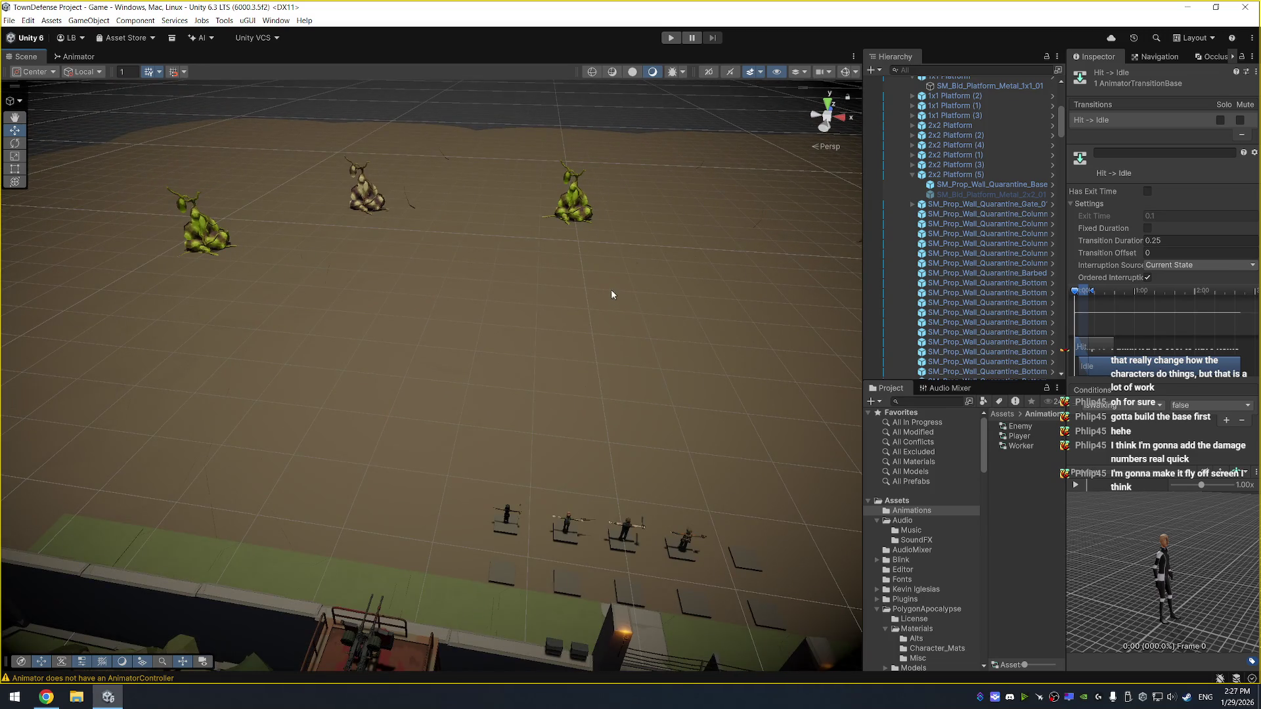
scroll(613, 291, down, 3)
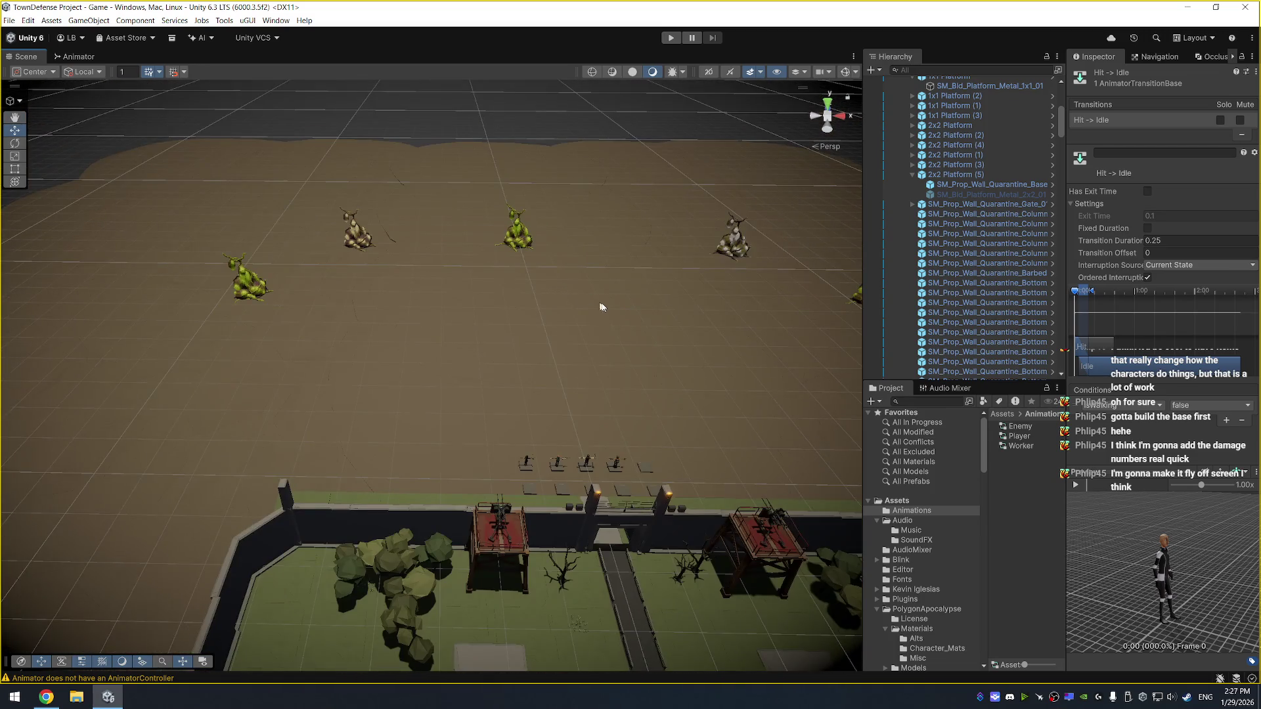
scroll(602, 306, up, 2)
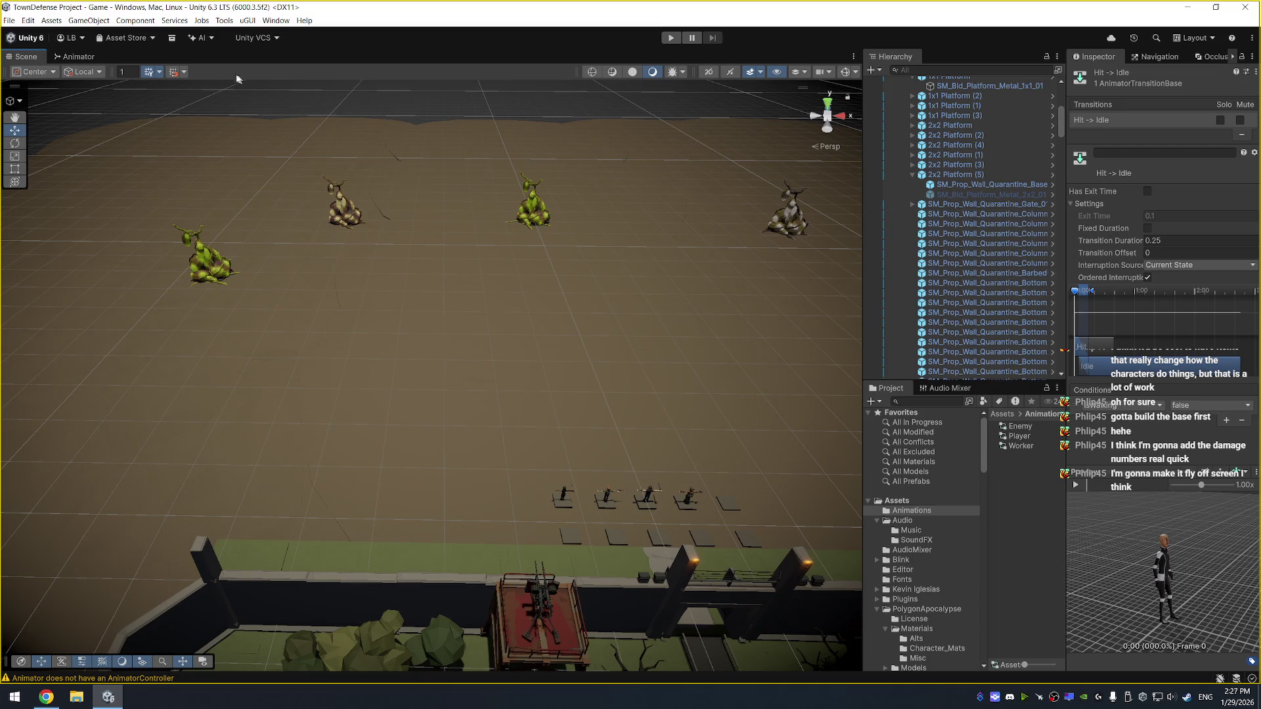
click(72, 58)
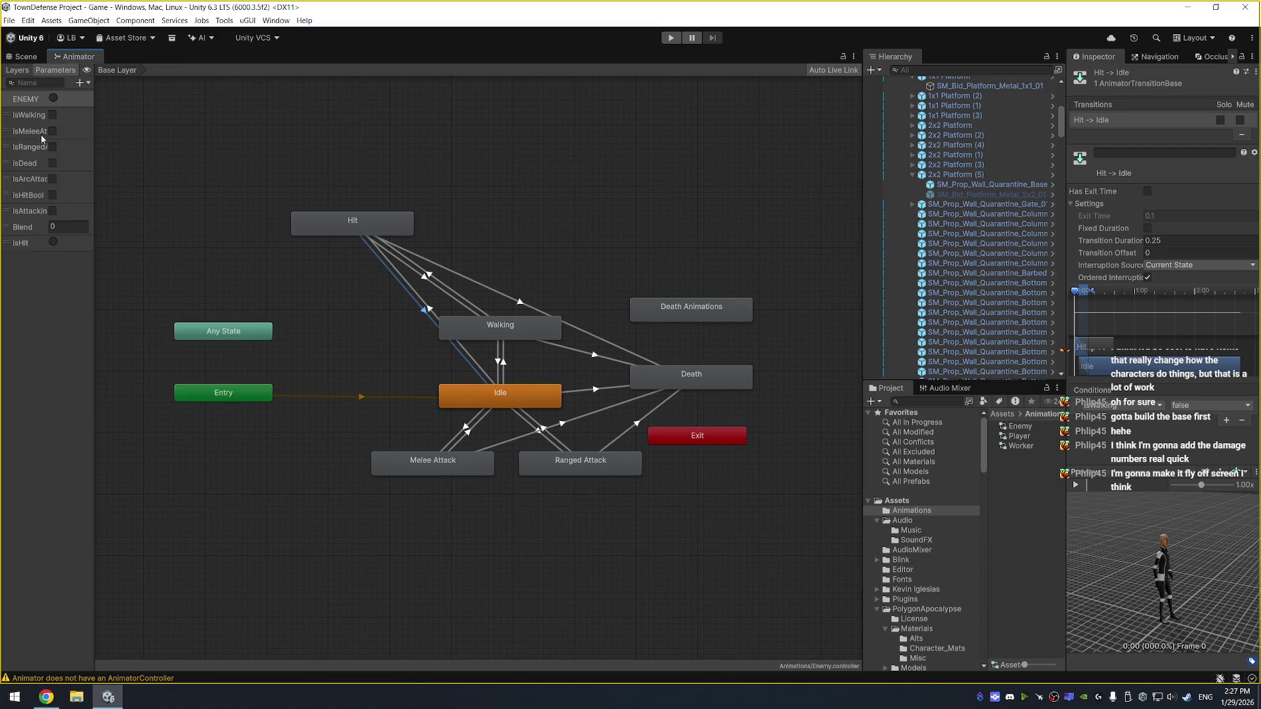
click(427, 278)
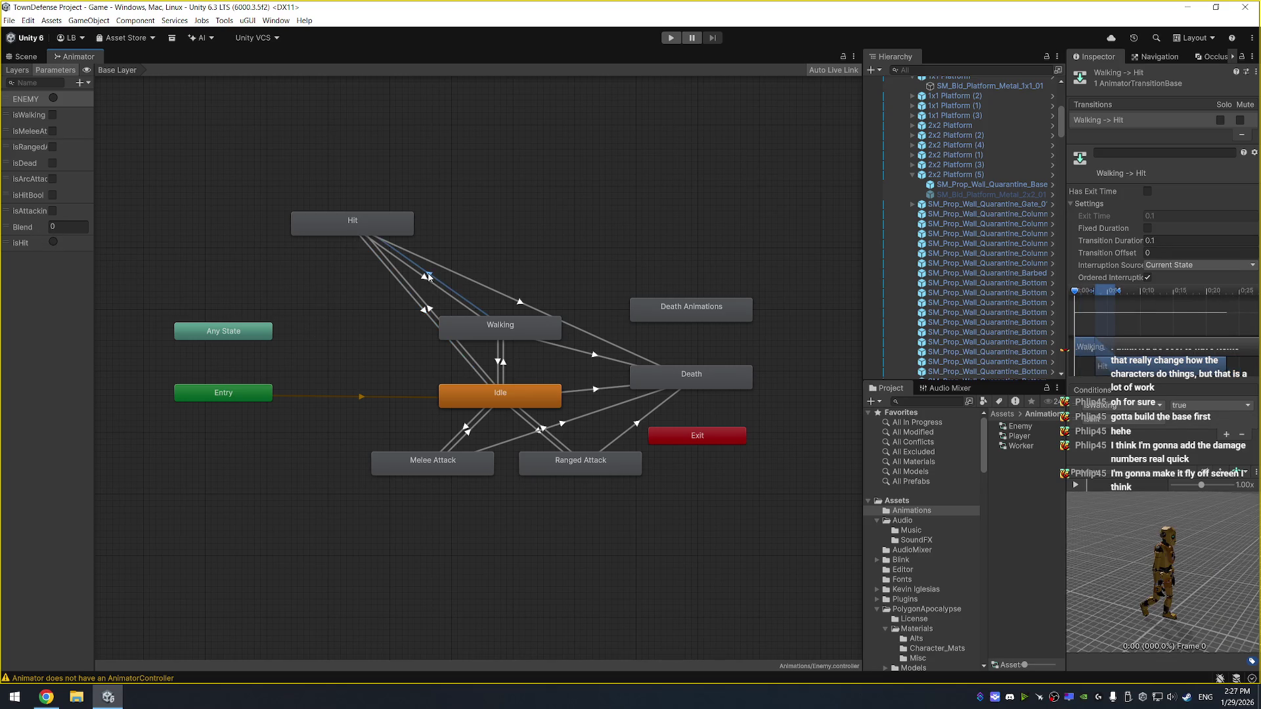
click(424, 280)
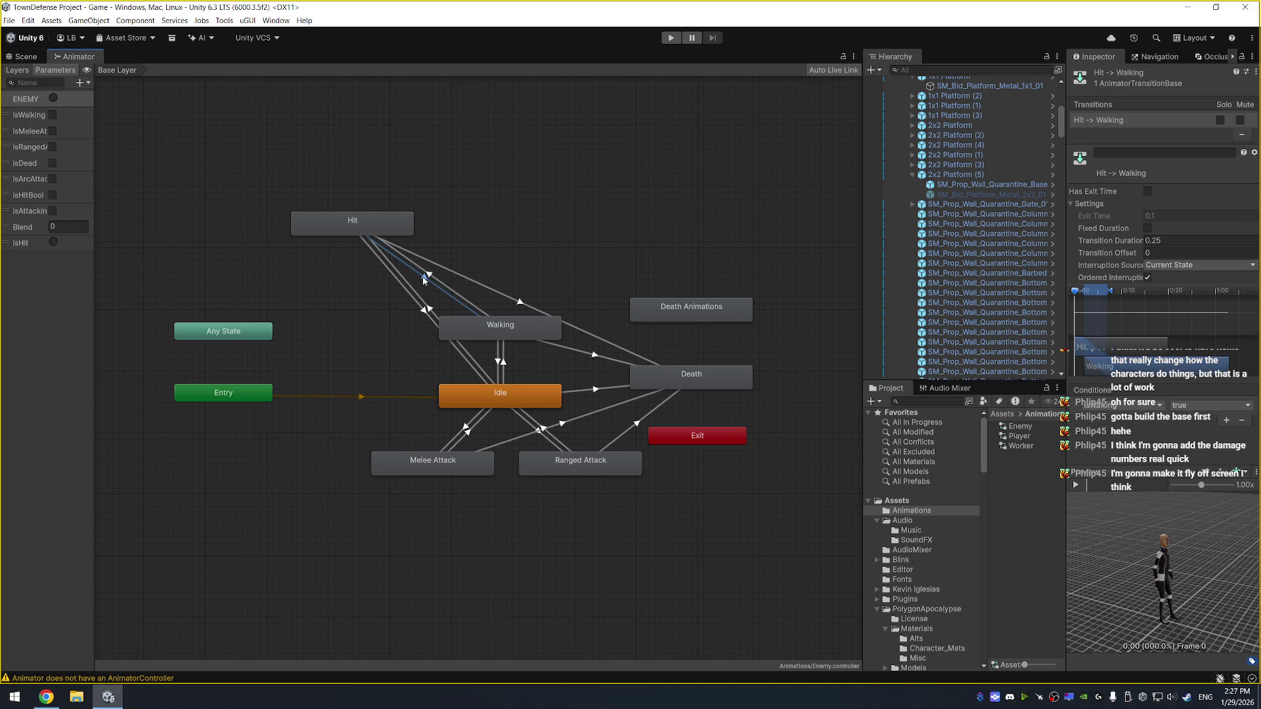
Enable Fixed Duration on Hit-to-Walking and preview it, undoing a trial Has Exit Time
click(1149, 228)
click(1076, 485)
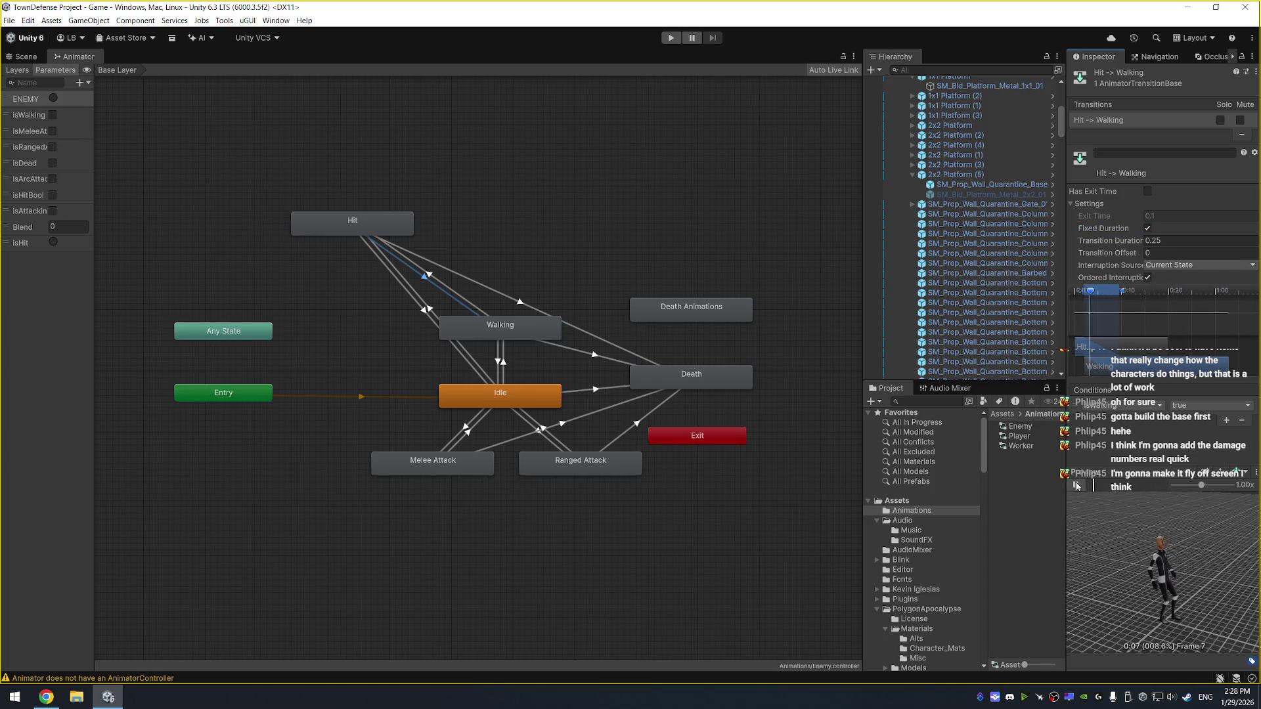
click(1148, 191)
click(1076, 486)
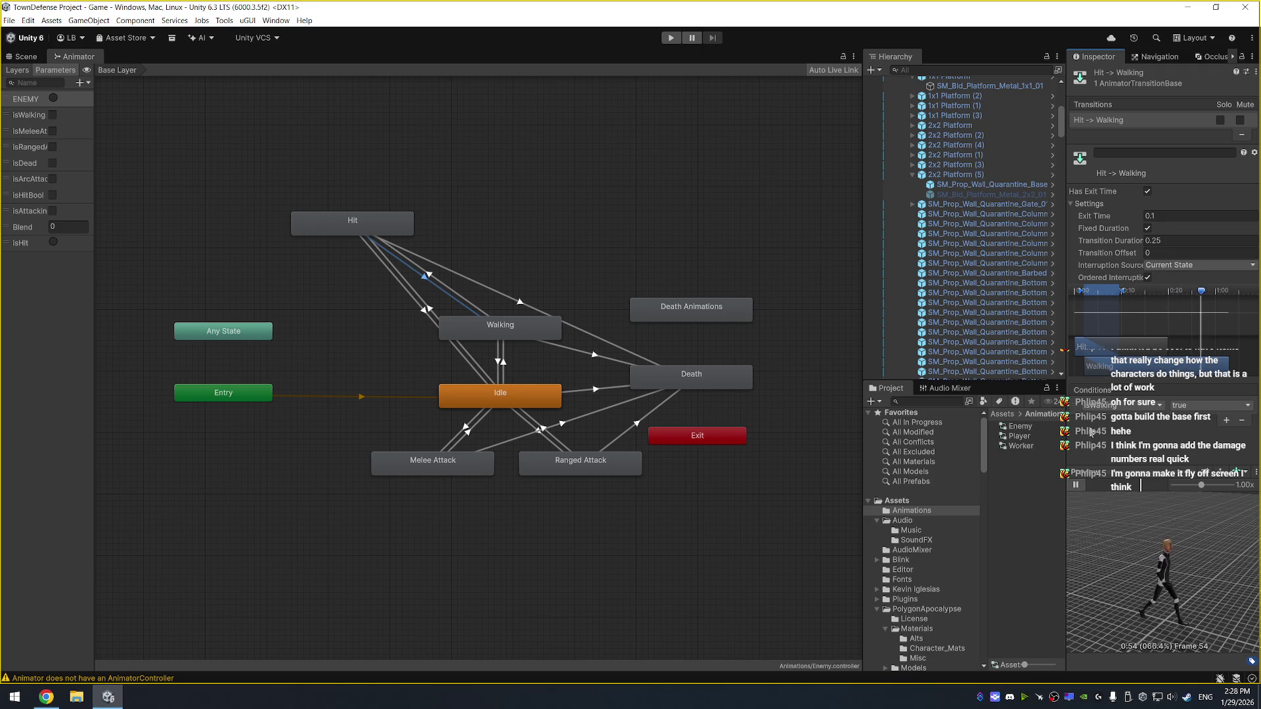
key(ctrl+z)
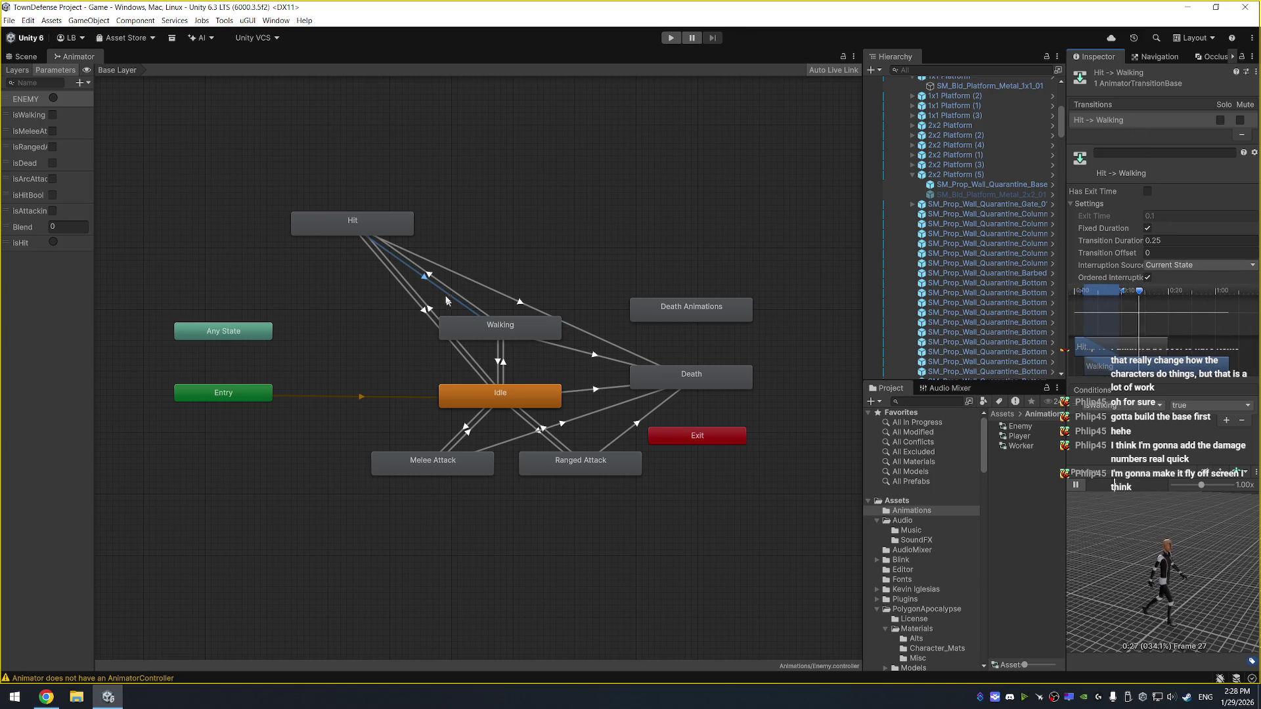
Try Foot IK on the Hit state, then turn it back off
click(380, 230)
click(1157, 179)
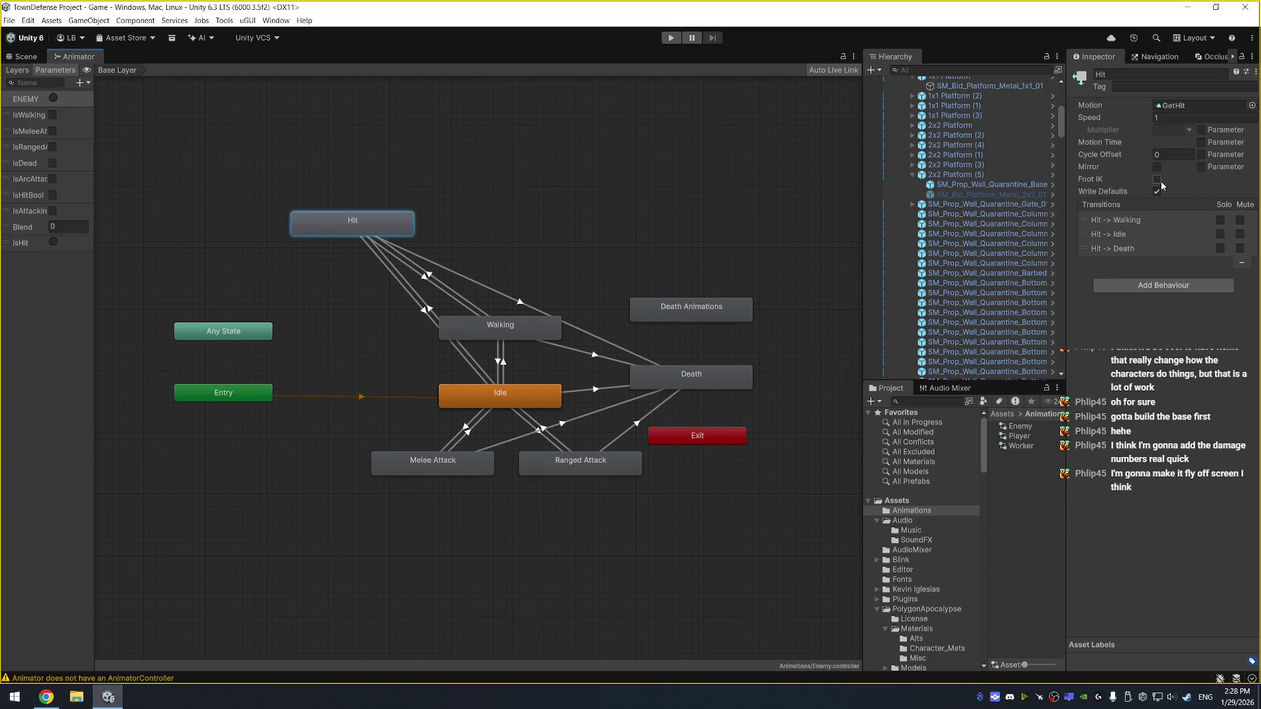
click(430, 276)
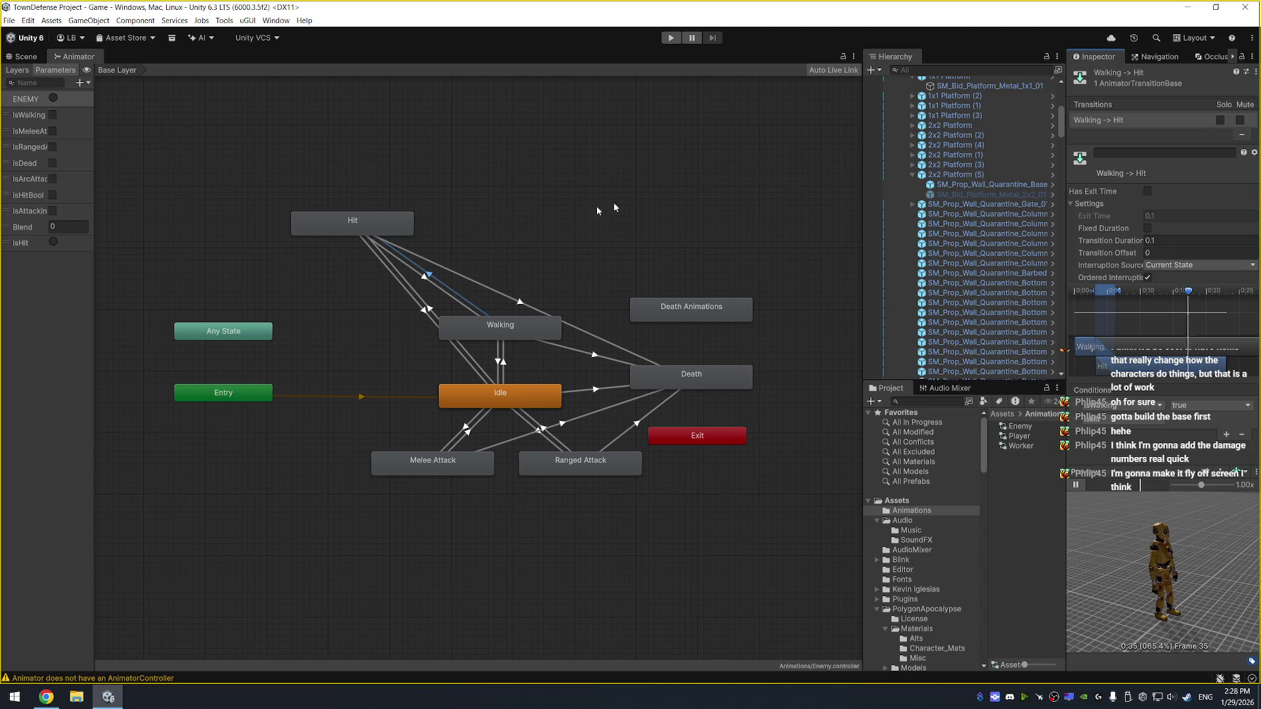
click(372, 228)
click(1157, 179)
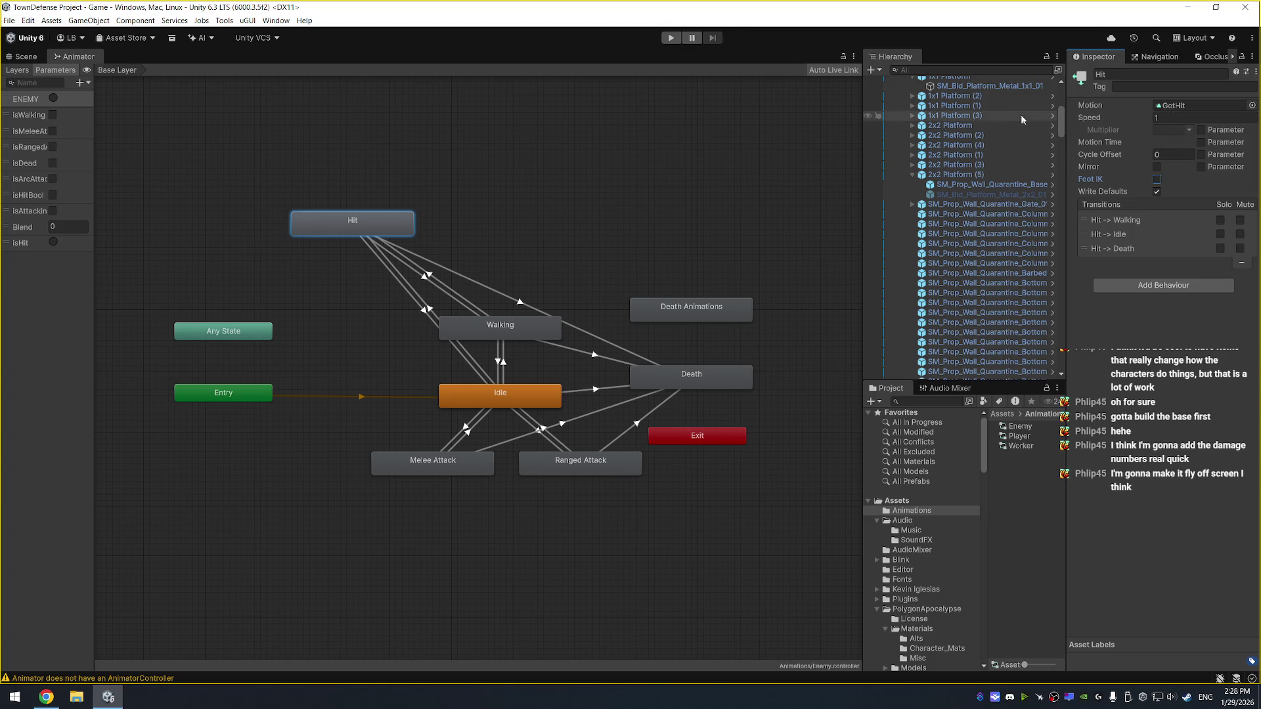
Preview Walking-to-Hit, then set its Interruption Source to None and replay it
click(433, 277)
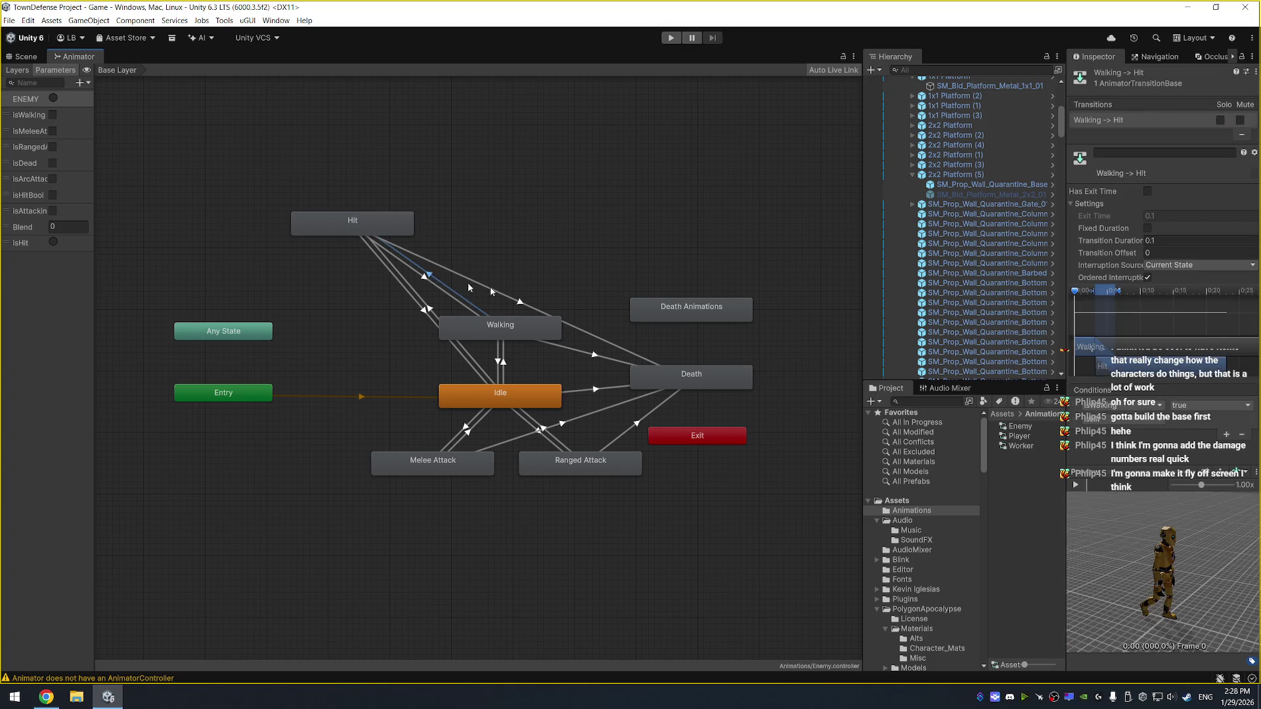
click(1076, 485)
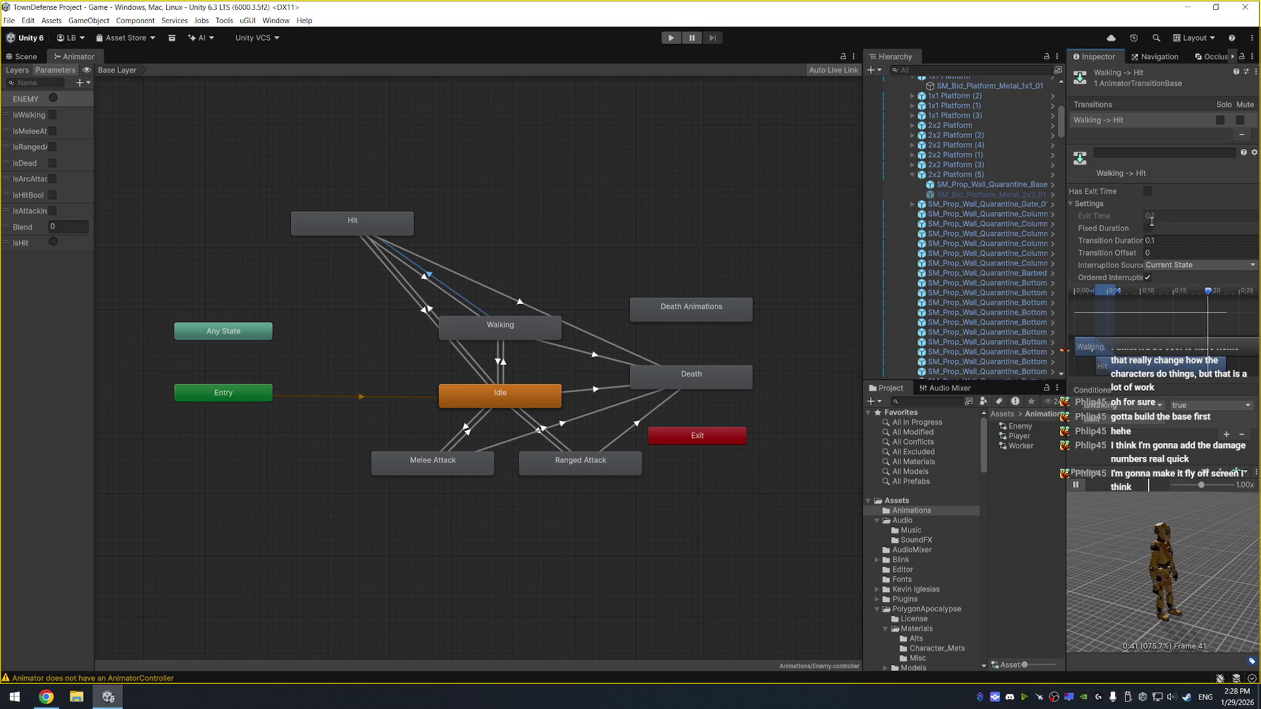
click(1176, 266)
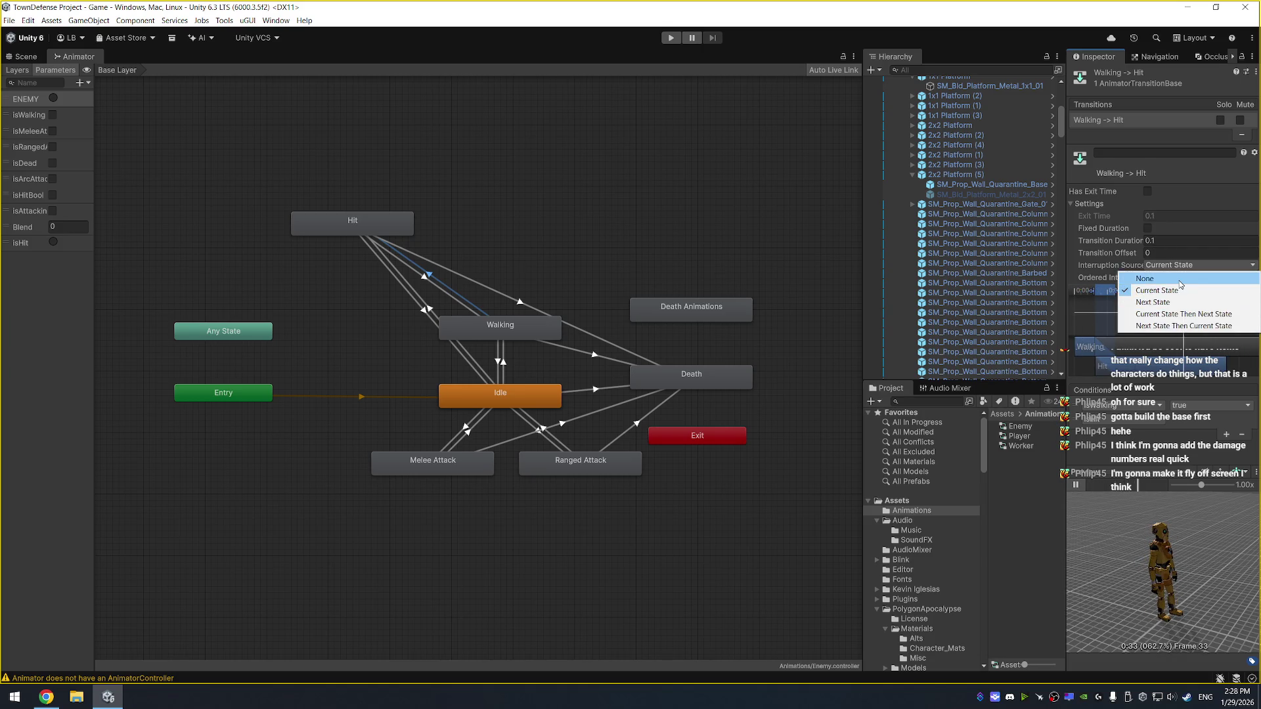
click(1146, 278)
click(1075, 484)
click(1073, 490)
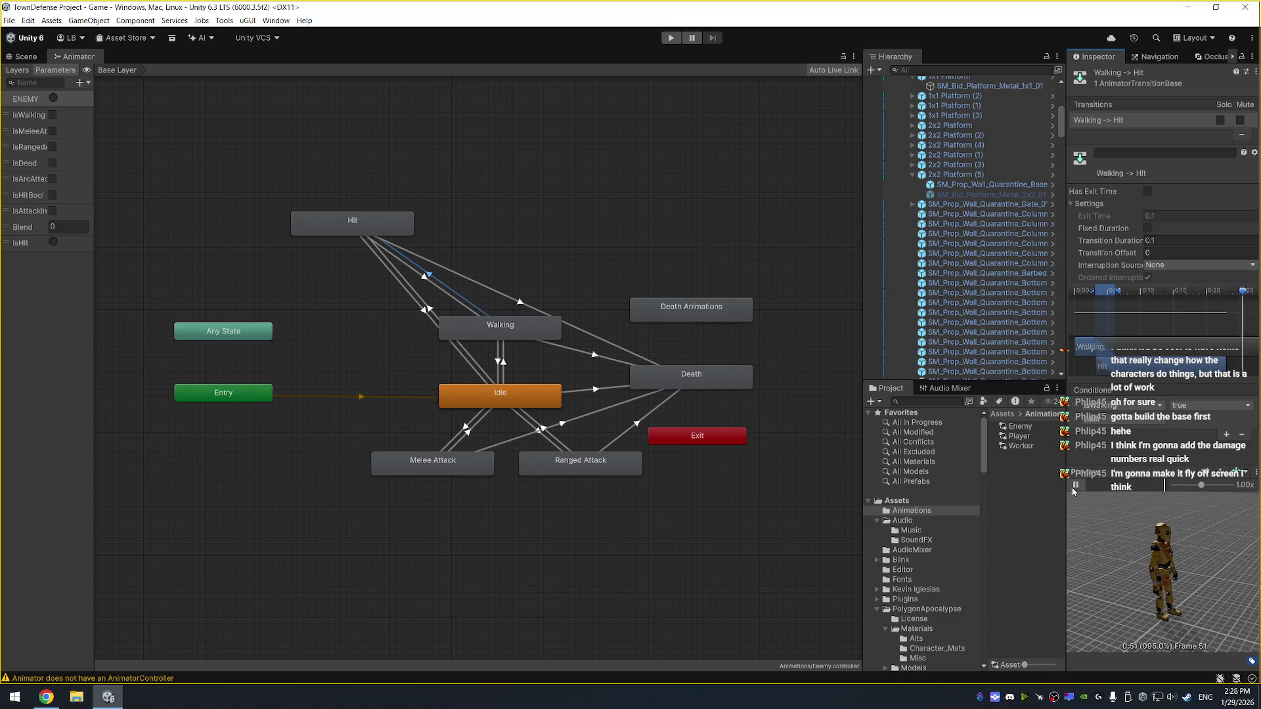
Restore Interruption Source to Current State, replay the preview, and check the isHit parameter
click(1175, 265)
click(1156, 291)
click(1075, 486)
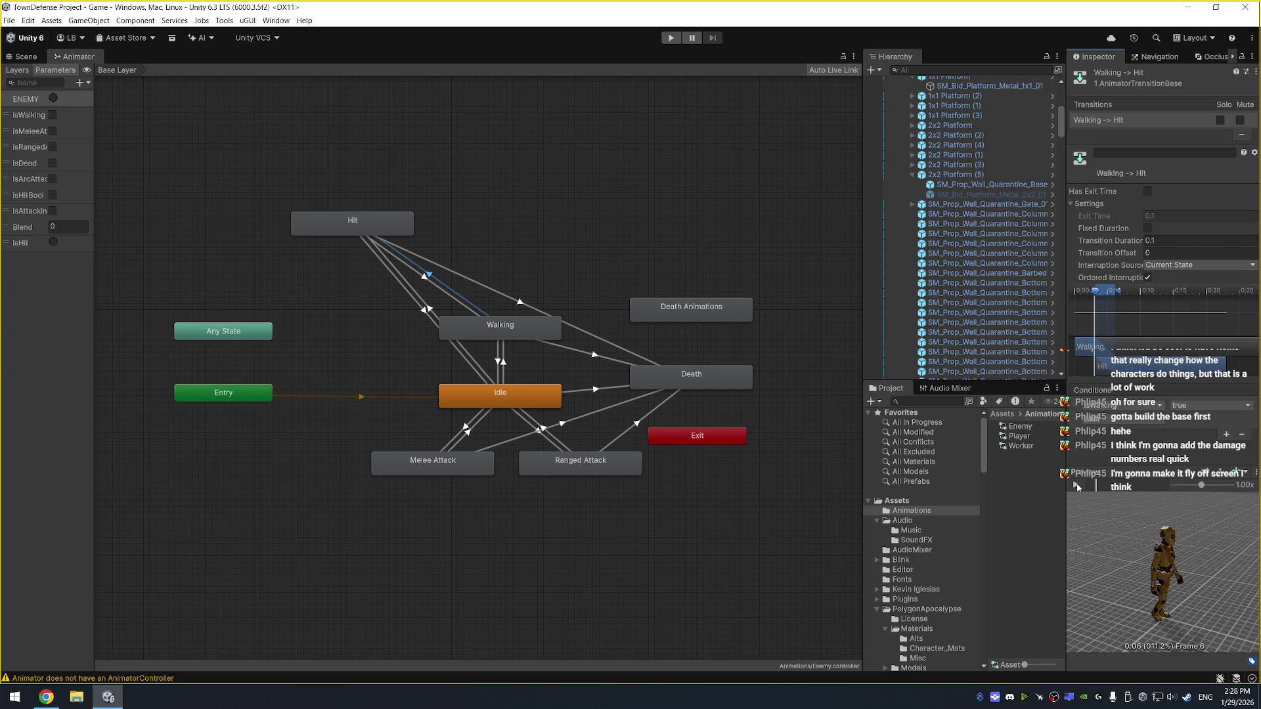
click(54, 244)
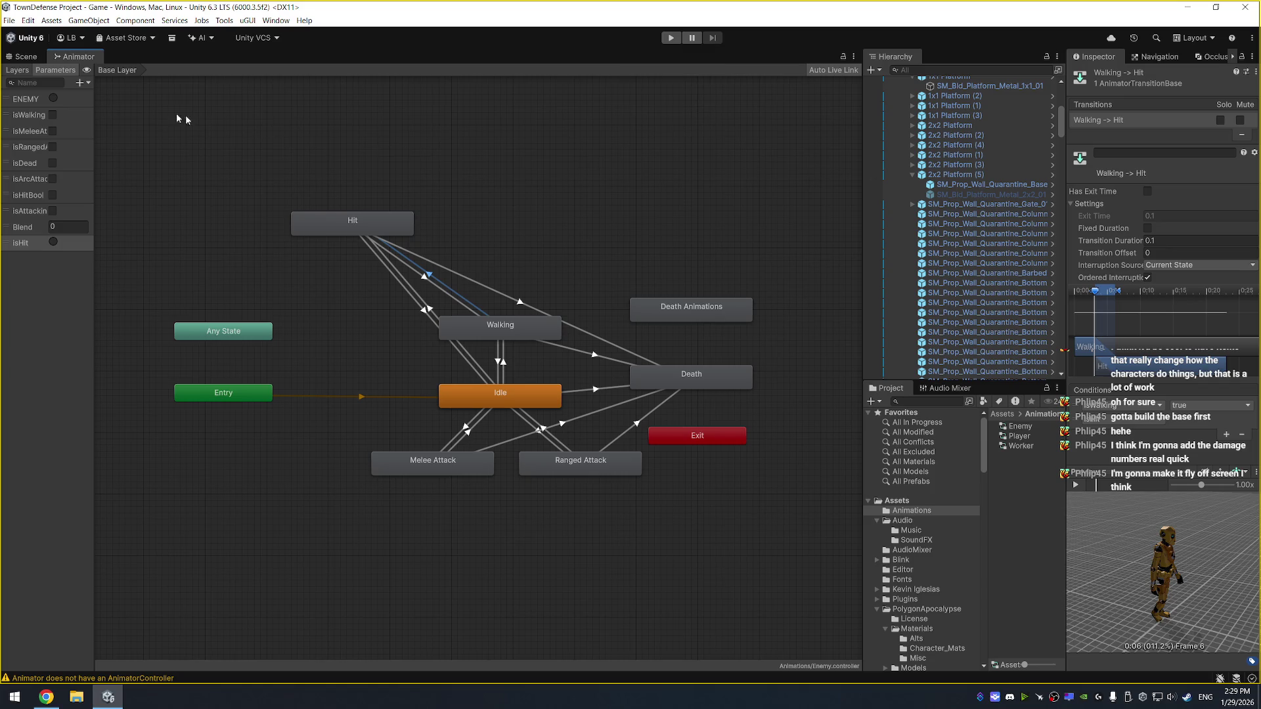
click(24, 58)
Activate the Enemy Unit object and untick Spawning Enabled on EnemyController
scroll(985, 262, up, 10)
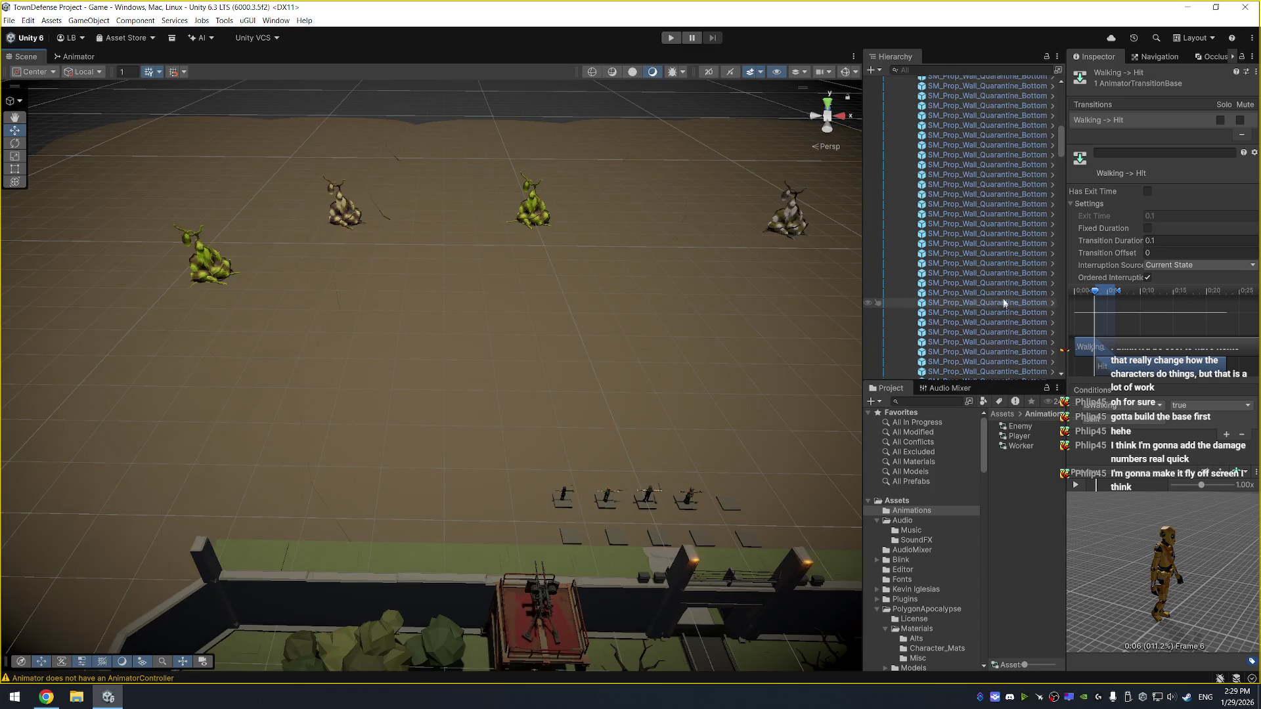
click(1013, 269)
key(Left)
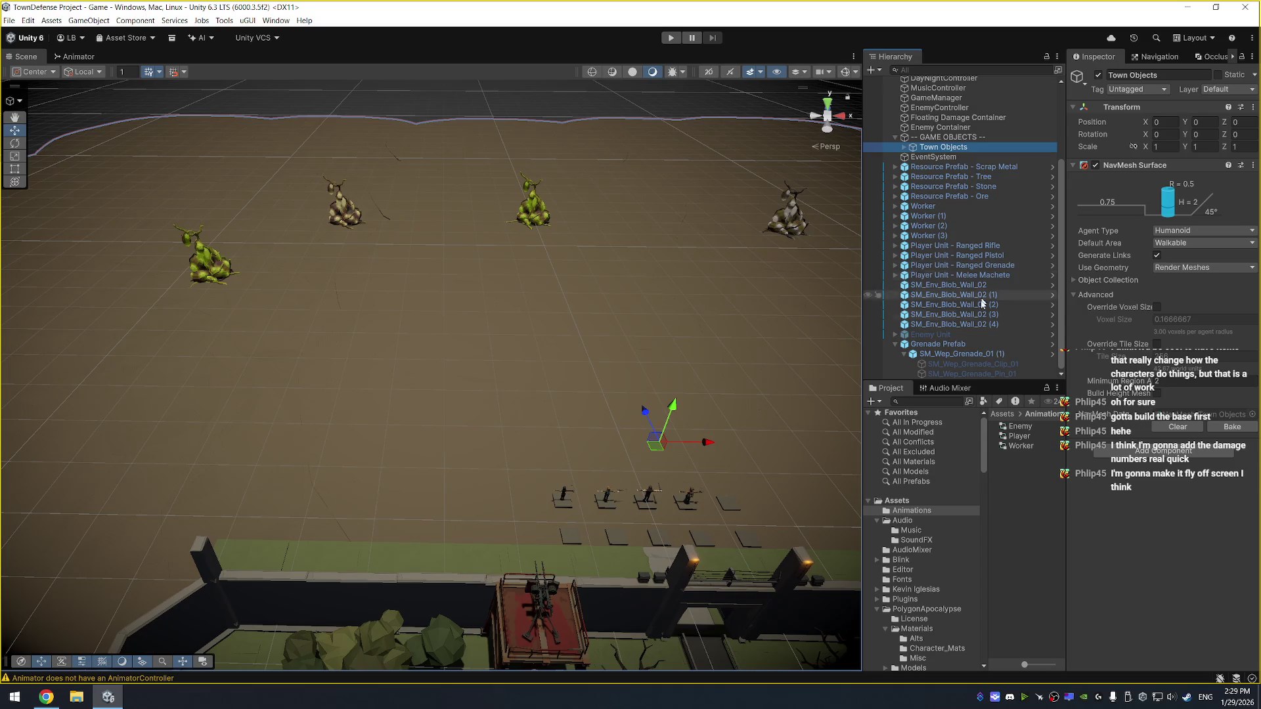
click(959, 334)
click(1098, 75)
click(1004, 128)
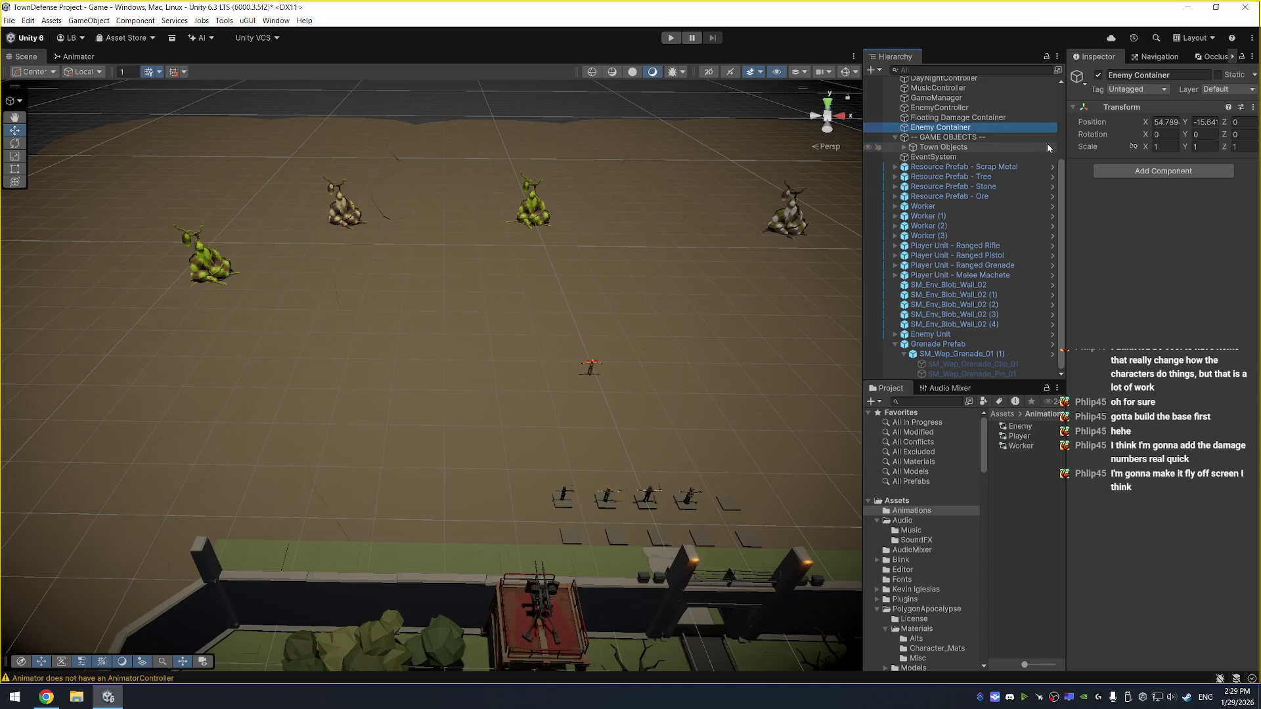
click(972, 108)
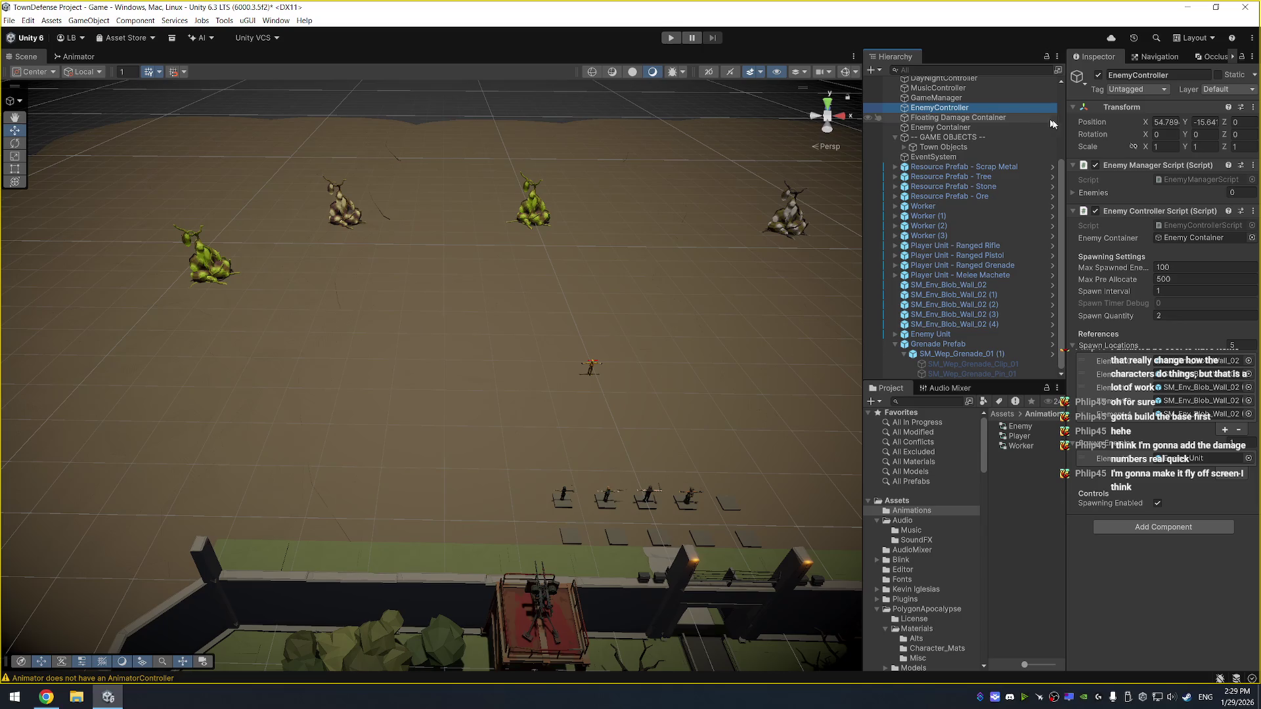
click(1158, 504)
Frame the test enemy among the walls and units, then start play mode
mouse_move(750, 387)
mouse_down()
mouse_move(597, 394)
mouse_move(600, 377)
mouse_move(534, 284)
mouse_move(627, 236)
mouse_up()
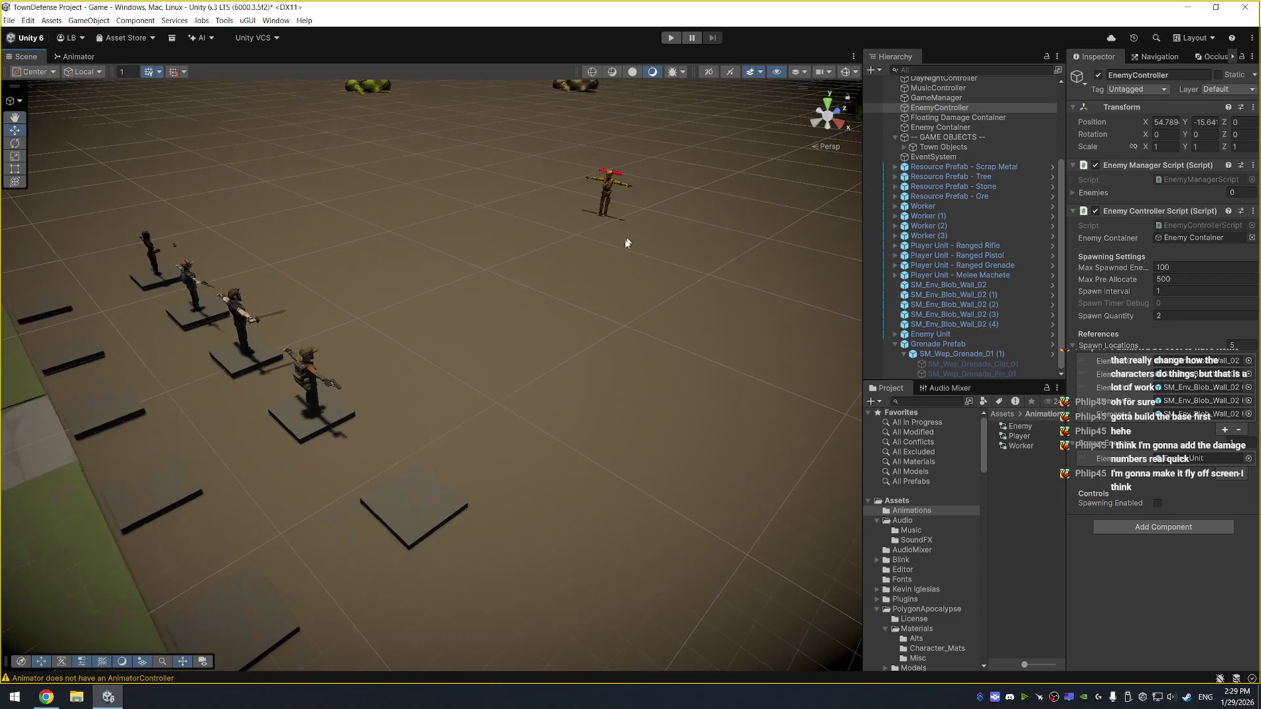
click(608, 187)
key(f)
scroll(653, 350, down, 5)
drag(653, 350, 683, 333)
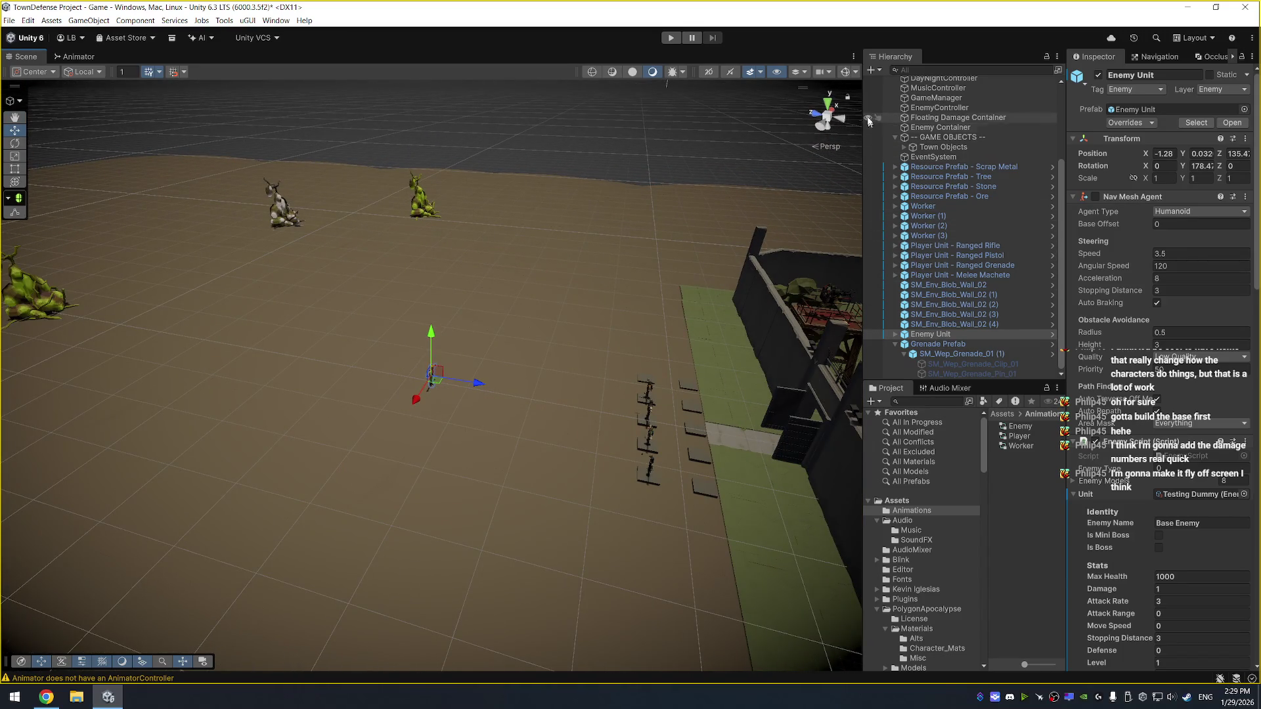
click(673, 38)
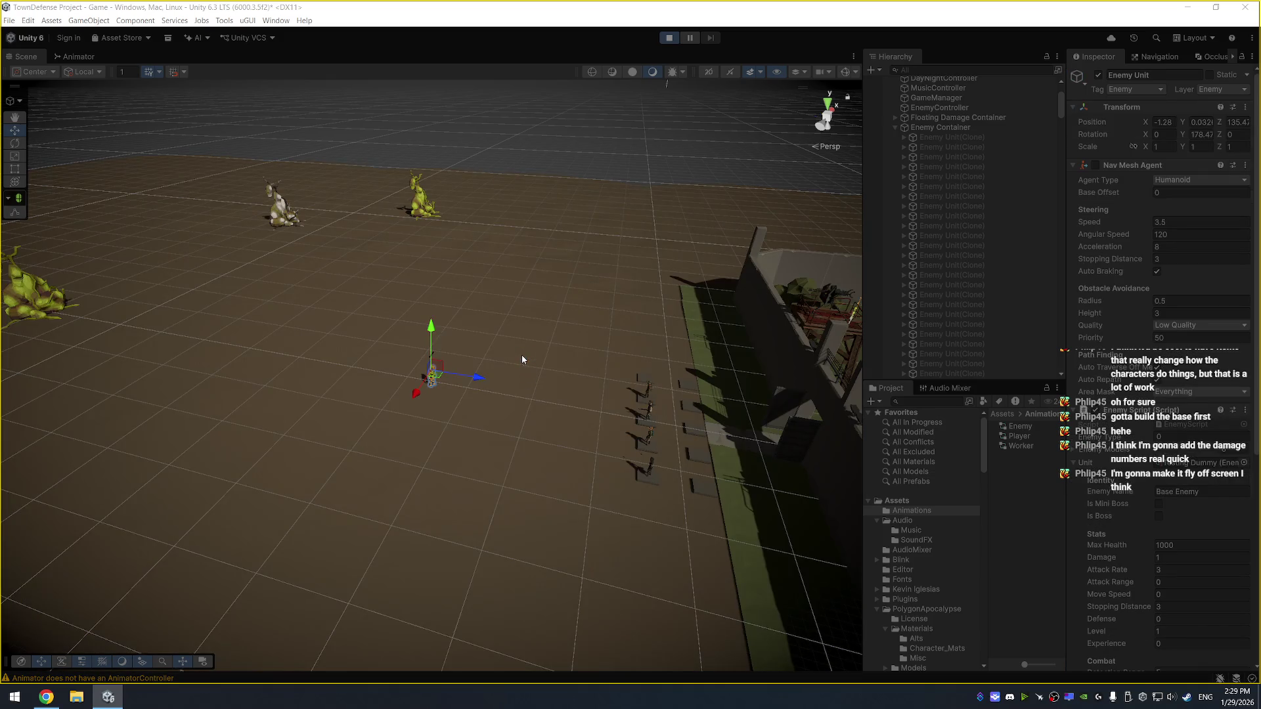
Select both AA gun turrets and turn on Gizmos to show their range circles
key(f)
scroll(503, 360, down, 10)
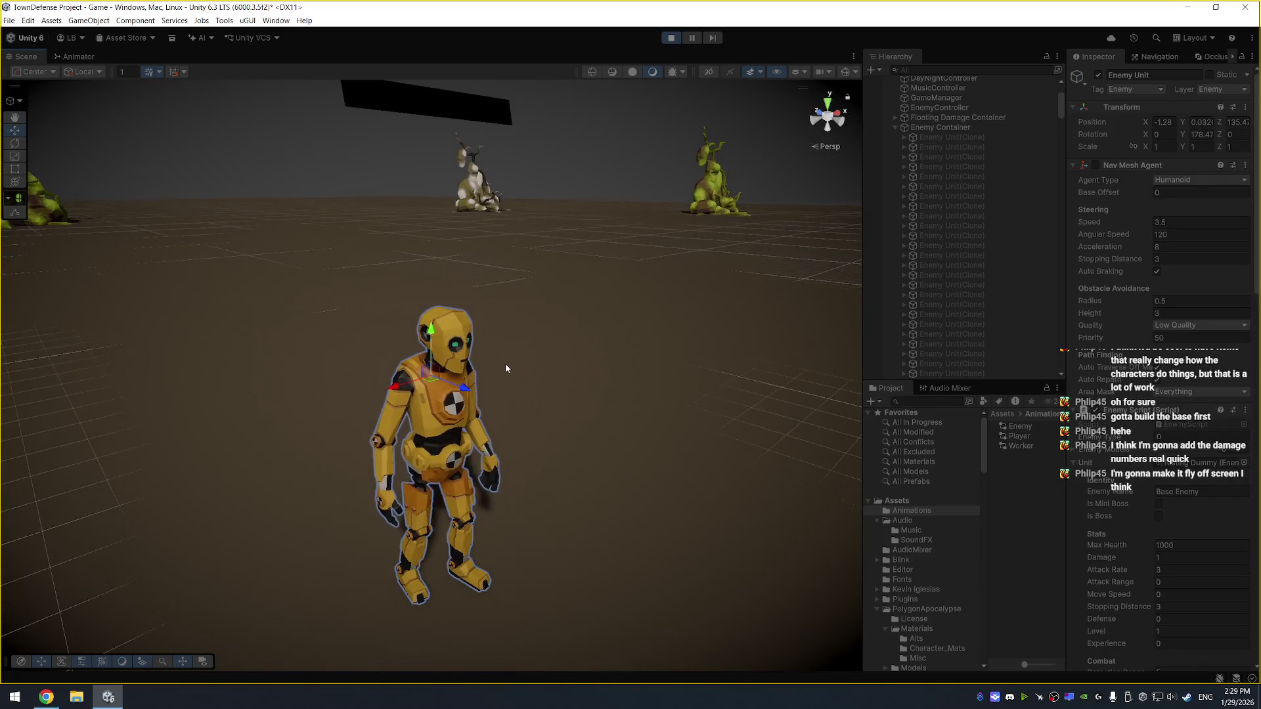
mouse_move(535, 353)
mouse_down()
mouse_move(696, 353)
mouse_move(837, 296)
mouse_up()
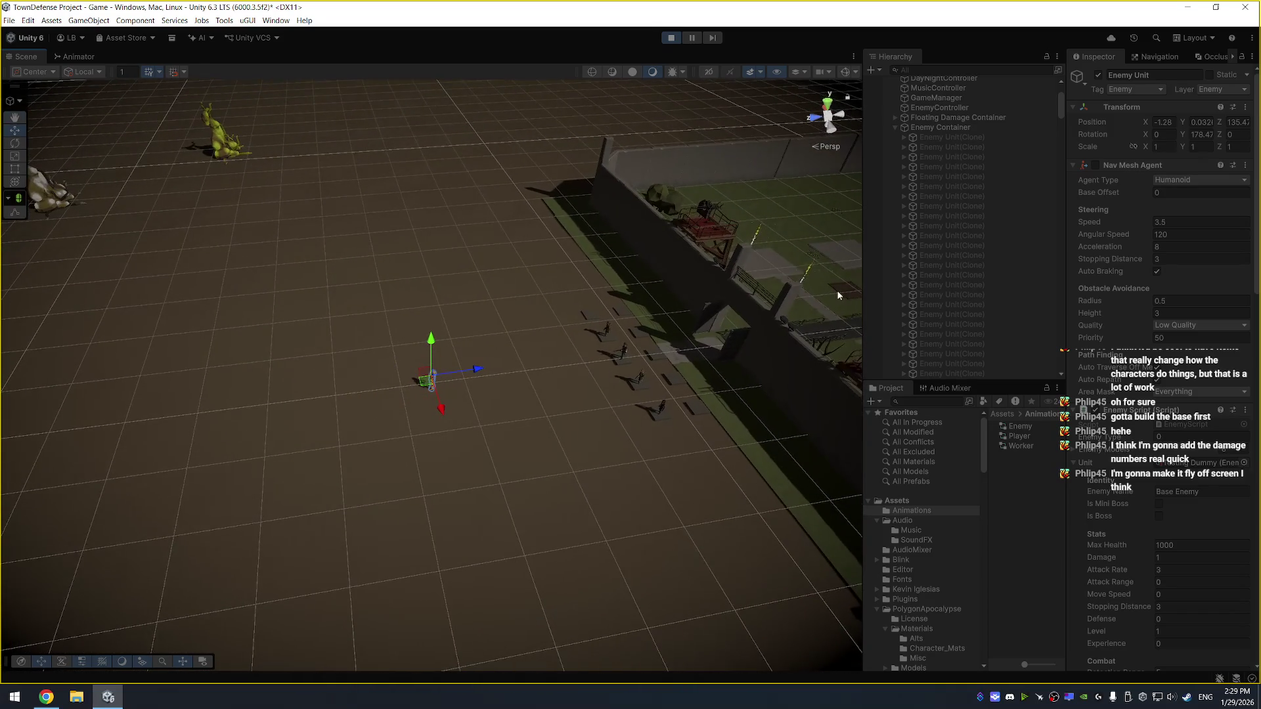
click(709, 223)
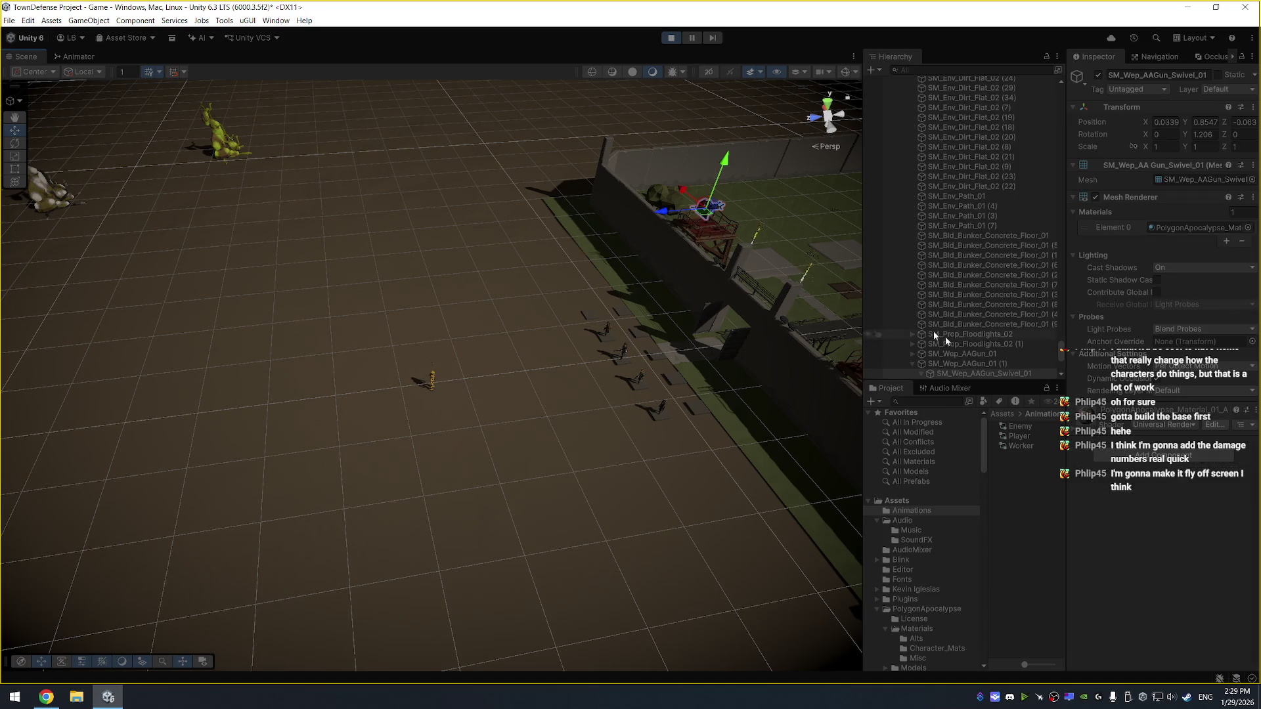
click(845, 73)
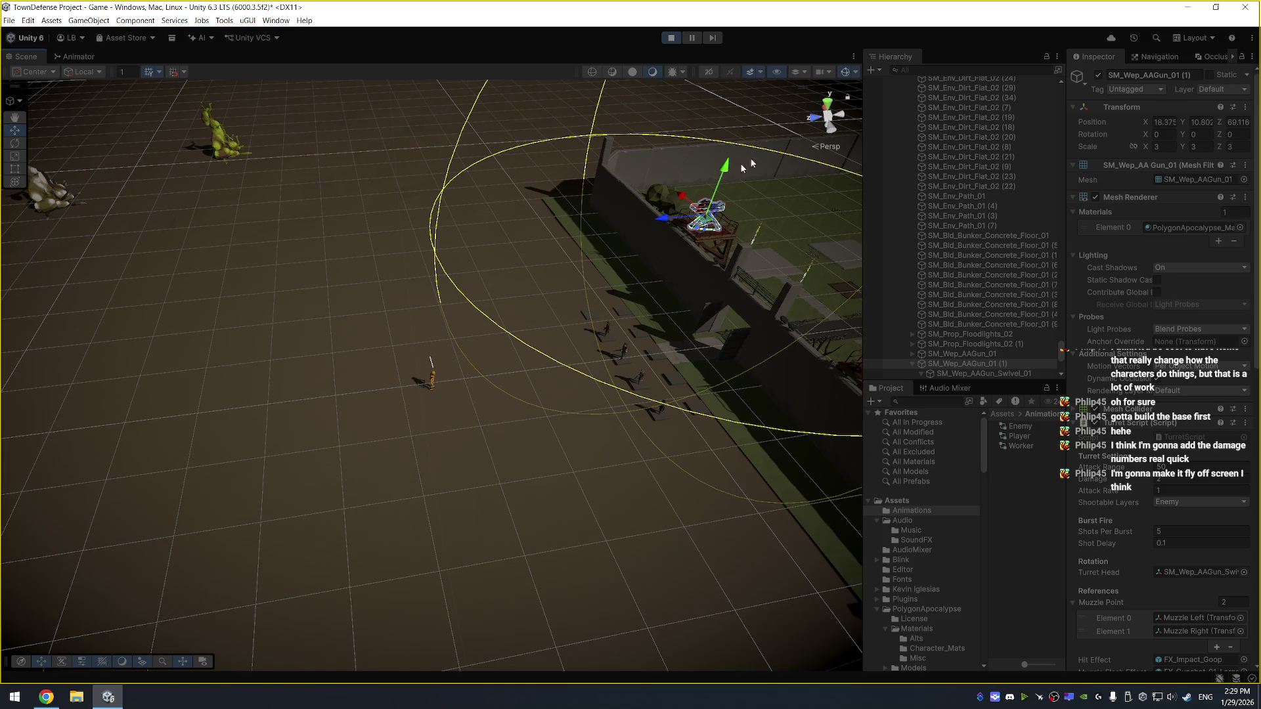
scroll(796, 336, up, 3)
ctrl+click(962, 353)
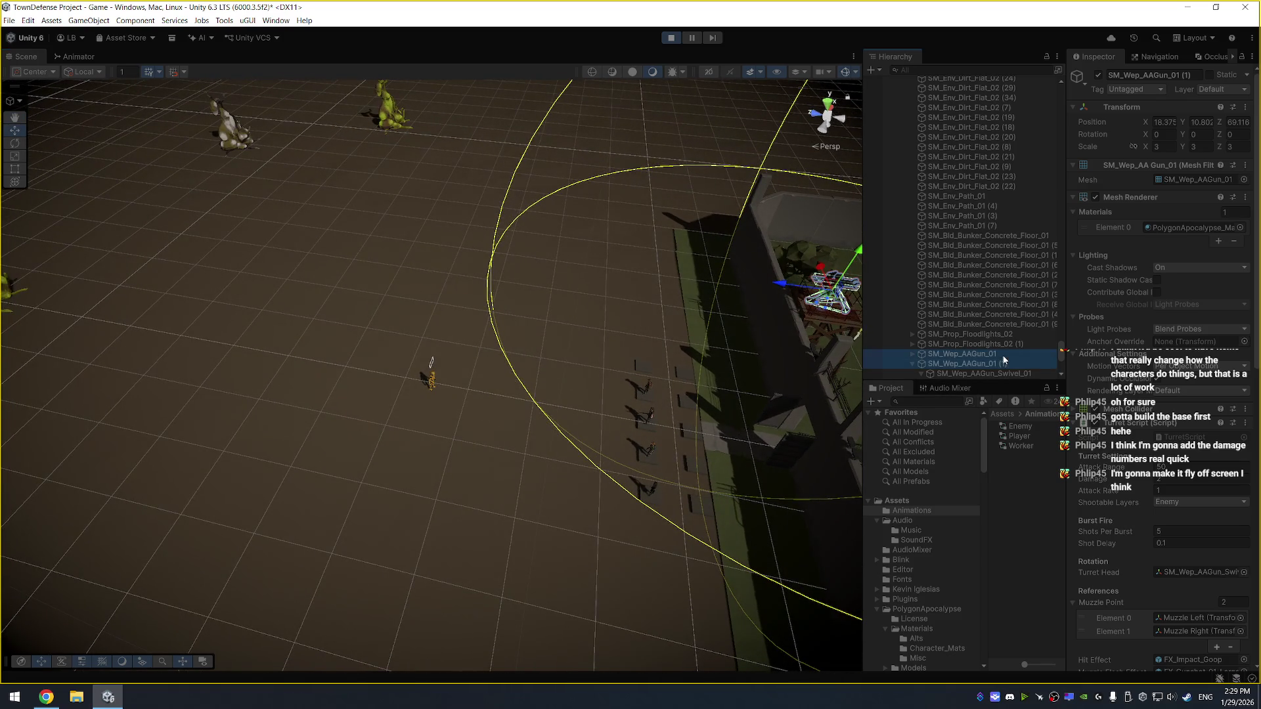
mouse_move(519, 403)
mouse_down()
mouse_move(522, 415)
mouse_move(539, 388)
mouse_up()
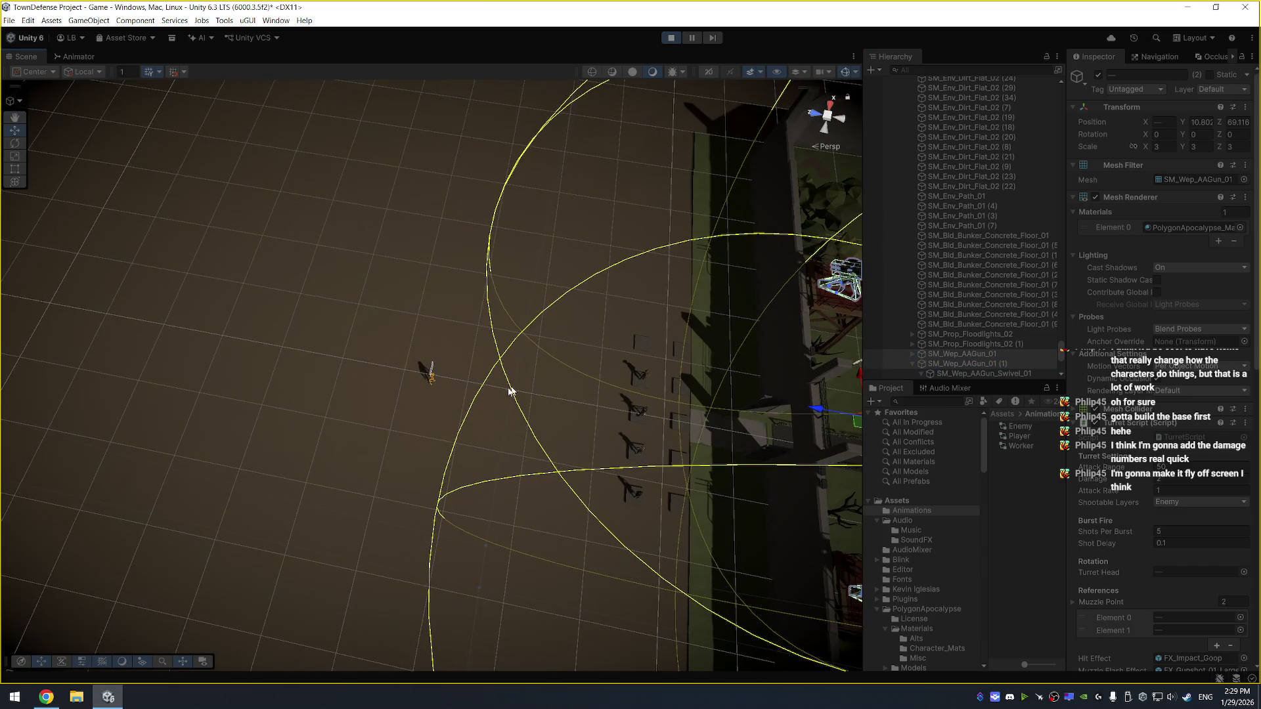
Drag the Enemy Unit dummy toward the wall into turret range and collapse the Unit foldout
click(433, 375)
click(433, 376)
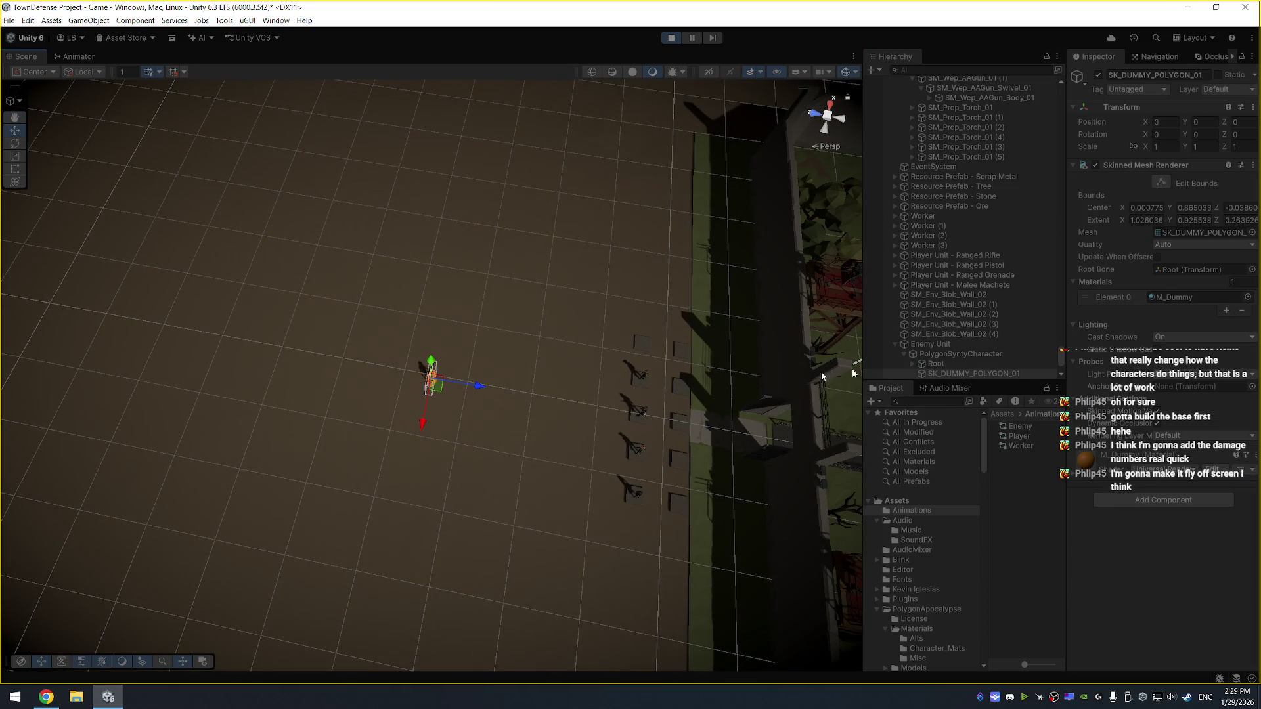
click(971, 345)
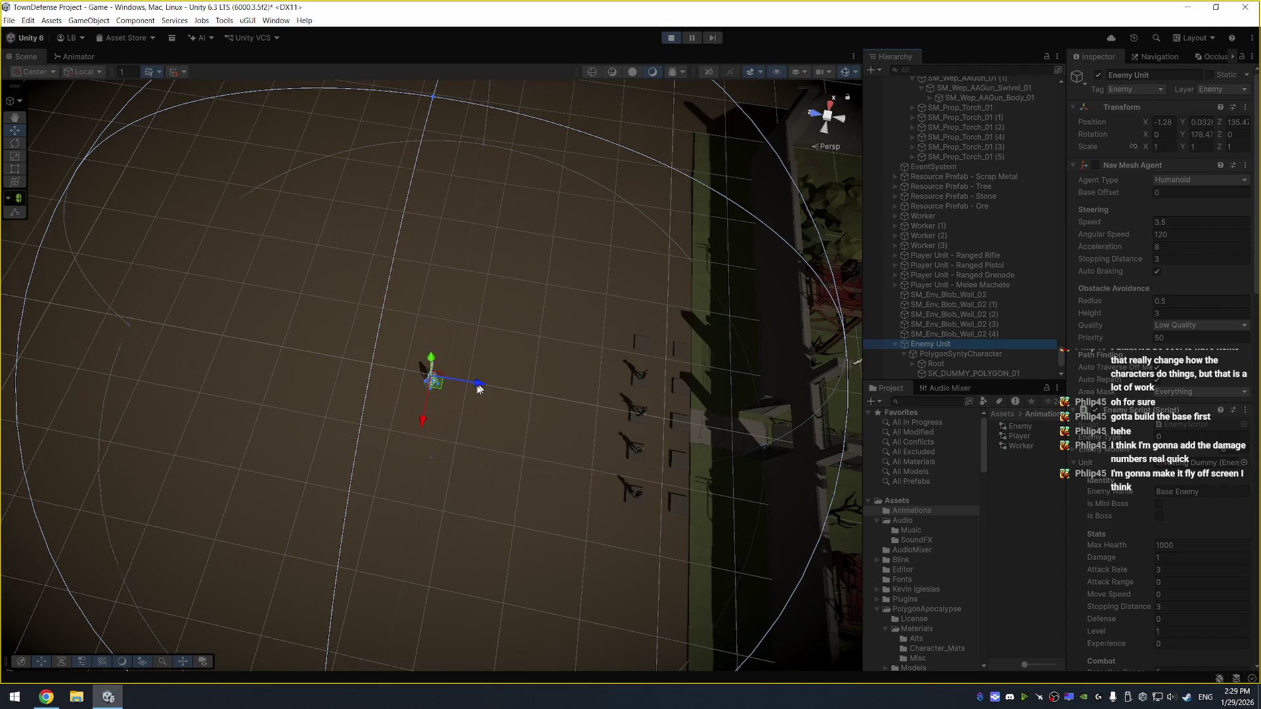
mouse_move(435, 386)
mouse_down()
mouse_move(473, 470)
mouse_move(498, 490)
mouse_move(642, 501)
mouse_move(727, 428)
mouse_move(617, 379)
mouse_up()
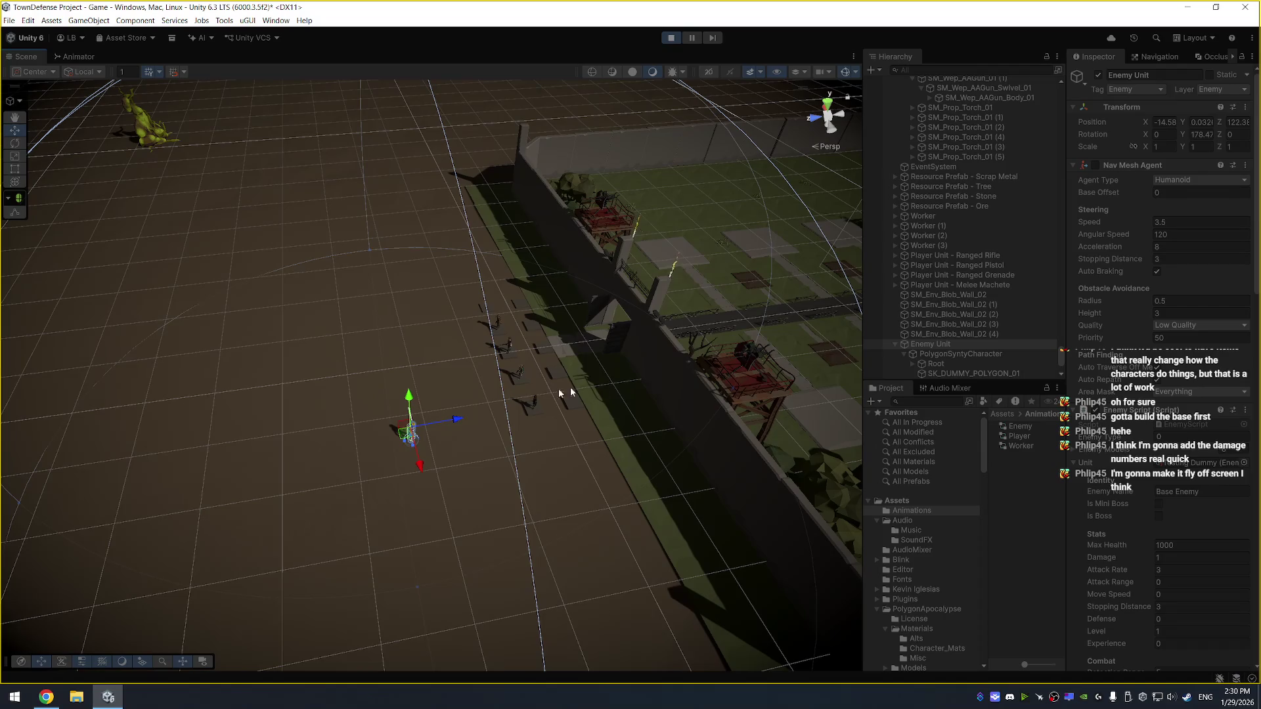
mouse_move(410, 434)
mouse_down()
mouse_move(484, 442)
mouse_move(441, 433)
mouse_move(459, 361)
mouse_move(386, 356)
mouse_up()
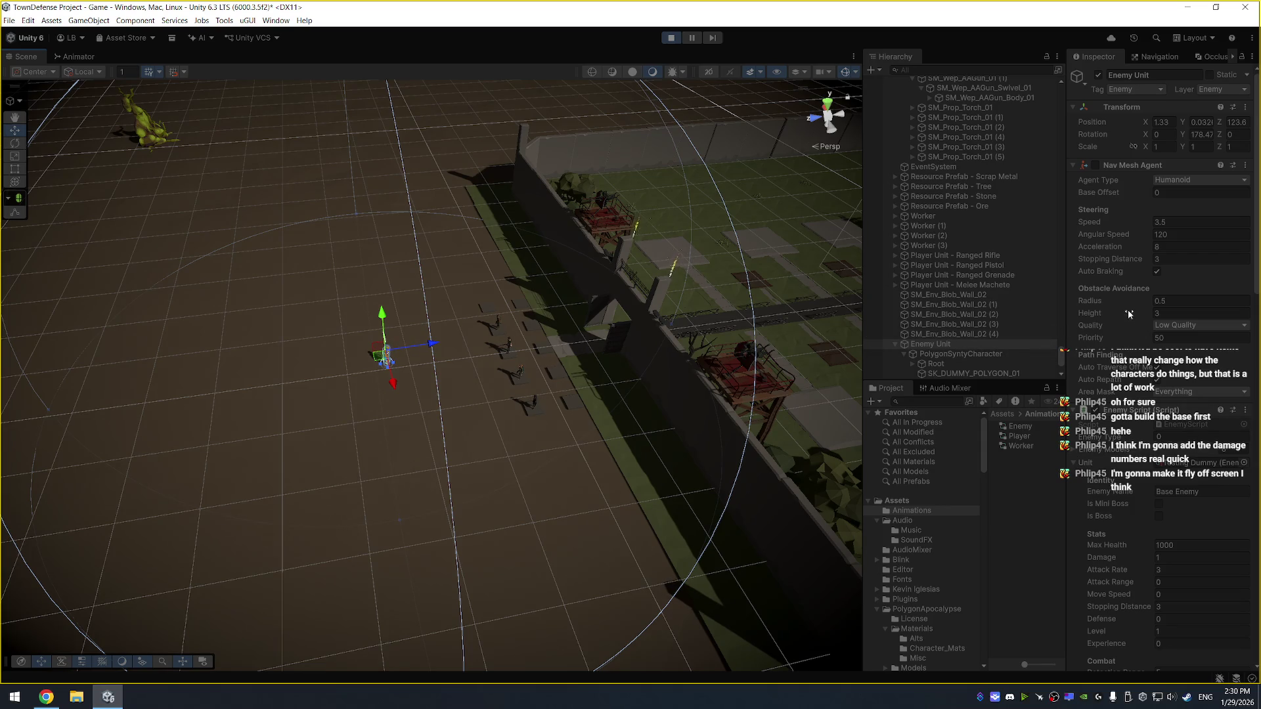
click(1075, 466)
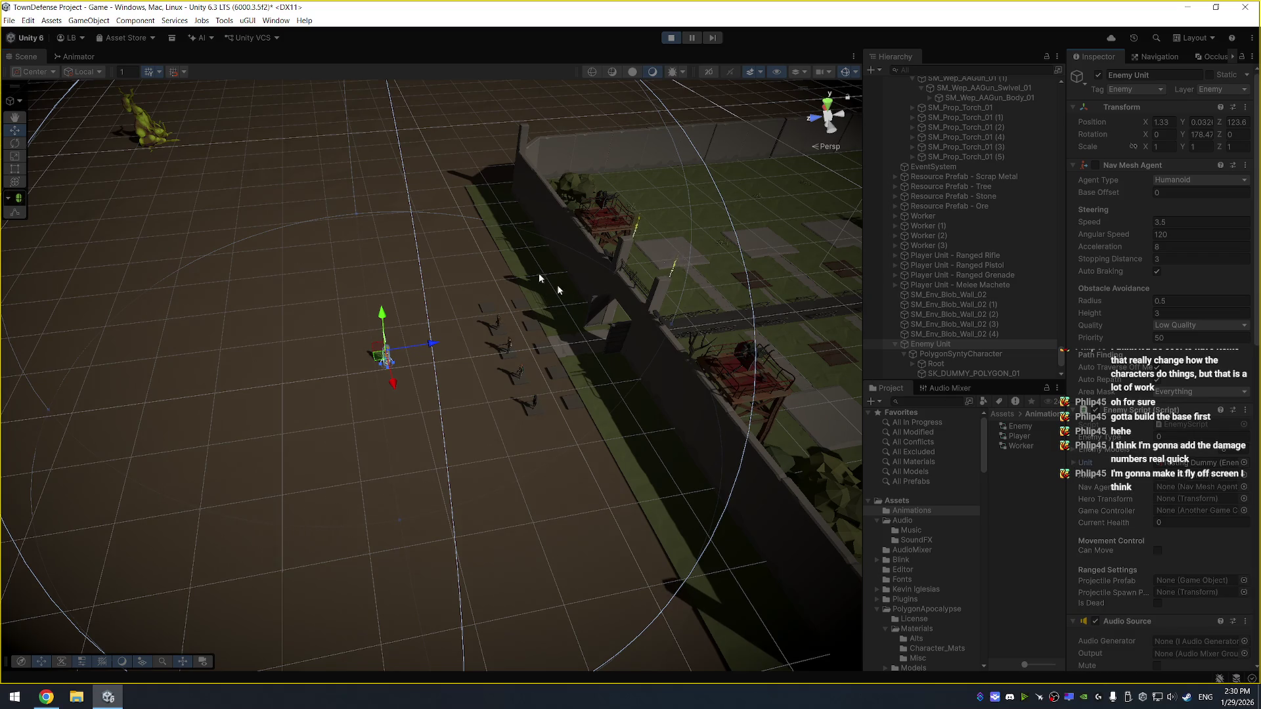
key(f)
mouse_move(525, 220)
mouse_down()
mouse_move(499, 333)
mouse_move(522, 326)
mouse_up()
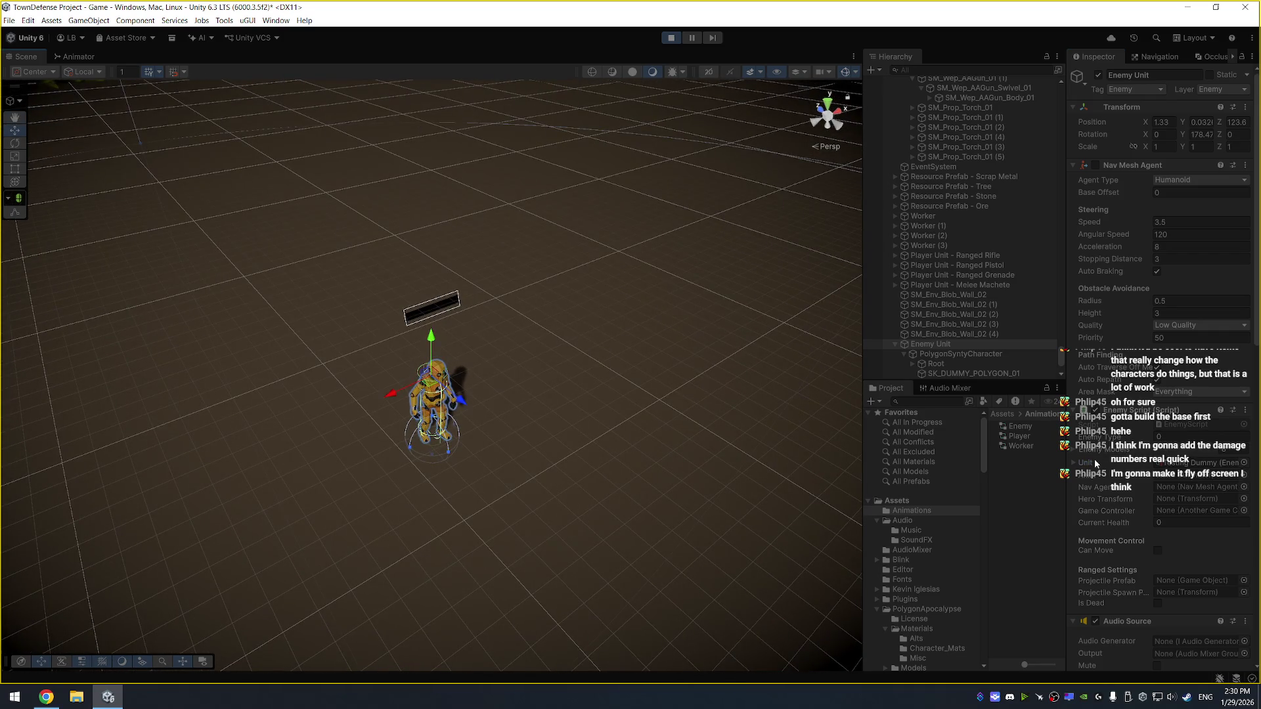
scroll(959, 246, up, 10)
drag(1060, 345, 1051, 93)
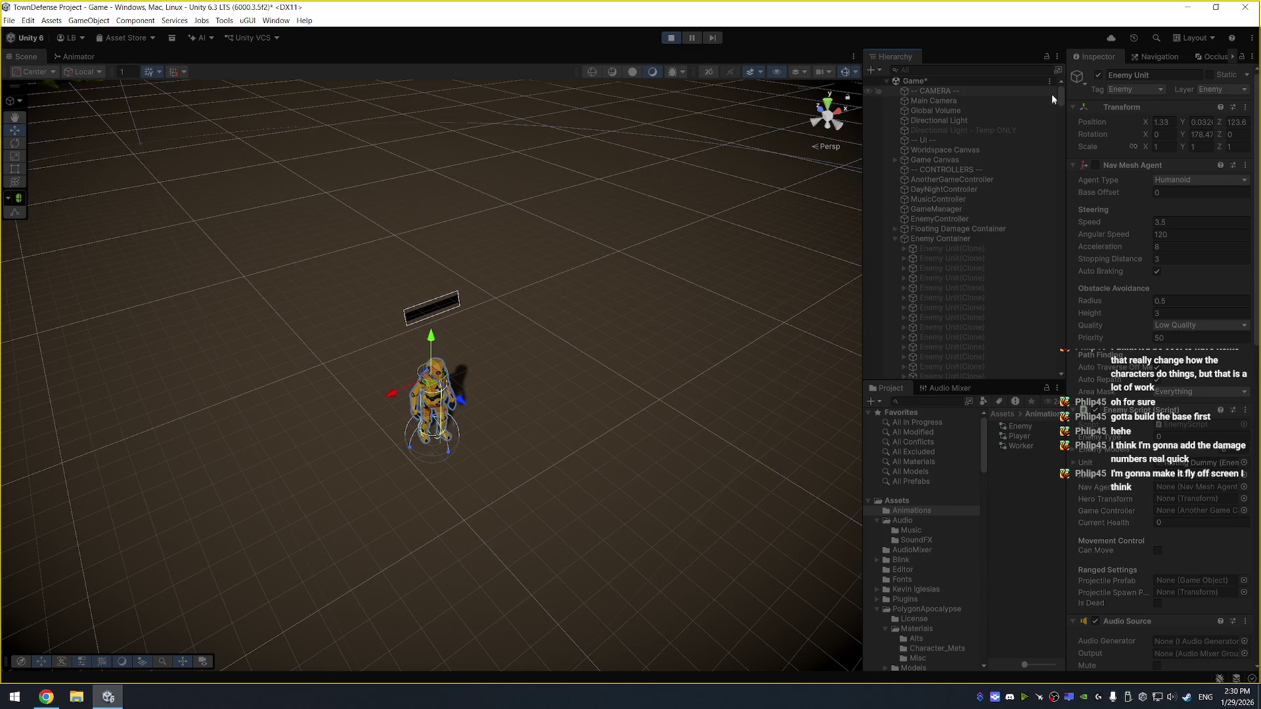
Tidy the Hierarchy, review EnemyController's Enemies list, and select the Enemy Unit
click(895, 239)
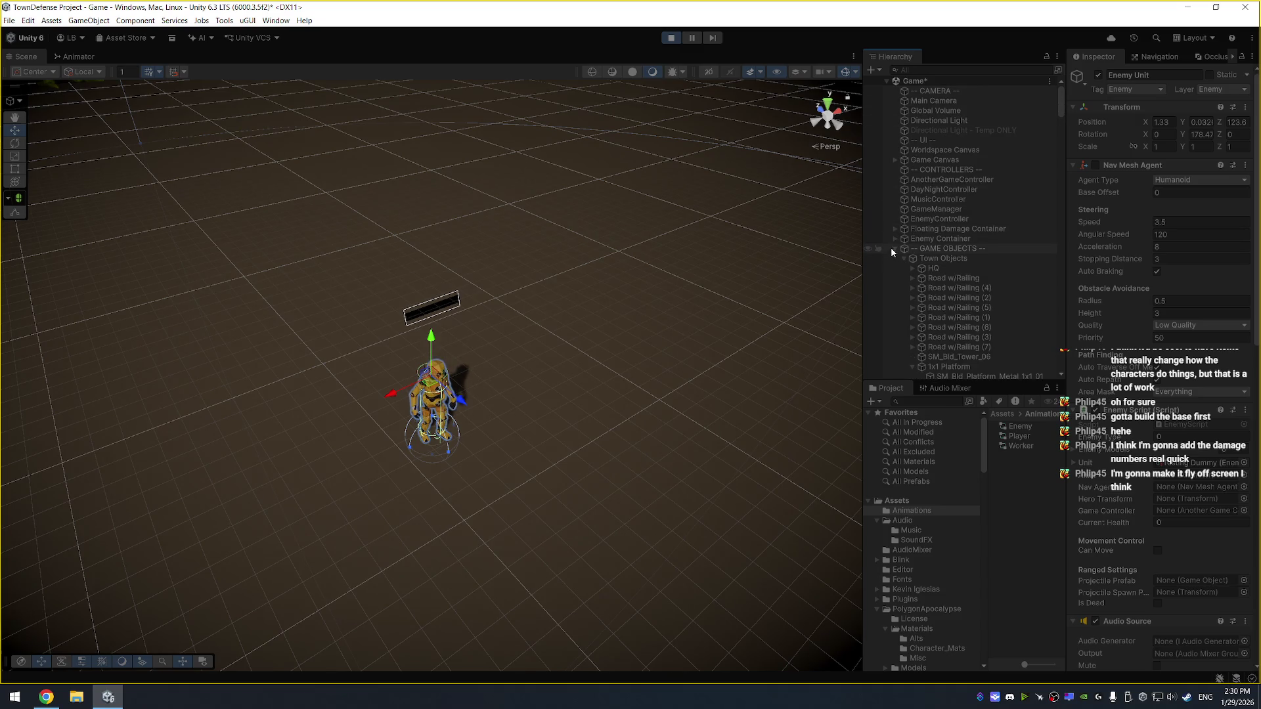
click(892, 249)
click(894, 247)
scroll(965, 283, down, 5)
scroll(968, 263, up, 4)
click(973, 149)
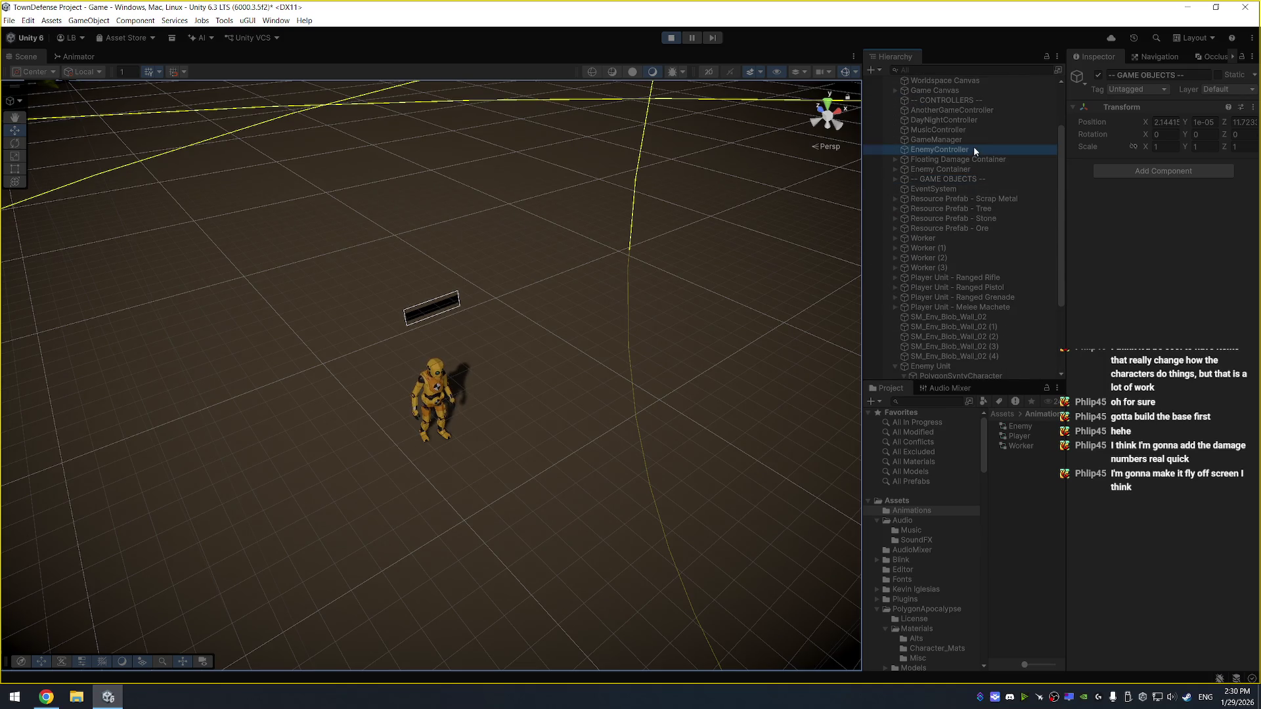
click(1079, 193)
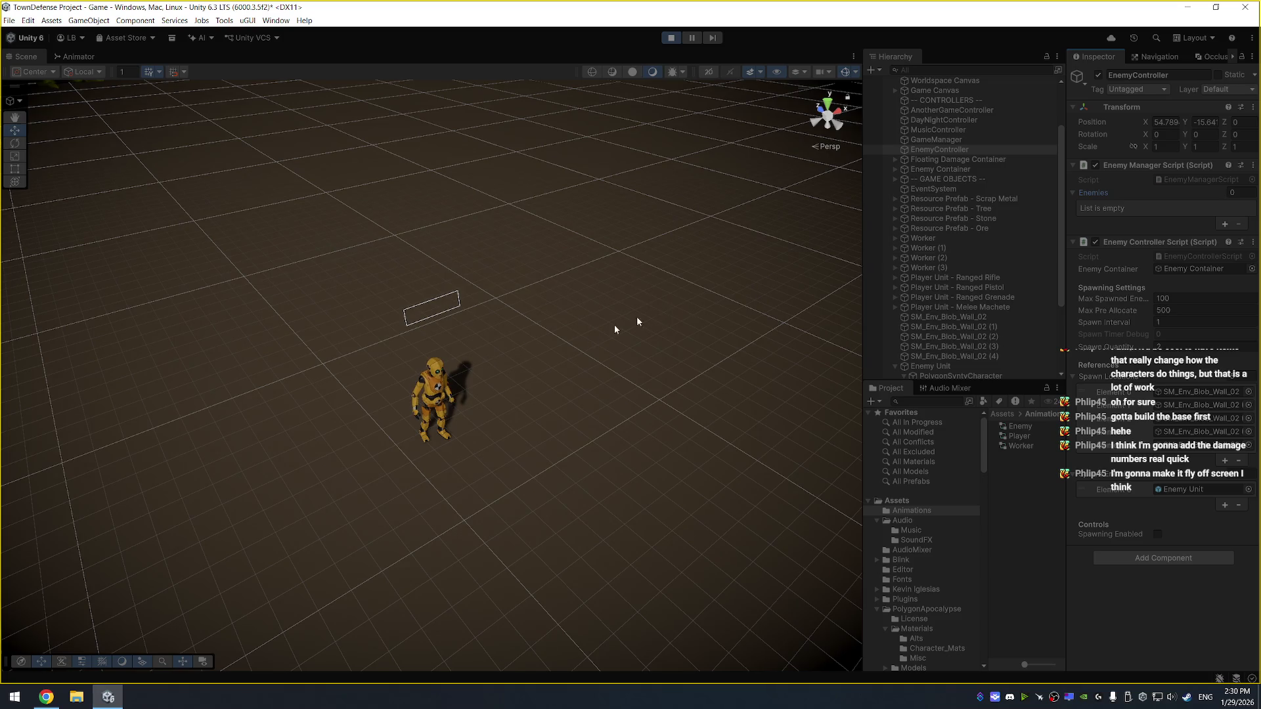
click(444, 392)
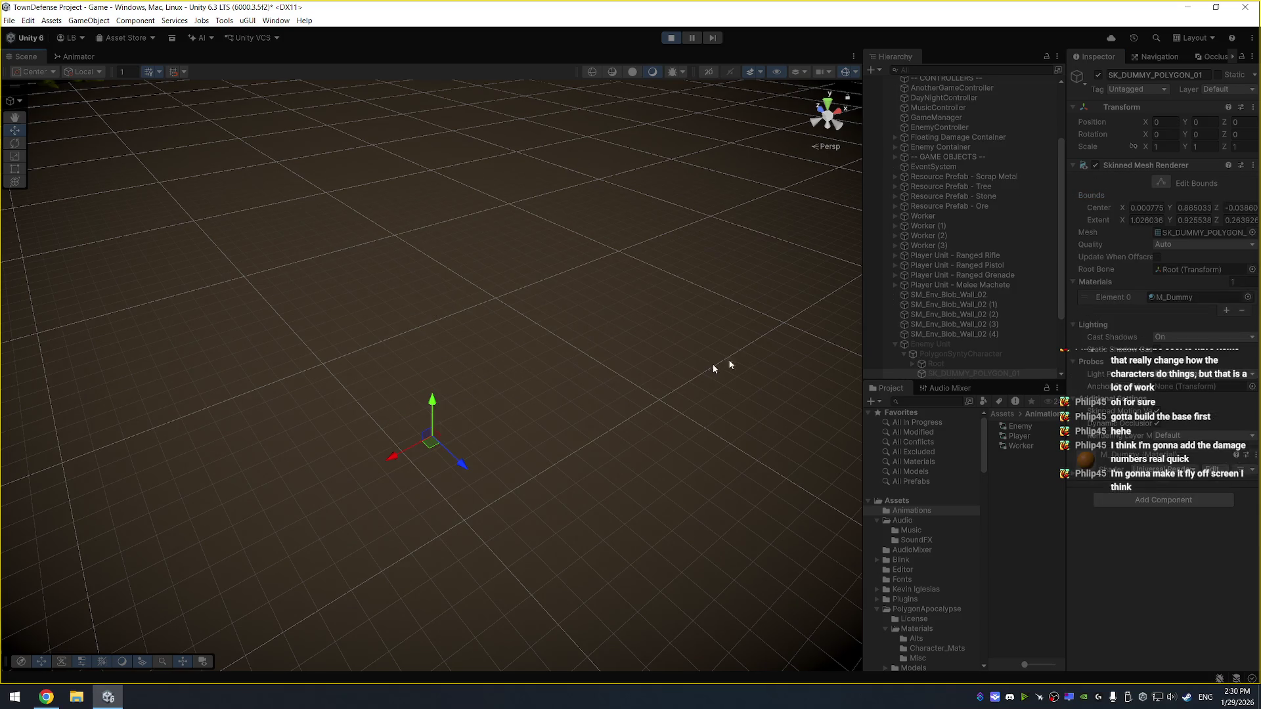
click(949, 345)
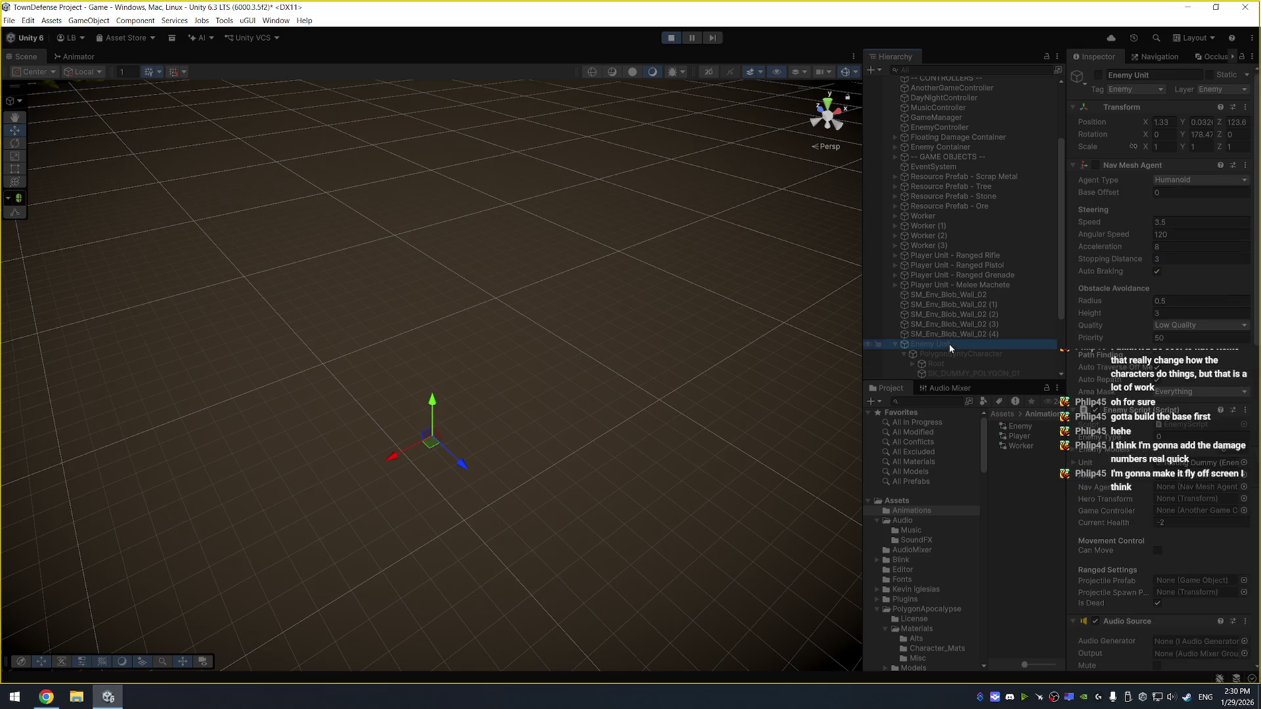
scroll(1143, 395, down, 5)
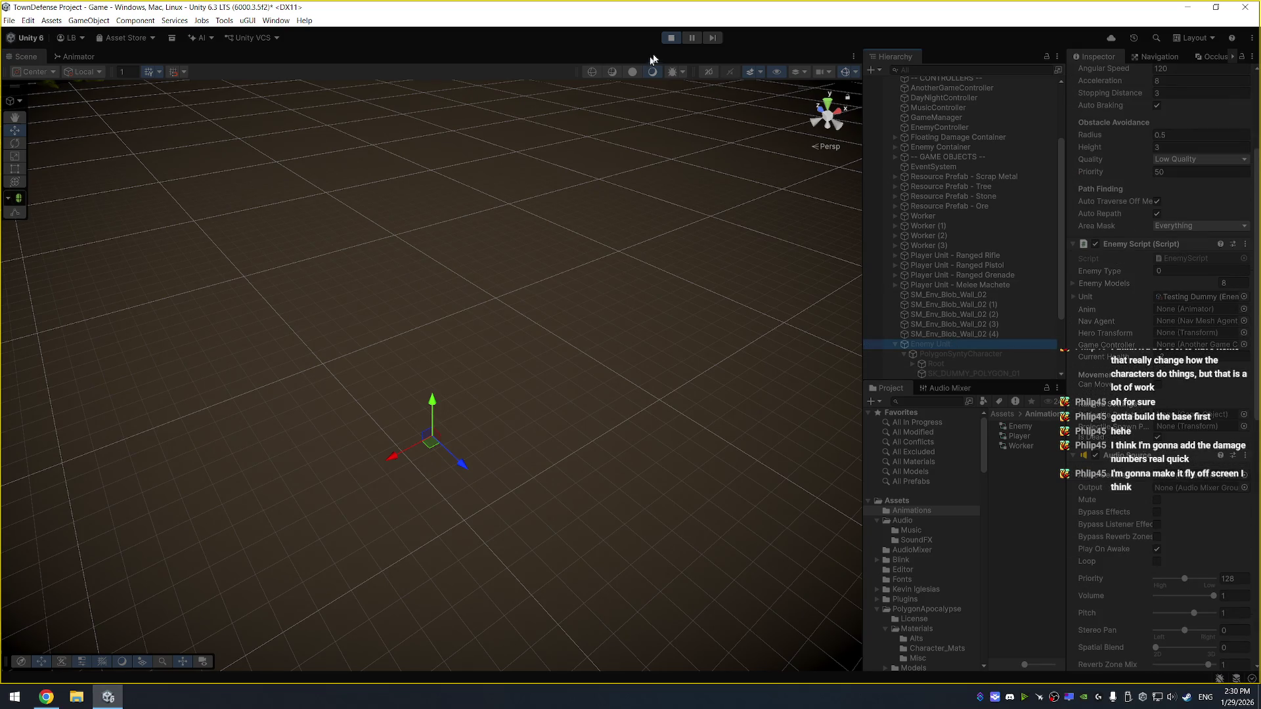
Restart play mode, set the enemy's Current Health to 1000, and select EnemyController
click(671, 40)
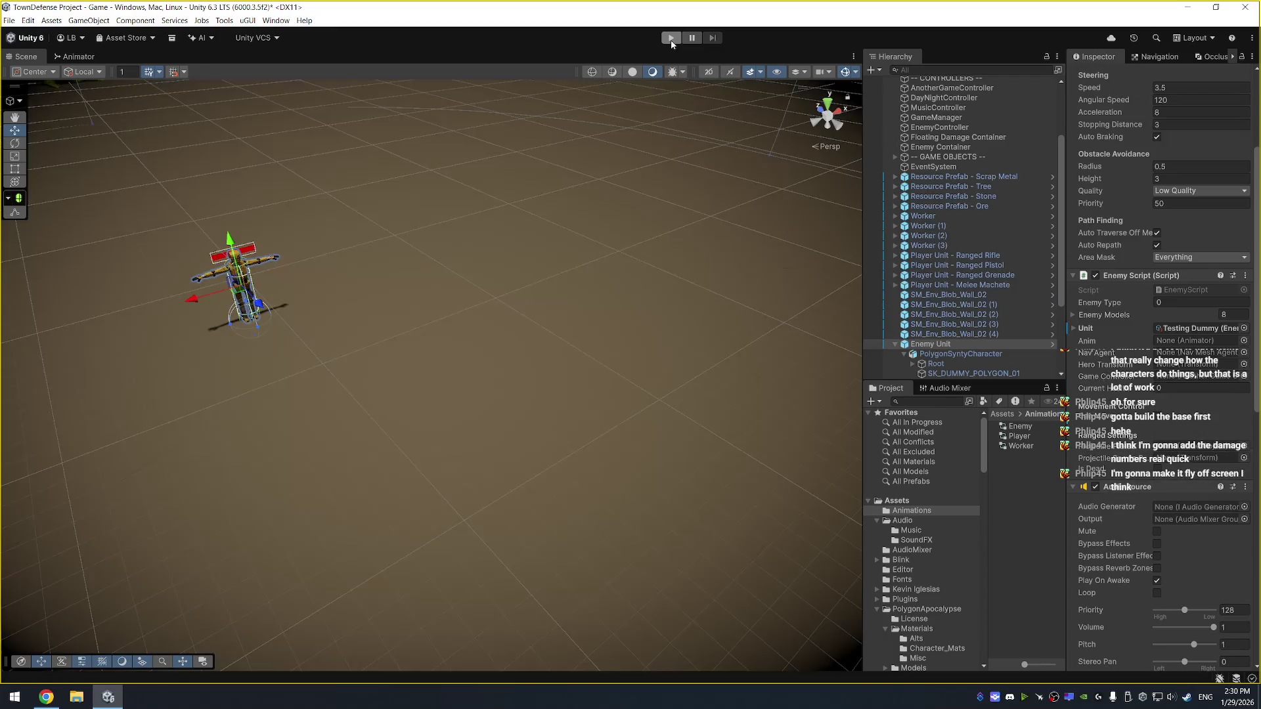
click(671, 39)
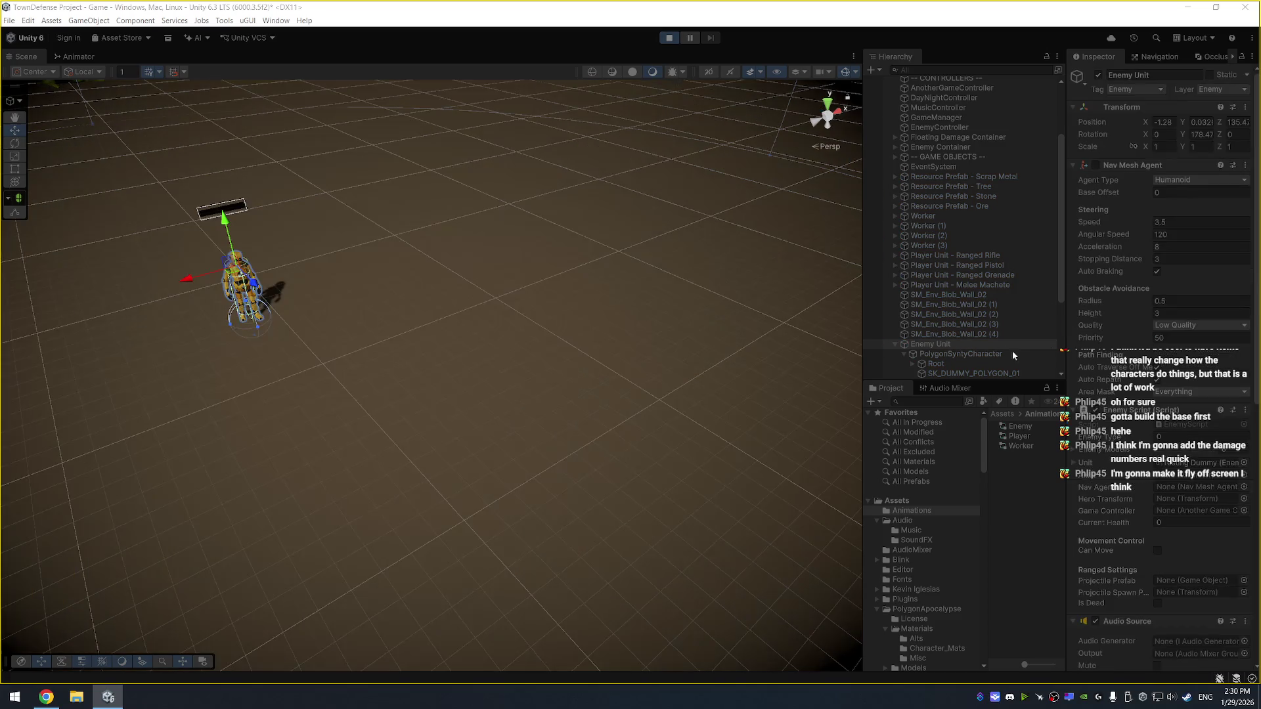
scroll(1133, 450, down, 5)
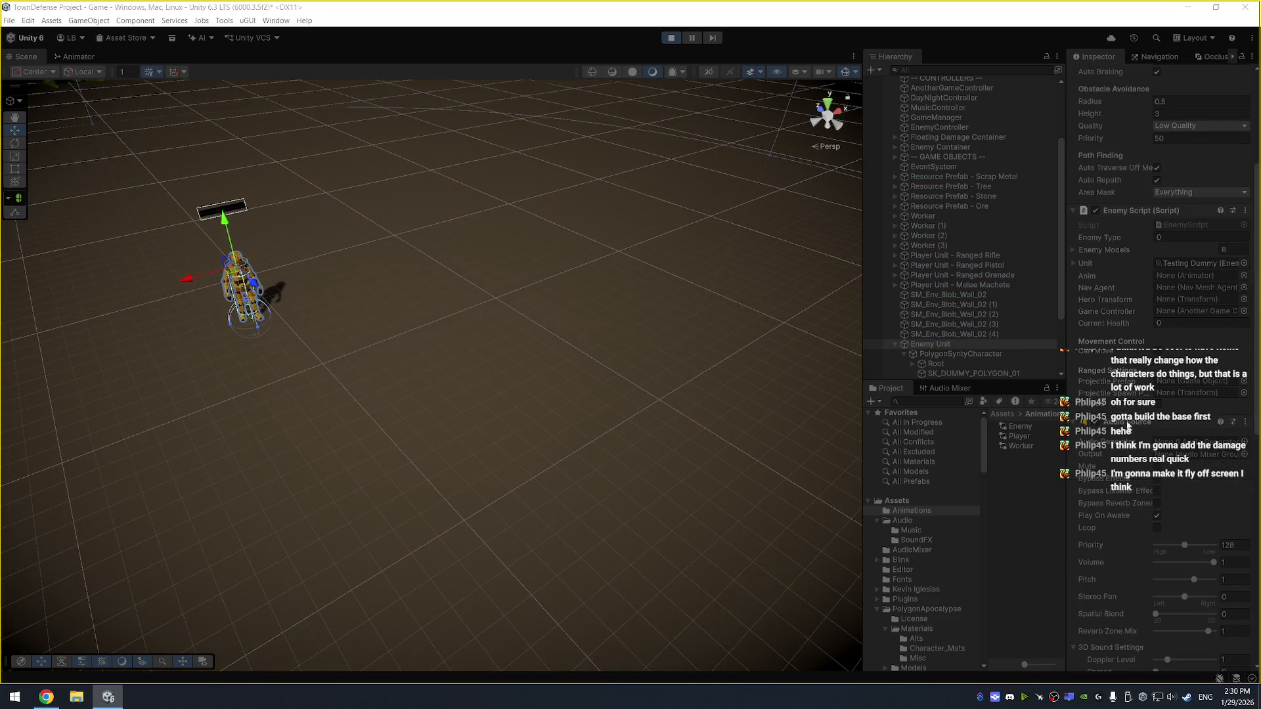
click(1074, 263)
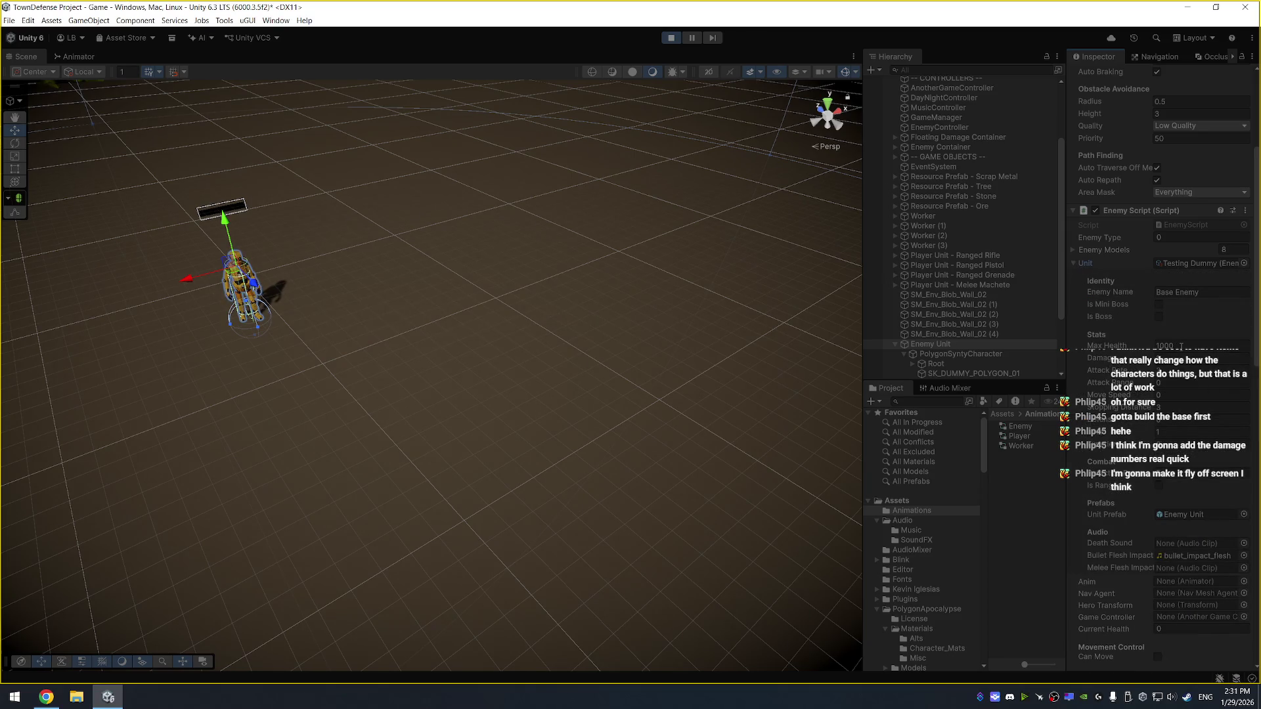
scroll(1182, 346, down, 1)
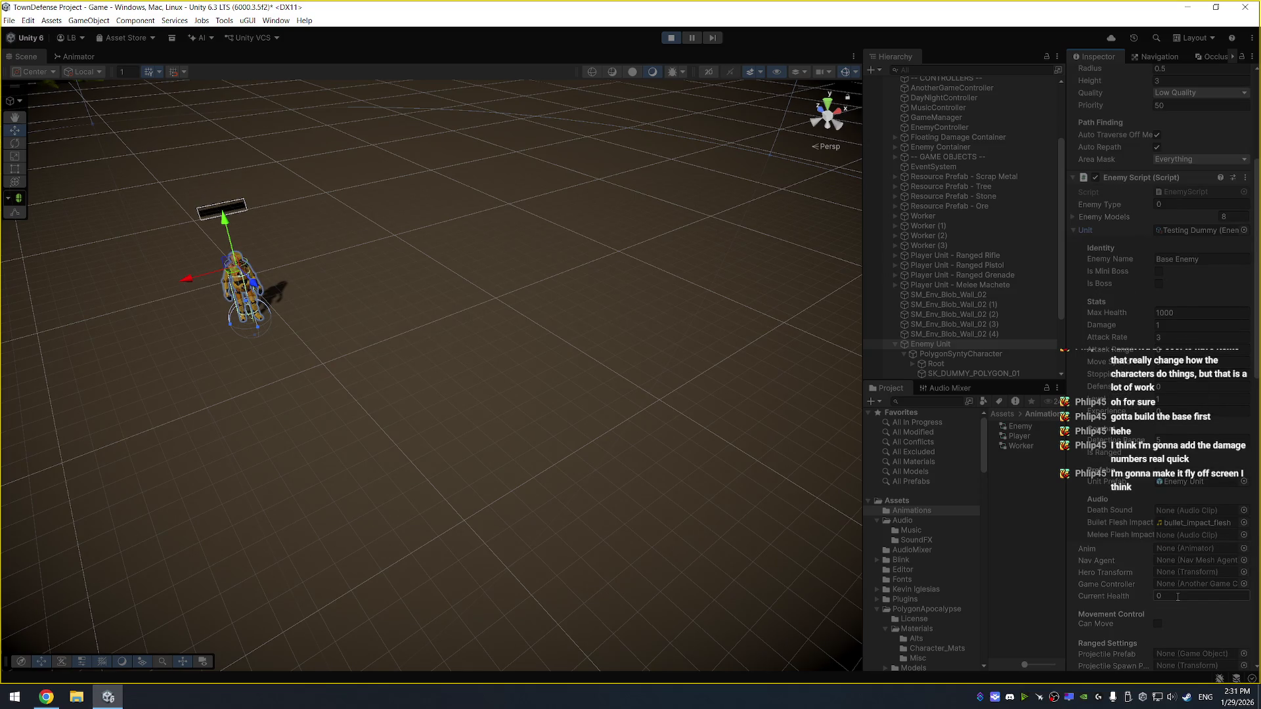
text(000)
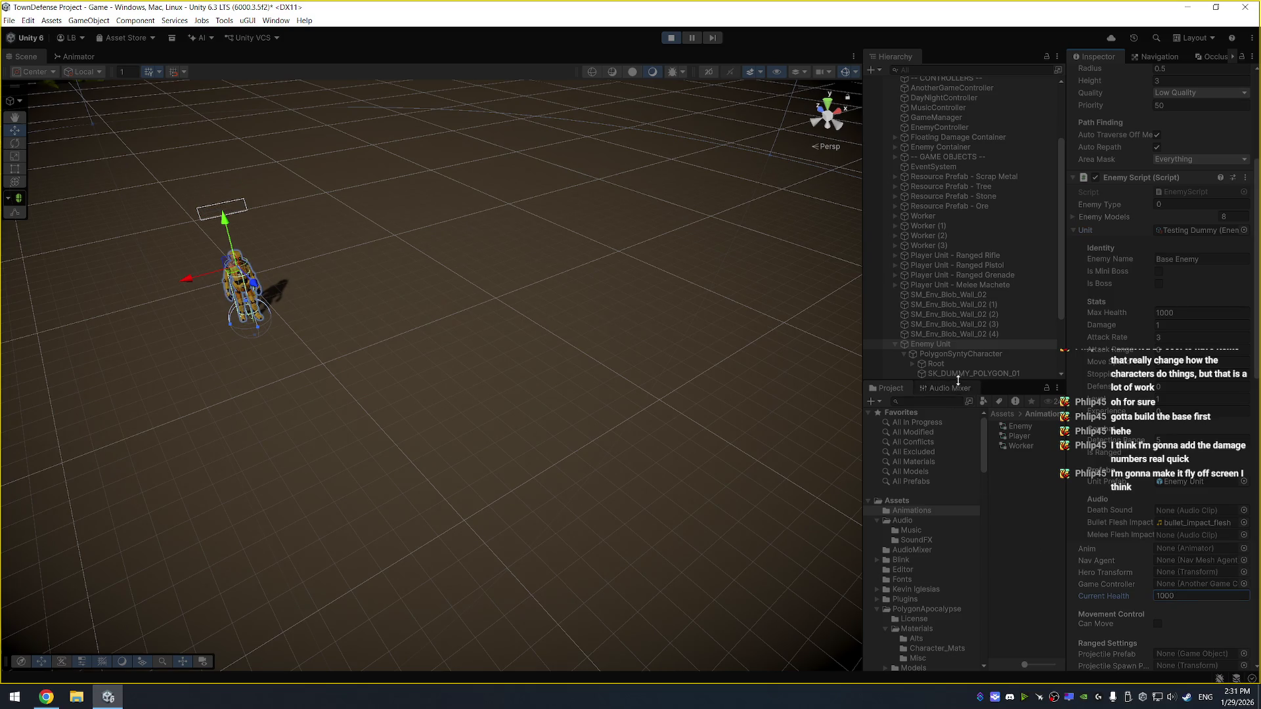
scroll(978, 227, up, 3)
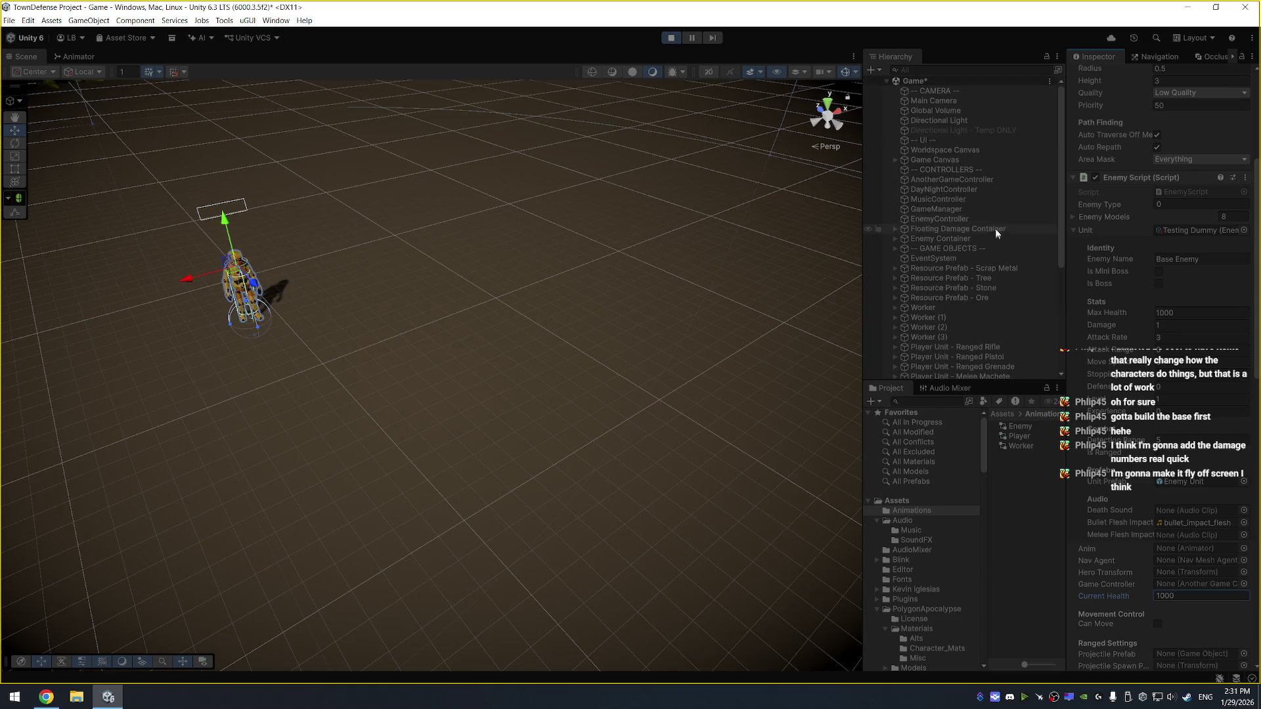
click(971, 221)
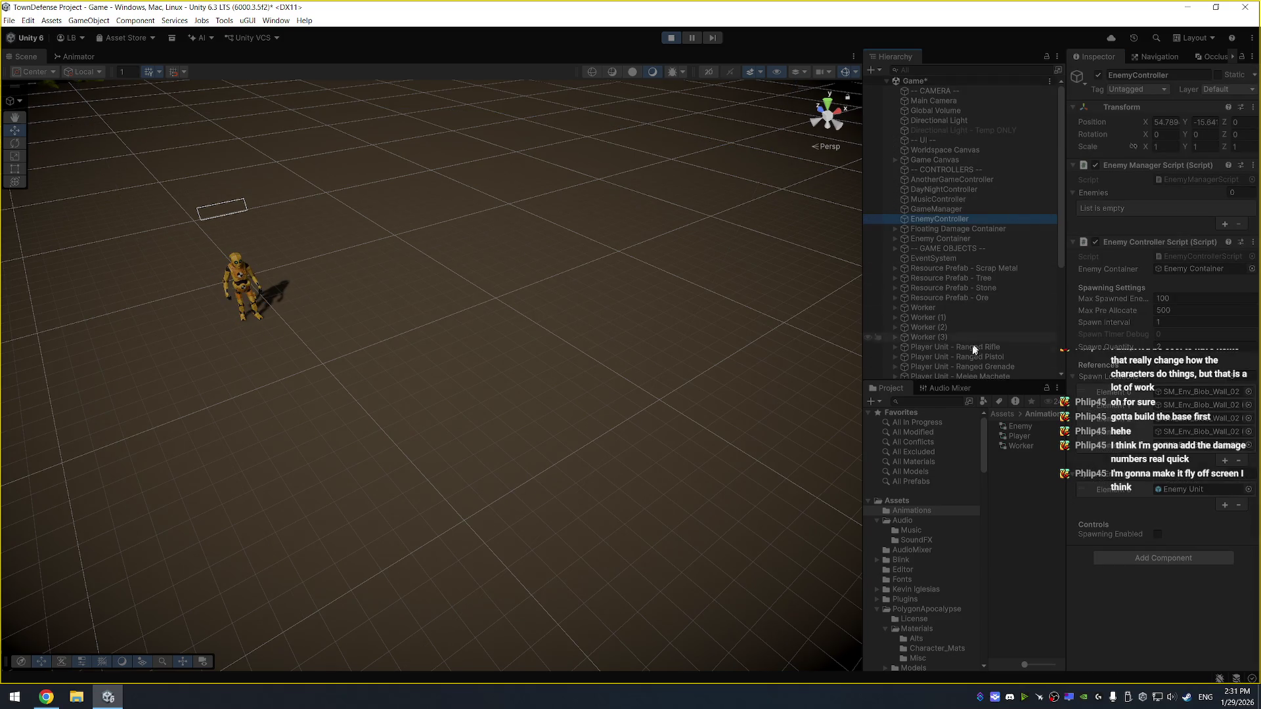
Add Enemy Unit to the Enemies list, then open its animator graph at the Idle-to-Hit transition
scroll(965, 296, down, 5)
drag(930, 264, 1101, 194)
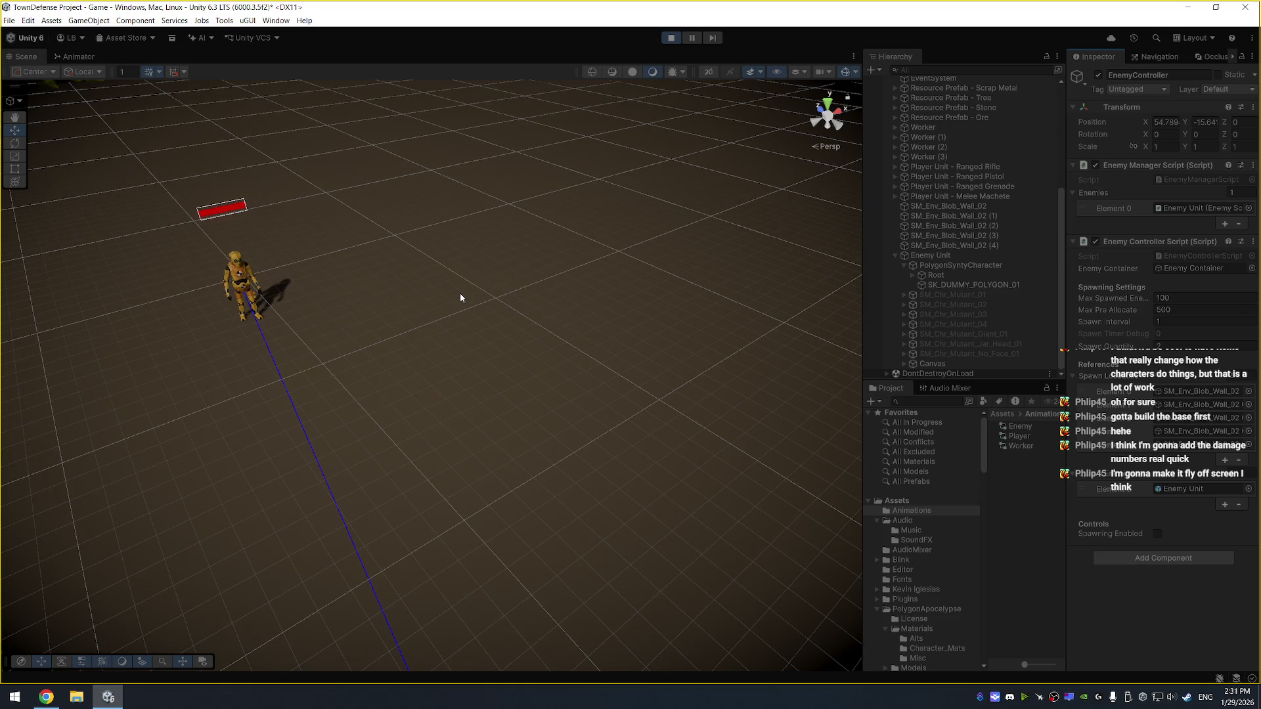
double_click(967, 256)
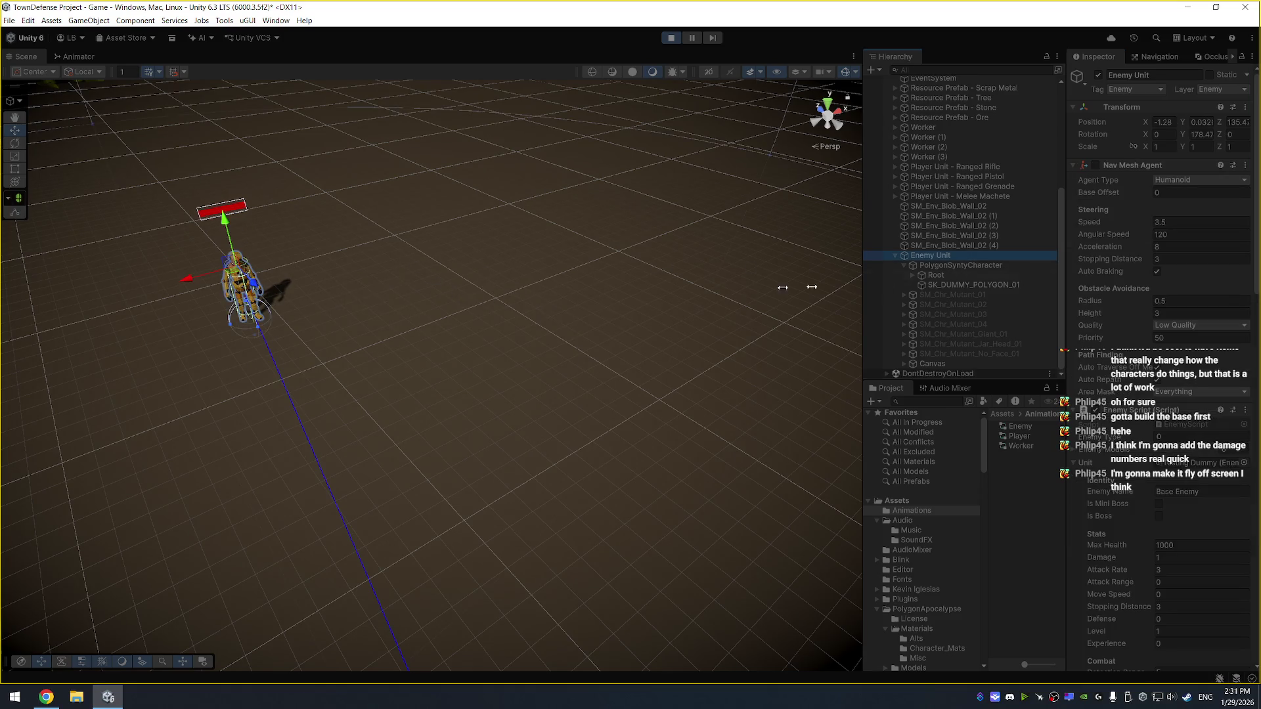
click(1003, 267)
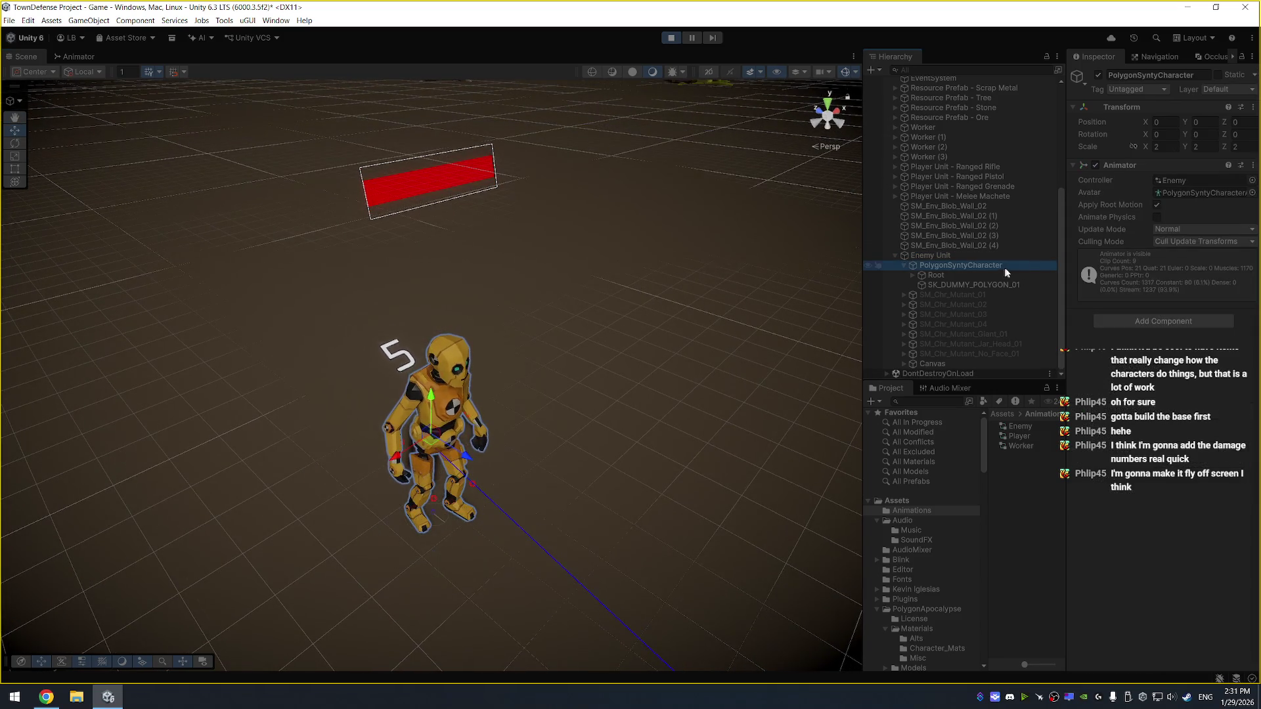
click(1248, 178)
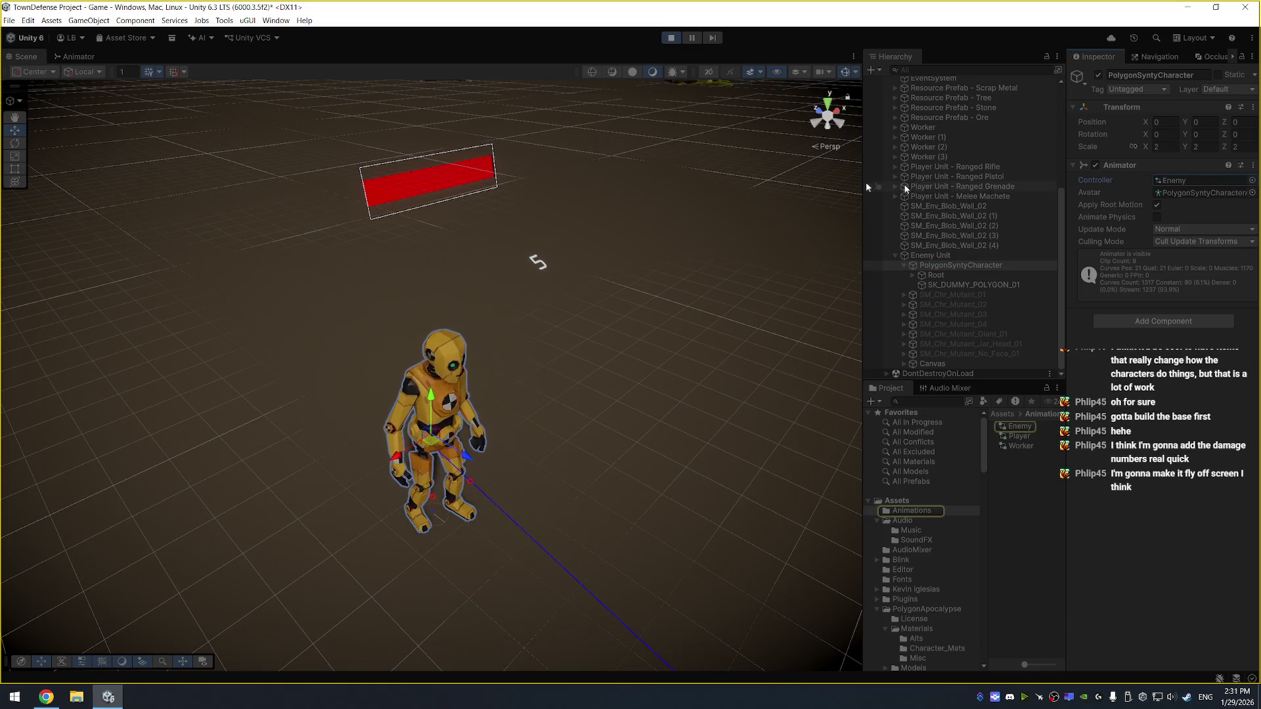
click(71, 57)
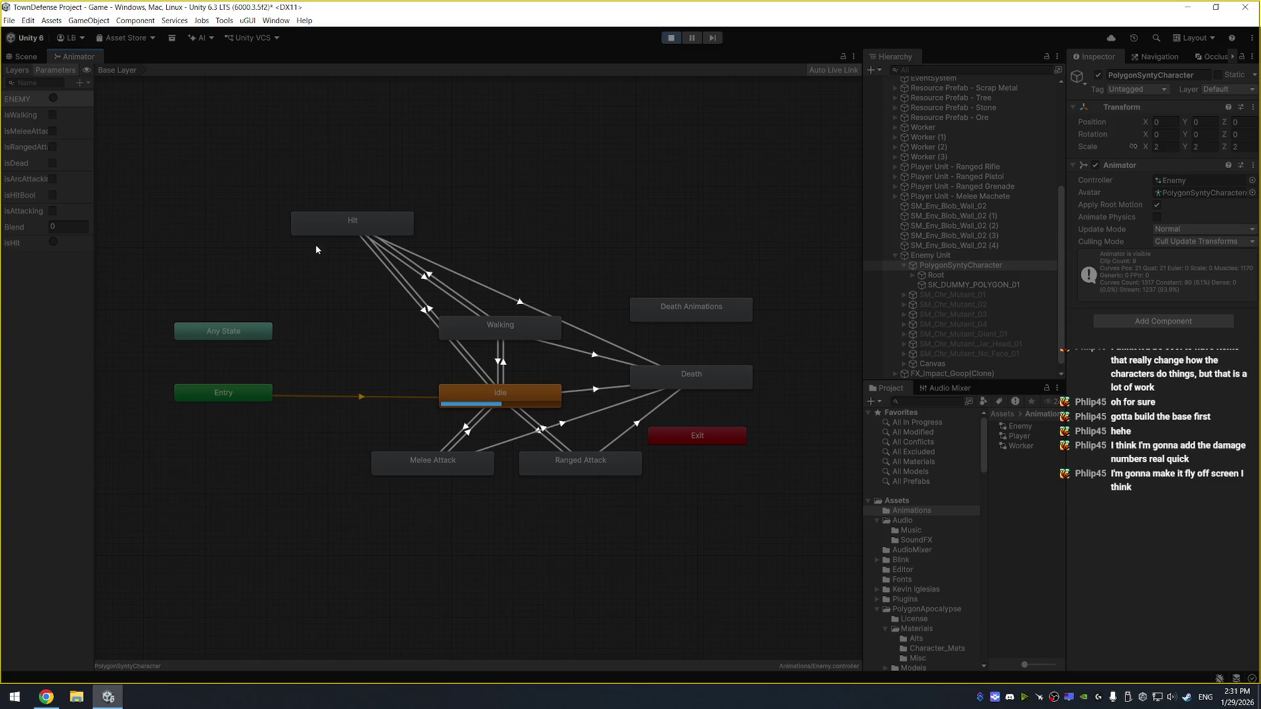
click(426, 310)
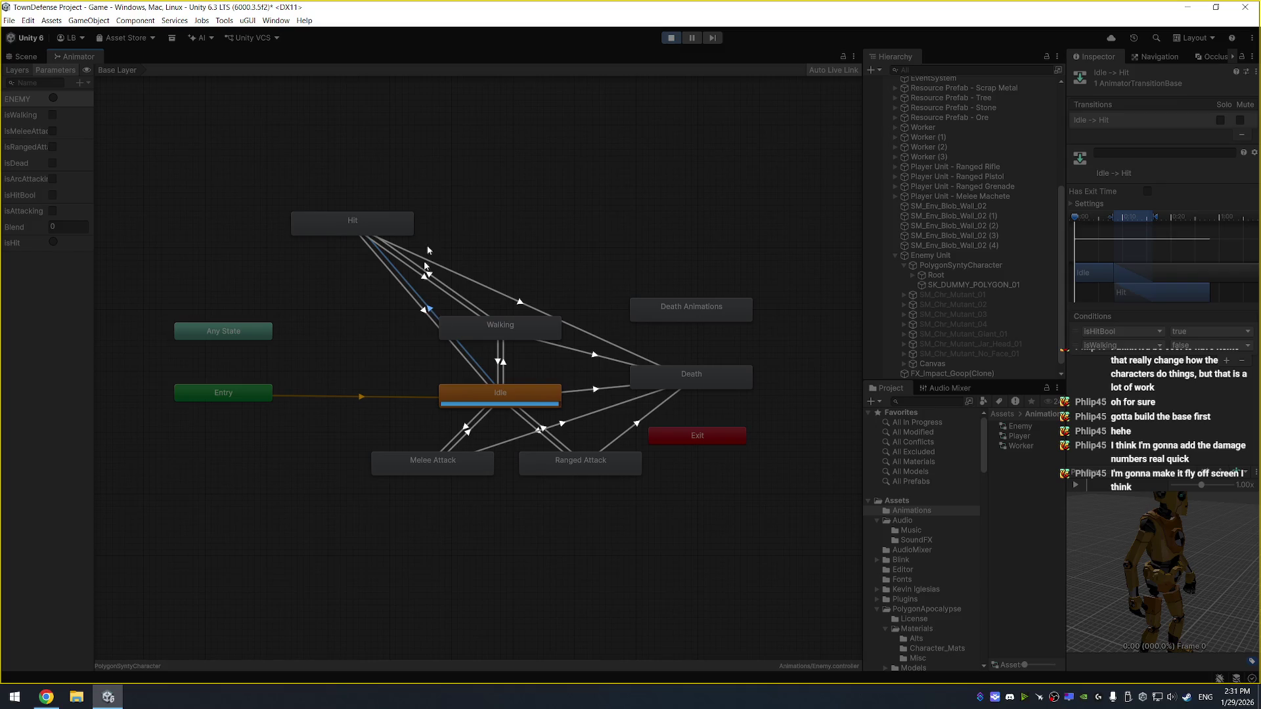
Stop play and change the Idle-to-Hit condition to isHit, placed below isWalking
click(671, 38)
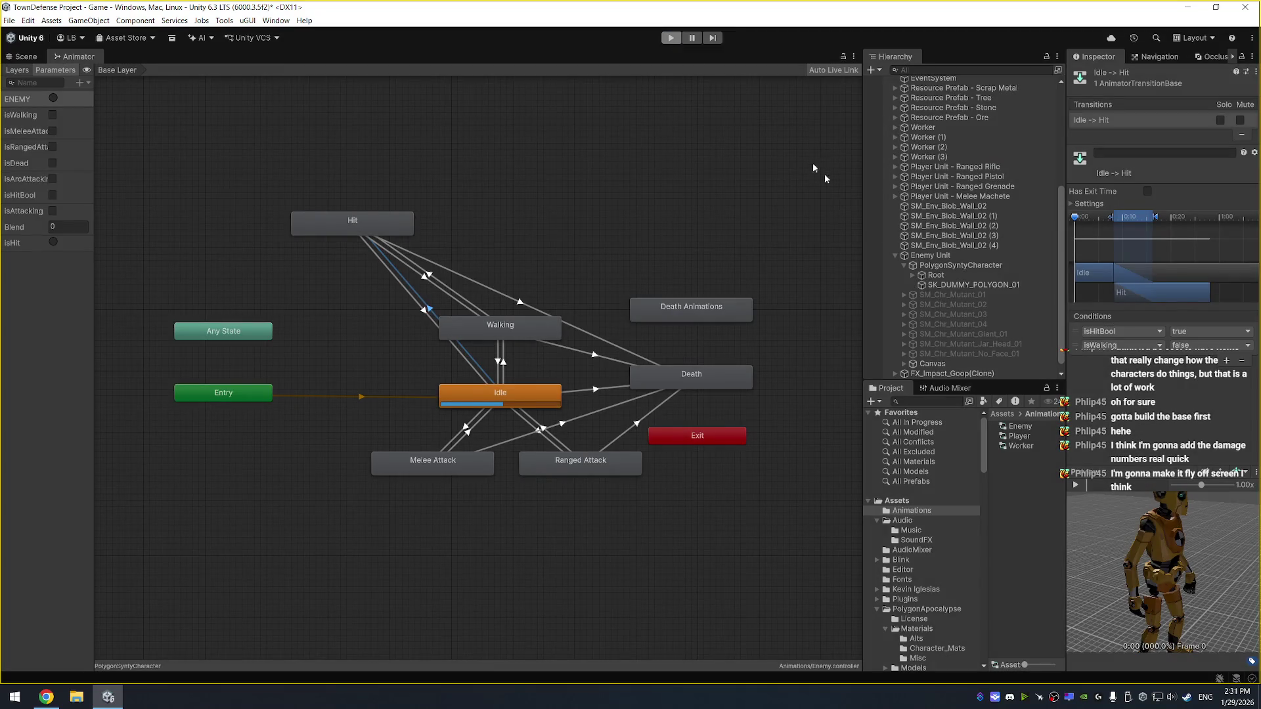
click(1123, 346)
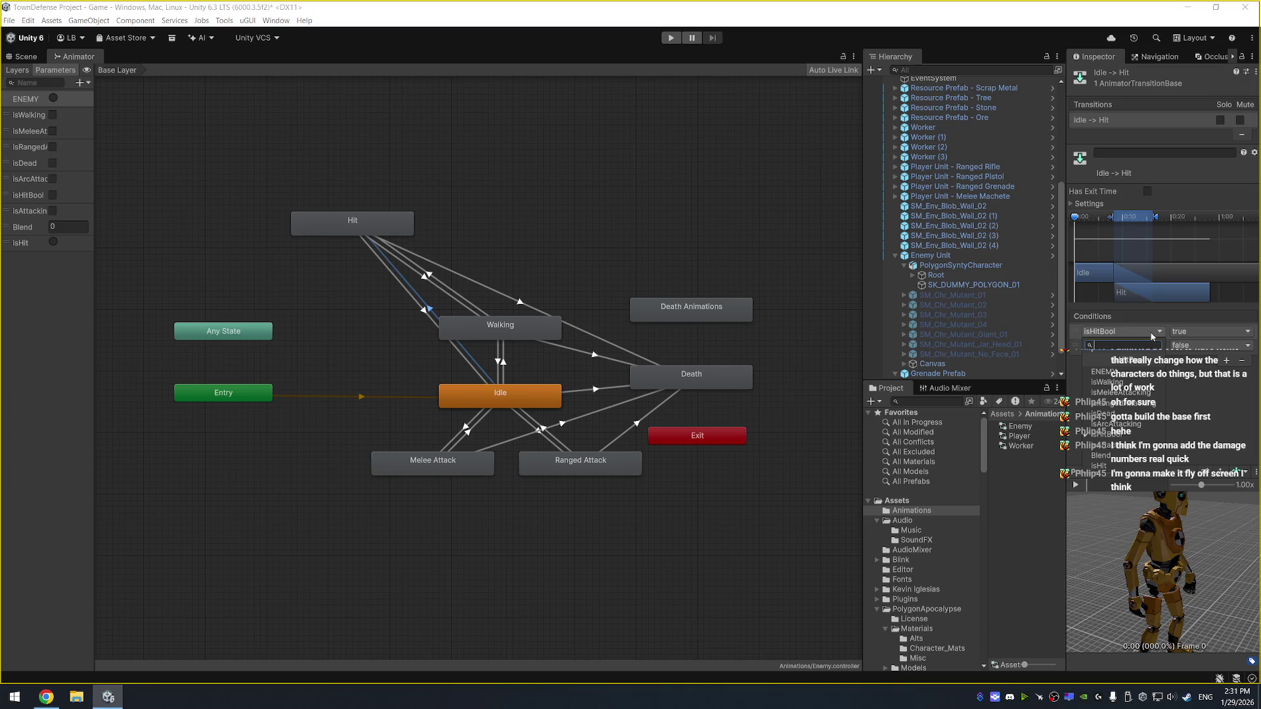
click(1122, 467)
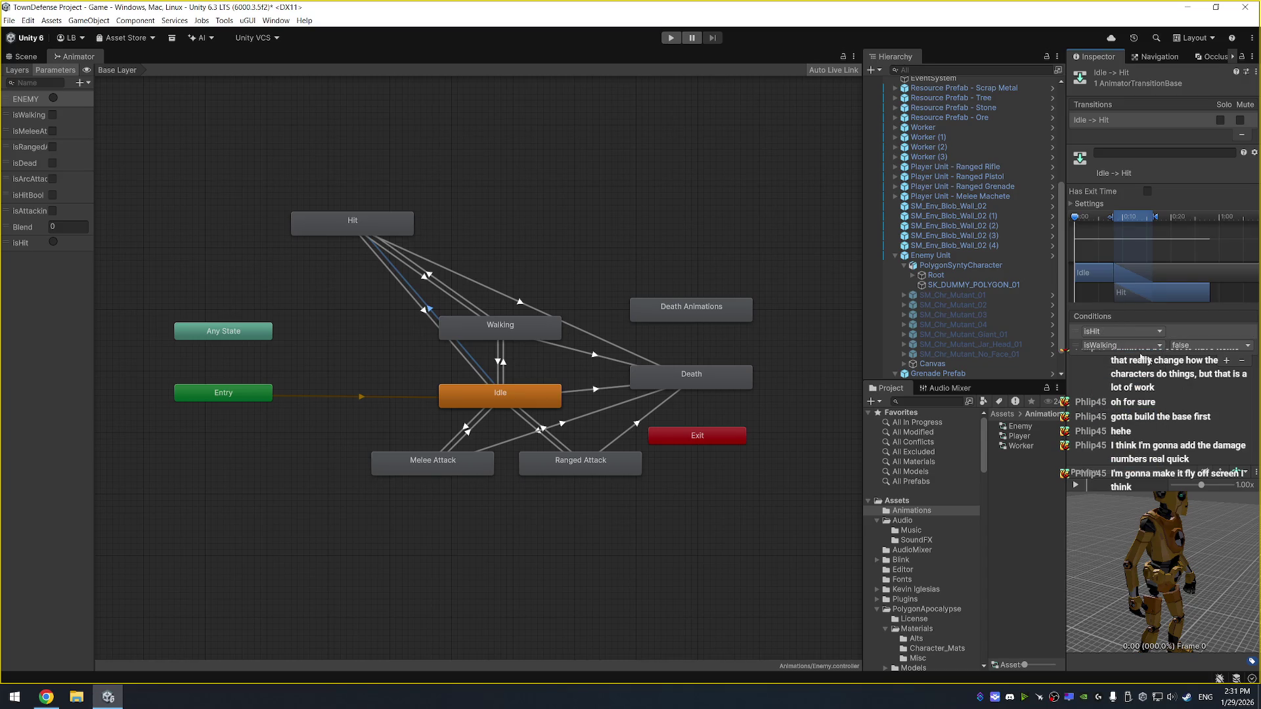
drag(1076, 335, 1076, 353)
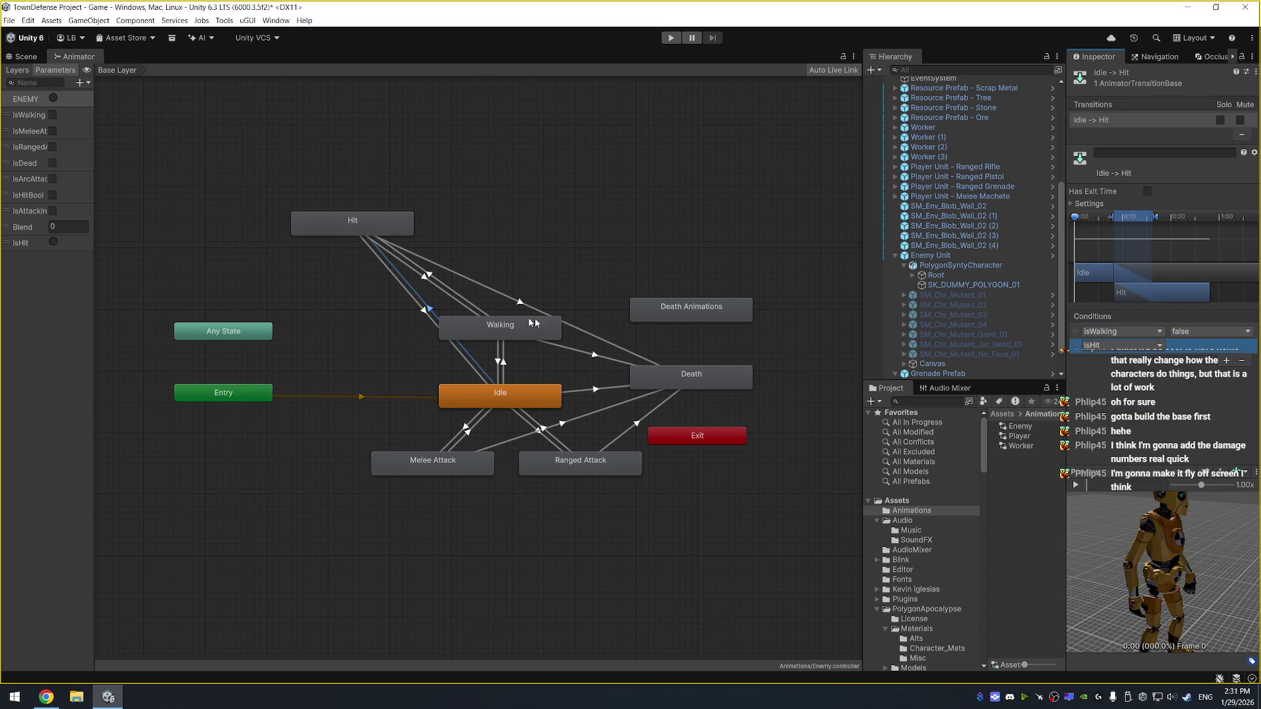
Review the other Hit transitions, save the project, and return to the scene view
click(430, 310)
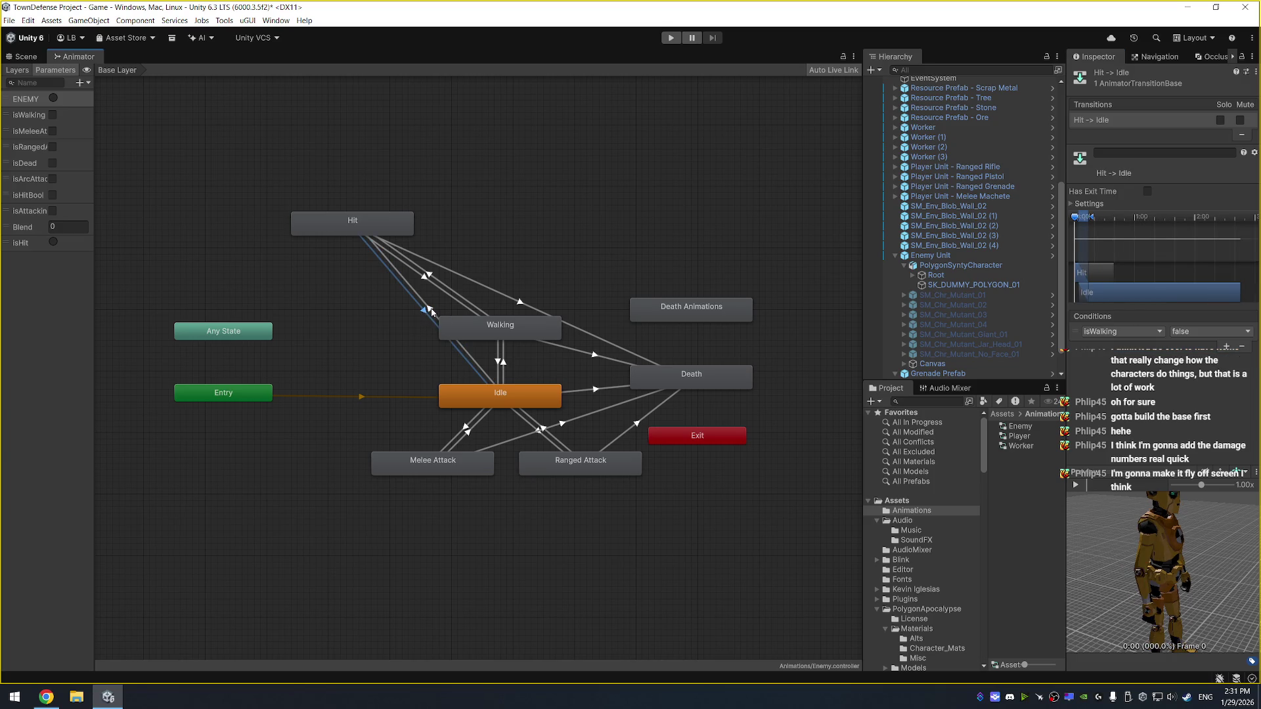
click(431, 310)
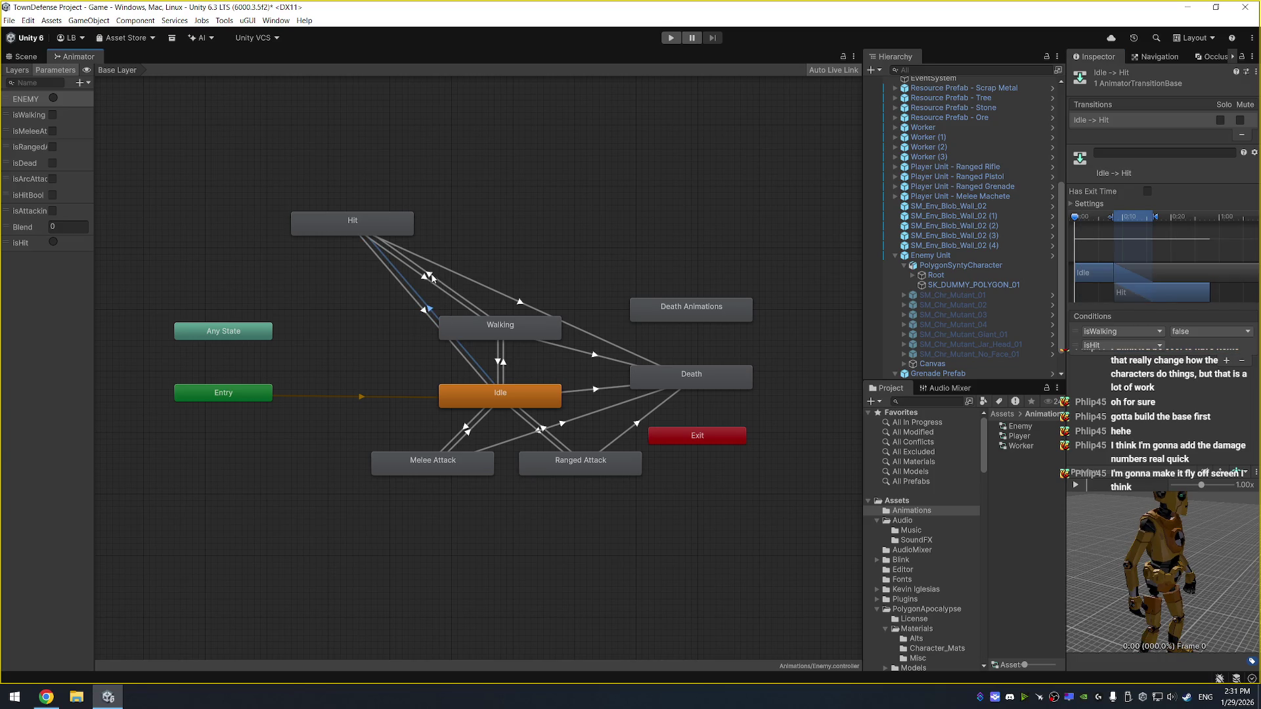
click(430, 277)
click(425, 279)
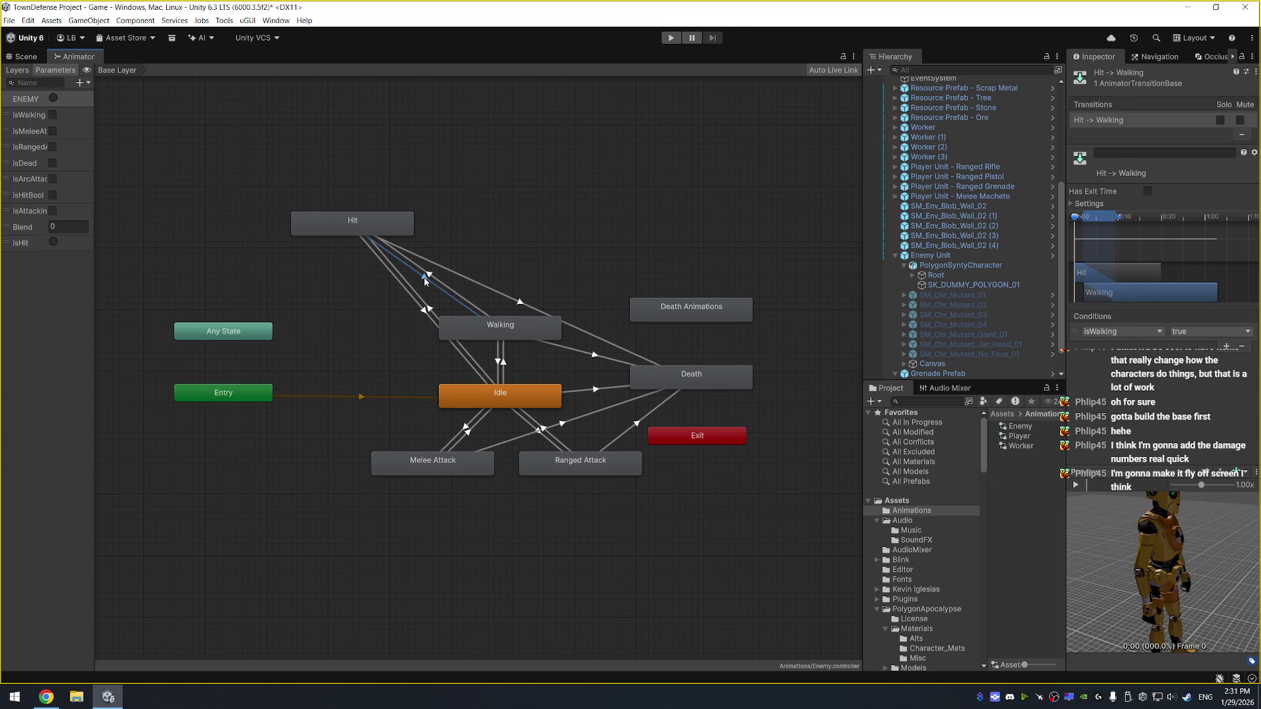
key(ctrl+s)
click(29, 58)
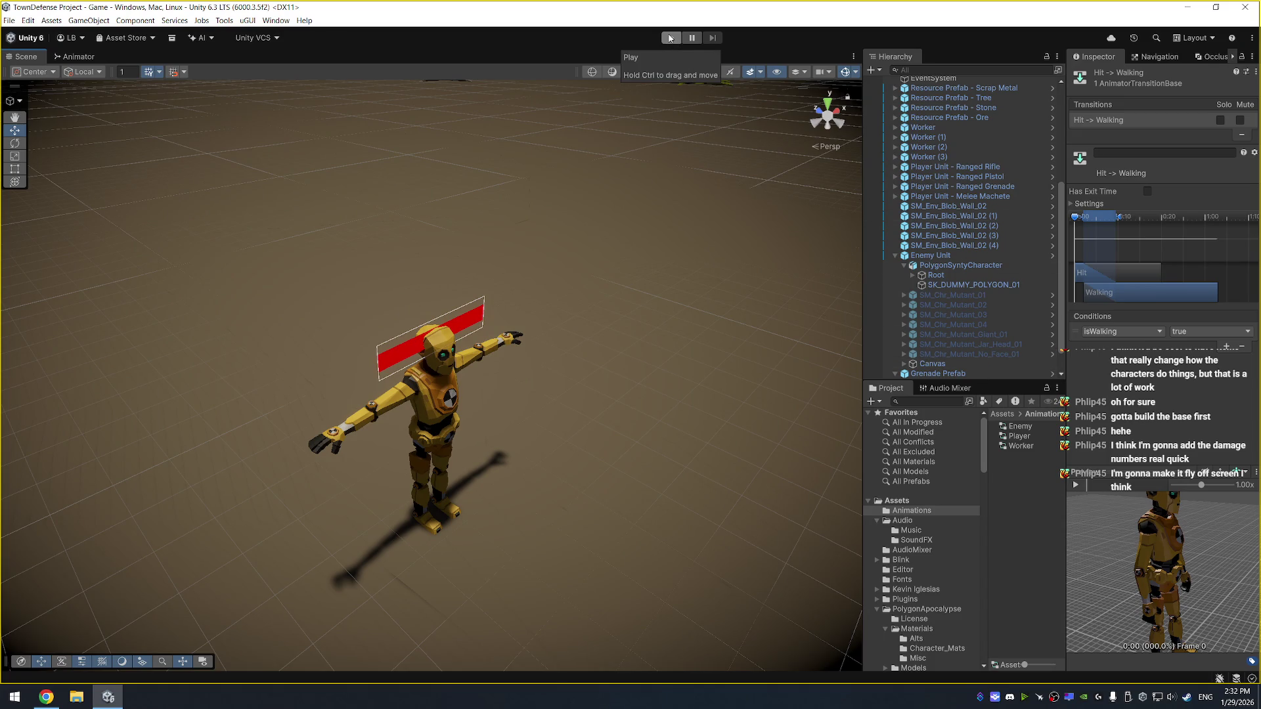
Let the game run until the enemy's health bar empties, then select Enemy Unit
scroll(975, 293, down, 1)
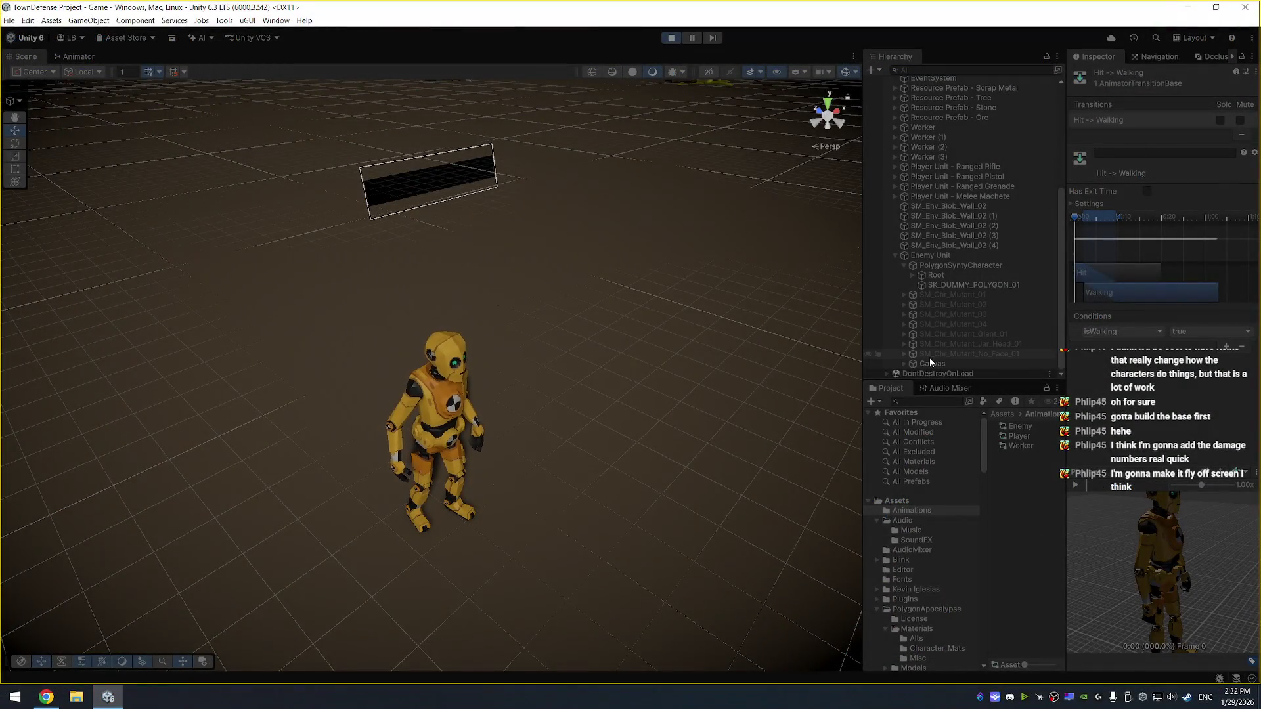
click(960, 254)
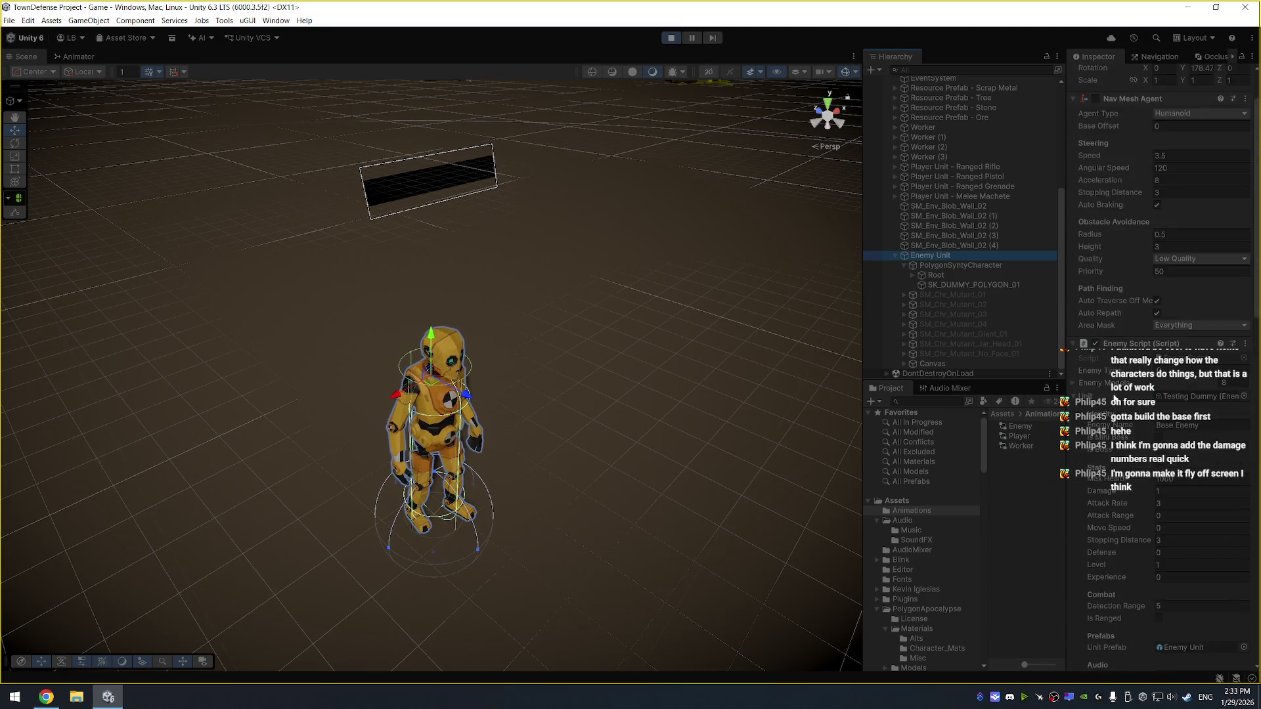
Set the Enemy Unit's Current Health back to 1000 and select EnemyController
scroll(1157, 521, down, 5)
click(1176, 530)
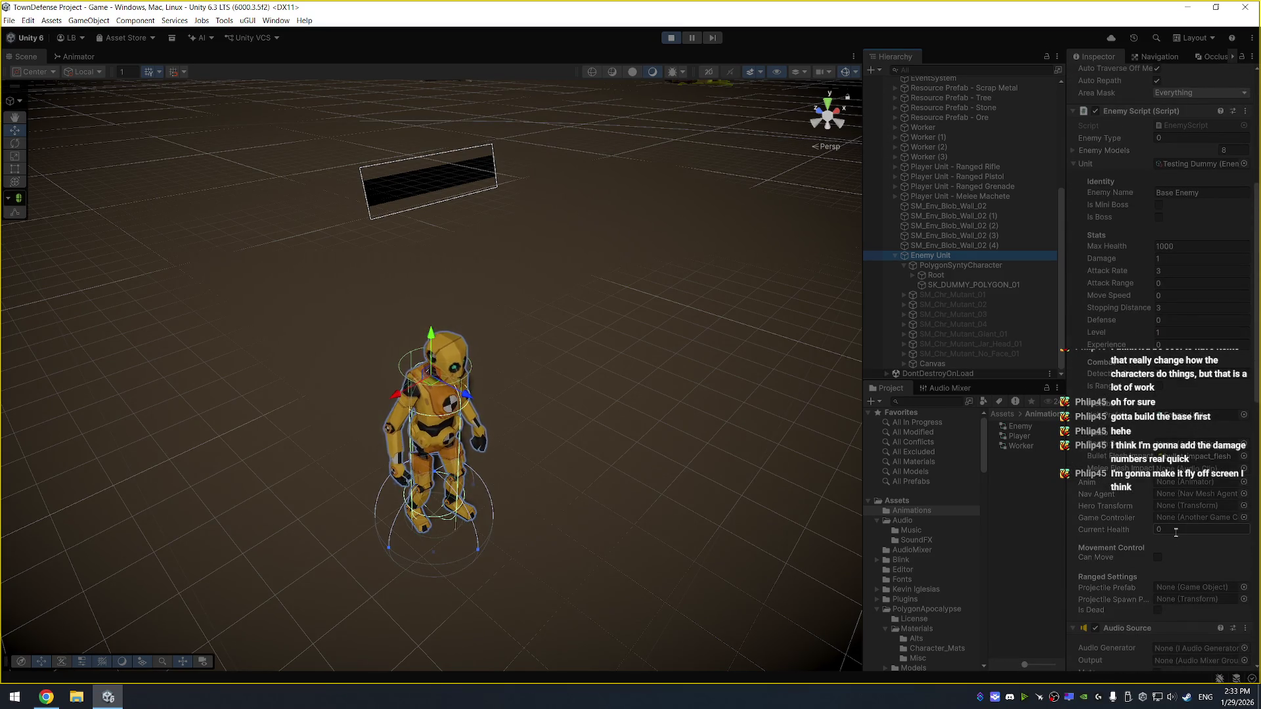
text(1000)
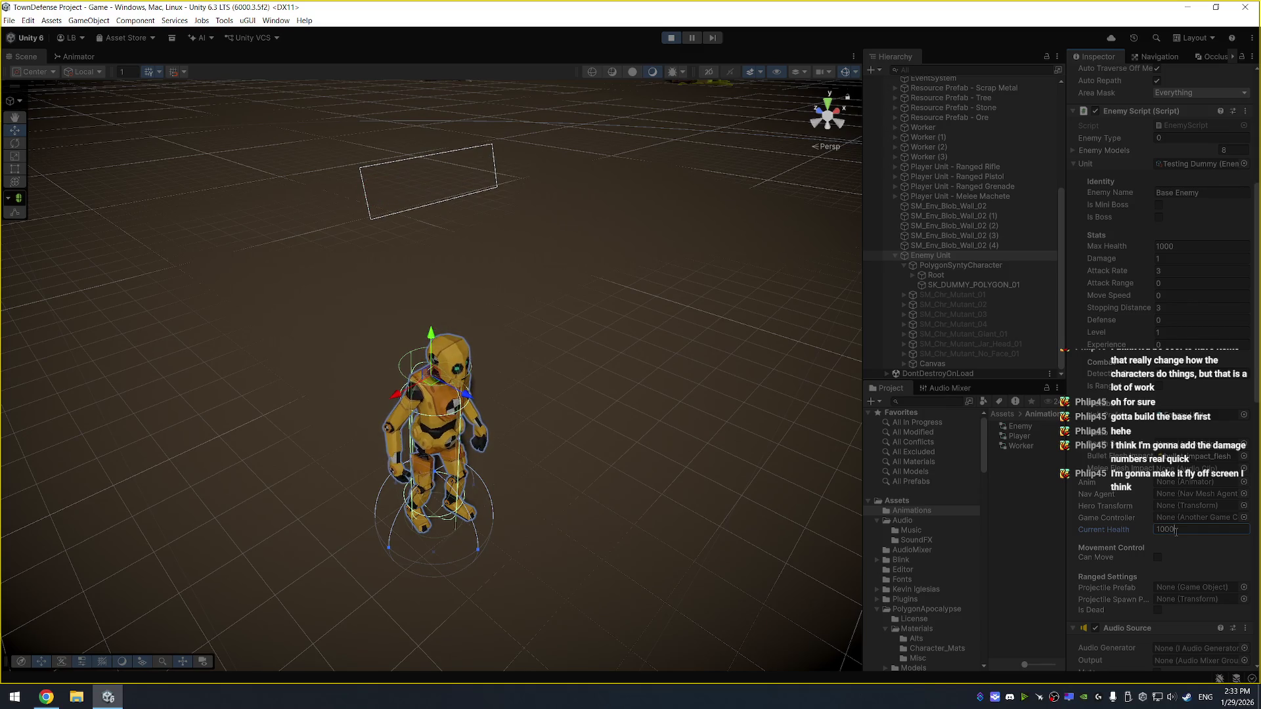
drag(1151, 528, 1141, 535)
scroll(933, 266, up, 6)
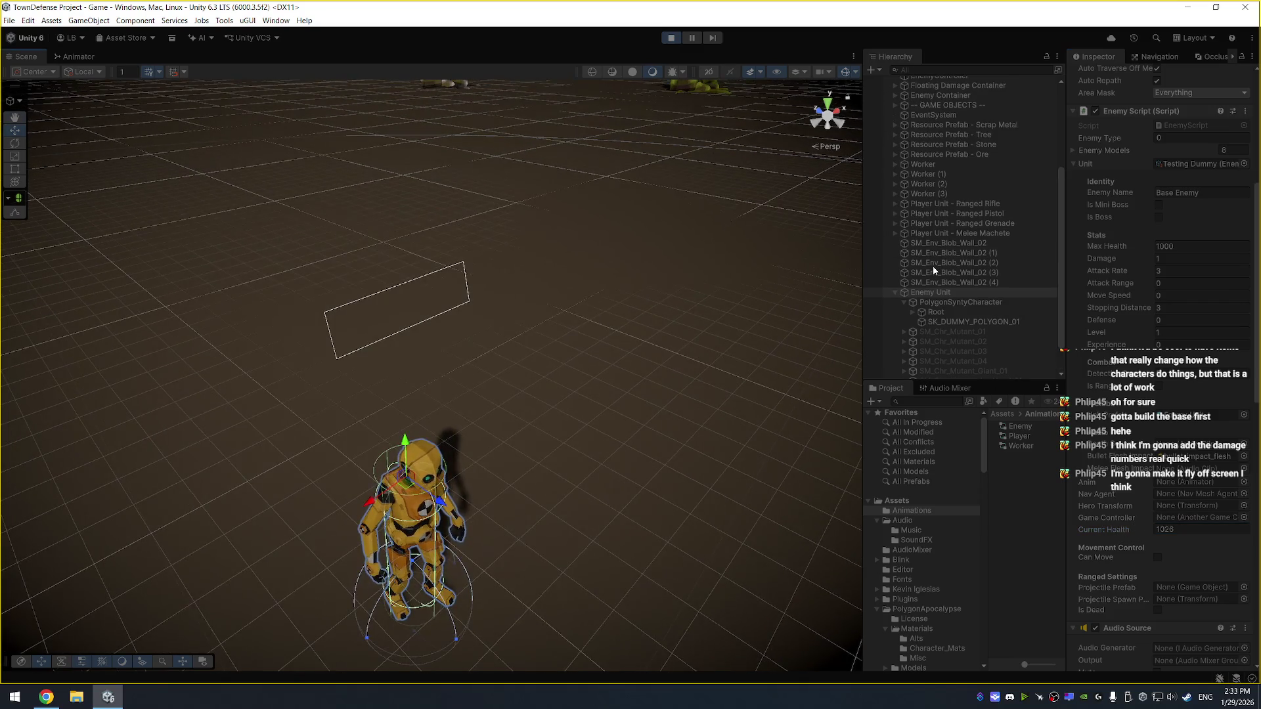
scroll(962, 282, down, 4)
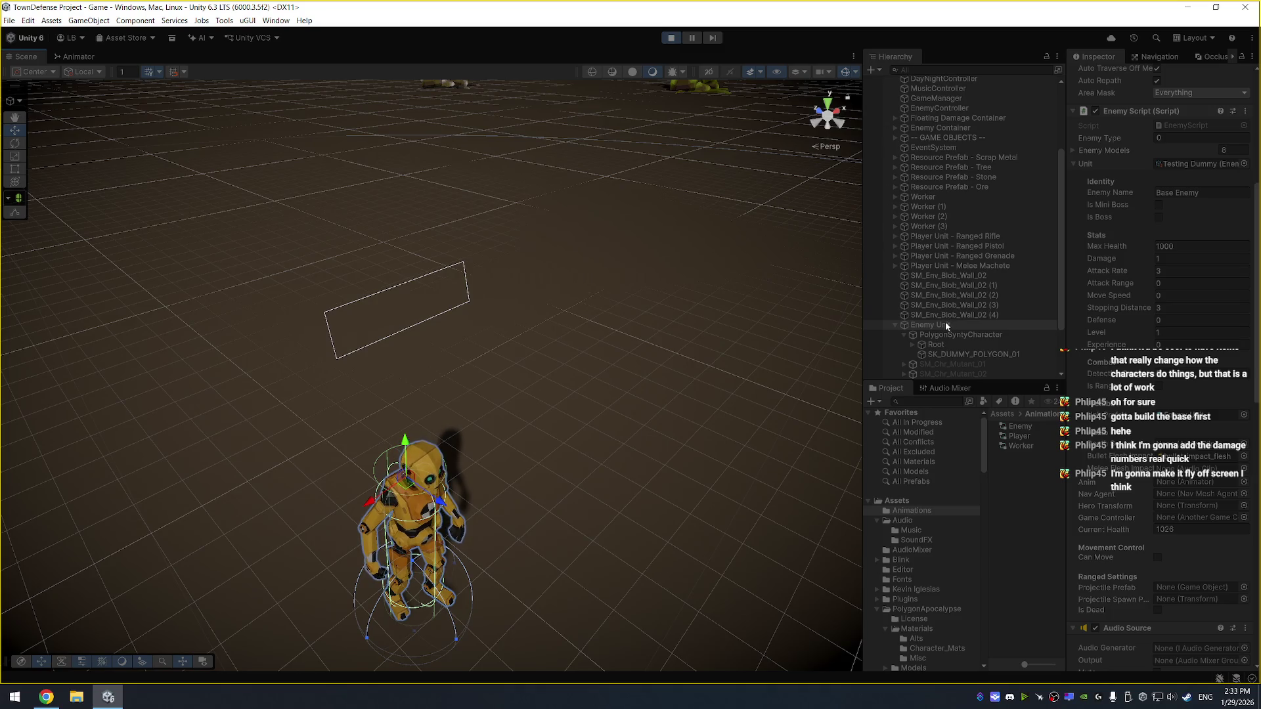
click(967, 107)
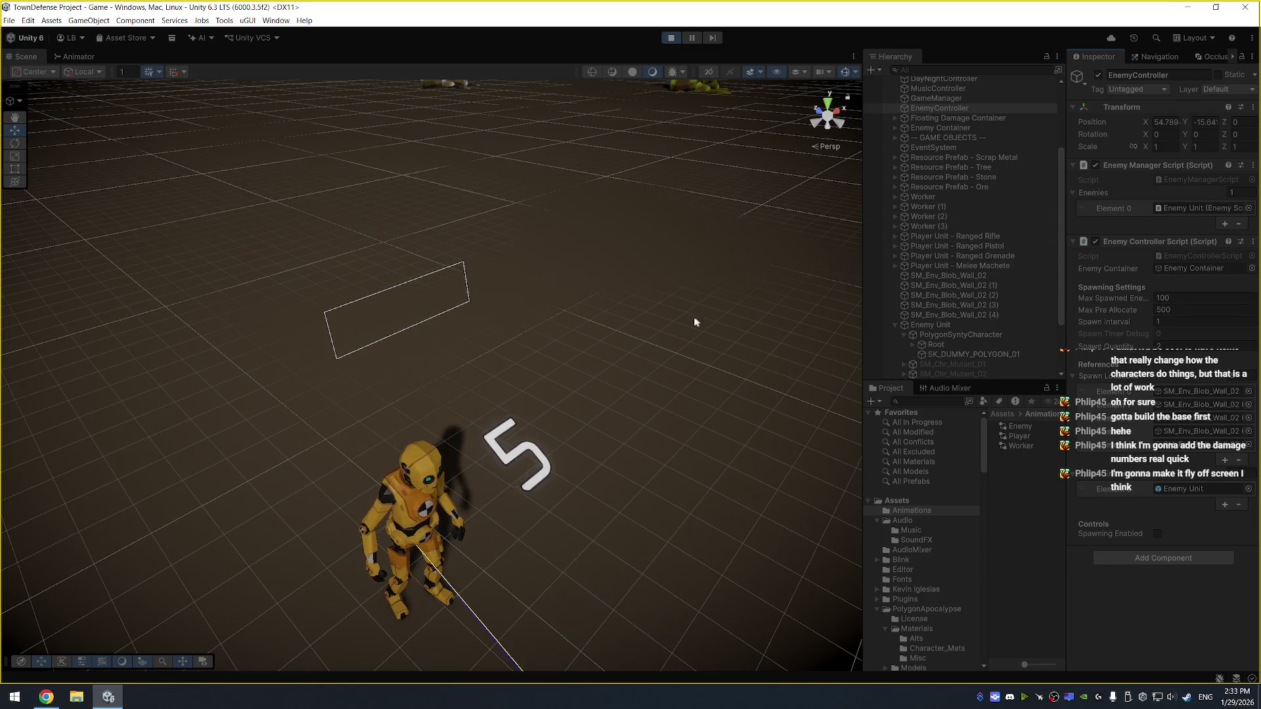
Orbit toward the dummy and open the Scout's Player animator controller, widening its parameters list
drag(652, 342, 647, 290)
mouse_move(698, 436)
mouse_down()
mouse_move(717, 348)
mouse_move(693, 281)
mouse_move(675, 281)
mouse_up()
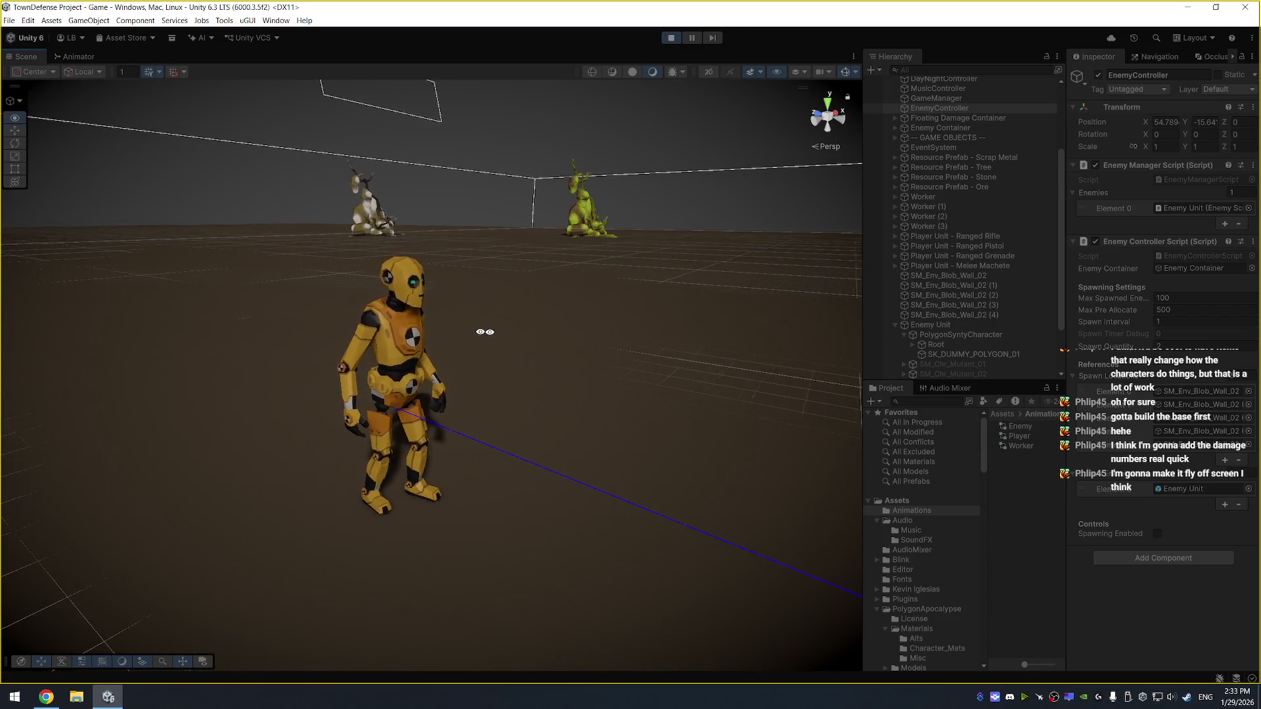
mouse_move(485, 332)
mouse_down()
mouse_move(857, 353)
mouse_move(565, 331)
mouse_move(847, 368)
mouse_up()
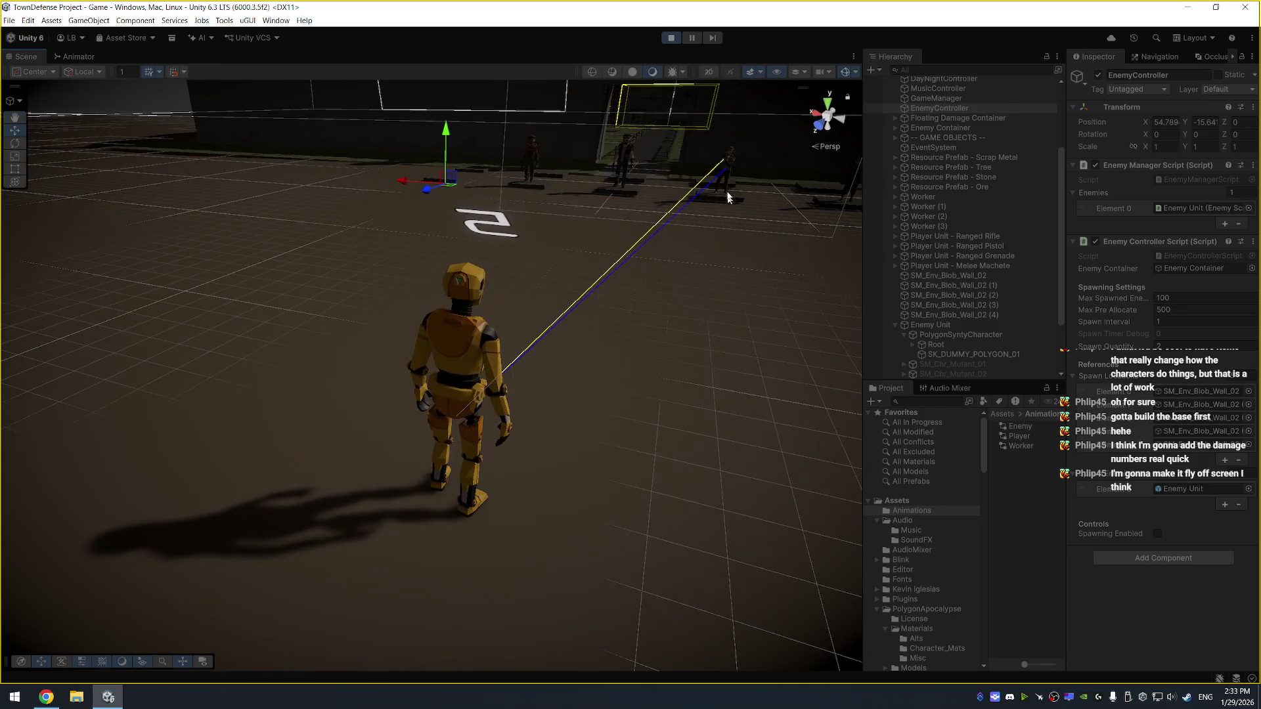
click(729, 159)
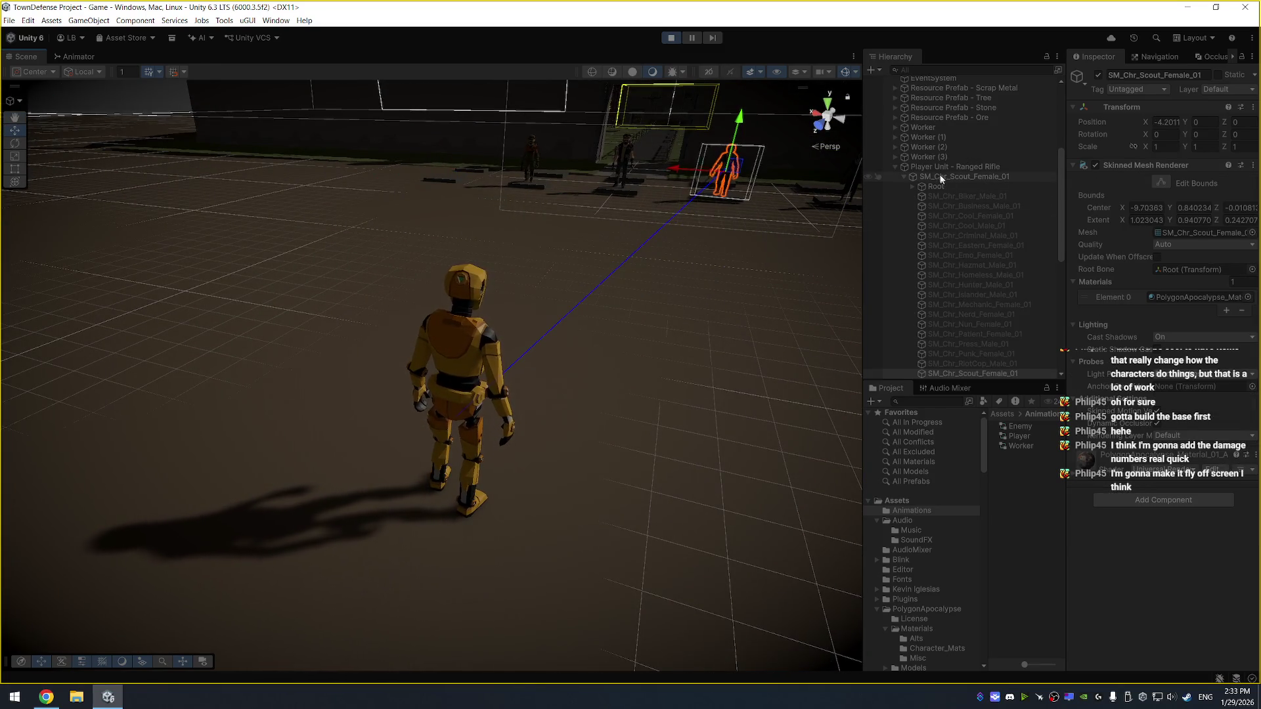
click(964, 174)
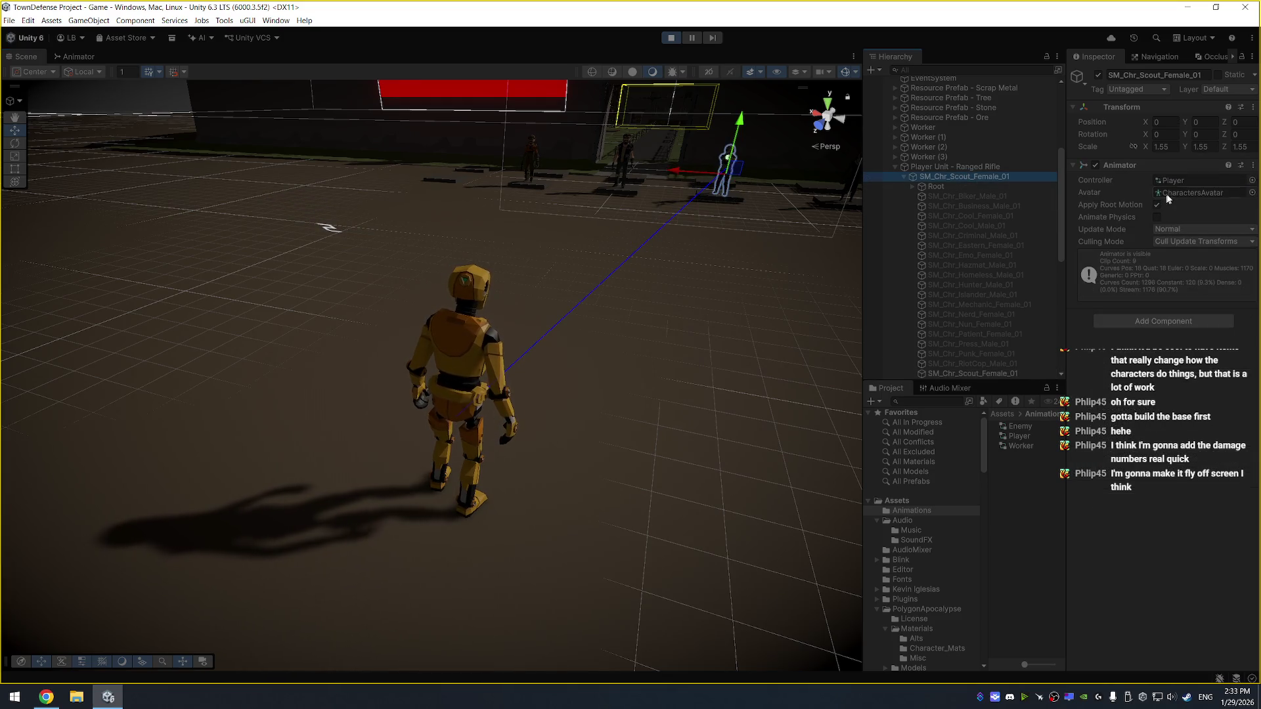
click(92, 54)
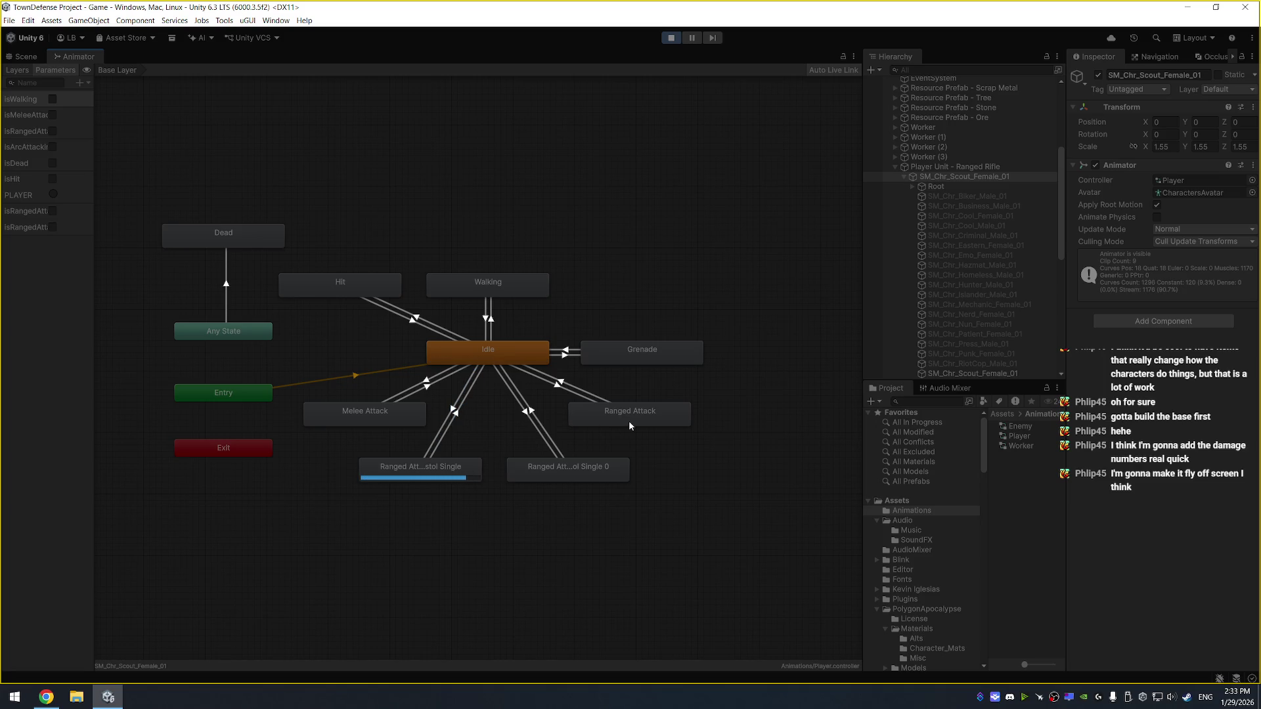
drag(94, 145, 163, 147)
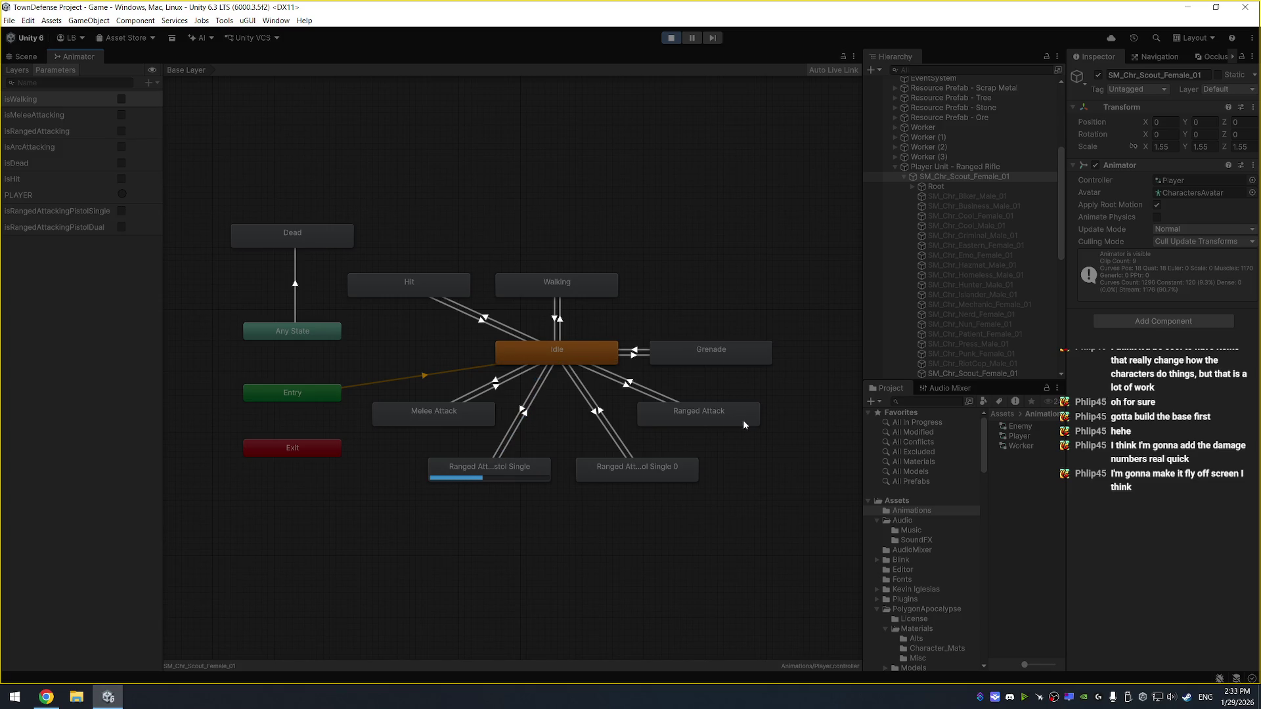
Select the yellow dummy's PolygonSyntyCharacter and open its Enemy controller graph in the Animator
click(25, 56)
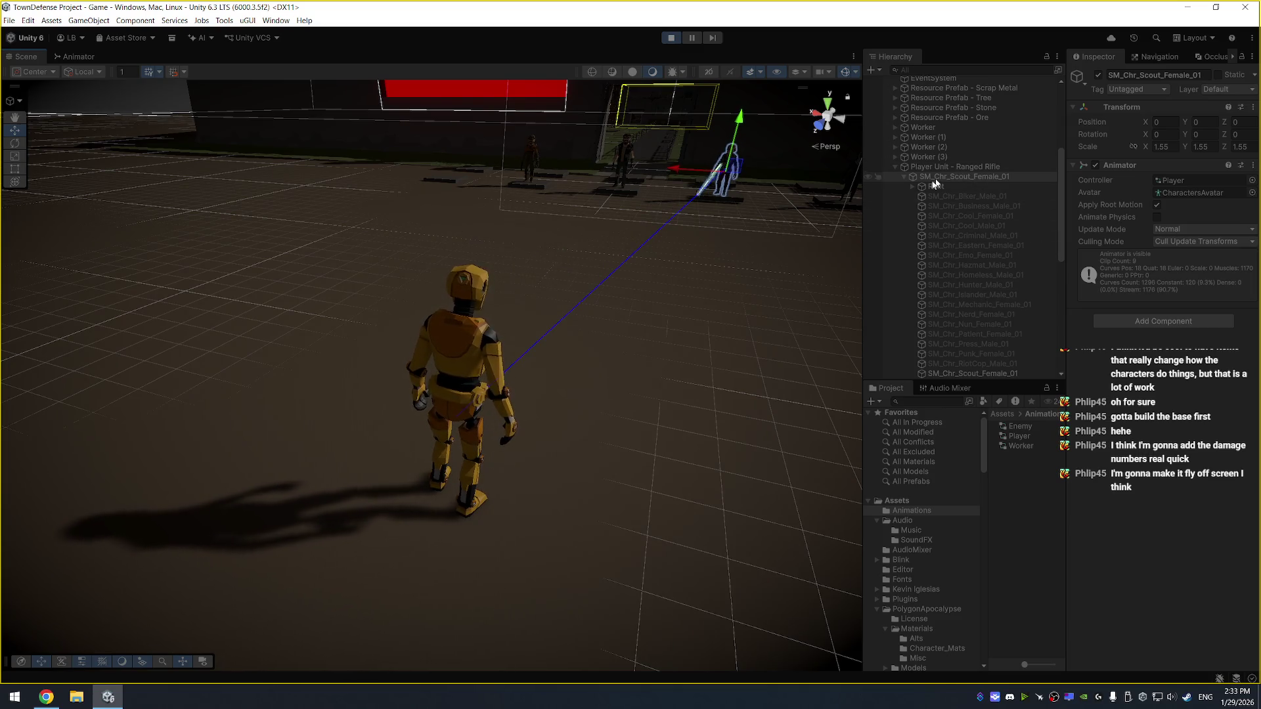
click(473, 355)
scroll(900, 332, down, 3)
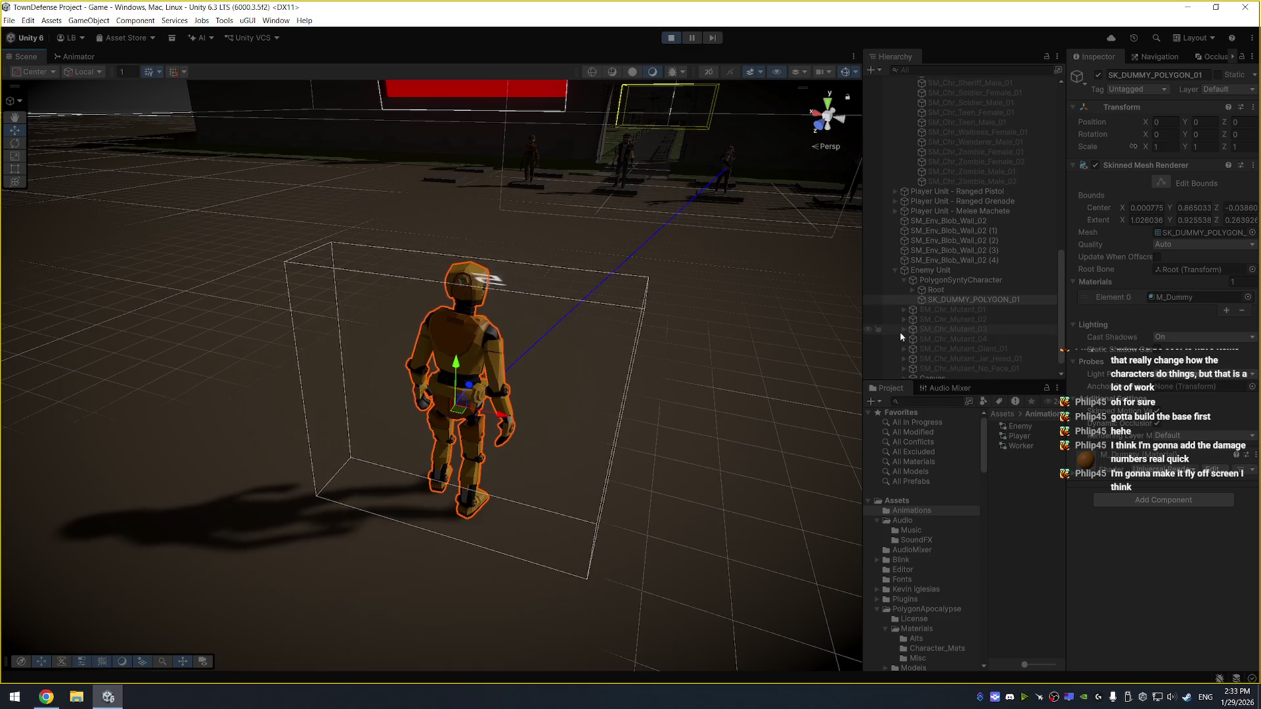
click(974, 278)
click(1202, 181)
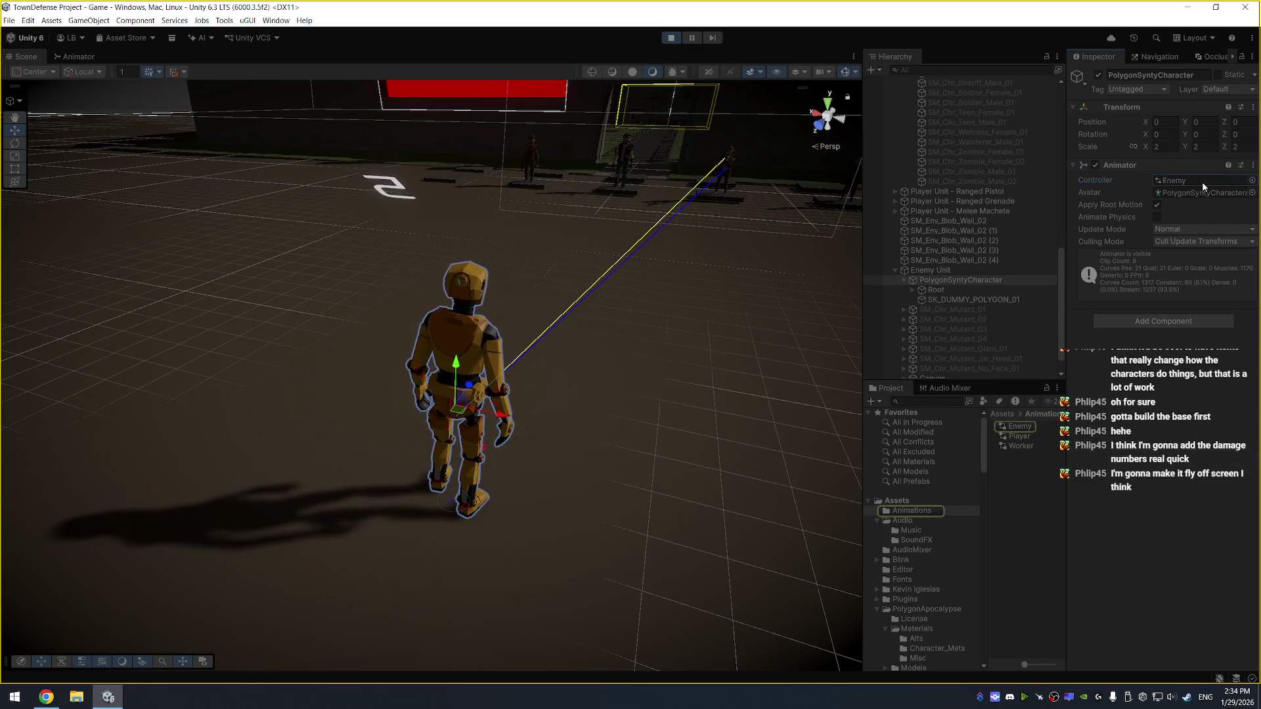
click(73, 56)
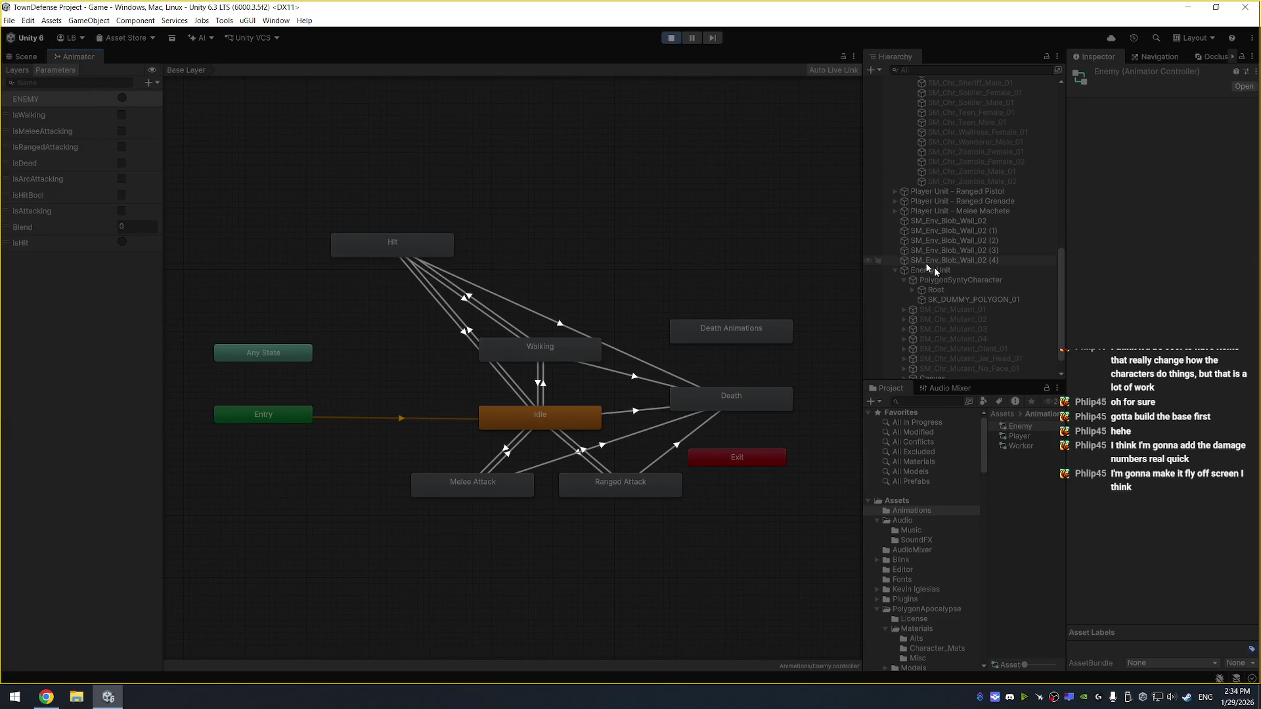
Watch PolygonSyntyCharacter's live Idle state, inspect the isHit trigger, then exit play mode from the Scene view
click(971, 282)
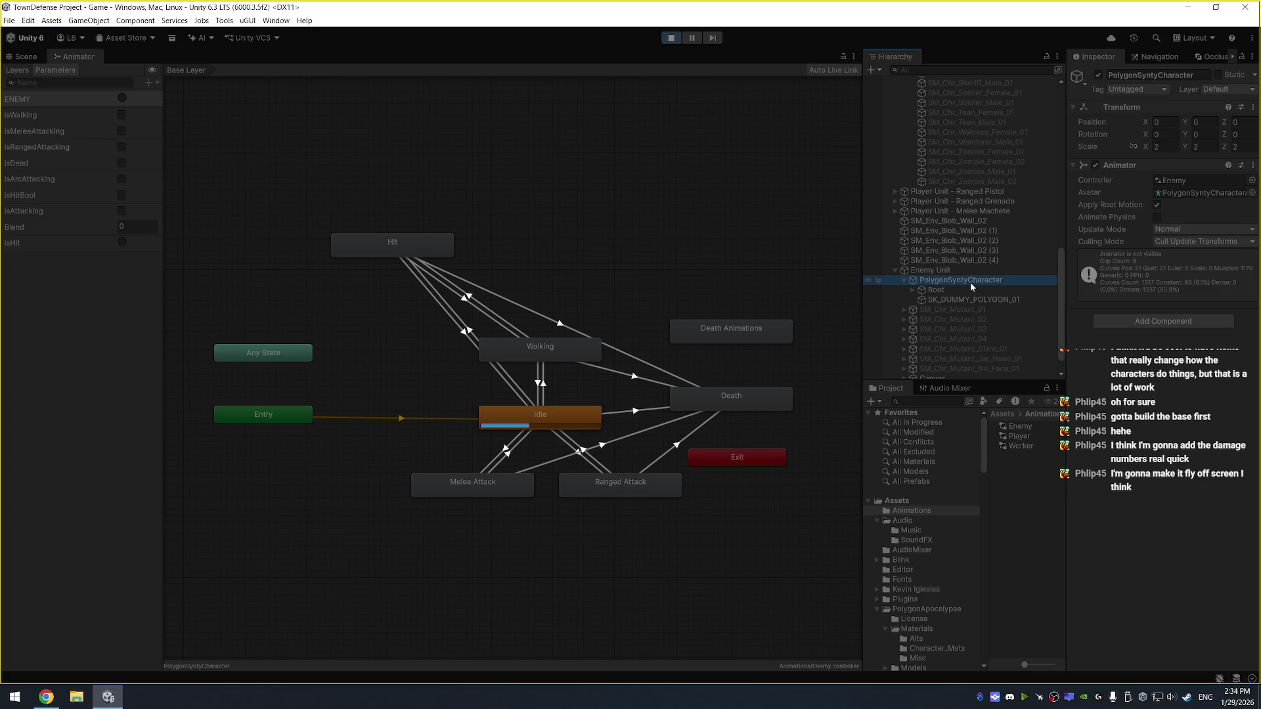
click(44, 246)
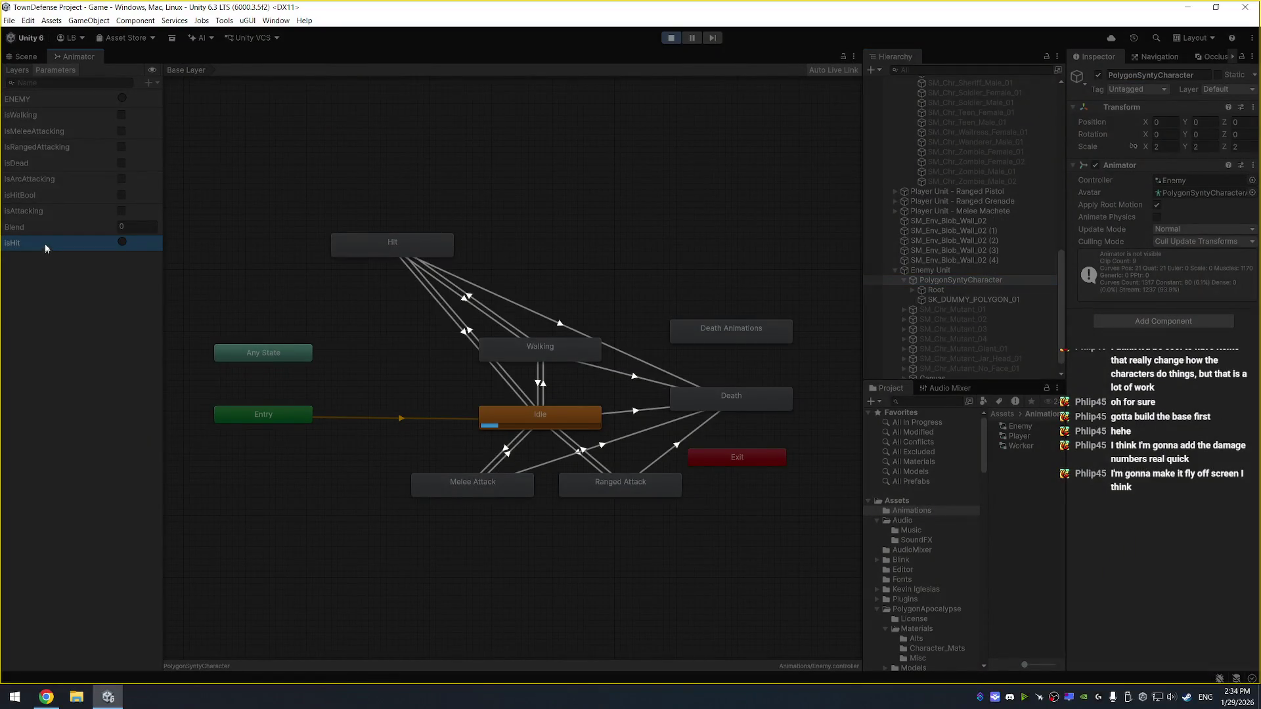
click(25, 56)
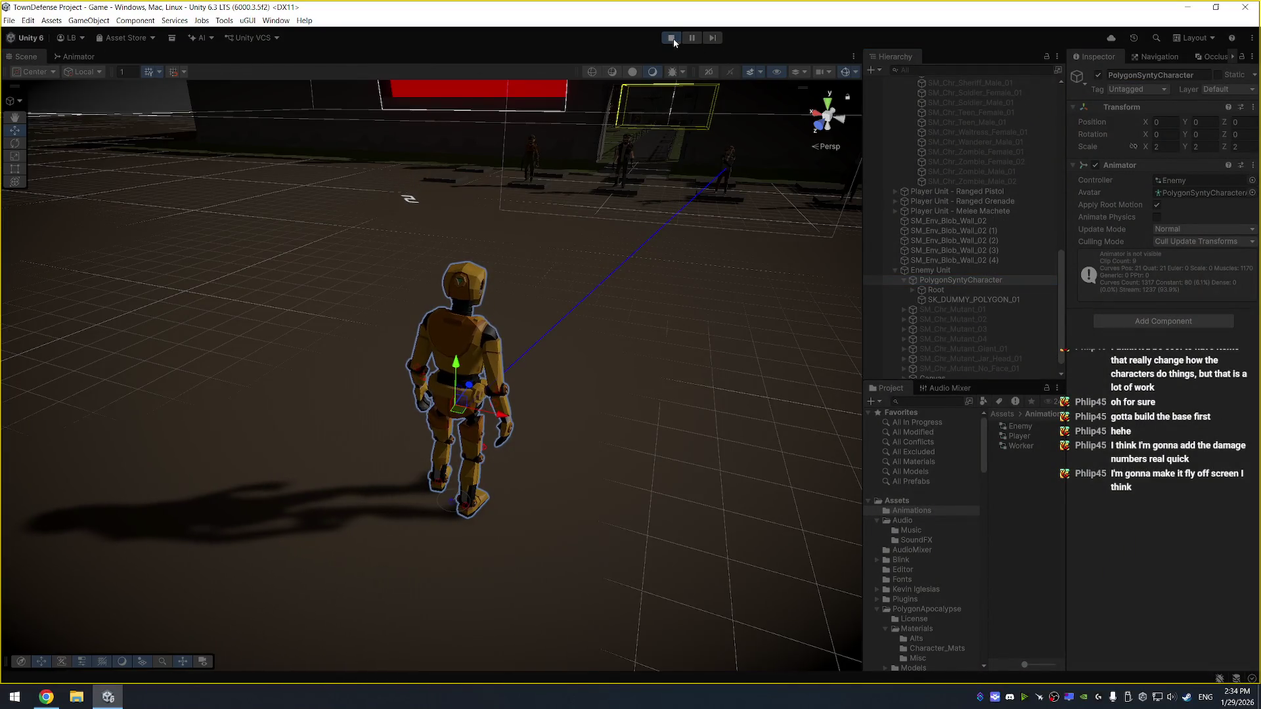
click(671, 37)
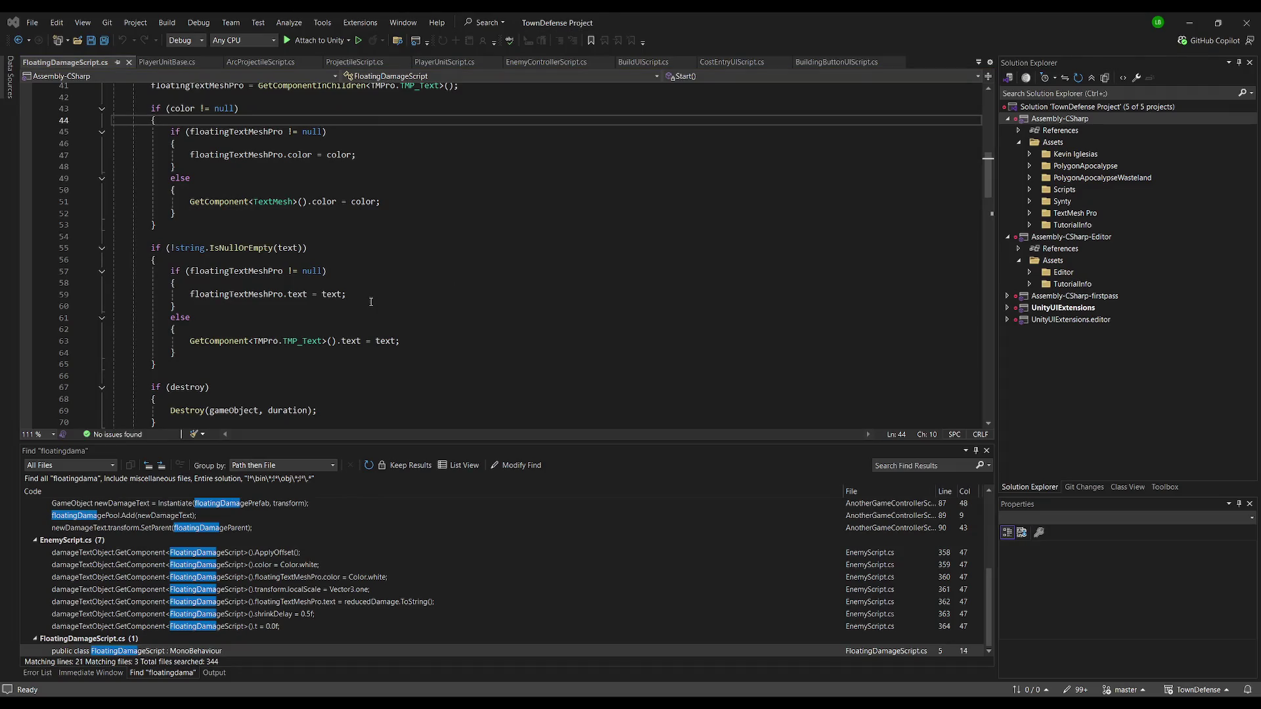
Find isHit in the solution and open EnemyScript.cs at its SetTrigger block in TakeDamage, then save it
key(Return)
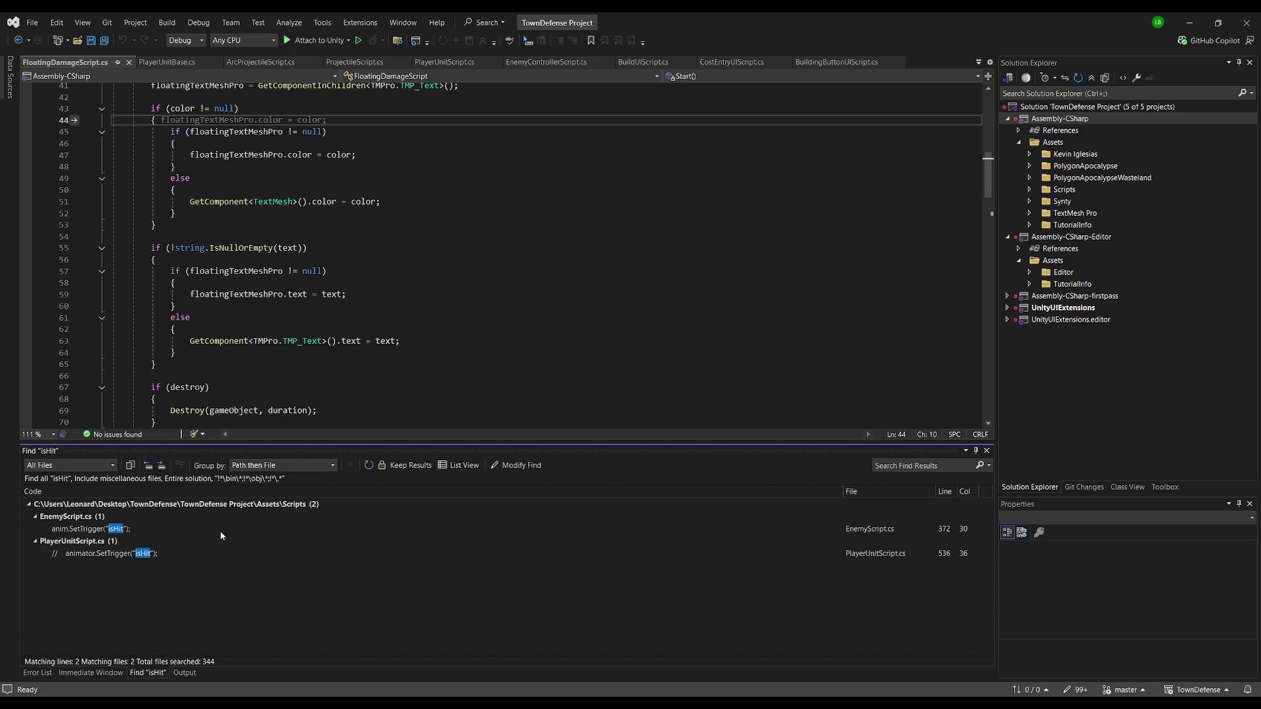
double_click(145, 531)
click(258, 216)
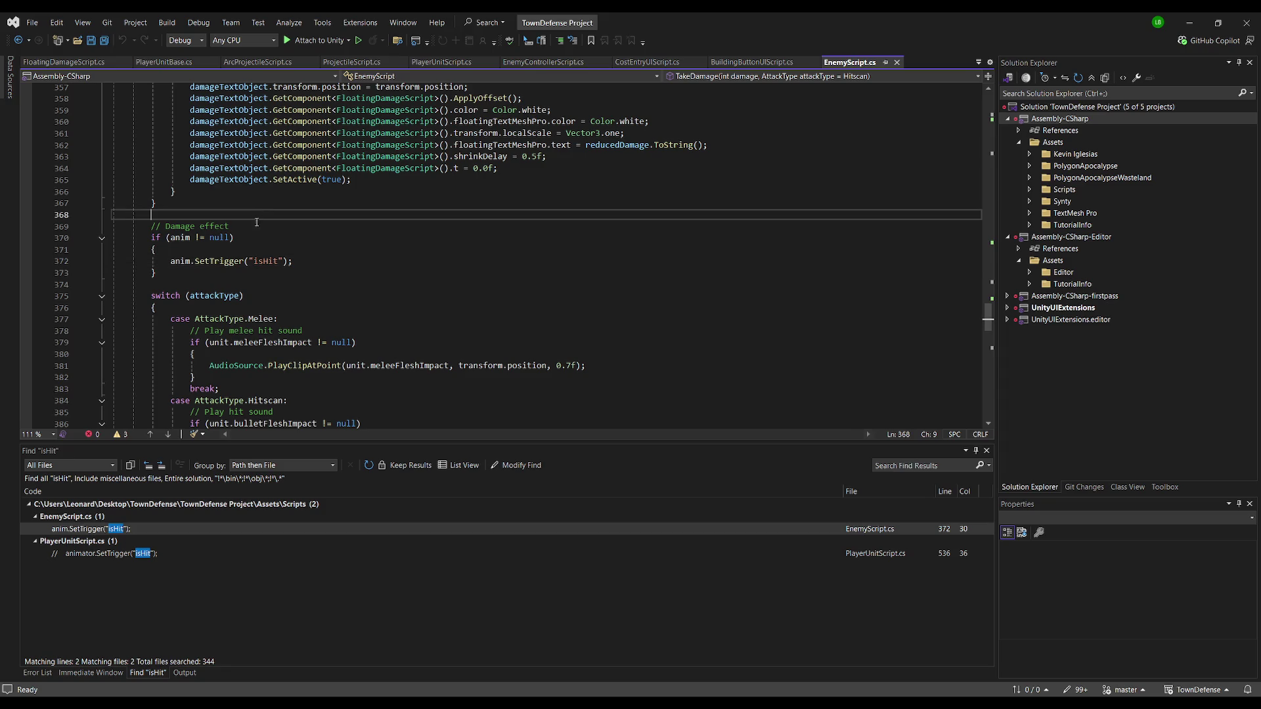
click(254, 272)
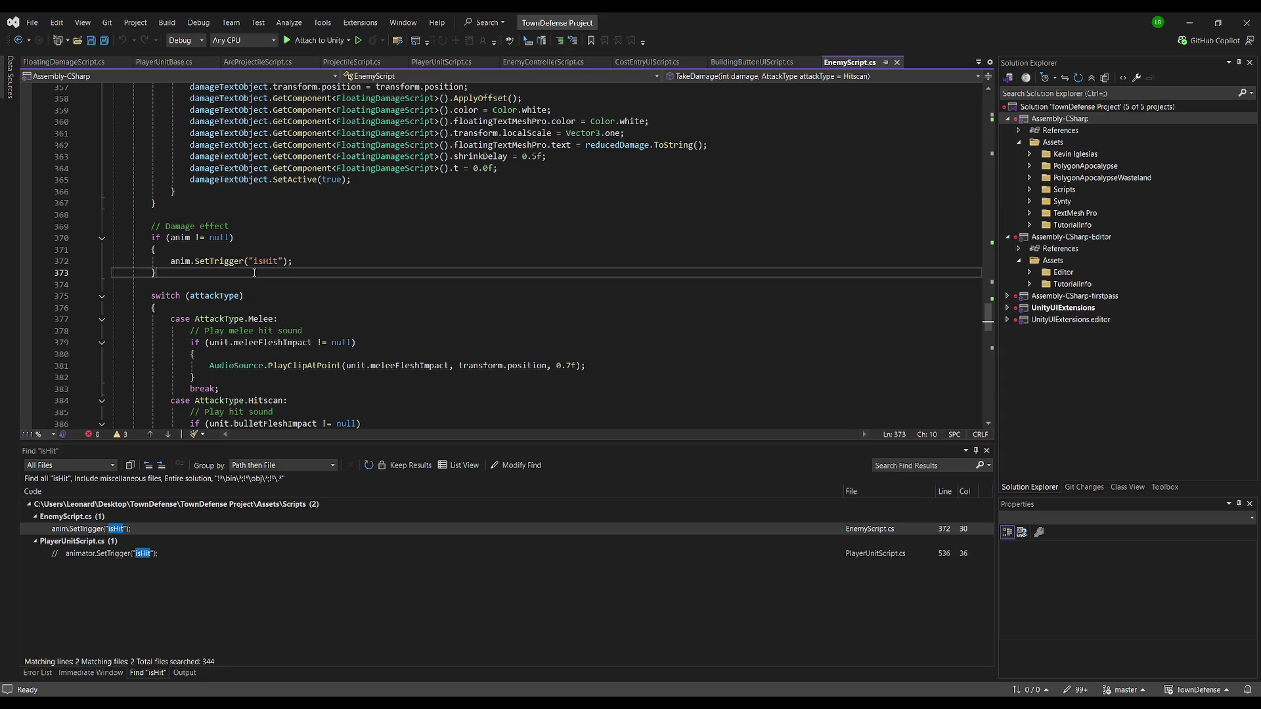
key(ctrl+s)
Back in Unity, select the Enemy Unit object in the Hierarchy
scroll(309, 309, up, 3)
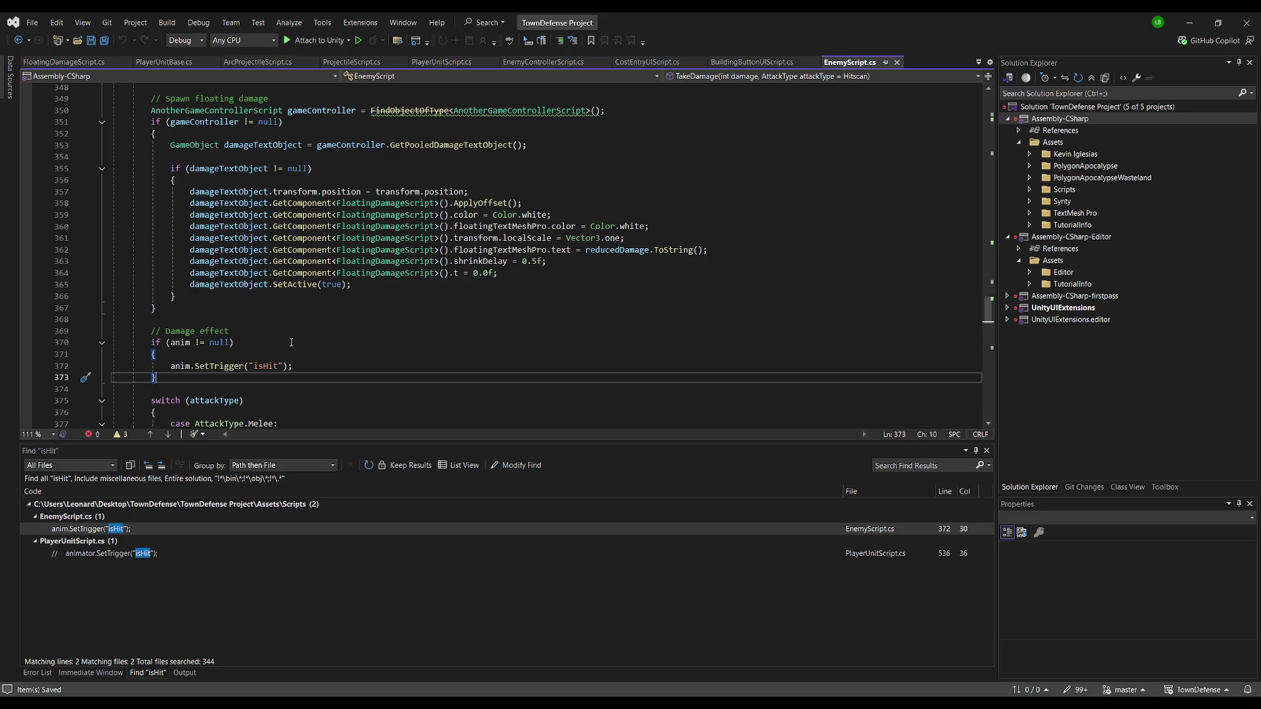
scroll(265, 367, up, 6)
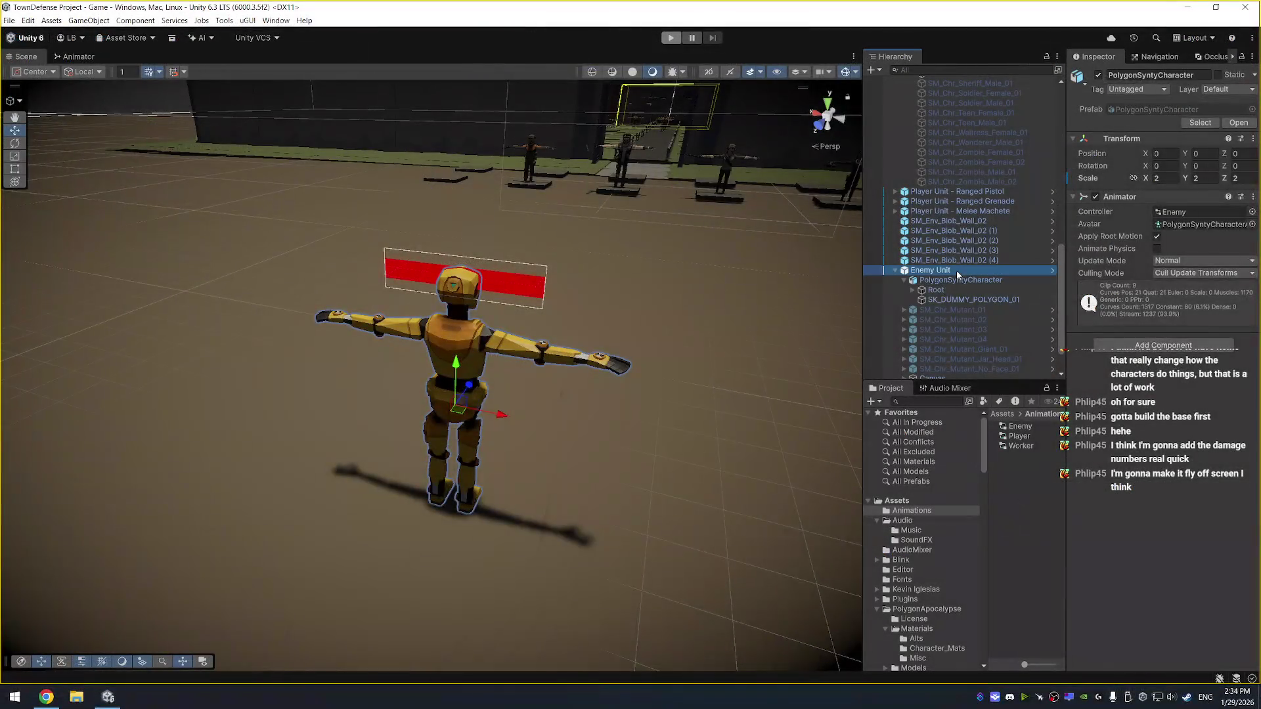
click(957, 271)
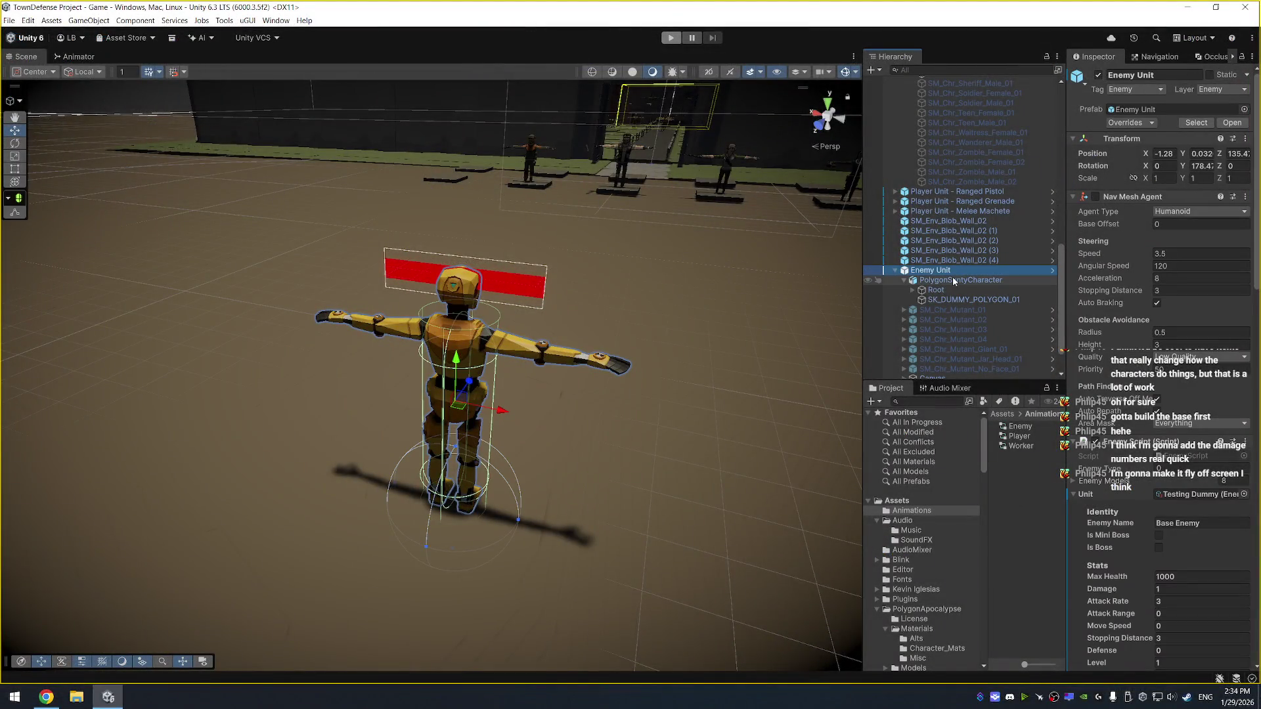
Drag PolygonSyntyCharacter into the Enemy Script's Anim field and enter play mode
scroll(1150, 336, down, 10)
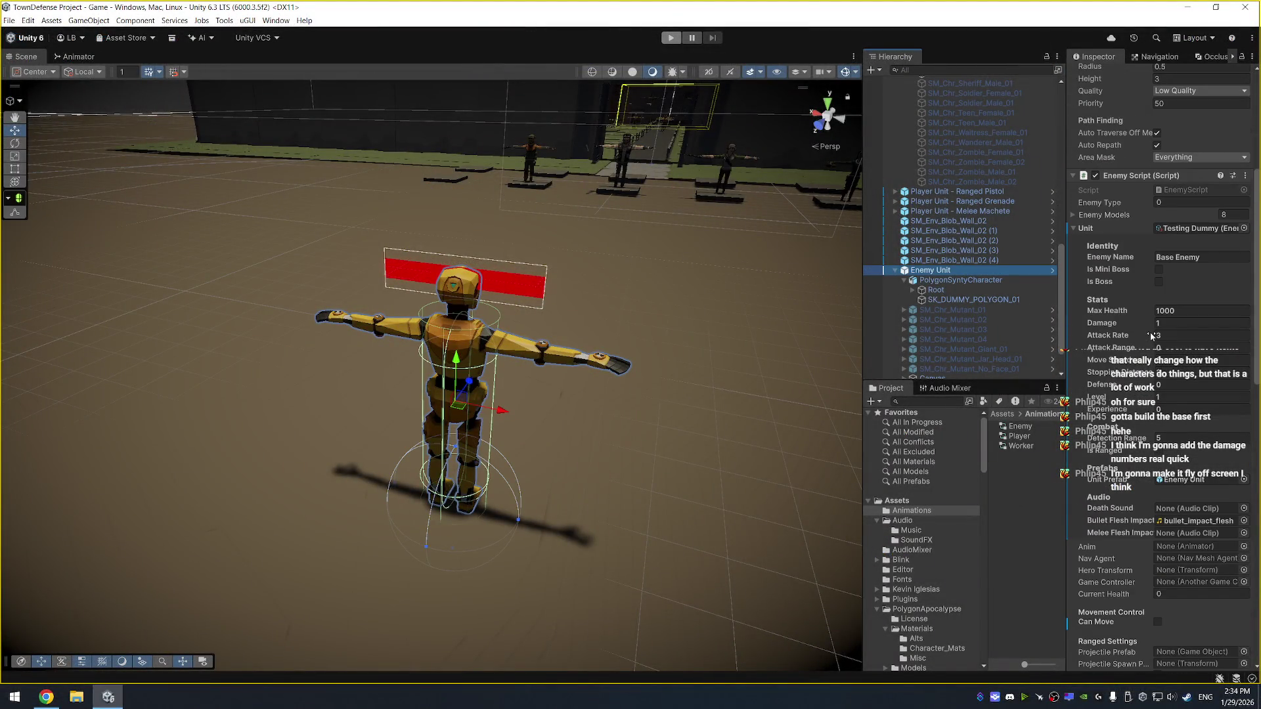
drag(955, 281, 1208, 552)
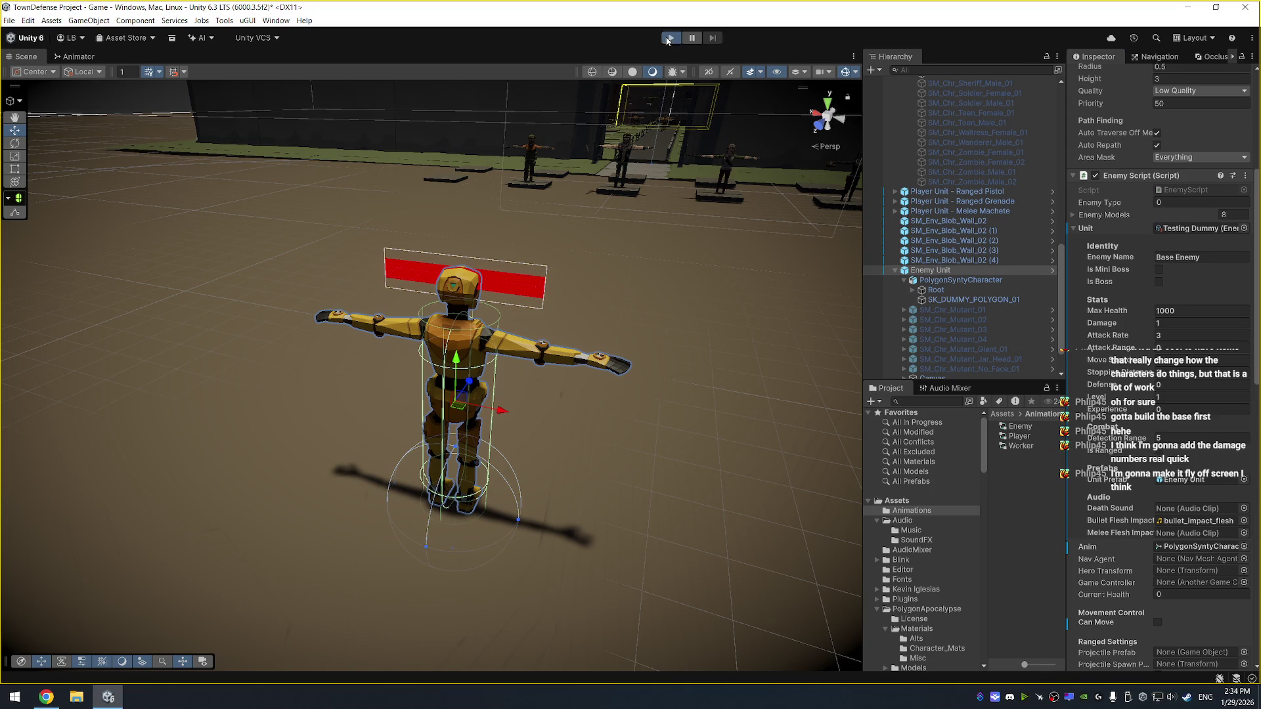
click(668, 40)
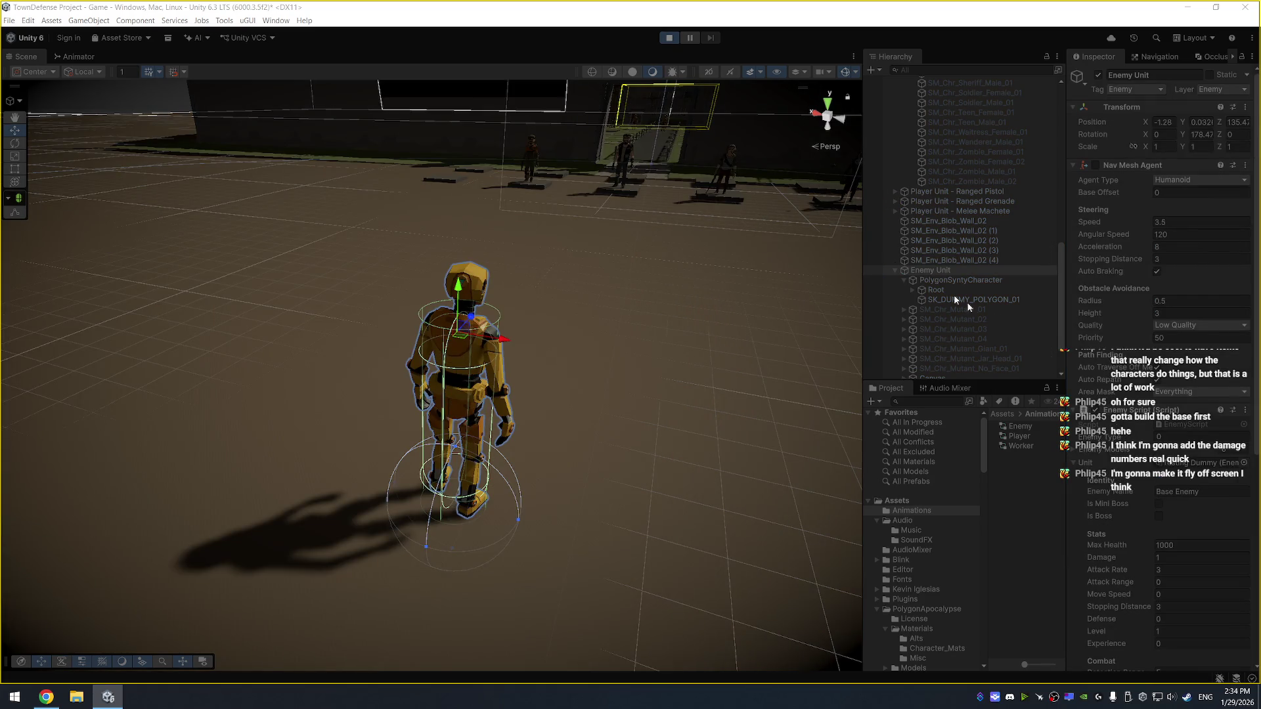
Set the enemy's Current Health to 1000
scroll(1159, 458, down, 5)
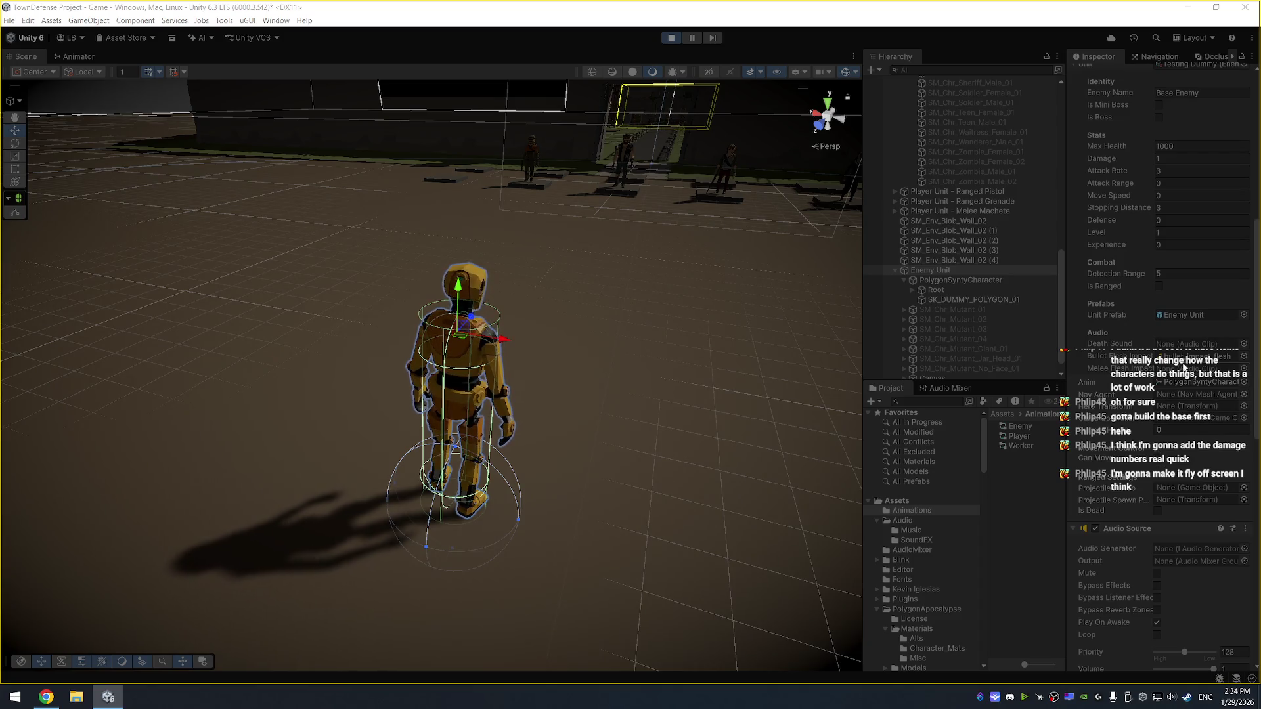
scroll(1186, 384, up, 2)
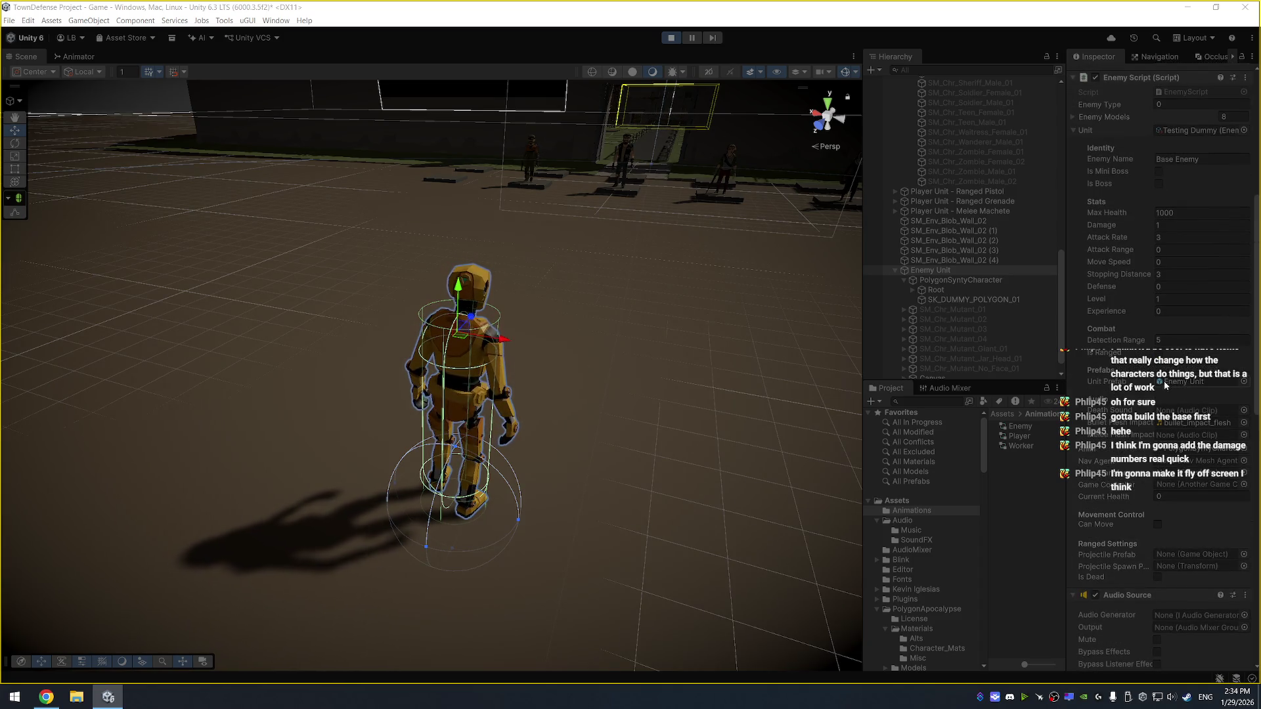
click(1194, 497)
text(1000)
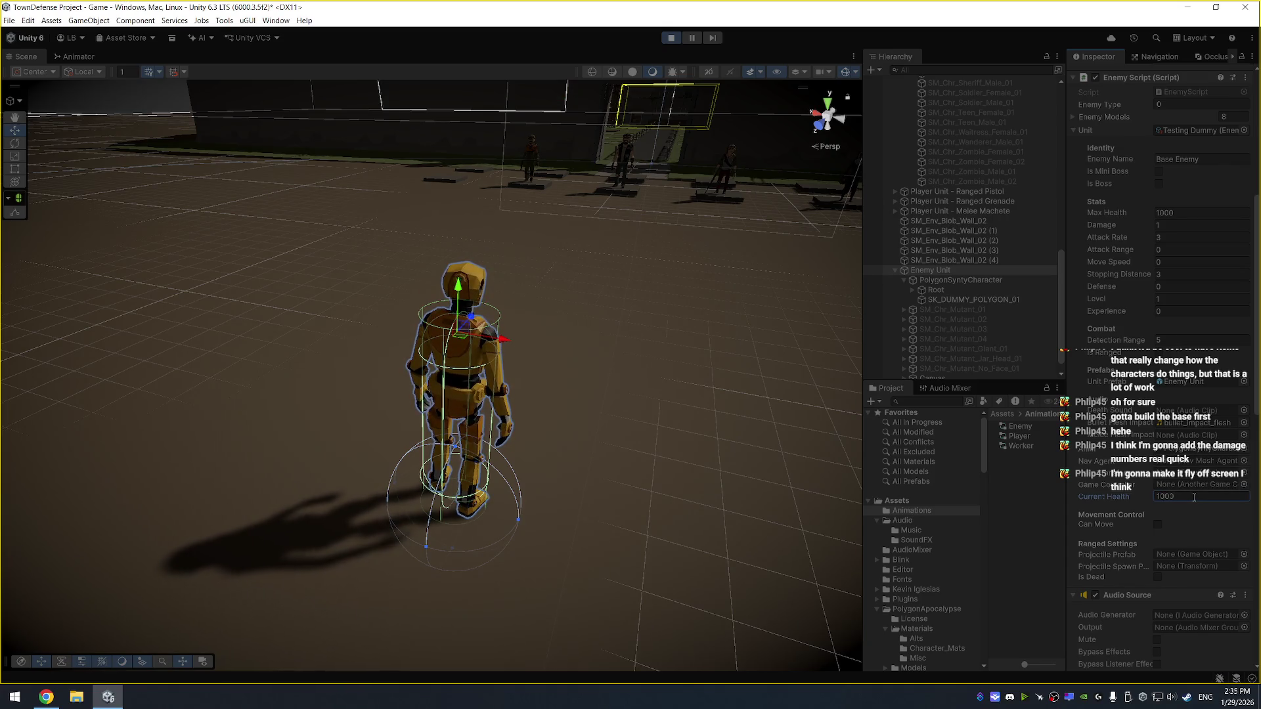
Add Enemy Unit to the EnemyController's Enemies list
scroll(1007, 261, up, 10)
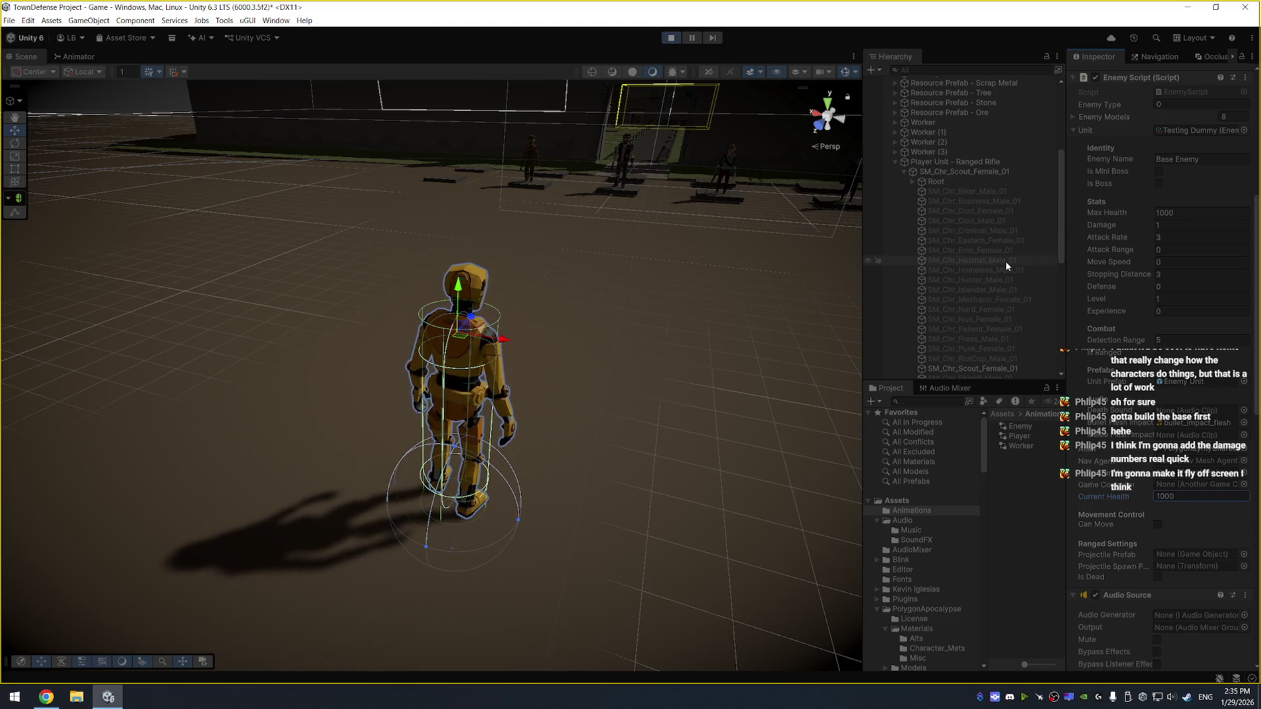
click(896, 162)
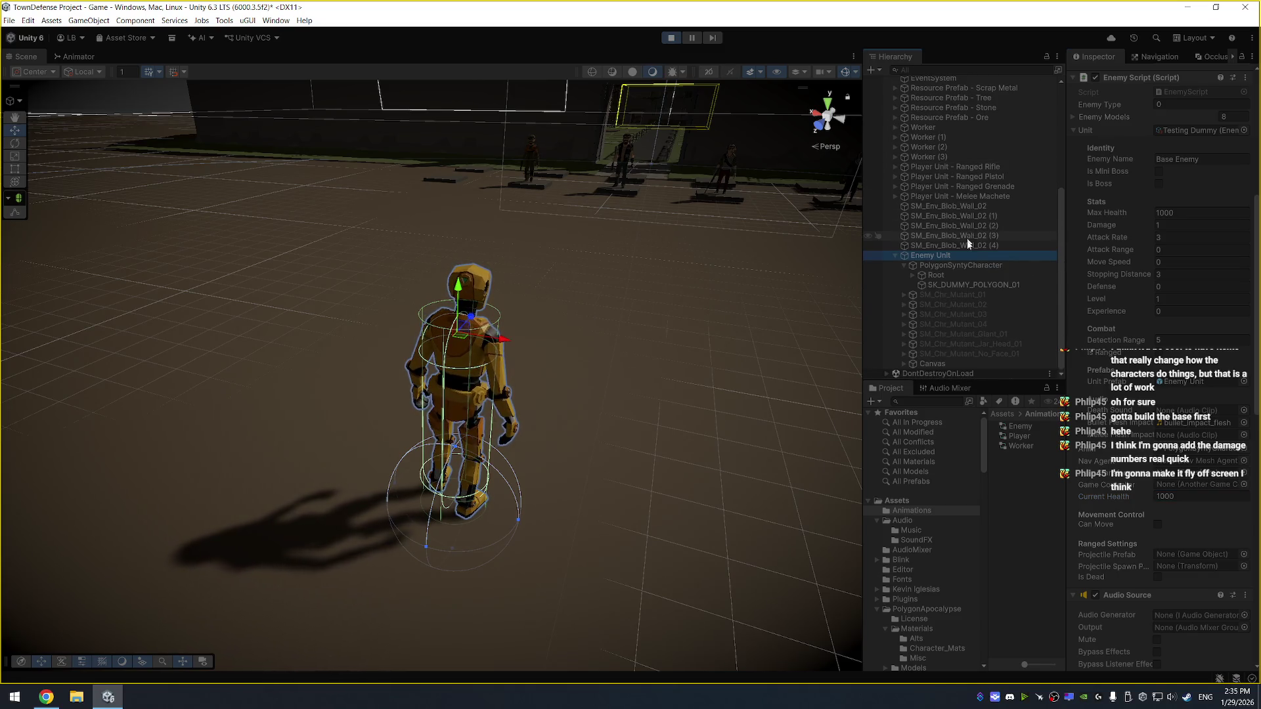
scroll(966, 243, up, 2)
scroll(992, 96, up, 1)
click(994, 112)
mouse_move(926, 329)
mouse_down()
mouse_move(952, 325)
mouse_move(1142, 199)
mouse_up()
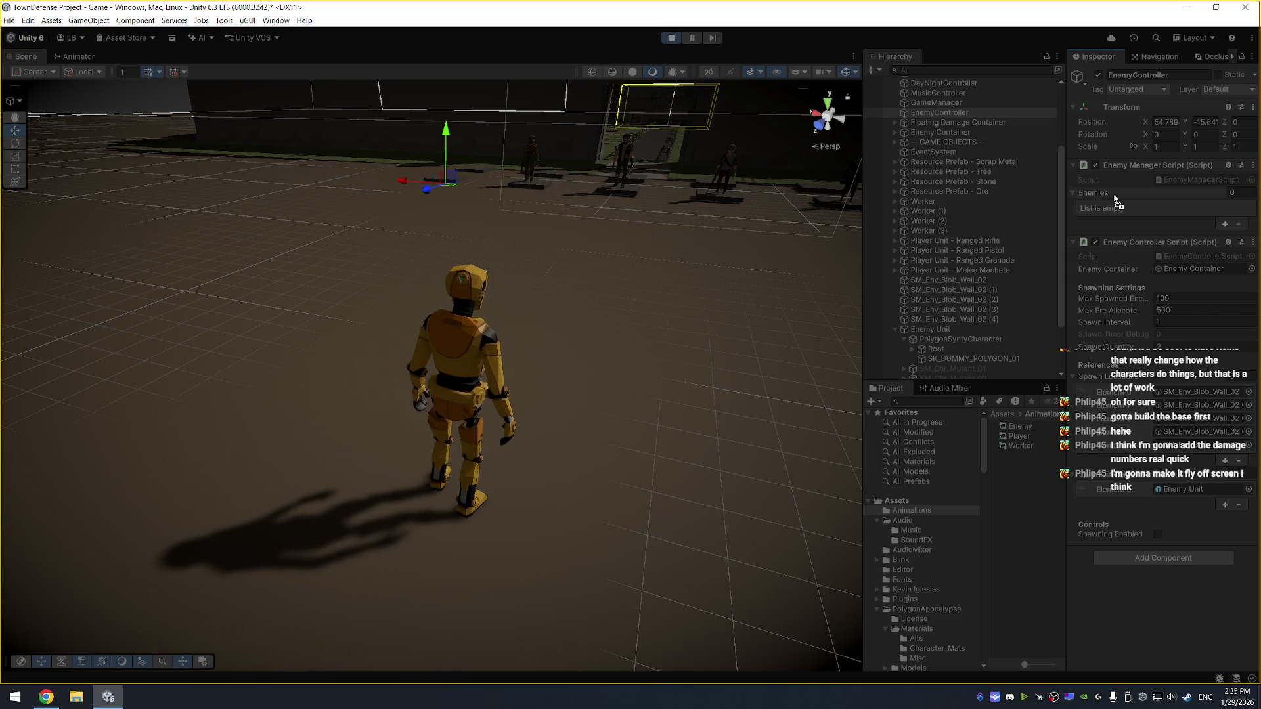
Orbit to a side view of the dummy and re-dock the enemy's Animator graph panel
mouse_move(734, 300)
mouse_down()
mouse_move(539, 310)
mouse_move(498, 302)
mouse_move(457, 260)
mouse_up()
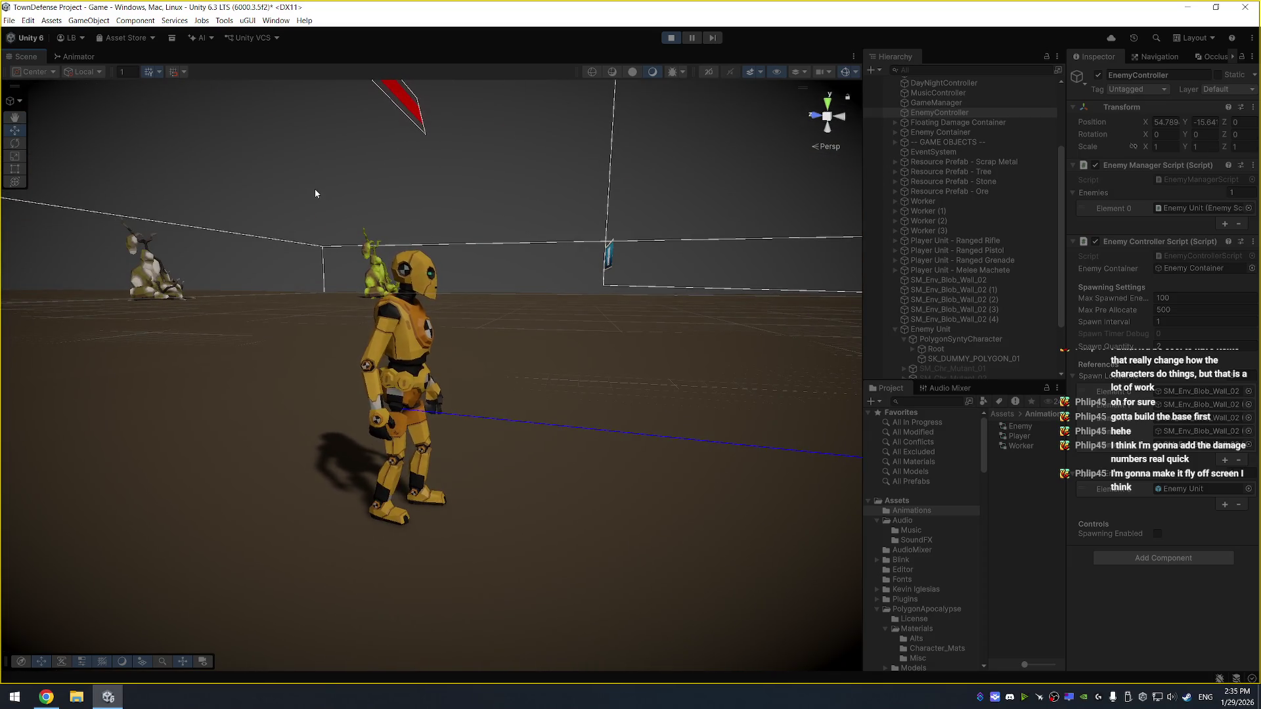
click(87, 56)
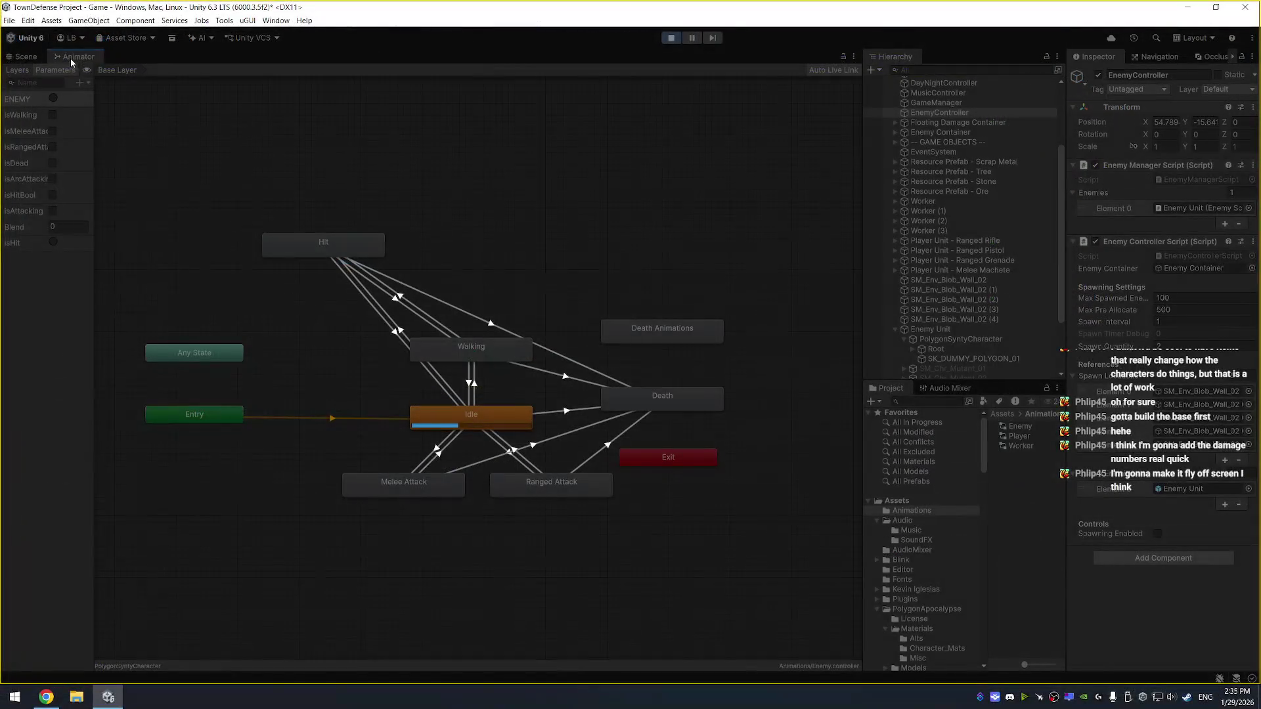
mouse_move(74, 56)
mouse_down()
mouse_move(614, 161)
mouse_move(756, 296)
mouse_move(805, 310)
mouse_up()
key(alt+Tab)
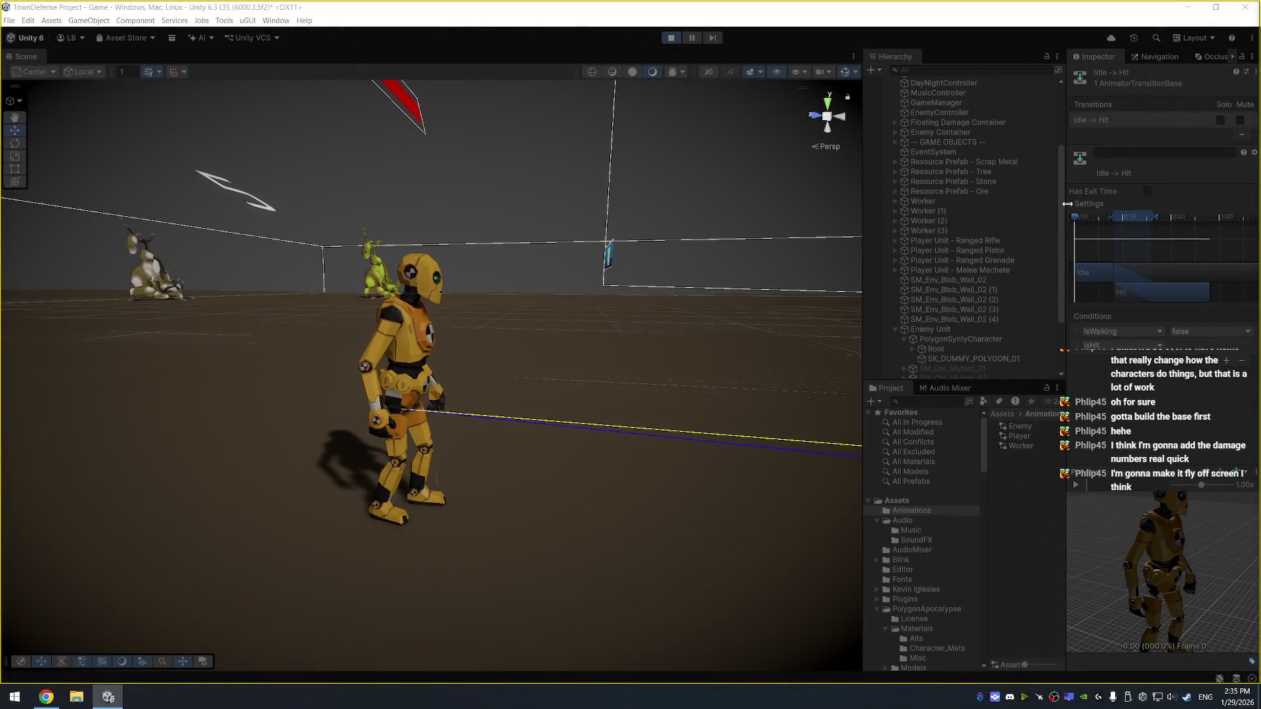
Expand the transition's timing Settings and toggle Fixed Duration off, then back on
click(1074, 205)
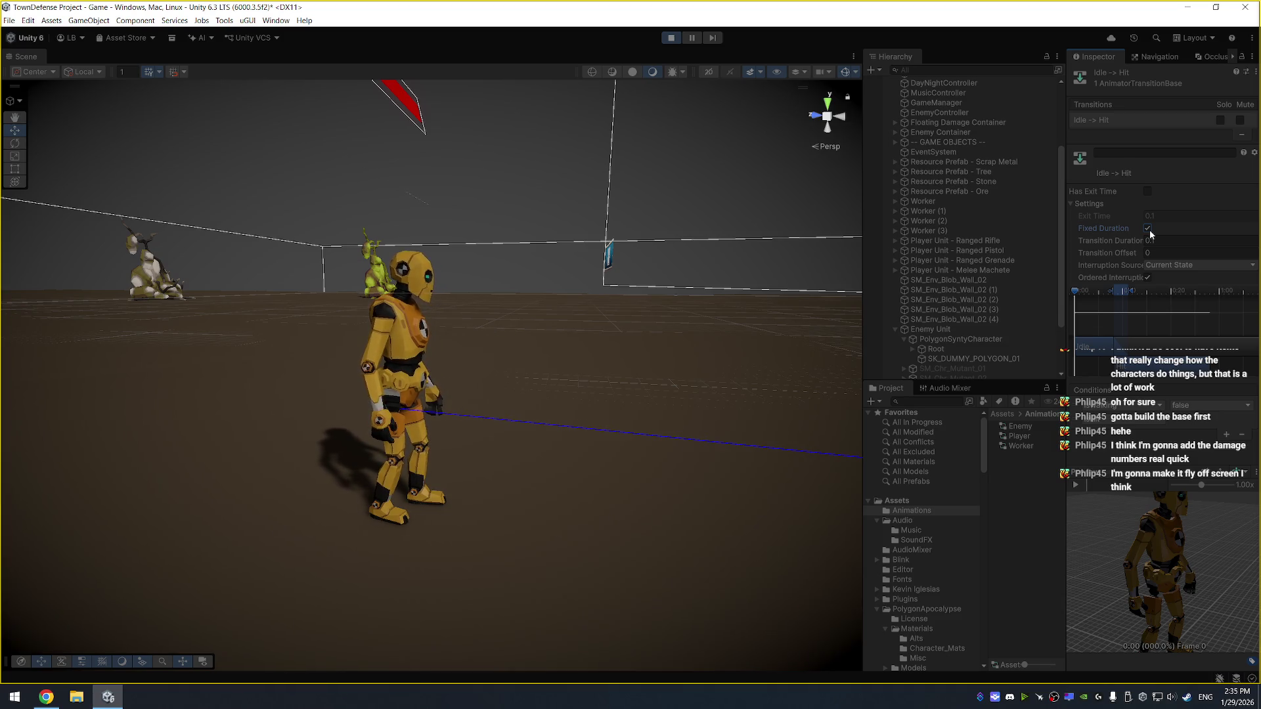
click(1148, 228)
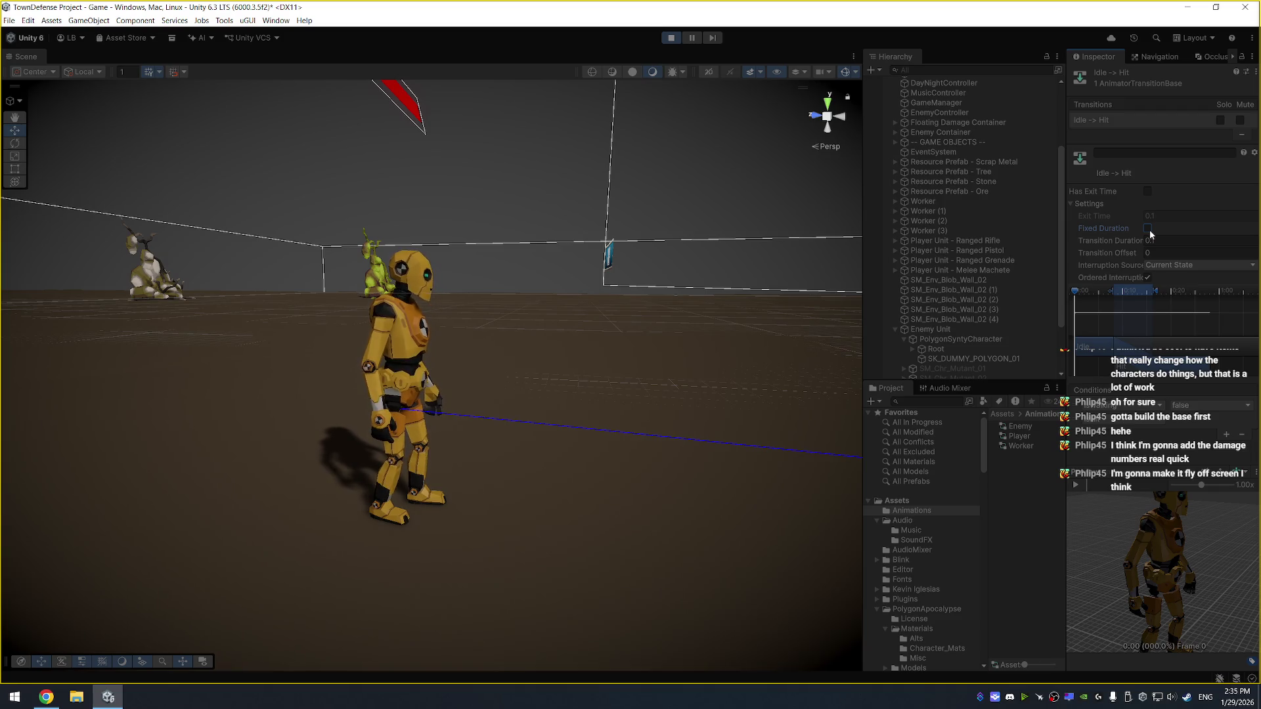
click(1148, 229)
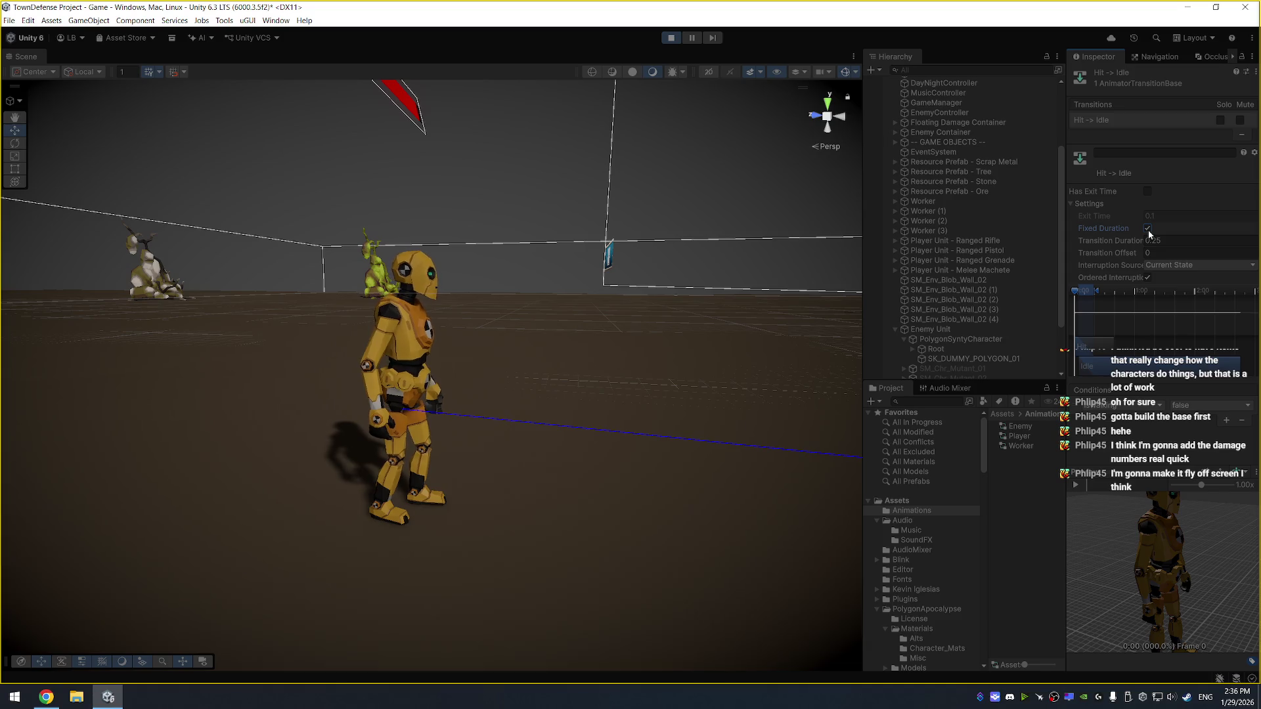
Uncheck Fixed Duration and try durations 1, 0 and 0.2 before settling on 0.5, then stop the game
click(1147, 229)
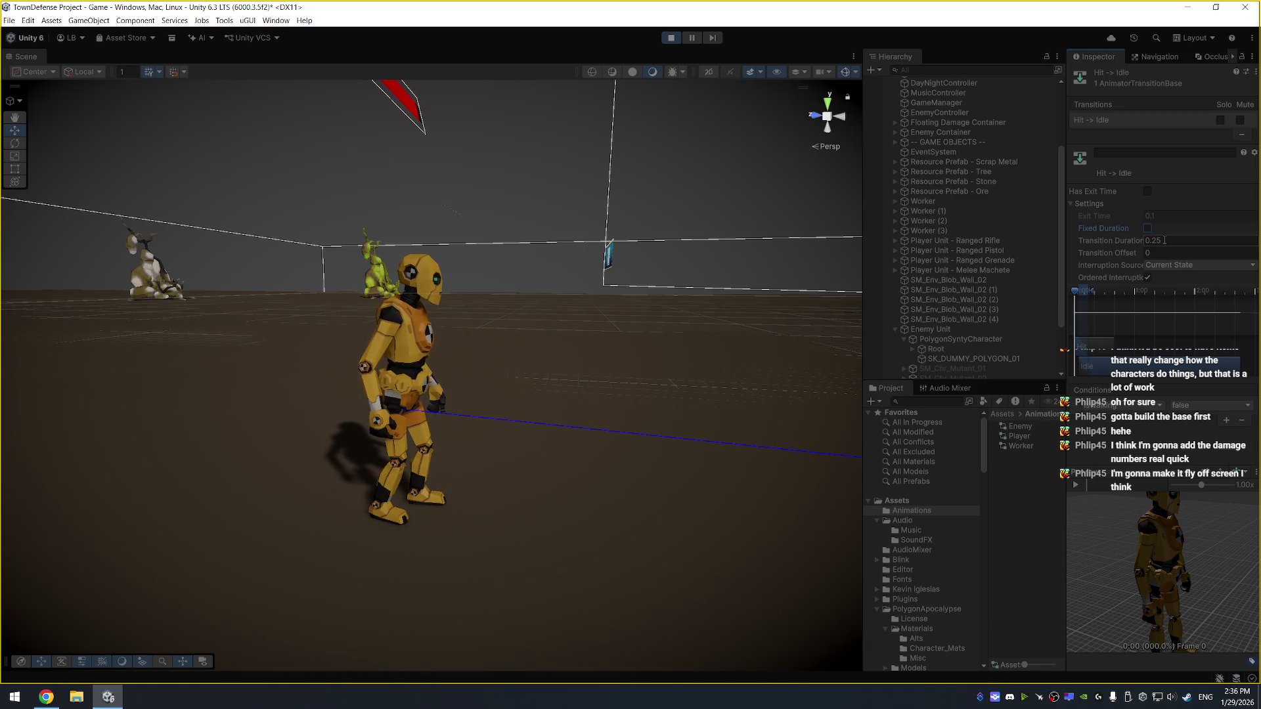
click(1164, 241)
text(1)
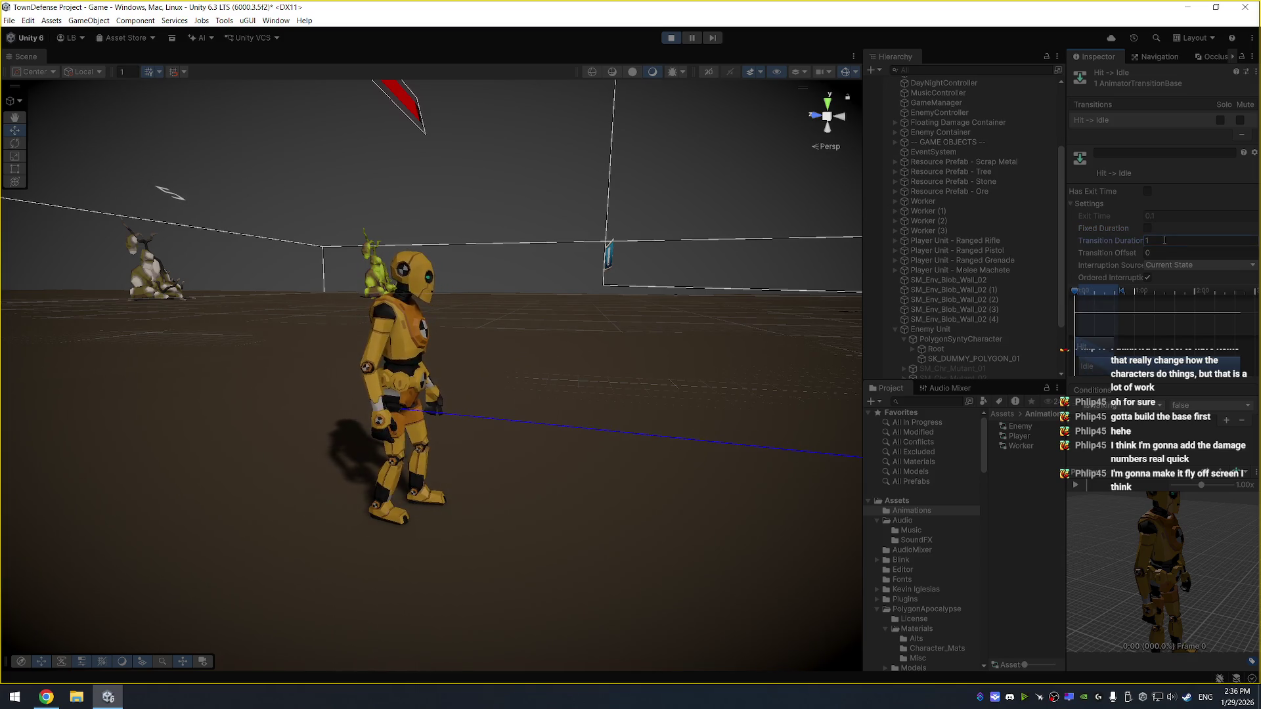
key(Return)
text(0)
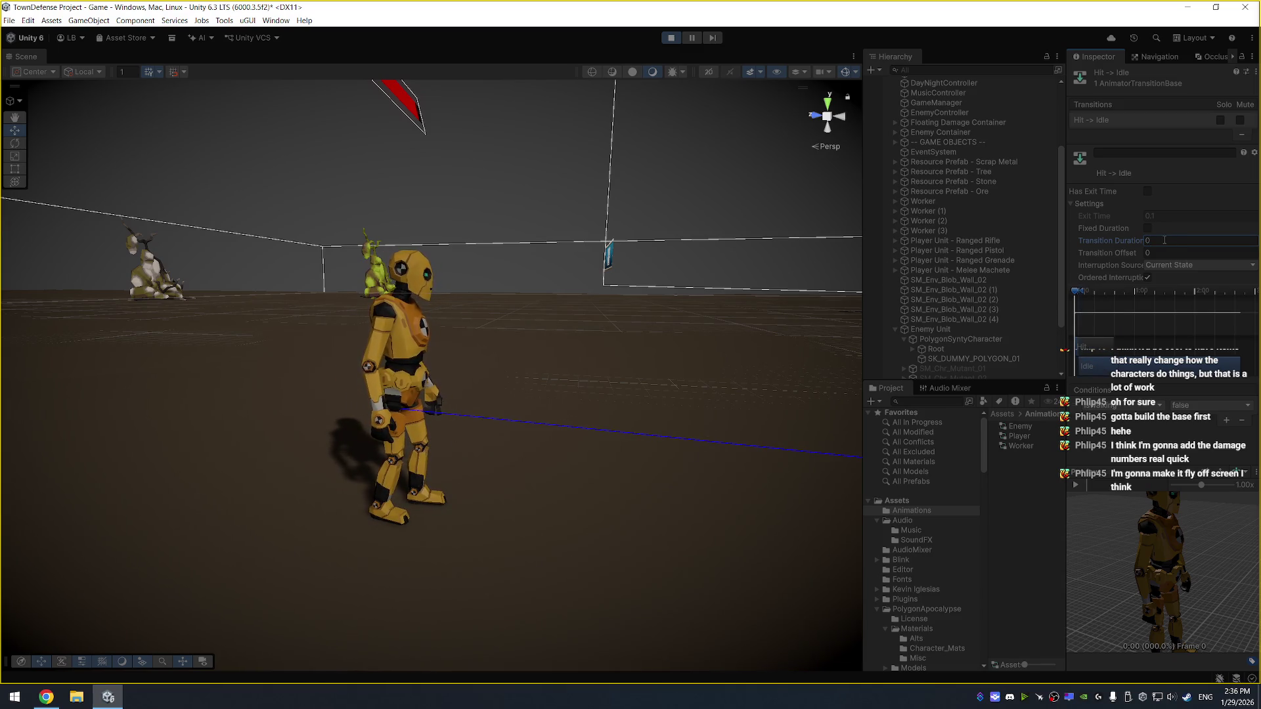
key(Return)
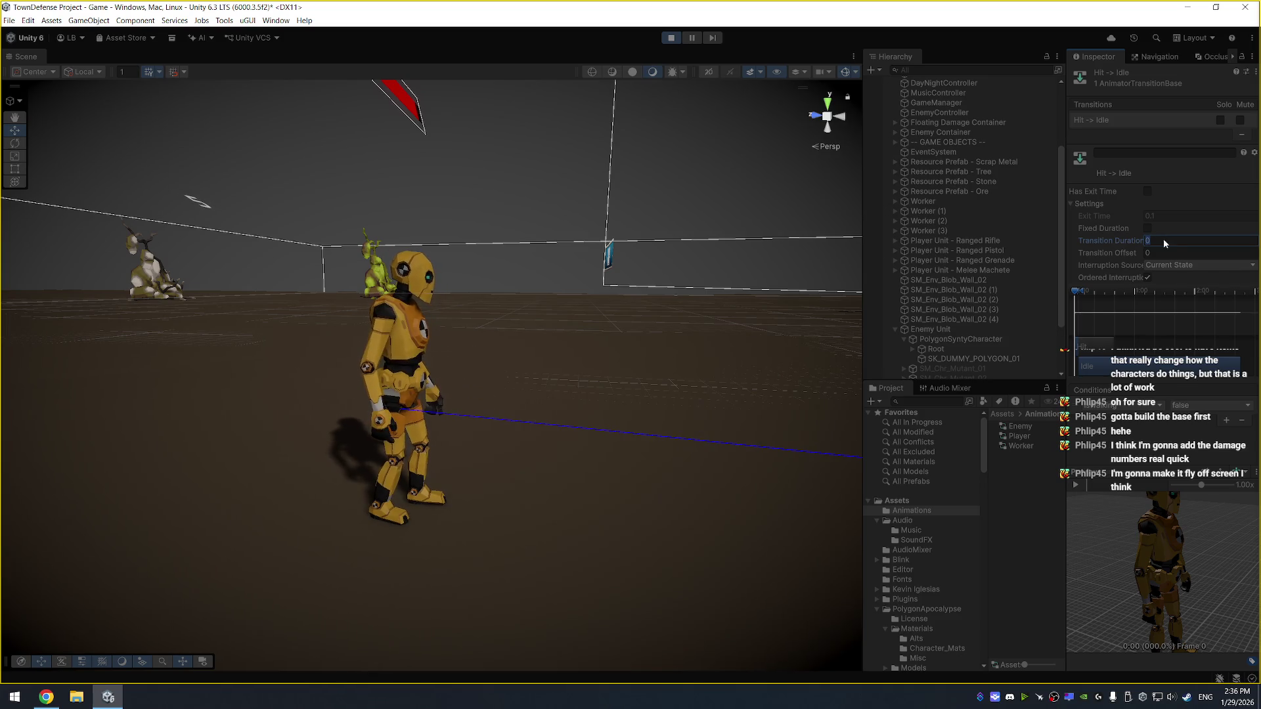
text(0.2)
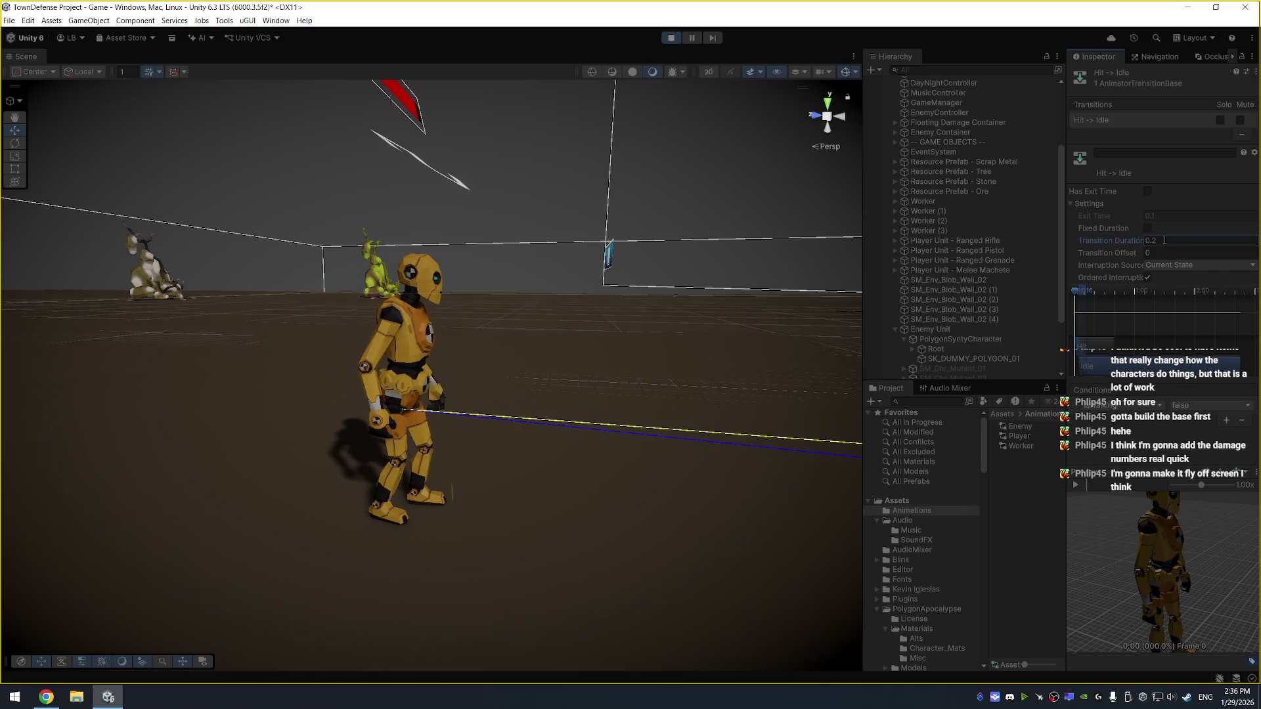
key(Return)
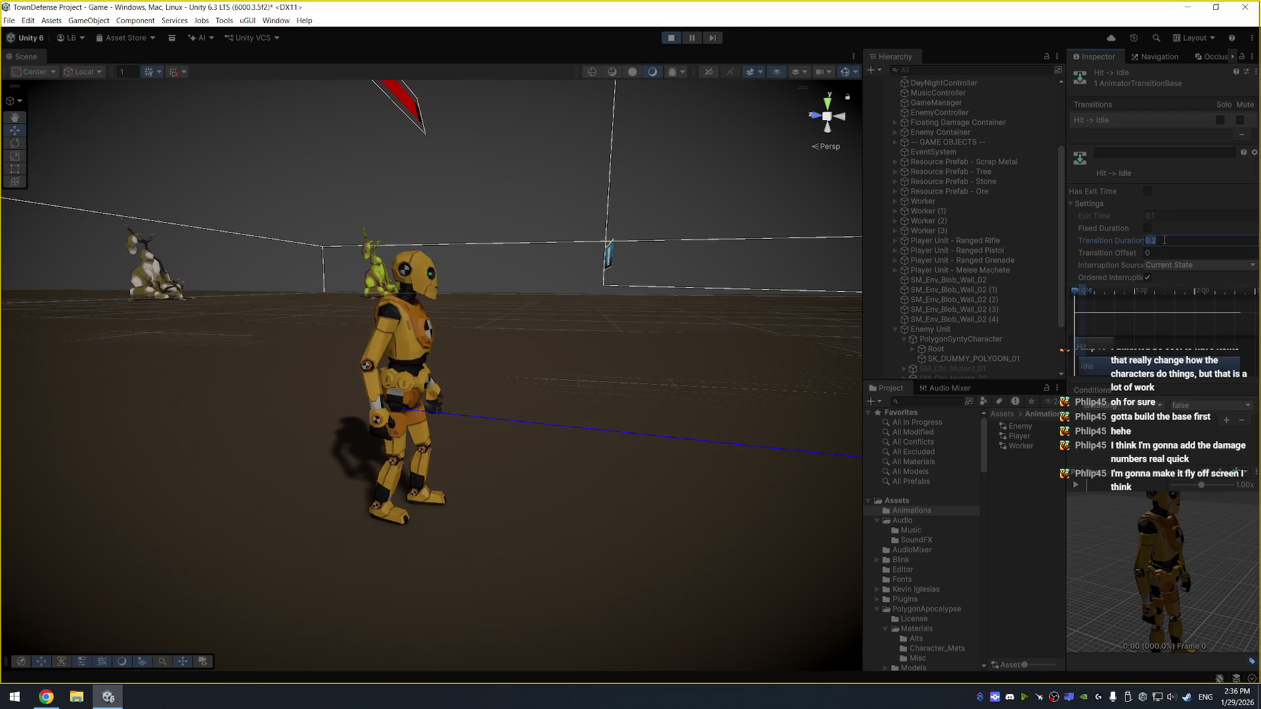
text(0.5)
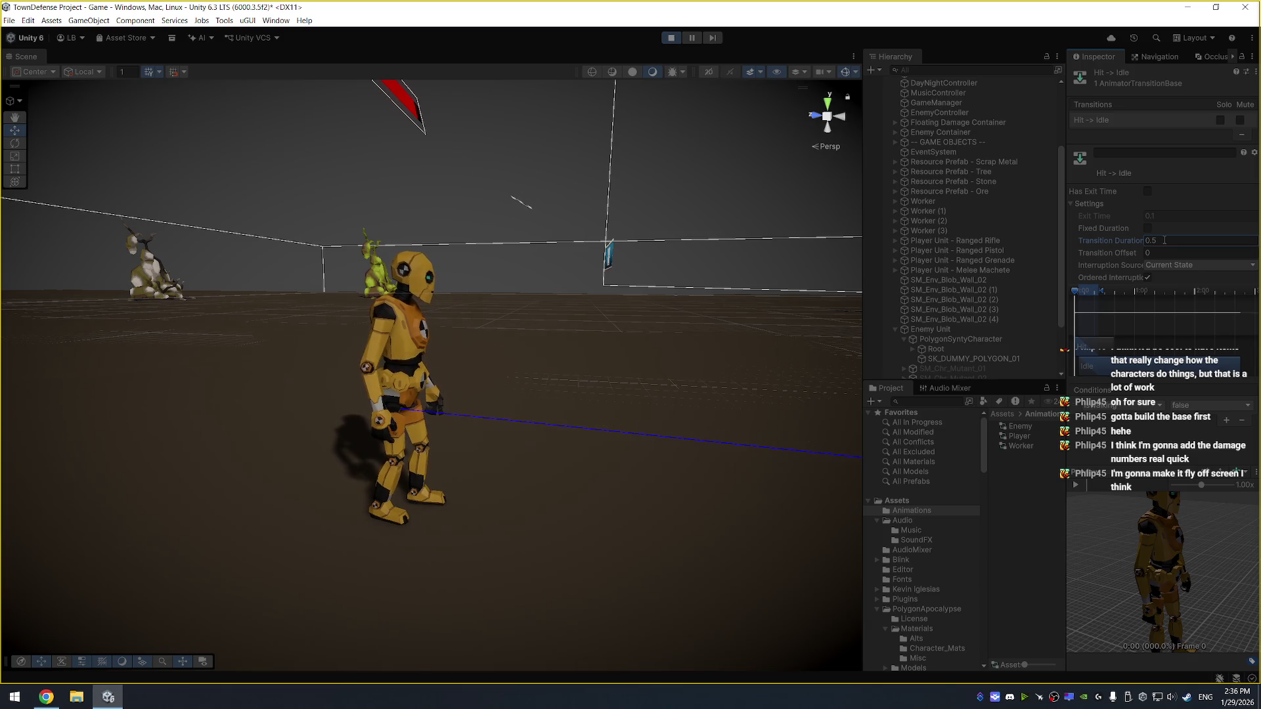
click(671, 38)
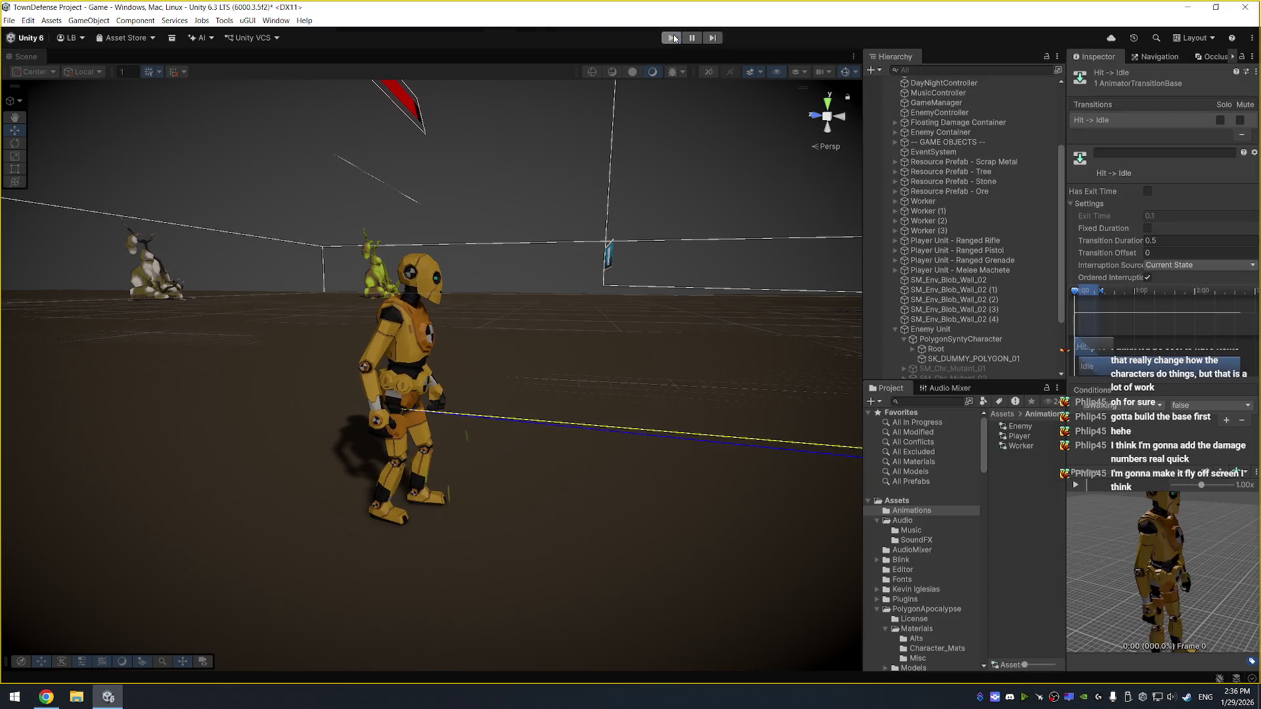
Change the Hit -> Walking transition duration from 0.25 to 0.5, checking EnemyScript in Visual Studio
key(alt+Tab)
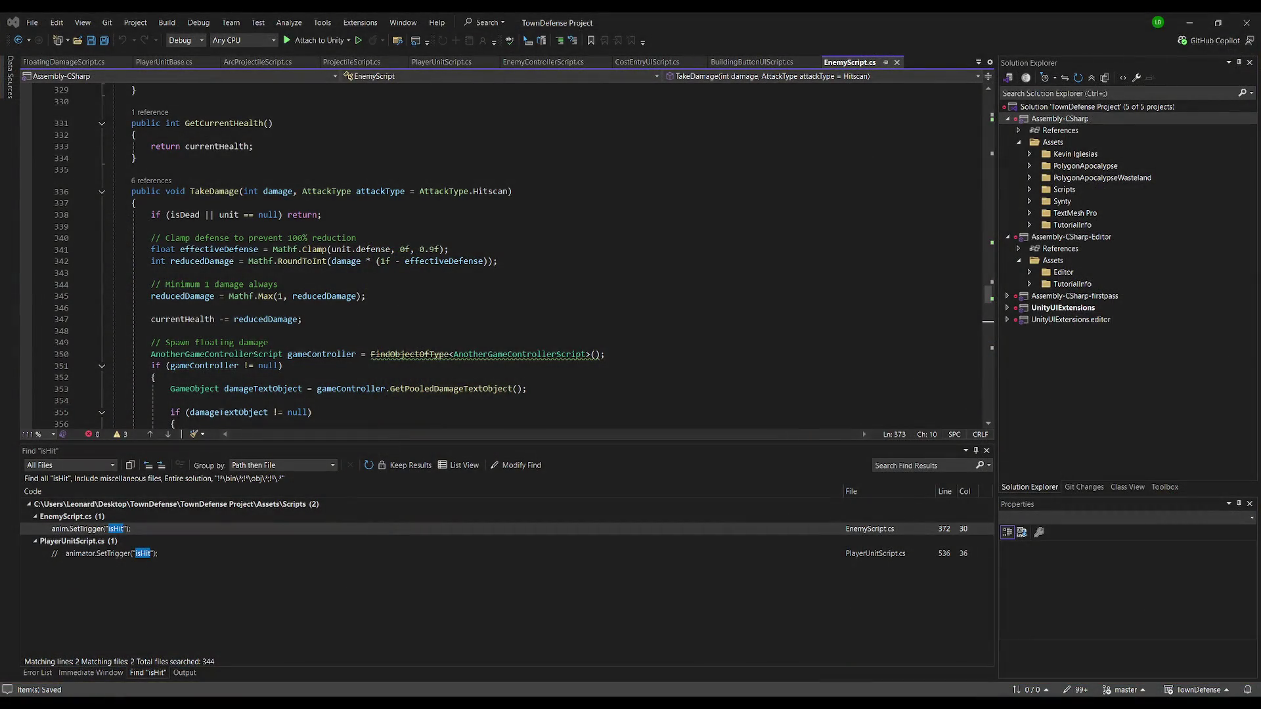
key(alt+Tab)
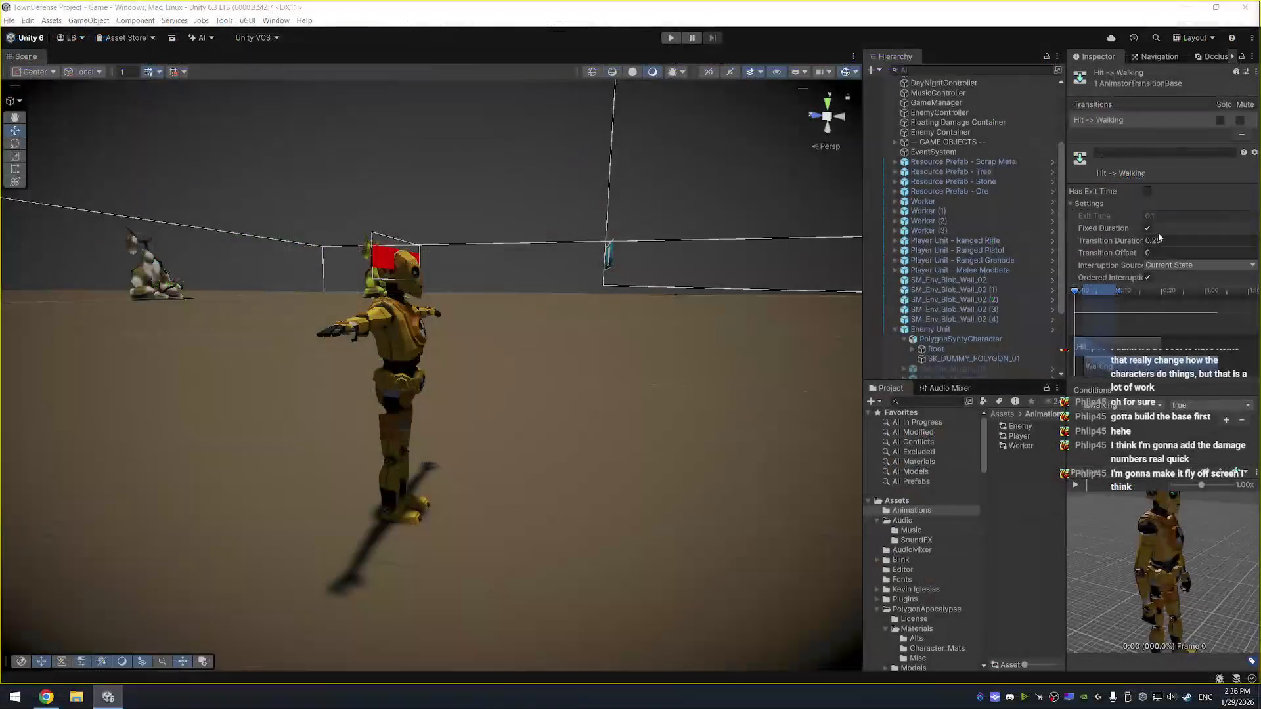
click(1182, 241)
text(0.5)
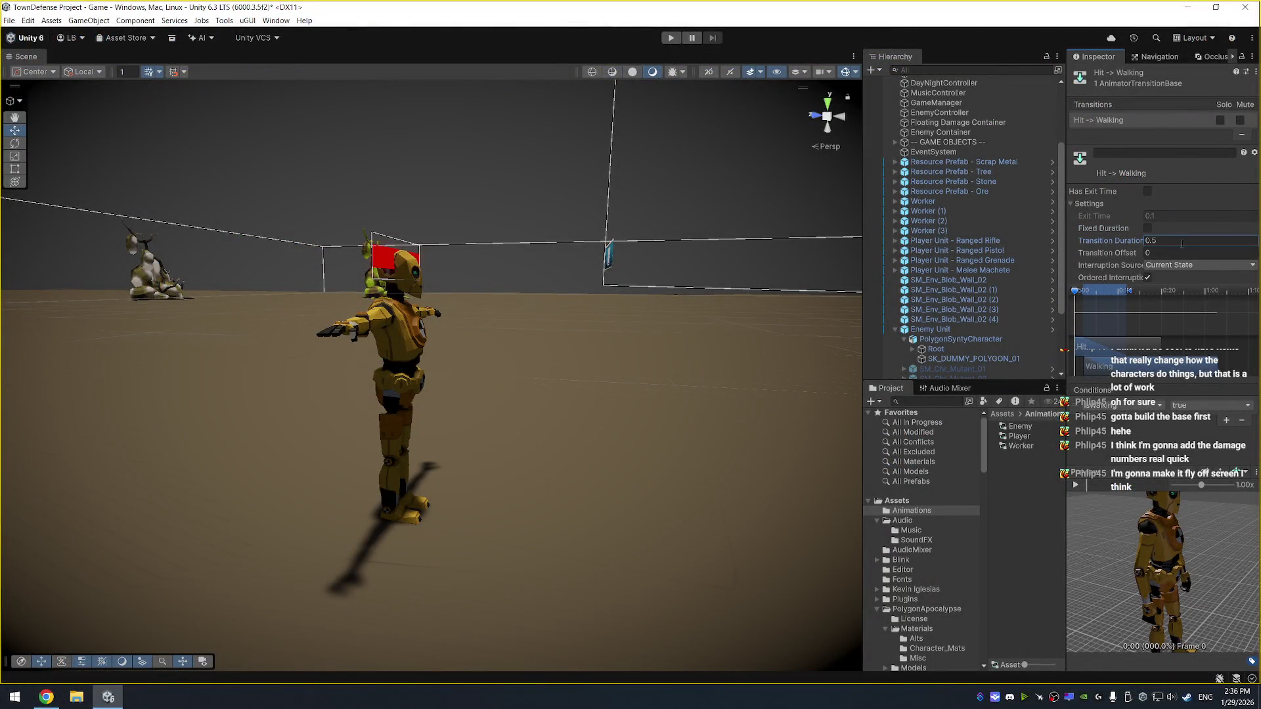
key(alt+Tab)
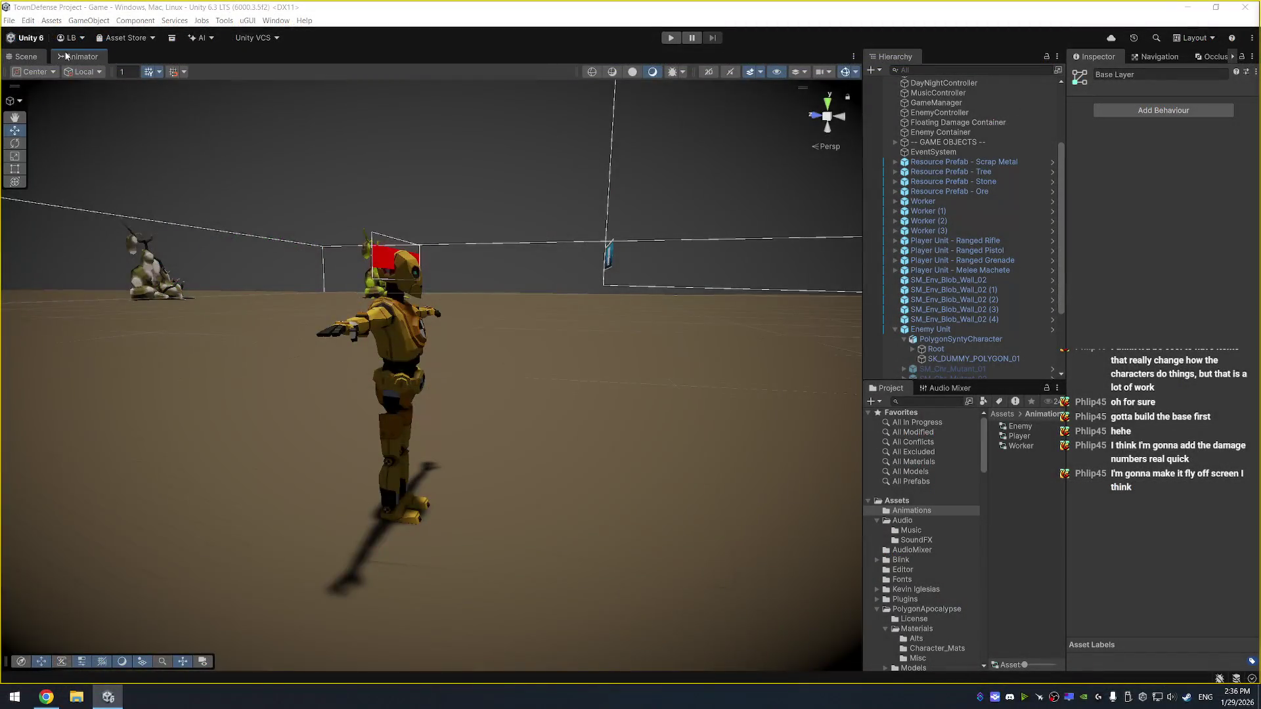
click(74, 57)
Zoom out and pan the Scene, then select and frame the ranged rifle soldier near the base
click(26, 58)
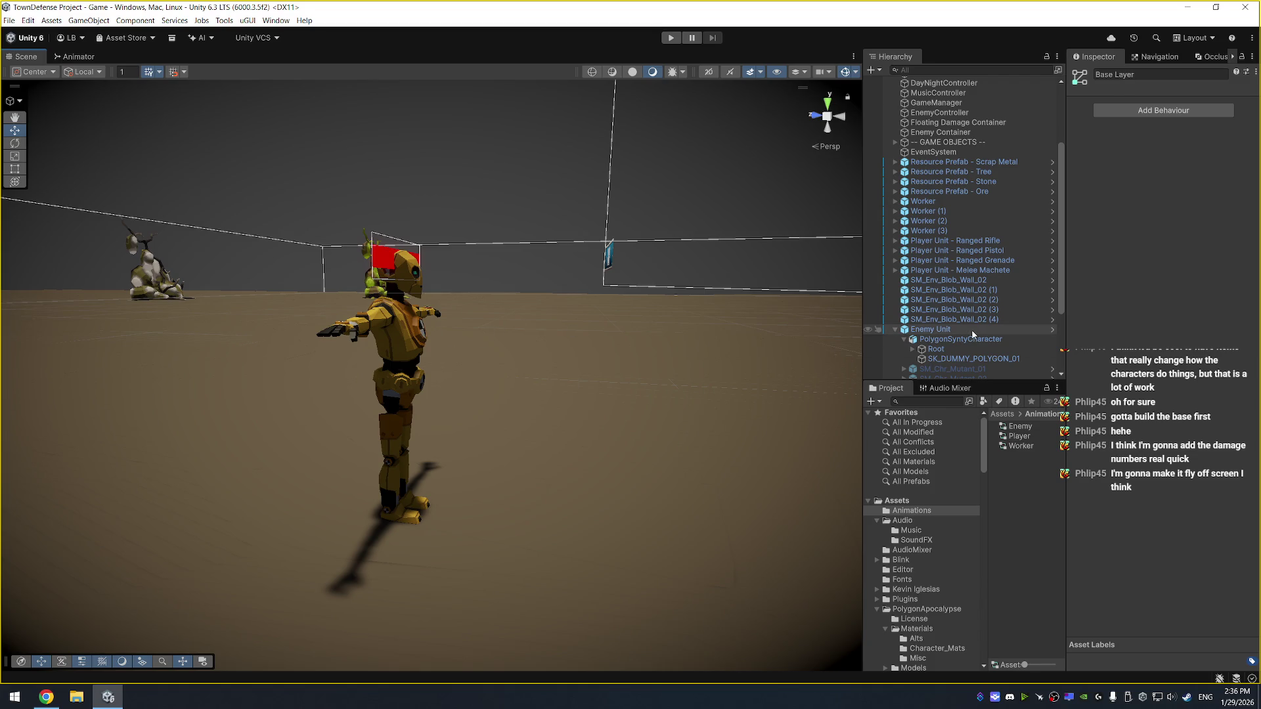
scroll(572, 357, down, 5)
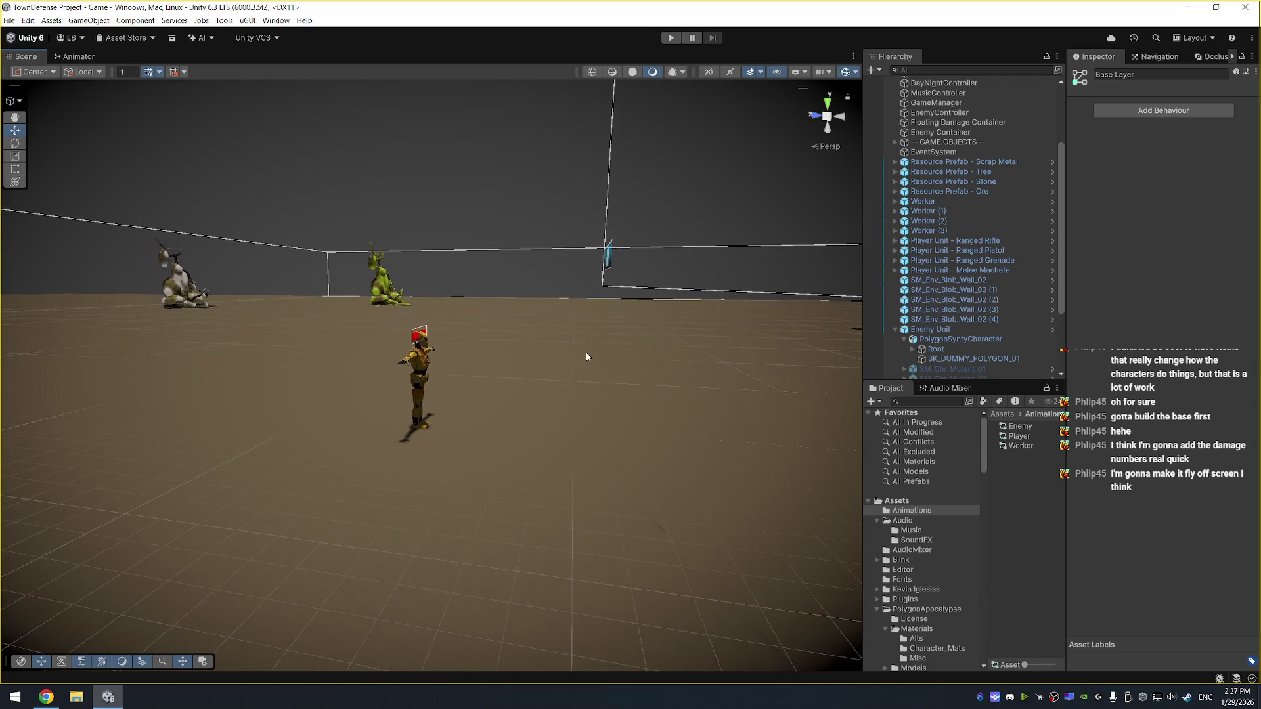
scroll(586, 356, down, 4)
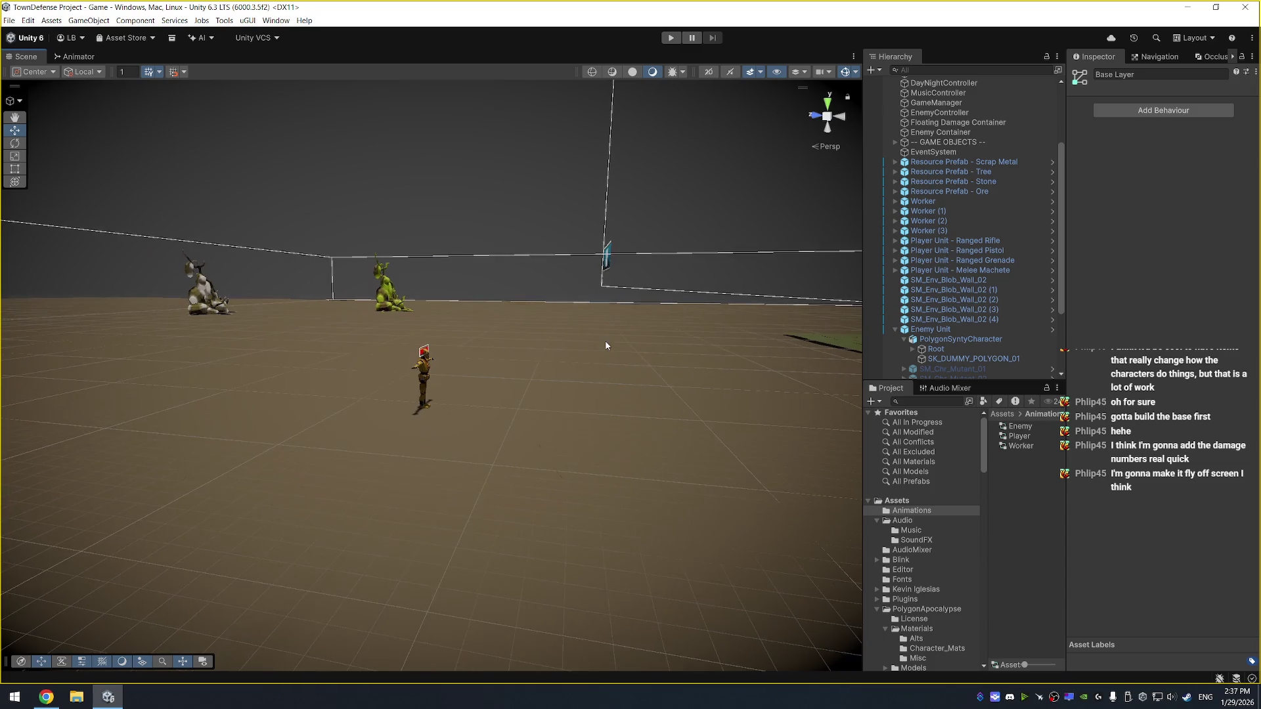
mouse_move(743, 276)
mouse_down()
mouse_move(534, 268)
mouse_move(611, 355)
mouse_move(702, 395)
mouse_up()
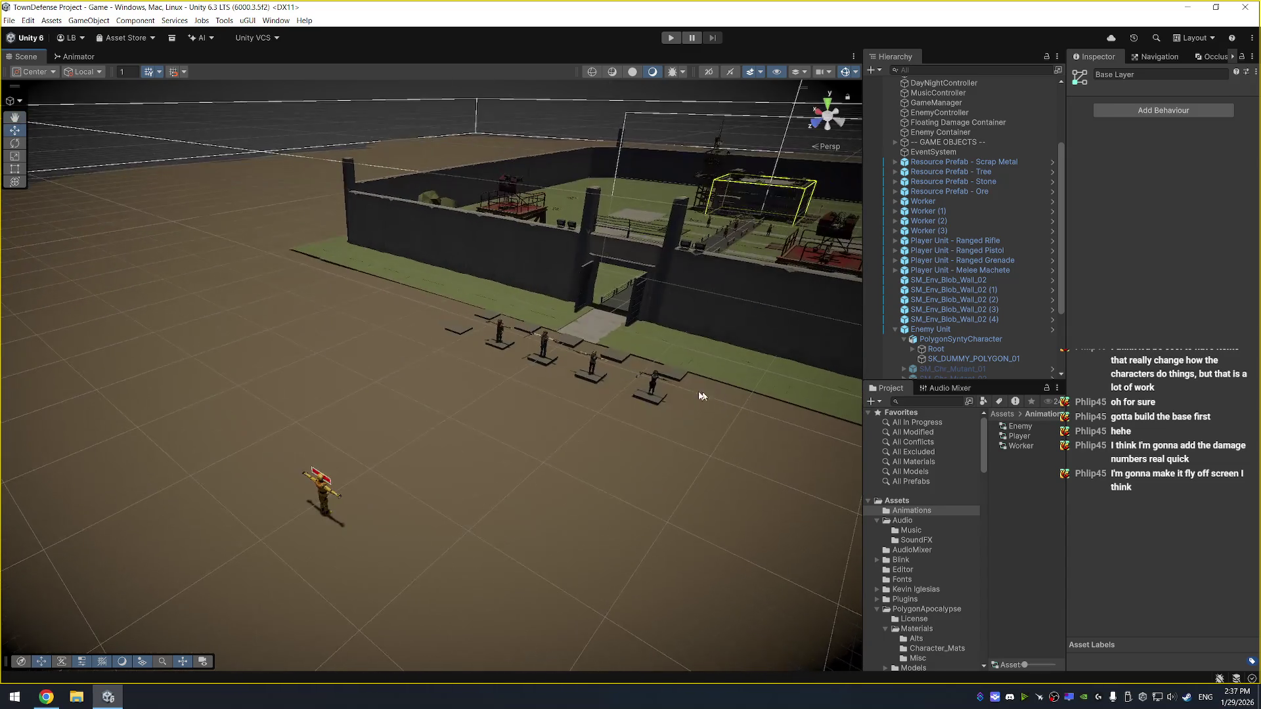
click(597, 362)
key(f)
scroll(576, 417, down, 3)
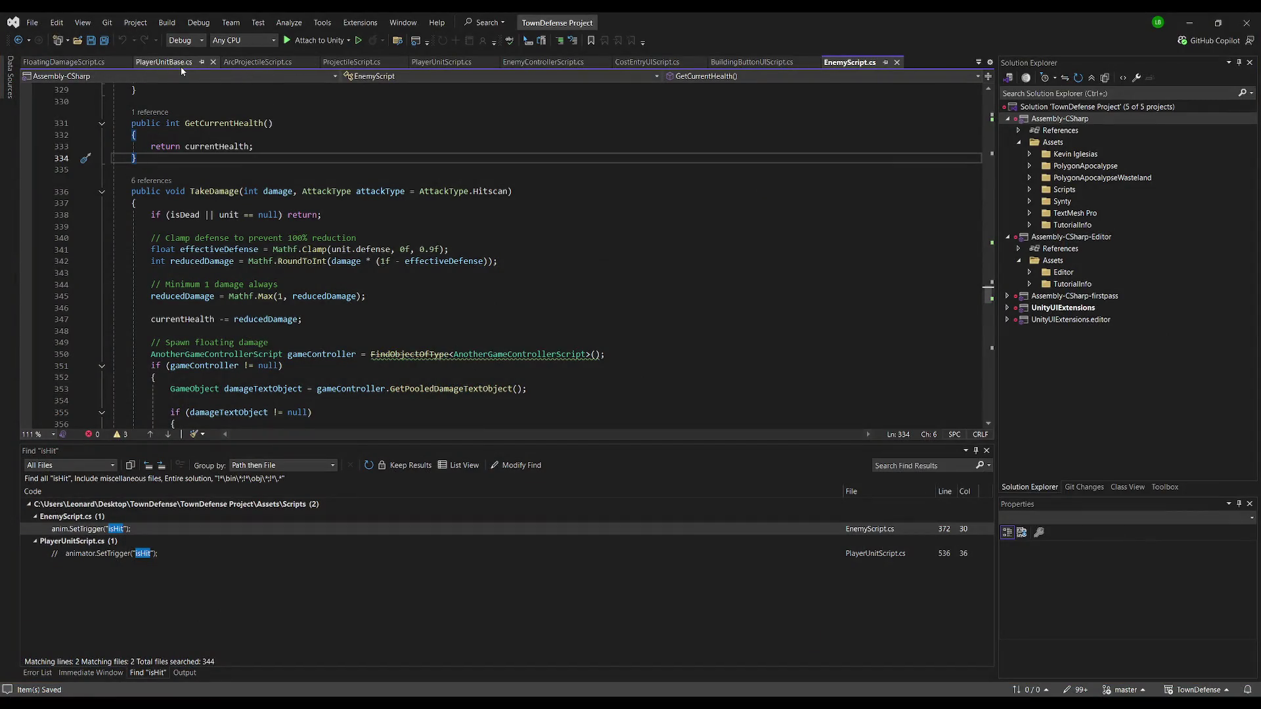
Open PlayerUnitScript and search the file for 'effect' to locate the hit effect code
click(164, 62)
scroll(428, 256, up, 1)
scroll(428, 256, up, 3)
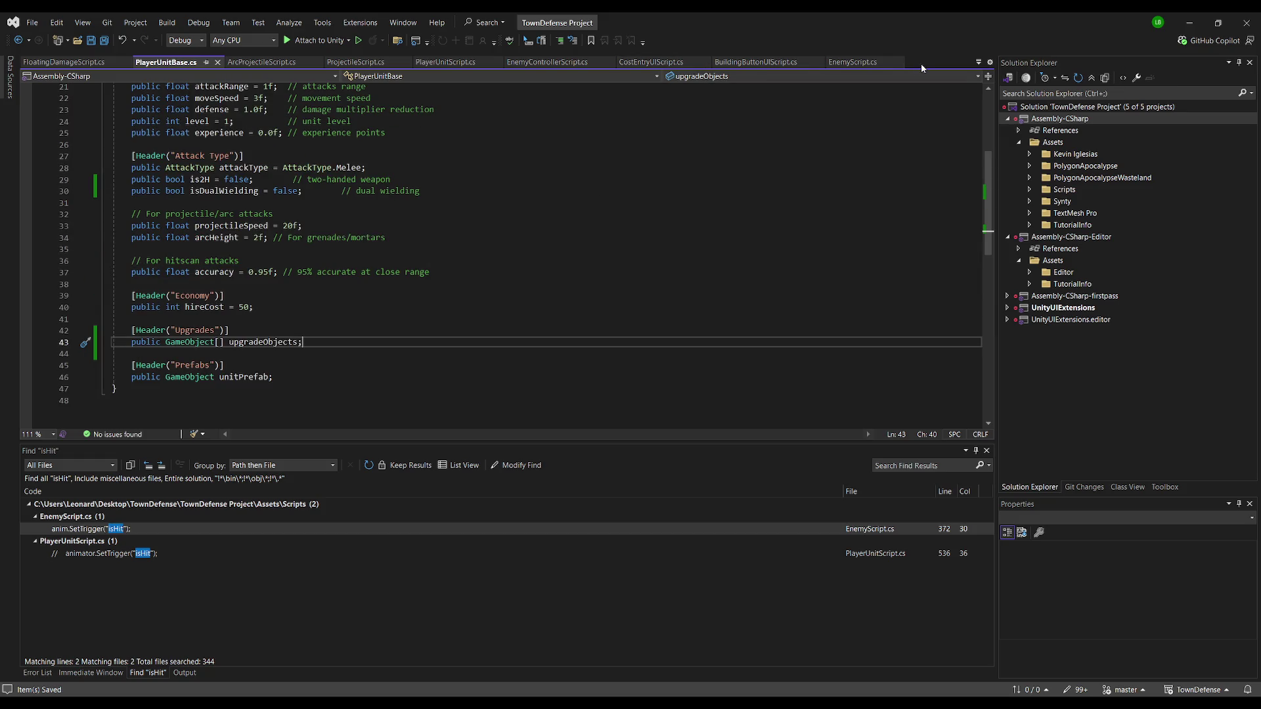
click(445, 62)
click(430, 155)
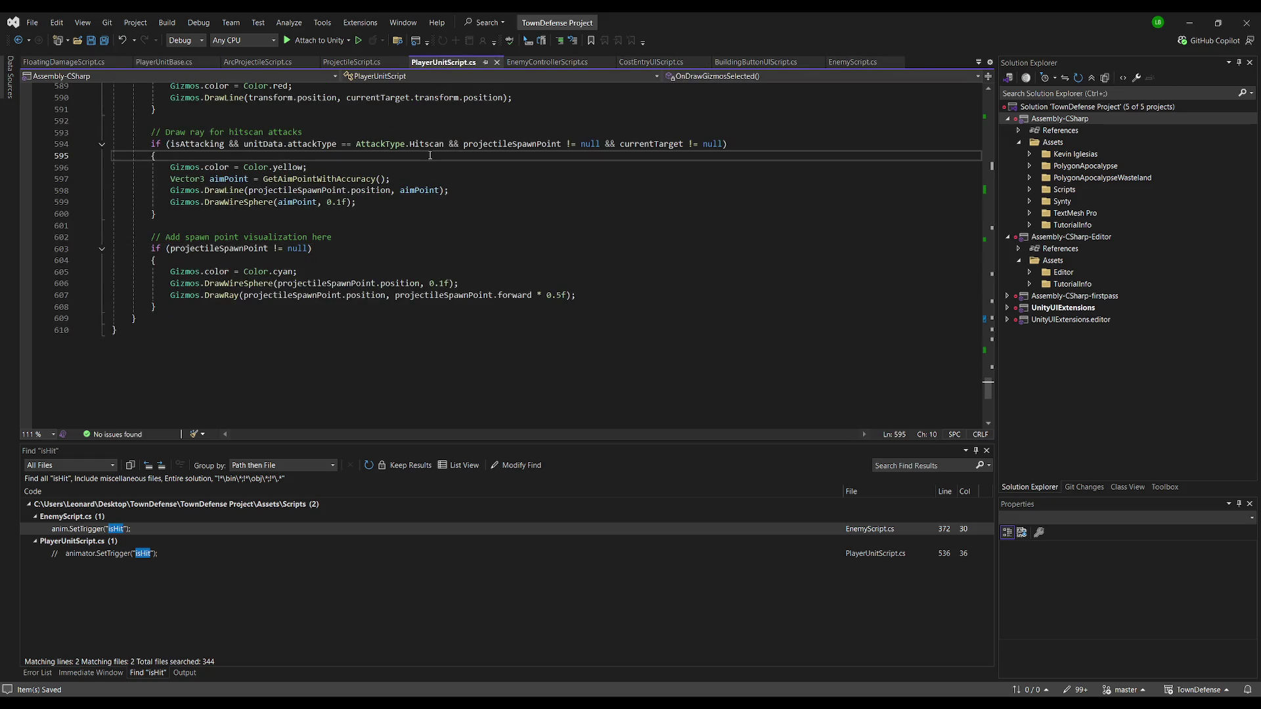
key(ctrl+Home)
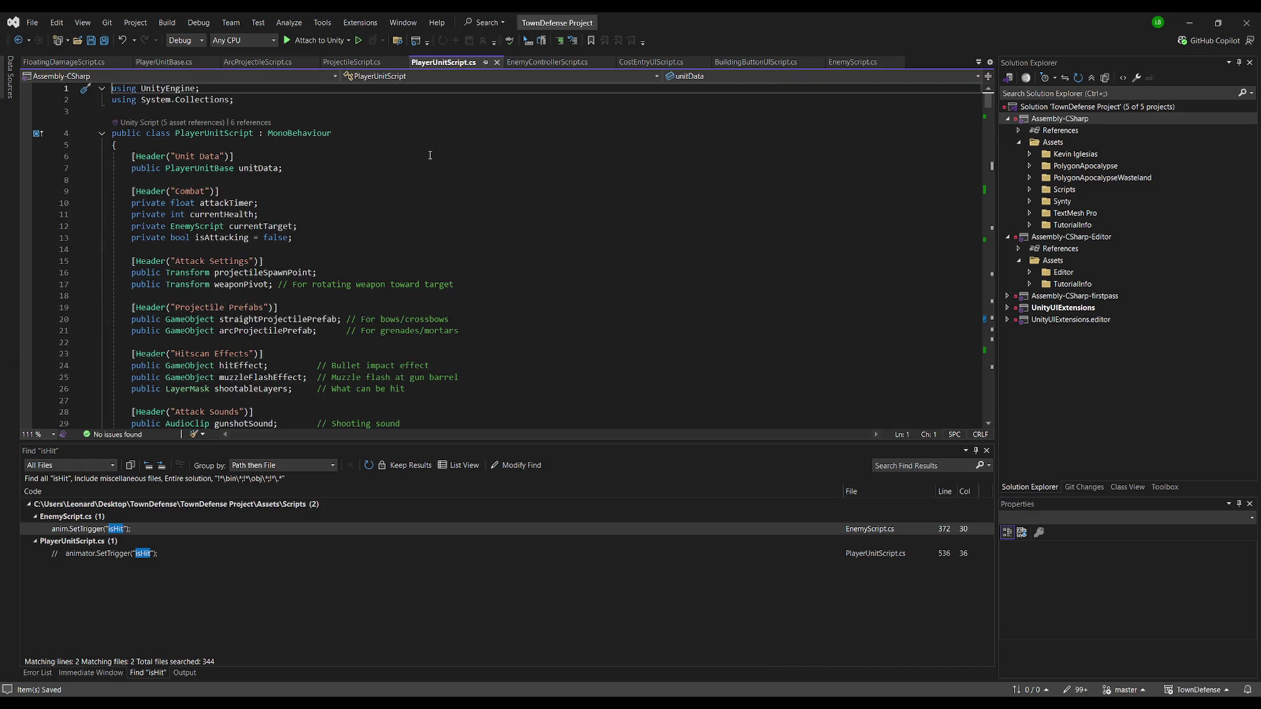
key(ctrl+f)
text(hitpre)
key(BackSpace)
key(BackSpace)
key(BackSpace)
text(effect)
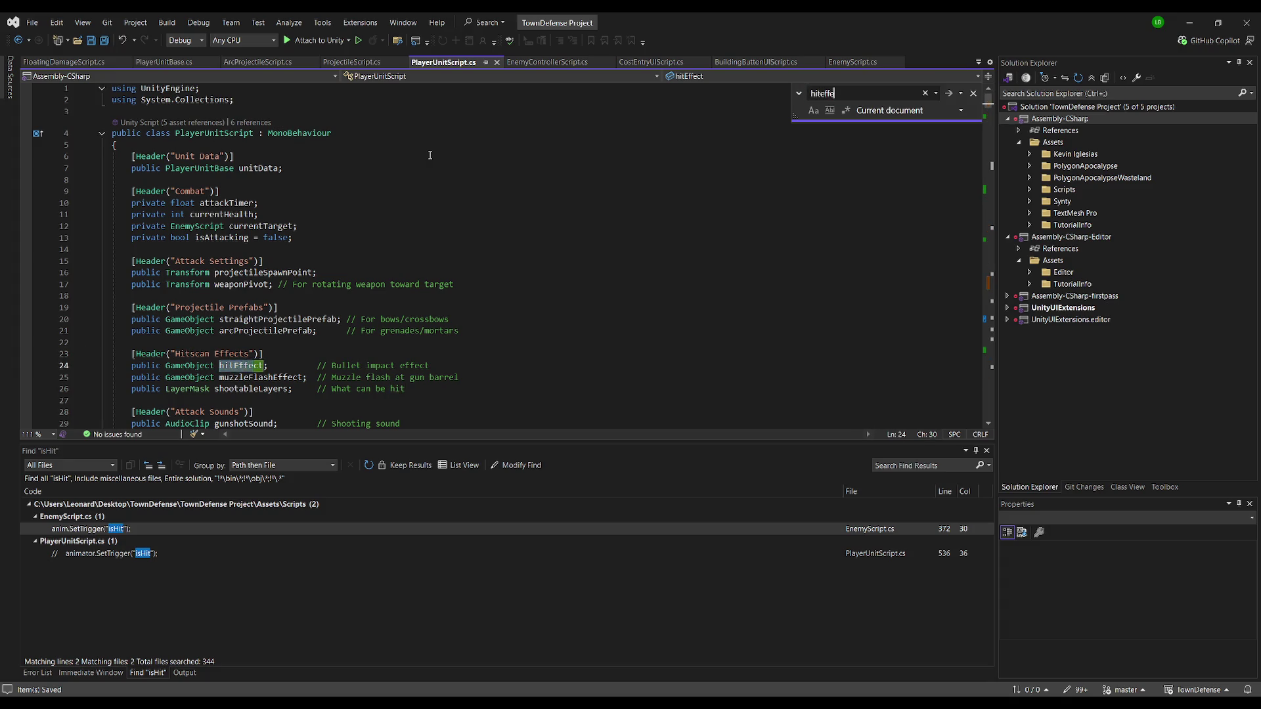
key(Return)
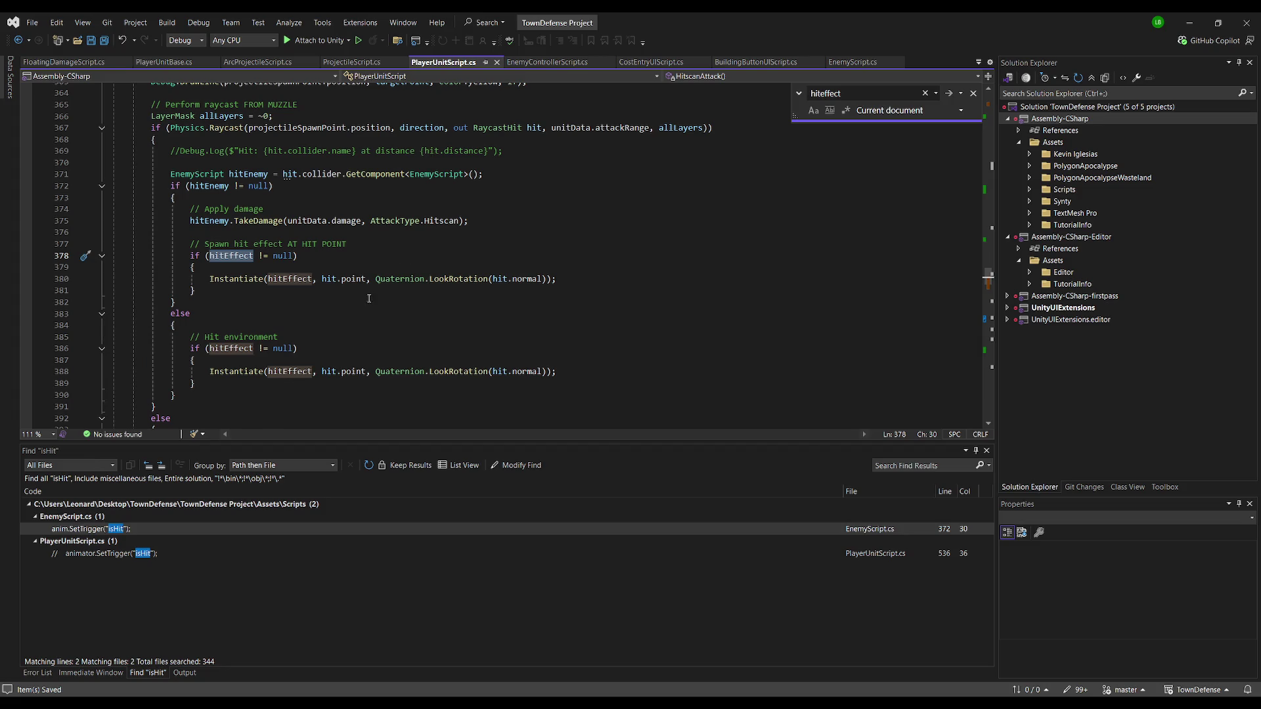
scroll(277, 320, down, 1)
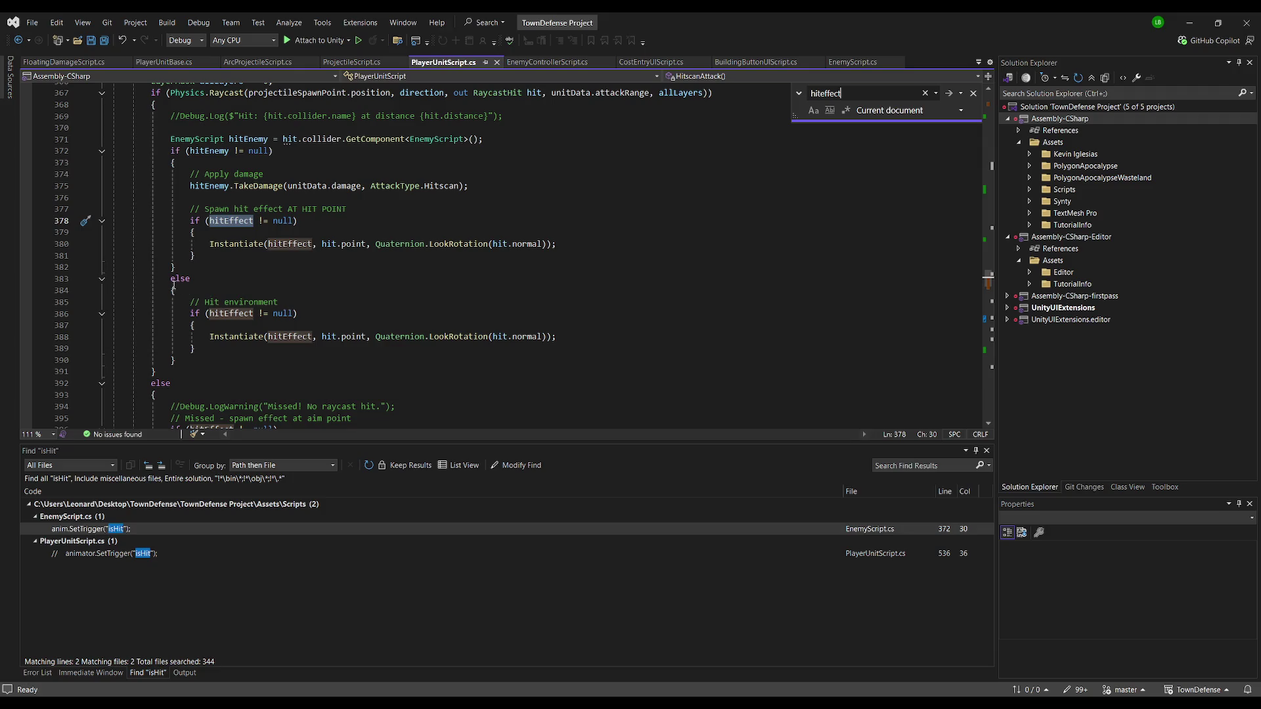
Comment out the environment-hit else block and the missed-shot hit effect block
mouse_move(171, 280)
mouse_down()
mouse_move(194, 349)
mouse_move(176, 361)
mouse_up()
click(559, 40)
click(324, 198)
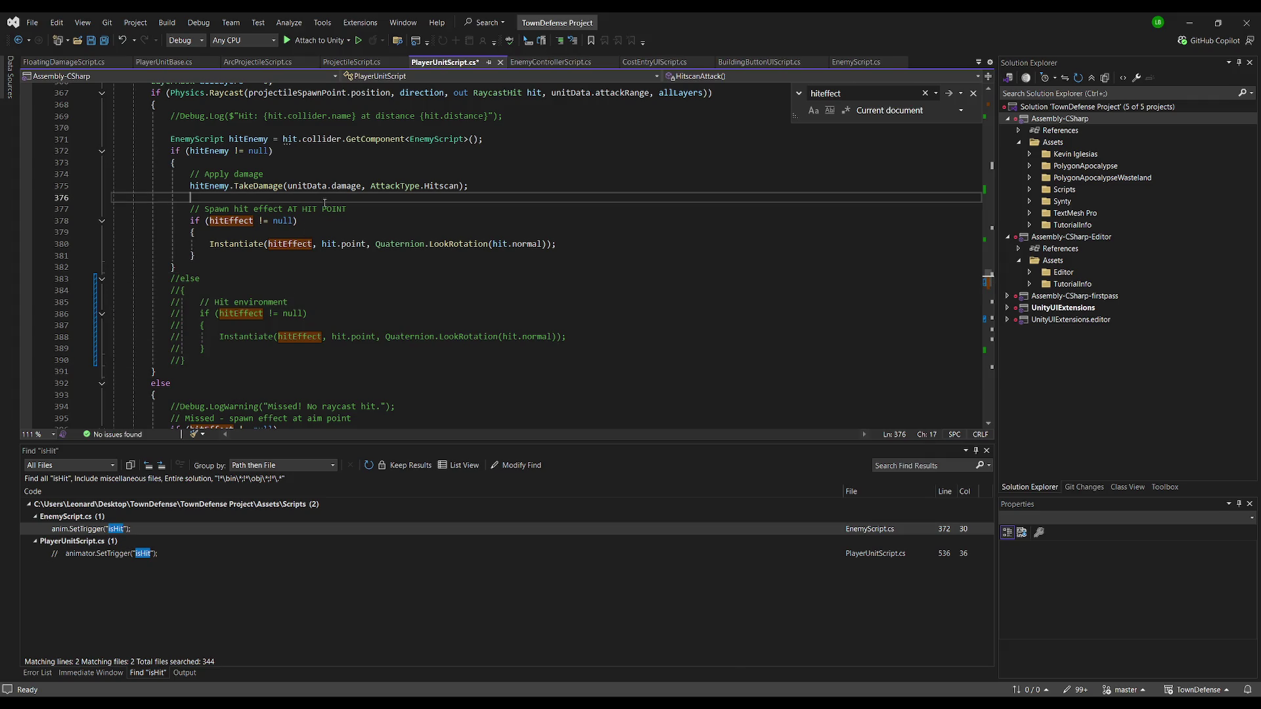
scroll(484, 297, down, 3)
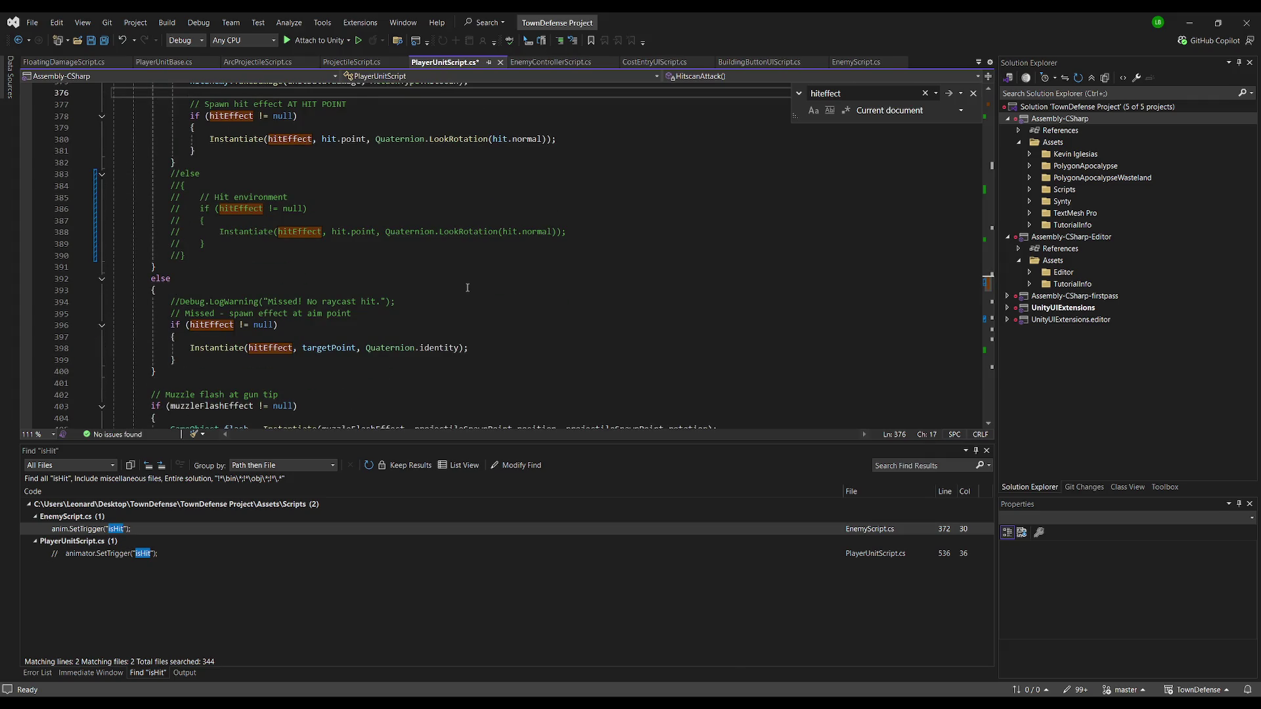
scroll(452, 282, up, 4)
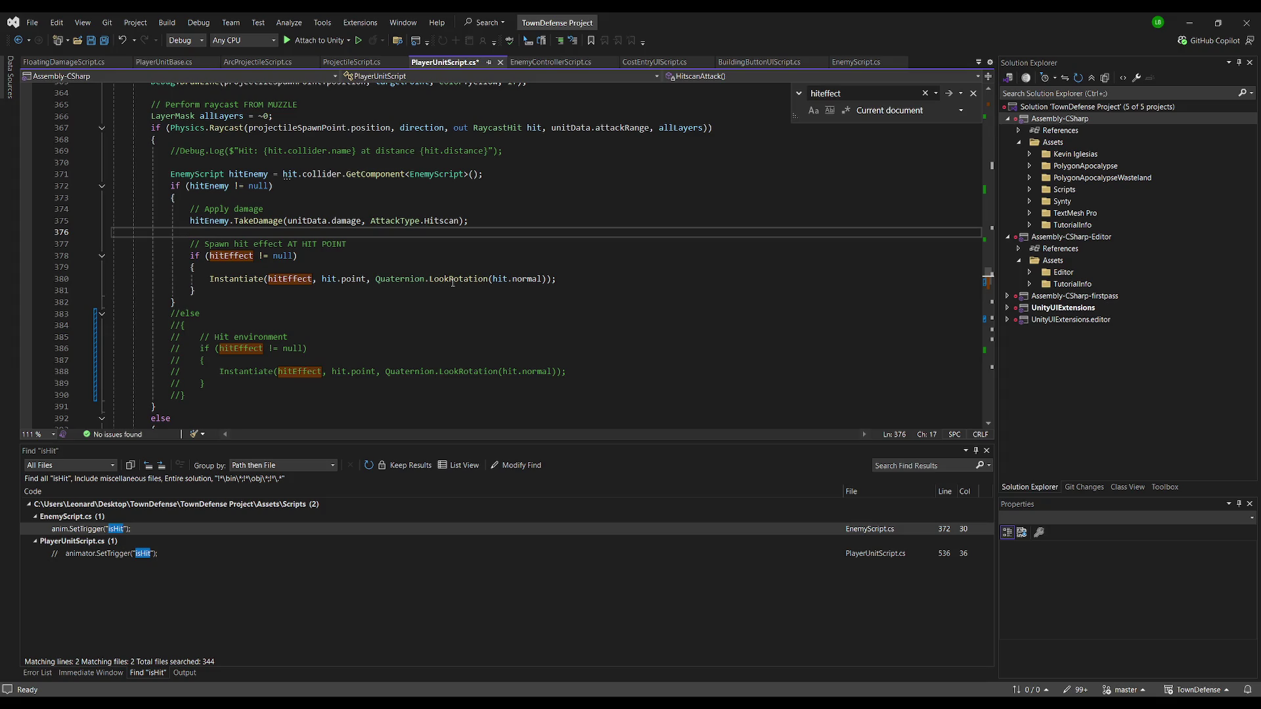
scroll(452, 263, down, 3)
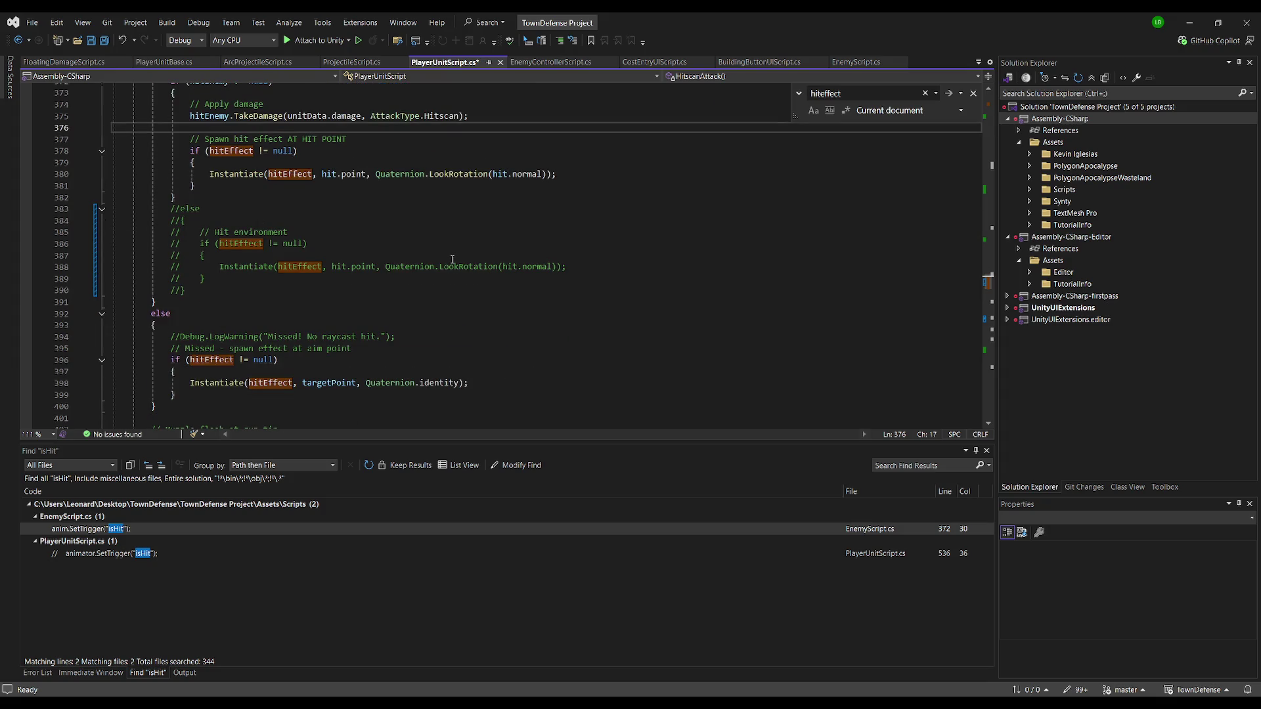
scroll(277, 333, down, 1)
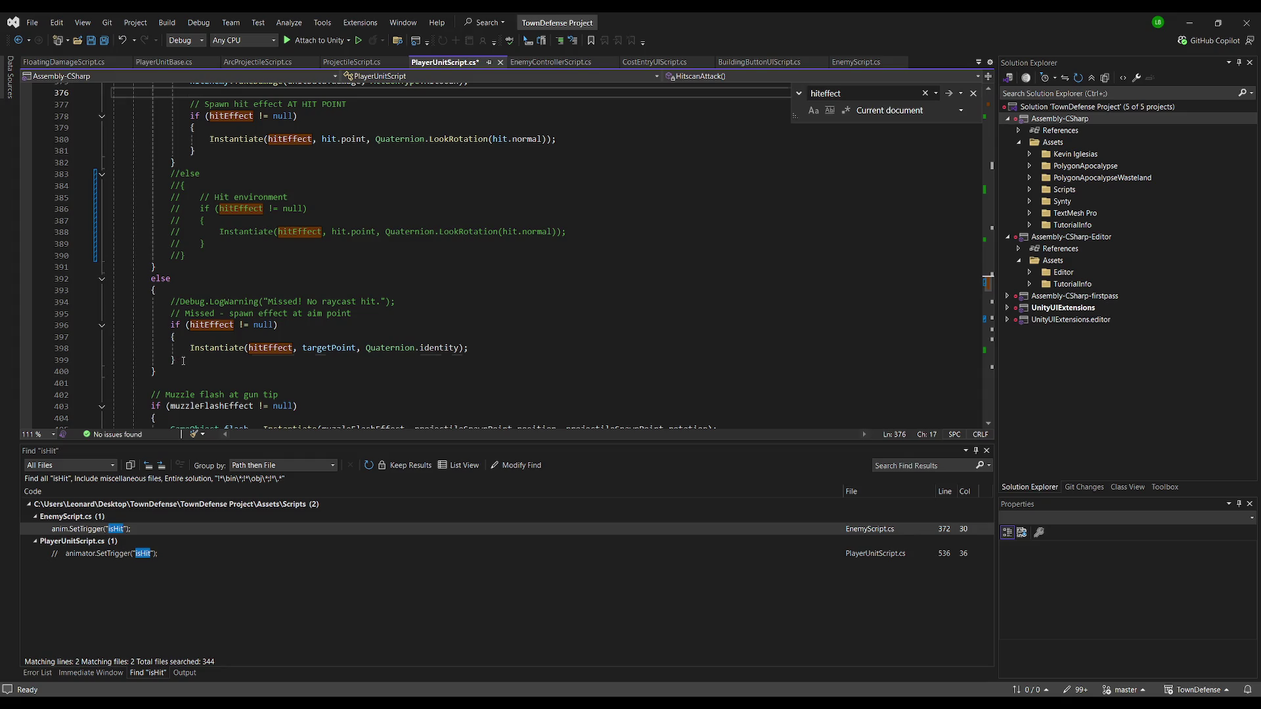
drag(183, 361, 150, 327)
key(ctrl+k)
key(ctrl+c)
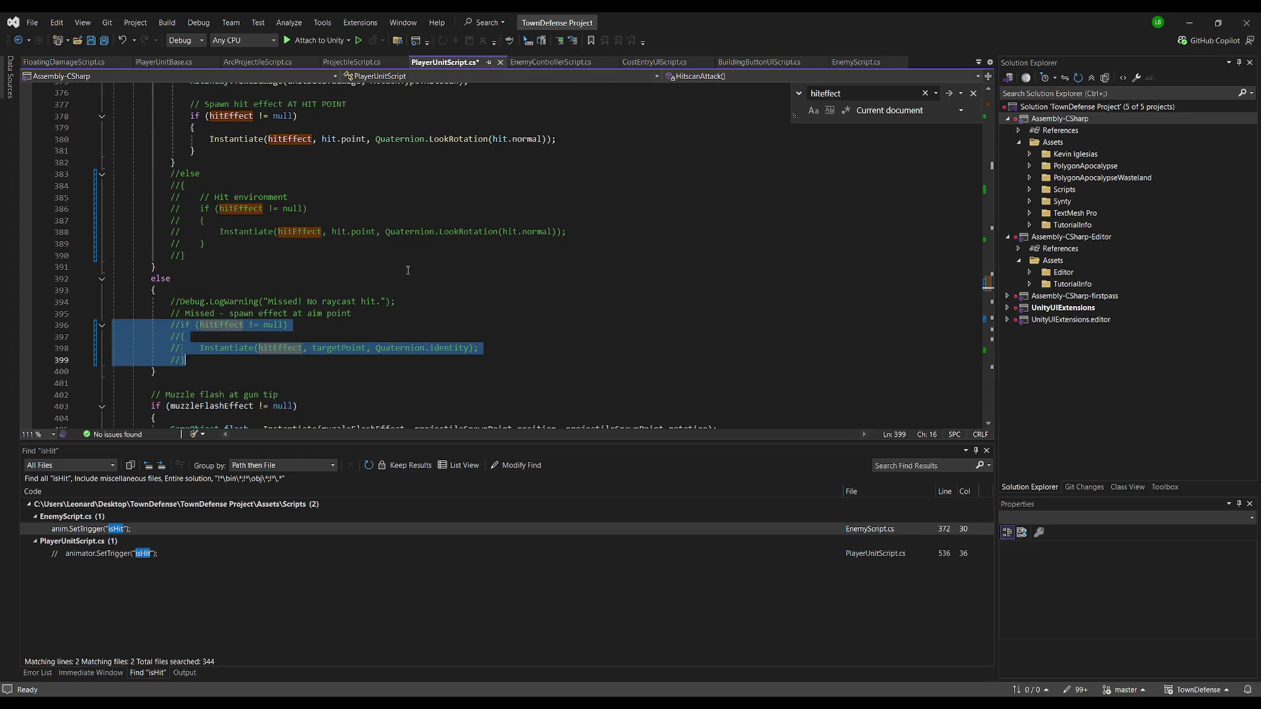
click(438, 267)
click(438, 290)
Remove the 0.1f delay from the muzzle flash Destroy call and save PlayerUnitScript.cs
scroll(439, 290, down, 3)
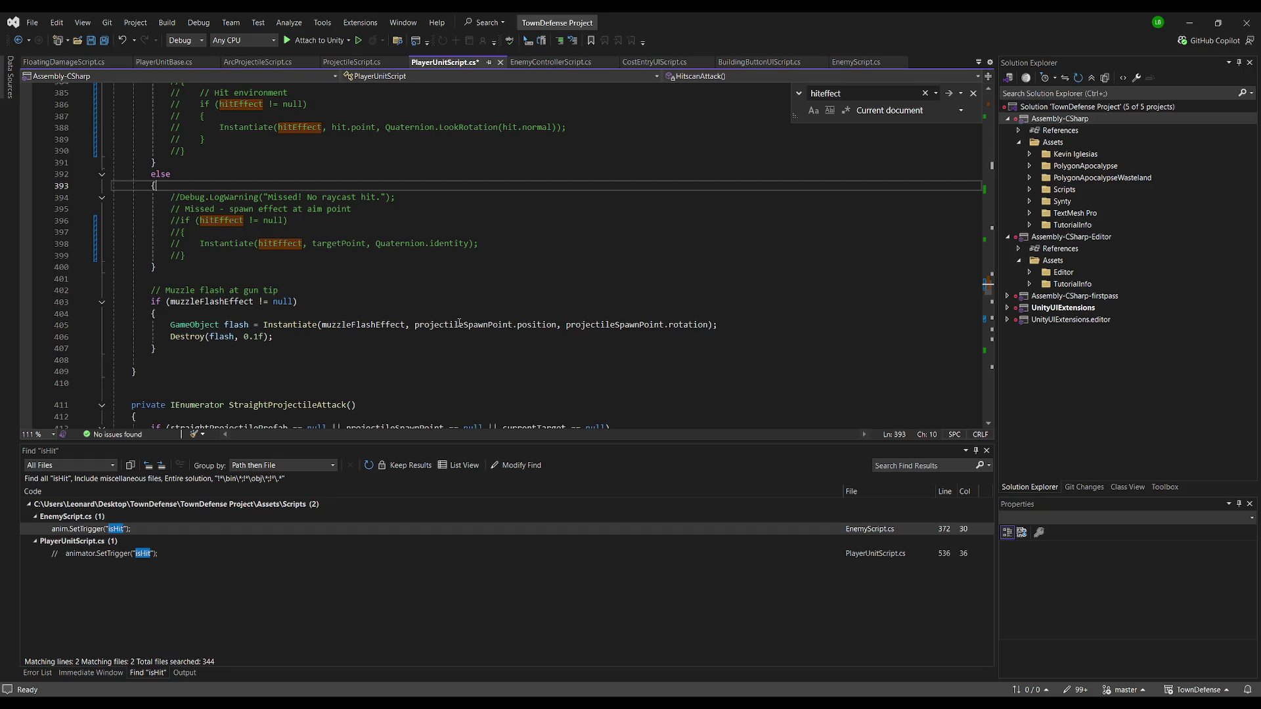
click(333, 259)
click(264, 336)
drag(265, 337, 236, 339)
key(BackSpace)
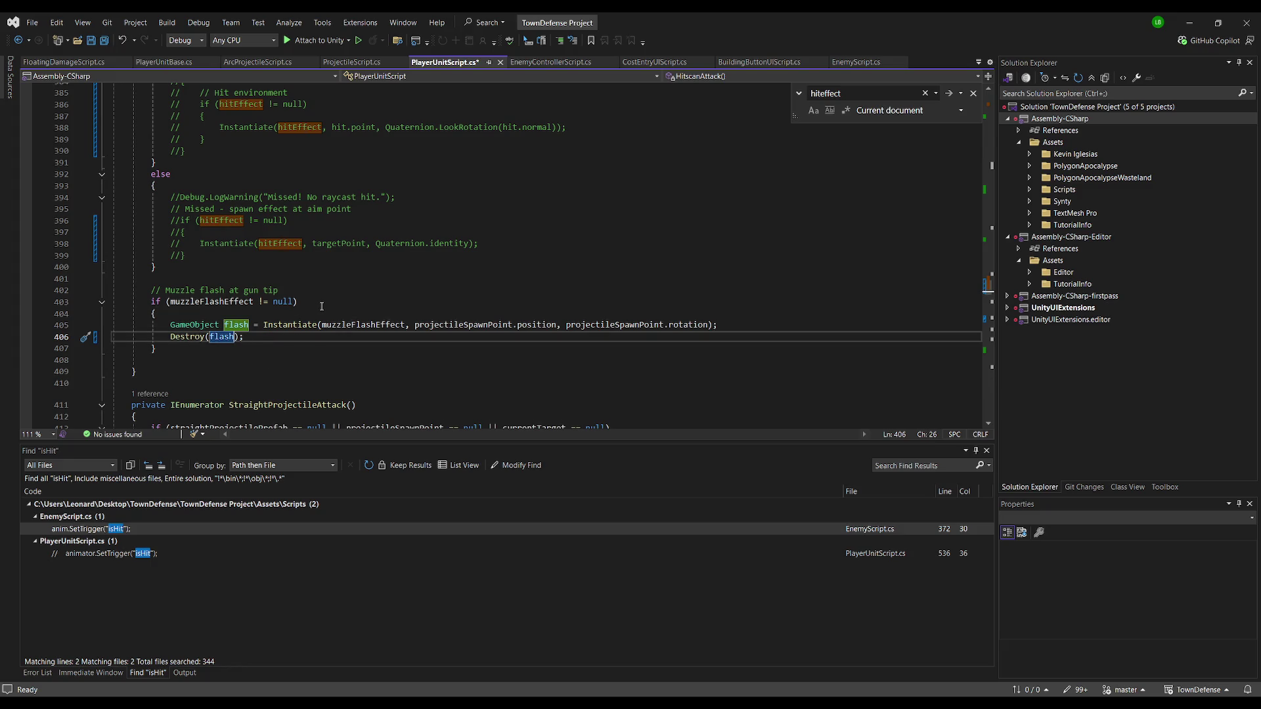
click(339, 280)
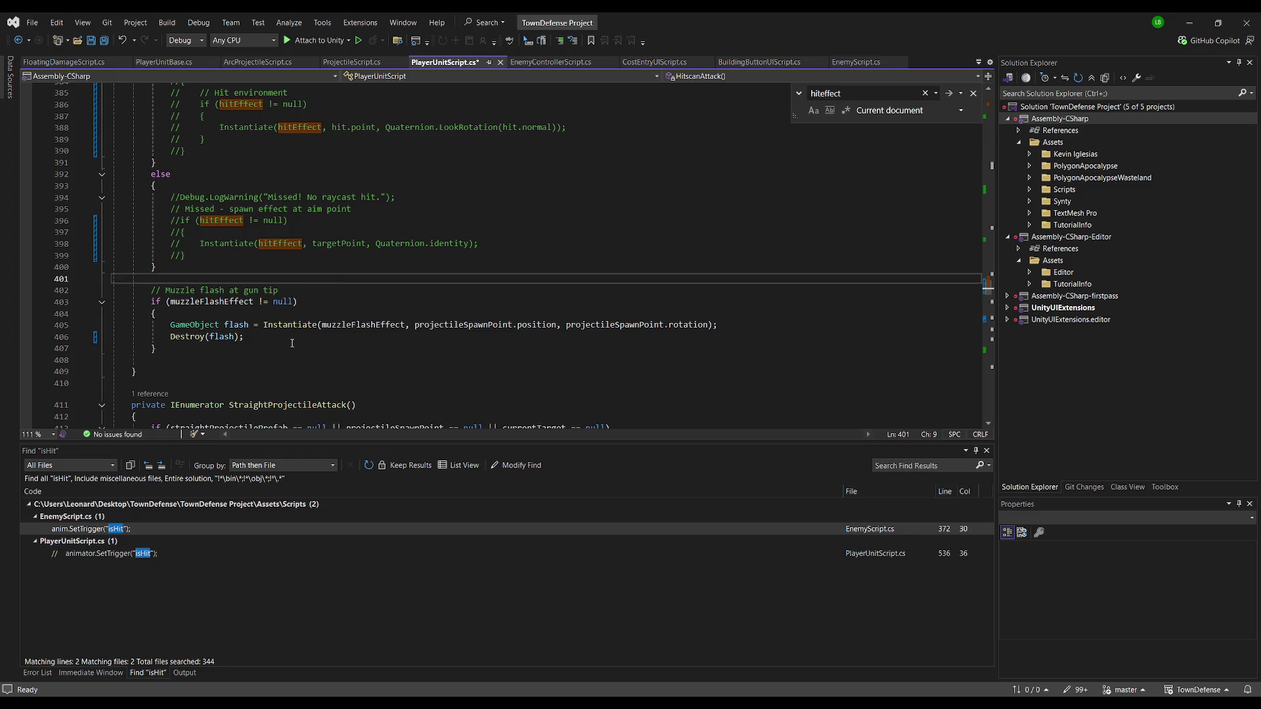
double_click(187, 336)
key(ctrl+s)
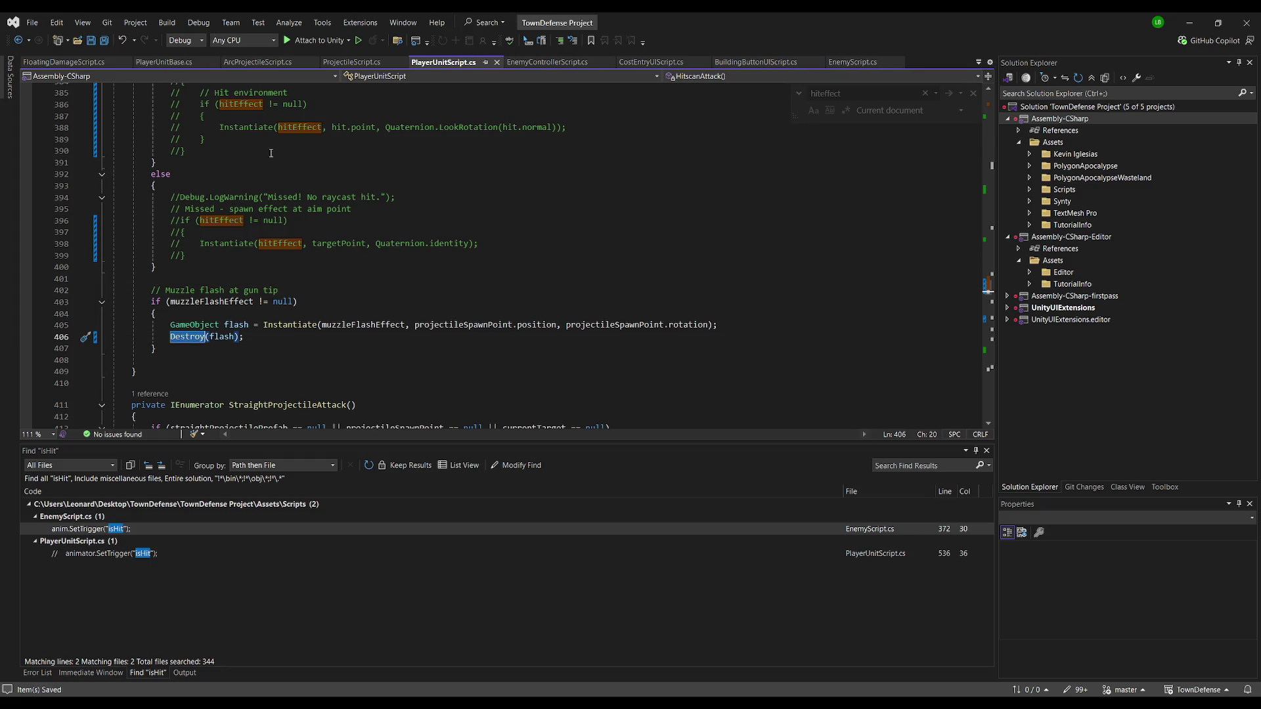
key(alt+Tab)
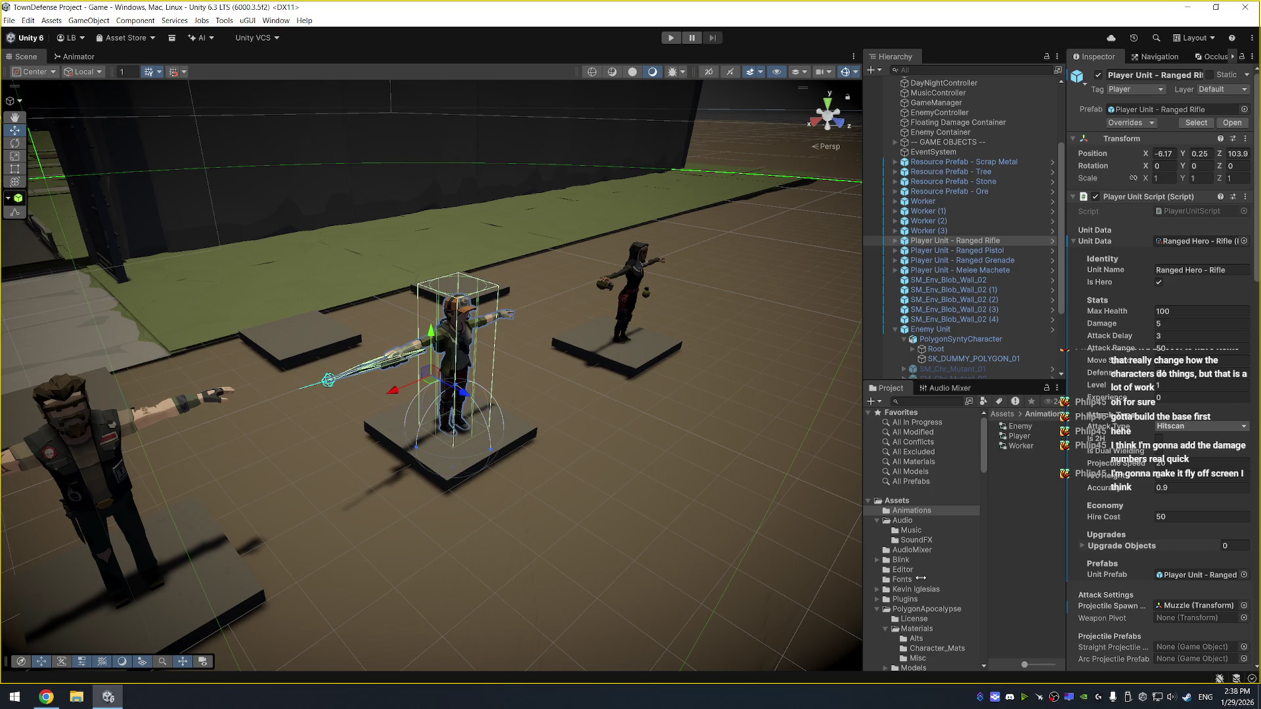
Start Play mode to run the game with the revised hitscan code
scroll(950, 576, down, 10)
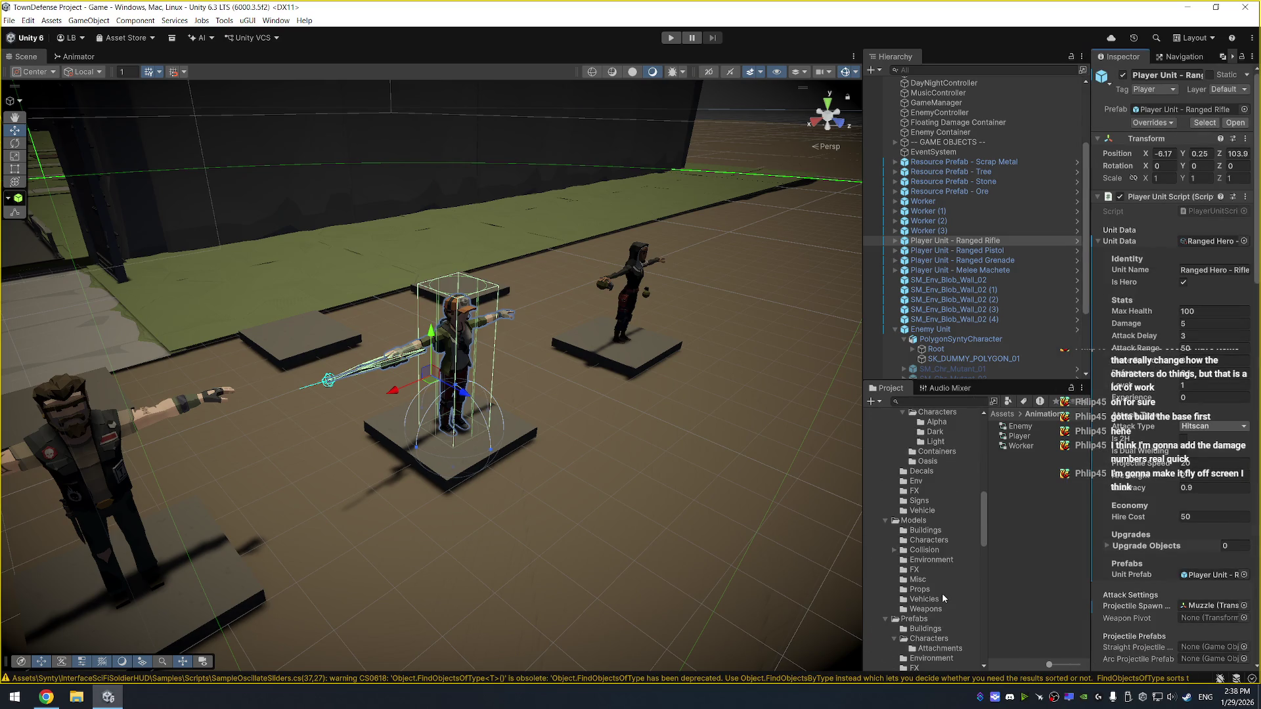
click(671, 38)
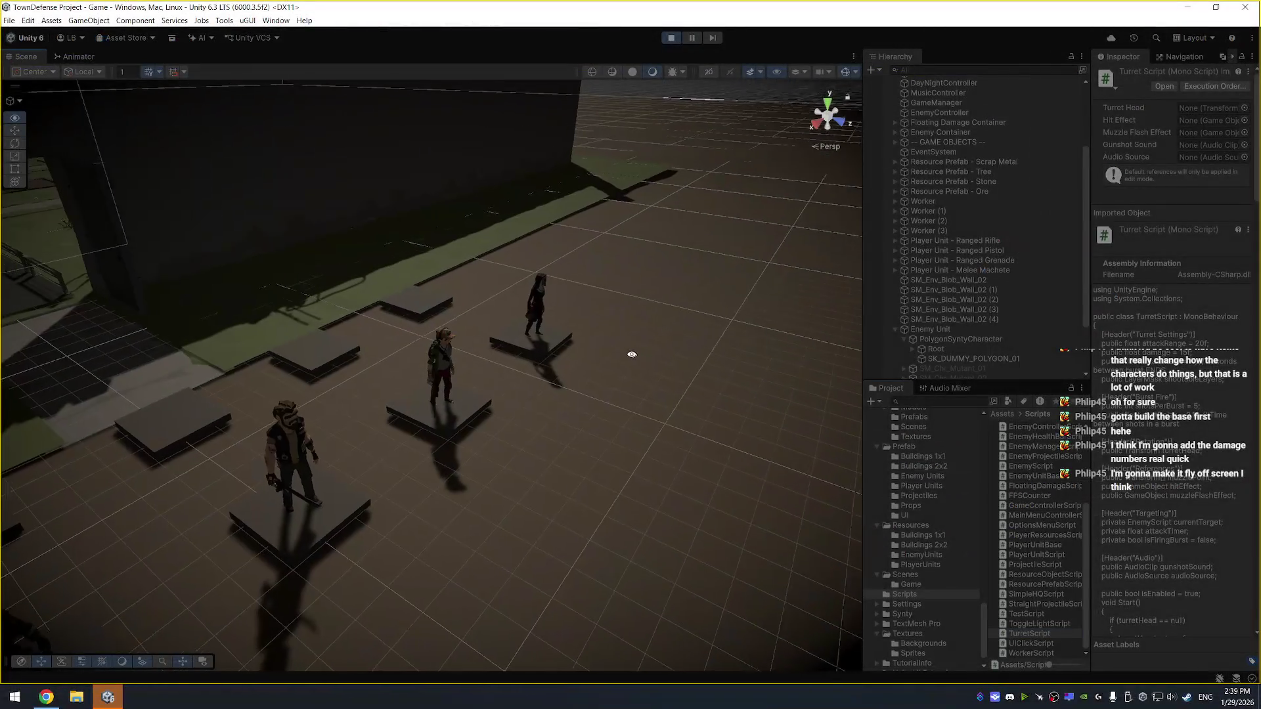
Select the Enemy Unit and set its Current Health to 1000
mouse_move(465, 364)
mouse_down()
mouse_move(737, 357)
mouse_move(729, 378)
mouse_up()
drag(731, 283, 703, 266)
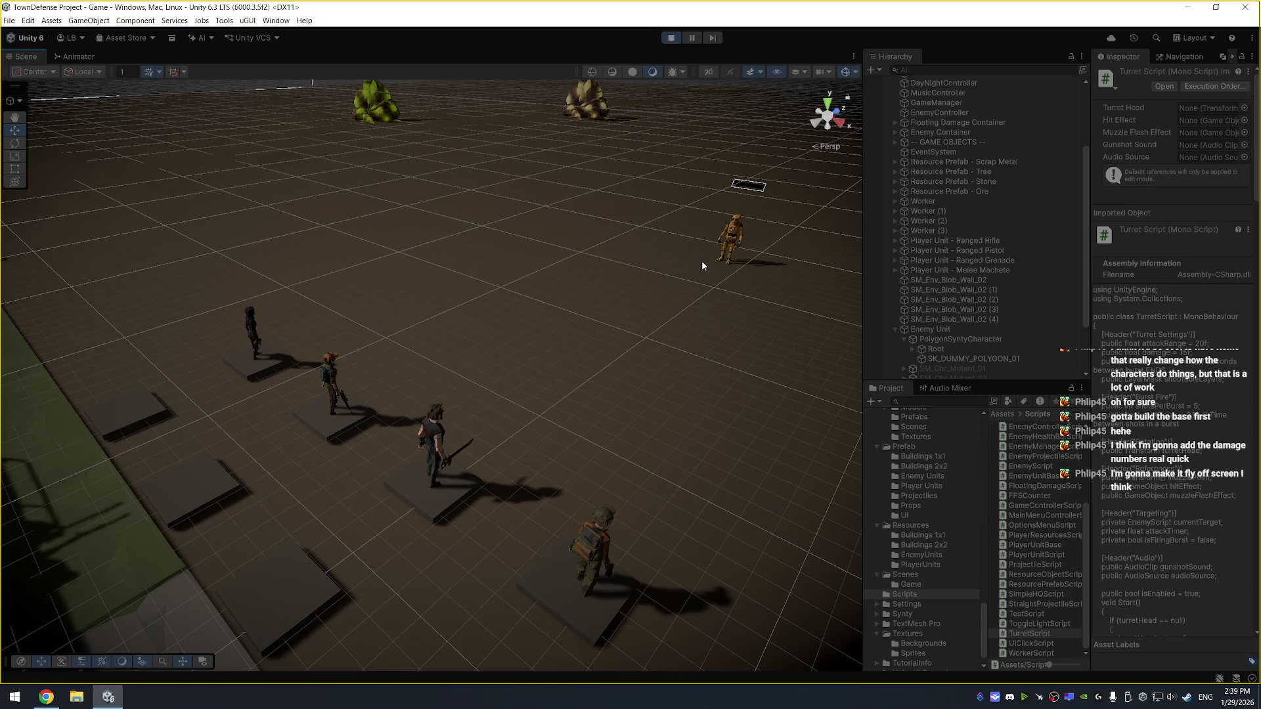
click(729, 230)
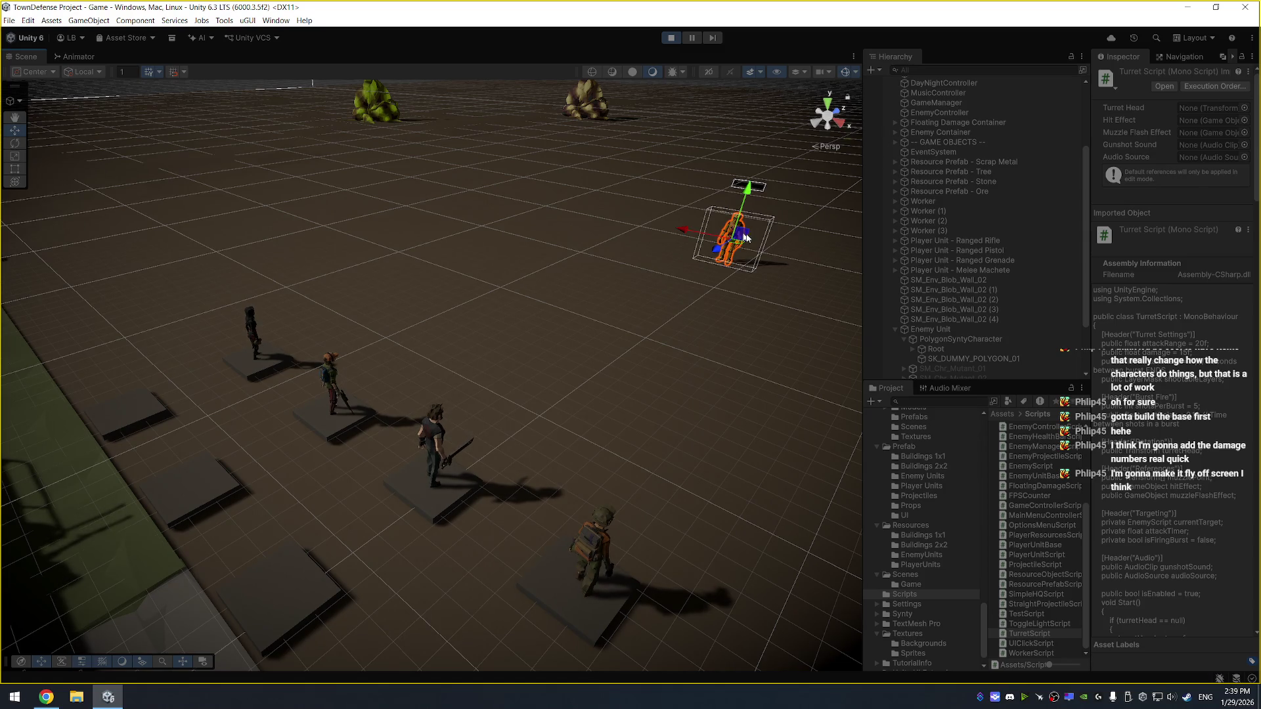
click(972, 329)
scroll(1194, 465, down, 5)
click(1219, 330)
text(1000)
Add the Enemy Unit to the EnemyController's Enemies list
scroll(1023, 249, up, 3)
scroll(1156, 223, up, 5)
click(982, 144)
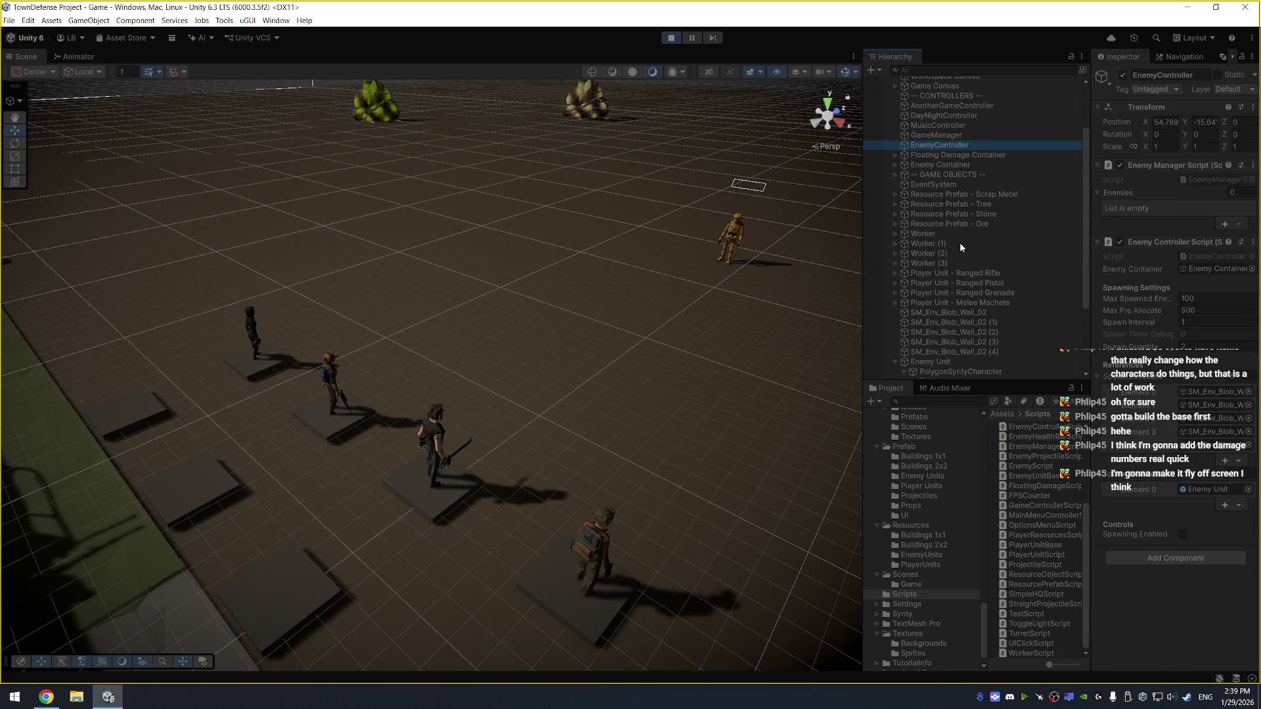
mouse_move(944, 362)
mouse_down()
mouse_move(1058, 189)
mouse_move(1164, 187)
mouse_move(1139, 203)
mouse_up()
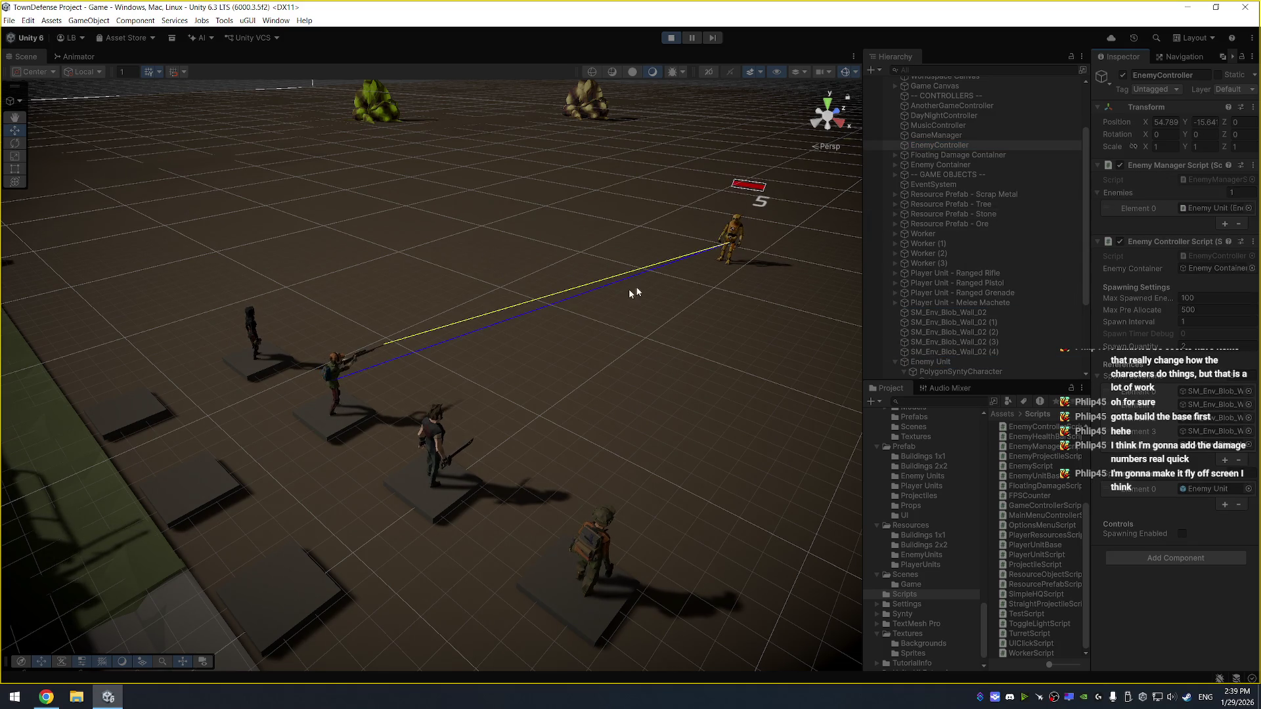
drag(597, 237, 471, 245)
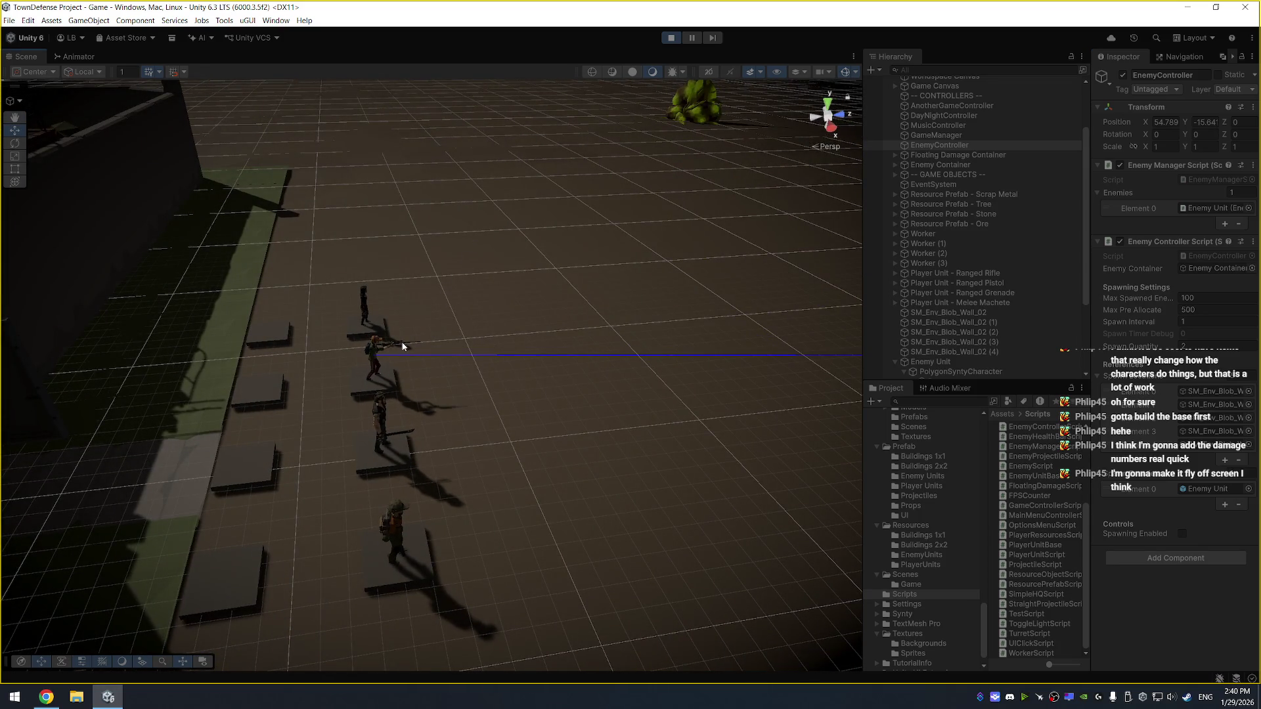
Select and frame the rifle unit in the Scene view
click(378, 349)
key(f)
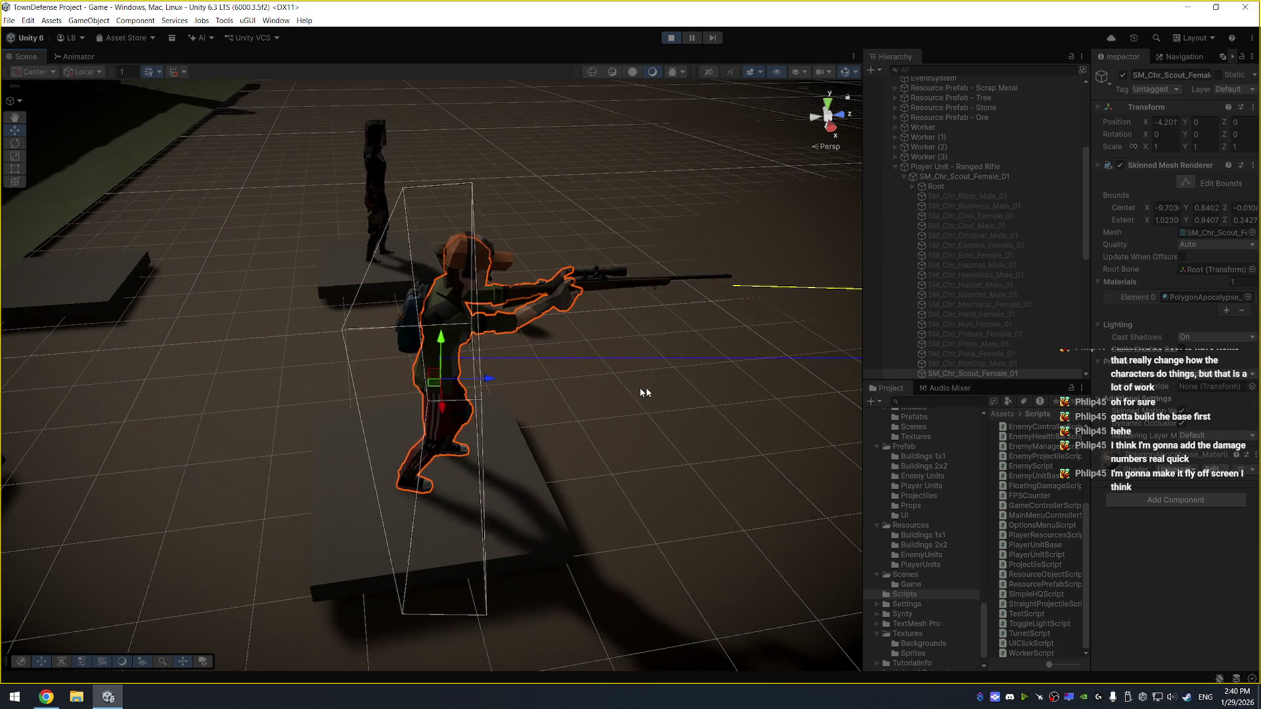
mouse_move(771, 293)
mouse_down()
mouse_move(785, 293)
mouse_move(344, 267)
mouse_move(690, 284)
mouse_up()
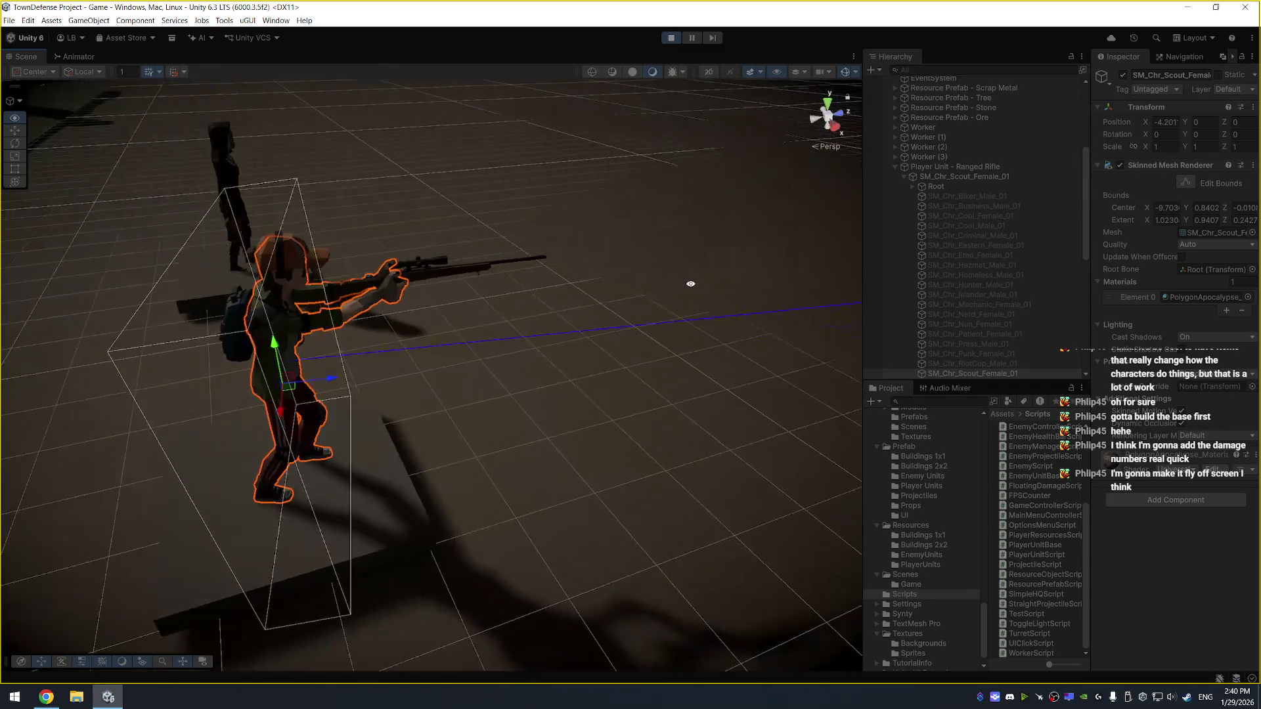
Ping the Ranged Rifle's Muzzle Flash Effect, FX_Gunshot_01, enlarge the Hierarchy, and stop Play mode
click(1022, 164)
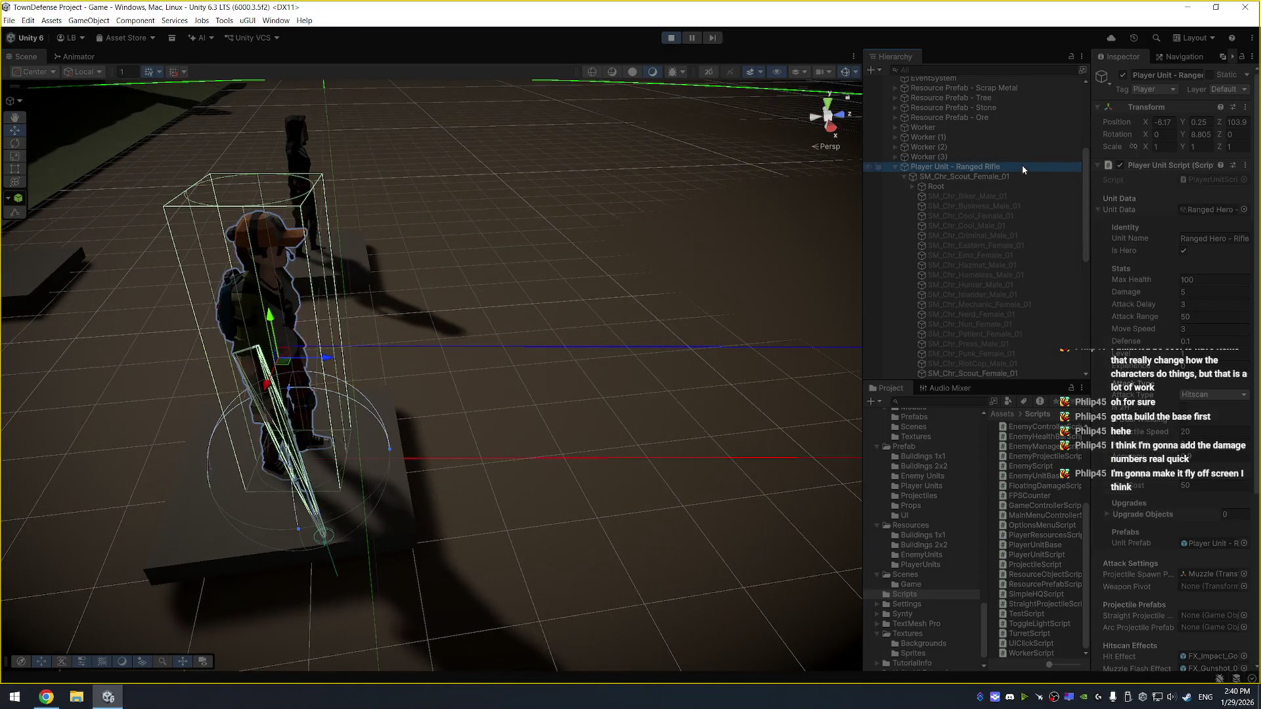
scroll(1165, 331, down, 5)
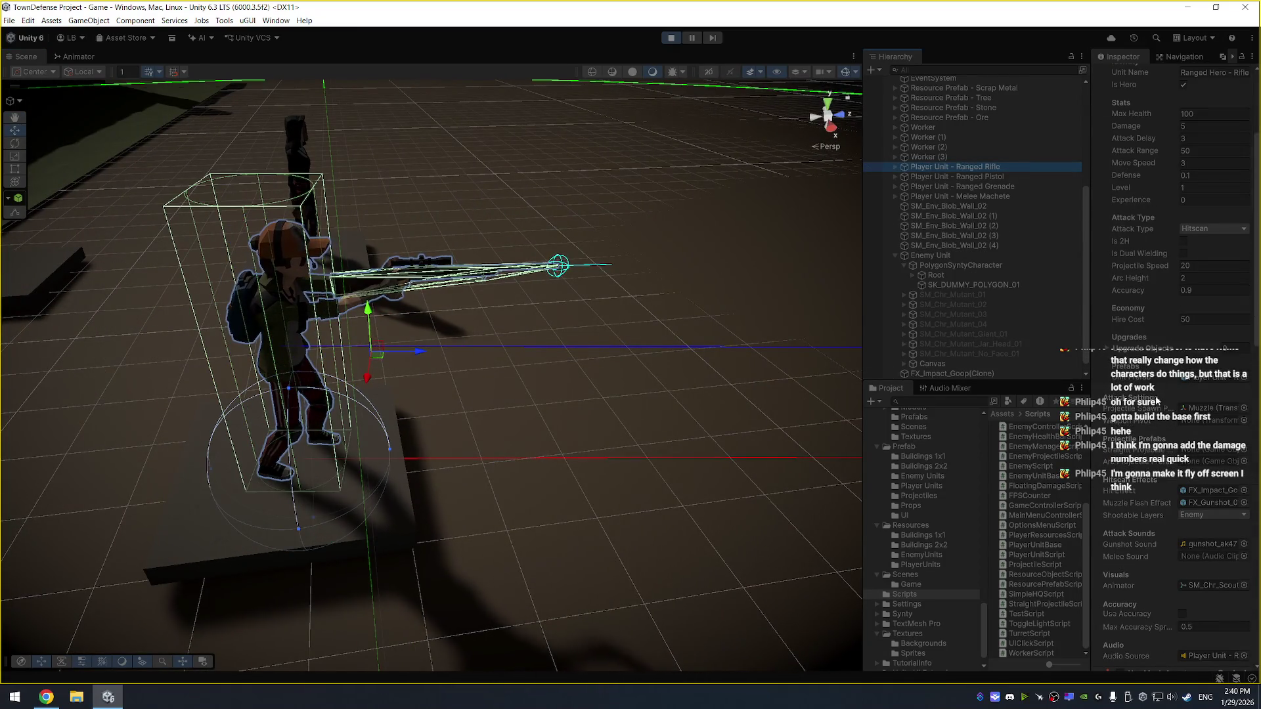
click(1204, 503)
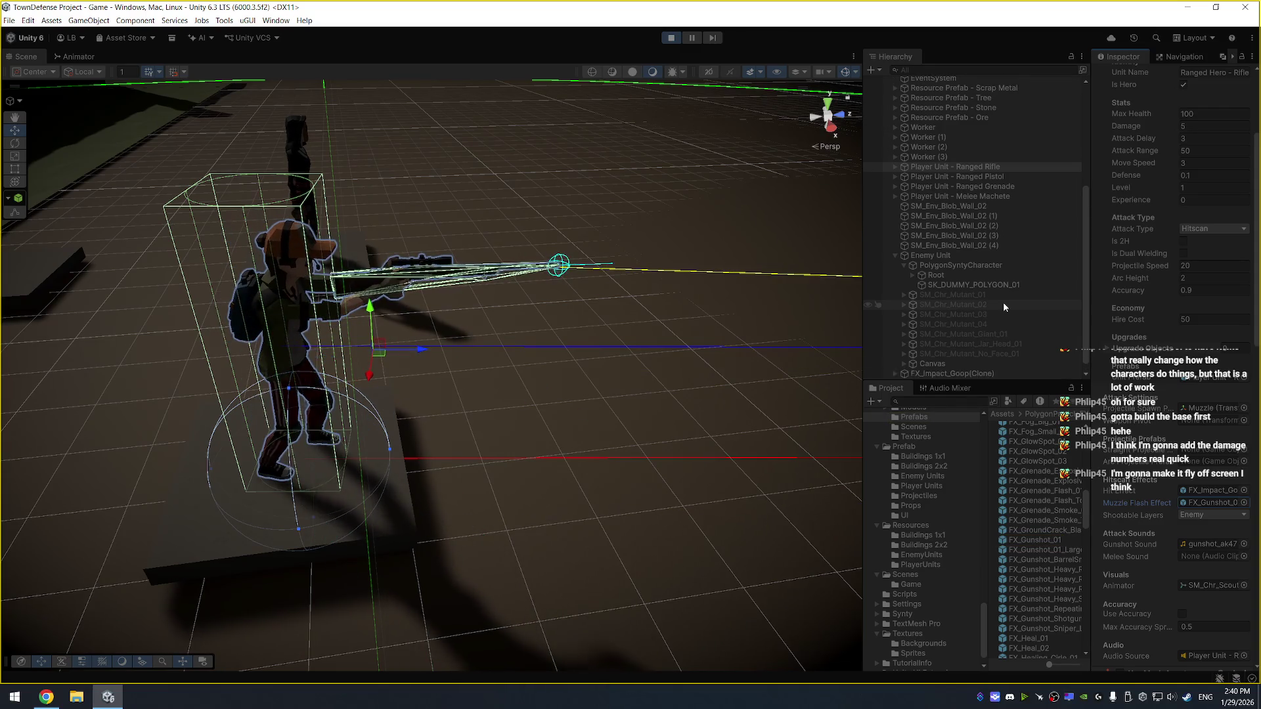
mouse_move(972, 381)
mouse_down()
mouse_move(972, 546)
mouse_move(1005, 632)
mouse_up()
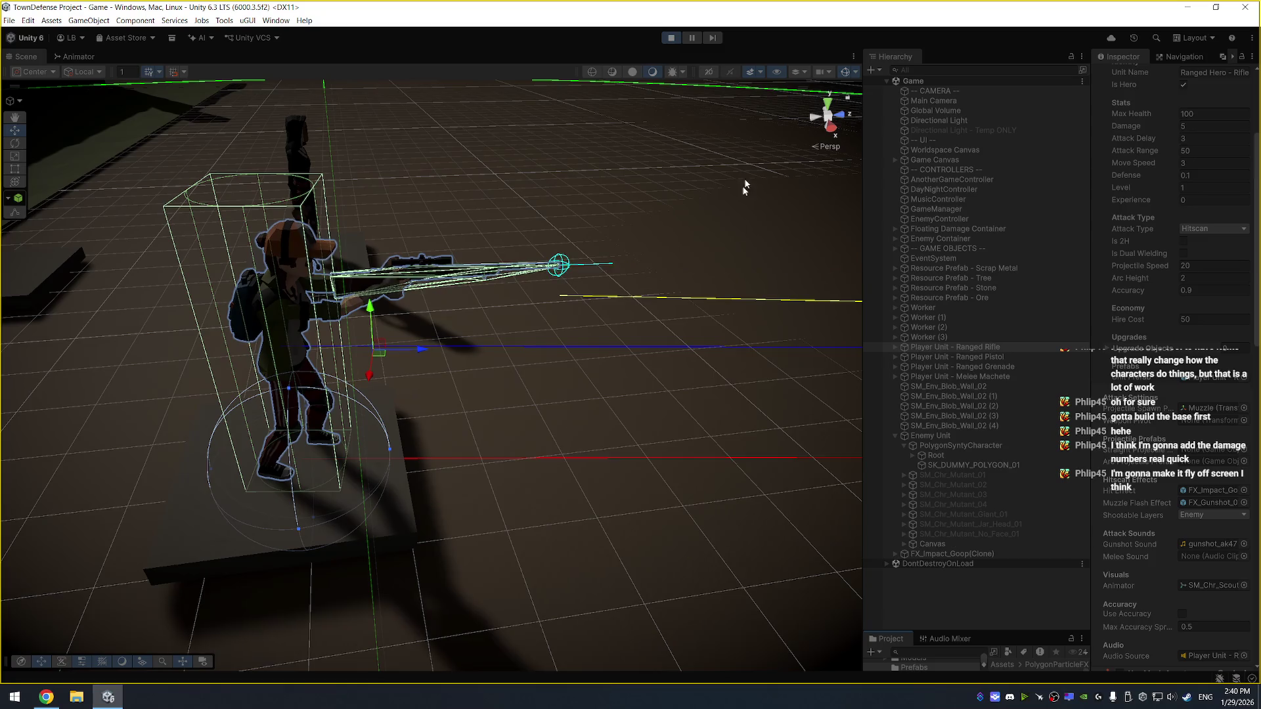
click(673, 37)
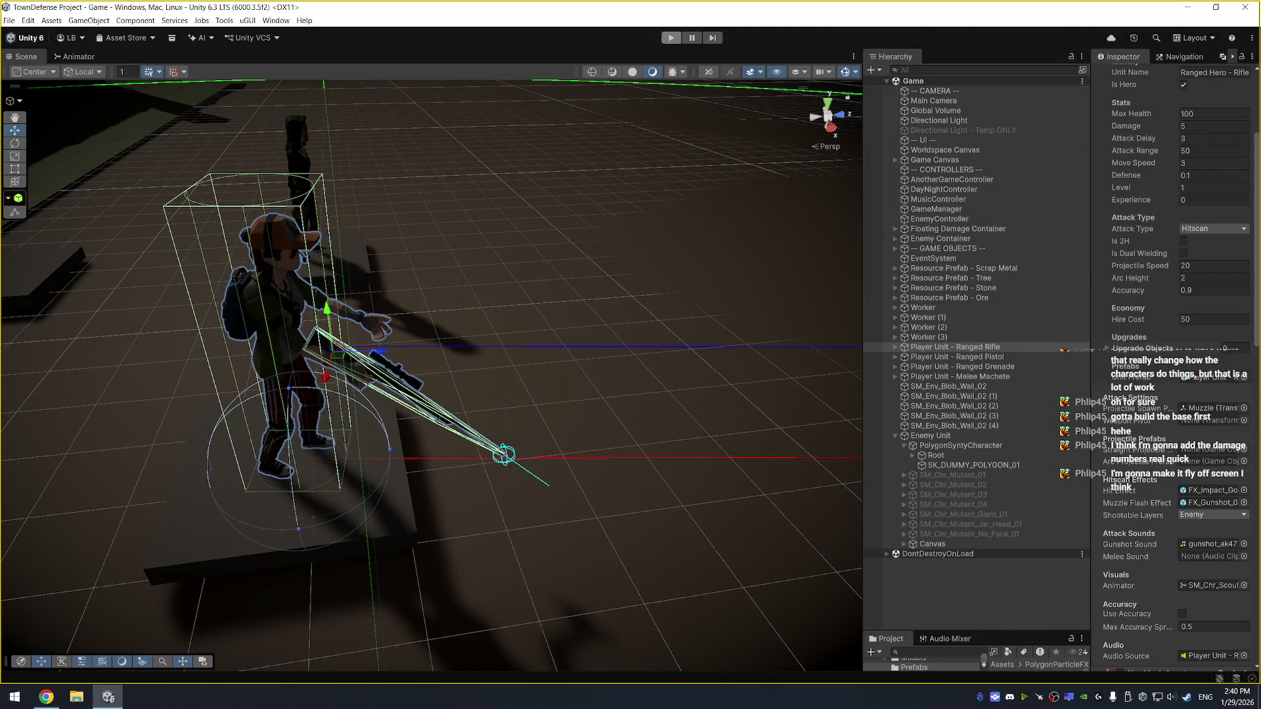
In TurretScript.cs, go to the hit effect line and select the muzzle flash block
key(alt+Tab)
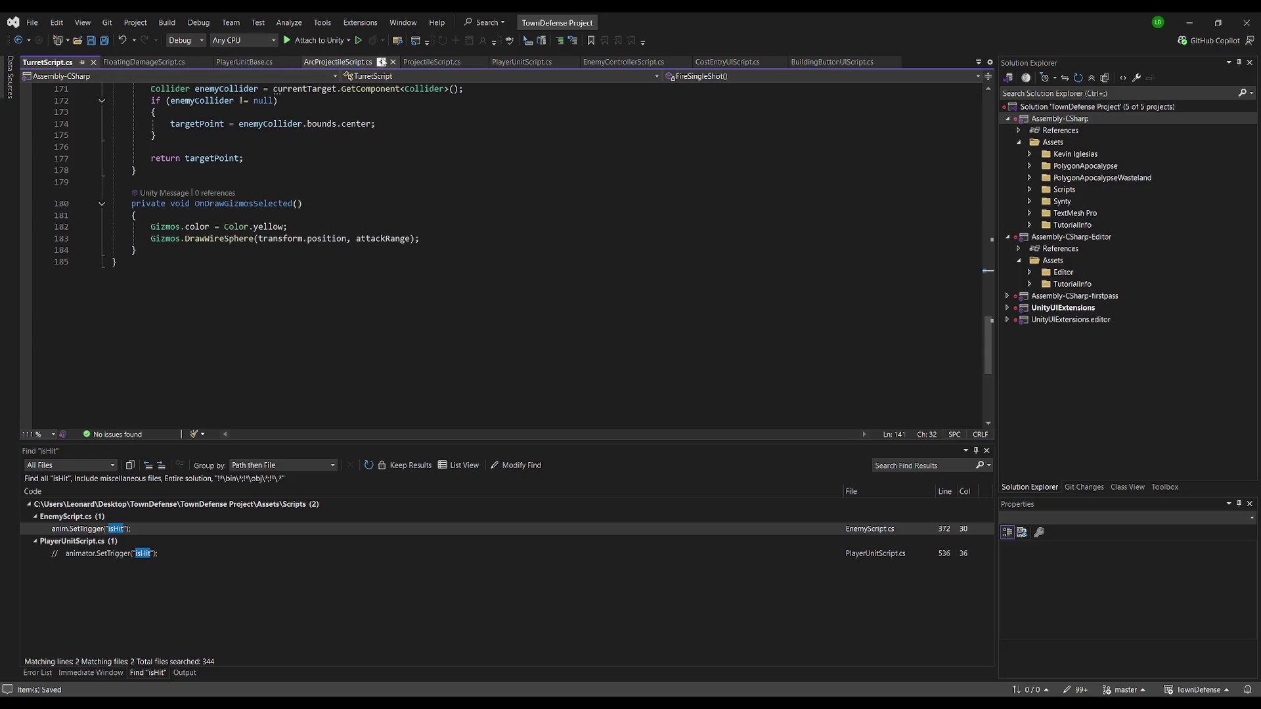
scroll(518, 249, up, 3)
scroll(517, 248, up, 6)
scroll(300, 299, up, 7)
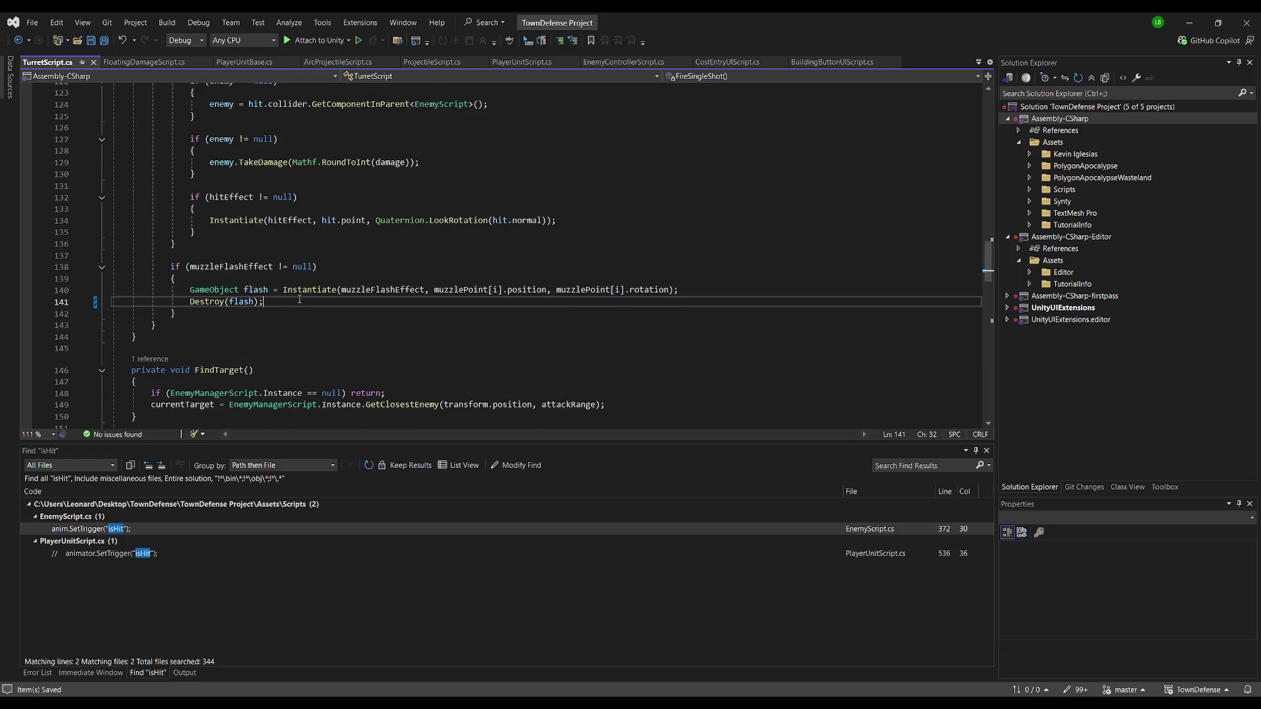
click(620, 220)
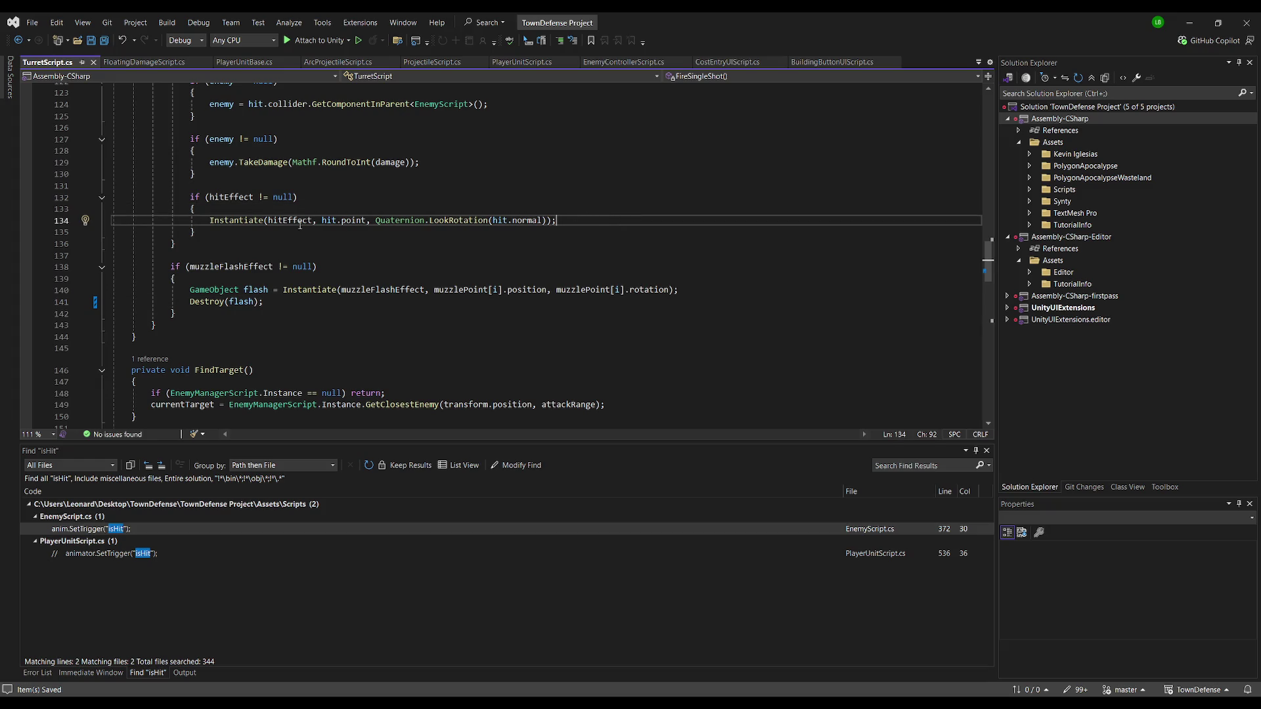
drag(189, 309, 64, 262)
Bring PlayerUnitScript.cs's muzzle flash code into view around line 401, then return to Unity
click(521, 62)
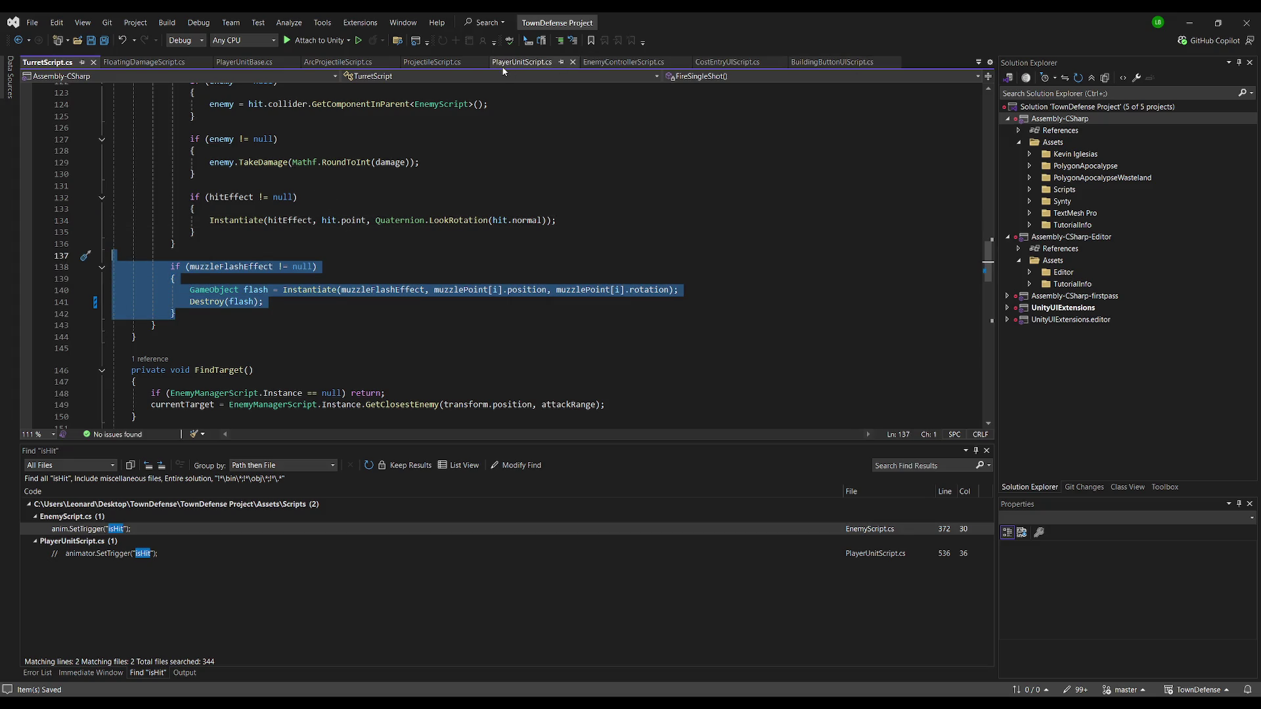
click(341, 279)
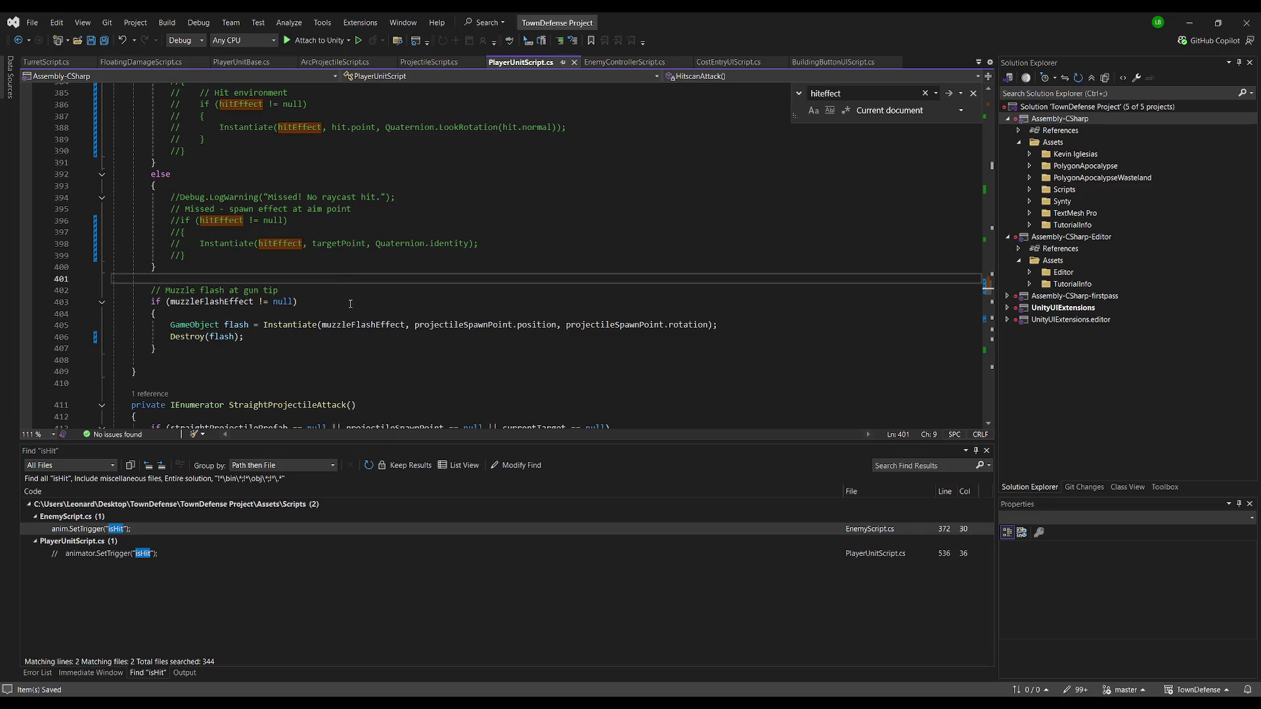
scroll(352, 302, up, 13)
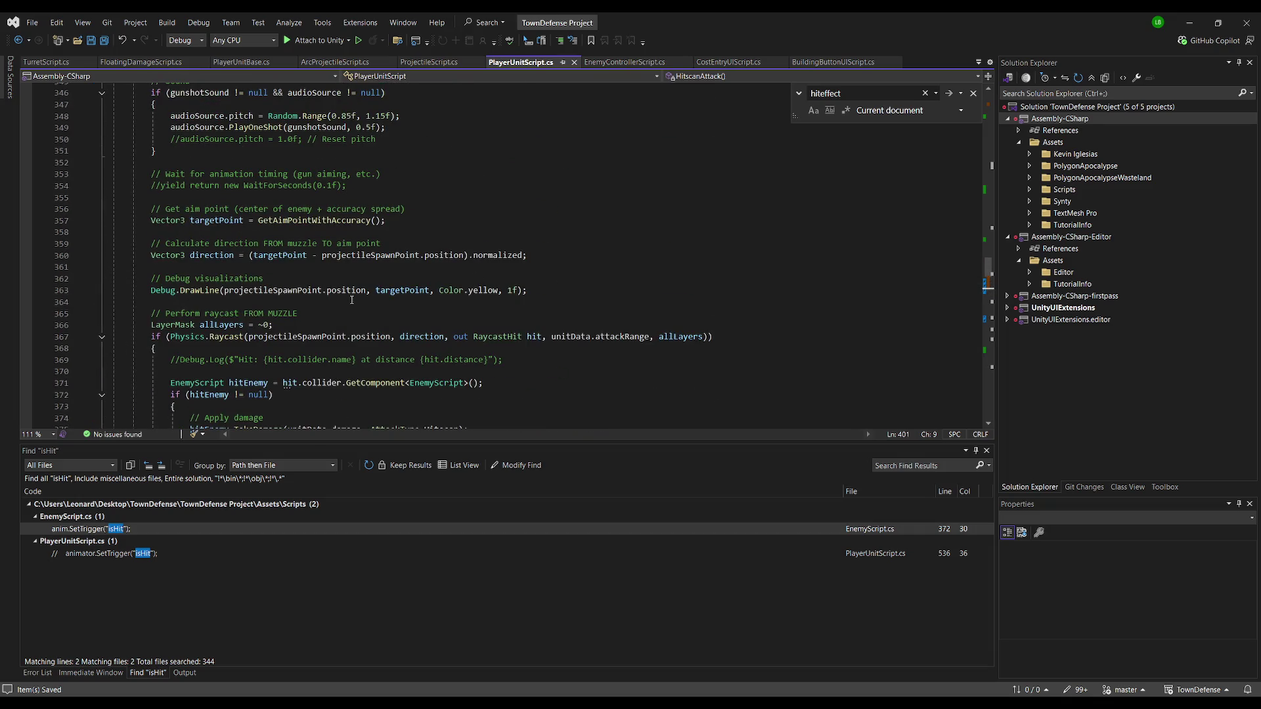
scroll(352, 299, up, 5)
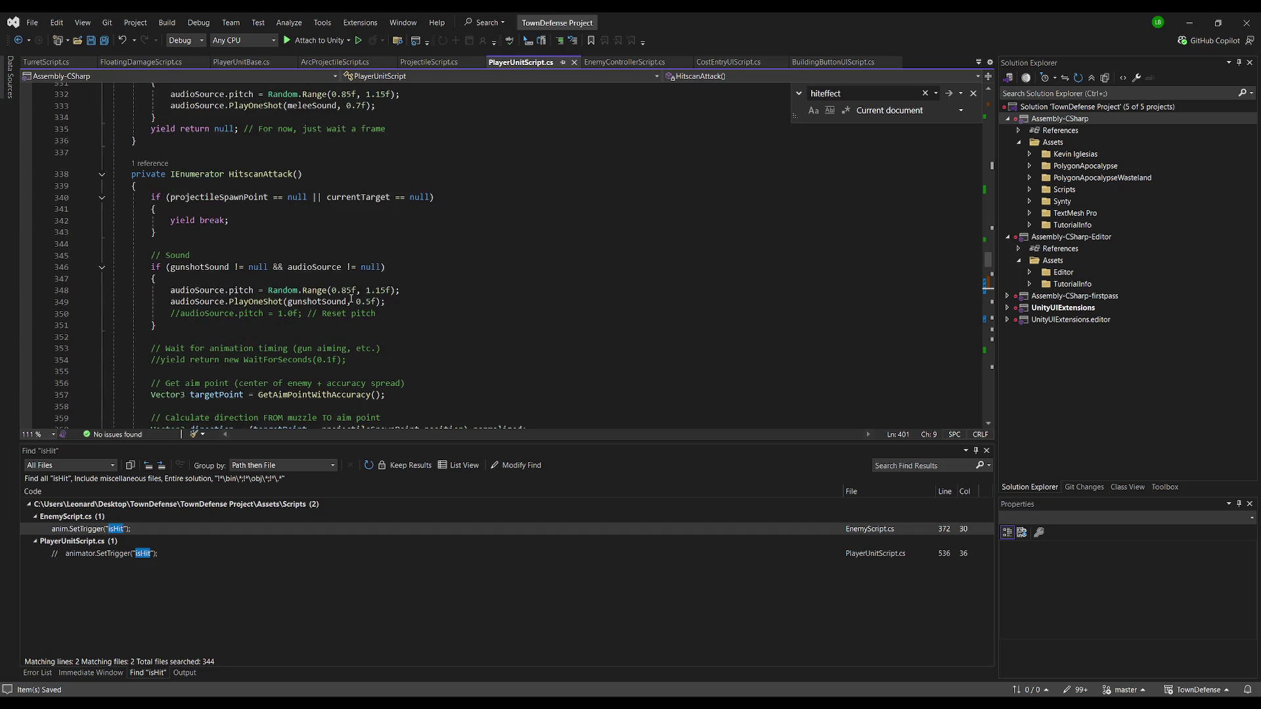
scroll(350, 298, down, 14)
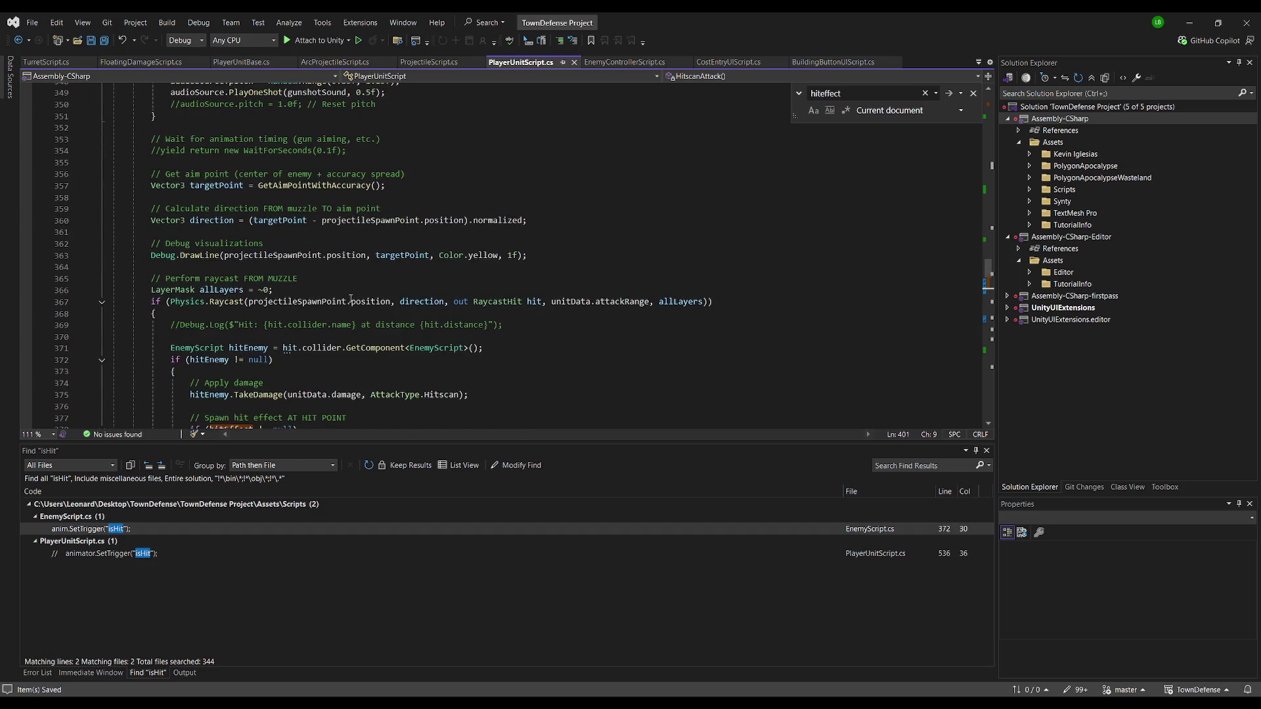
scroll(351, 299, down, 3)
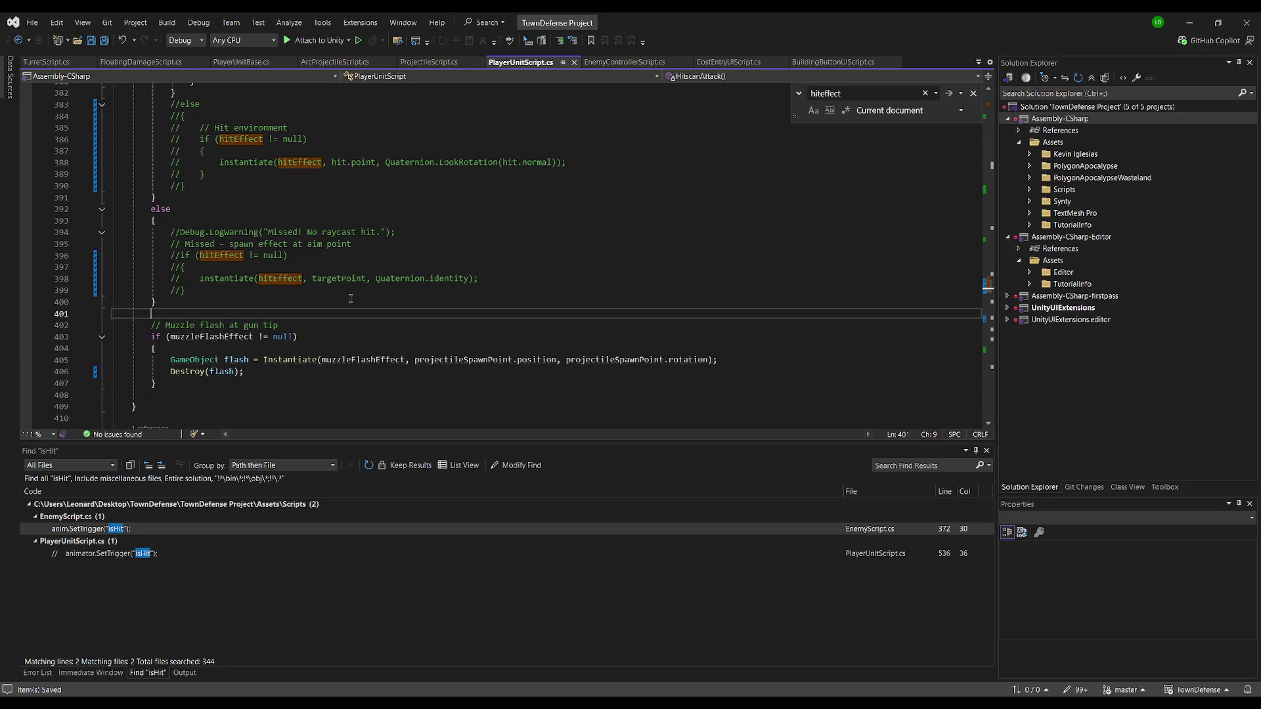
key(alt+Tab)
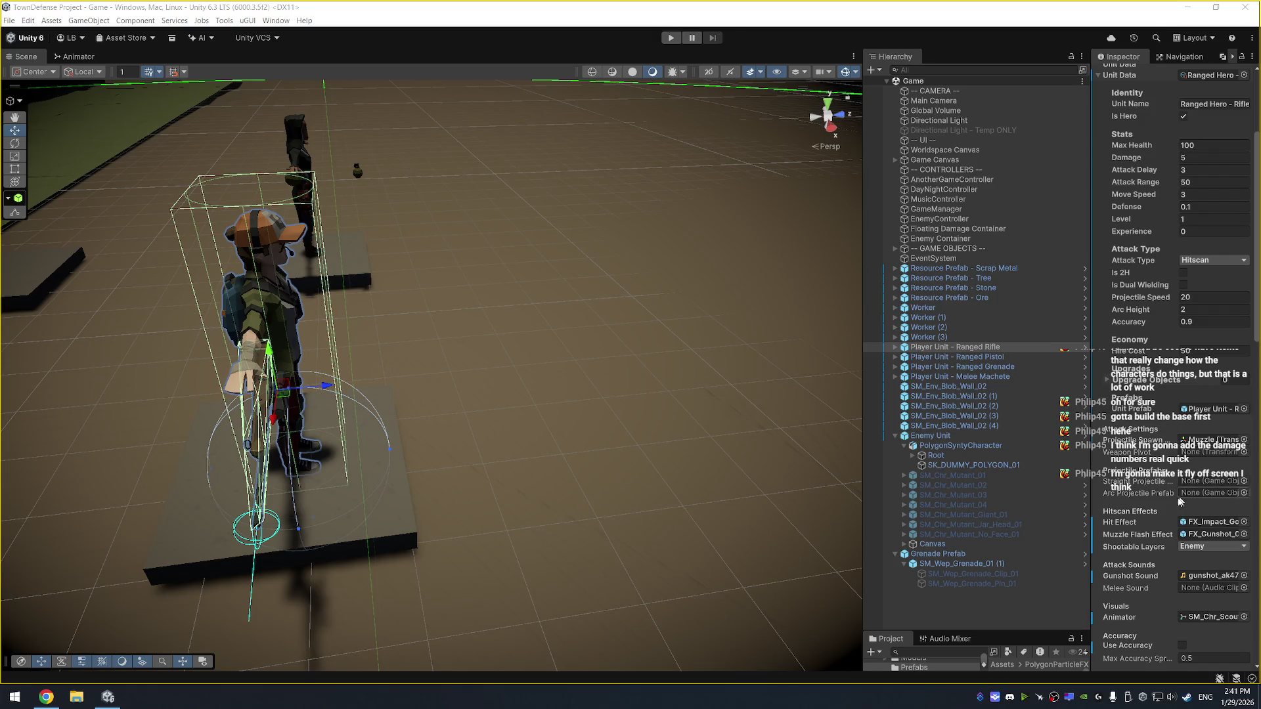
Open the FX_Gunshot_01 prefab and preview its gunshot particle effect
click(1206, 540)
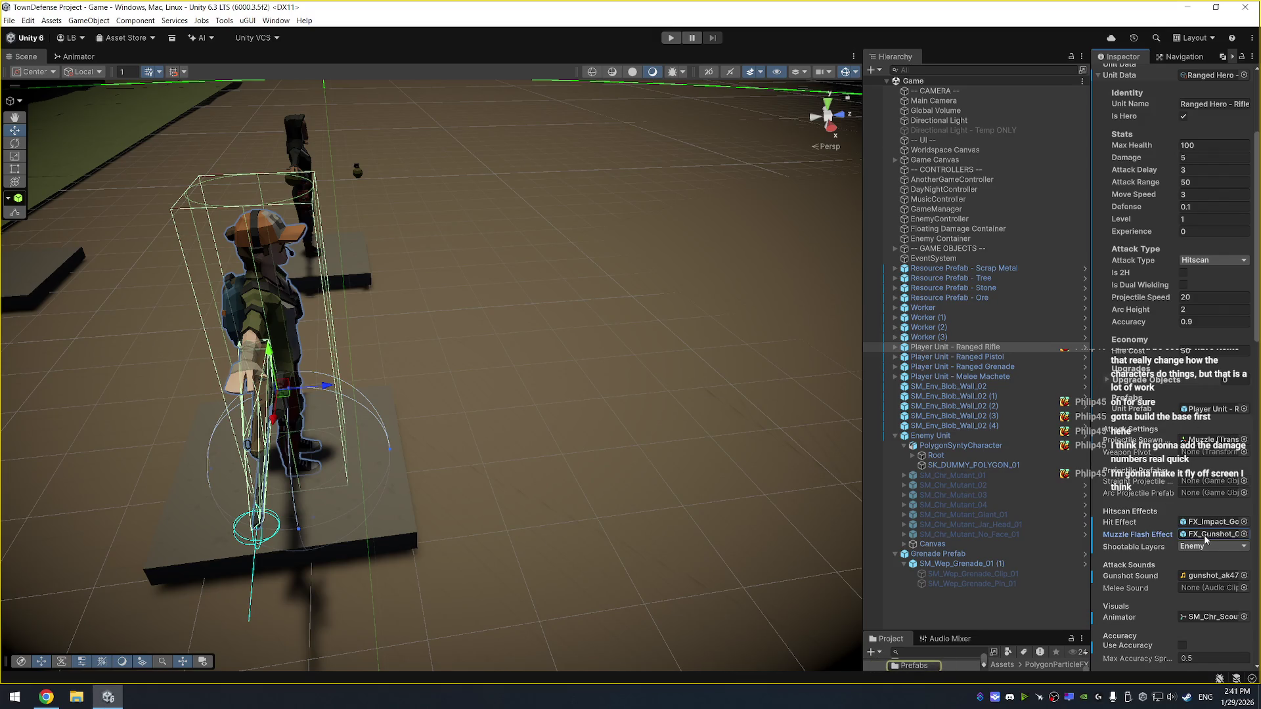
drag(991, 631, 992, 590)
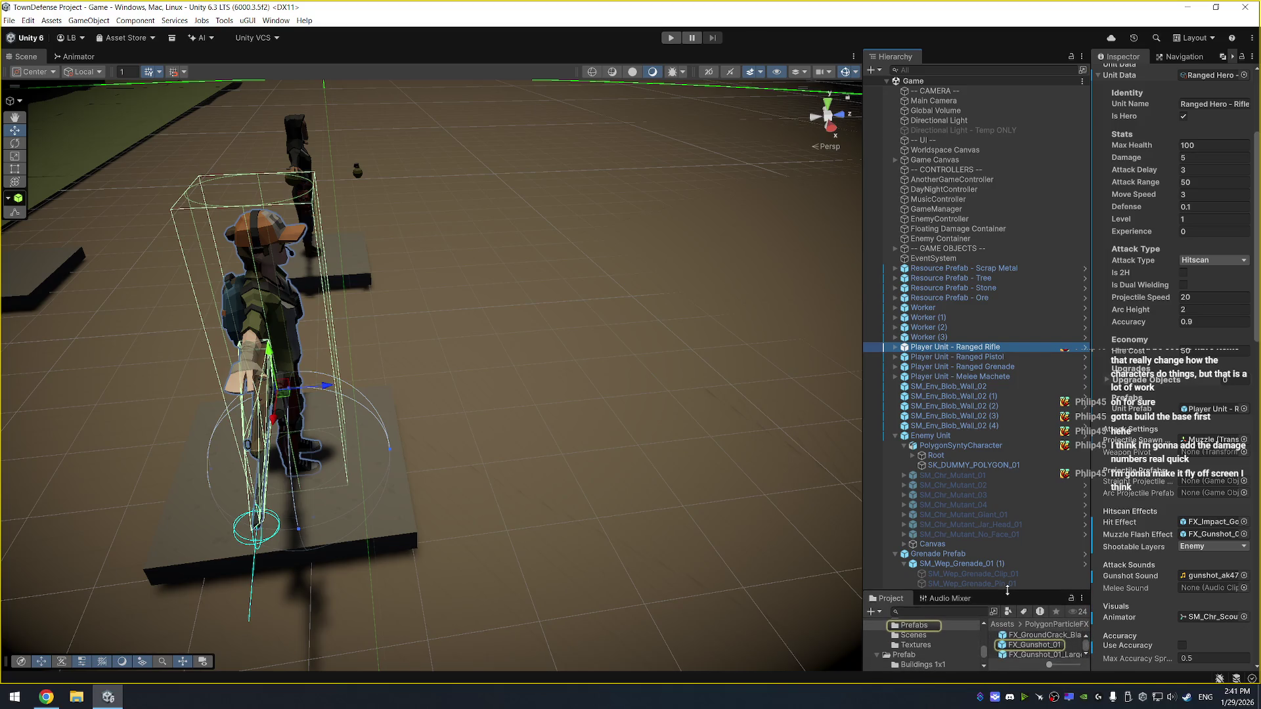
click(1050, 646)
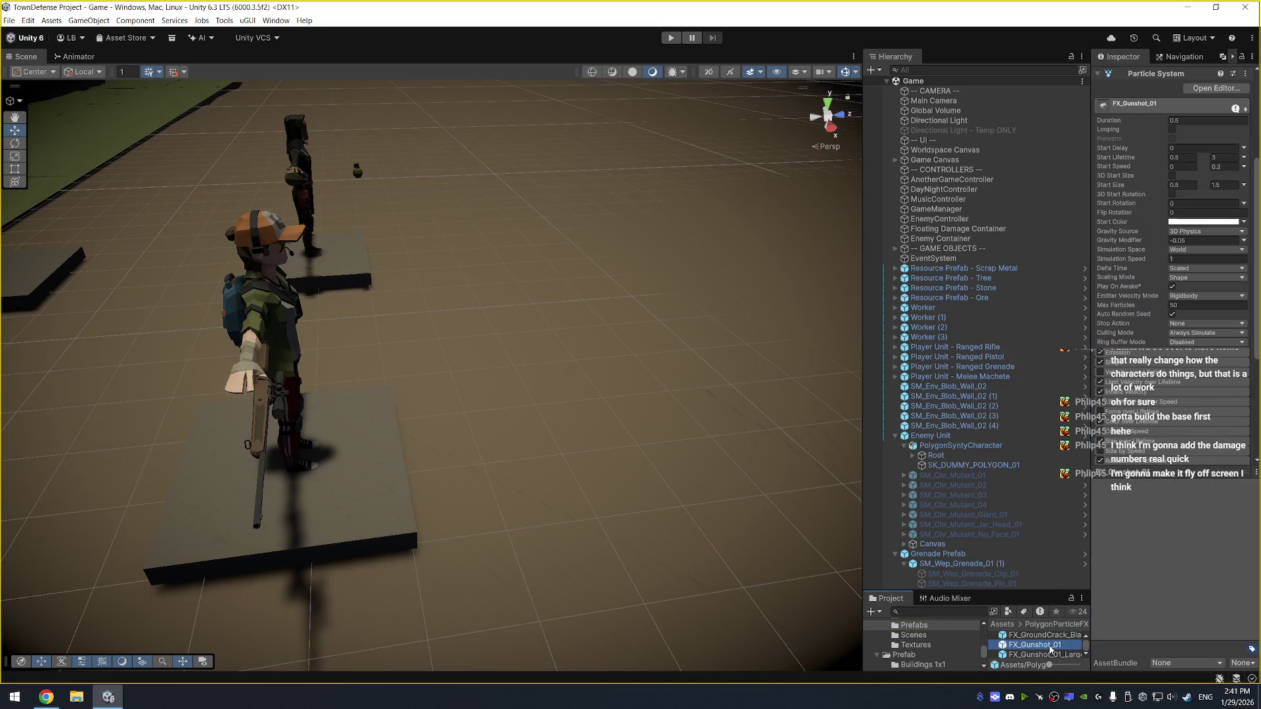
double_click(1050, 646)
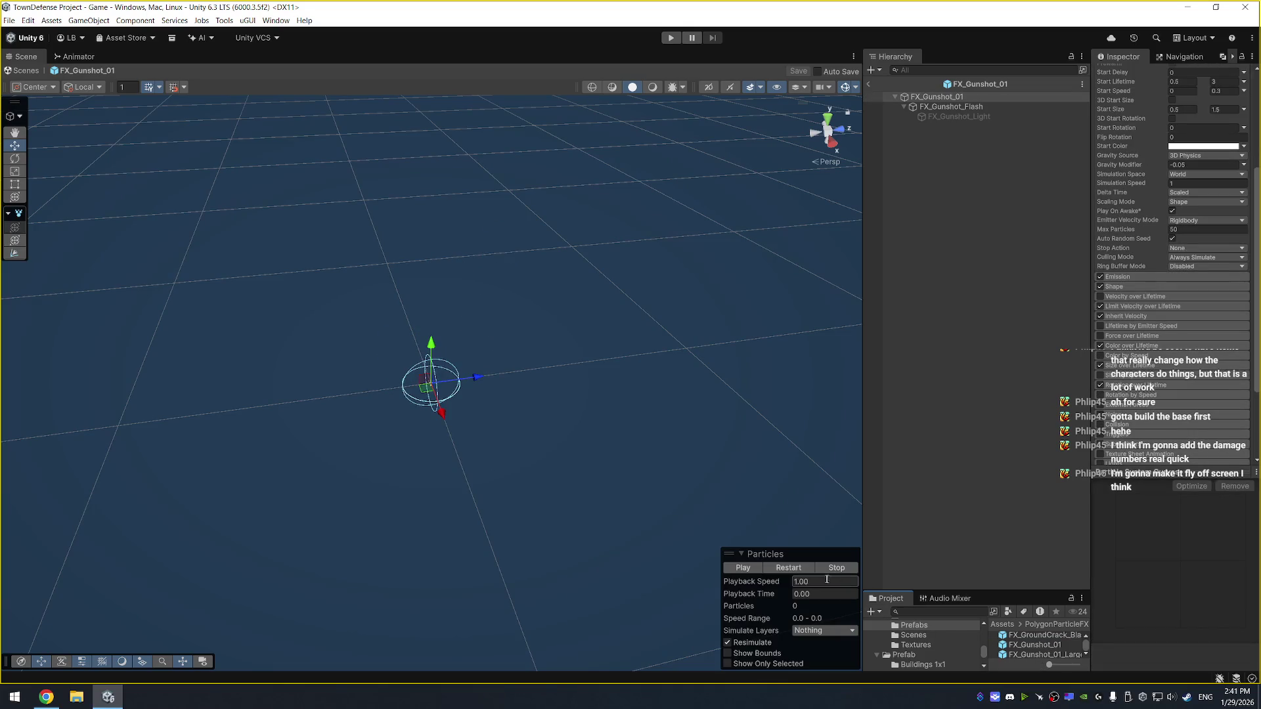
click(792, 569)
click(792, 568)
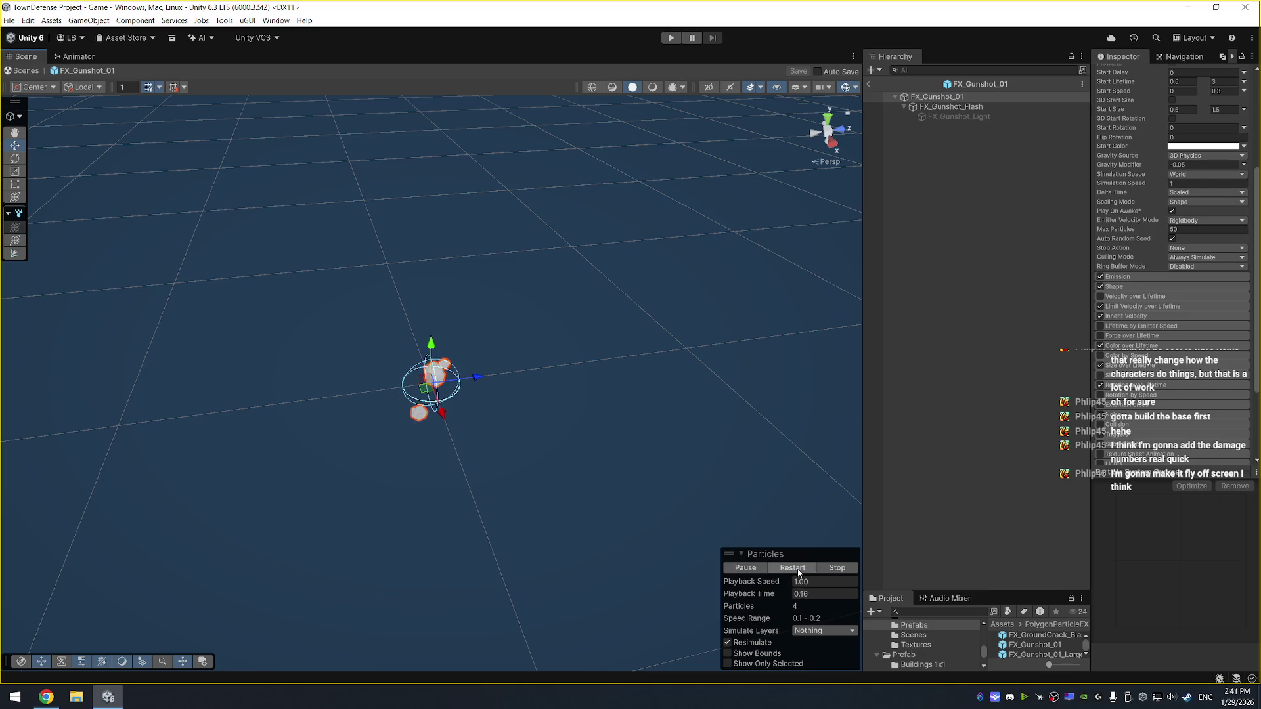
Set Stop Action to Destroy on the gunshot effect and its FX_Gunshot_Flash child
scroll(1180, 176, up, 5)
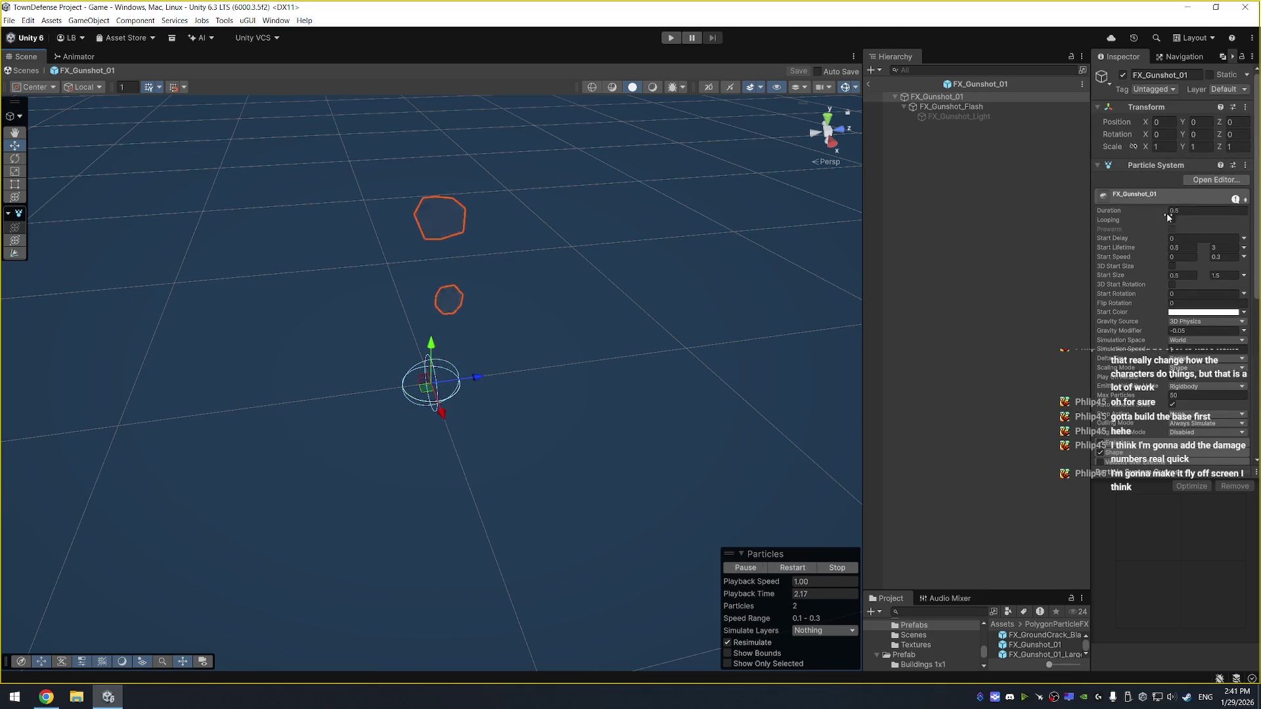
click(1207, 423)
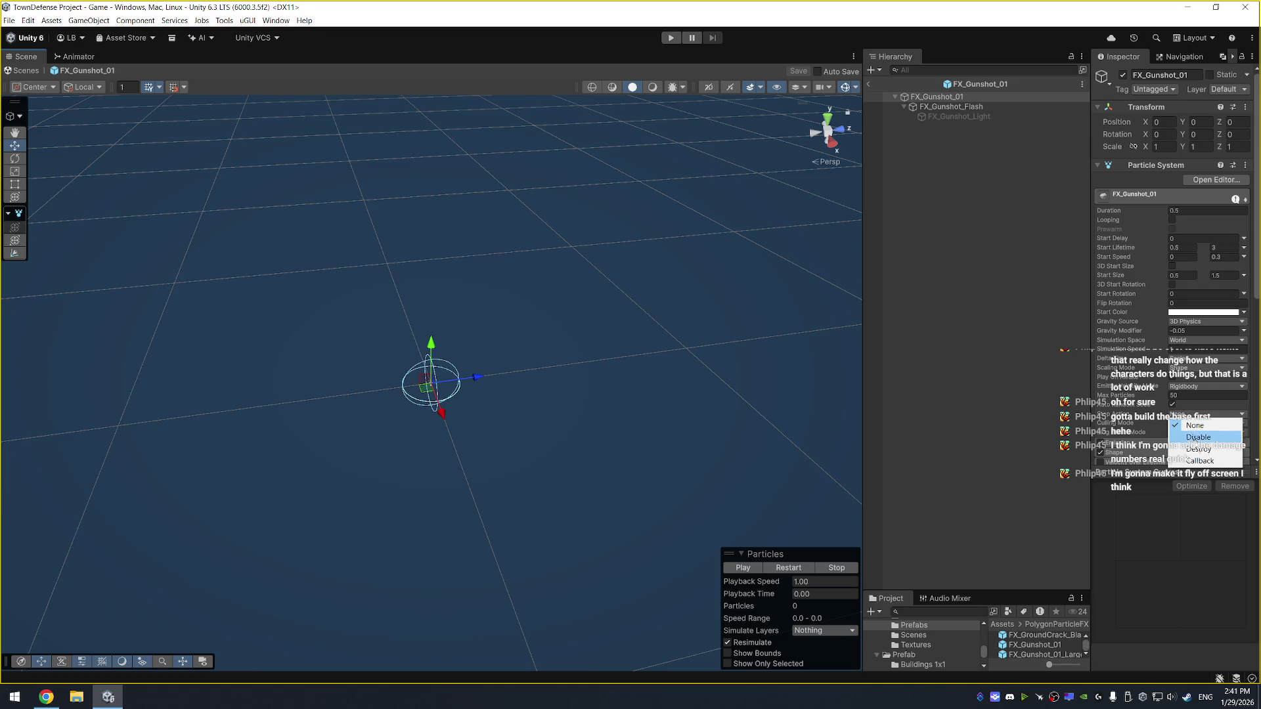
click(1201, 453)
click(955, 107)
click(1195, 414)
click(1192, 447)
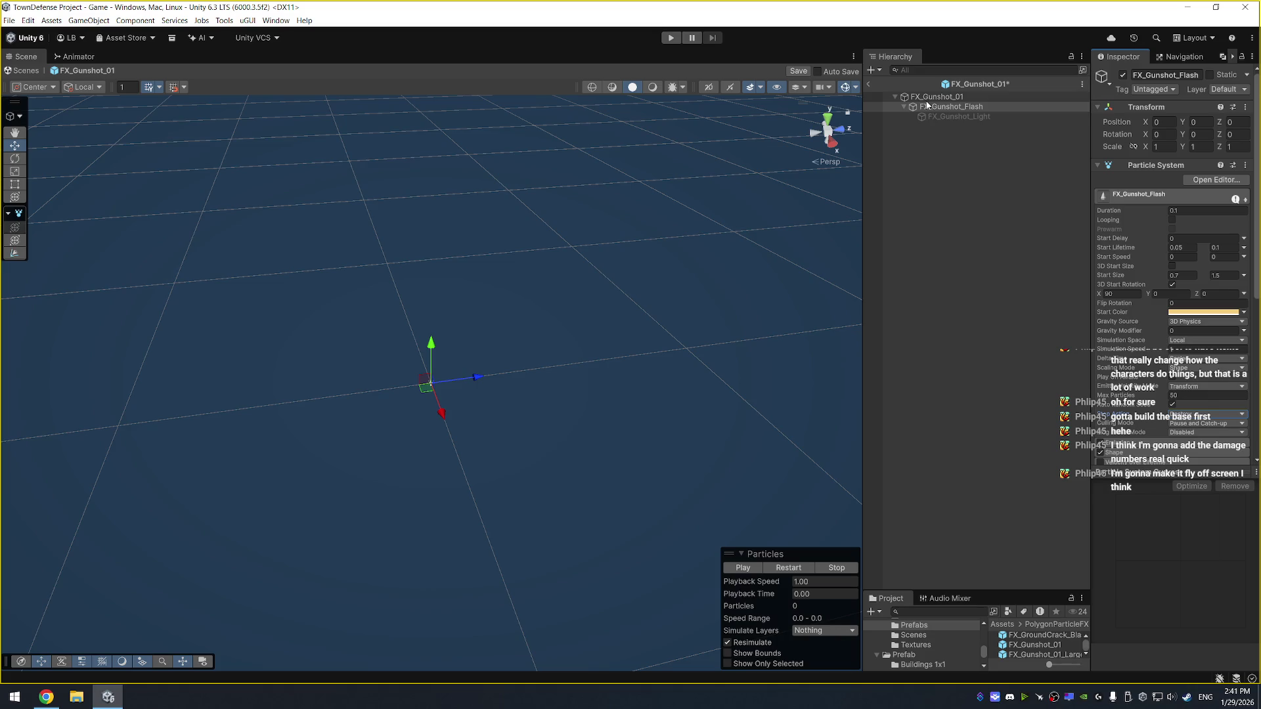
Enable FX_Gunshot_Light, save the prefab, and exit Prefab Mode
click(958, 117)
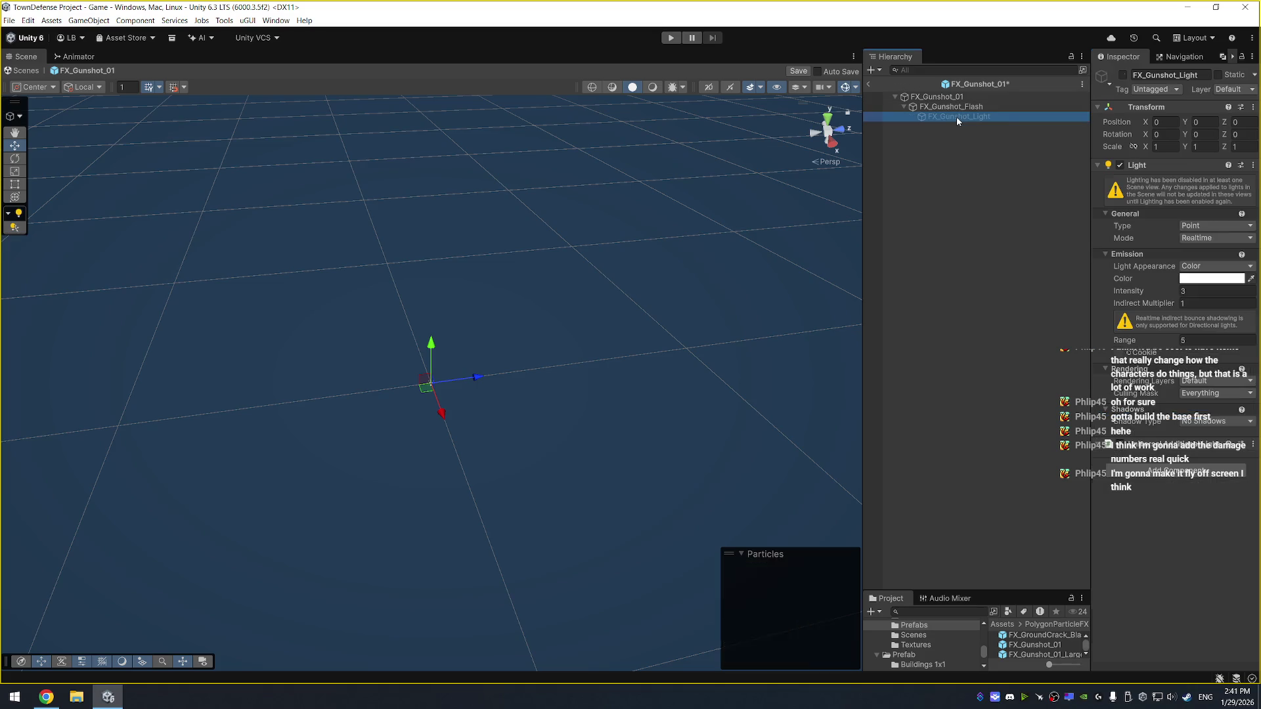
click(1123, 75)
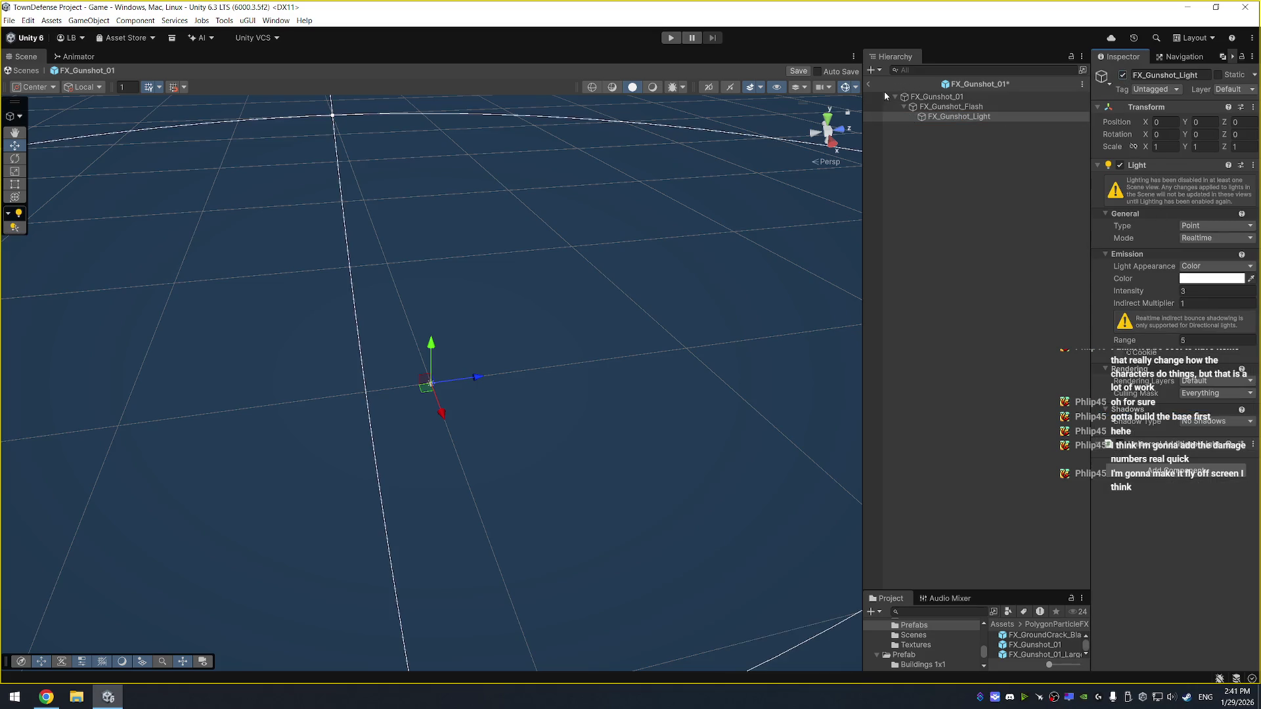
key(ctrl+s)
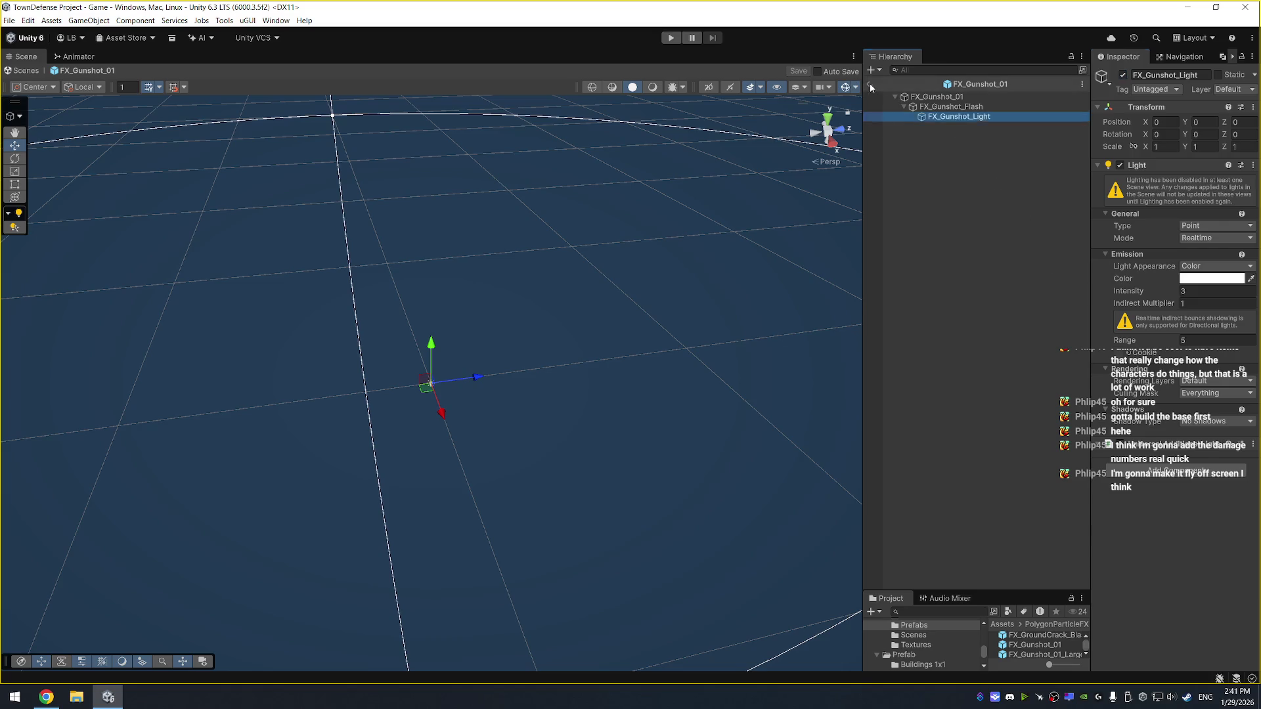
click(868, 84)
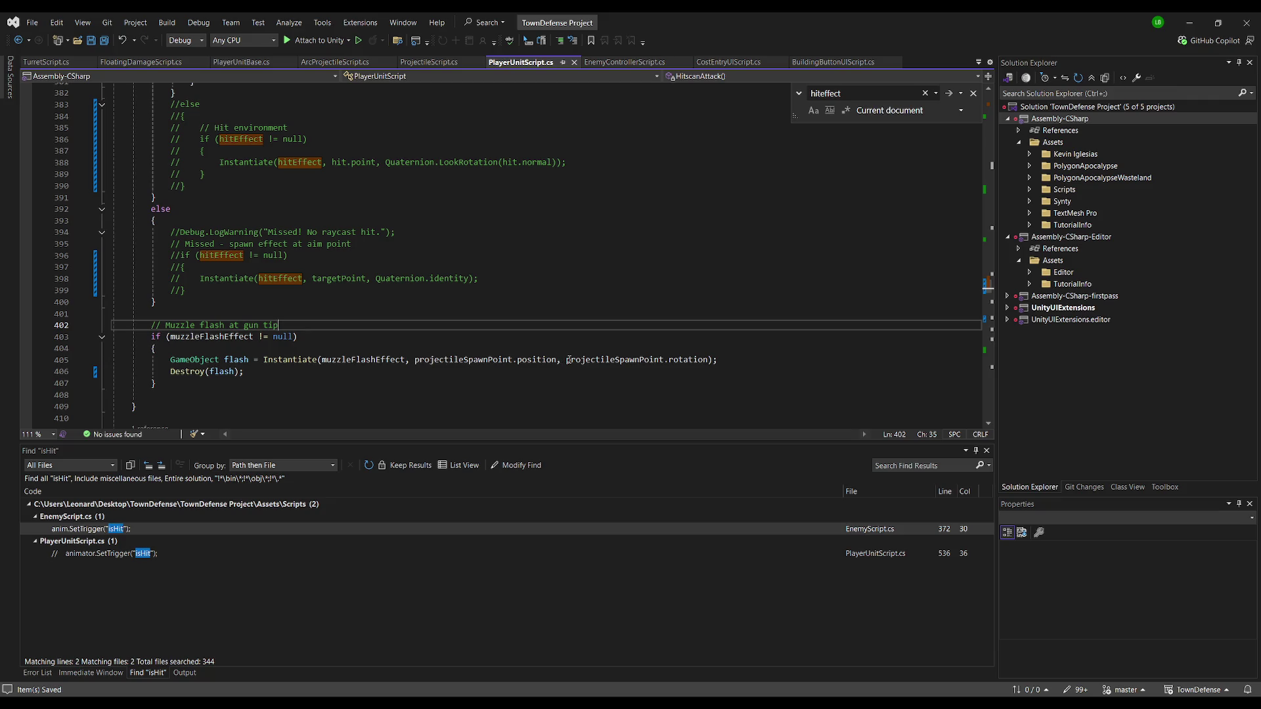
Spawn the muzzle flash with Quaternion.identity rotation and save the script
drag(567, 360, 709, 363)
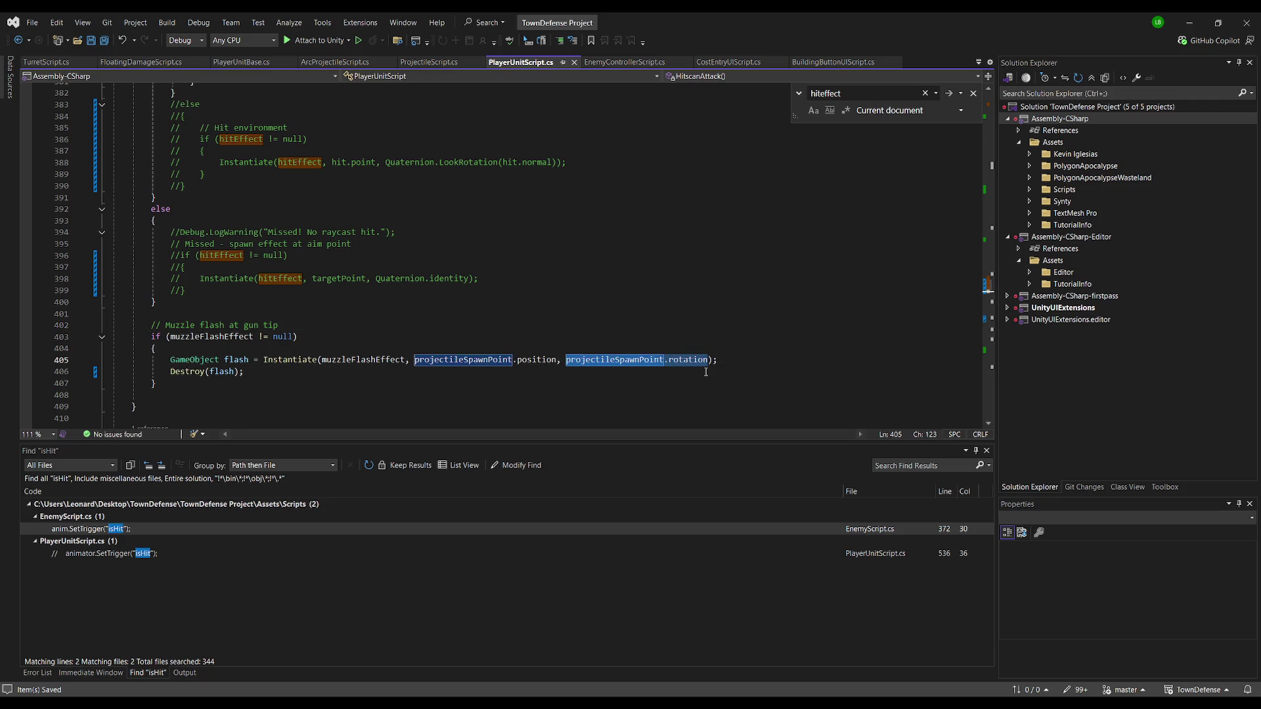
text(Quaternion.identity)
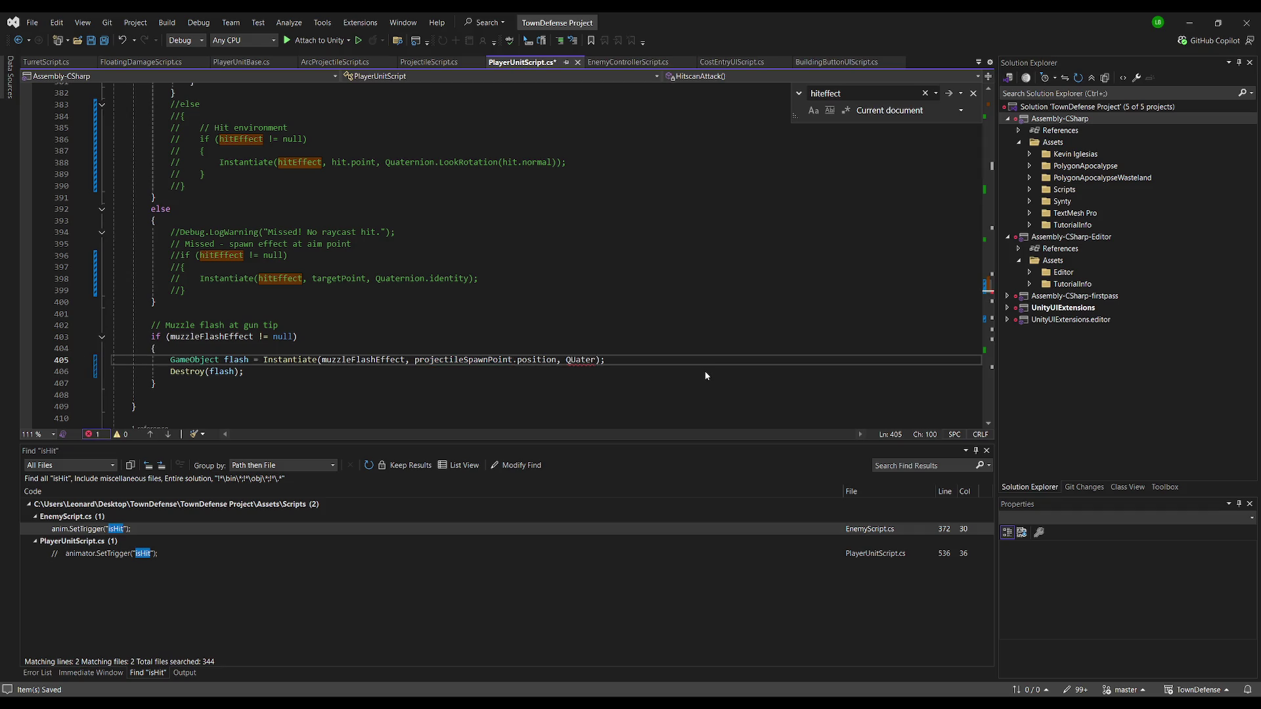
click(577, 343)
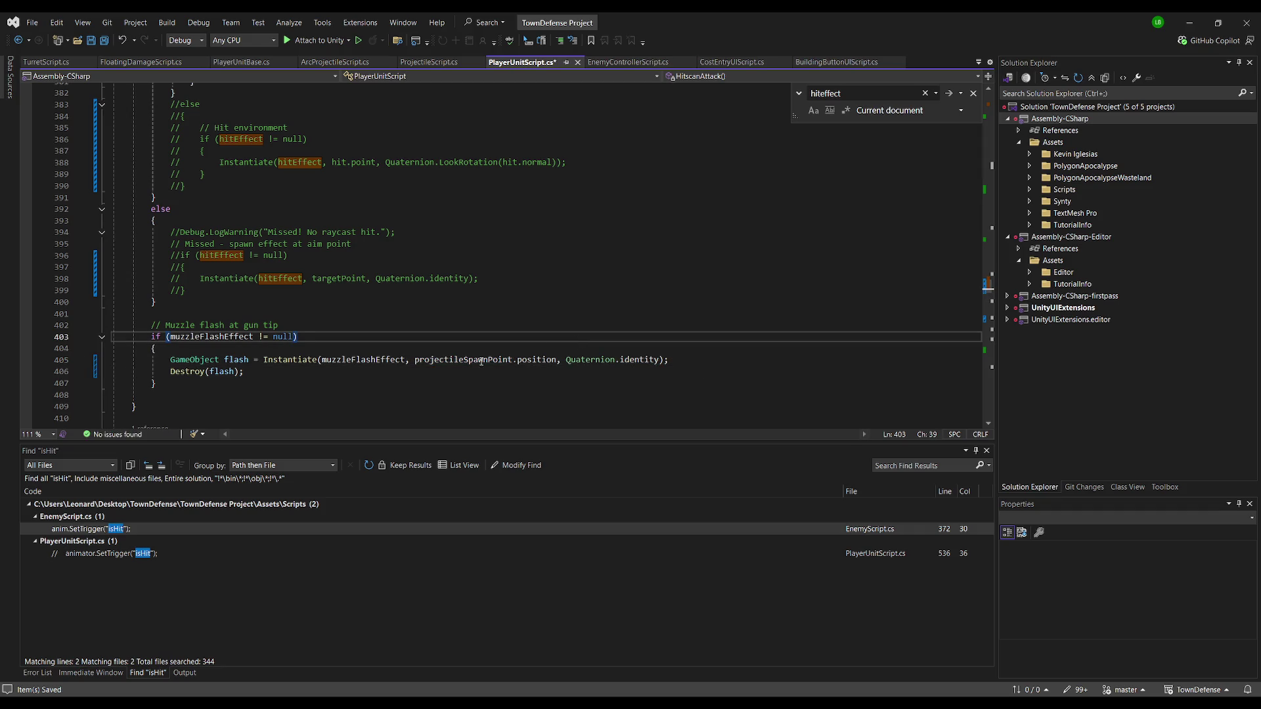
key(Up)
key(ctrl+s)
Add a Debug.Log("Spawning muzzle flash effect.") line in the muzzle flash block and save
click(273, 351)
key(Return)
text(Debug)
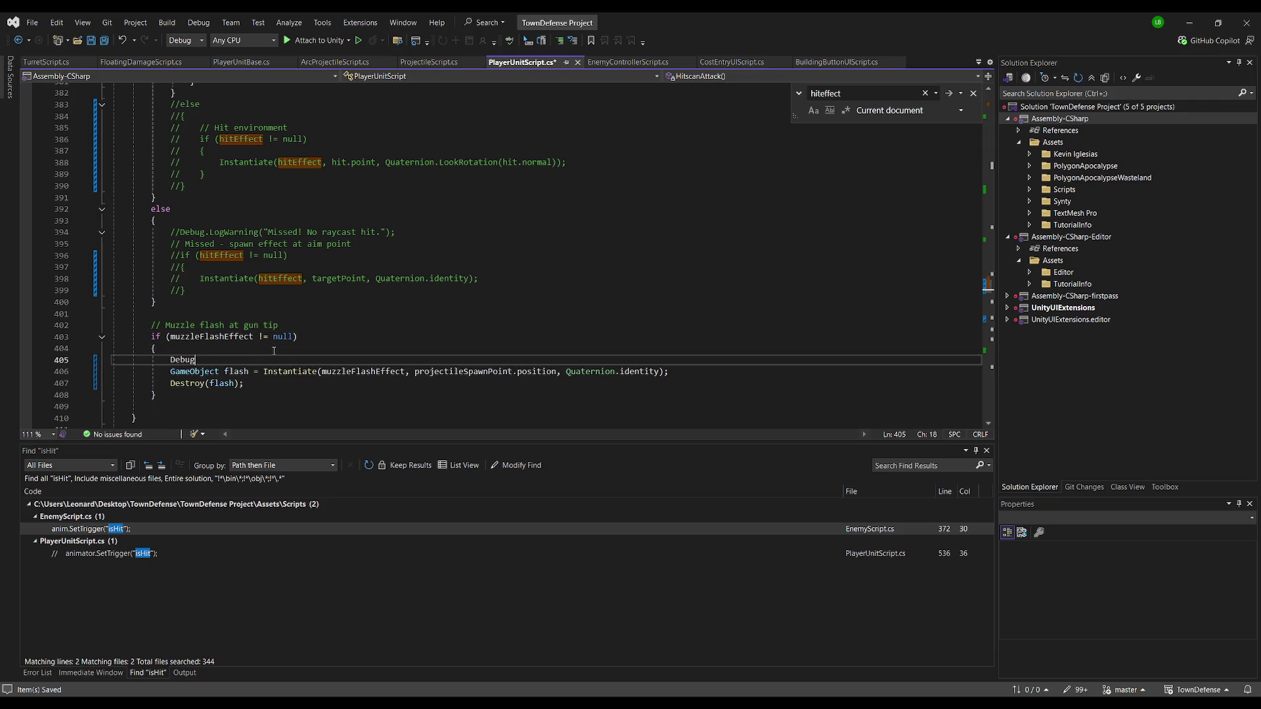
text(.Log(""SpSpawning muzzle flash effect.");)
key(ctrl+s)
Delete the Destroy(flash) line from PlayerUnitScript.cs and save
click(171, 383)
key(shift+End)
key(ctrl+k)
key(ctrl+c)
key(ctrl+shift+l)
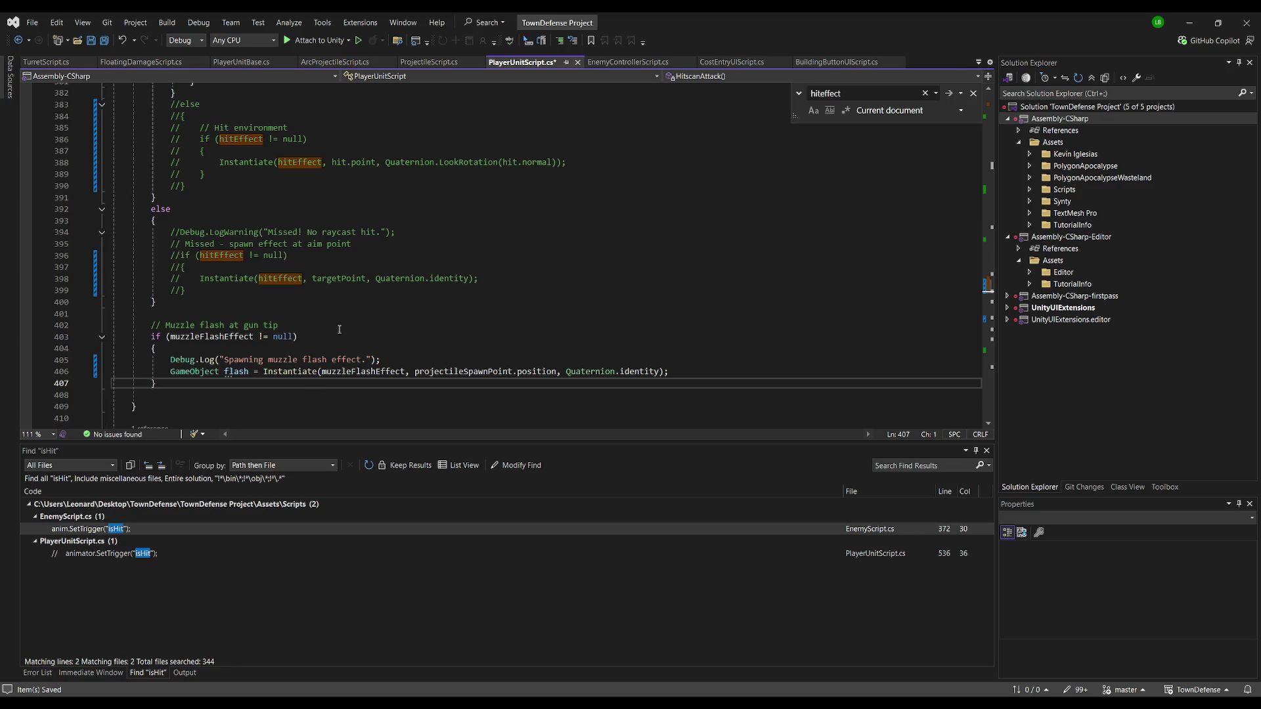
key(ctrl+s)
Delete the Destroy(flash) line from TurretScript.cs
click(46, 62)
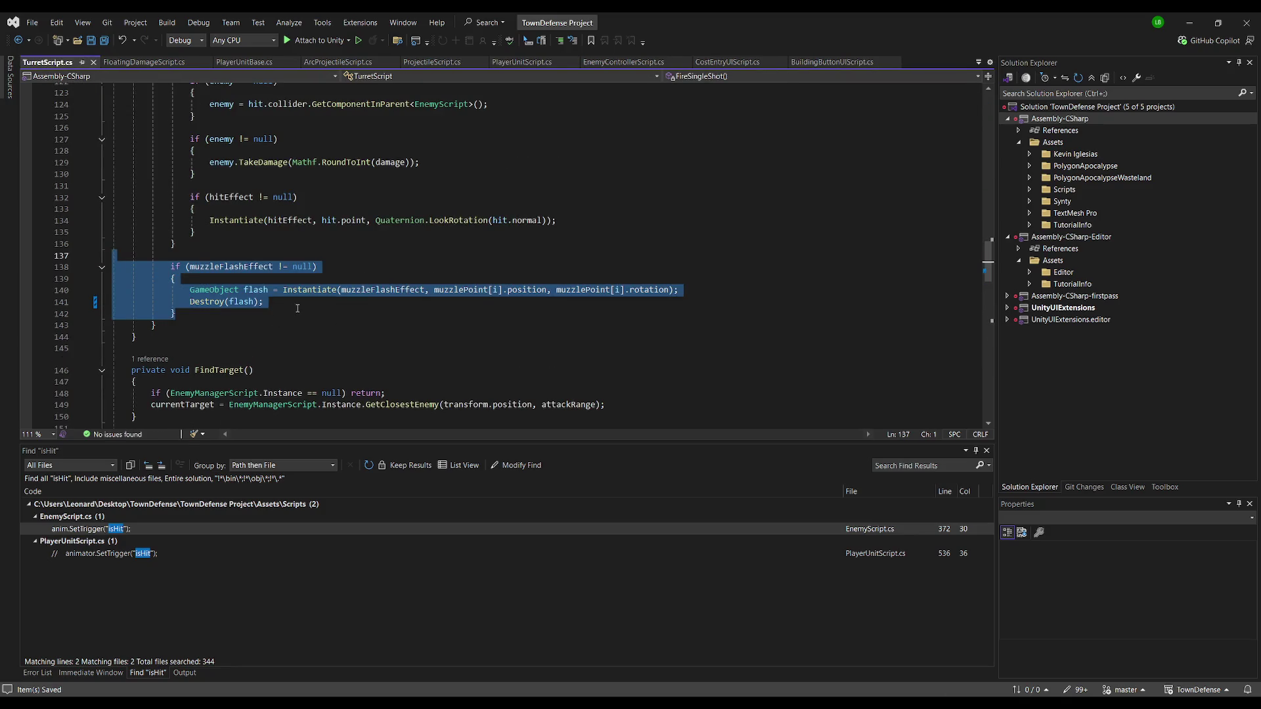
click(297, 309)
key(shift+Home)
key(ctrl+shift+l)
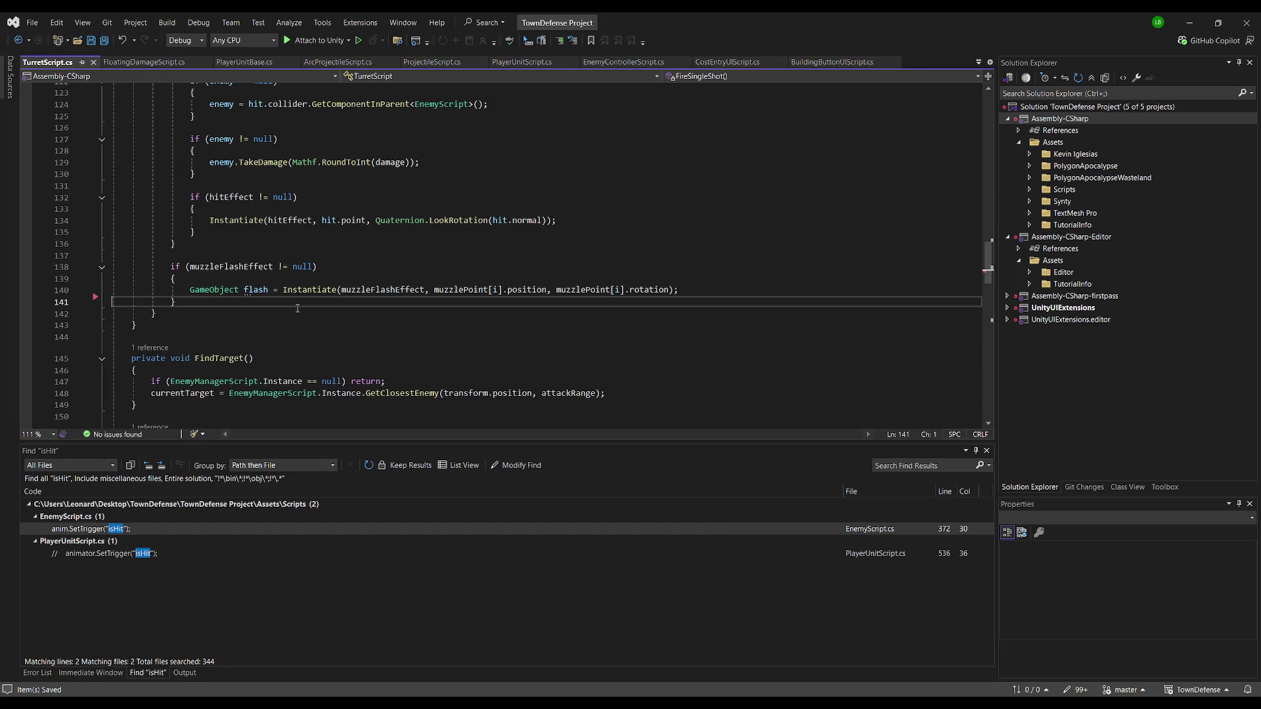
Search TurretScript.cs for 'destroy' to confirm none remain, then return to Unity
scroll(318, 253, up, 4)
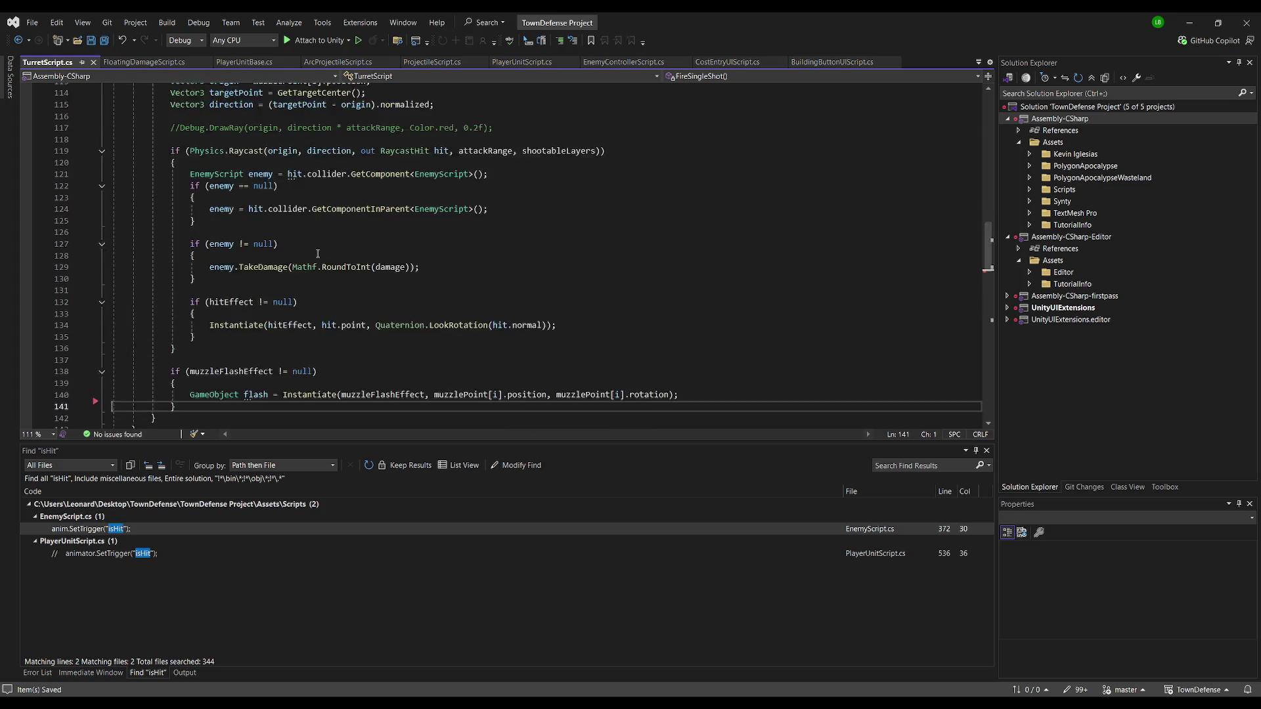
click(525, 144)
key(ctrl+f)
text(destroy)
key(Return)
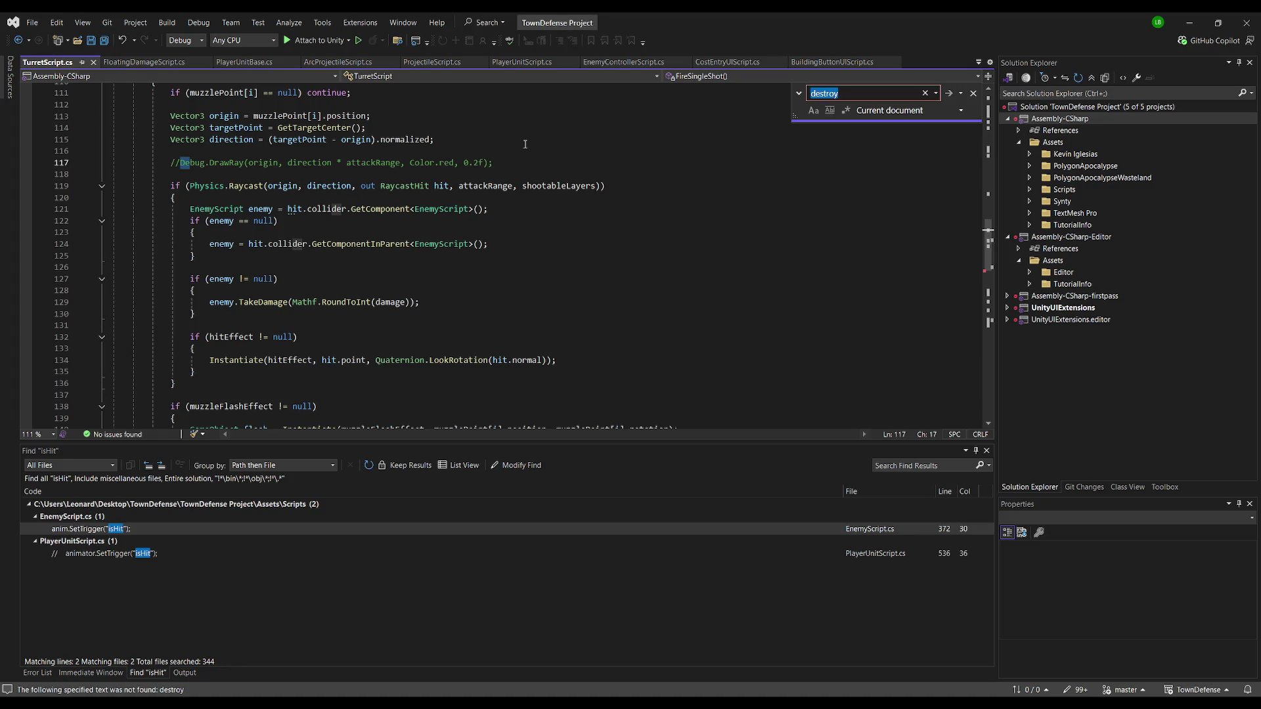
key(Escape)
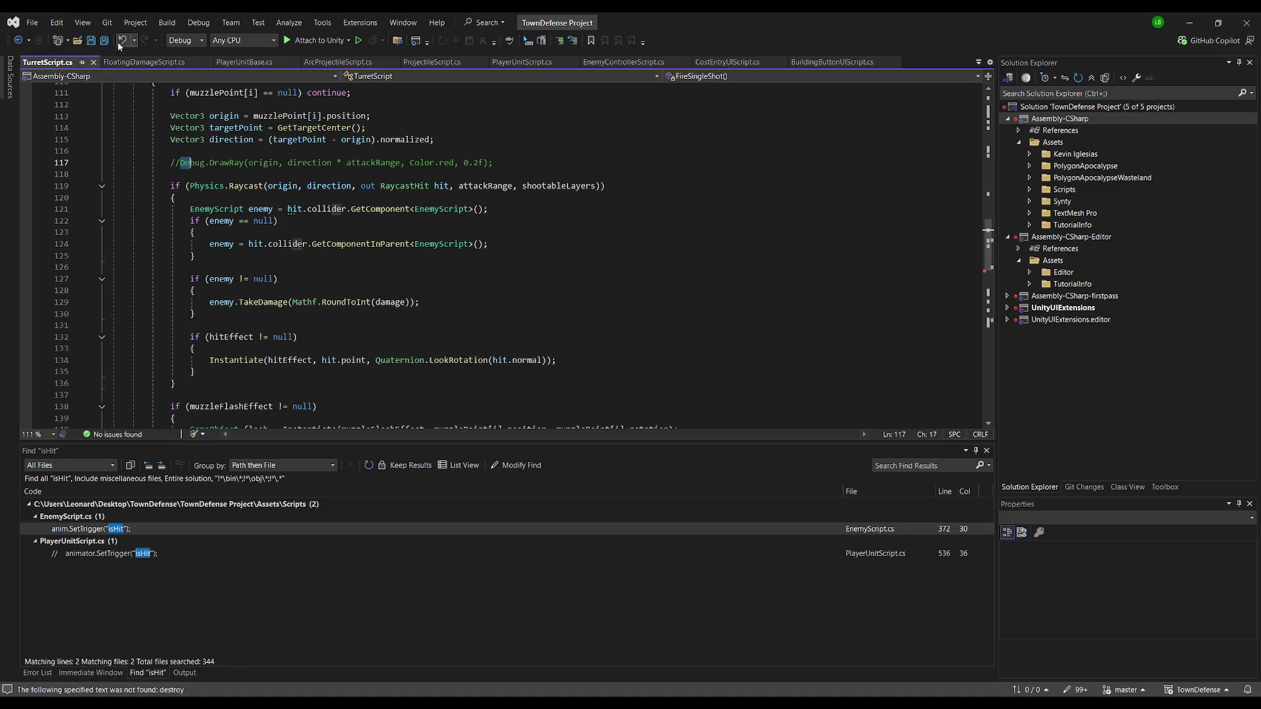
key(alt+Tab)
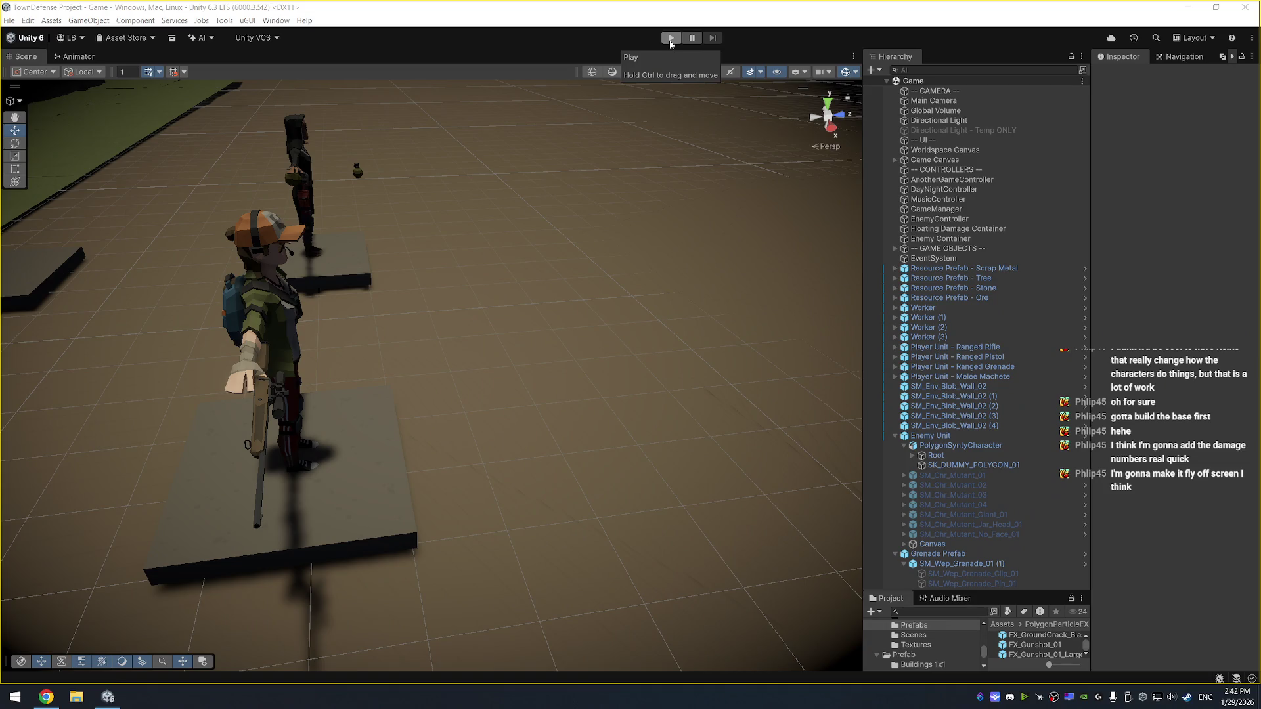
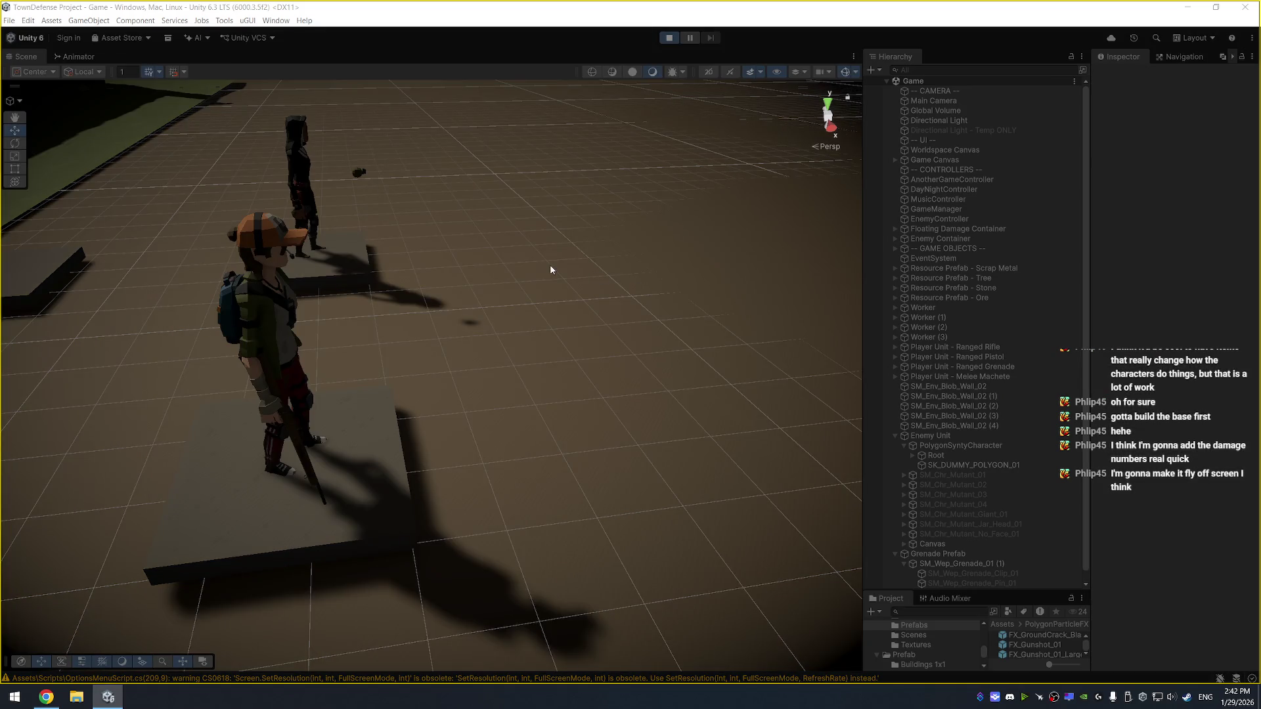
Stop Play mode and set the Enemy Unit's Current Health to 1000
drag(534, 289, 702, 249)
click(703, 184)
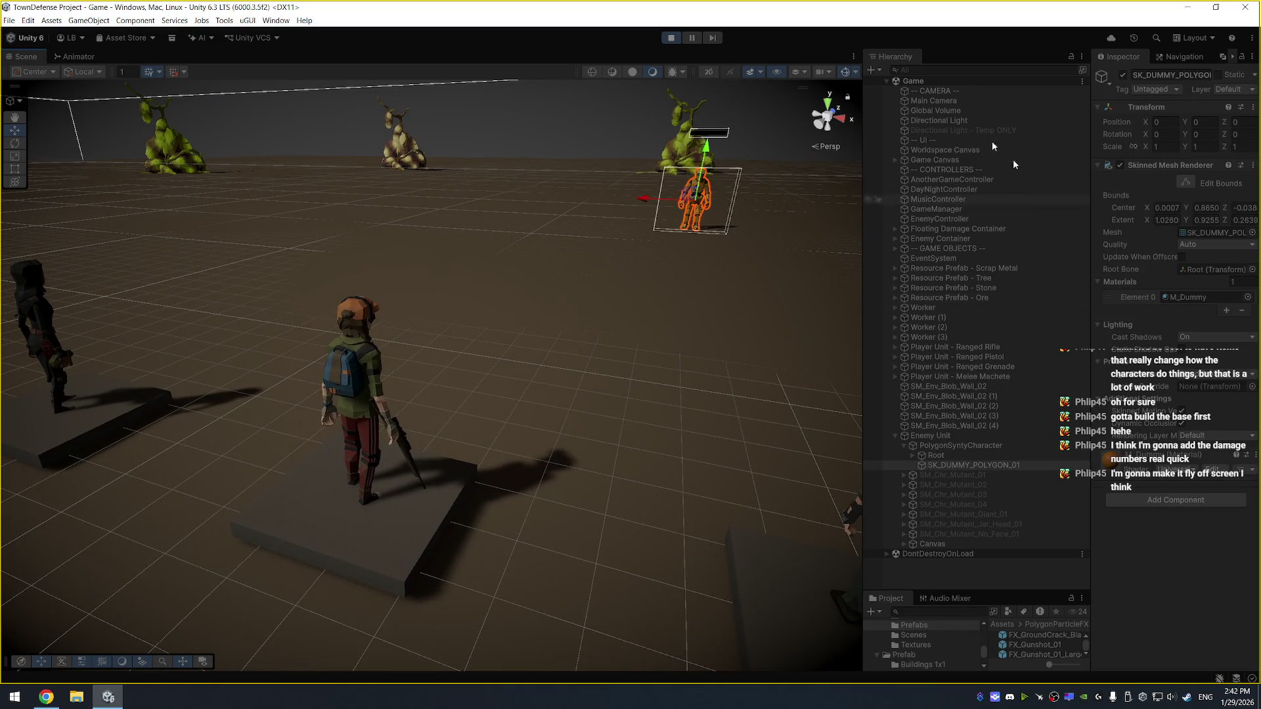
click(670, 38)
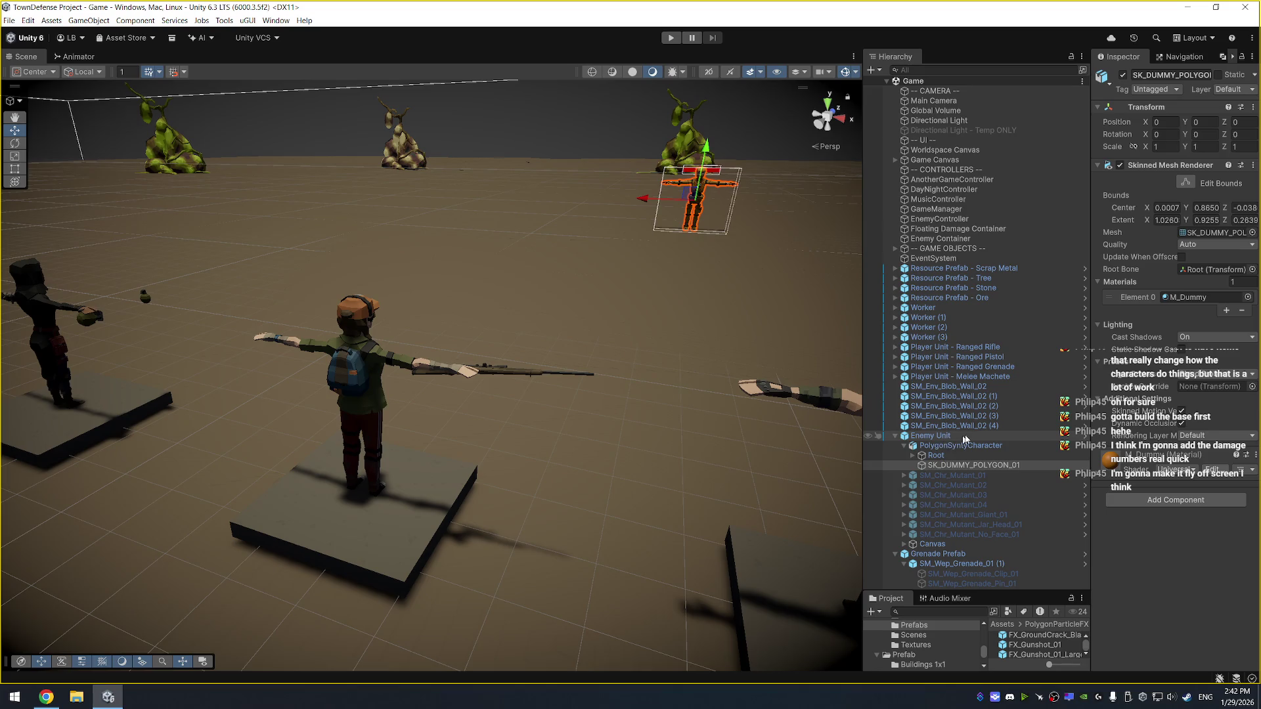
click(939, 436)
scroll(1160, 433, down, 5)
click(1203, 326)
text(1000)
scroll(1189, 329, up, 8)
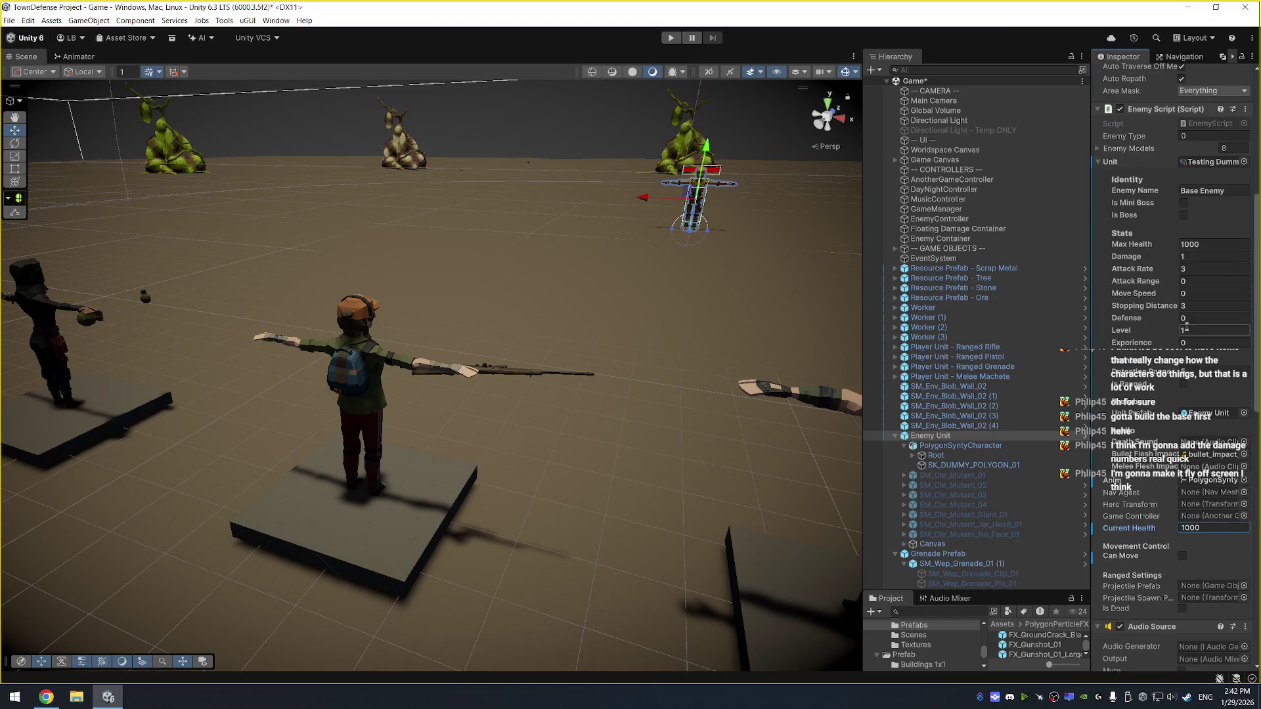
Open EnemyScript in Visual Studio and search 'currenthea' to find the currentHealth initialization
double_click(1206, 192)
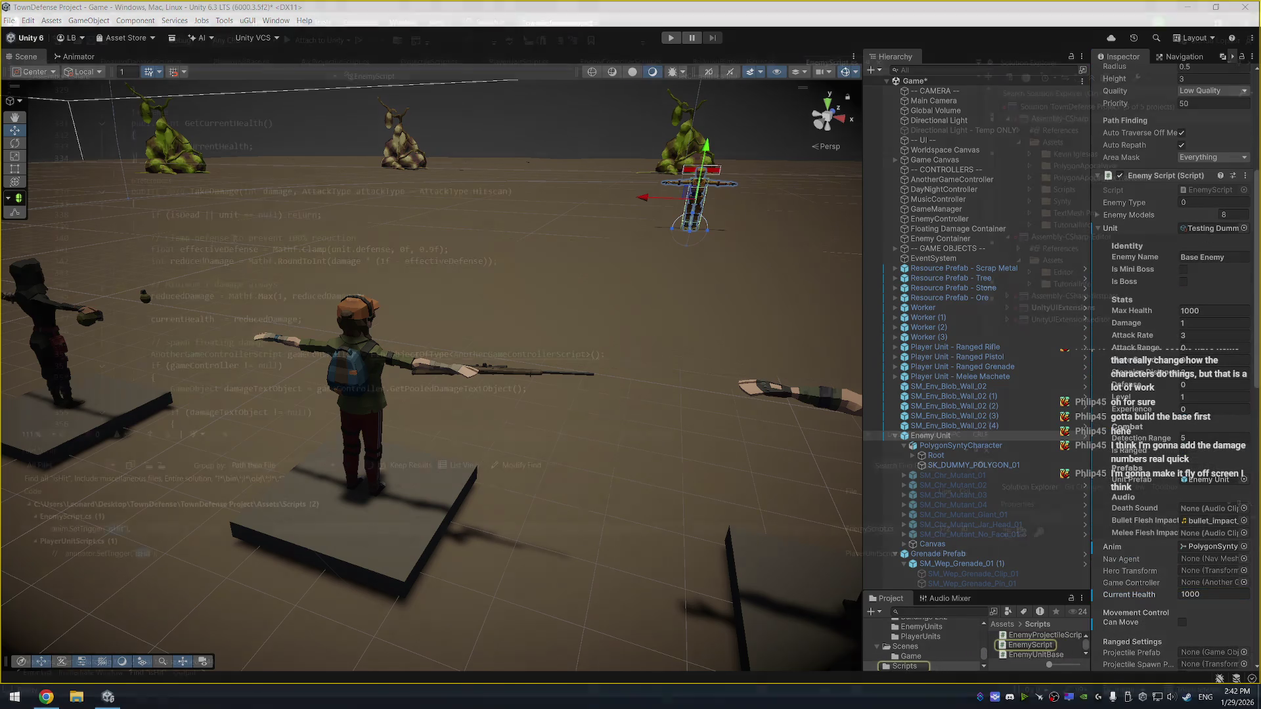
key(ctrl+f)
text(currenthea)
key(Return)
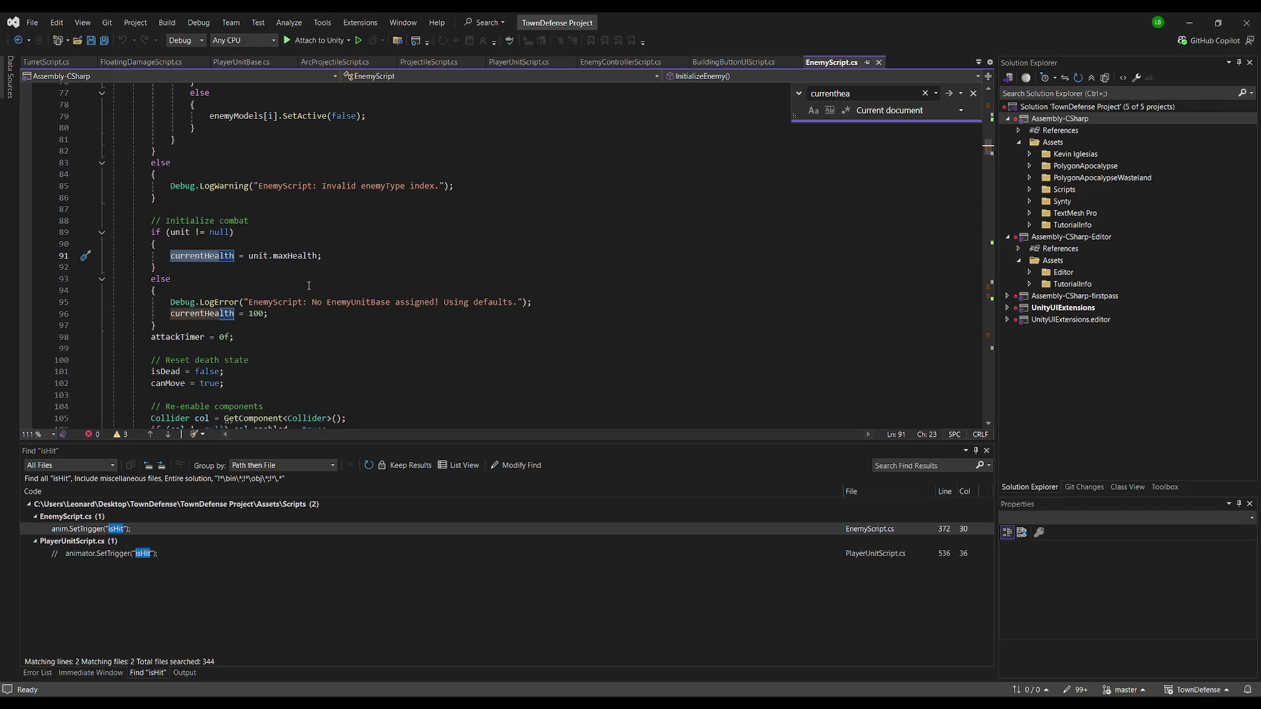
Scroll through InitializeEnemy to where currentHealth is set from maxHealth, caret after line 97
scroll(287, 280, up, 6)
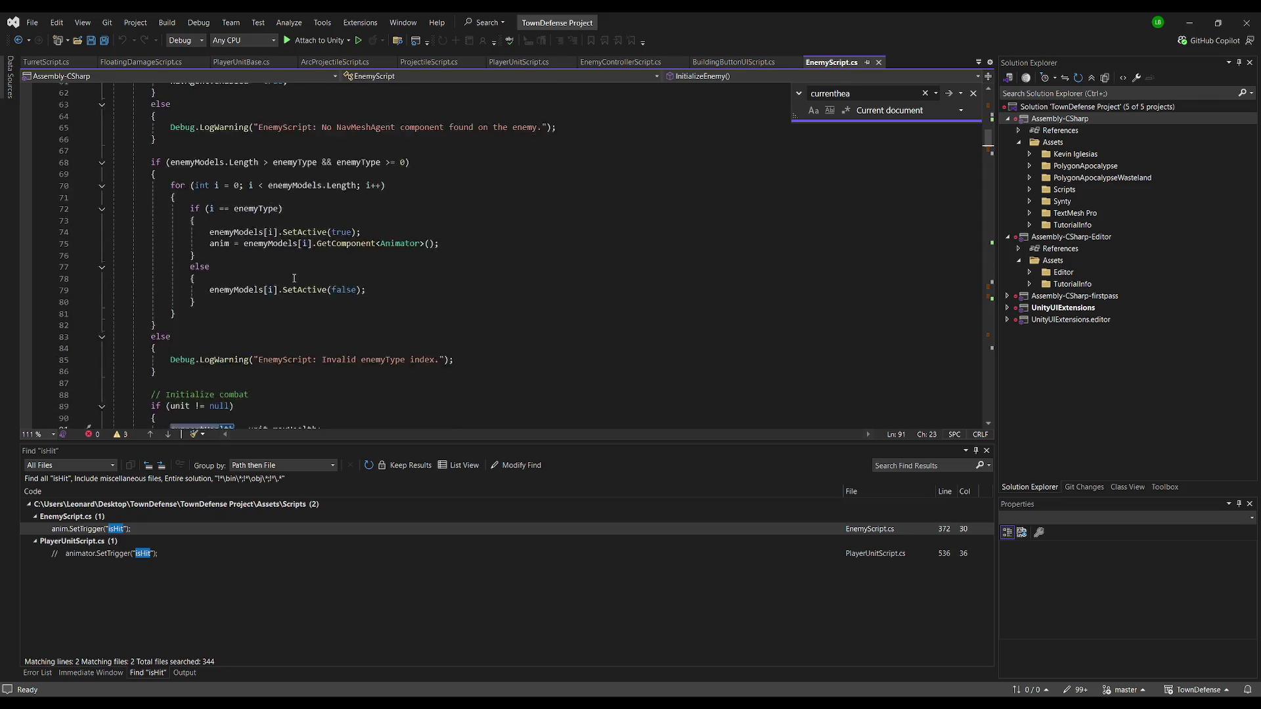
scroll(293, 289, down, 7)
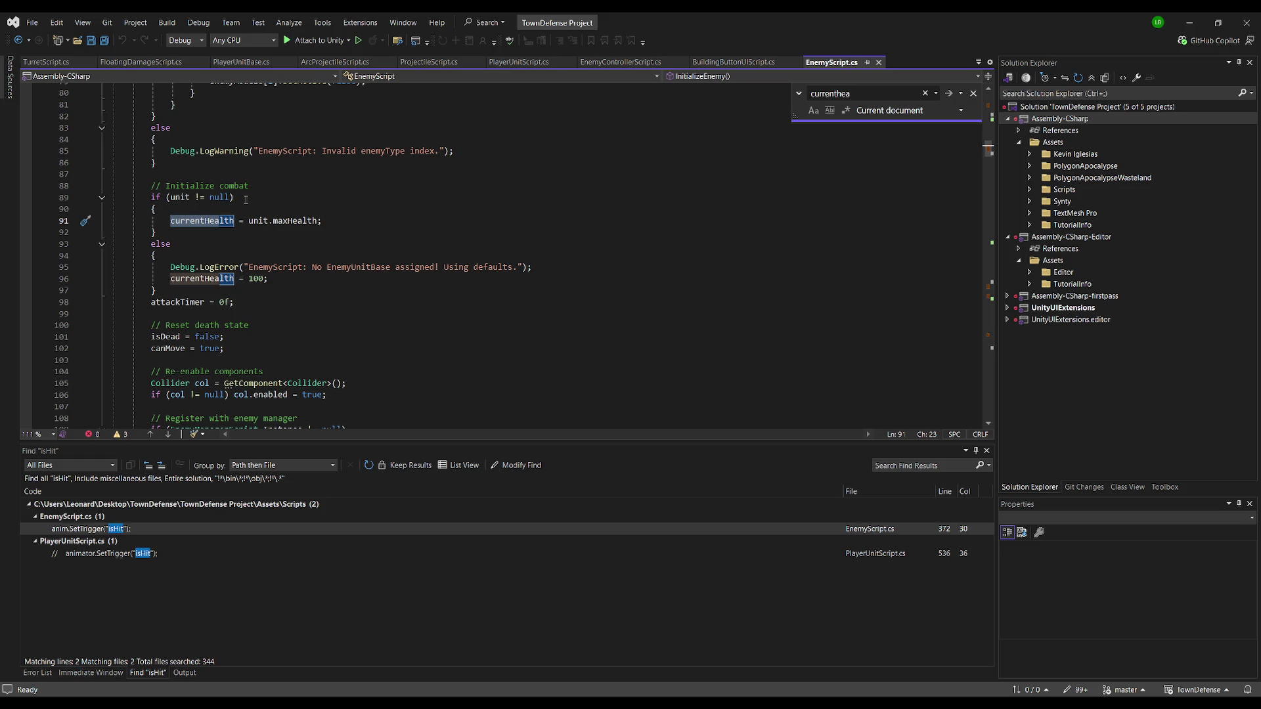
scroll(249, 198, up, 15)
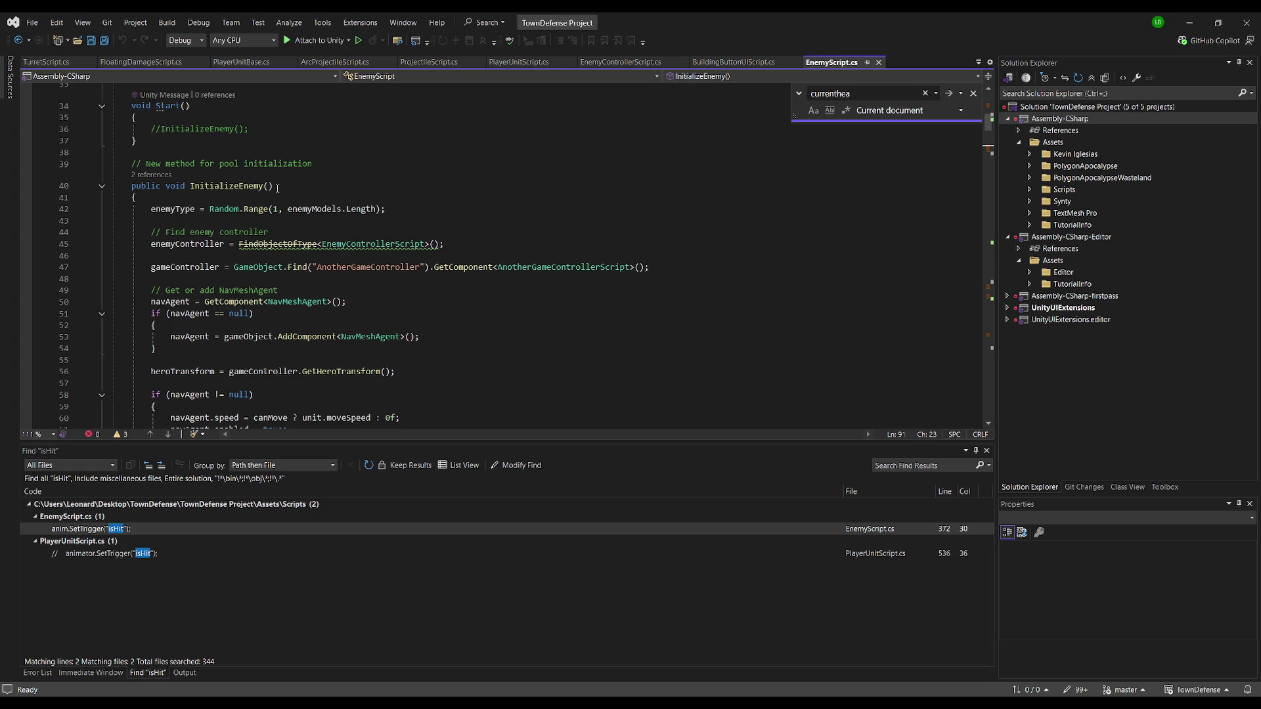
scroll(278, 188, down, 12)
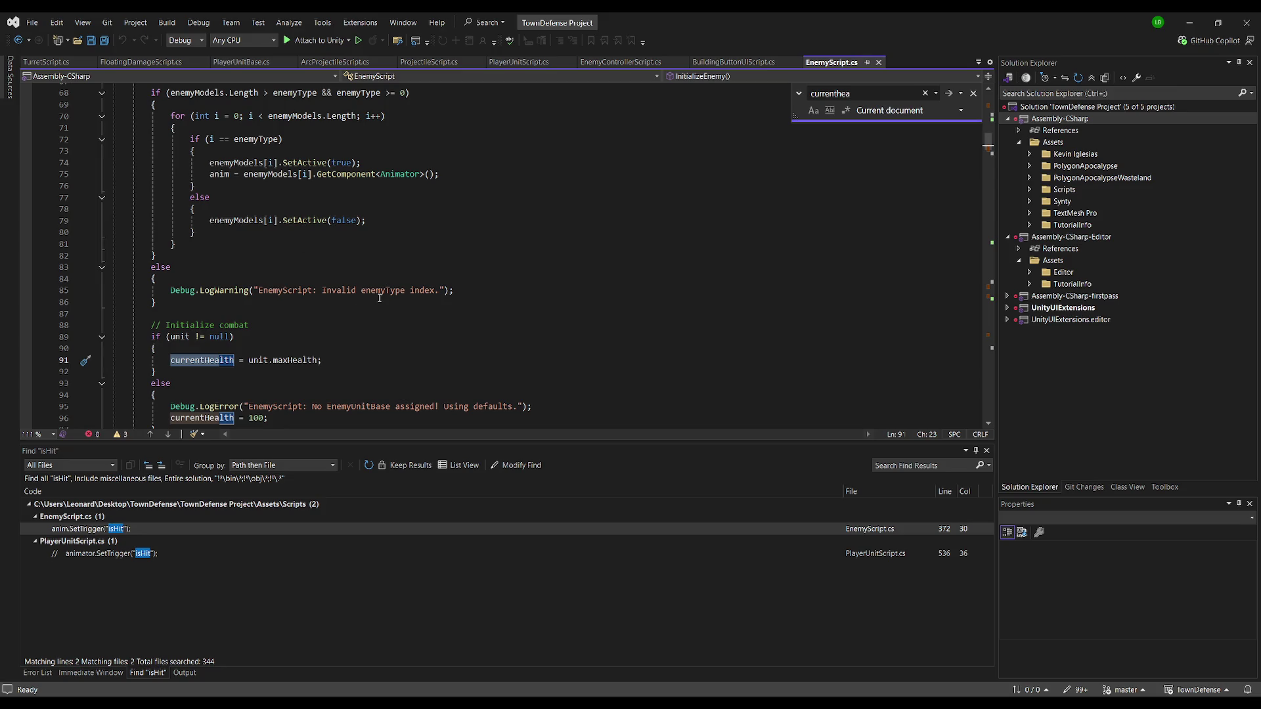
scroll(379, 298, down, 3)
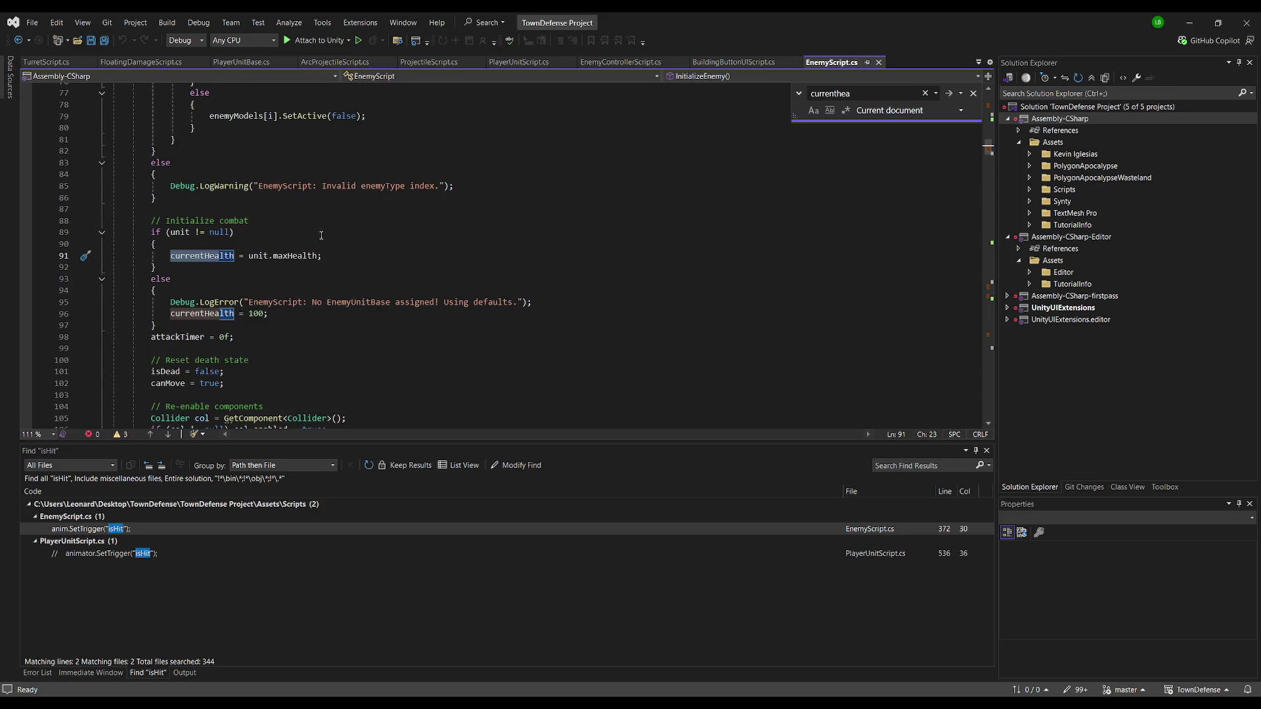
click(280, 329)
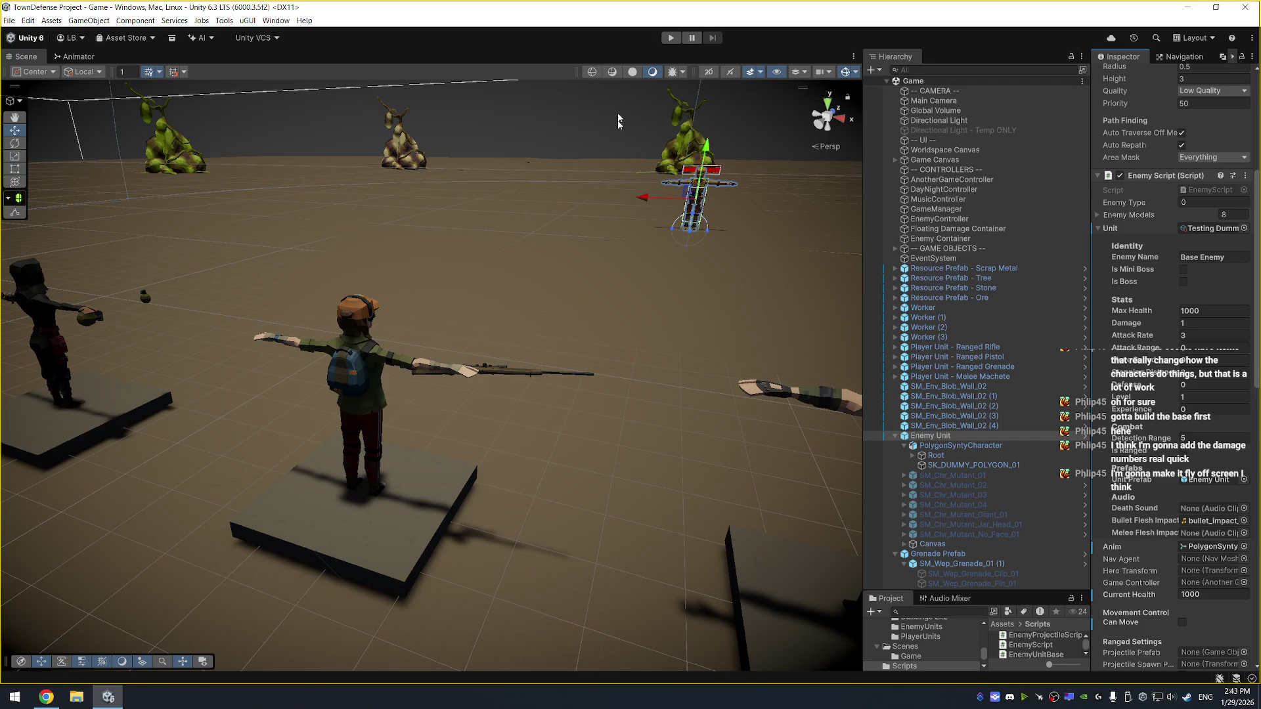
Start Play mode, add Enemy Unit to EnemyController's Enemies list, and watch the rifle unit fire
click(676, 39)
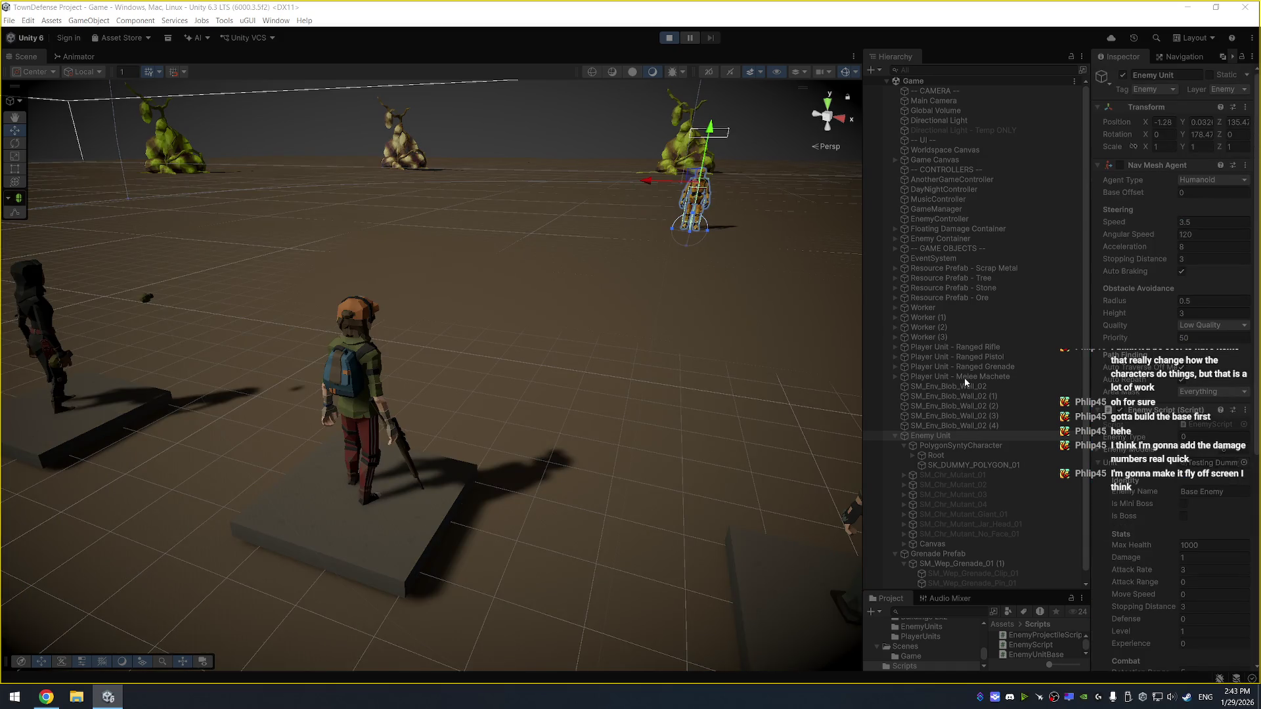
click(955, 222)
mouse_move(932, 437)
mouse_down()
mouse_move(991, 410)
mouse_move(1131, 210)
mouse_up()
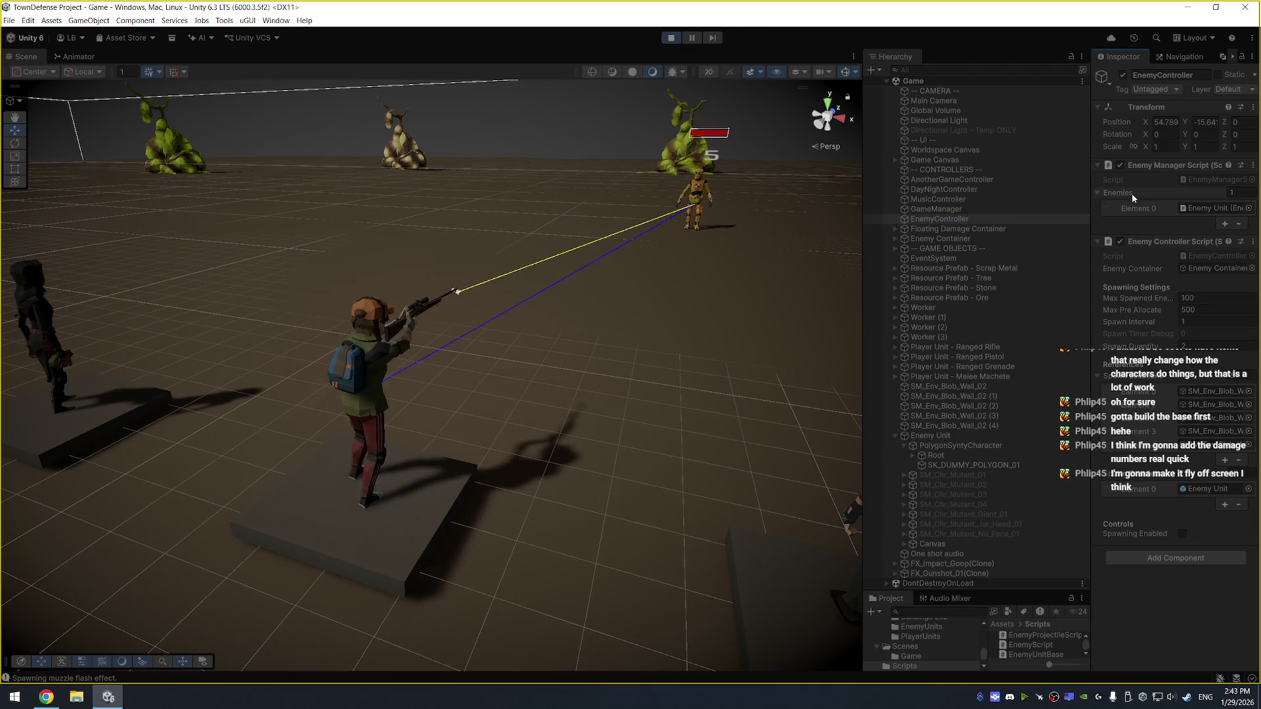
drag(623, 341, 448, 323)
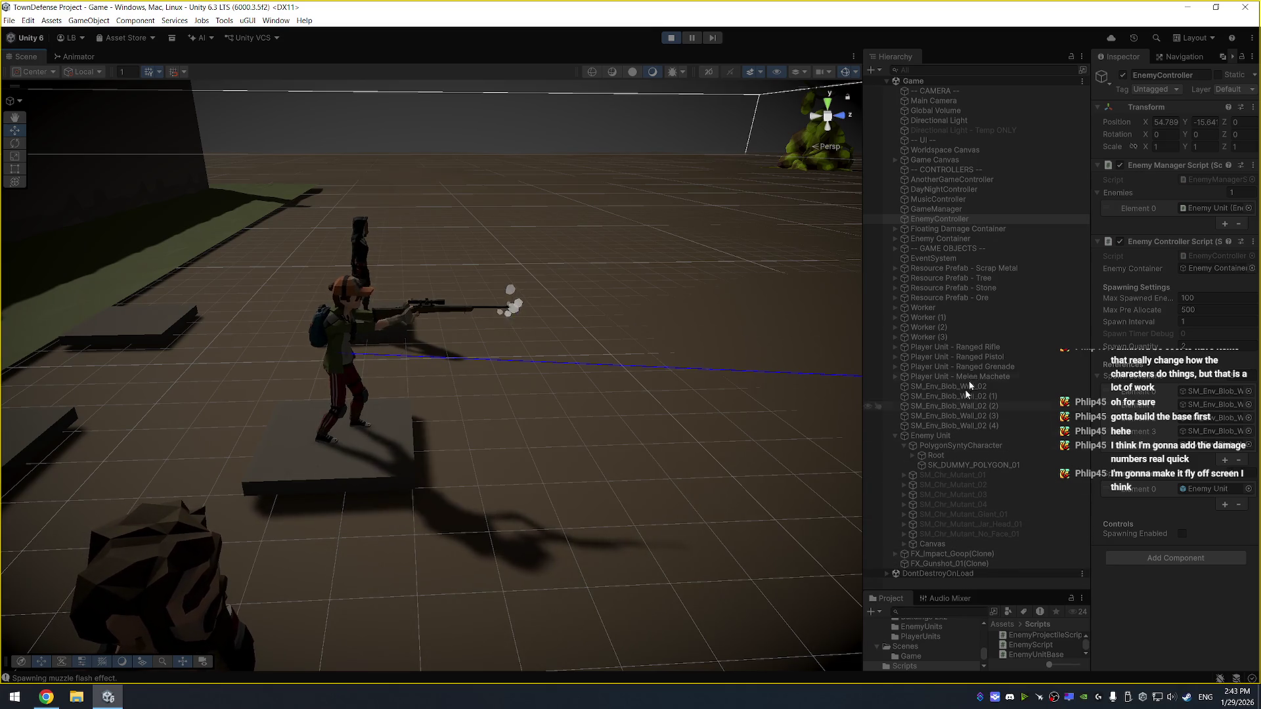
Open the Player animator controller used by the rifle unit's SM_Chr_Scout_Female_01 model
click(984, 347)
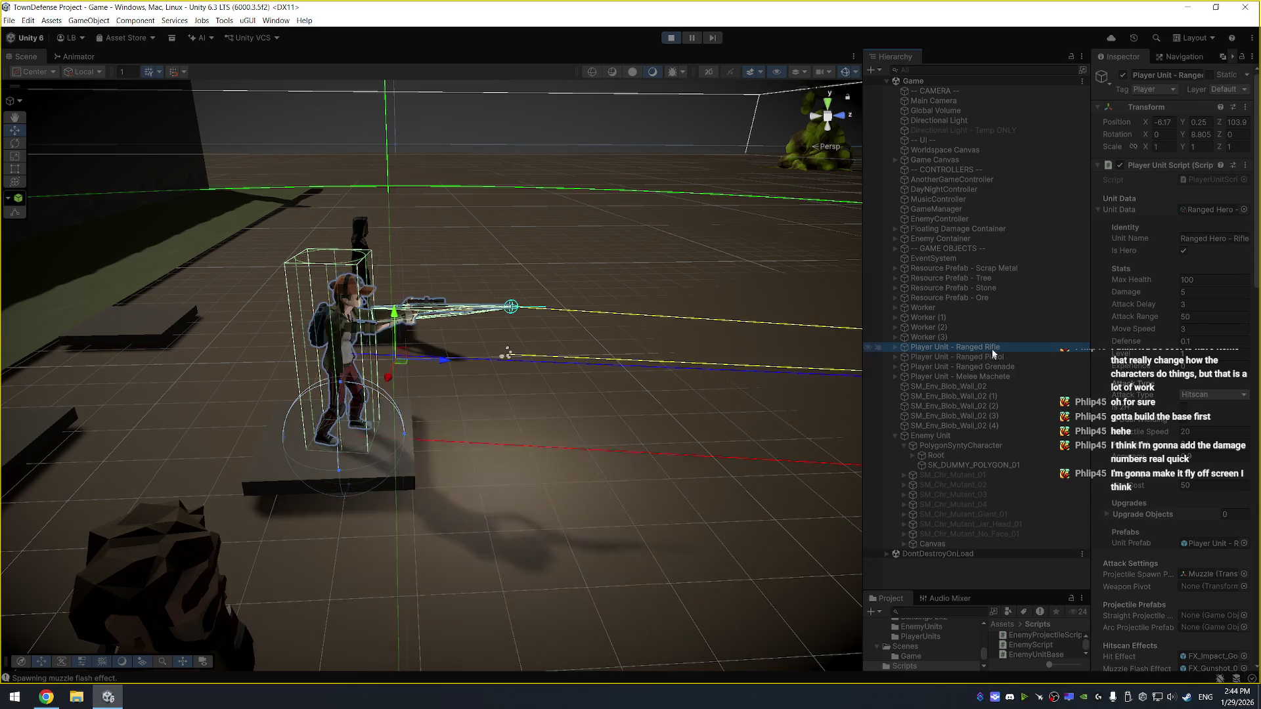
key(Right)
click(992, 353)
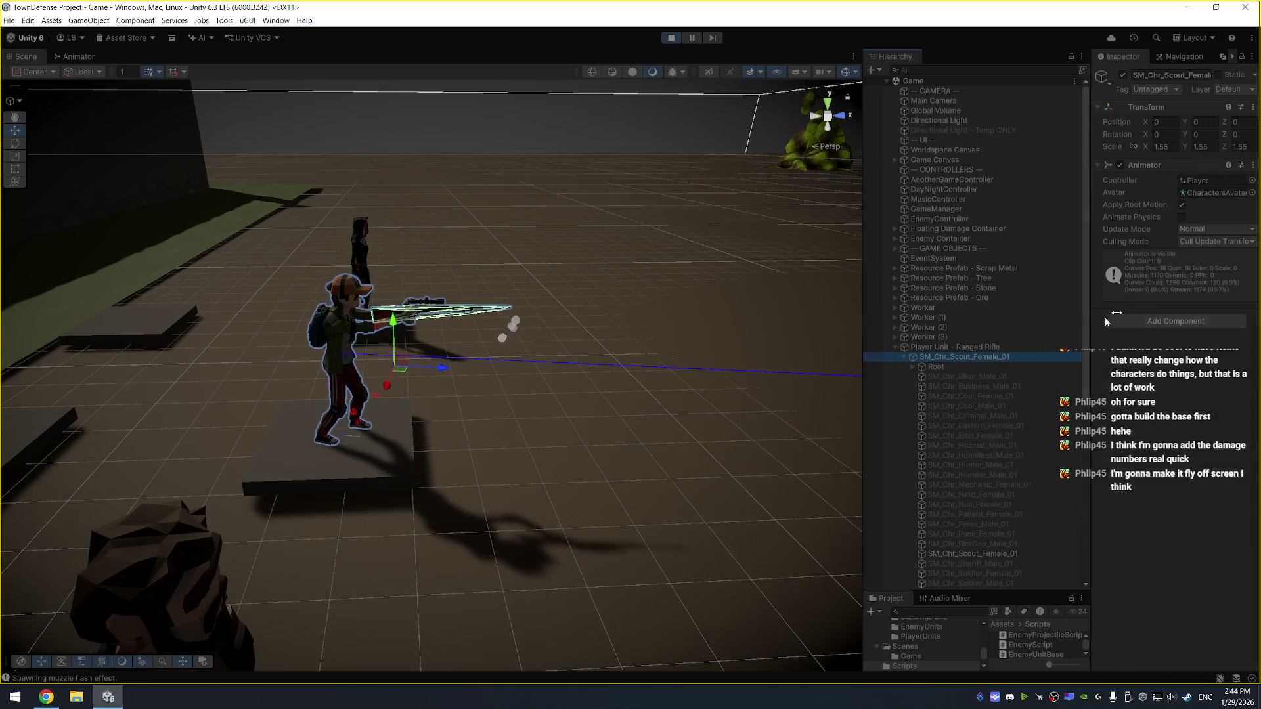
click(1220, 177)
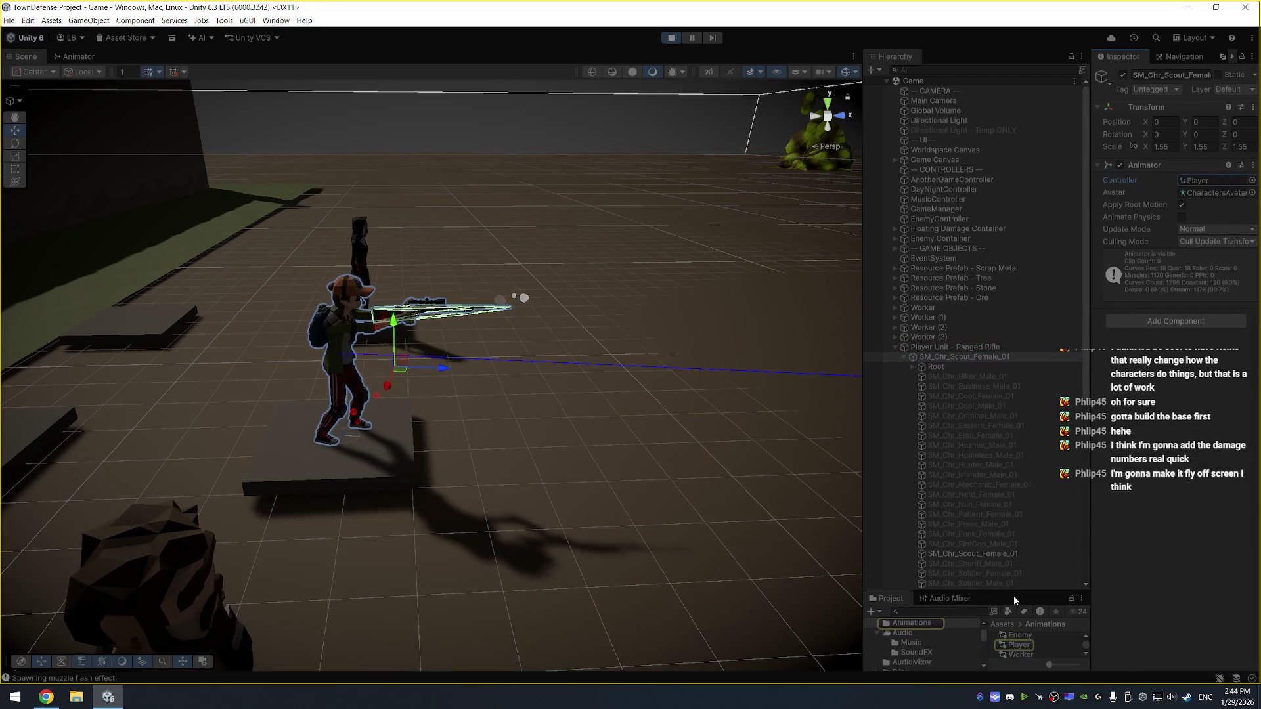
drag(1014, 593, 1023, 426)
double_click(1028, 490)
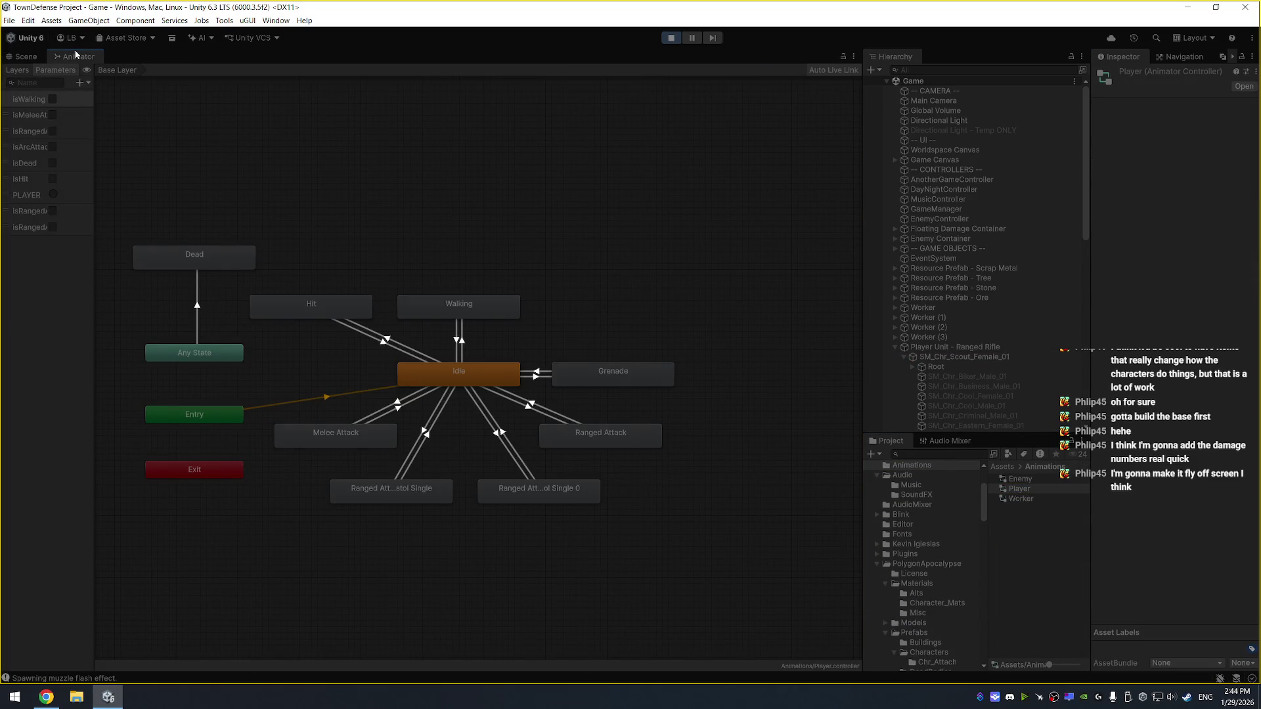
mouse_move(76, 57)
mouse_down()
mouse_move(389, 168)
mouse_move(754, 258)
mouse_up()
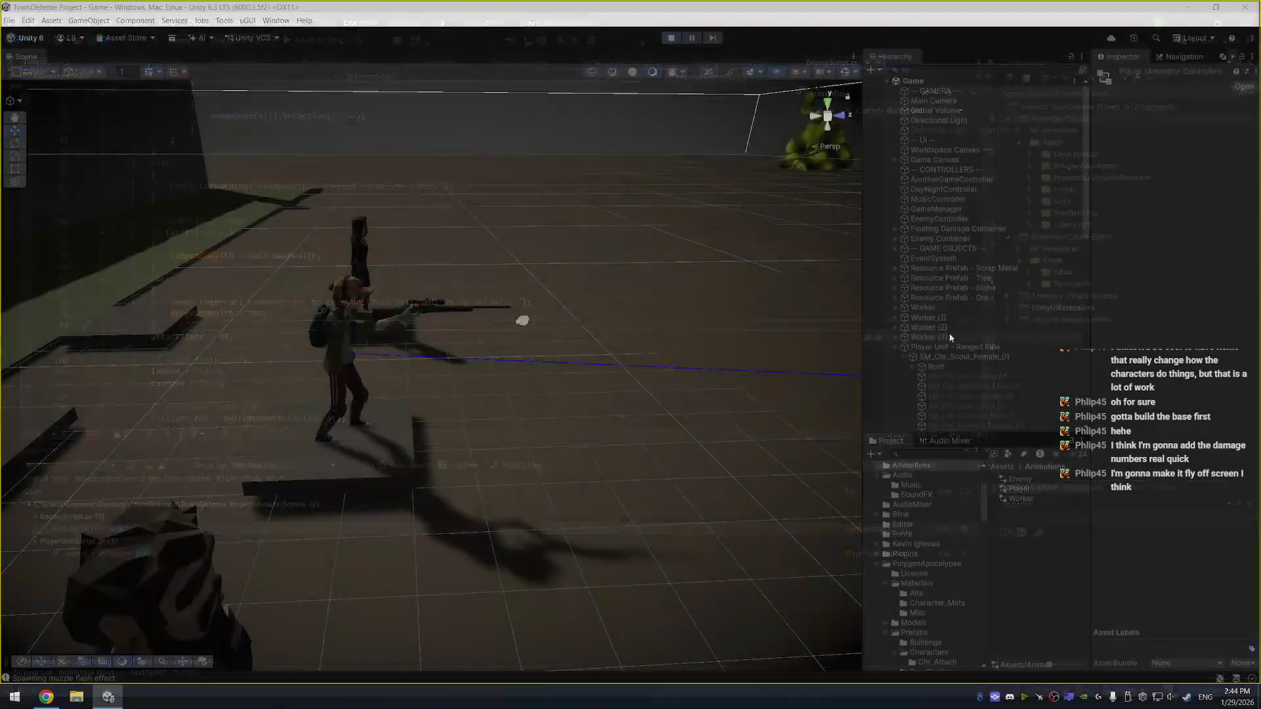
Switch to Visual Studio and bring up PlayerUnitScript.cs
click(959, 357)
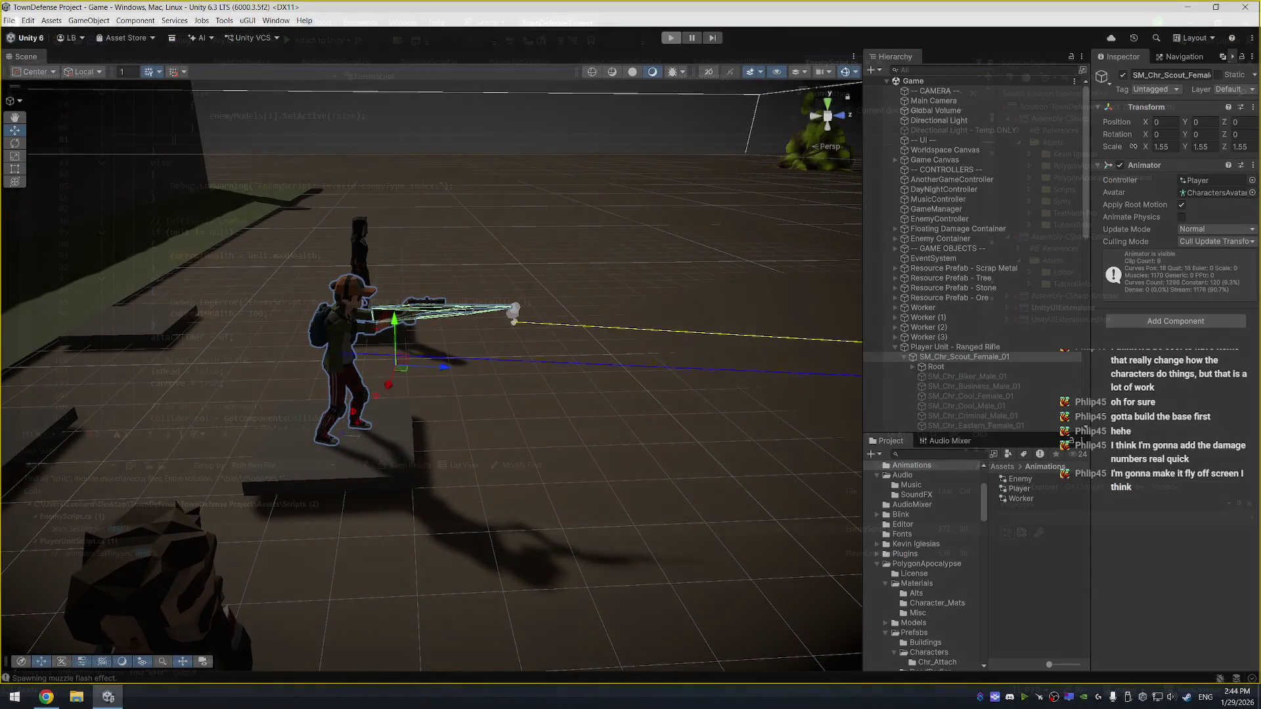
click(394, 140)
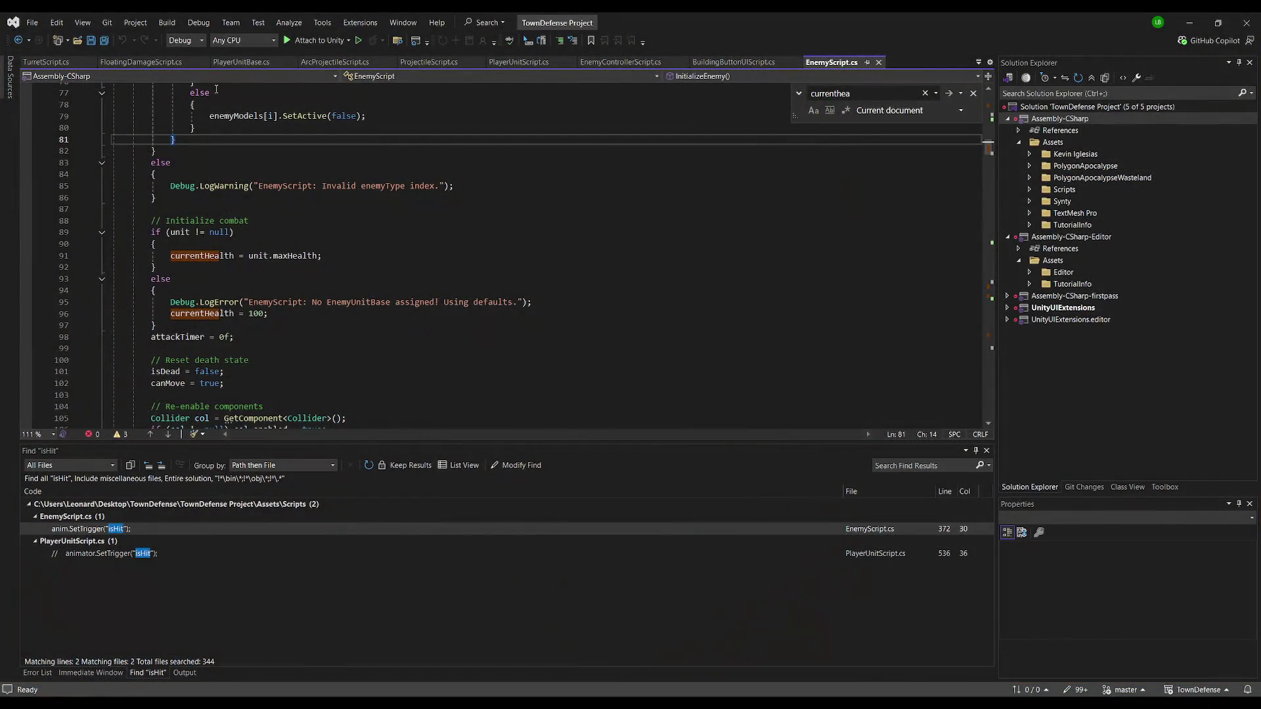
click(253, 62)
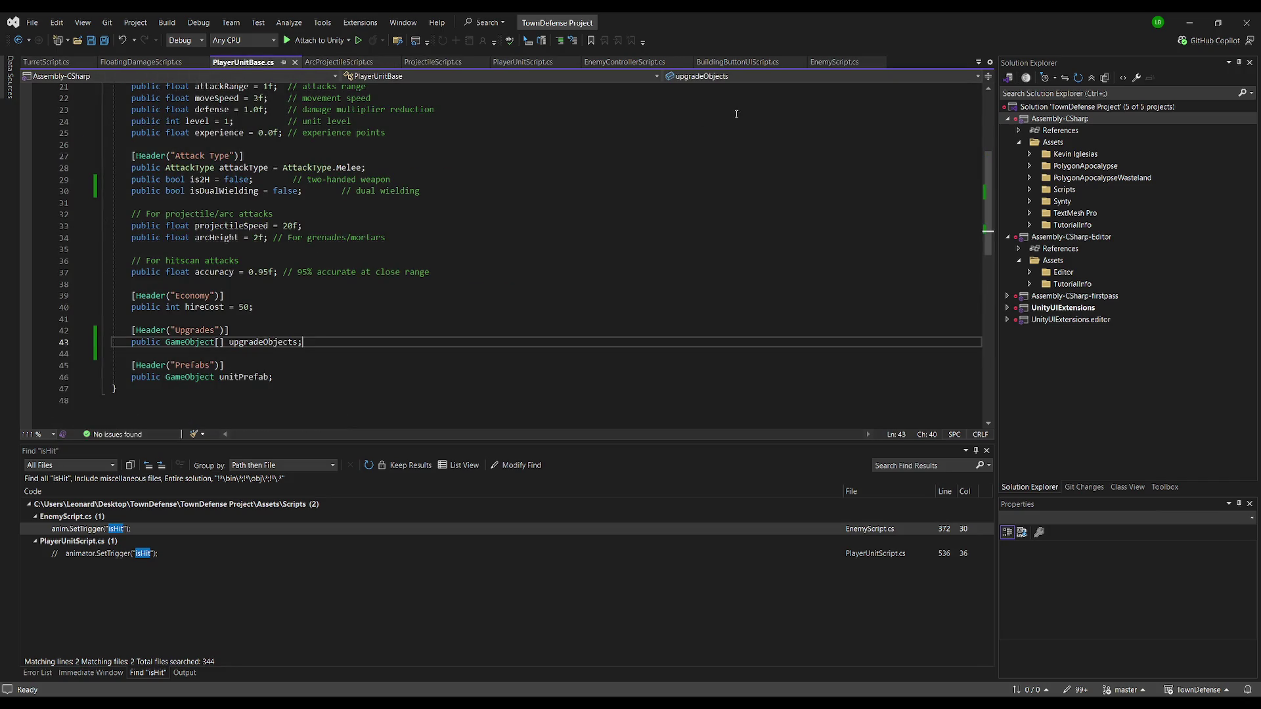
click(522, 62)
click(491, 187)
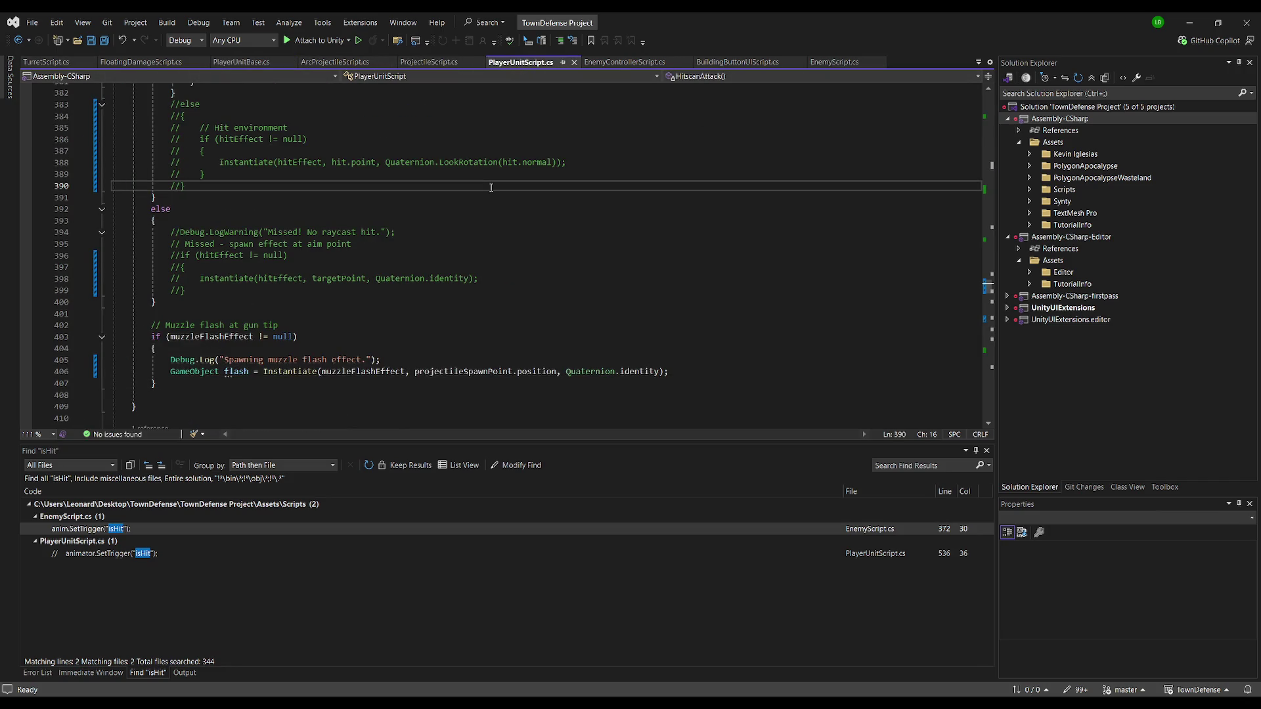
Search 'isRanged' to reach line 206, where isRangedAttacking is set true in PerformAttack
key(ctrl+f)
text(isRanged)
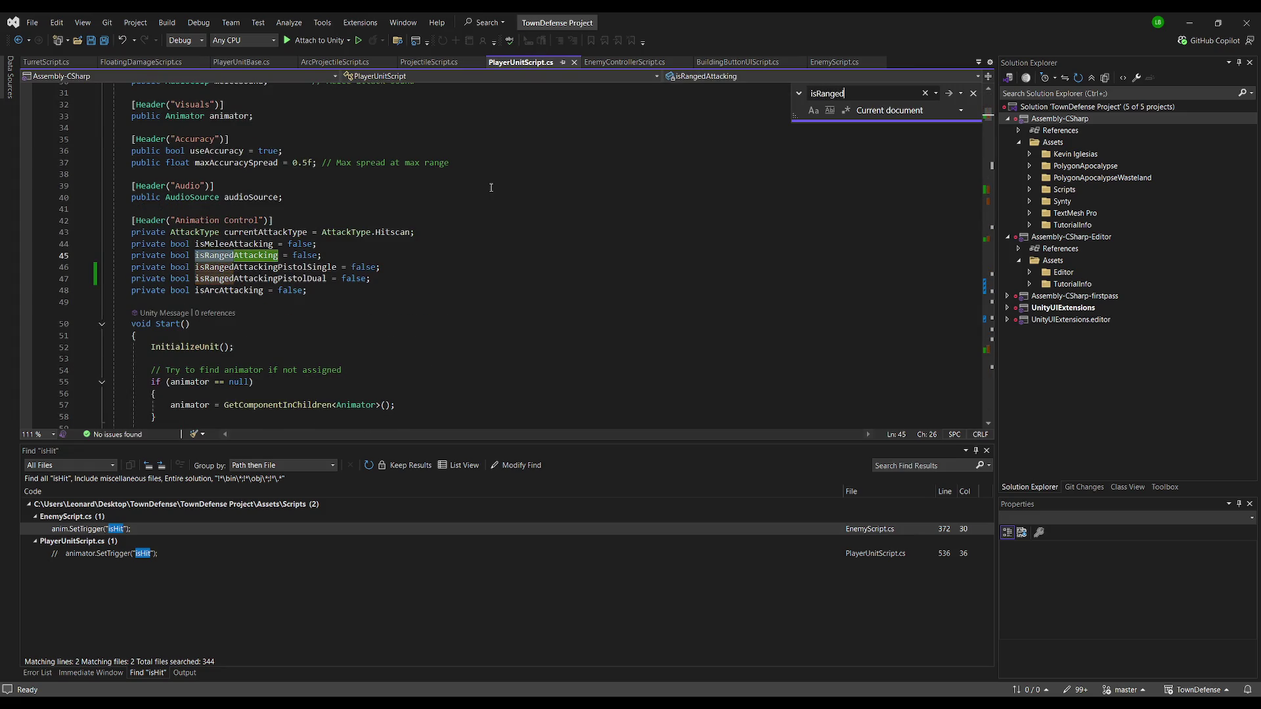
click(394, 232)
click(259, 255)
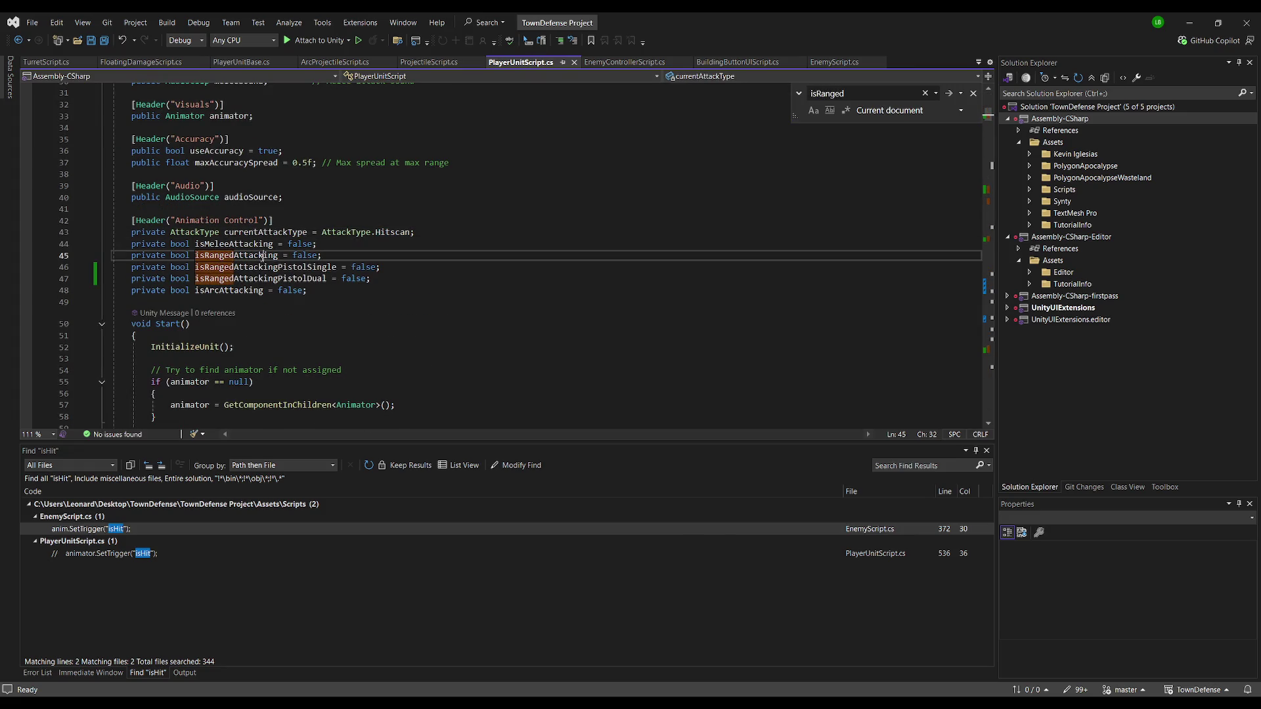
key(ctrl+f)
key(Return)
key(Return)
key(Return)
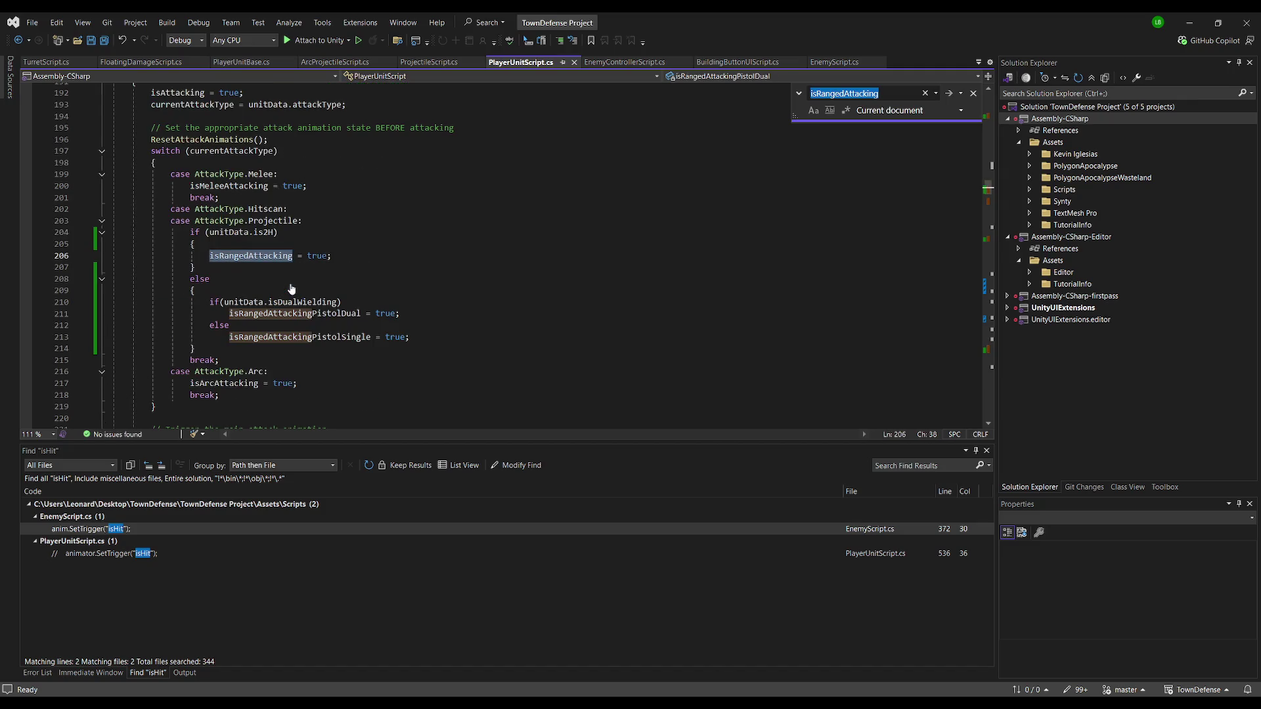
click(348, 280)
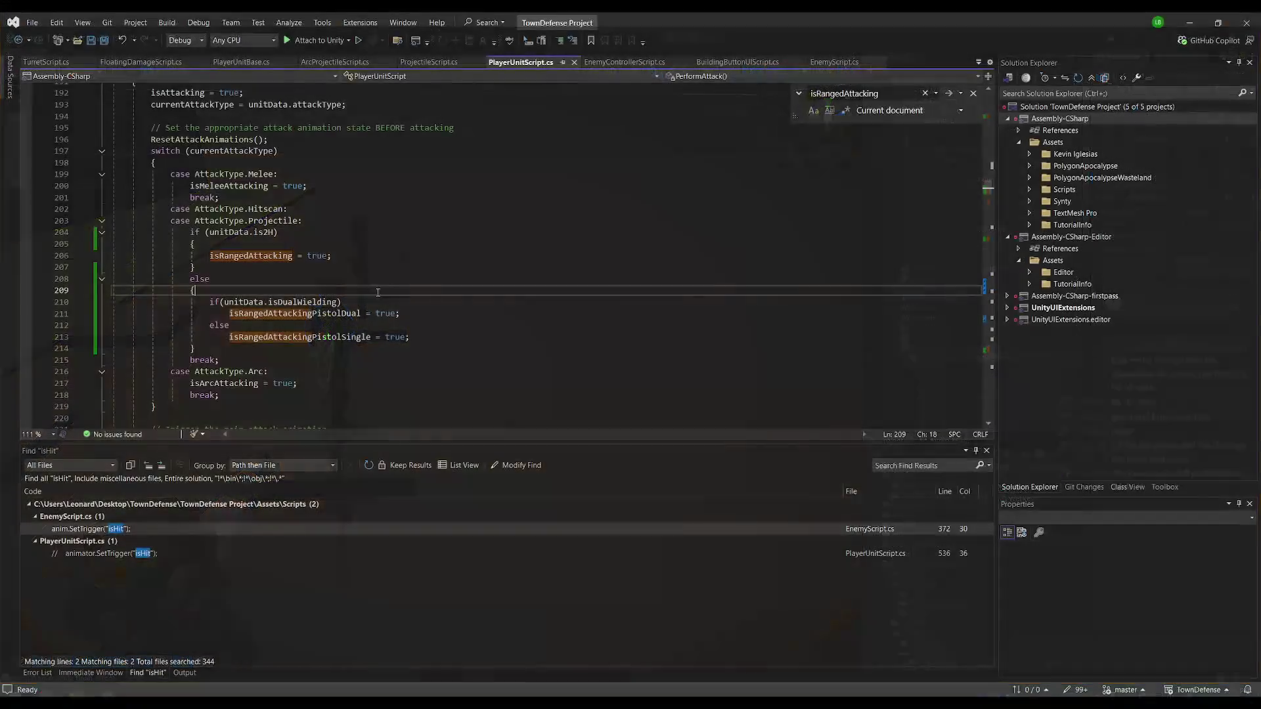
click(399, 258)
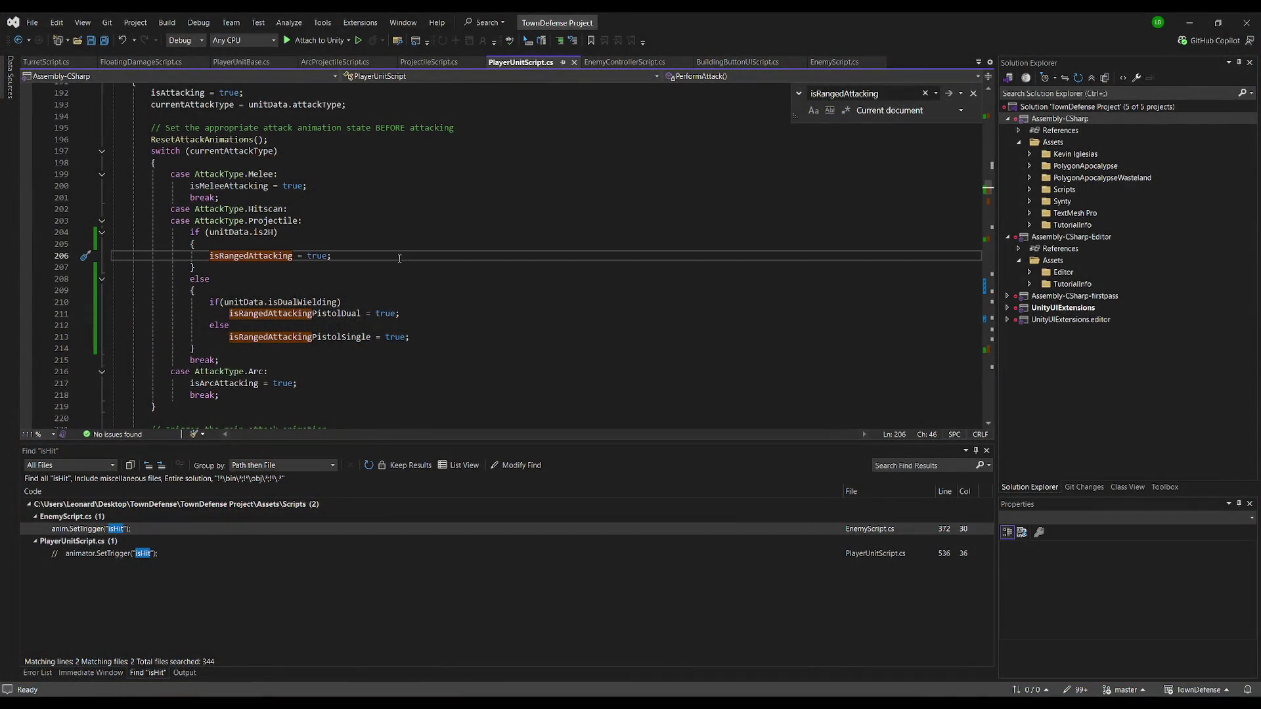
Add break; after line 206 and after the dual-pistol fire line
key(Return)
text(b)
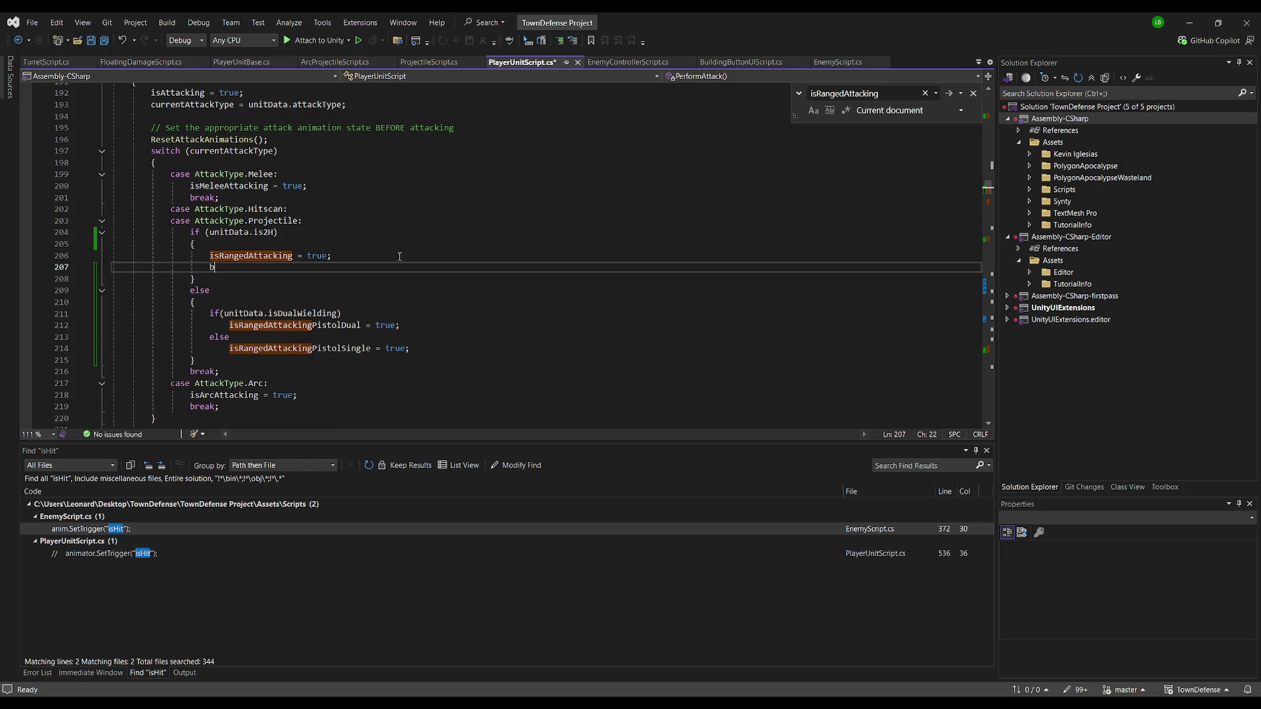
text(reak;)
click(379, 346)
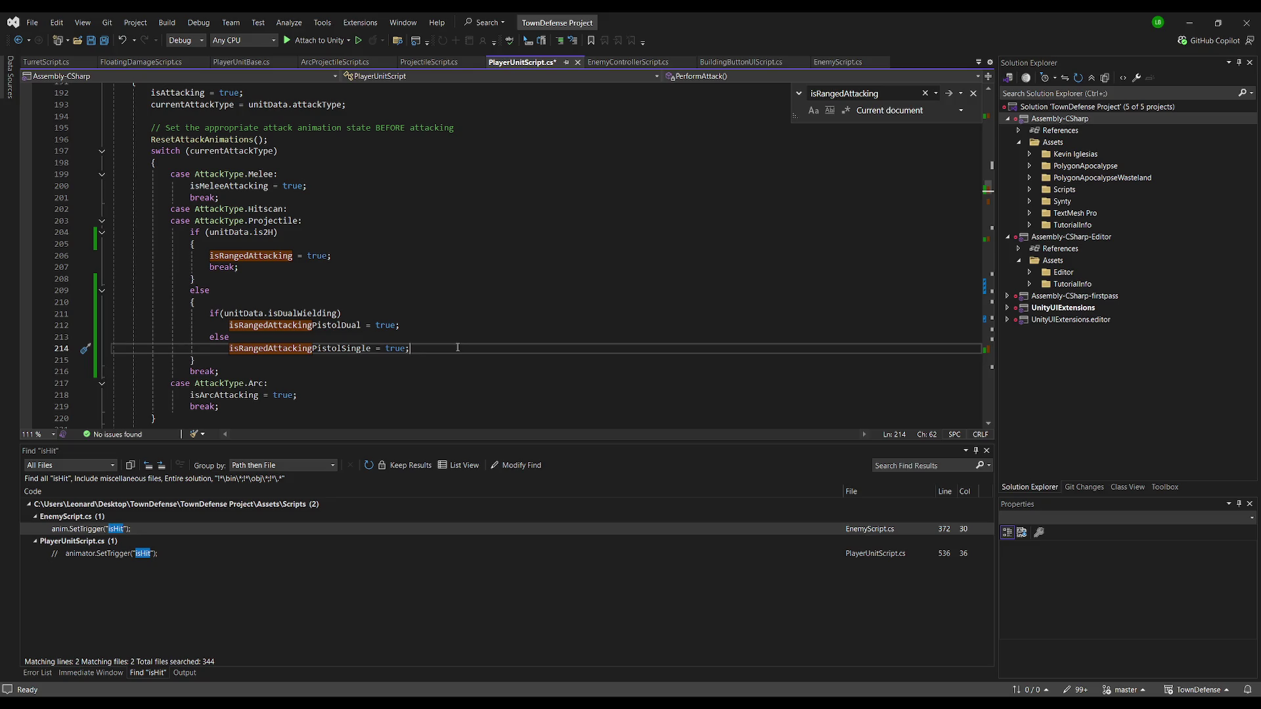
key(Up)
key(Up)
key(Return)
text(b)
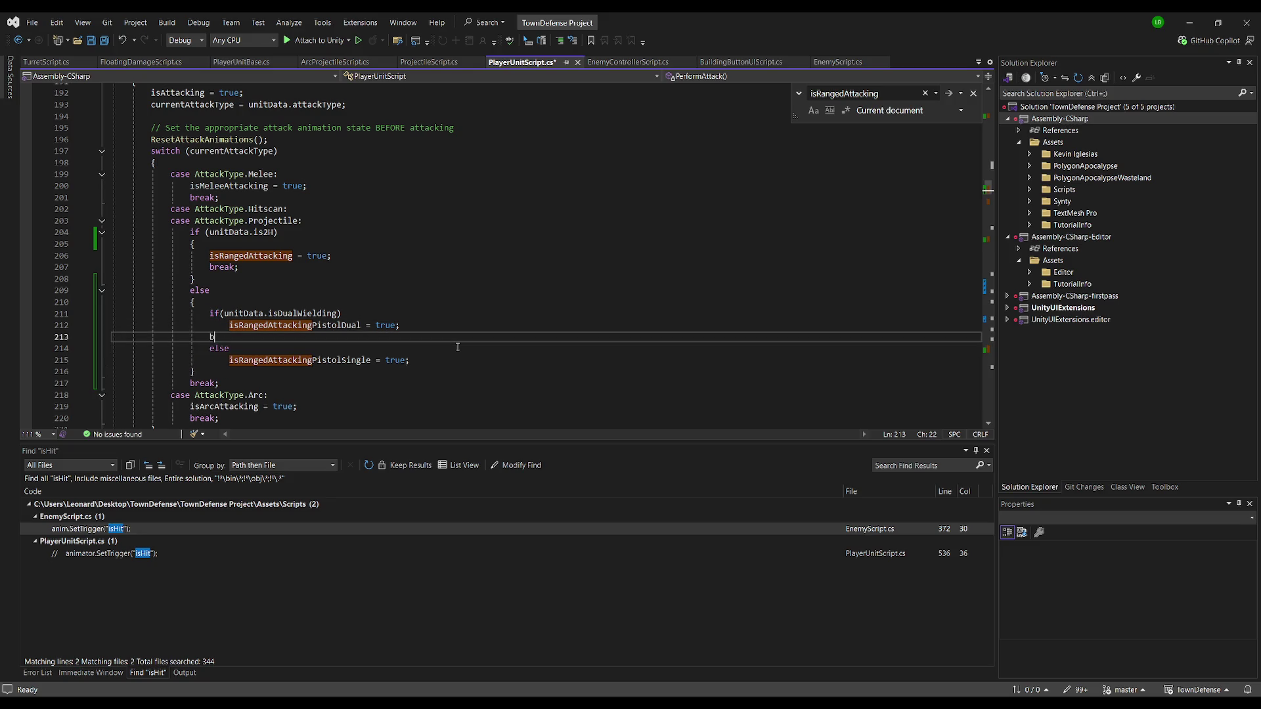
text(reak;)
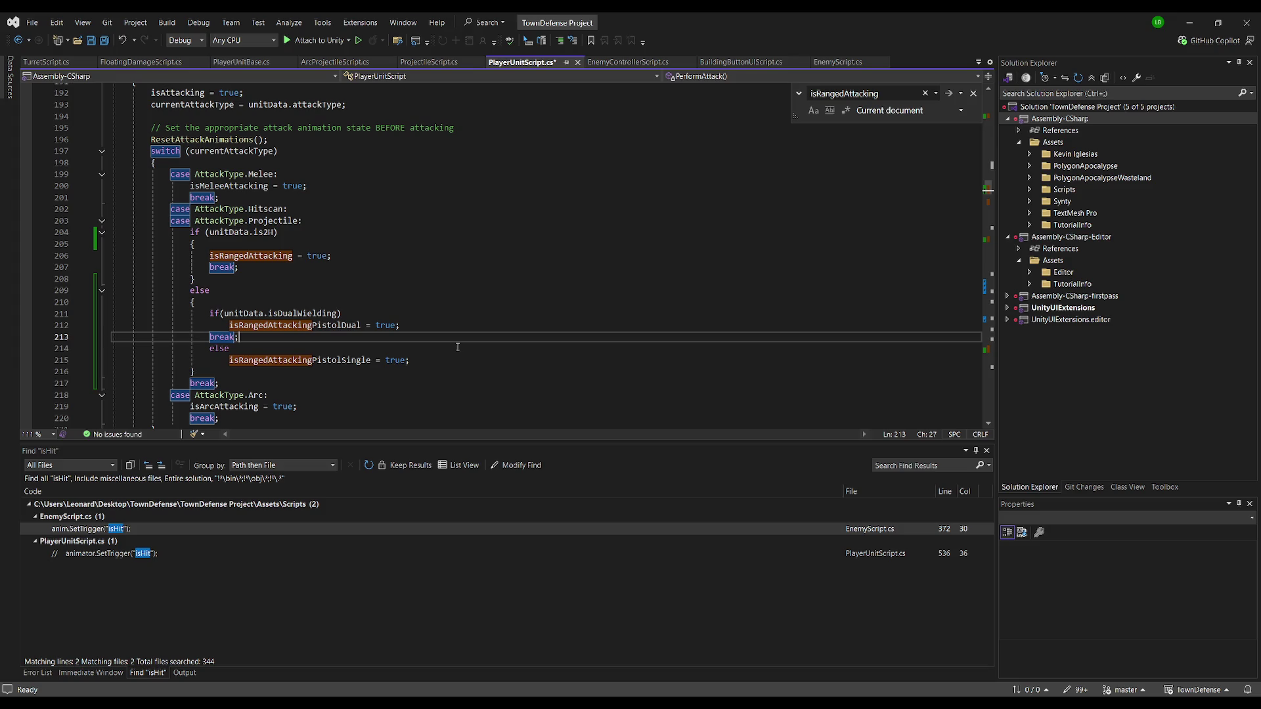
Wrap the dual-wielding if-branch in braces around its fire call and break
key(Up)
key(Up)
key(End)
key(Return)
key(Down)
key(Down)
key(End)
key(Return)
key(BackSpace)
key(Return)
text(})
Brace the else branch and add break; after the single-pistol line
key(Down)
key(End)
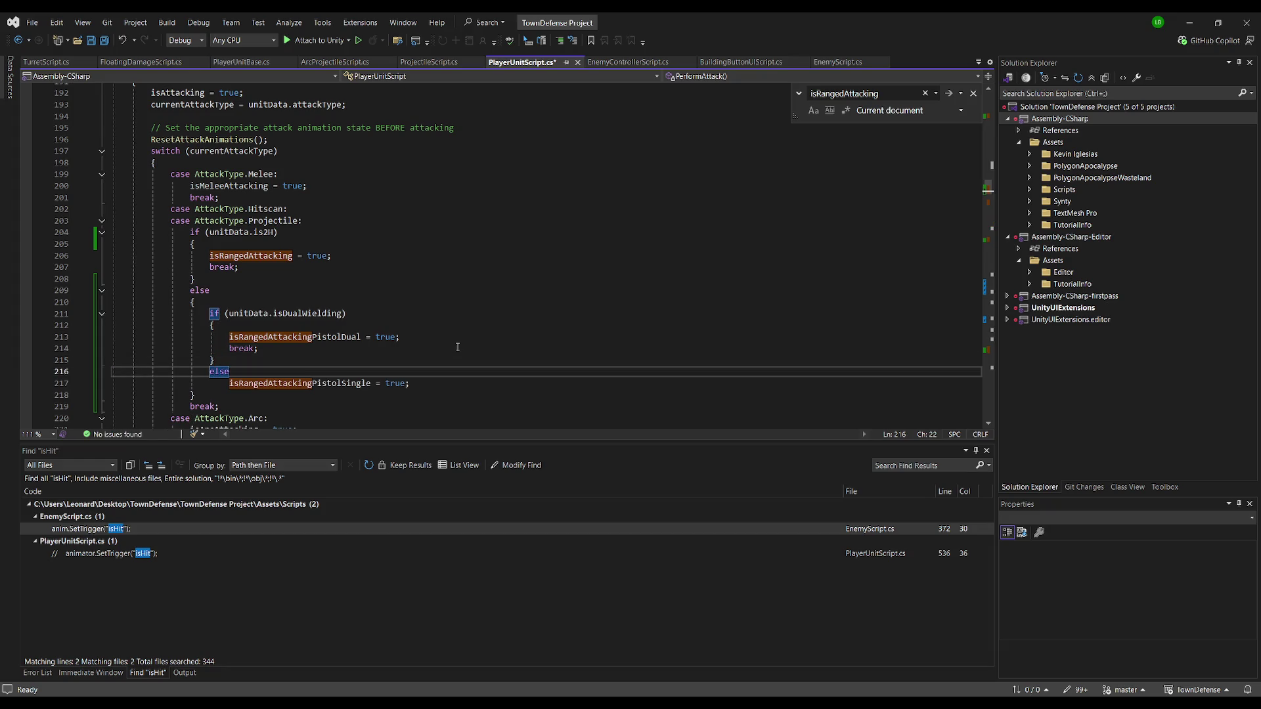
text(\)
key(Return)
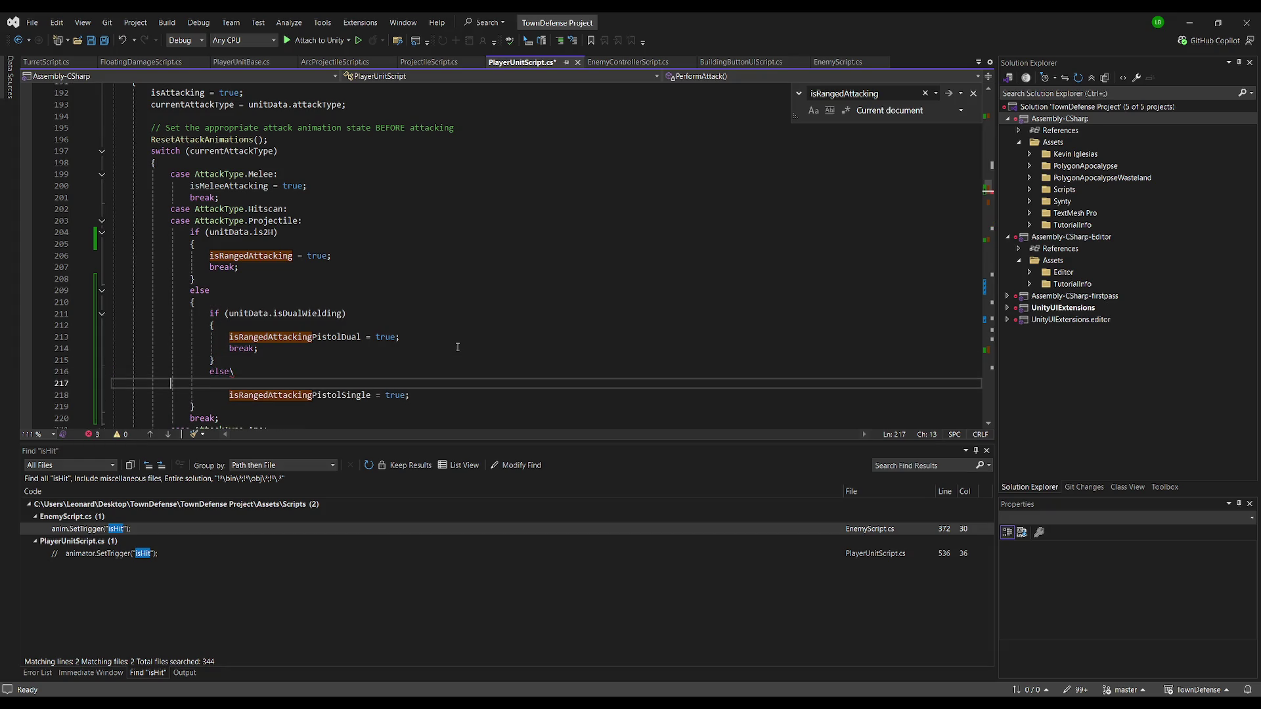
key(BackSpace)
key(BackSpace)
key(Return)
text({)
key(Down)
key(End)
key(Return)
key(Return)
text(break;)
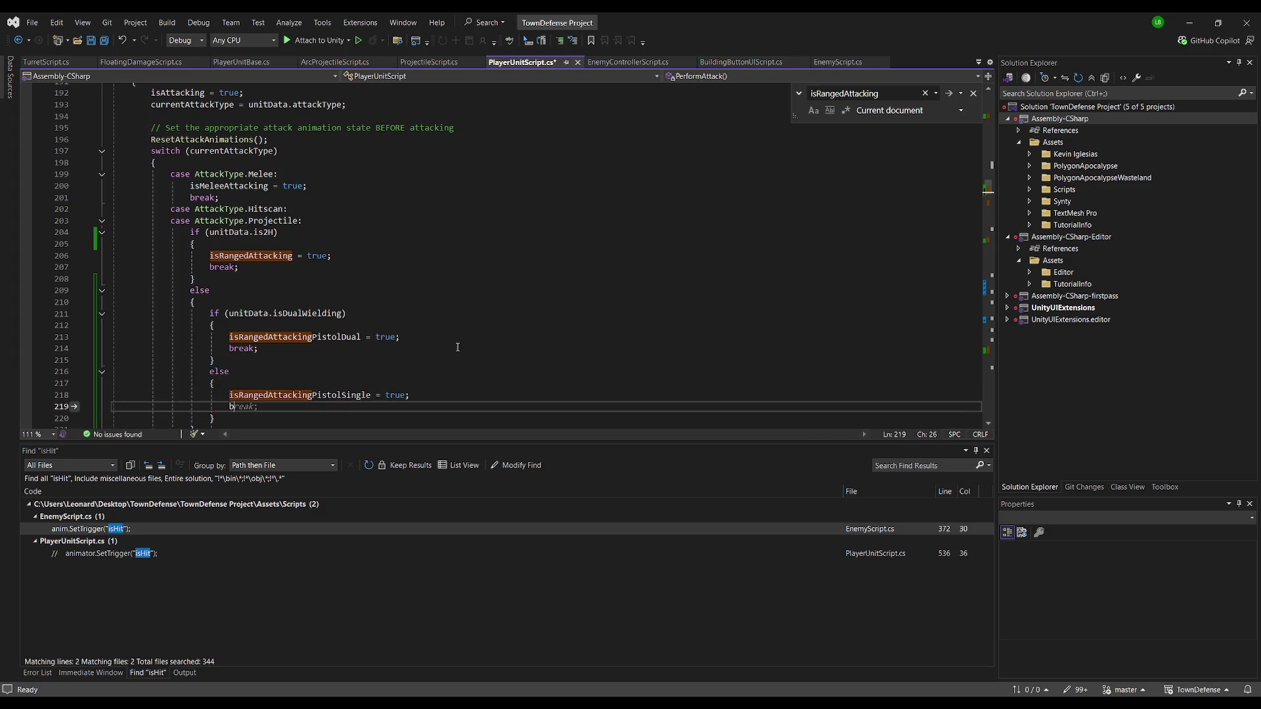
Delete the redundant outer break; before the Arc case and save PlayerUnitScript.cs
click(400, 302)
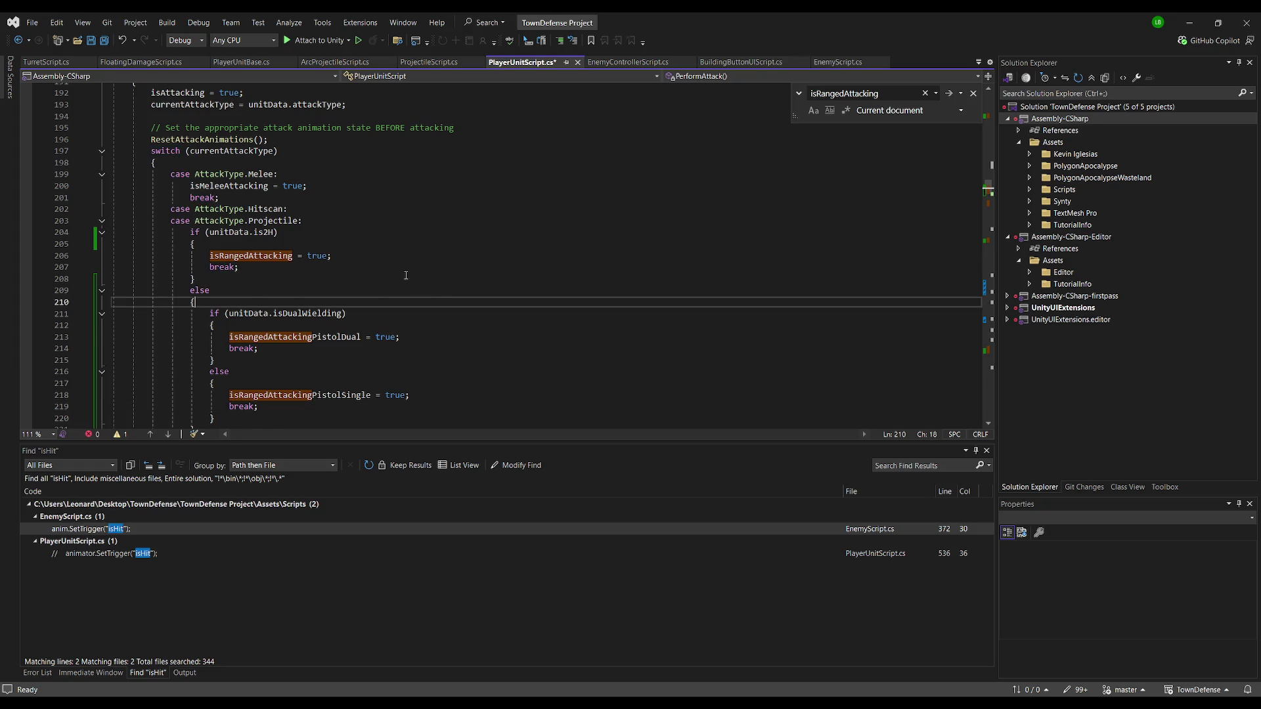
scroll(385, 263, down, 1)
scroll(348, 379, down, 2)
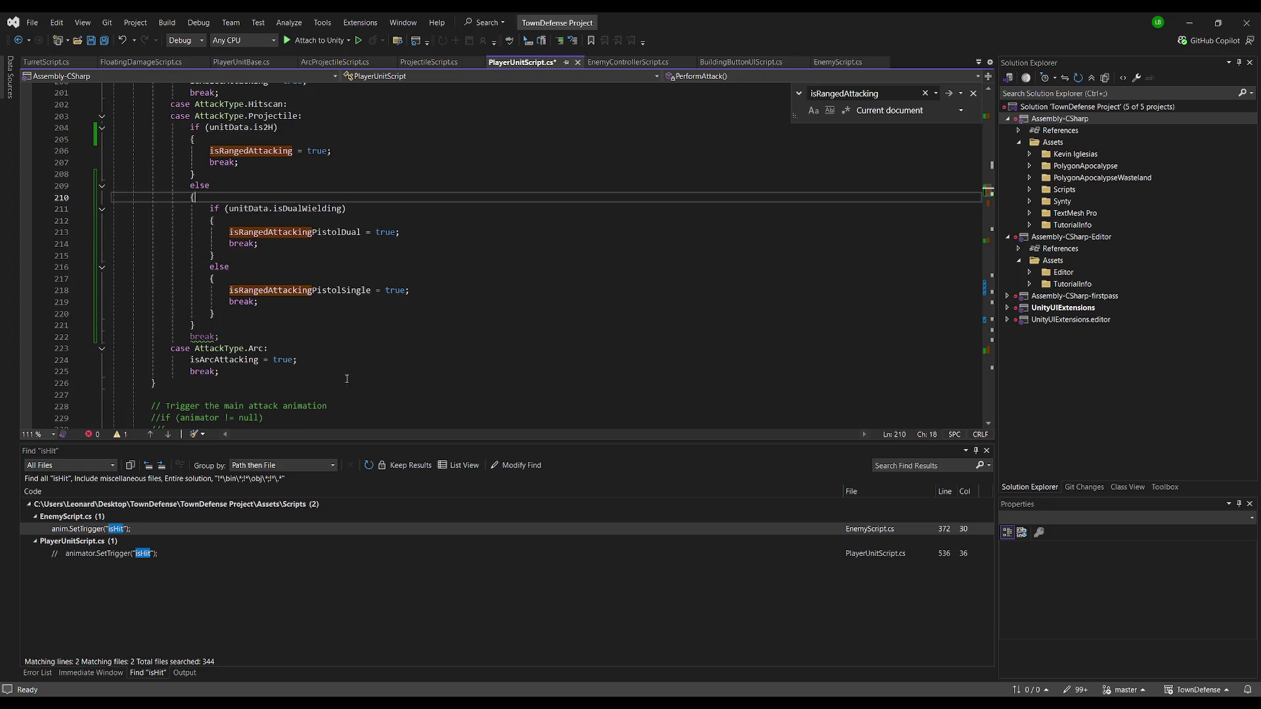
click(286, 337)
triple_click(286, 337)
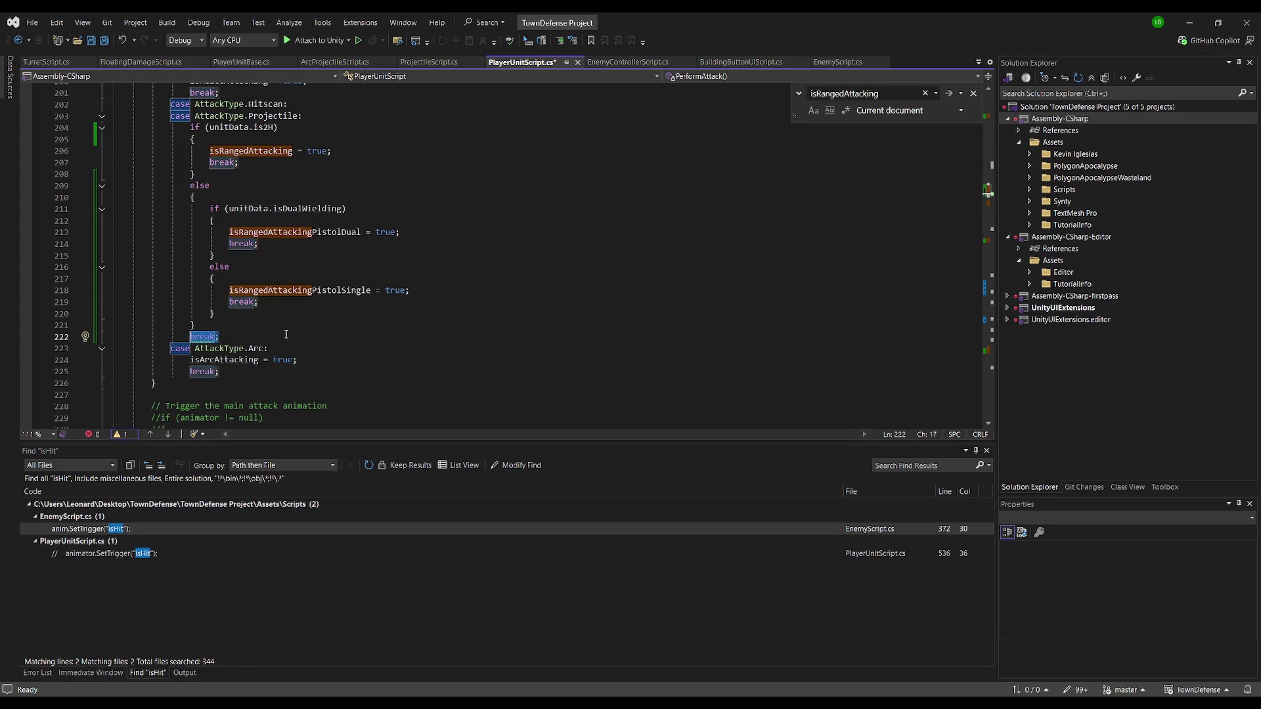
key(Delete)
click(394, 256)
key(ctrl+s)
key(alt+Tab)
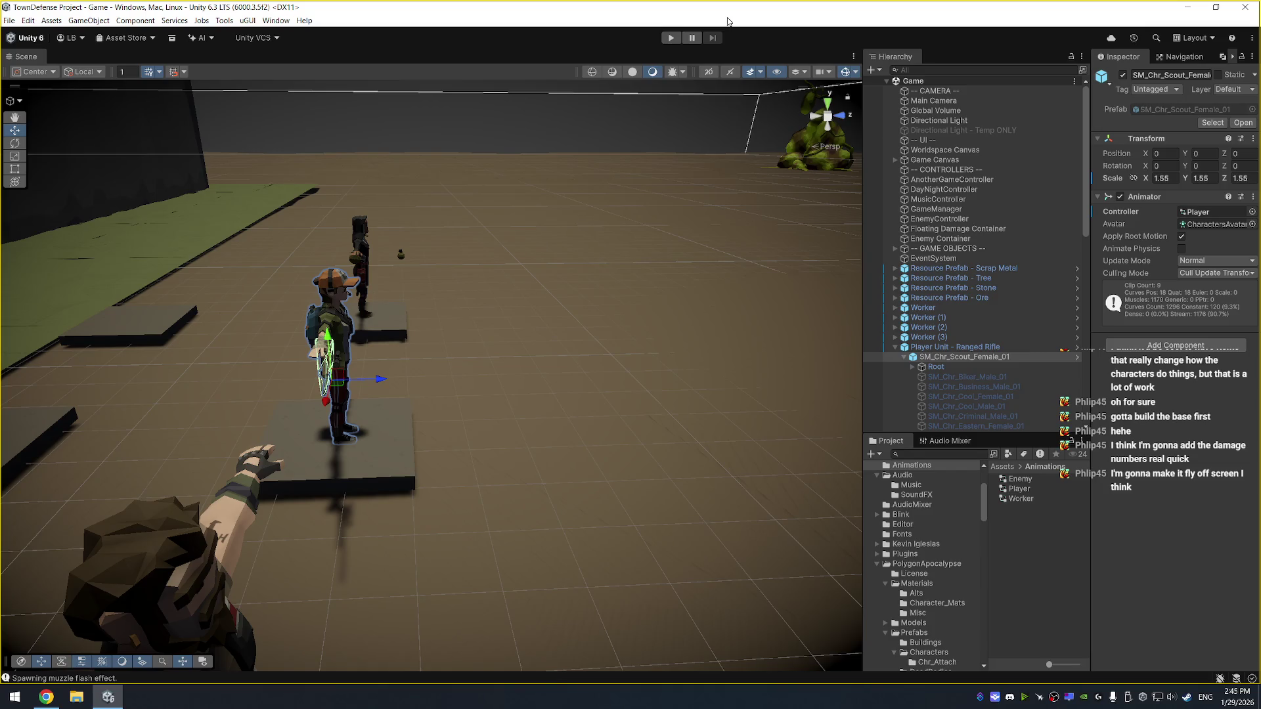
Run Play mode with Enemy Unit in EnemyController's Enemies list and watch the Player animator
click(670, 37)
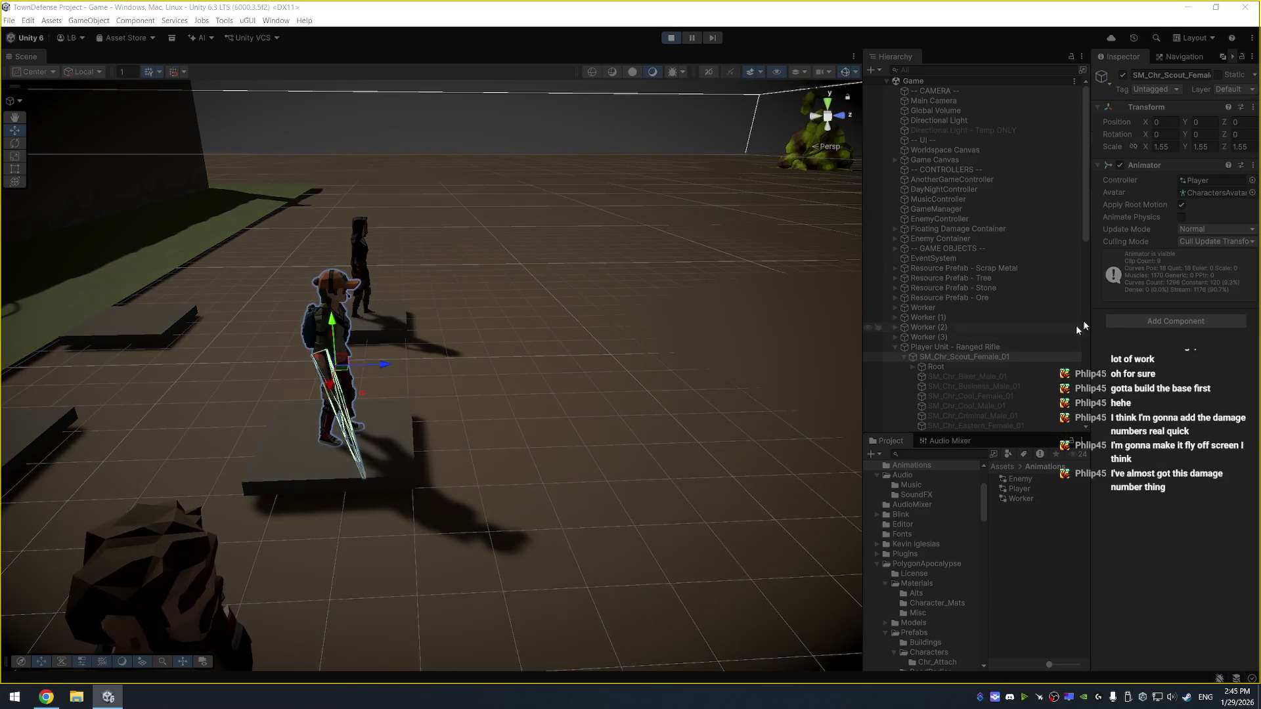
double_click(1200, 183)
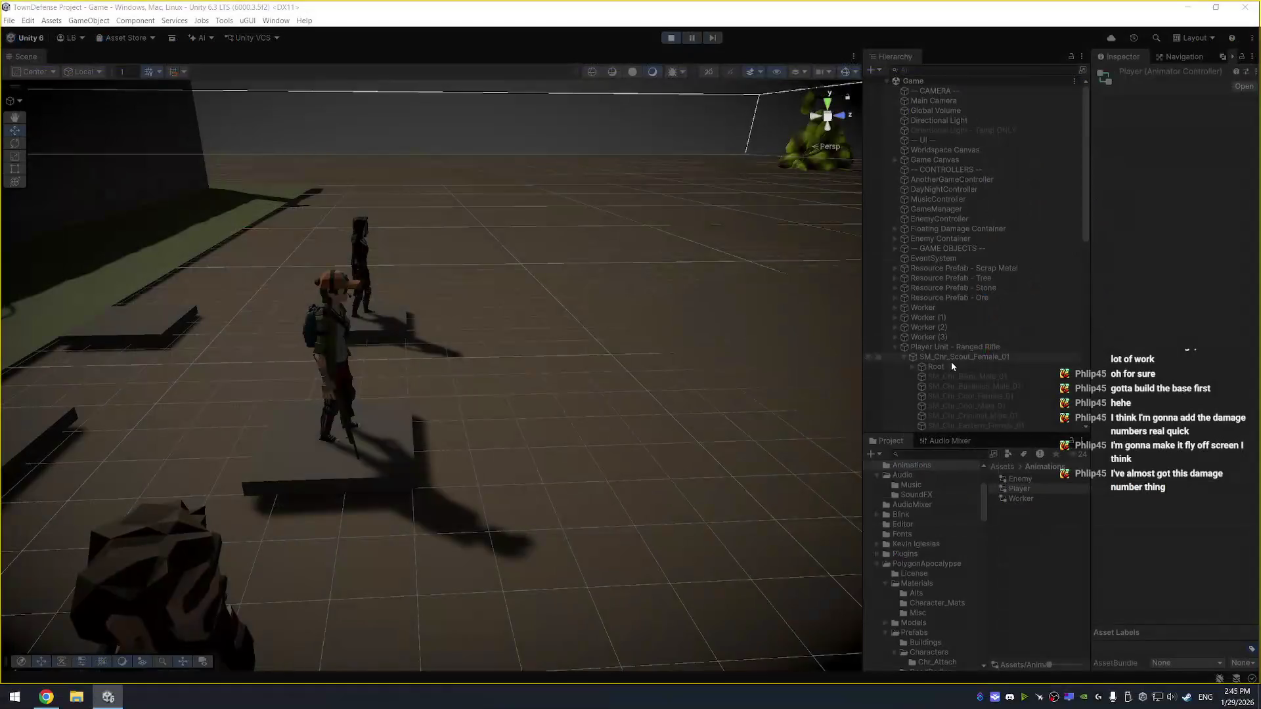
scroll(933, 323, down, 3)
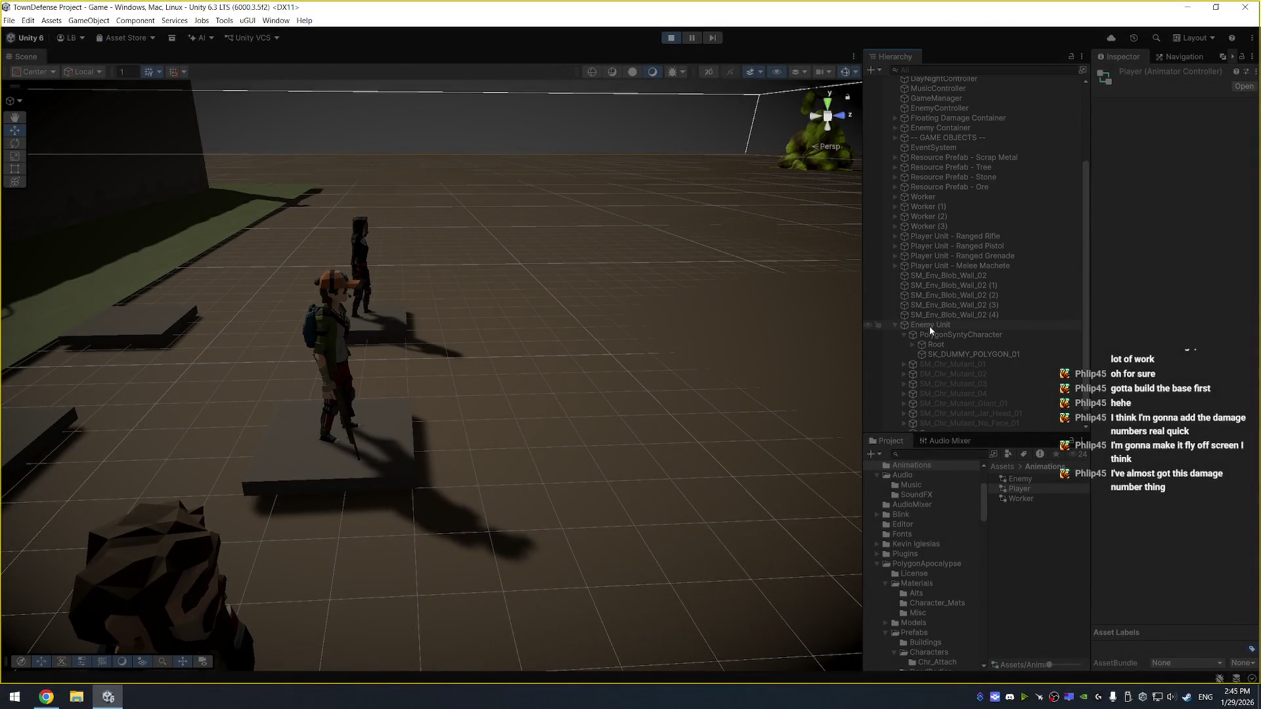
click(977, 105)
click(943, 329)
mouse_move(943, 328)
mouse_down()
mouse_move(1173, 201)
mouse_move(1186, 206)
mouse_up()
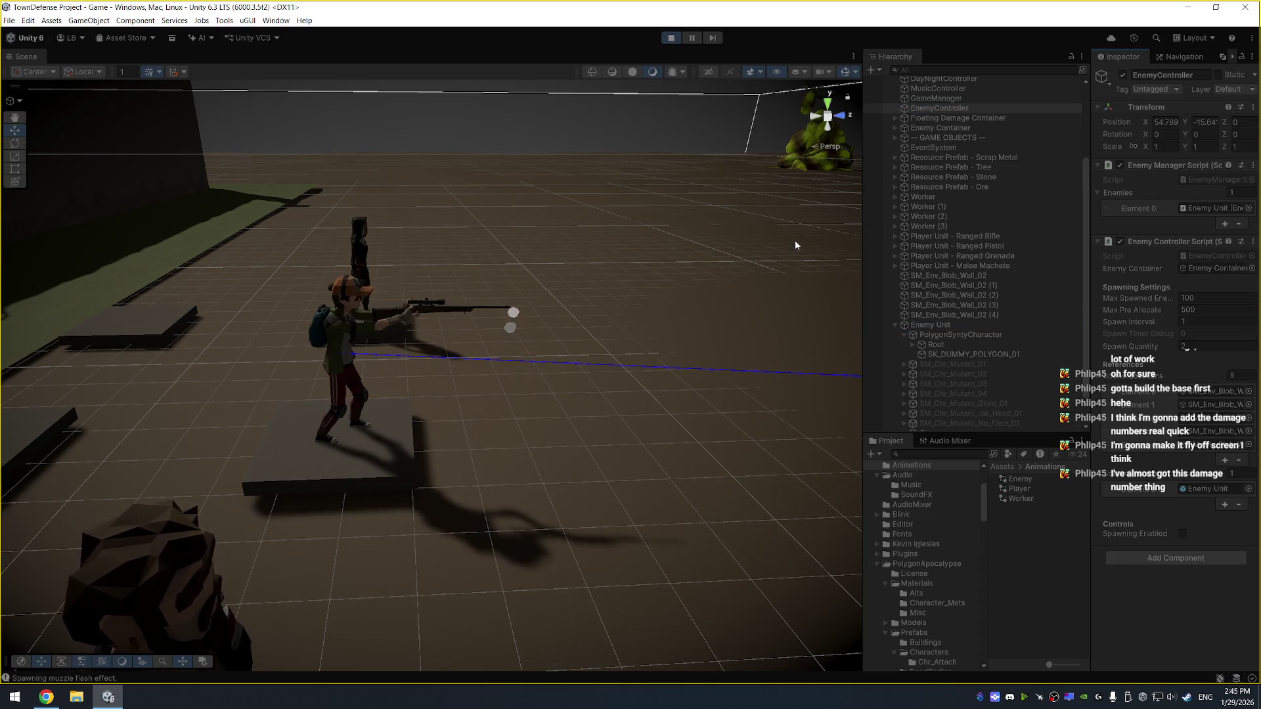
mouse_move(690, 222)
mouse_down()
mouse_move(482, 380)
mouse_move(444, 320)
mouse_move(288, 327)
mouse_move(623, 287)
mouse_up()
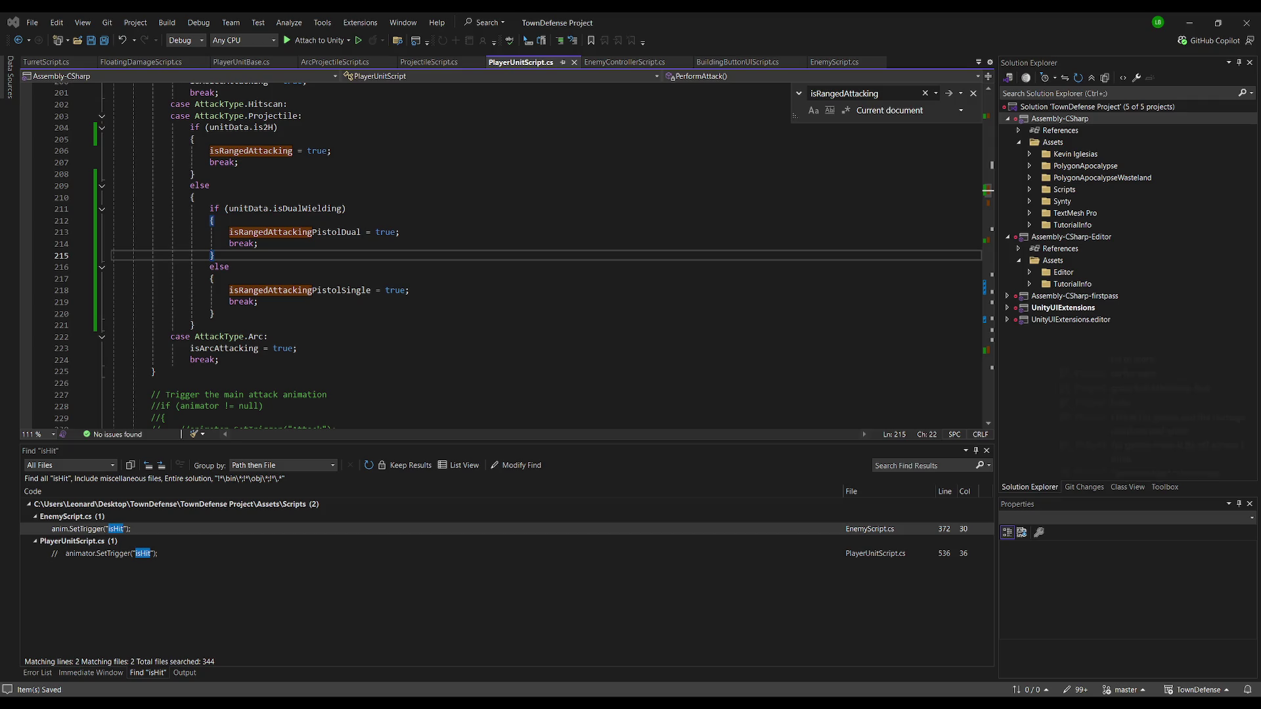
Inspect the rifle unit's settings in the Inspector, then step down to the grenade unit
key(alt+Tab)
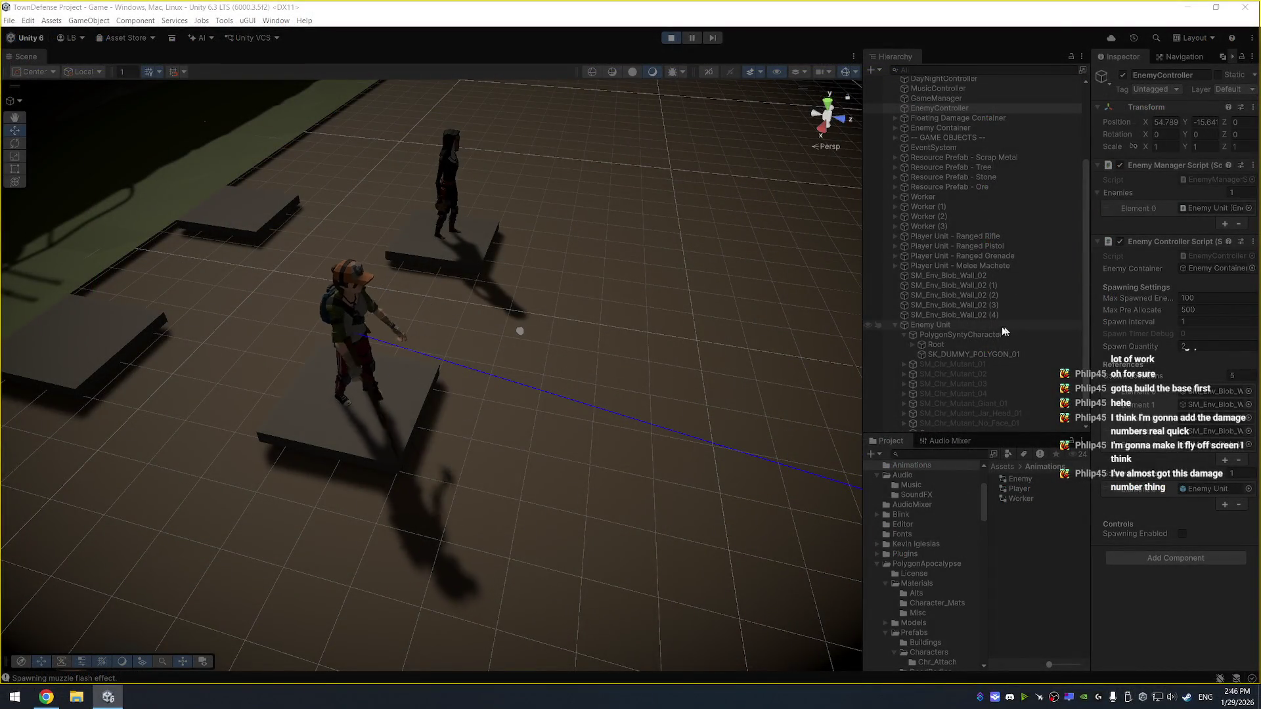
click(1018, 237)
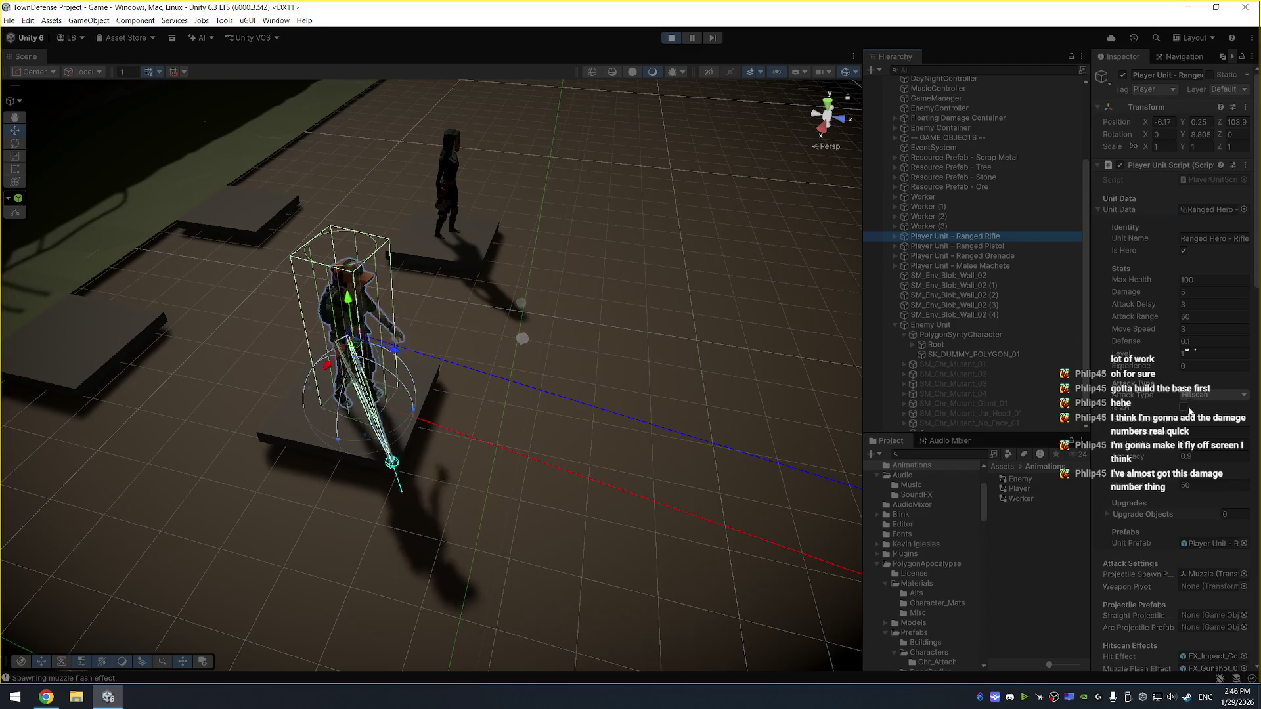
click(1186, 409)
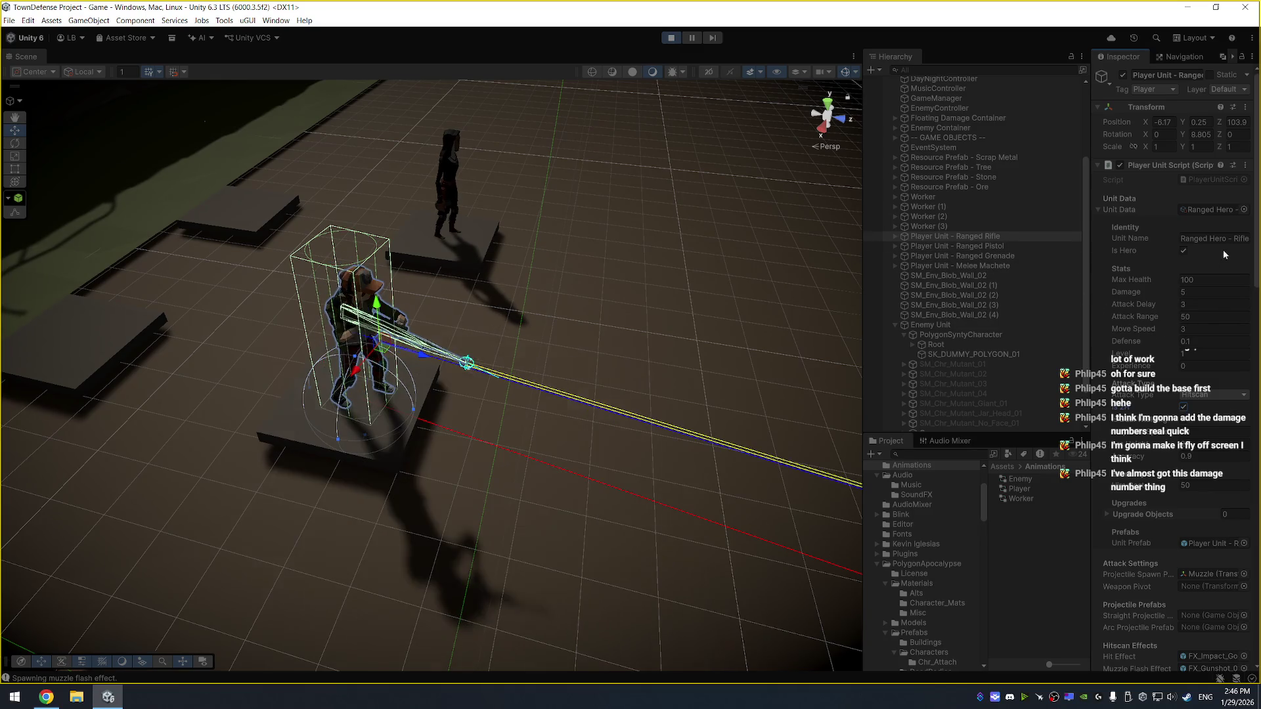
right_click(1162, 412)
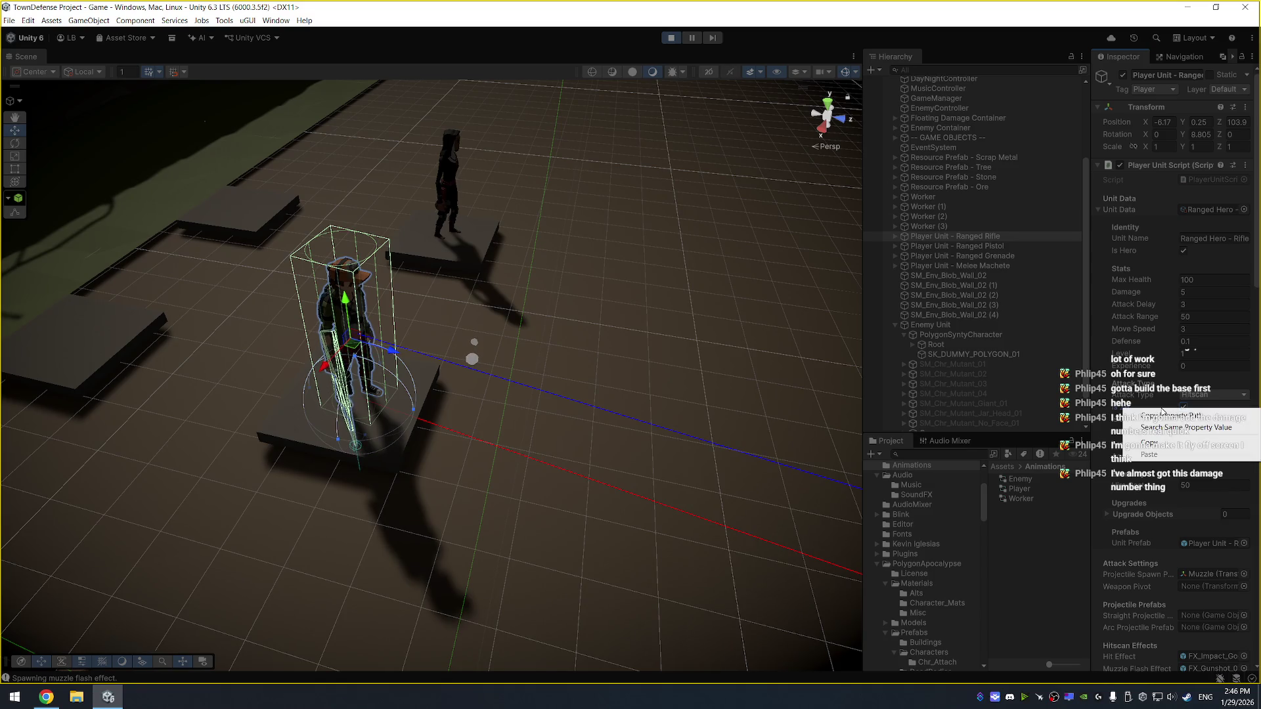
click(1018, 245)
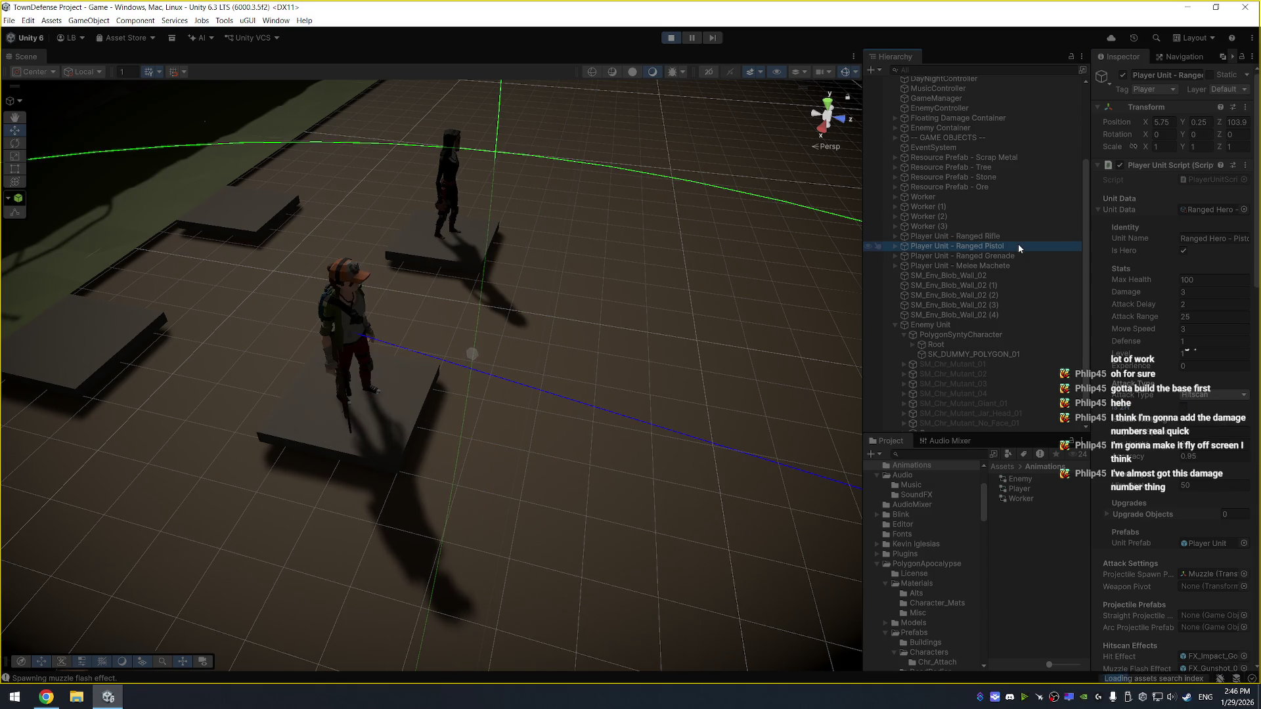
key(Down)
key(Down)
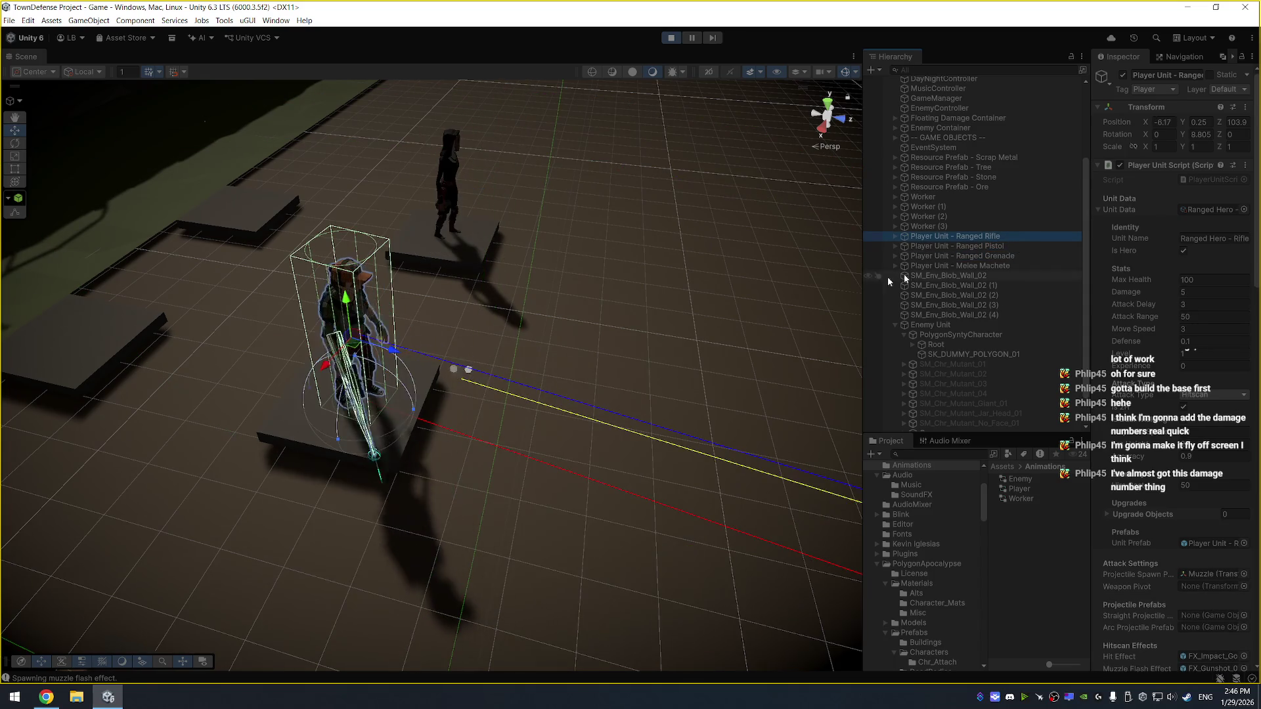
Orbit the Scene view to watch the units fire, then open the Ranged Attack motion picker
click(636, 285)
mouse_move(636, 284)
mouse_down()
mouse_move(590, 311)
mouse_move(628, 268)
mouse_up()
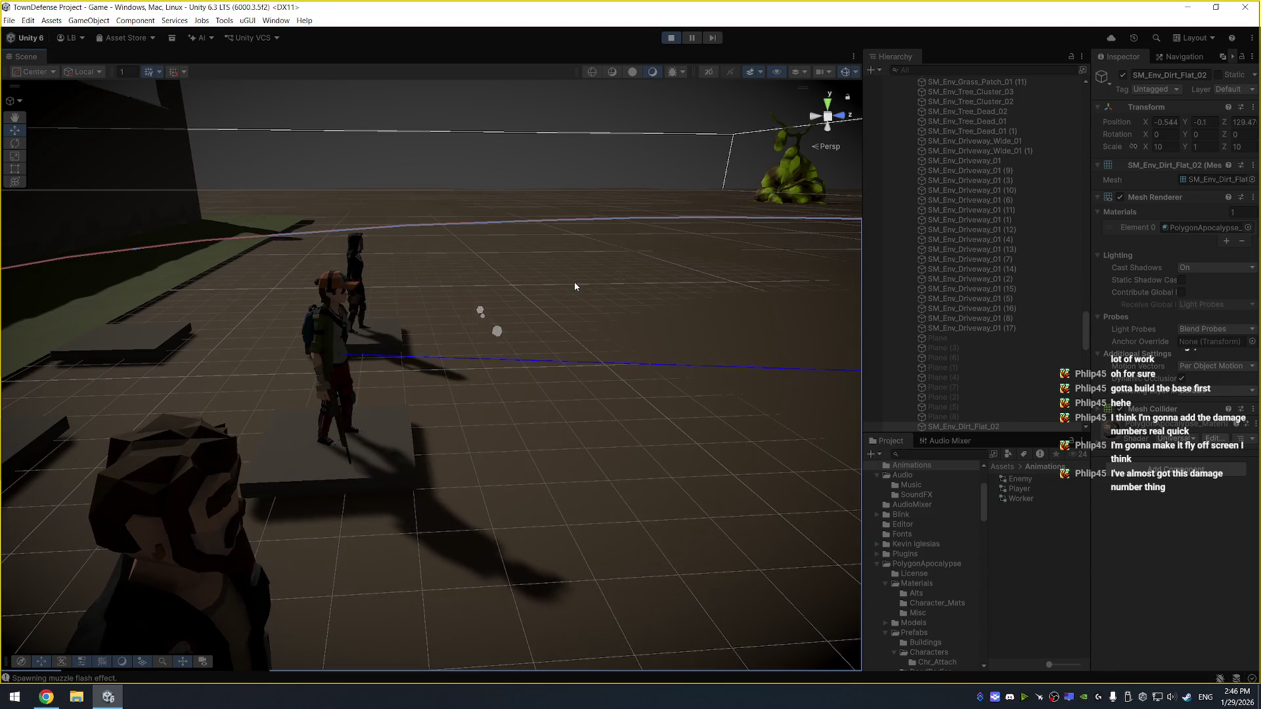
scroll(576, 286, up, 3)
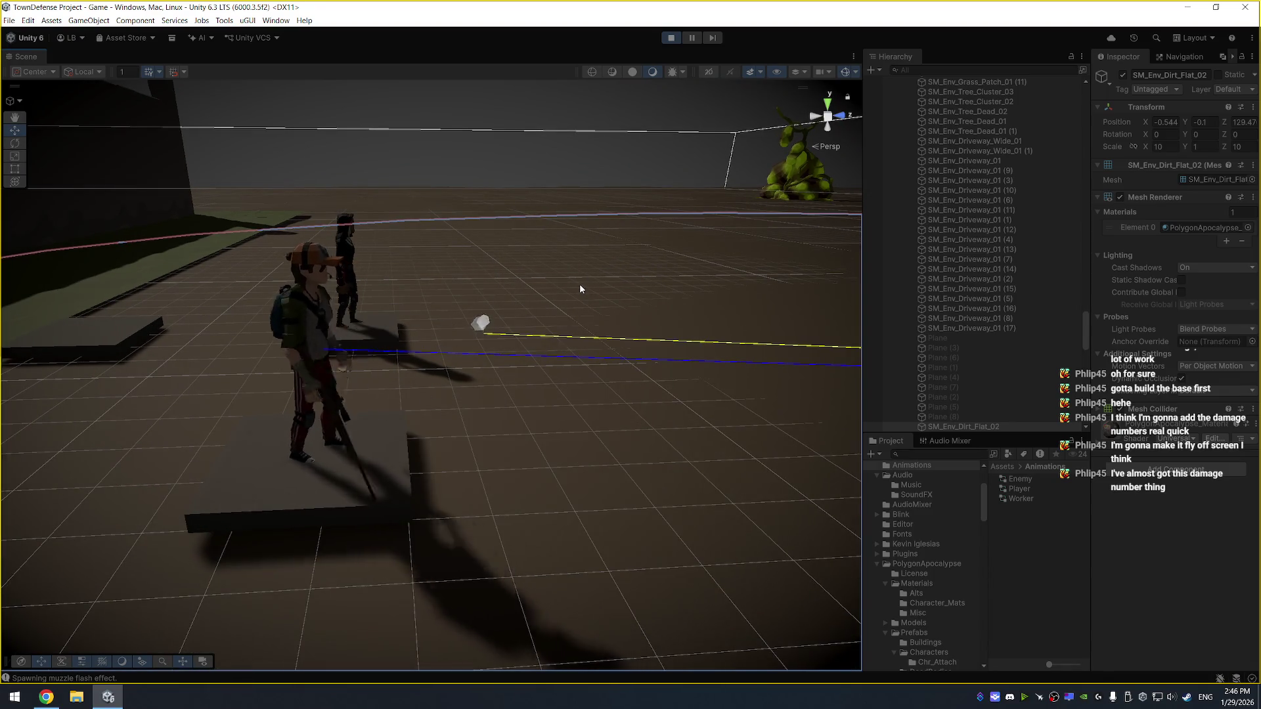
mouse_move(489, 277)
mouse_down()
mouse_move(484, 259)
mouse_move(479, 269)
mouse_up()
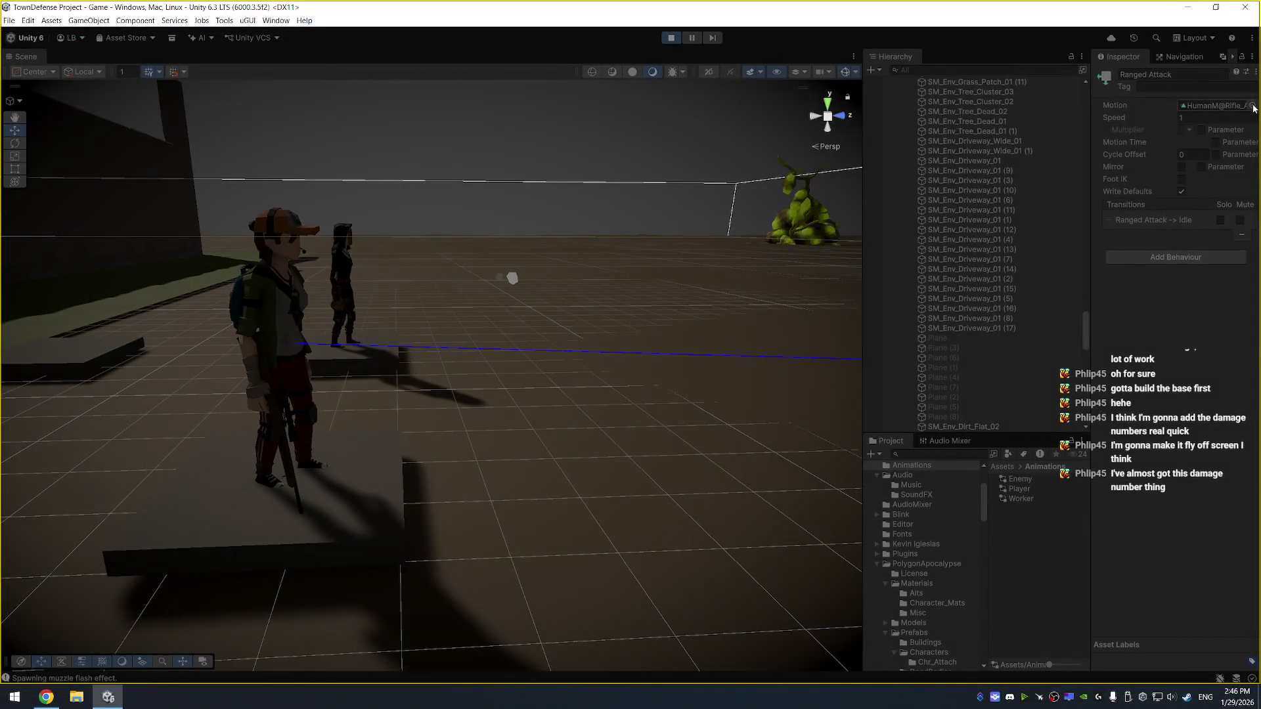
click(1254, 109)
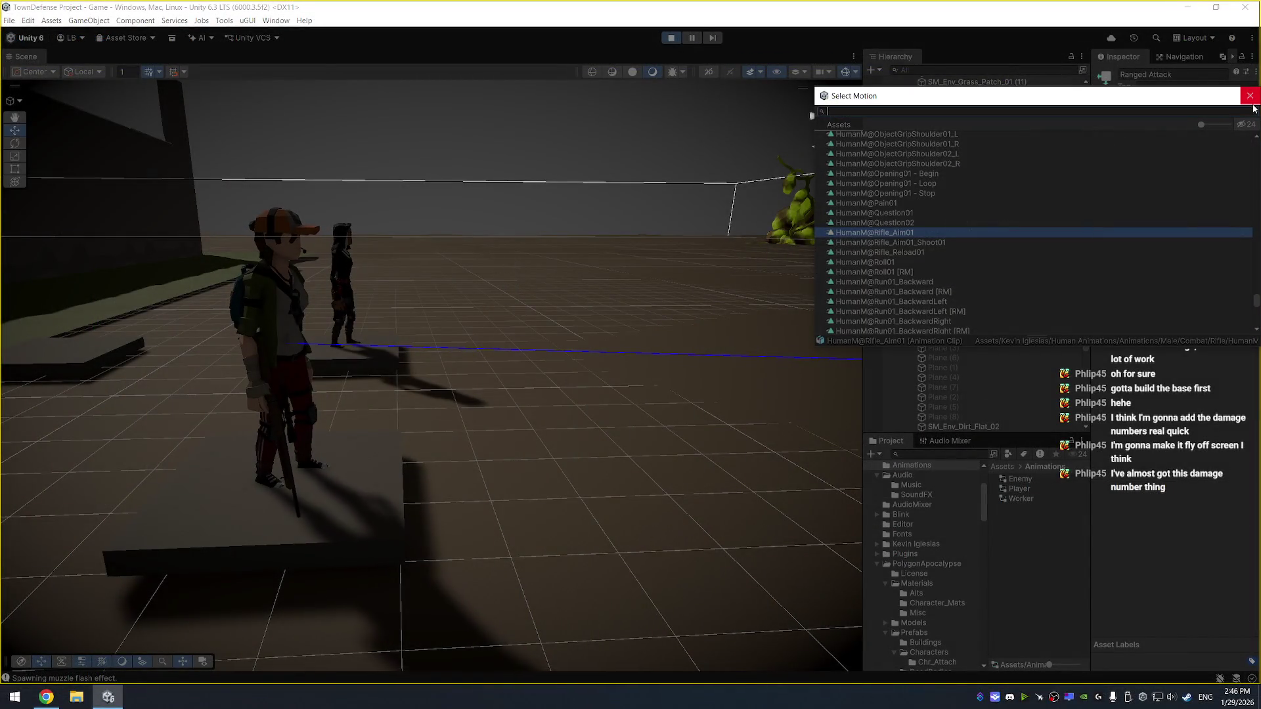
Assign HumanF@Bazooka_Aim01, then HumanF@Rifle_Aim01, as the Ranged Attack motion
text(bazoo)
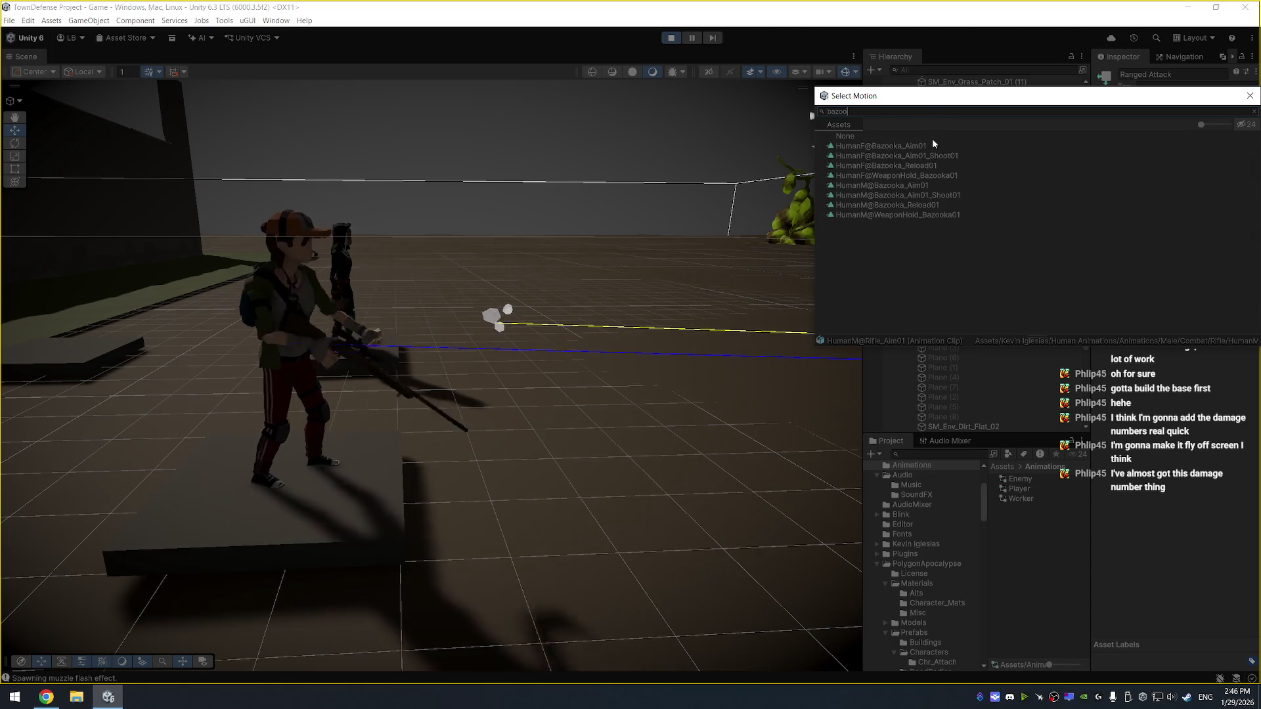
click(935, 143)
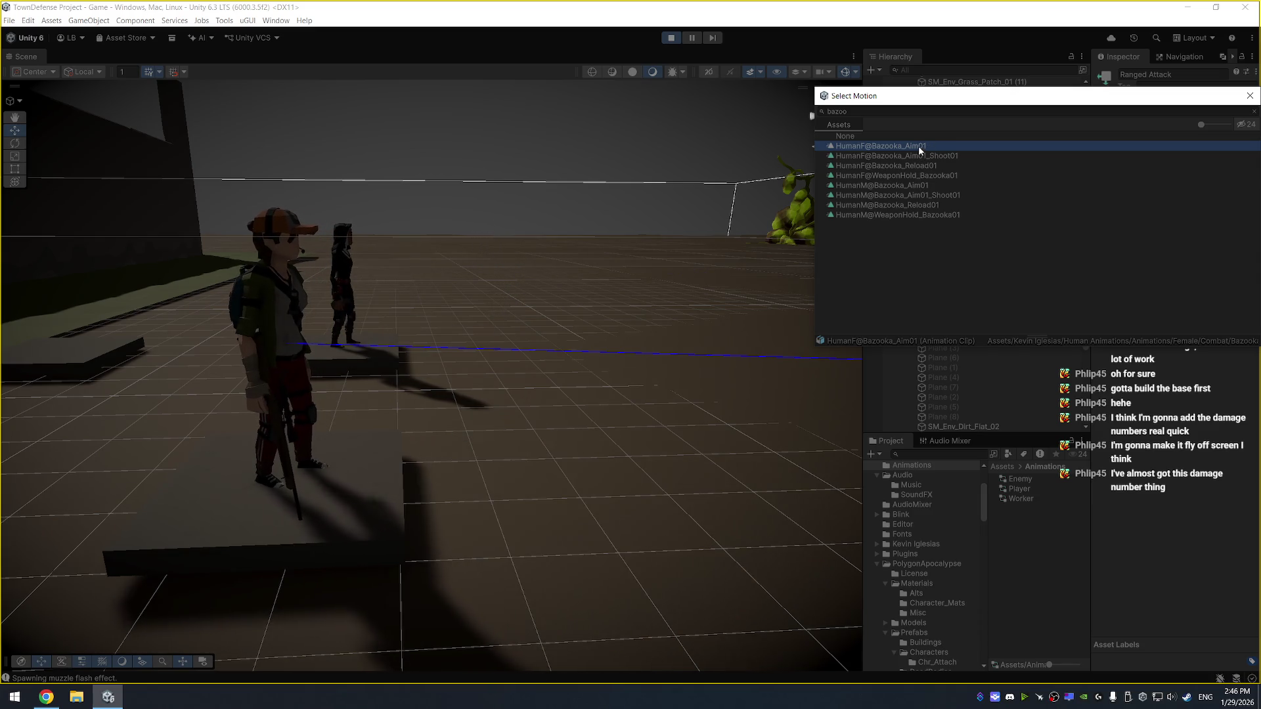
double_click(918, 146)
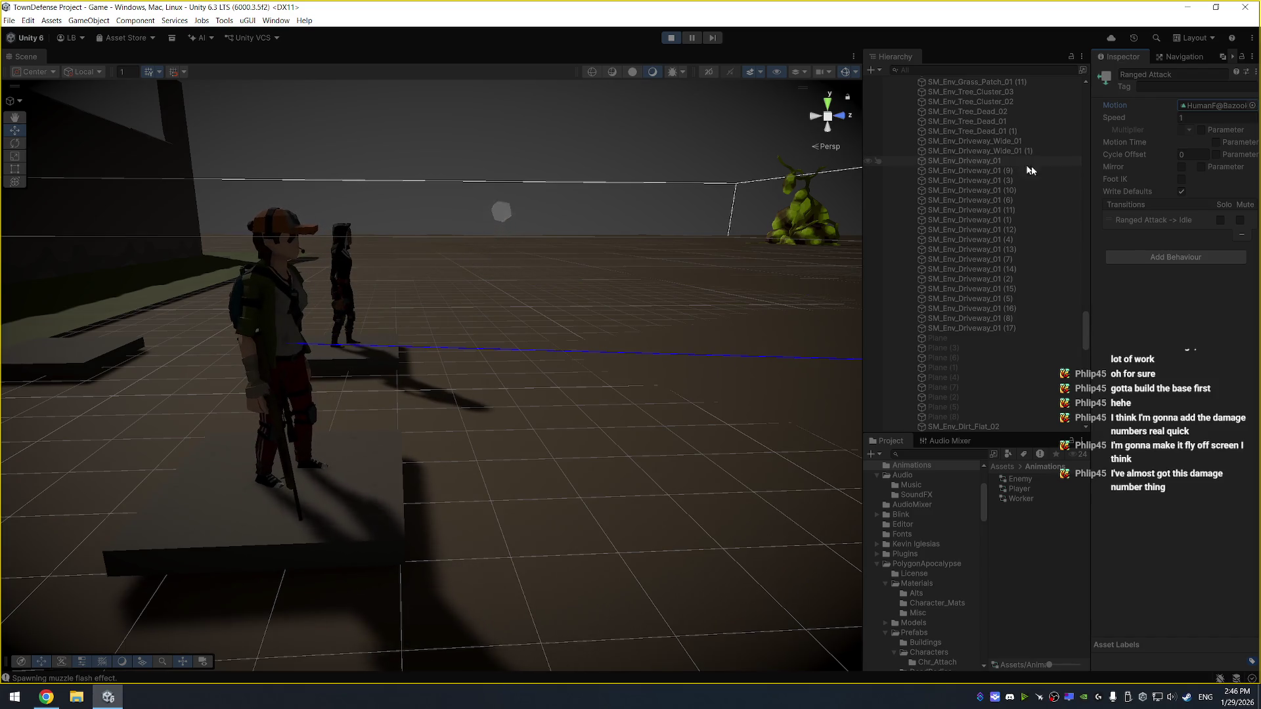
click(1252, 105)
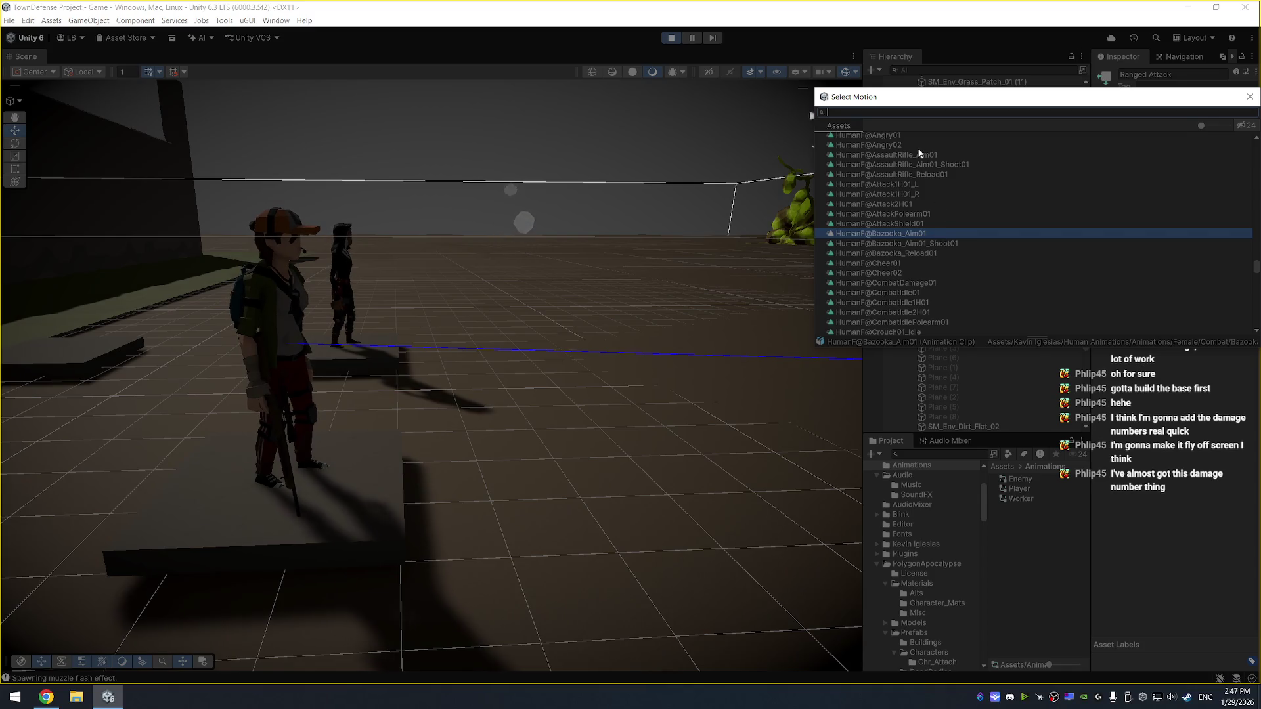
text(aim)
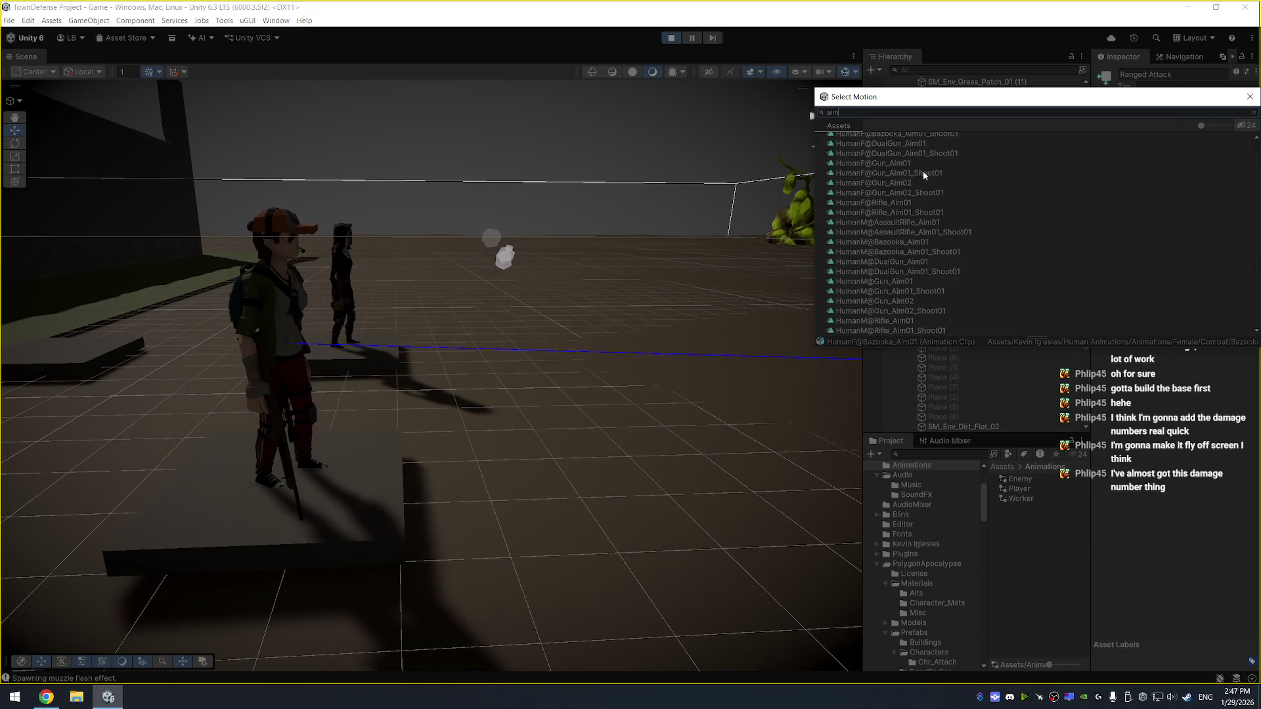
double_click(932, 202)
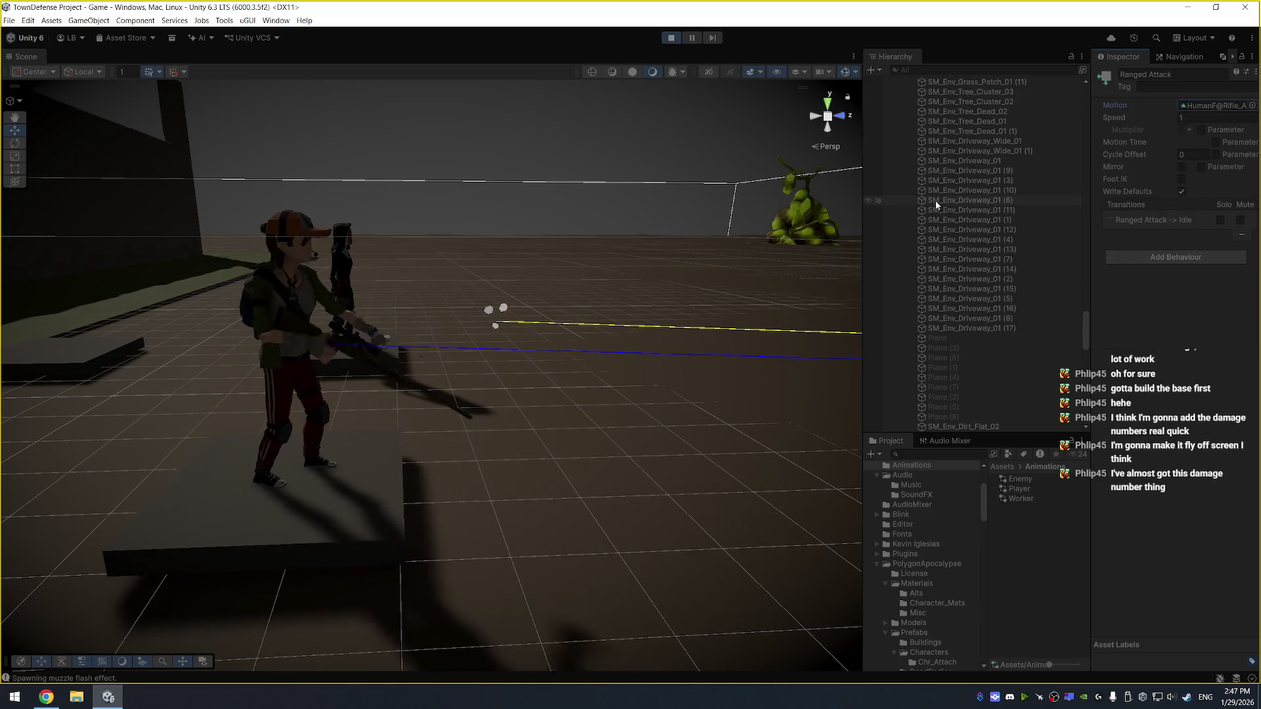
click(1252, 106)
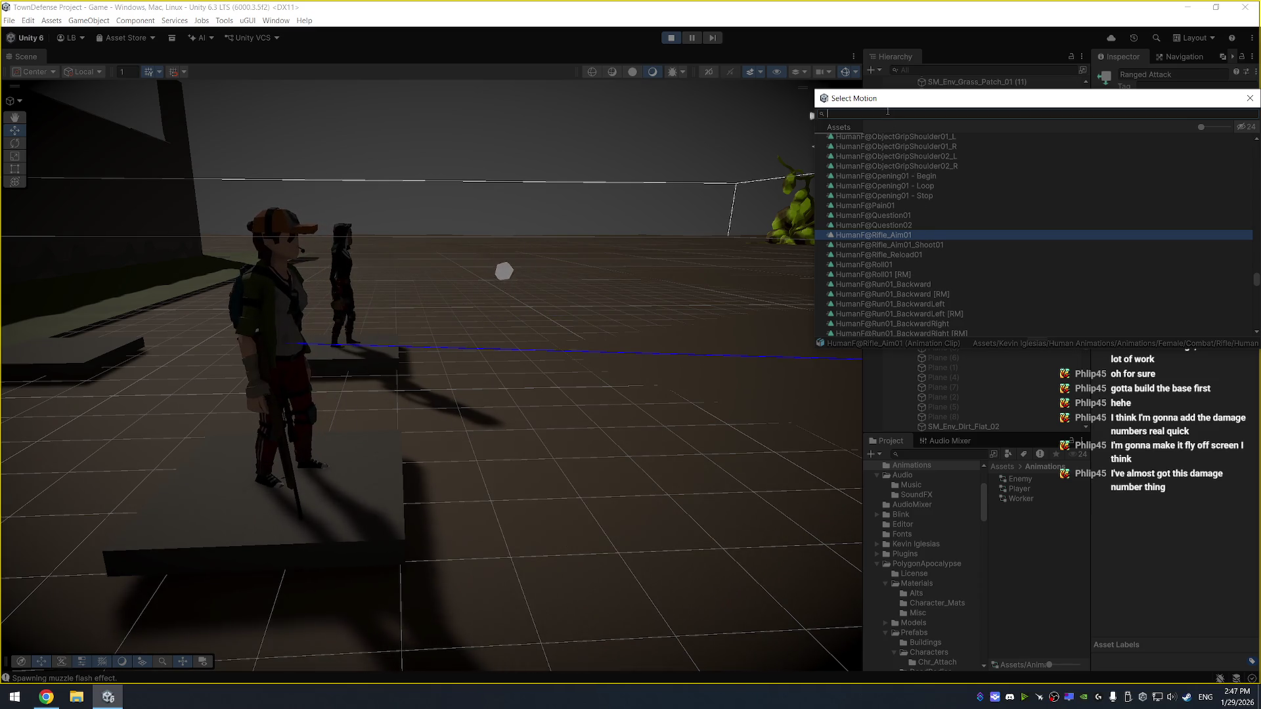
Filter motions by 'rifle' and preview the rifle hold, aim, shoot and reload clips
text(ifle)
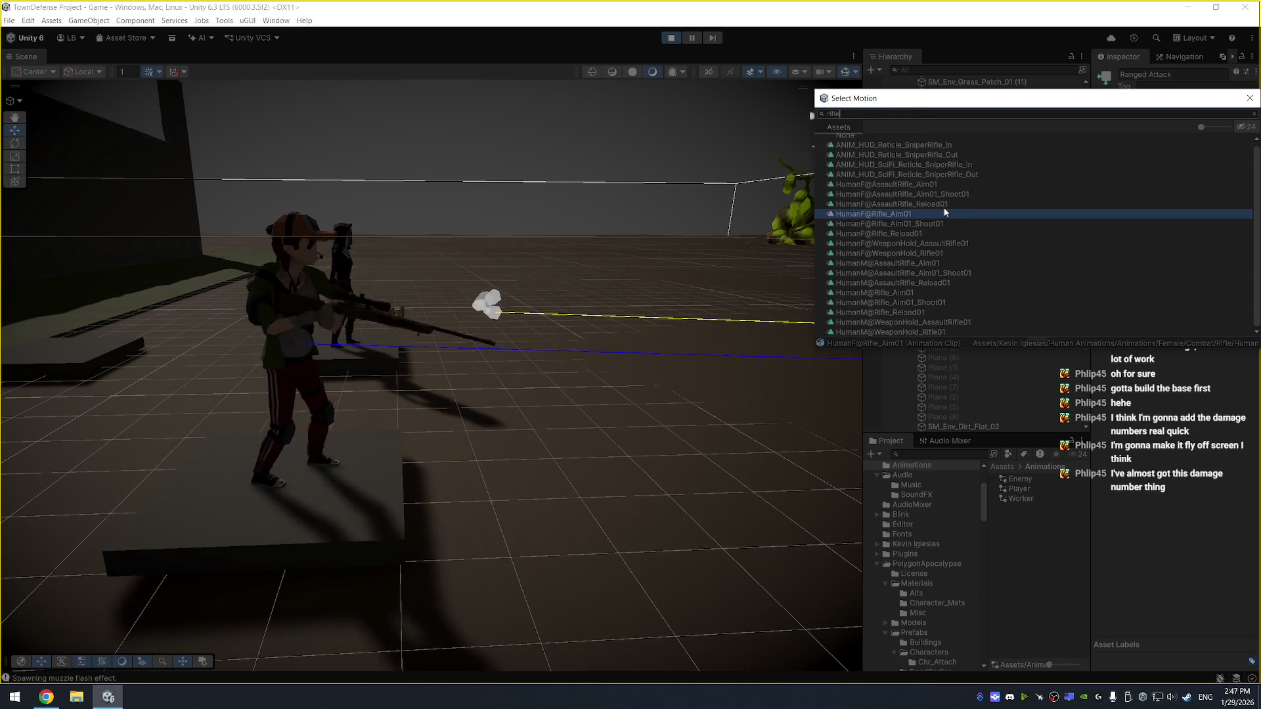
click(948, 243)
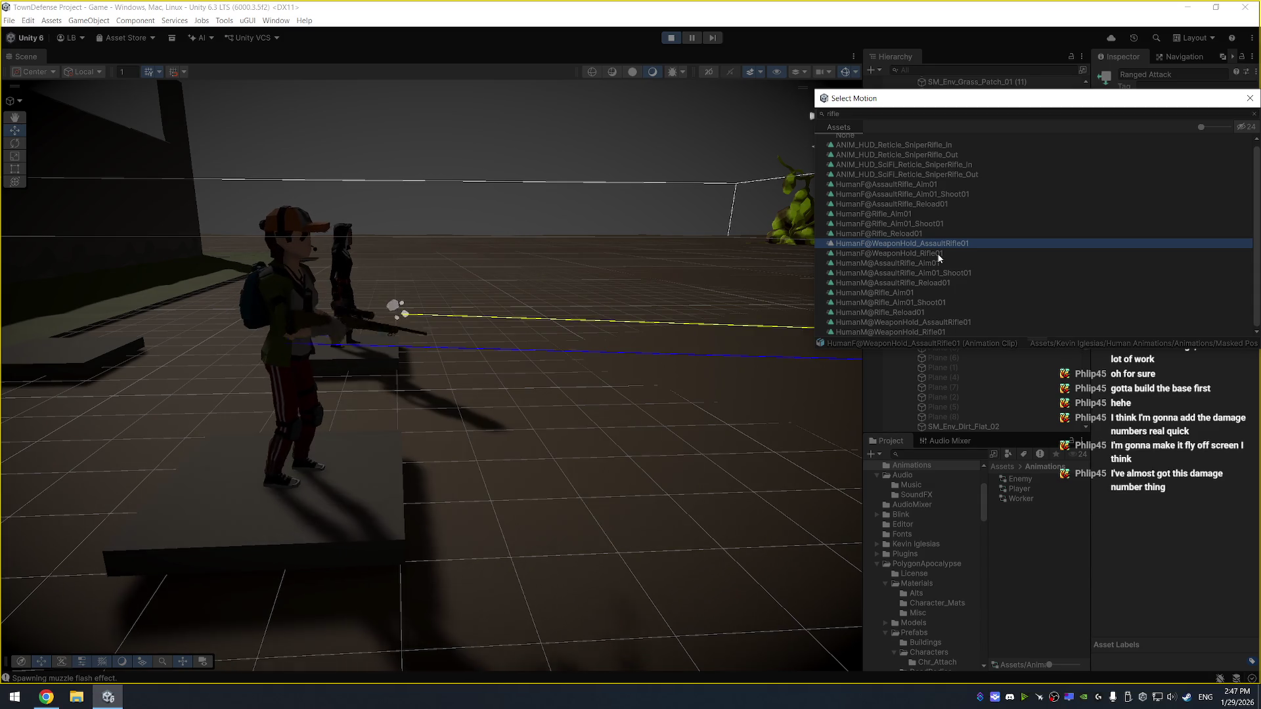
click(939, 254)
click(947, 264)
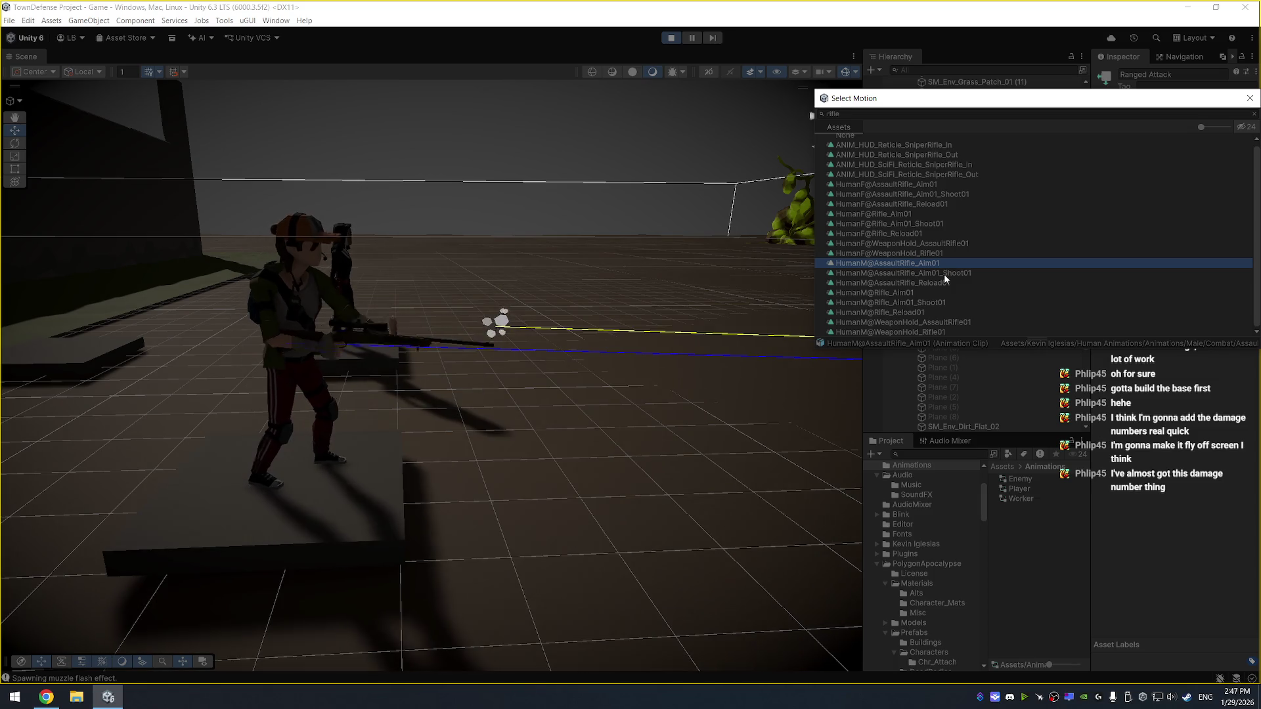
click(951, 274)
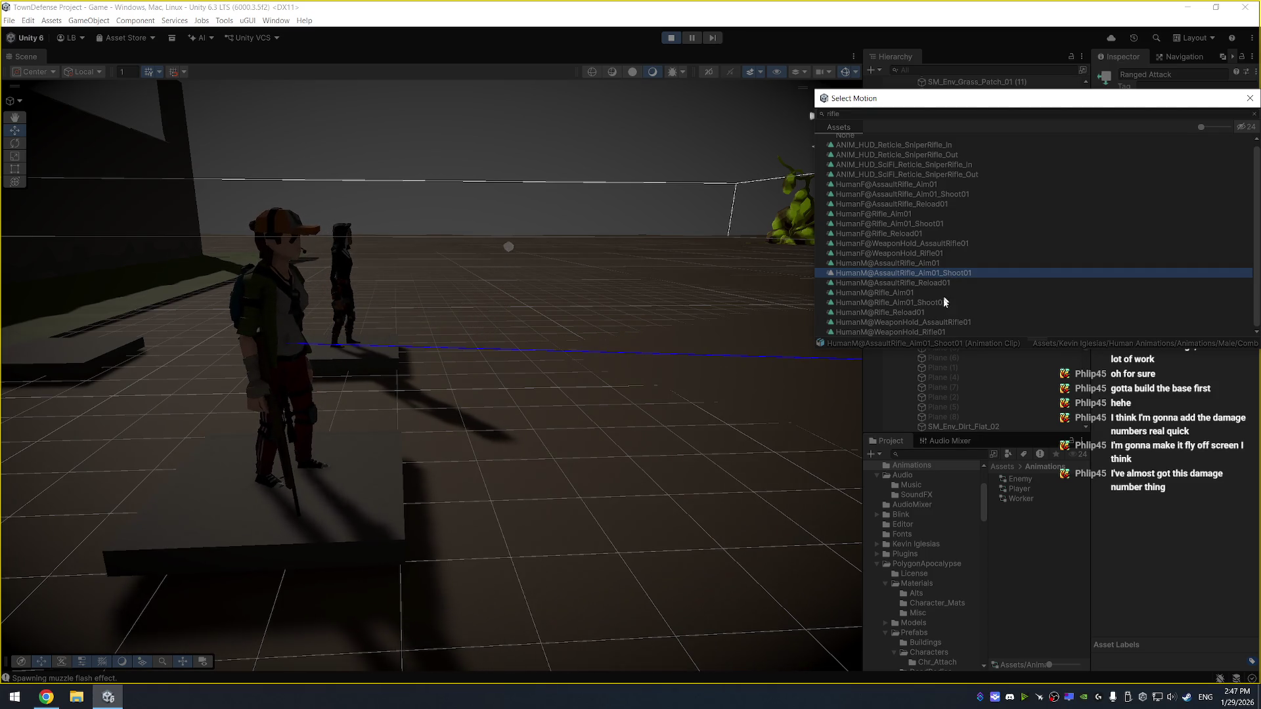
click(942, 302)
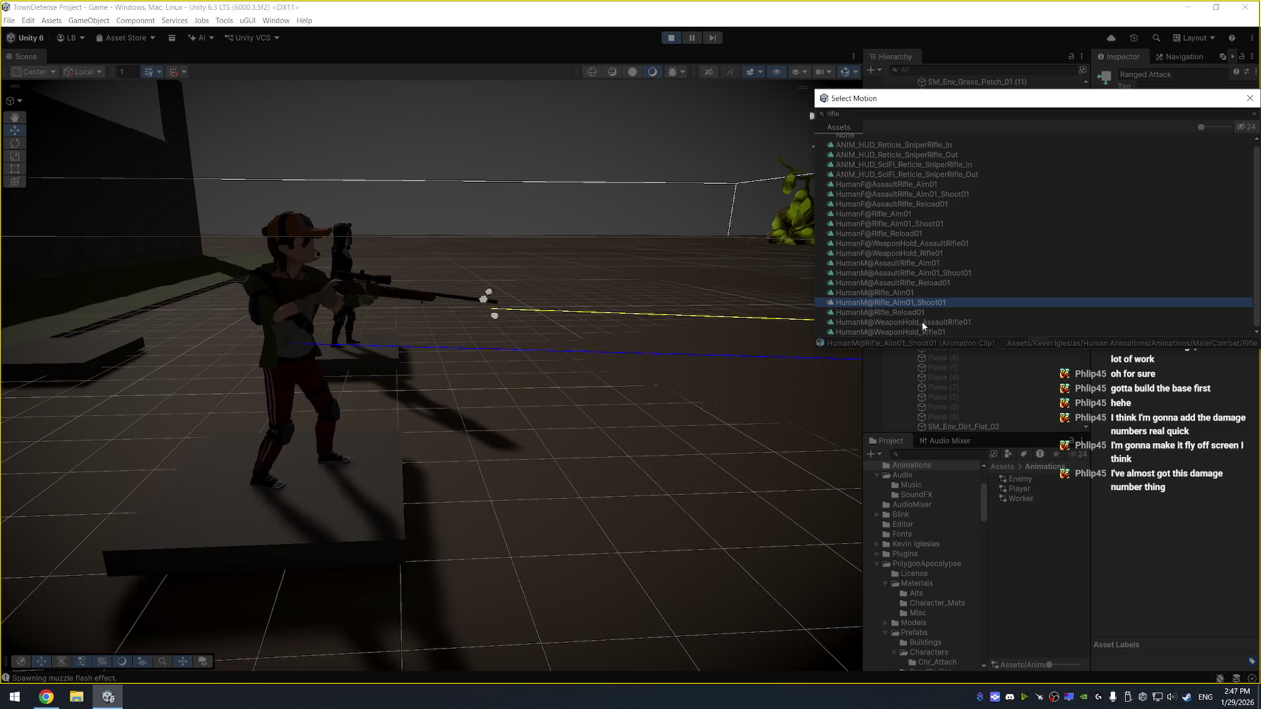
click(925, 312)
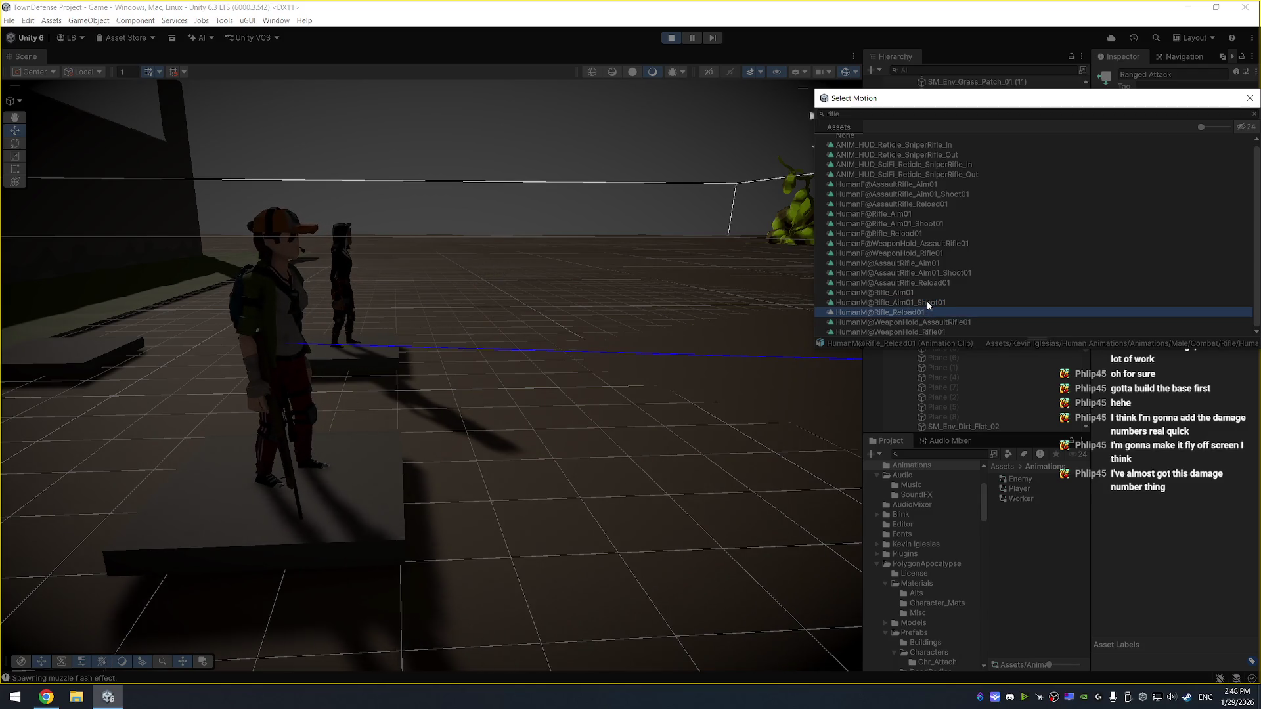
click(927, 303)
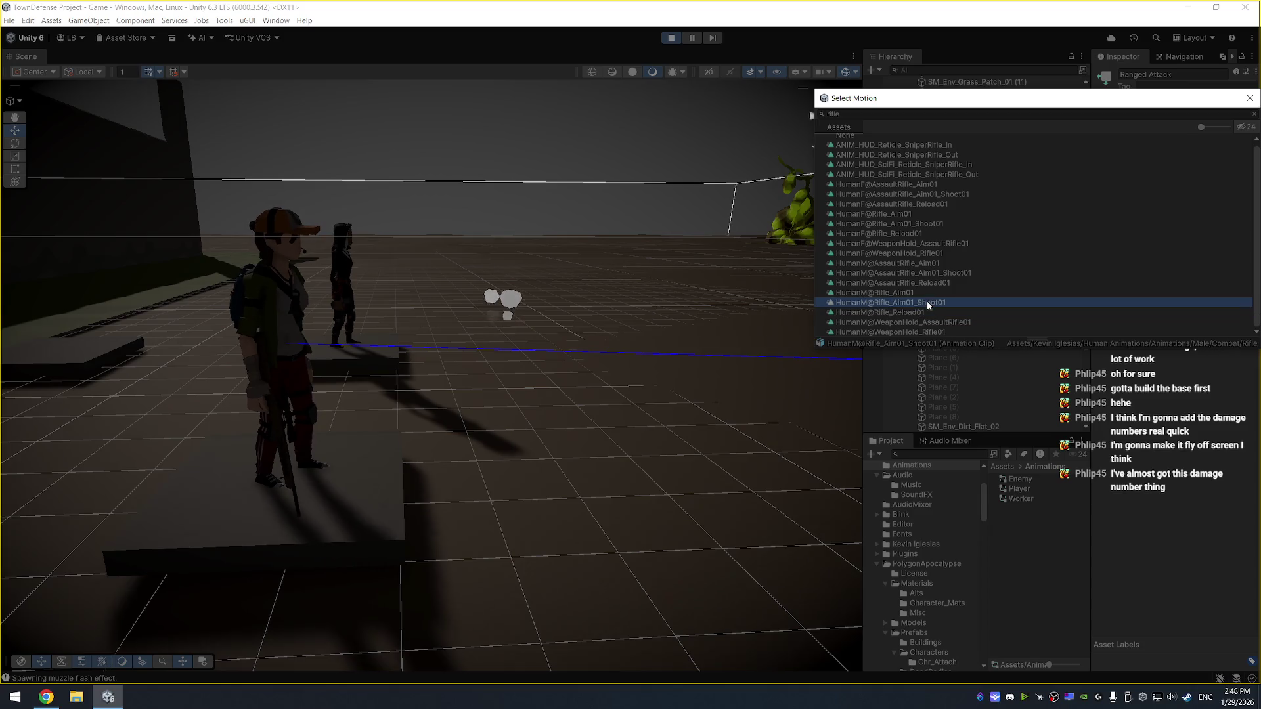
scroll(953, 216, up, 1)
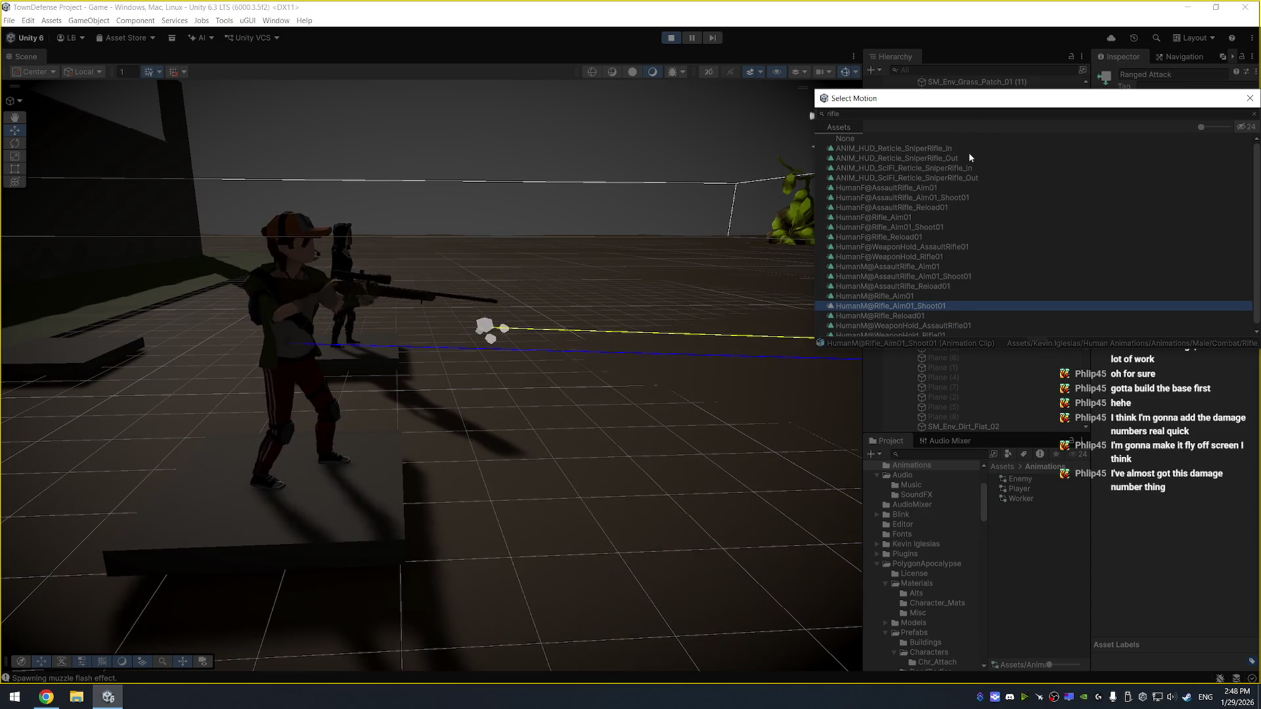
Compare the rifle shoot clips and assign HumanM@Rifle_Aim01_Shoot01 to the Ranged Attack state
click(967, 198)
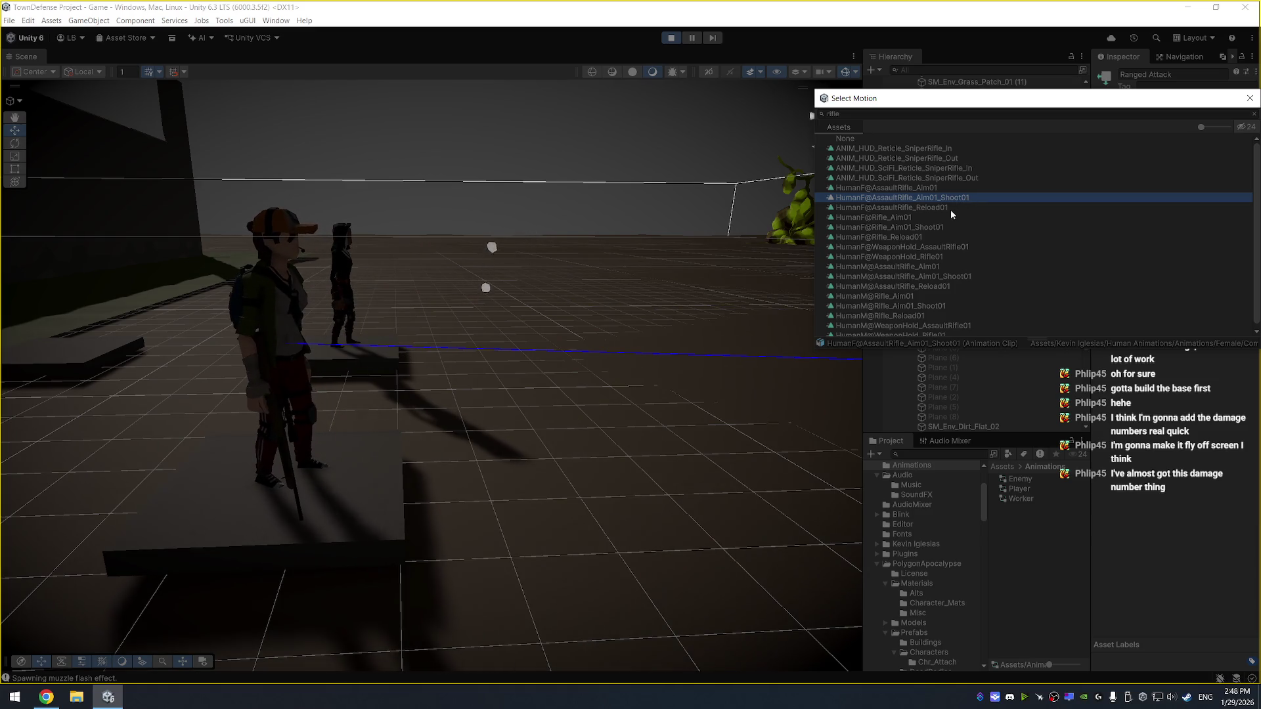
click(944, 227)
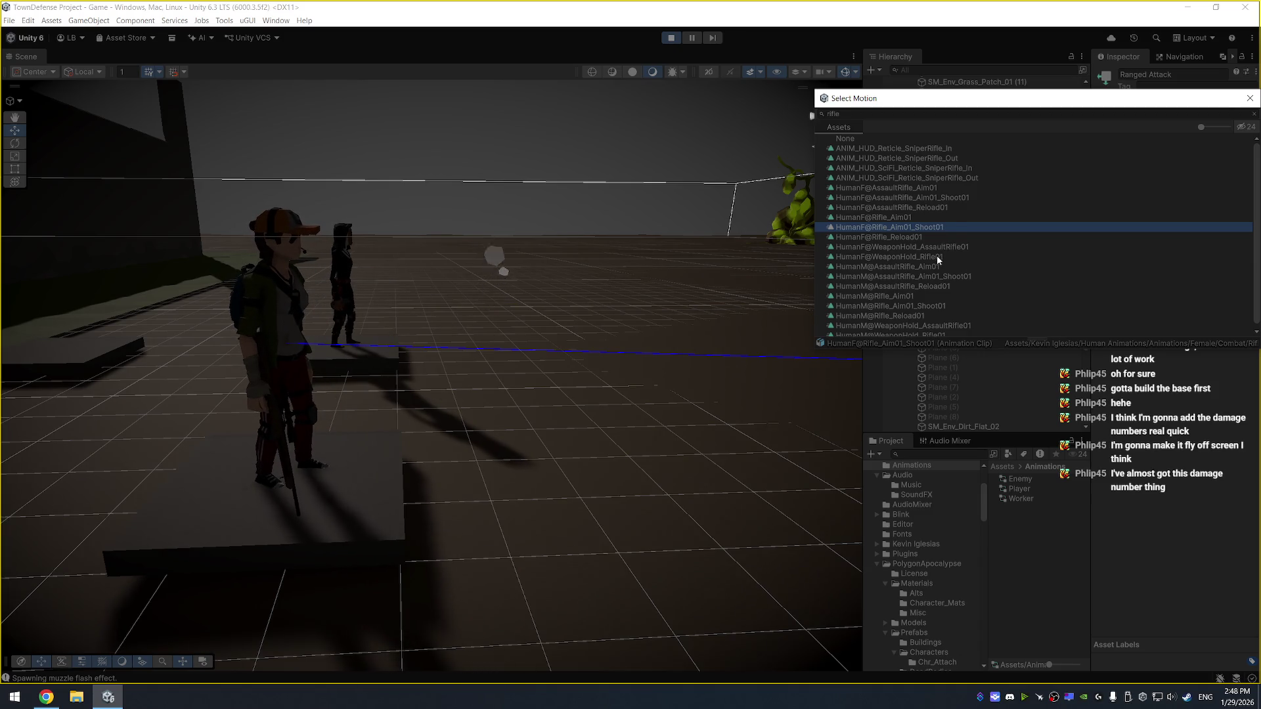
click(944, 276)
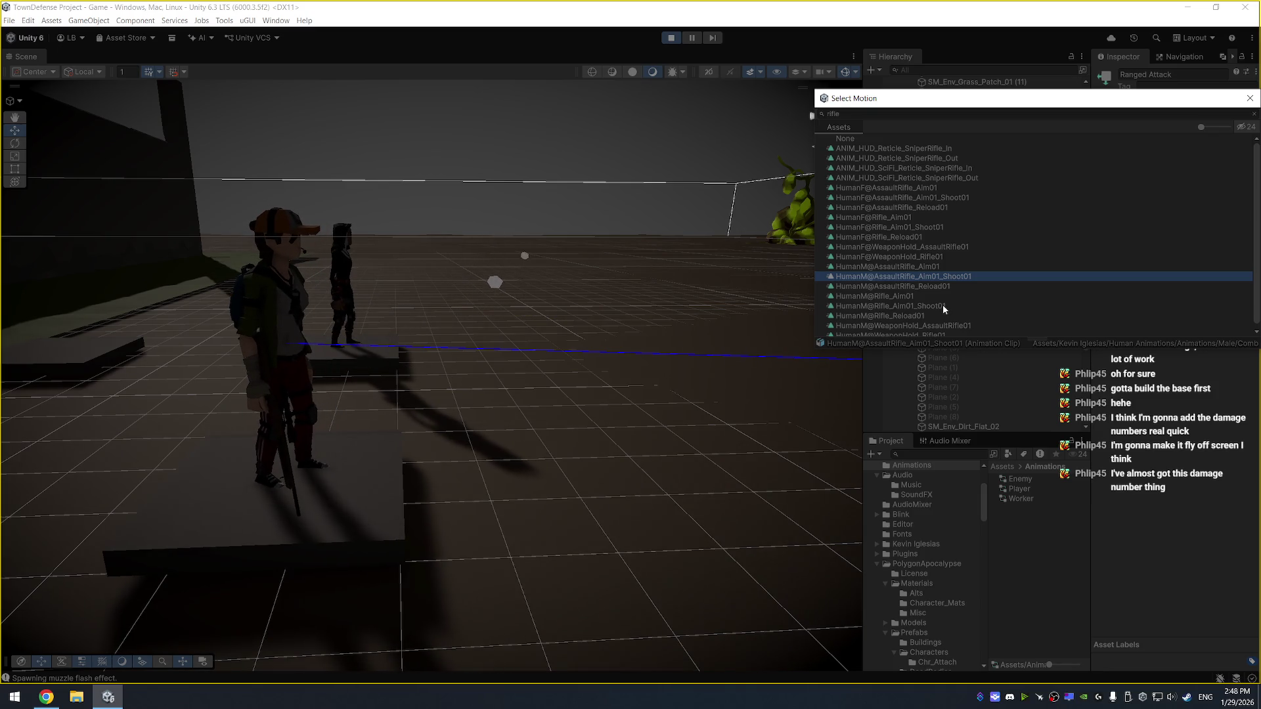
click(943, 306)
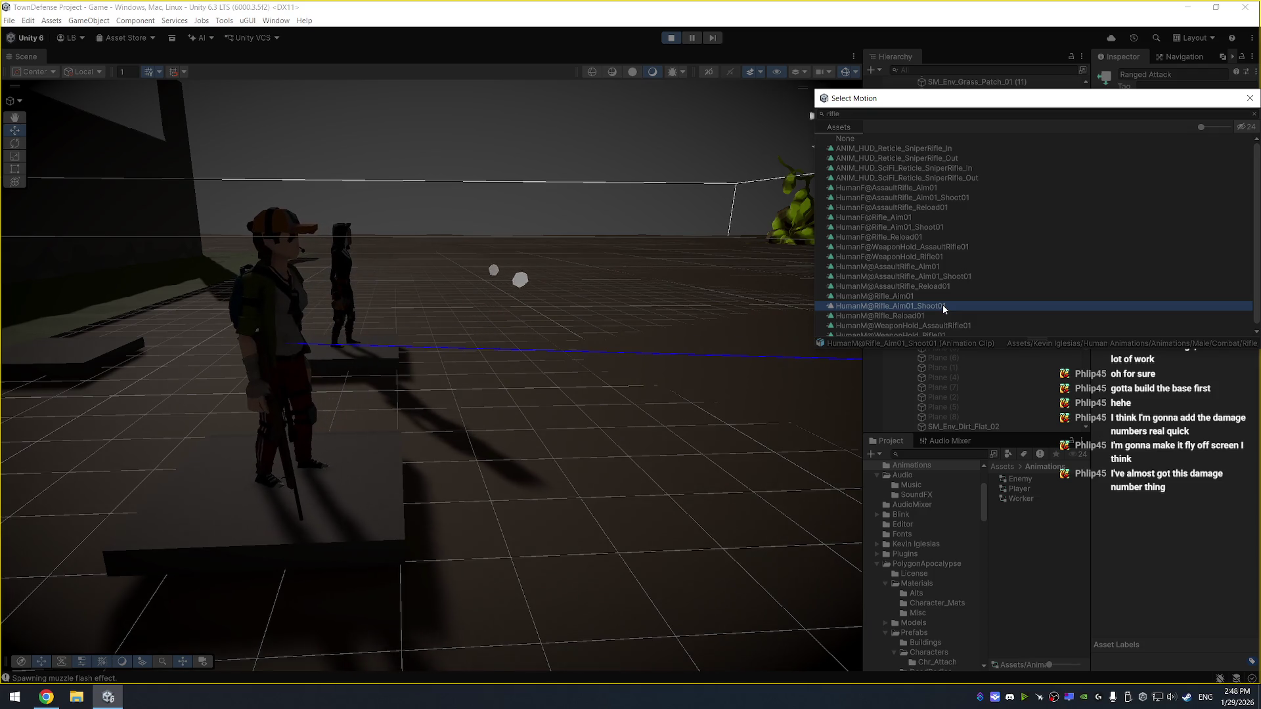
double_click(943, 305)
key(alt+Tab)
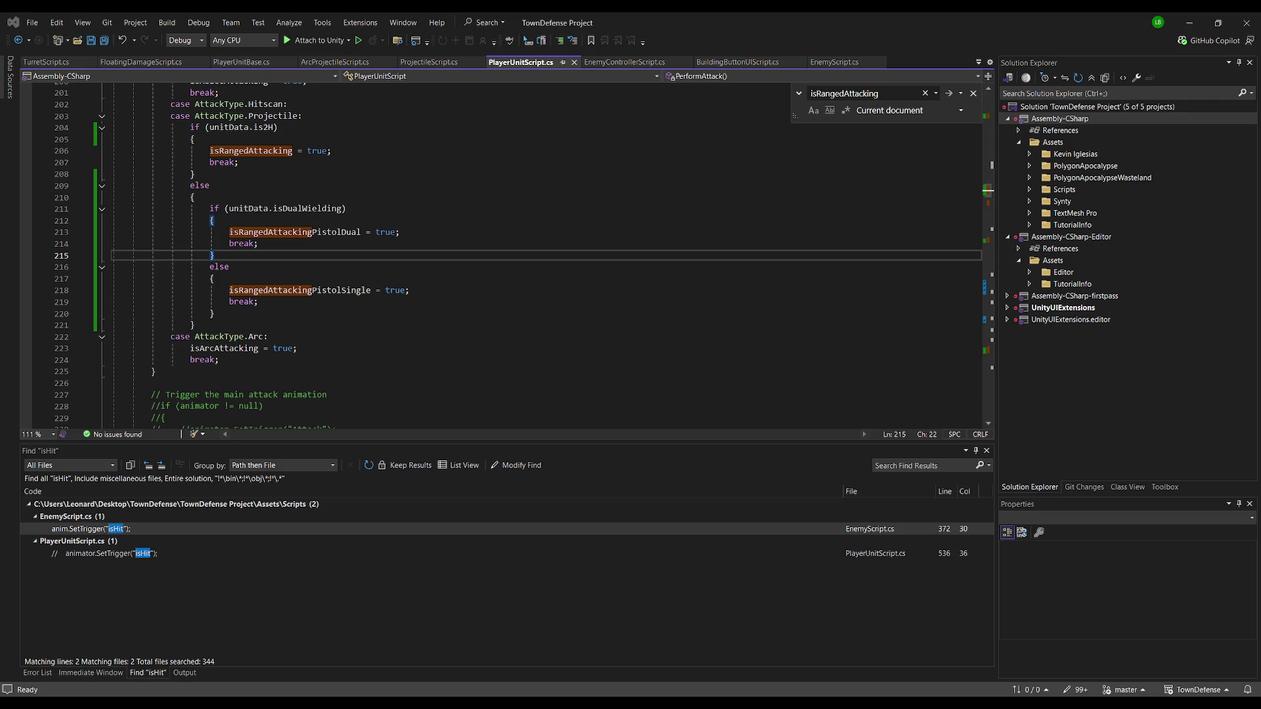
key(alt+Tab)
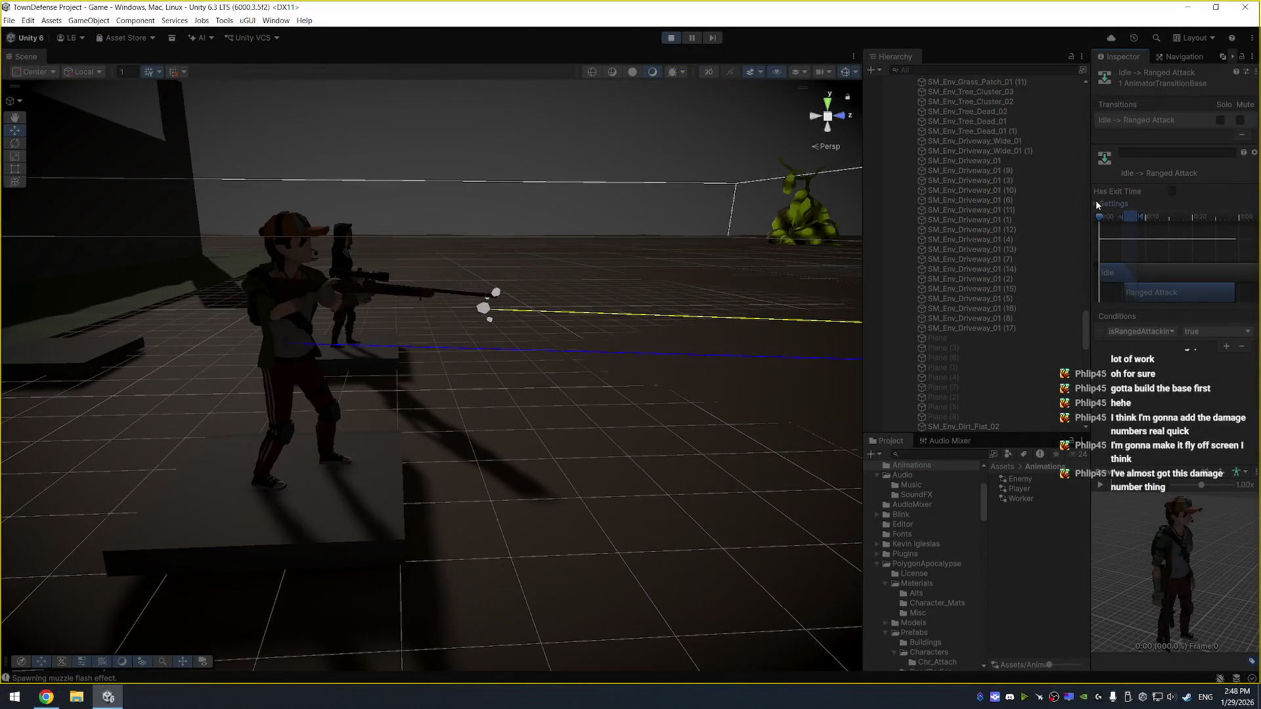
Give the Idle to Ranged Attack transition a Fixed Duration of 0.05 seconds
click(1097, 204)
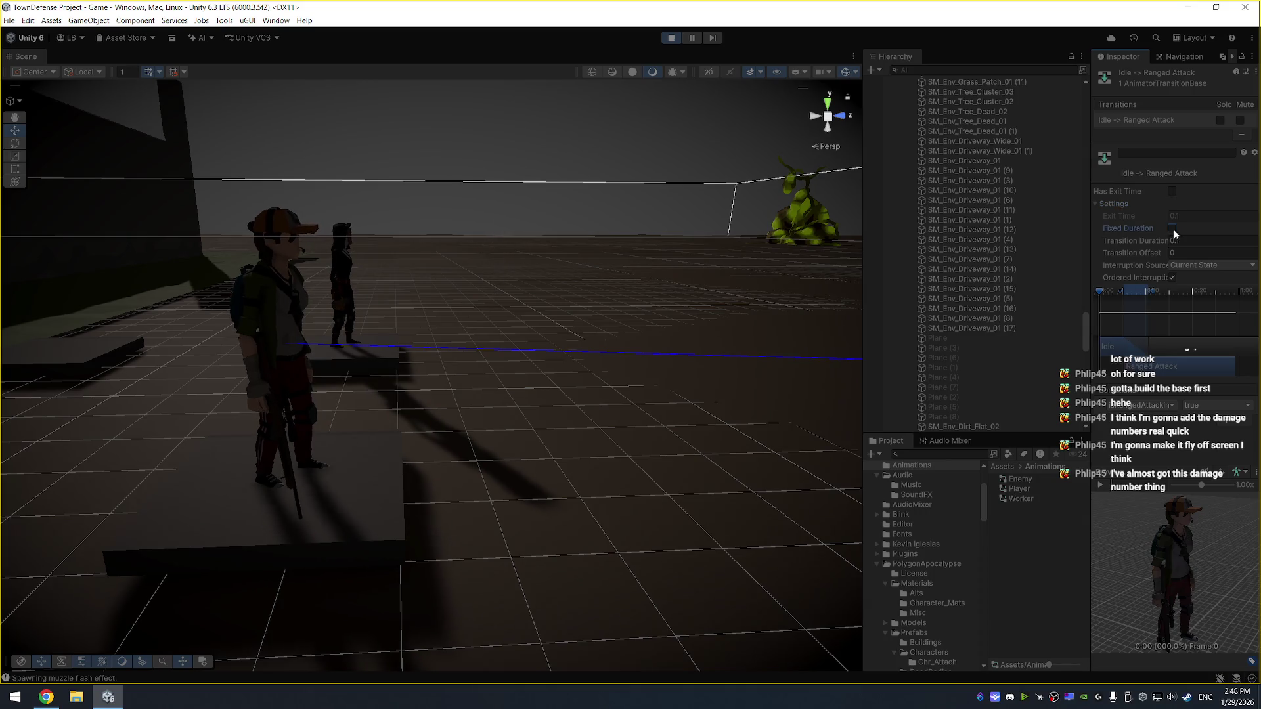
click(1173, 229)
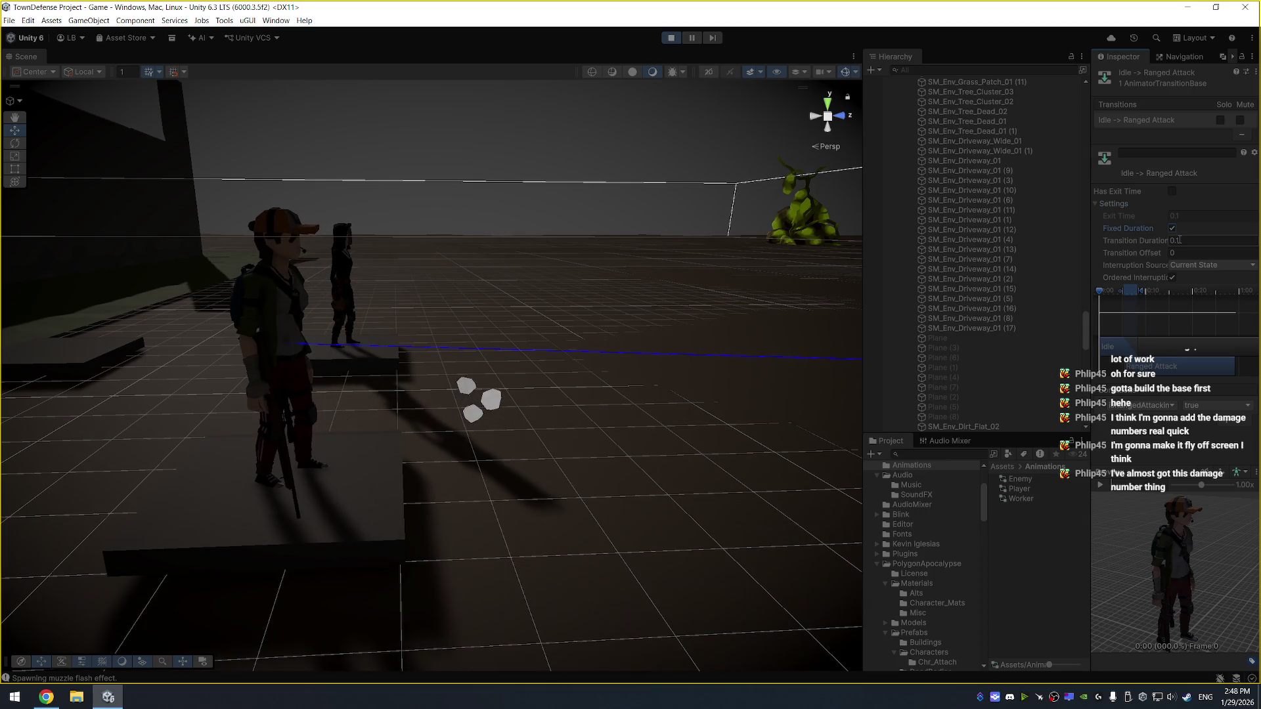
click(1183, 241)
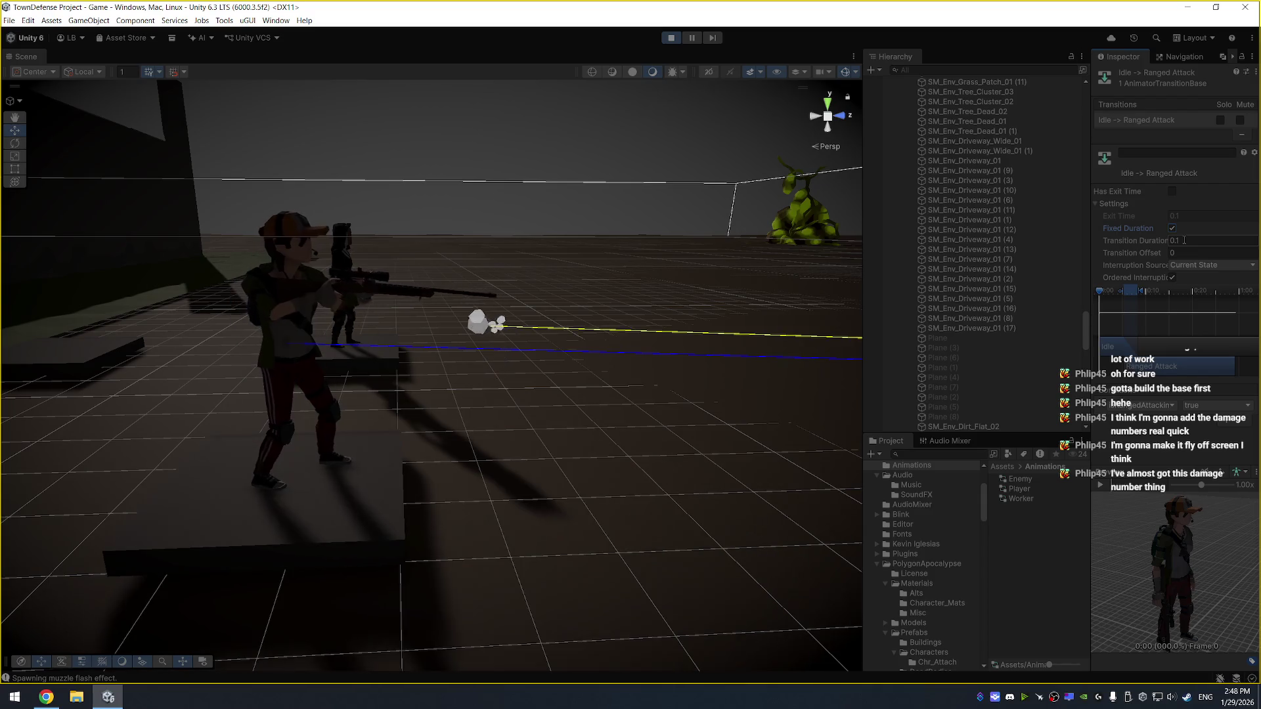
text(0.2)
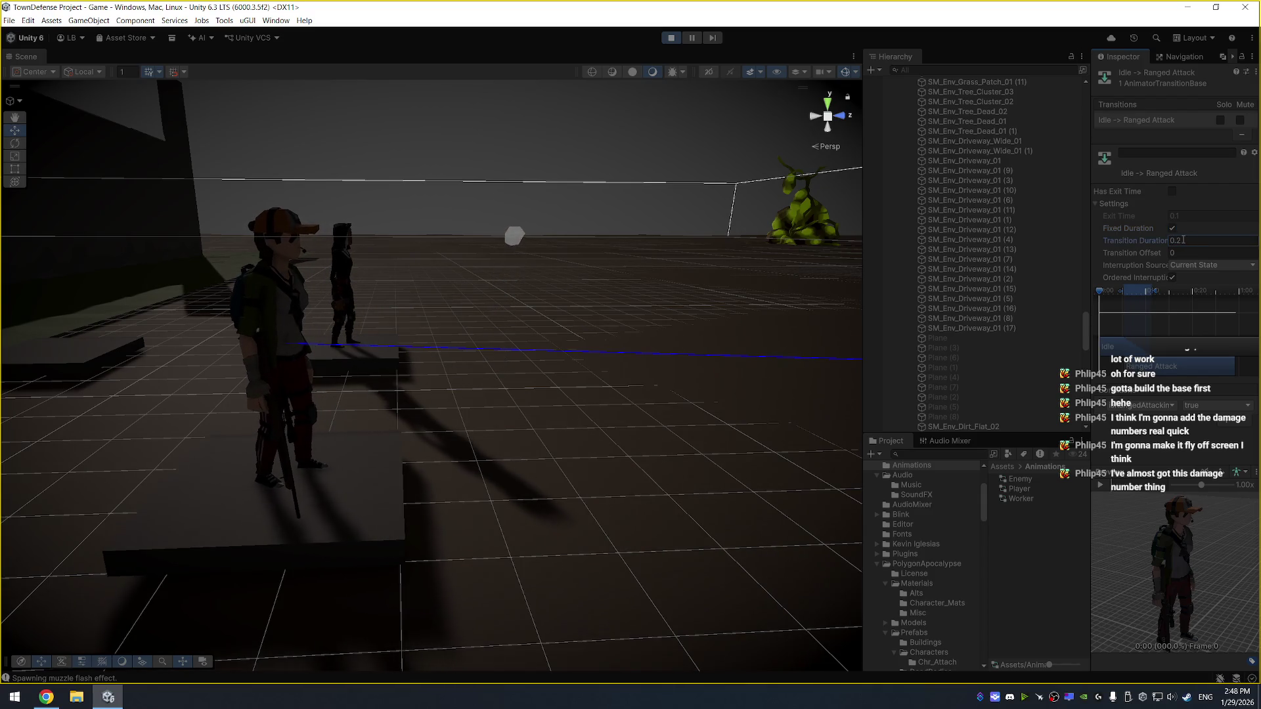
key(BackSpace)
key(BackSpace)
key(BackSpace)
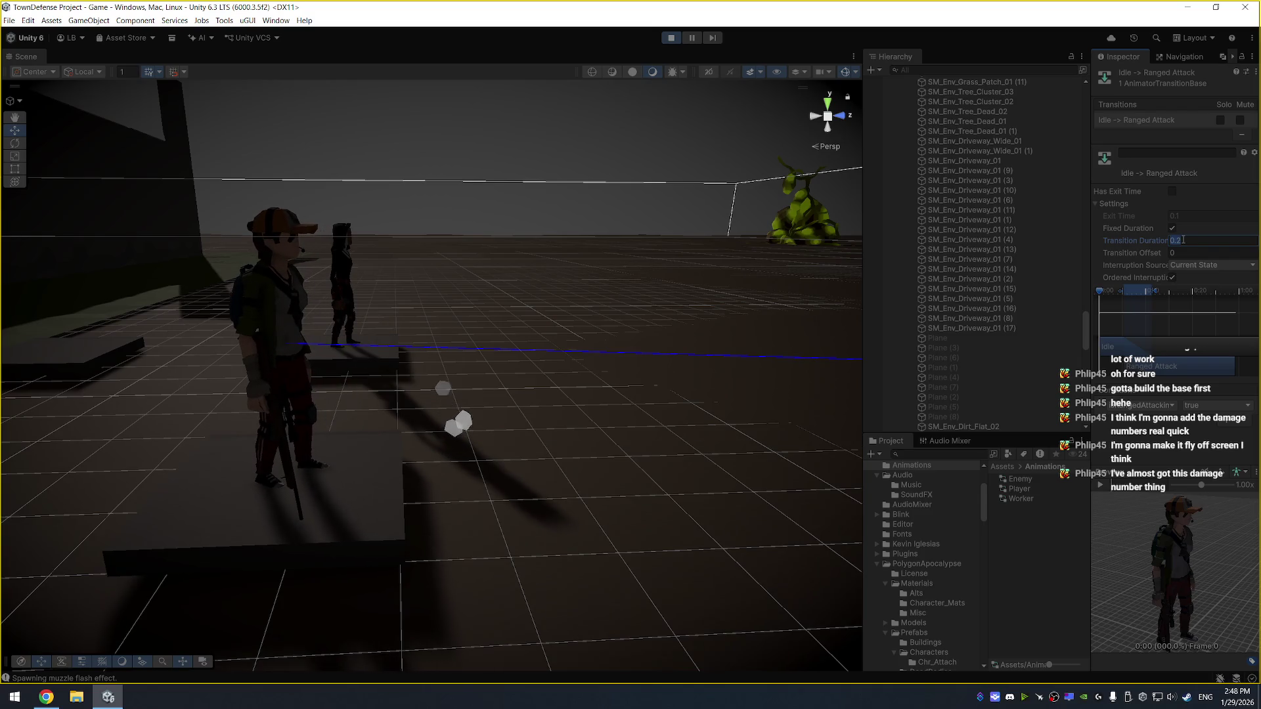
text(0.01)
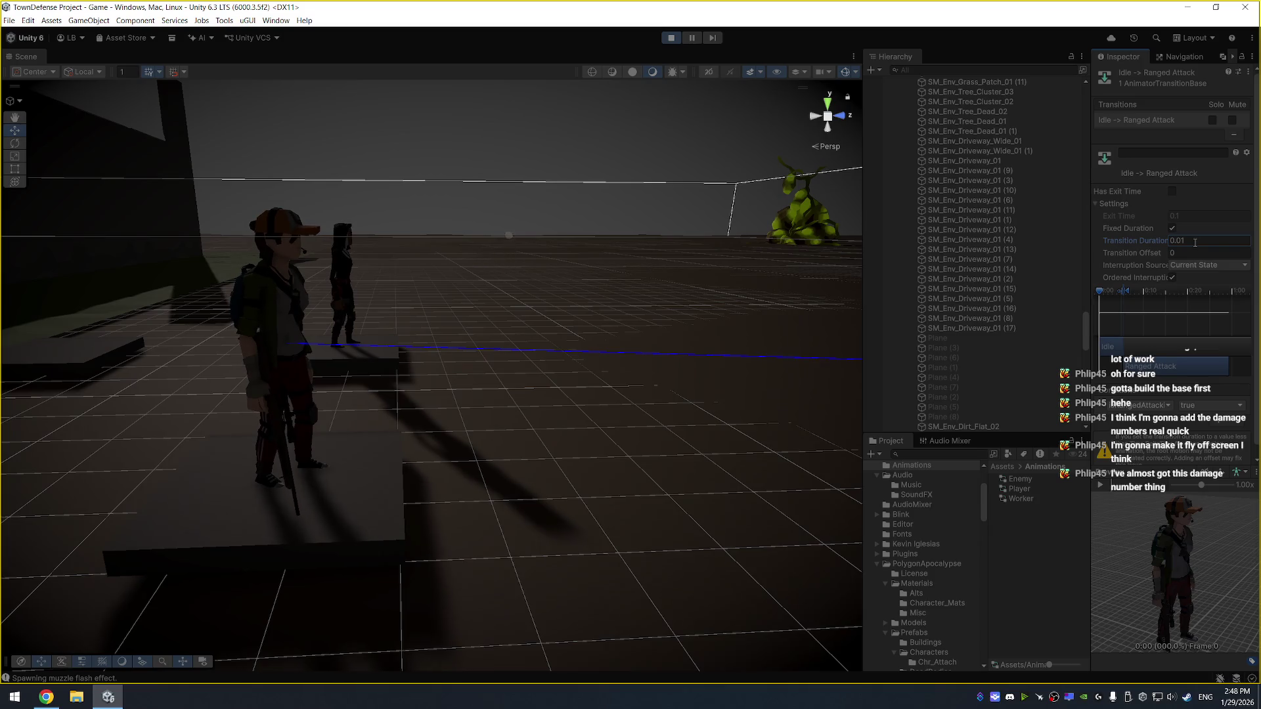
key(BackSpace)
key(BackSpace)
key(BackSpace)
text(.05)
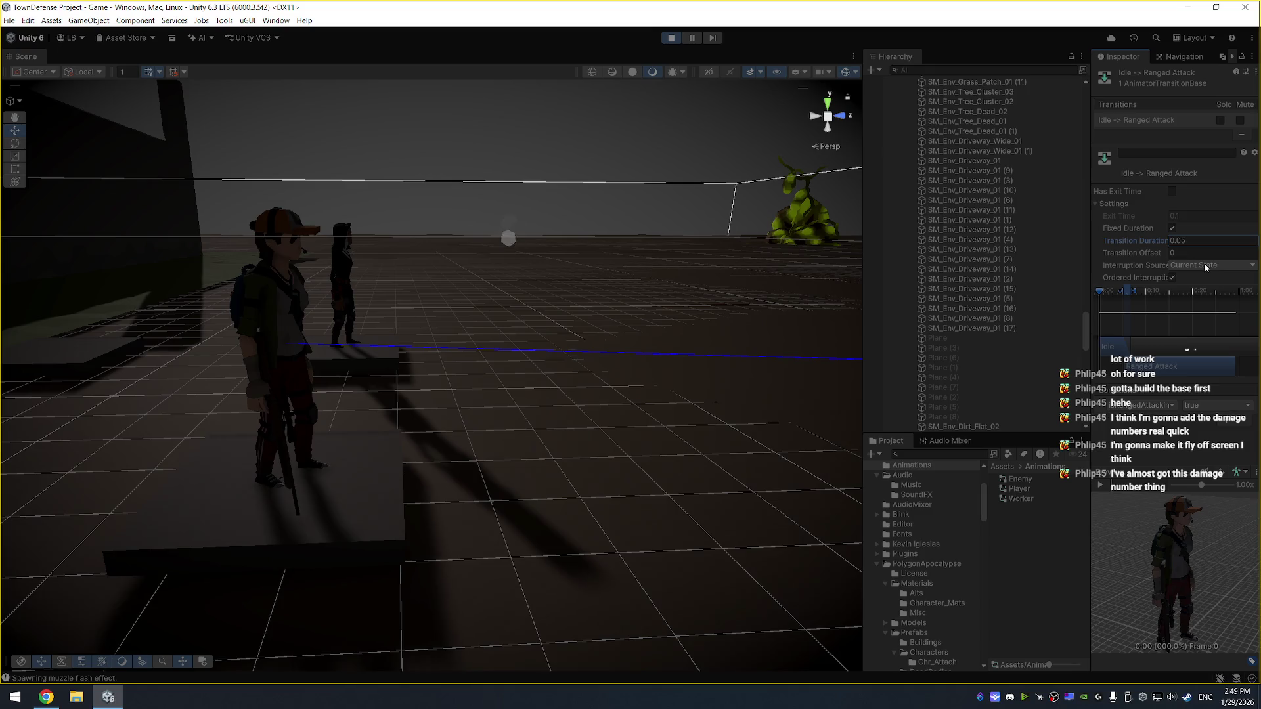
Set Exit Time to 0.05, then untick Has Exit Time
click(1172, 191)
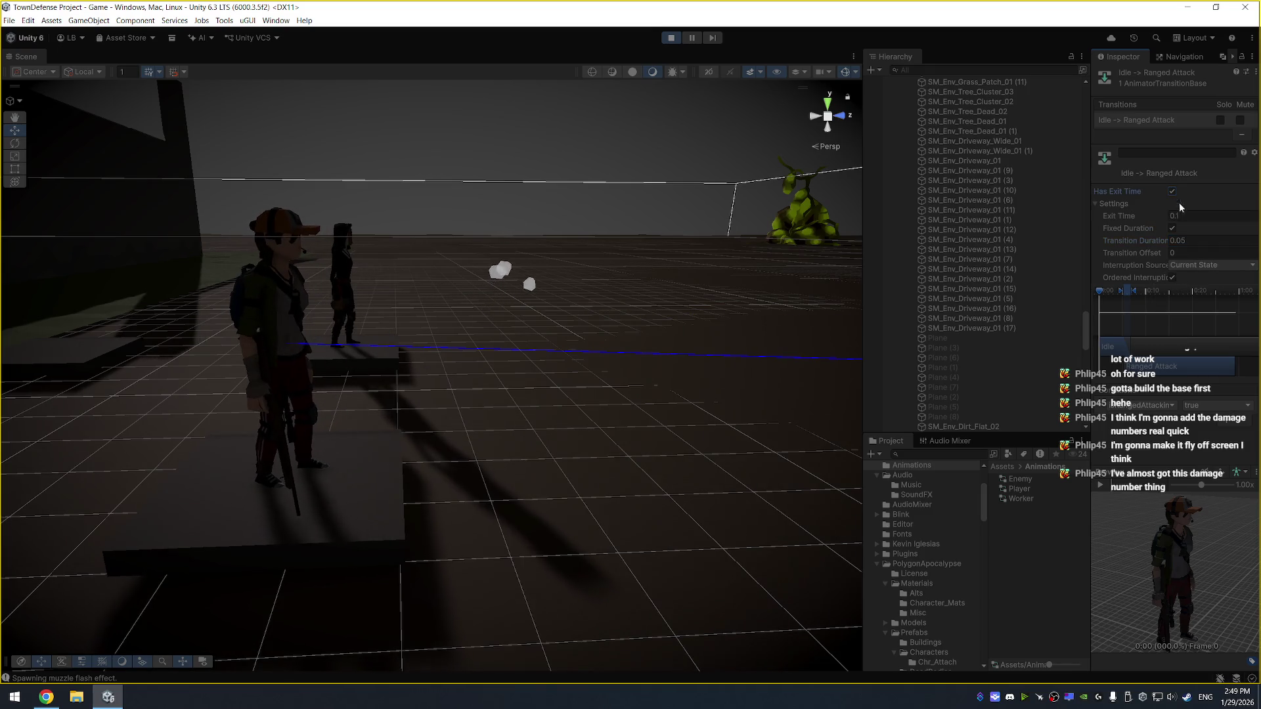
click(1189, 215)
text(.05)
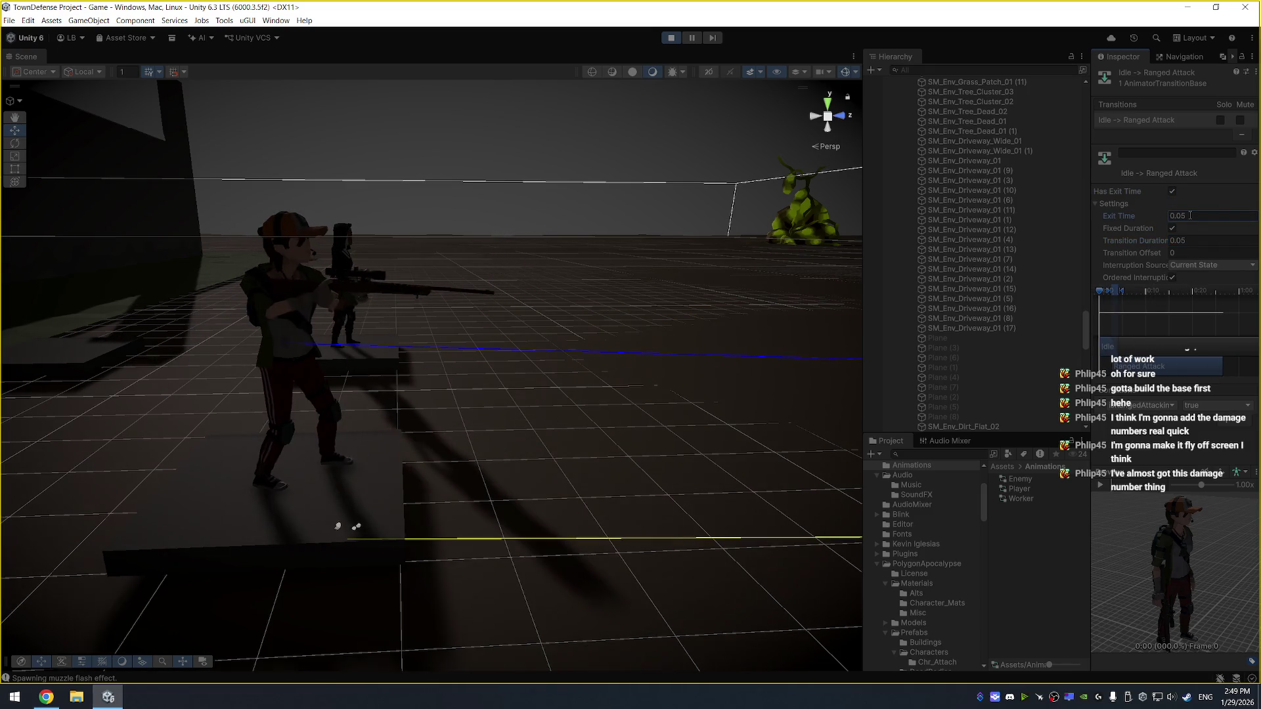
click(1173, 192)
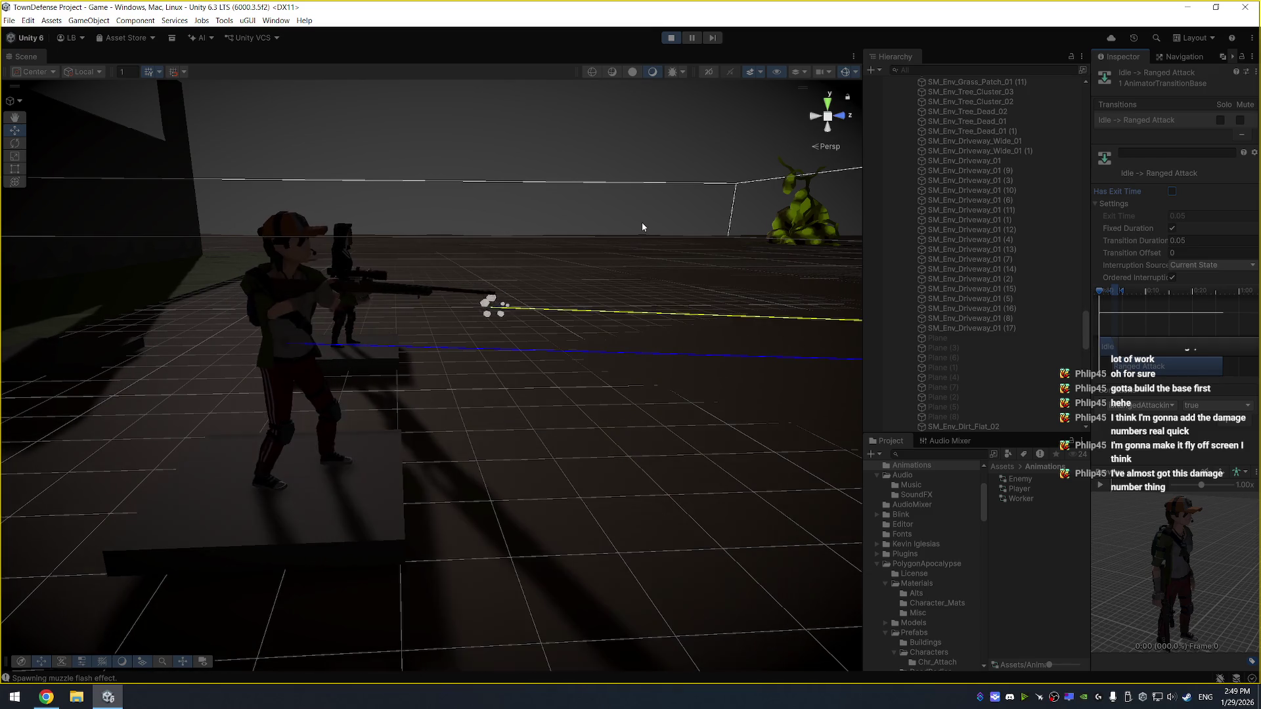
mouse_move(594, 240)
mouse_down()
mouse_move(570, 277)
mouse_move(536, 227)
mouse_up()
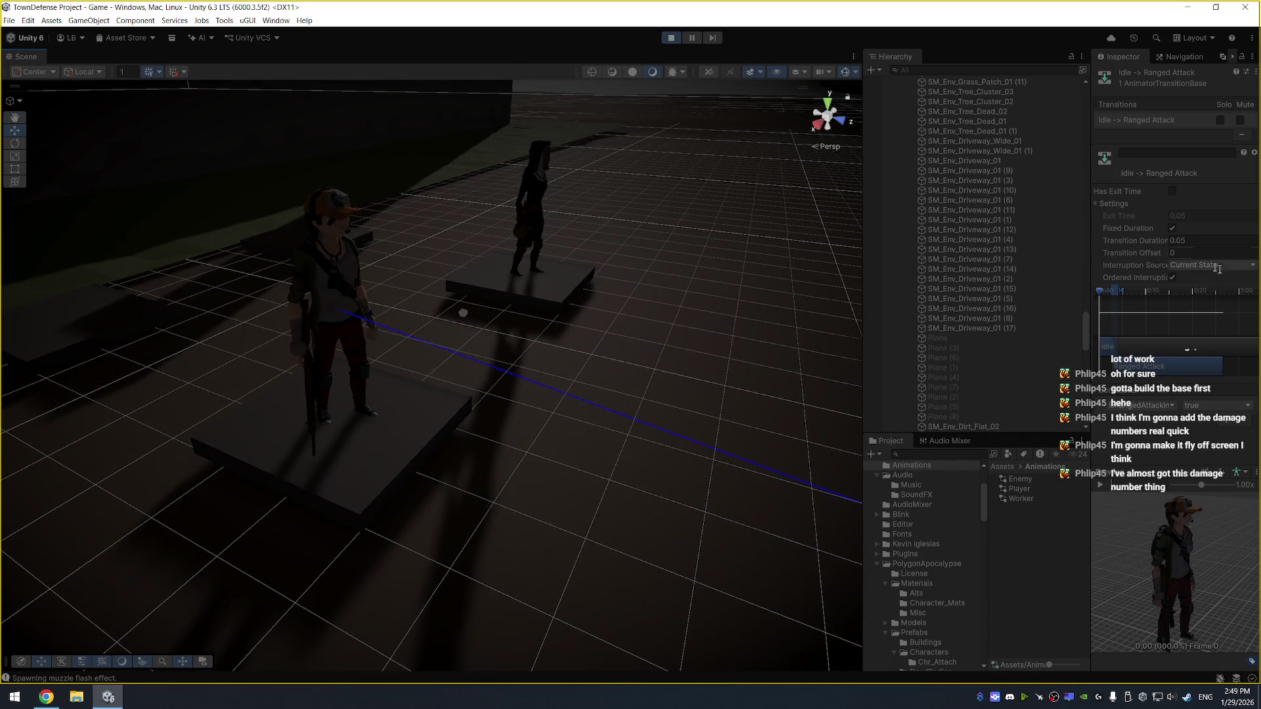
Stop play, select Player Unit - Ranged Rifle, and ping its FX_Gunshot_01 Muzzle Flash prefab
click(670, 39)
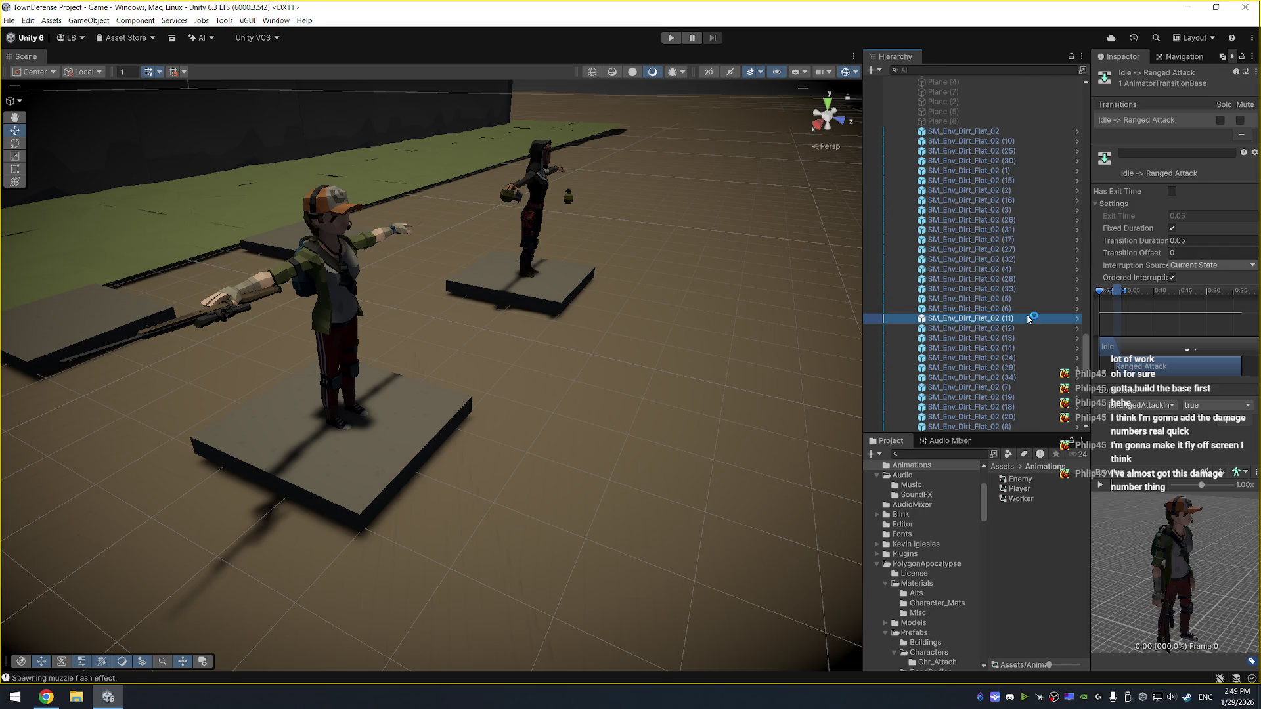
click(1012, 398)
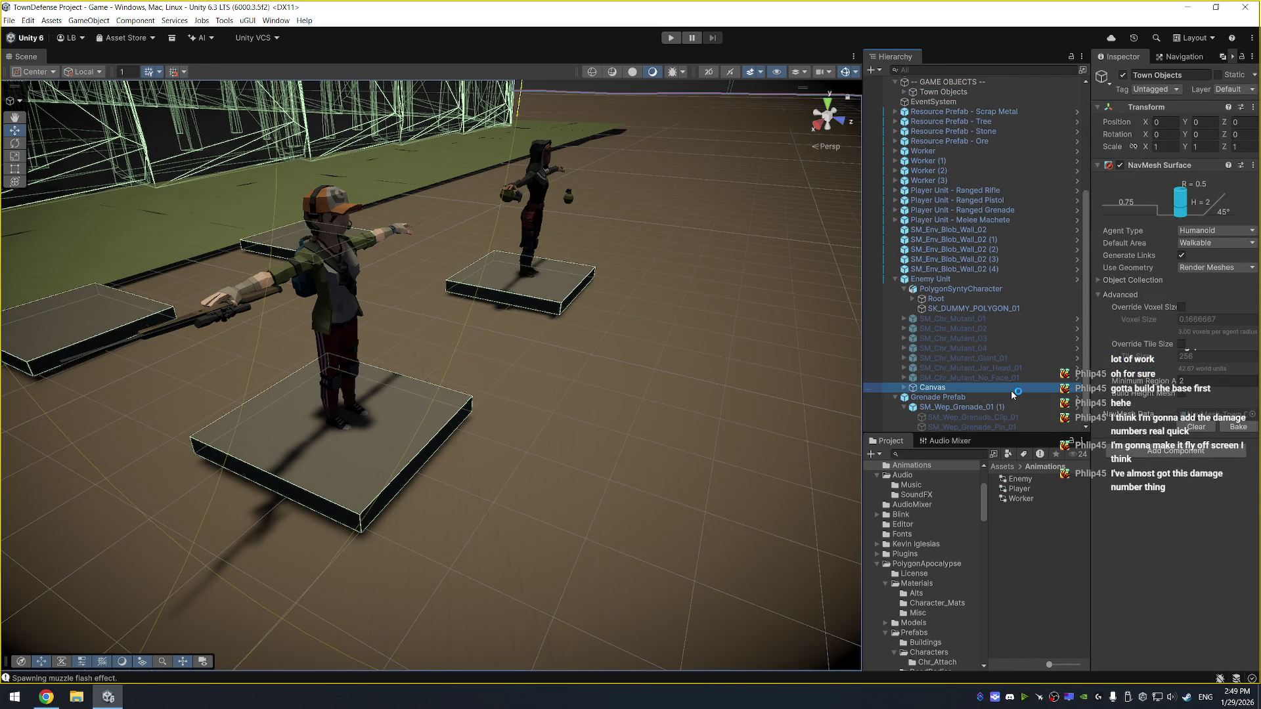
scroll(1012, 397, up, 1)
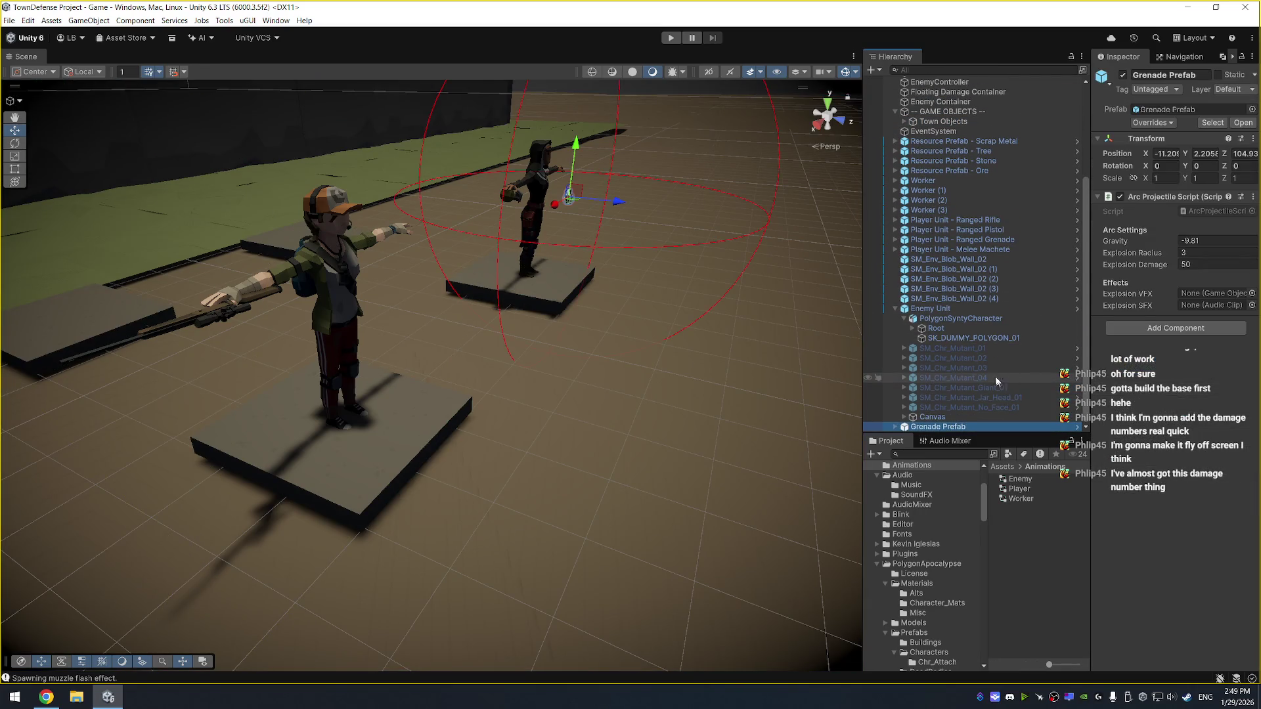
click(1005, 229)
click(1006, 221)
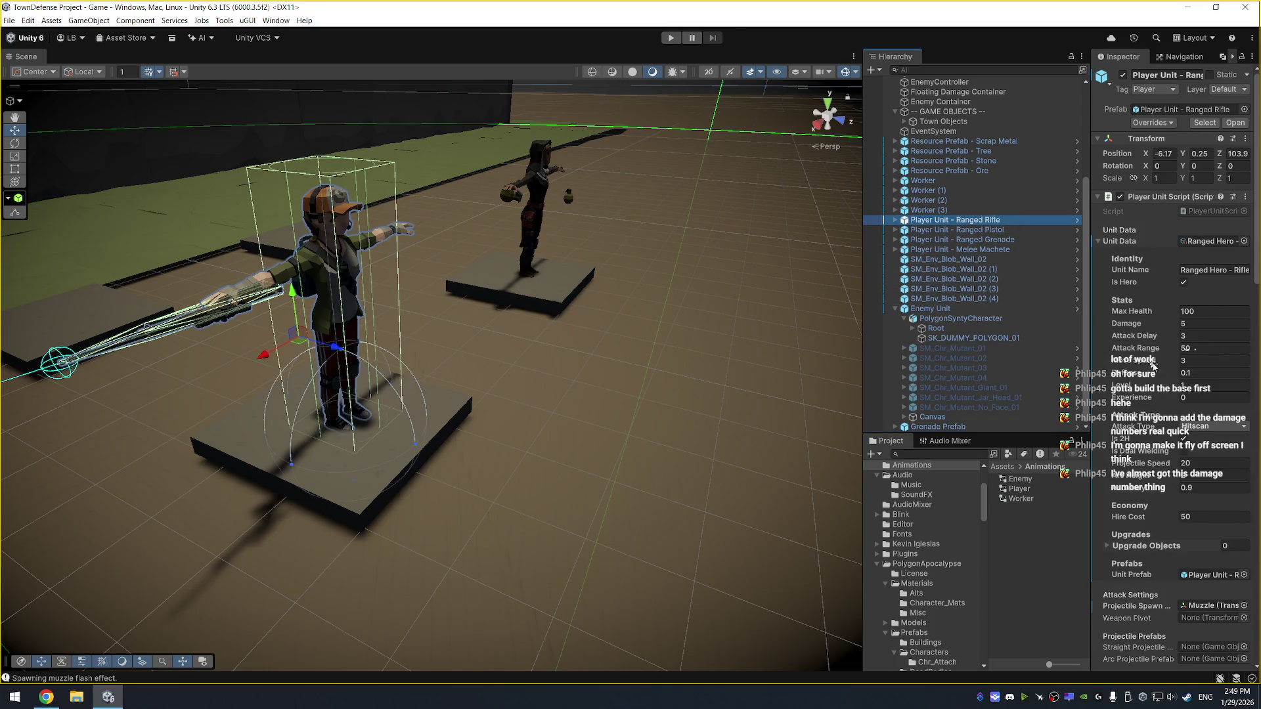
scroll(1213, 478, down, 5)
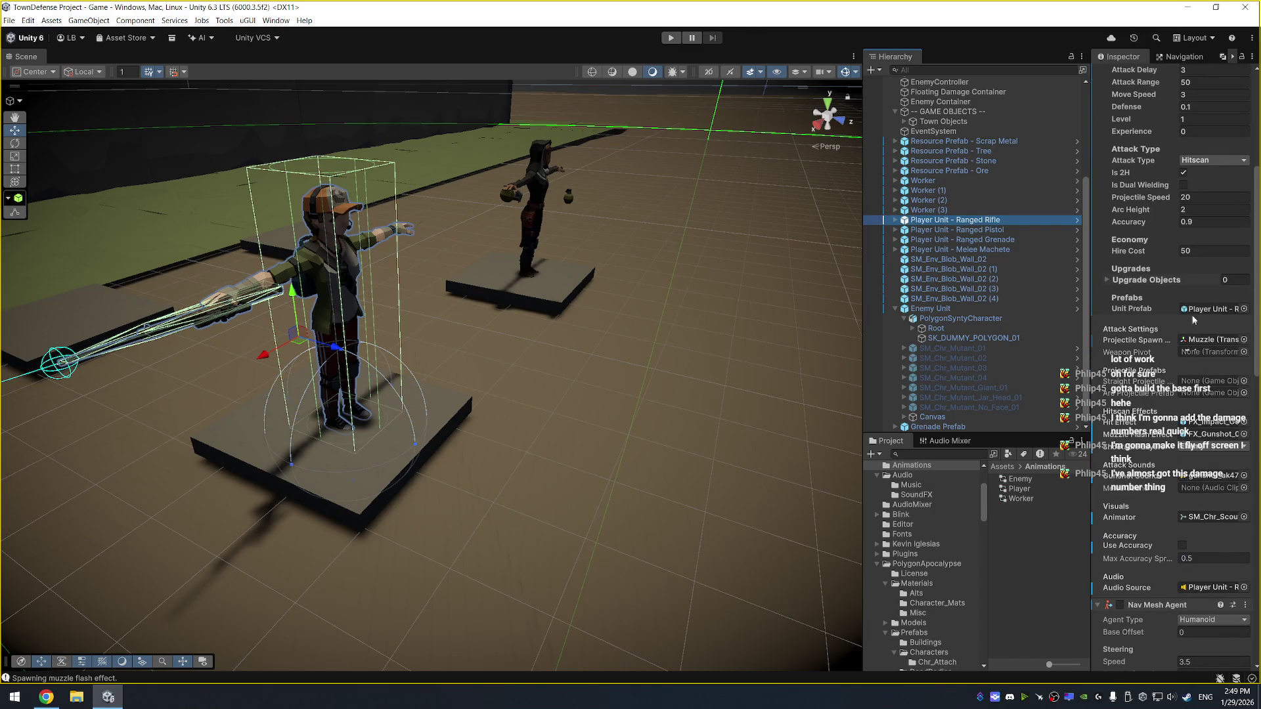
click(1218, 434)
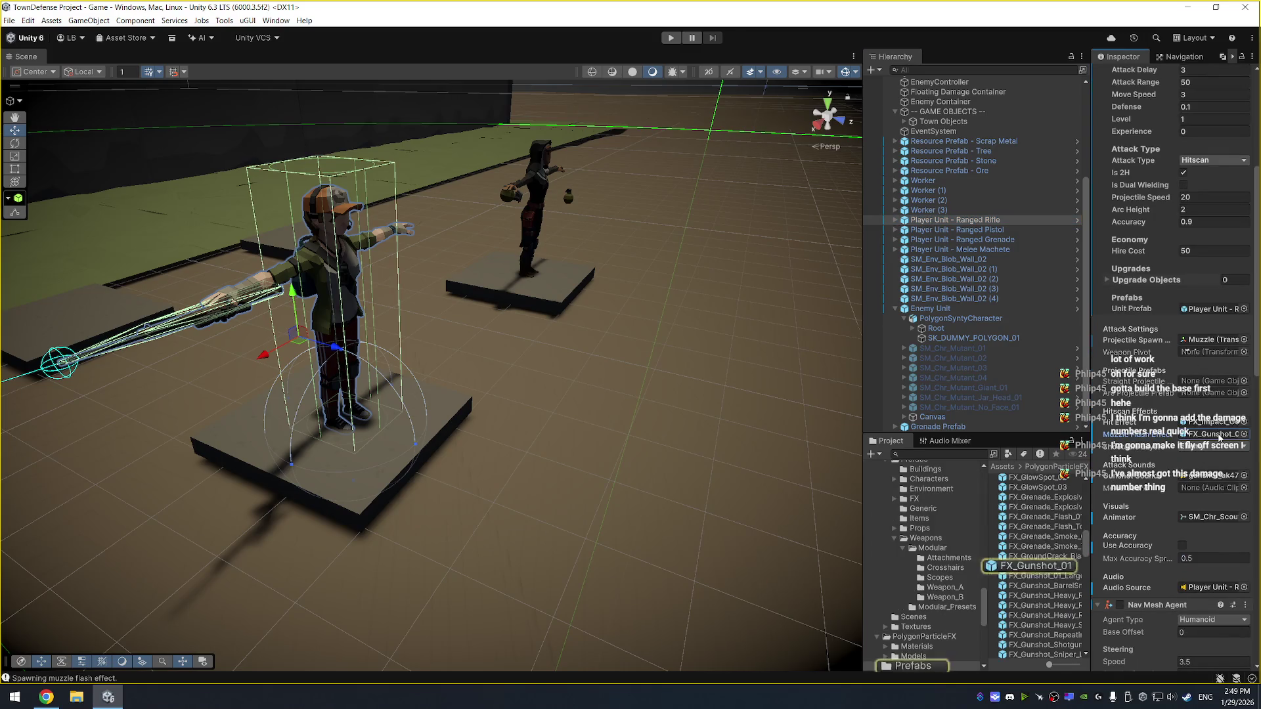
Open the FX_Gunshot_01 prefab and set its maximum Start Lifetime to 1
double_click(1049, 567)
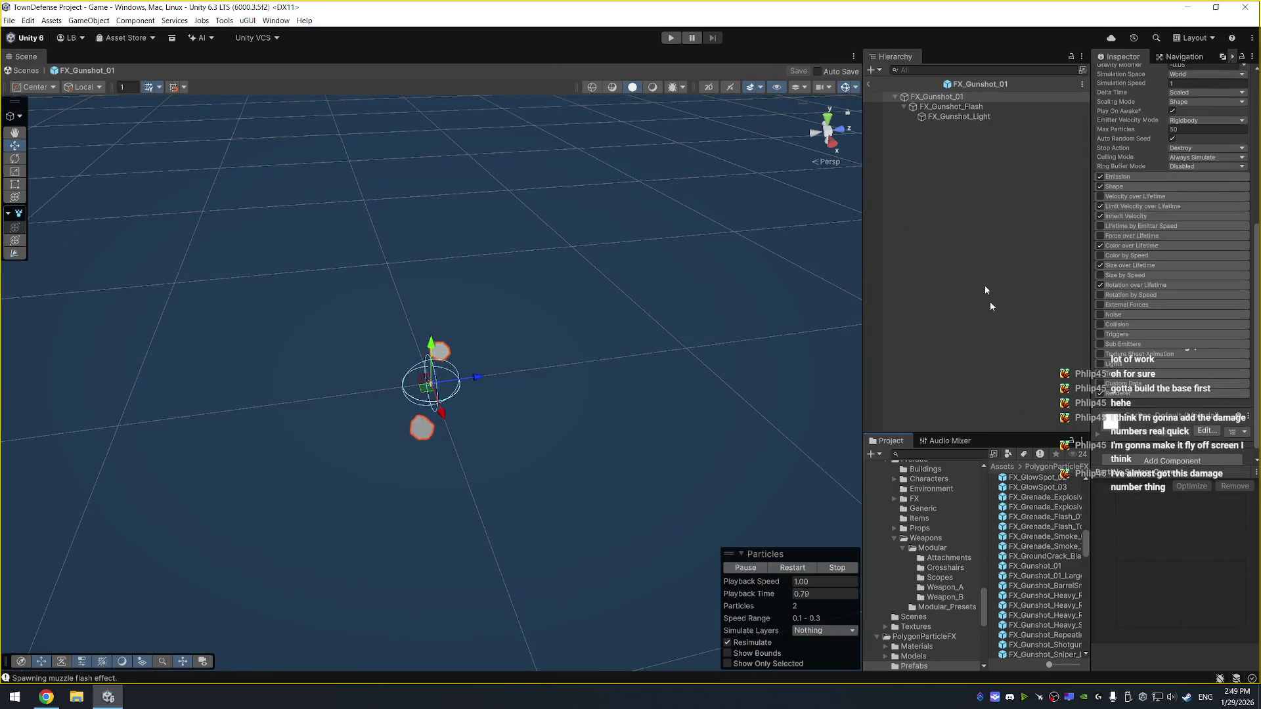
click(963, 108)
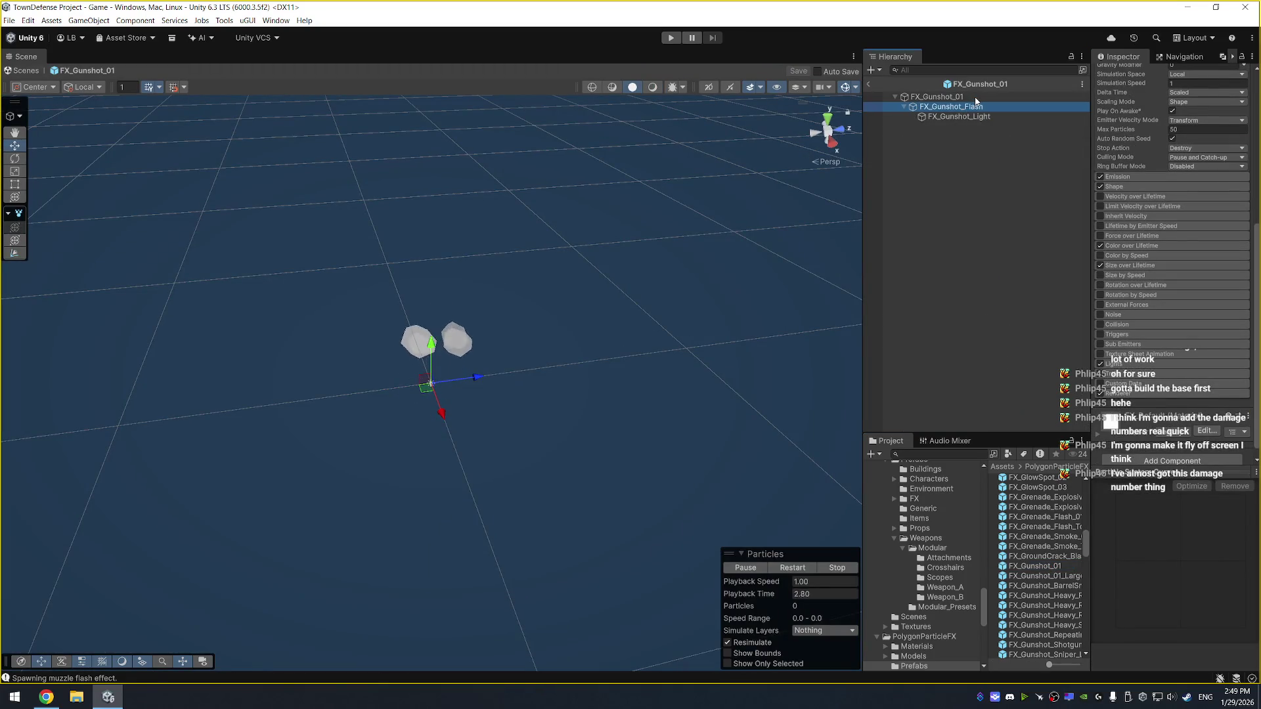
click(937, 97)
scroll(1169, 197, up, 5)
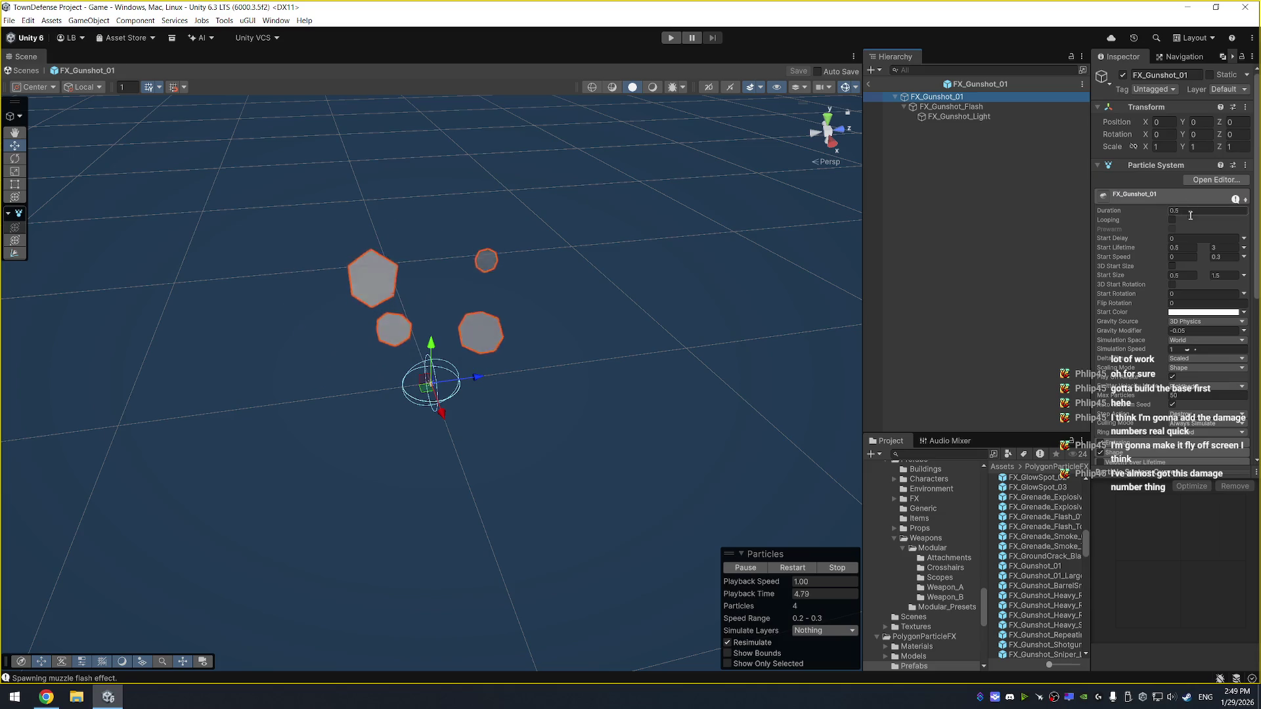
click(1223, 248)
text(1)
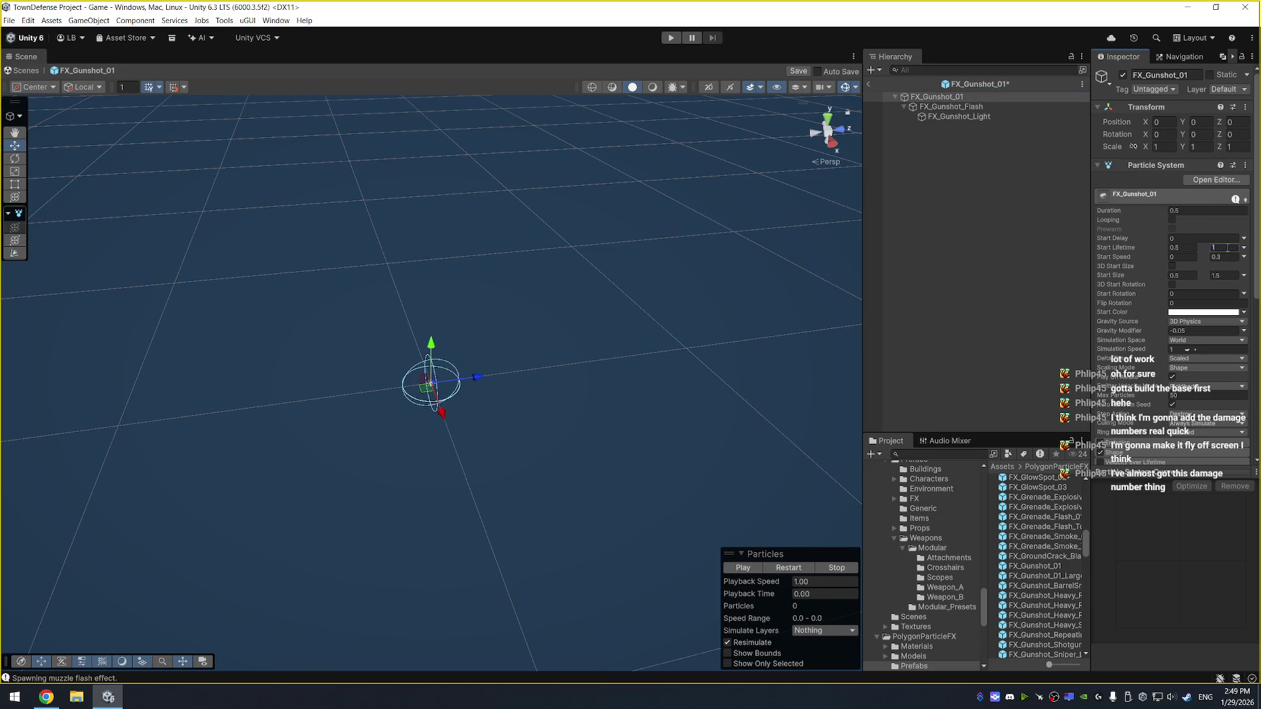
Replay the muzzle flash burst repeatedly and adjust the gravity modifier value
click(786, 569)
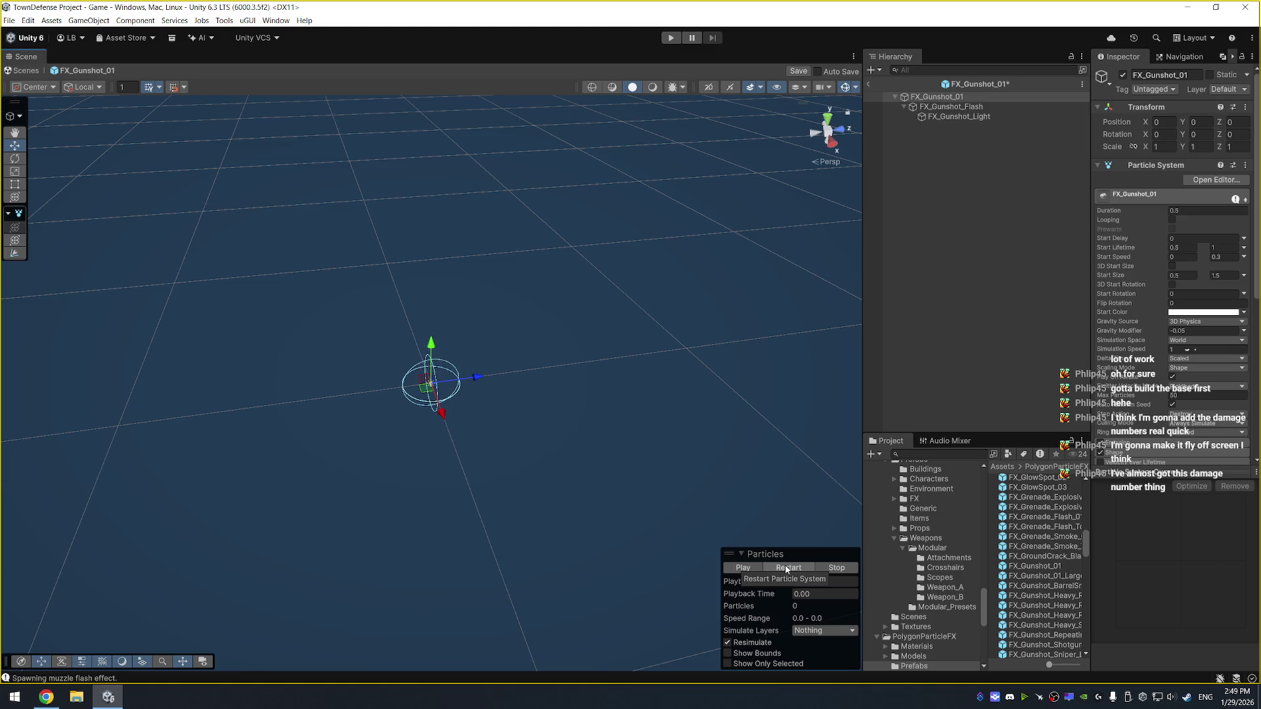
click(786, 569)
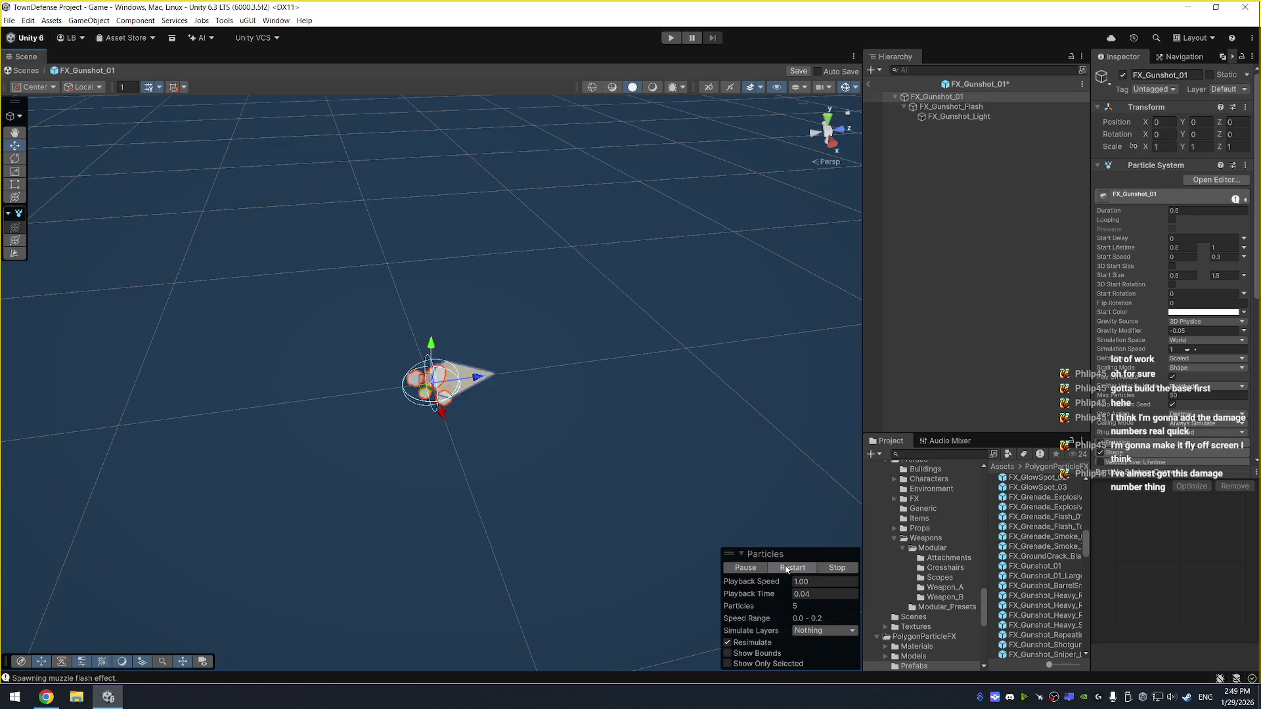
click(787, 568)
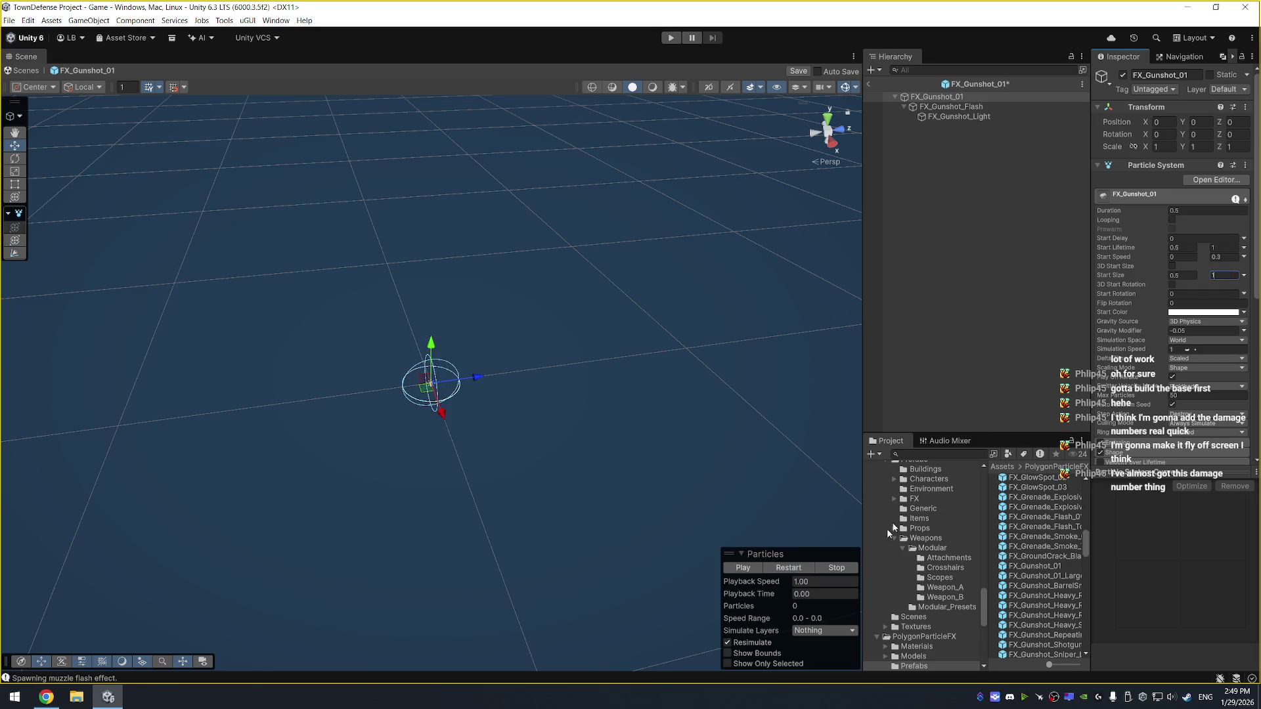
click(792, 569)
click(793, 569)
click(743, 567)
click(788, 567)
click(1205, 331)
click(788, 567)
click(796, 569)
Review the Emission and Shape settings, replay the burst, and save the prefab
scroll(1213, 423, down, 3)
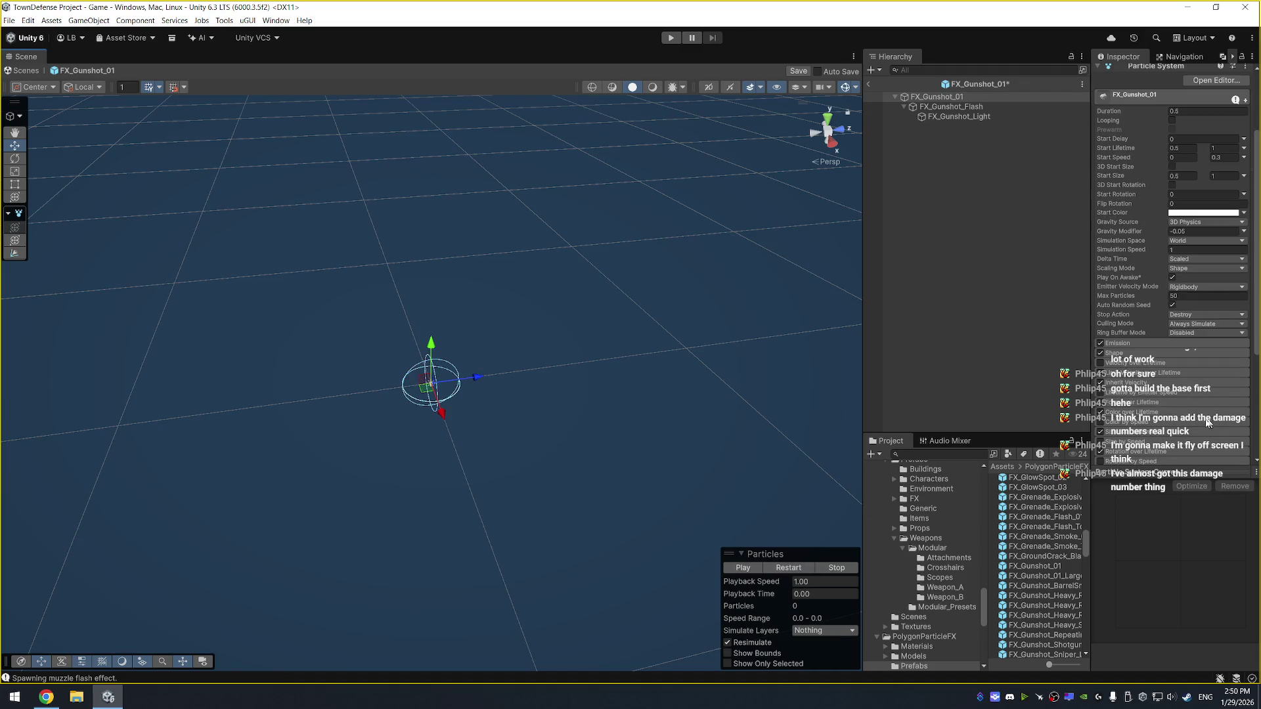
click(1140, 344)
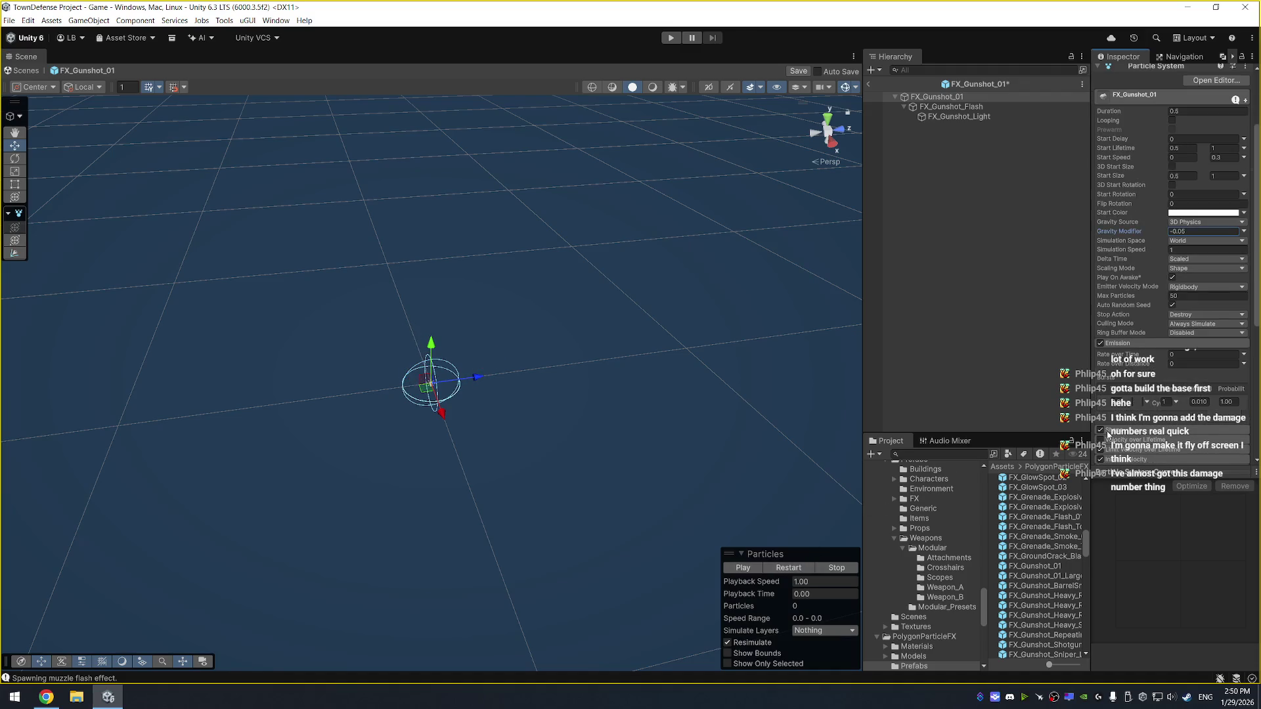
click(1132, 433)
scroll(1129, 420, down, 3)
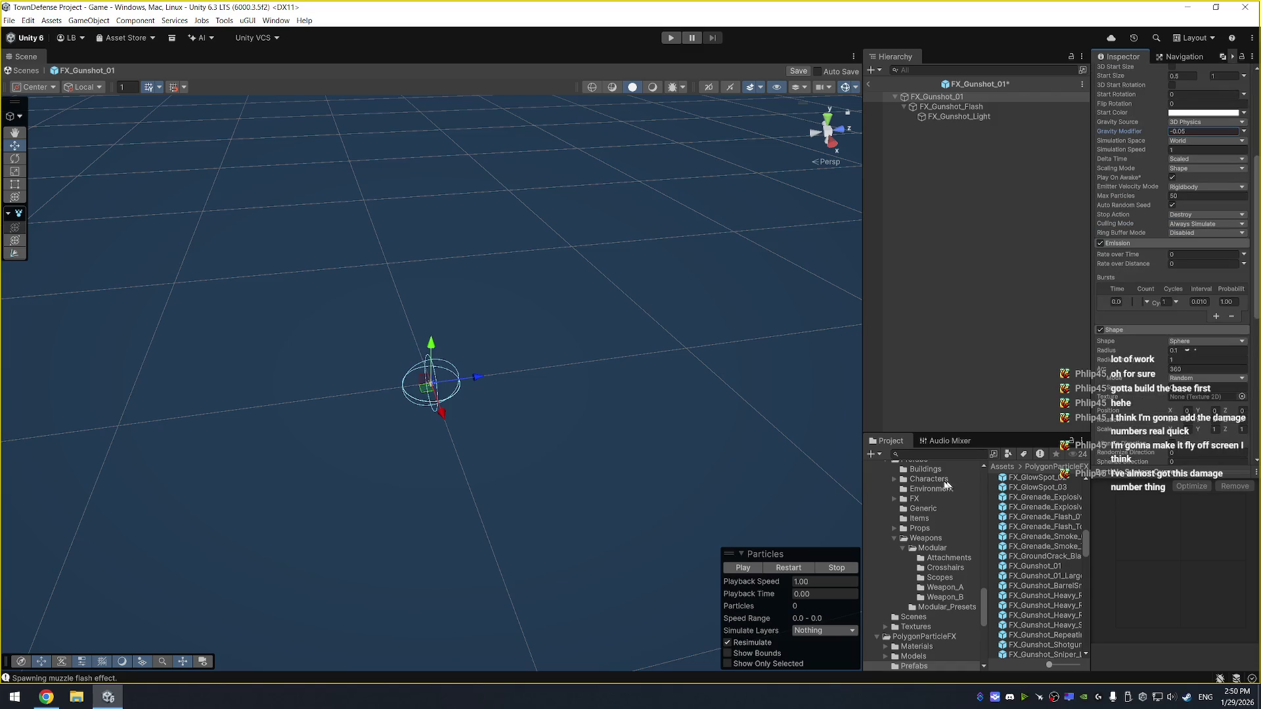
click(792, 568)
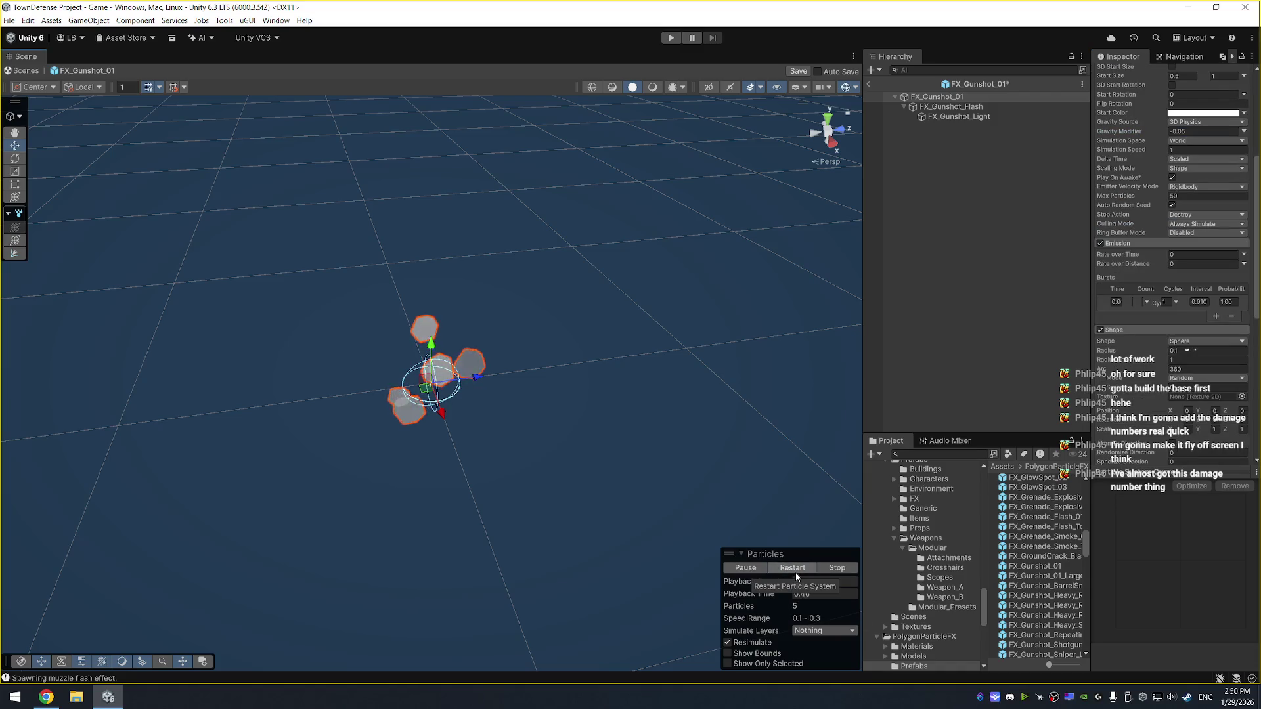
click(795, 571)
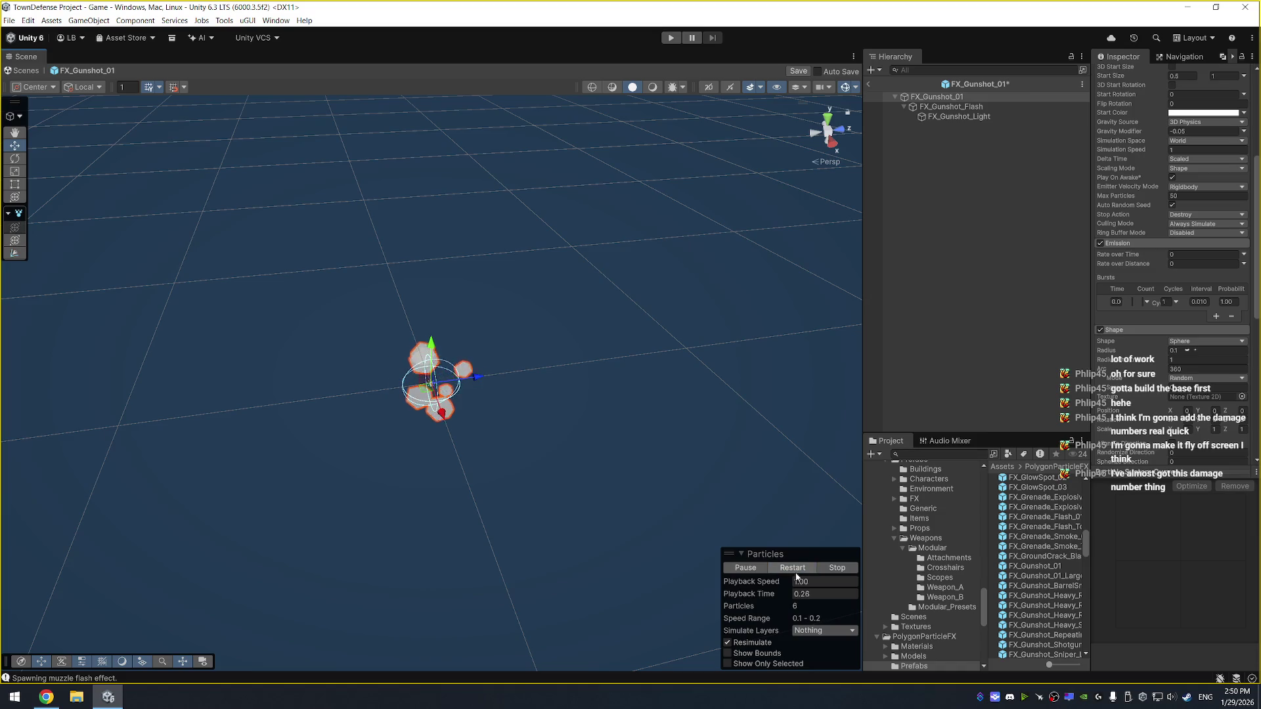
click(795, 572)
click(796, 572)
click(796, 571)
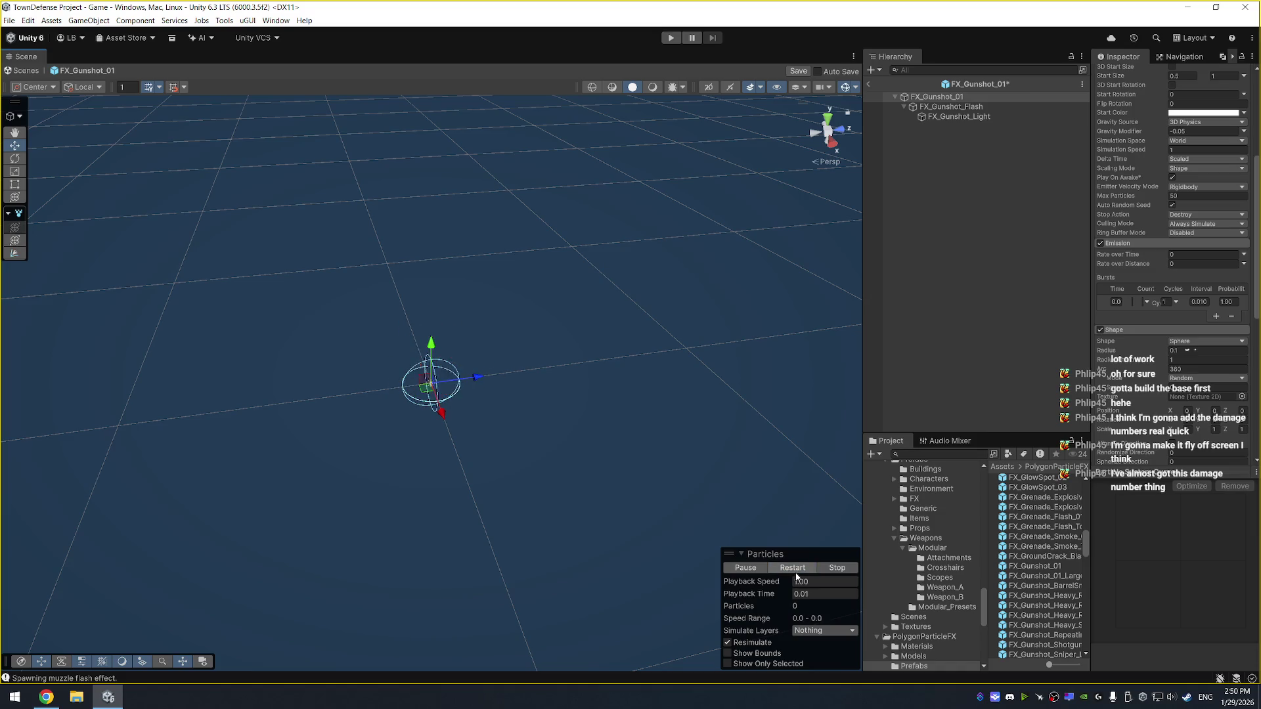
click(796, 571)
key(ctrl+s)
Leave Prefab Mode, start Play, and select the EnemyController object
click(874, 87)
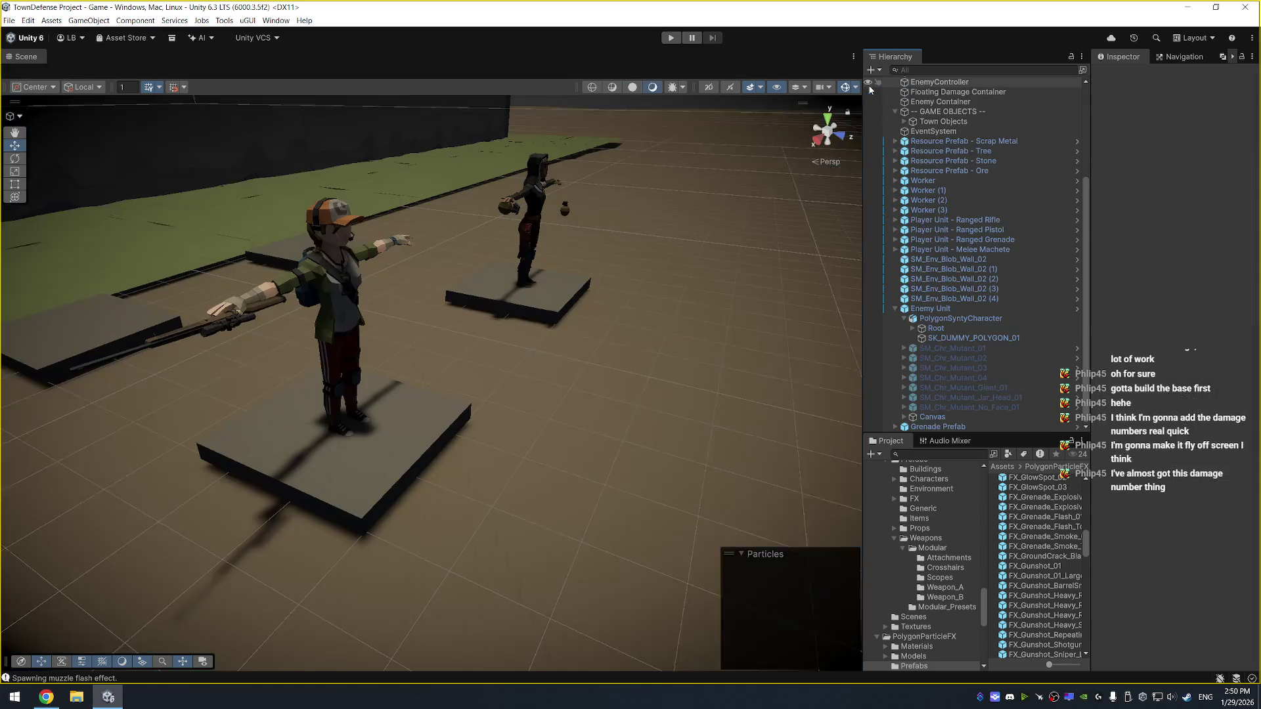
mouse_move(603, 309)
mouse_down()
mouse_move(512, 337)
mouse_move(583, 337)
mouse_move(611, 285)
mouse_move(589, 329)
mouse_move(611, 321)
mouse_up()
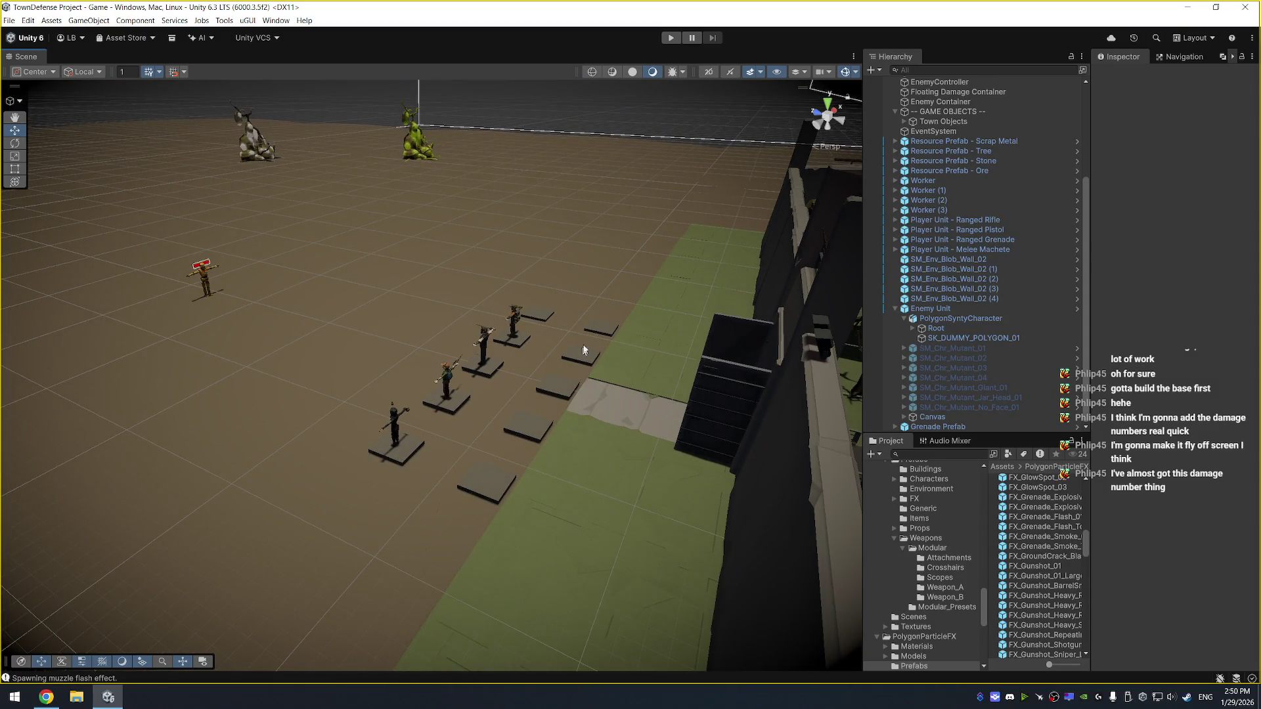
scroll(583, 349, down, 3)
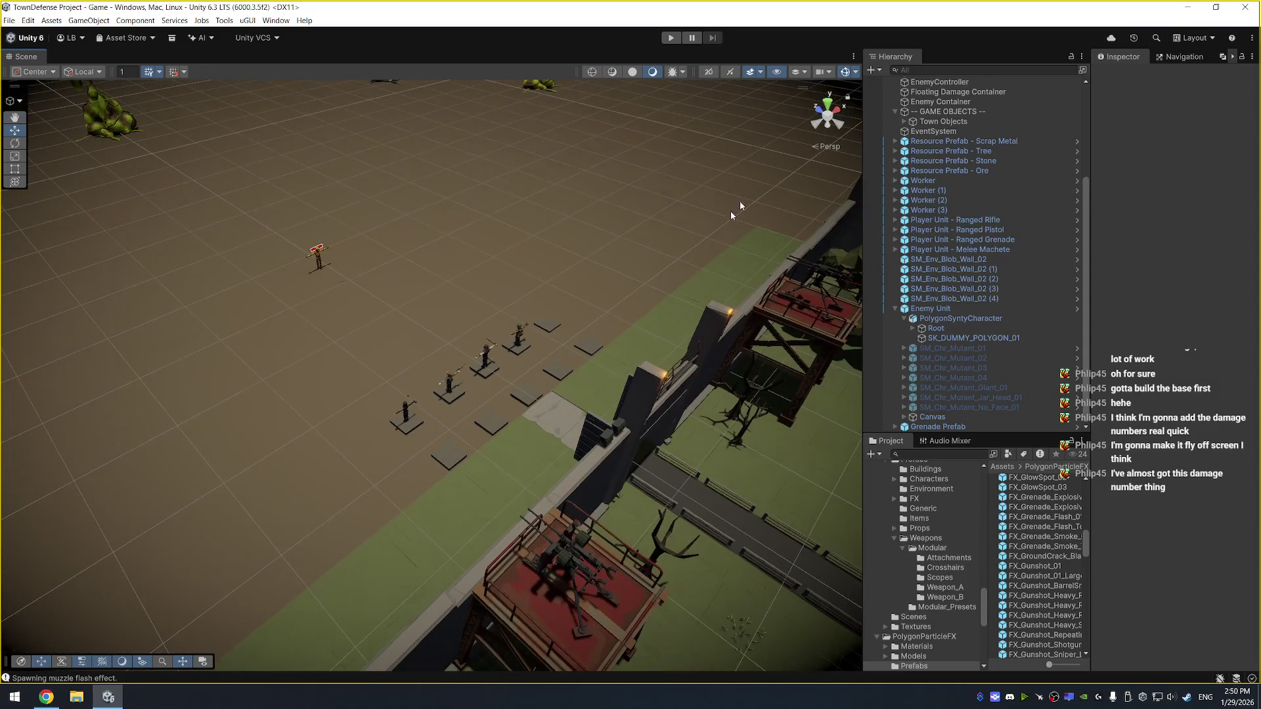
click(665, 40)
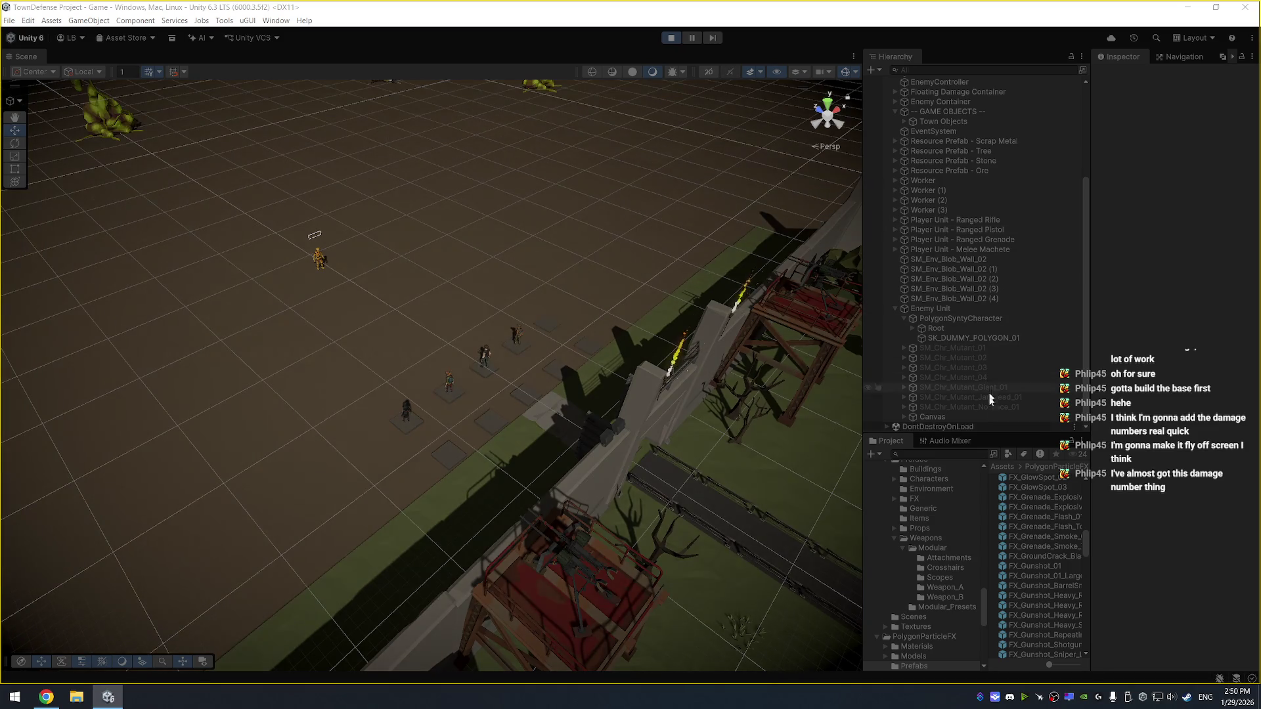
click(987, 85)
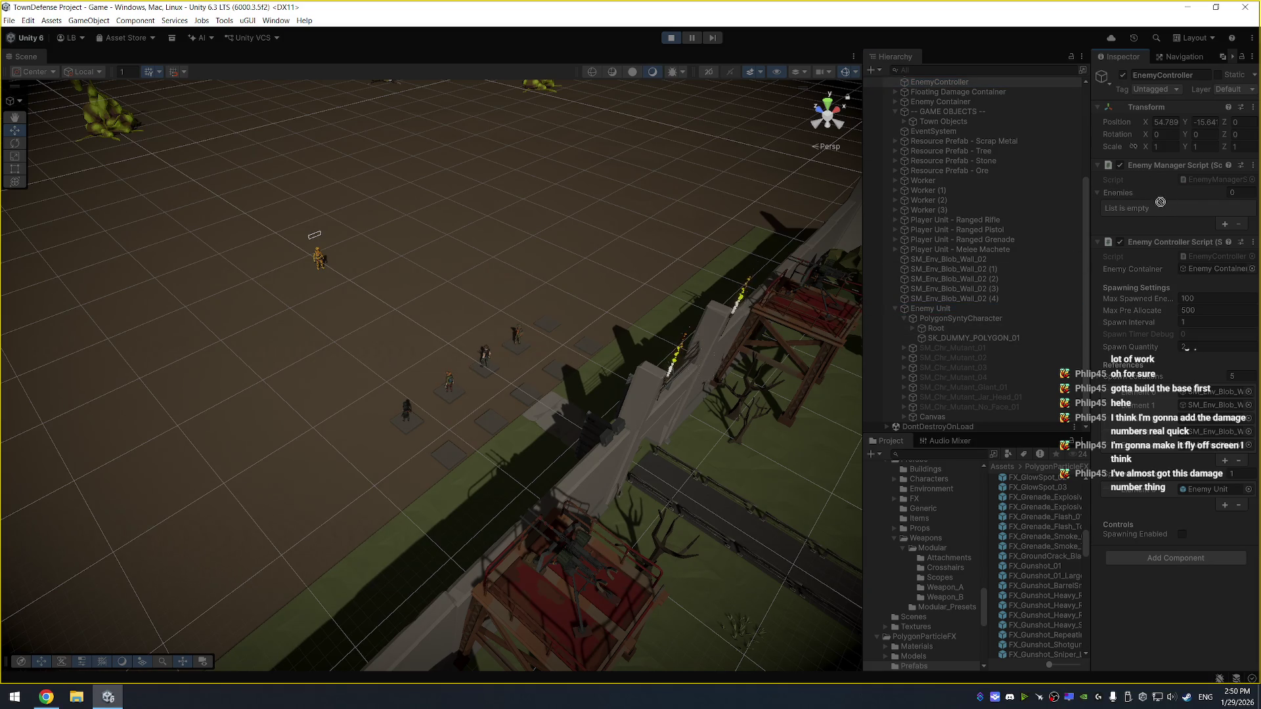
Drag Enemy Unit toward the player units, from Z 135.47 to 116.93
click(321, 262)
scroll(982, 368, up, 10)
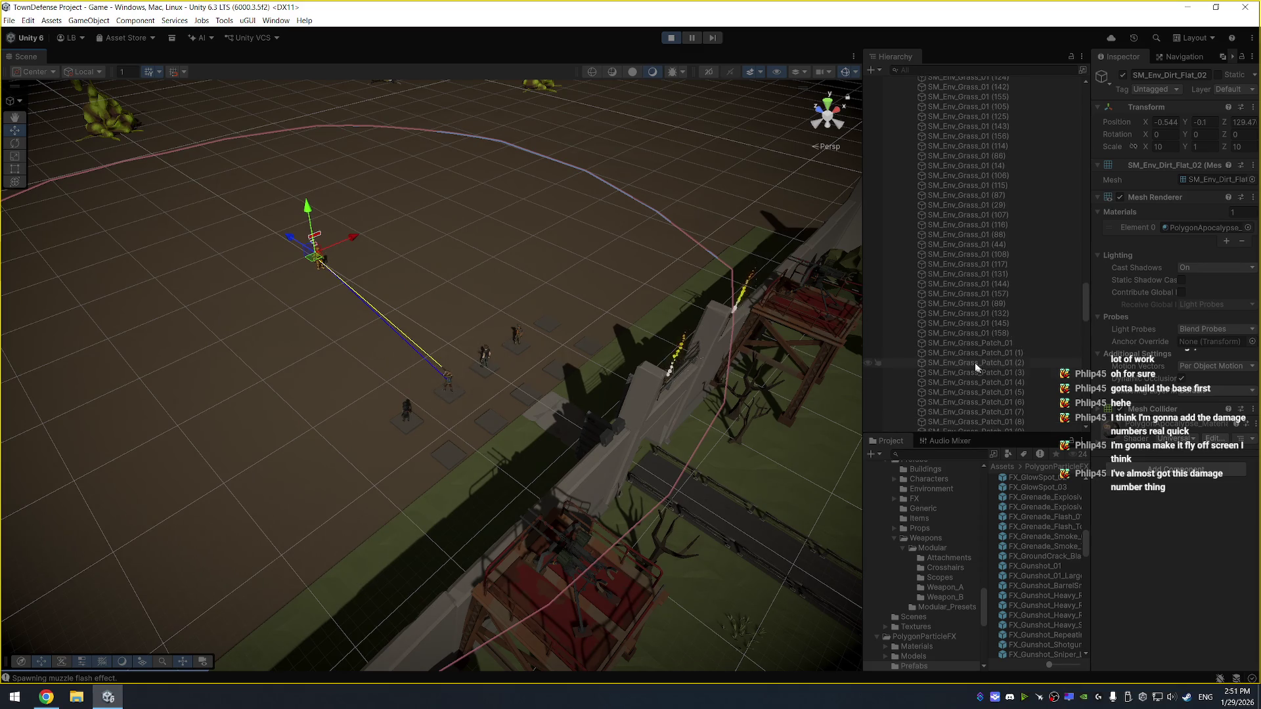
click(317, 263)
click(952, 398)
drag(318, 262, 400, 320)
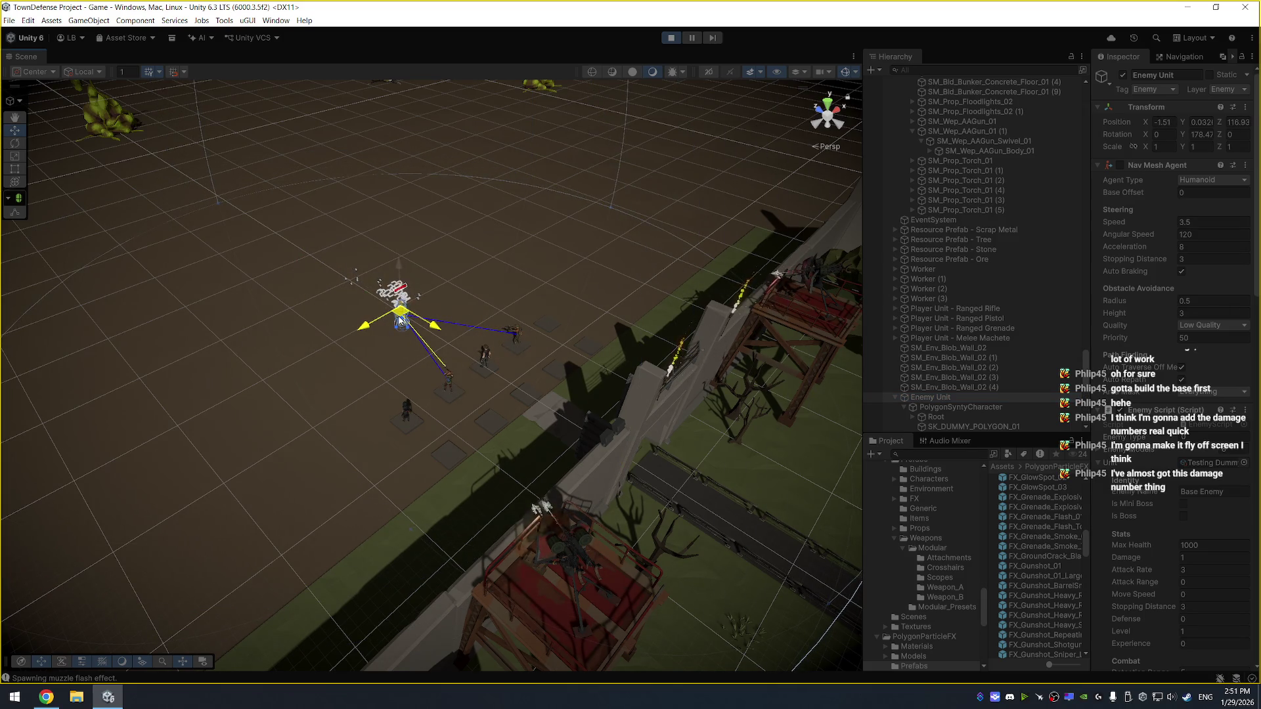
mouse_move(435, 523)
mouse_down()
mouse_move(644, 473)
mouse_move(641, 412)
mouse_move(593, 439)
mouse_move(746, 352)
mouse_move(689, 401)
mouse_move(583, 451)
mouse_move(663, 448)
mouse_move(577, 416)
mouse_move(422, 450)
mouse_up()
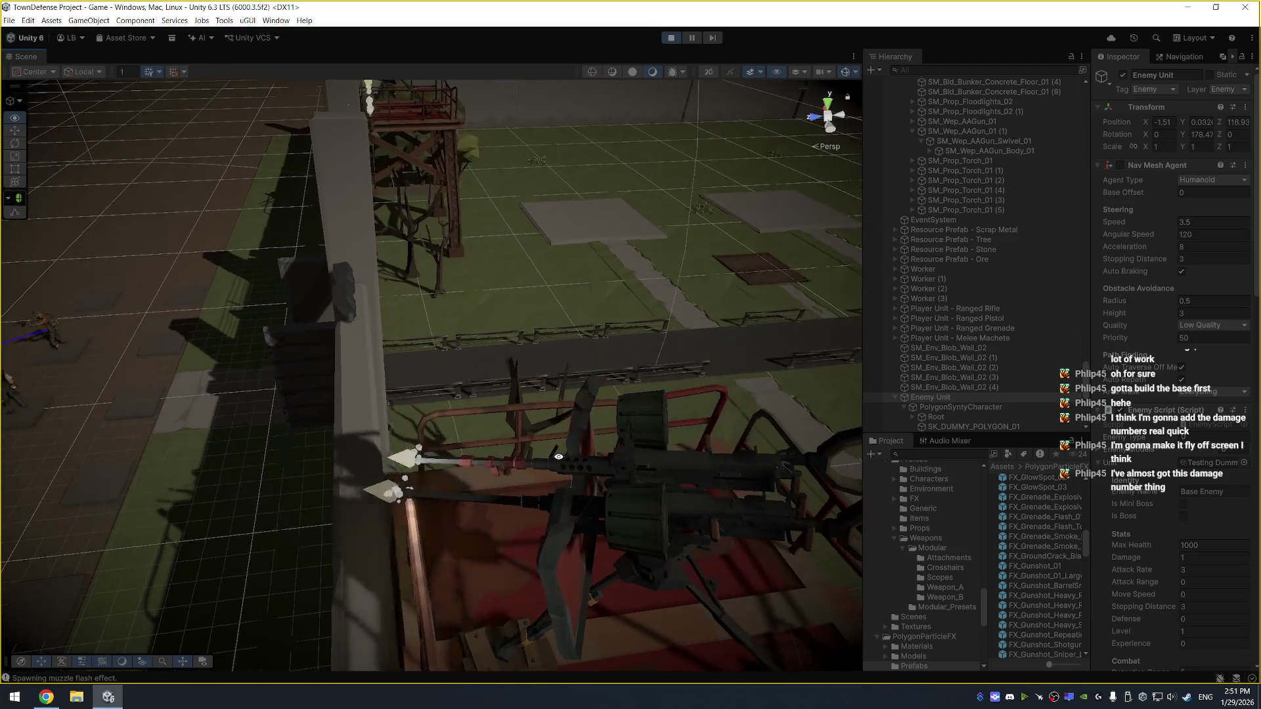
mouse_move(329, 459)
mouse_down()
mouse_move(414, 459)
mouse_move(261, 355)
mouse_move(407, 436)
mouse_move(453, 395)
mouse_move(411, 329)
mouse_move(464, 296)
mouse_move(507, 314)
mouse_move(484, 348)
mouse_move(507, 352)
mouse_move(443, 337)
mouse_up()
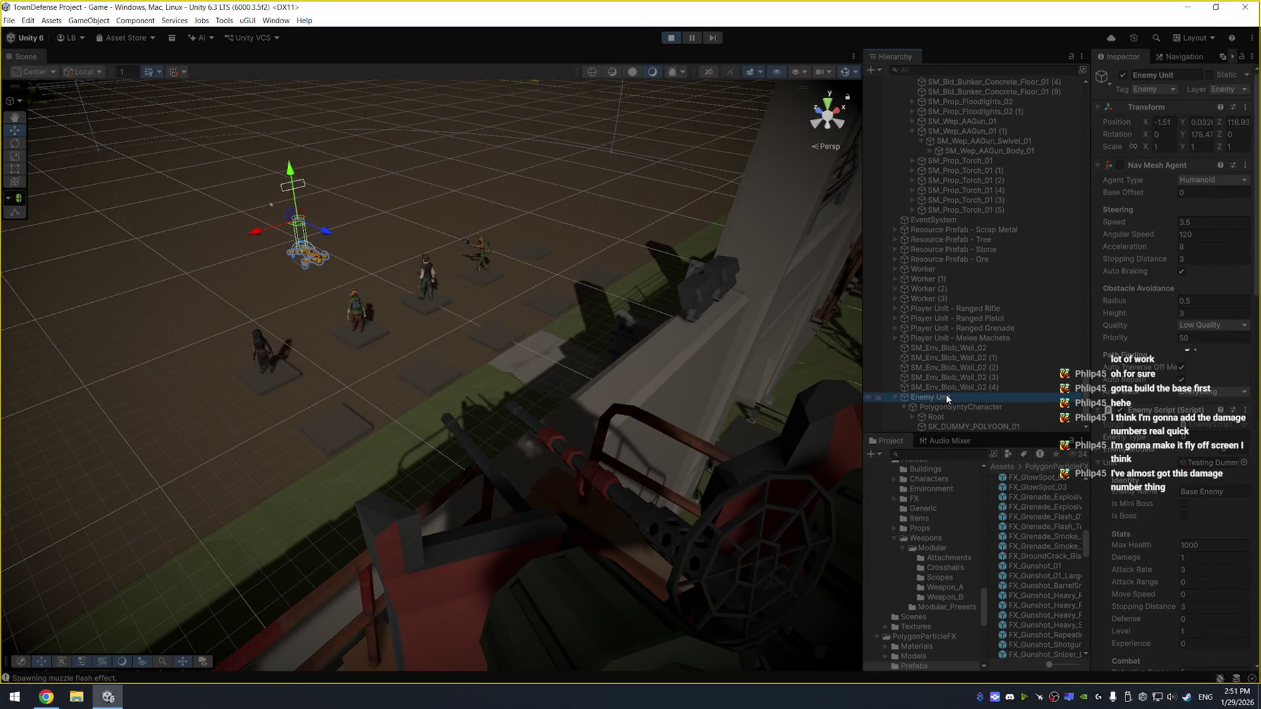
key(alt+Tab)
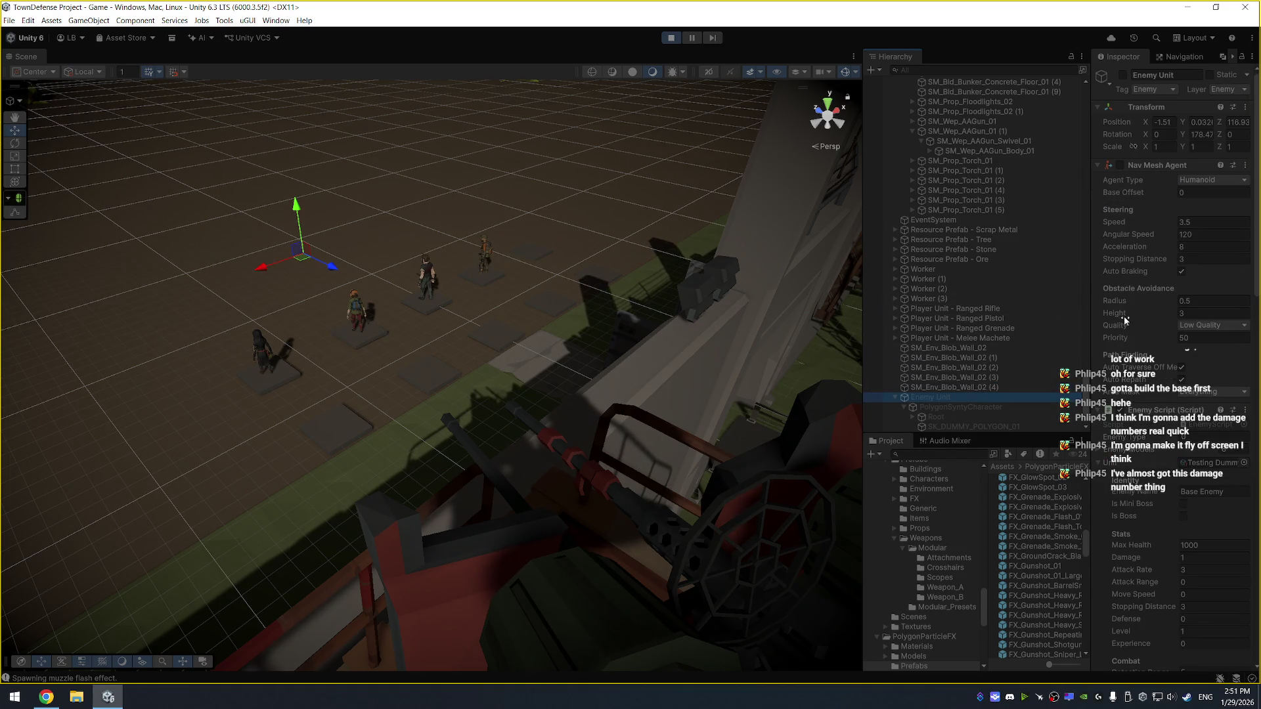
Stop play and search Enemy Unit's Death Sound picker for 'death', finding no clips
click(670, 38)
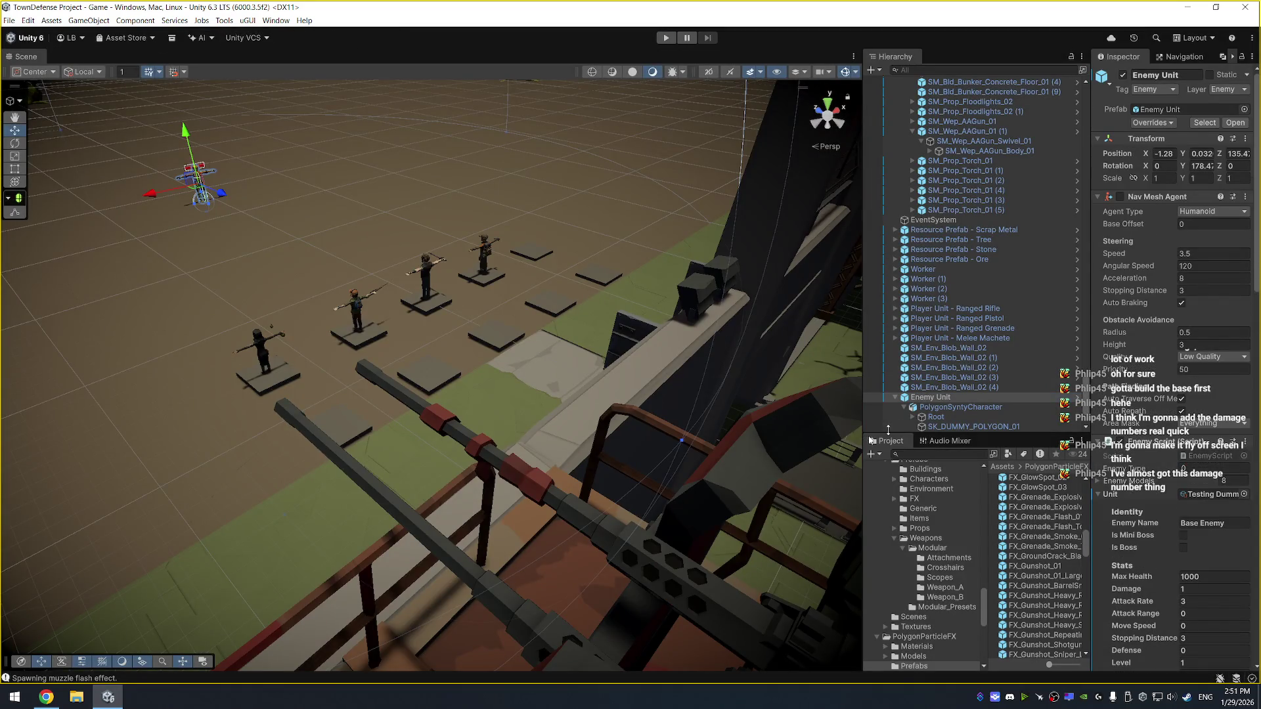
scroll(1185, 482, down, 8)
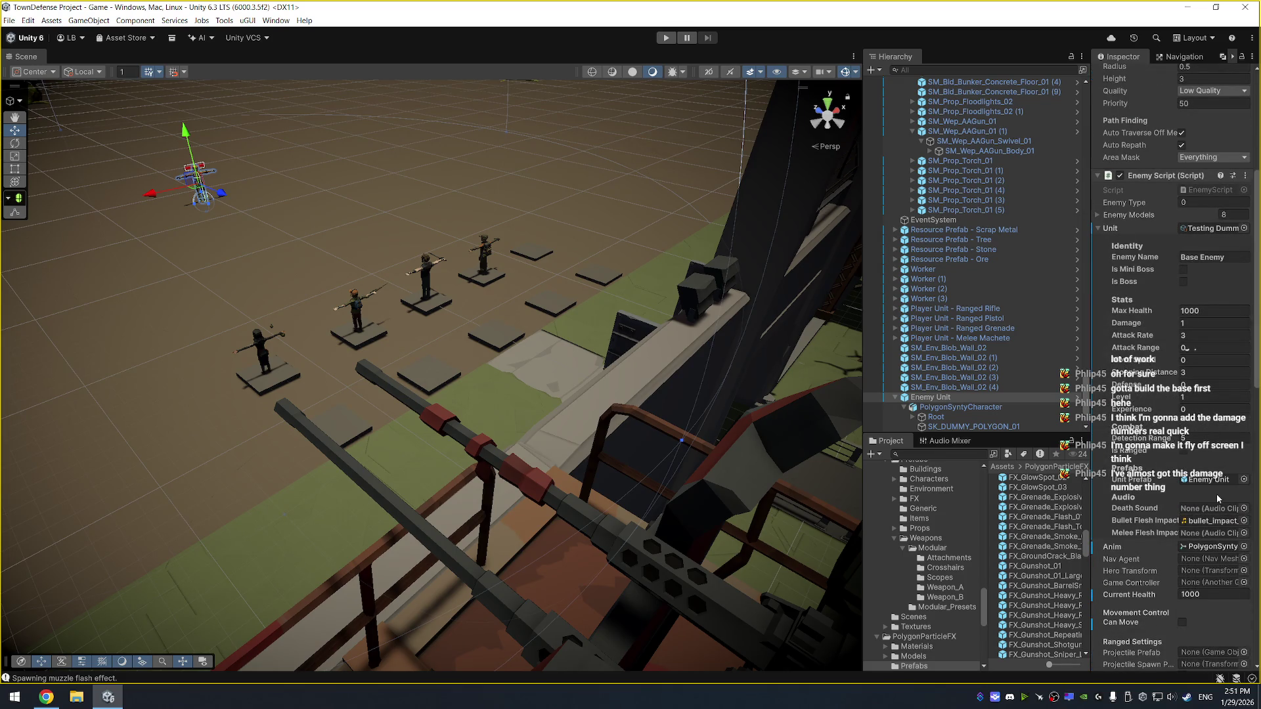
click(1221, 508)
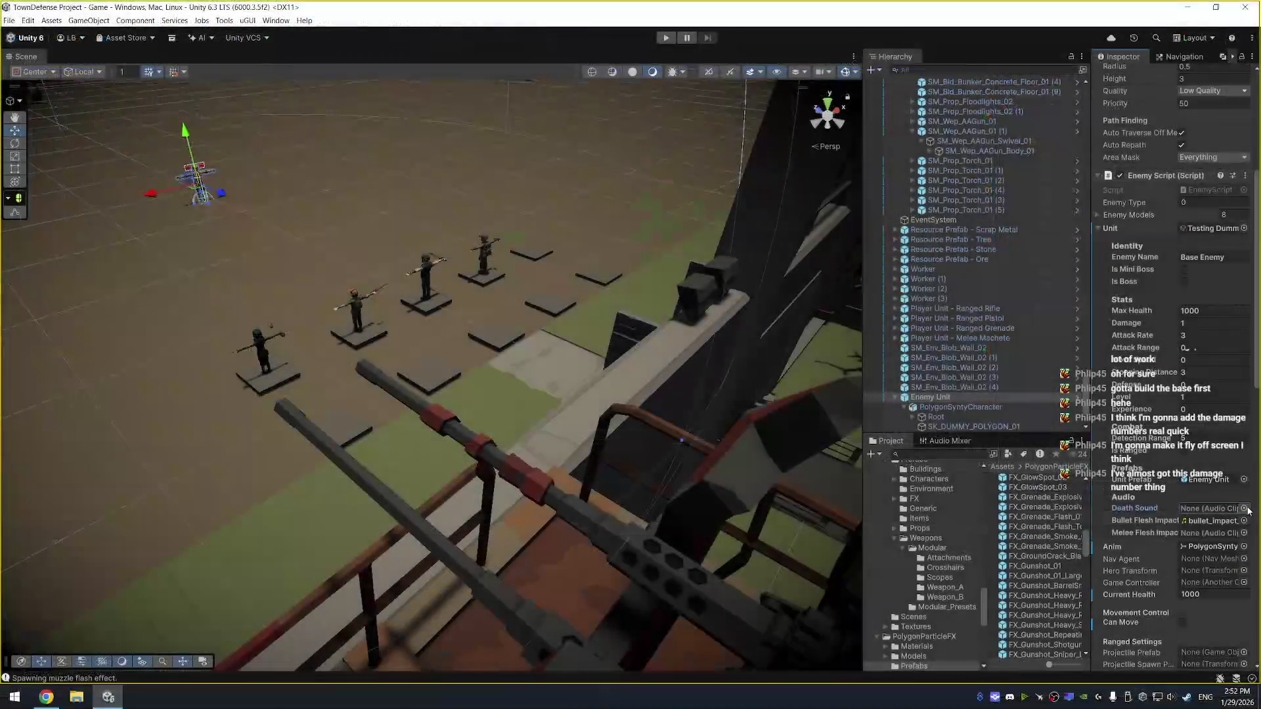
click(1243, 508)
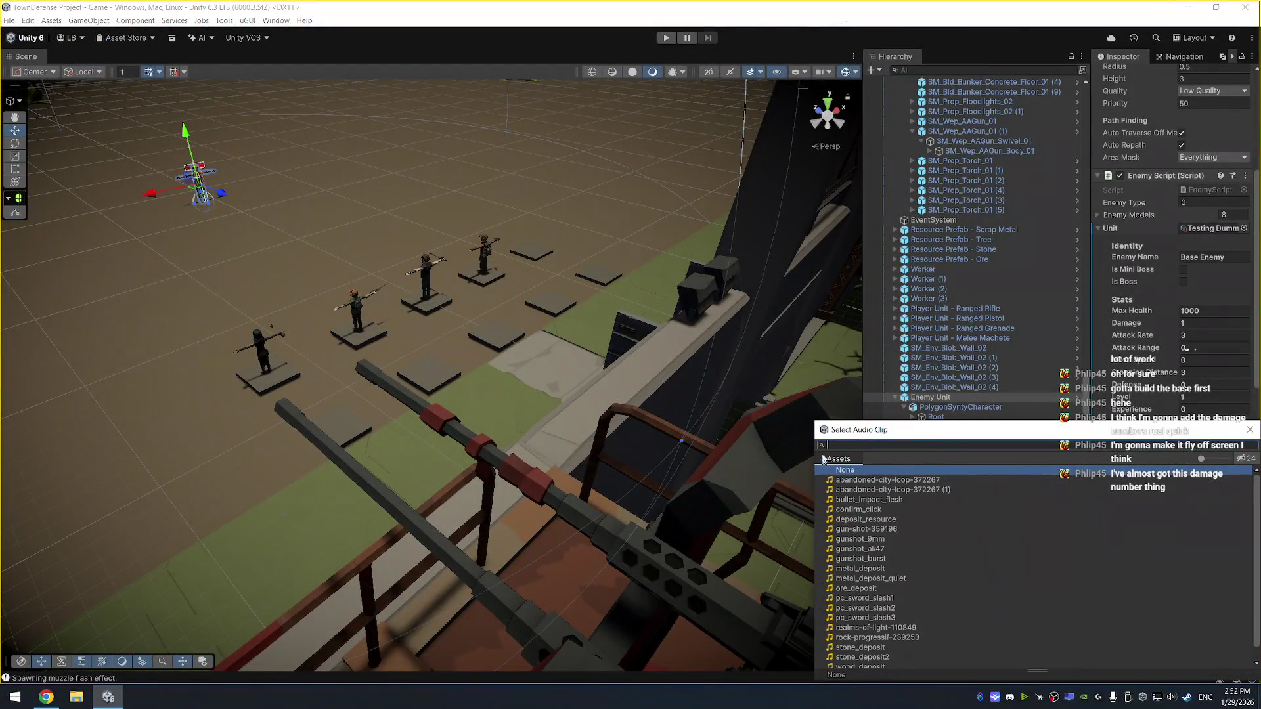
text(death)
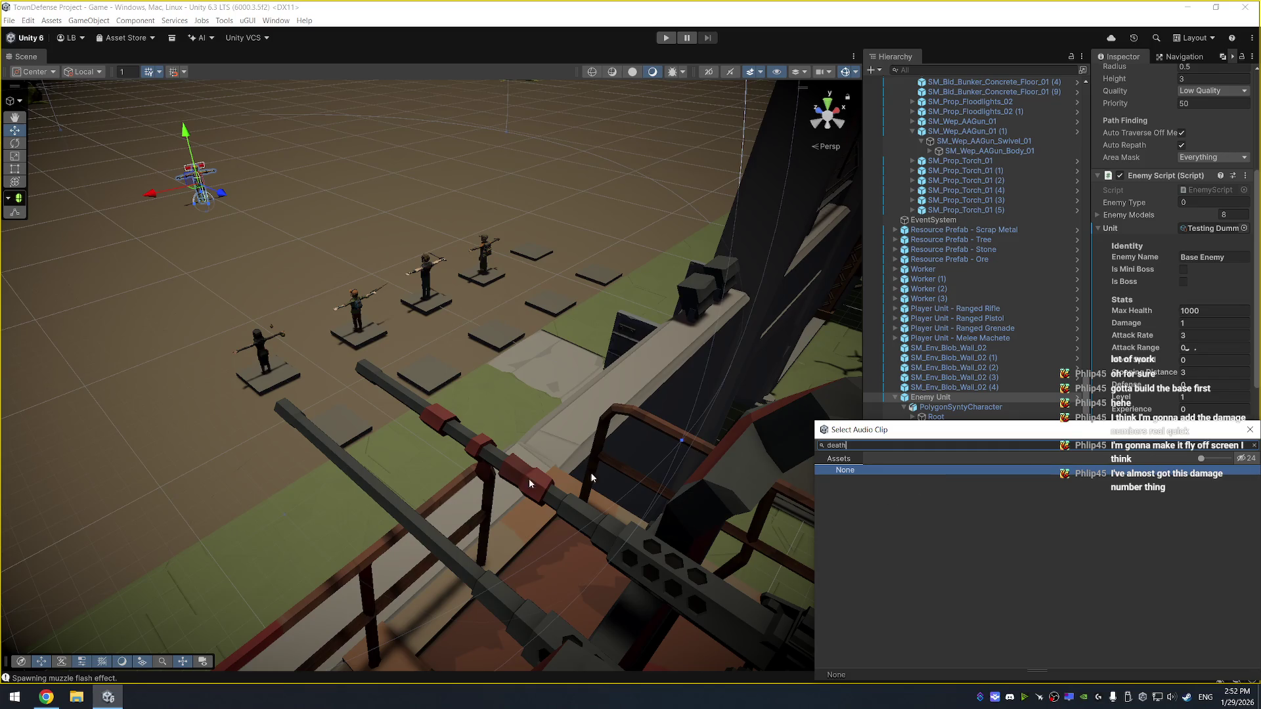
click(46, 696)
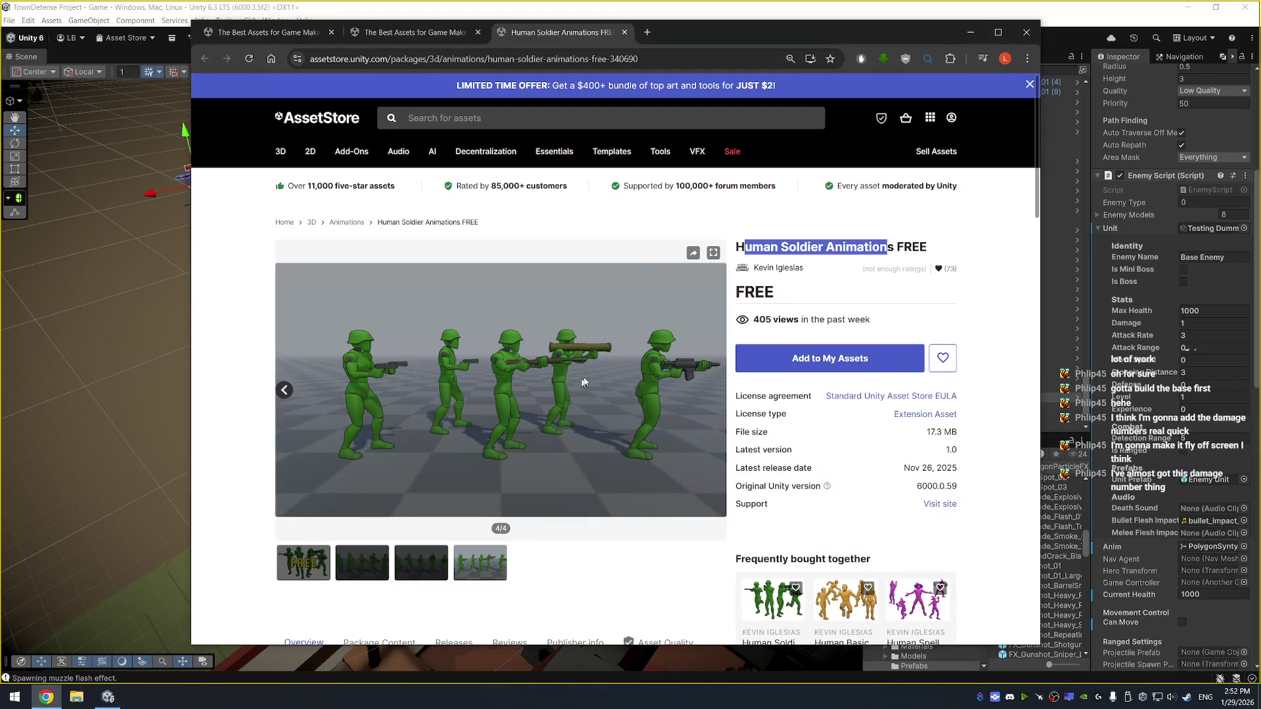
Search the Asset Store for 'zombie sounds'
click(489, 116)
text(zombie sounds)
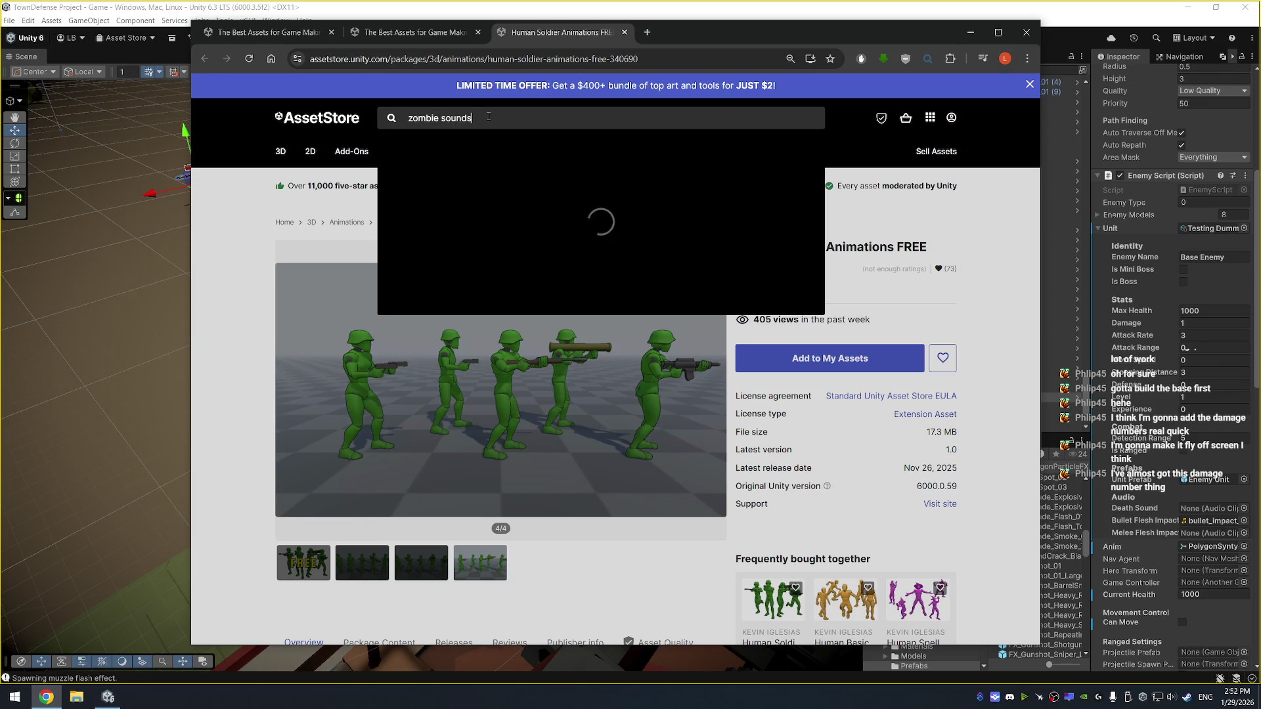
key(Return)
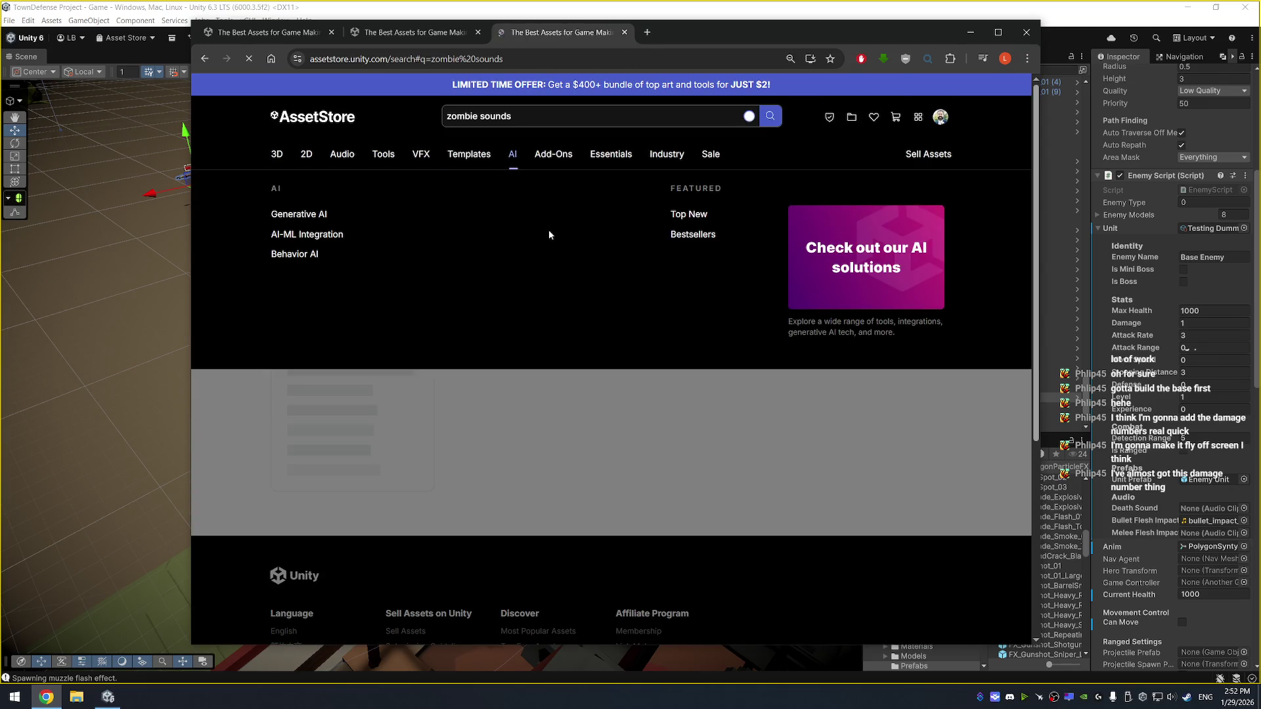
scroll(668, 472, down, 3)
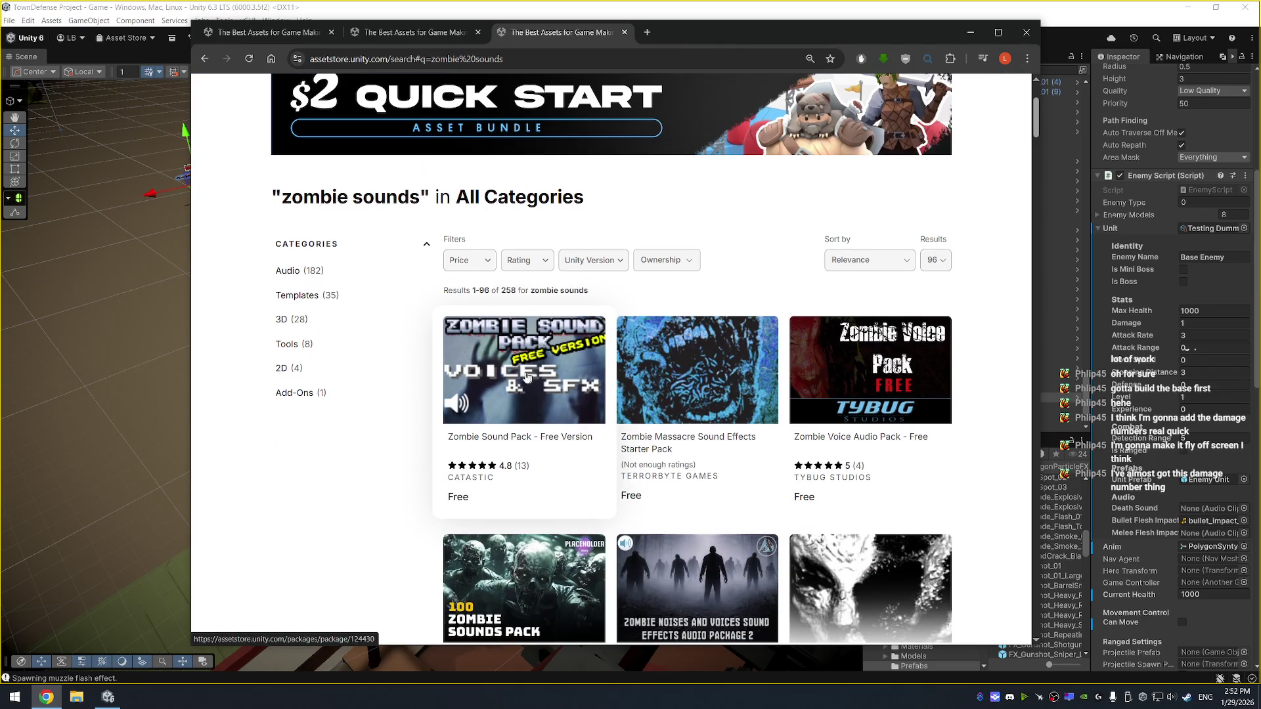
Open Zombie Sound Pack - Free Version and Zombie Voice Audio Pack - Free in new tabs
right_click(520, 348)
click(558, 365)
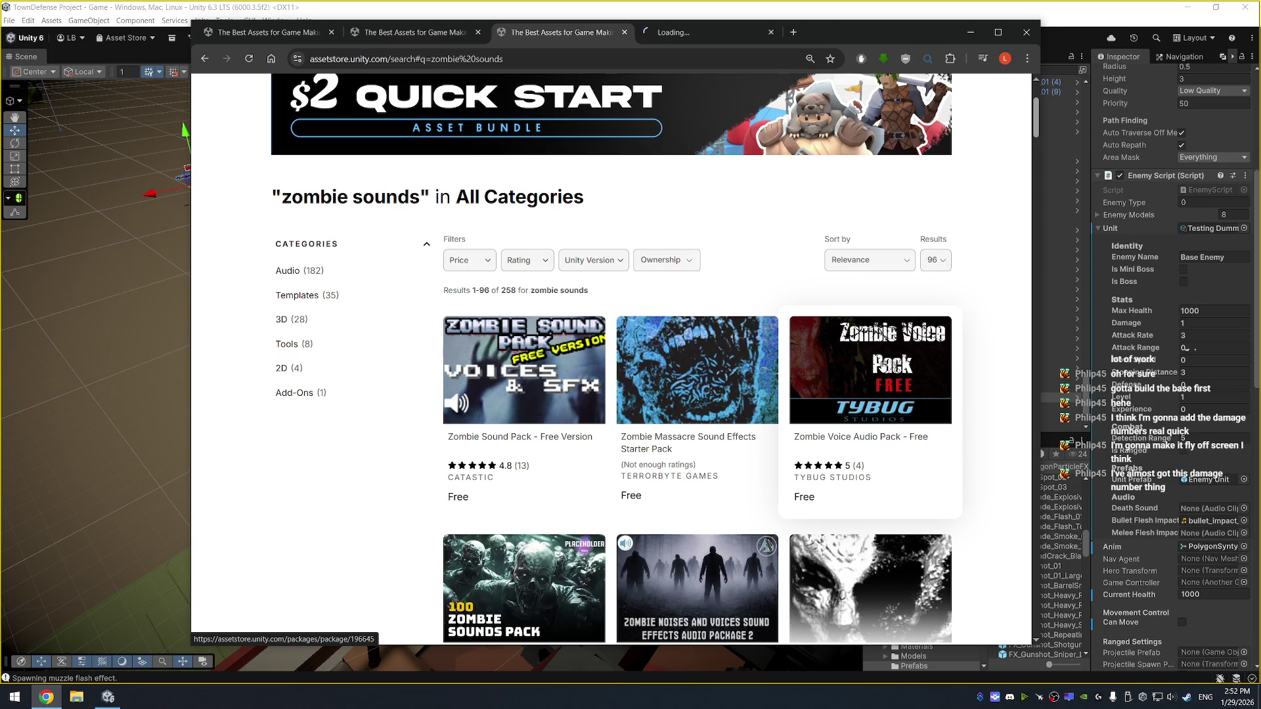
right_click(887, 351)
click(924, 365)
scroll(833, 376, down, 2)
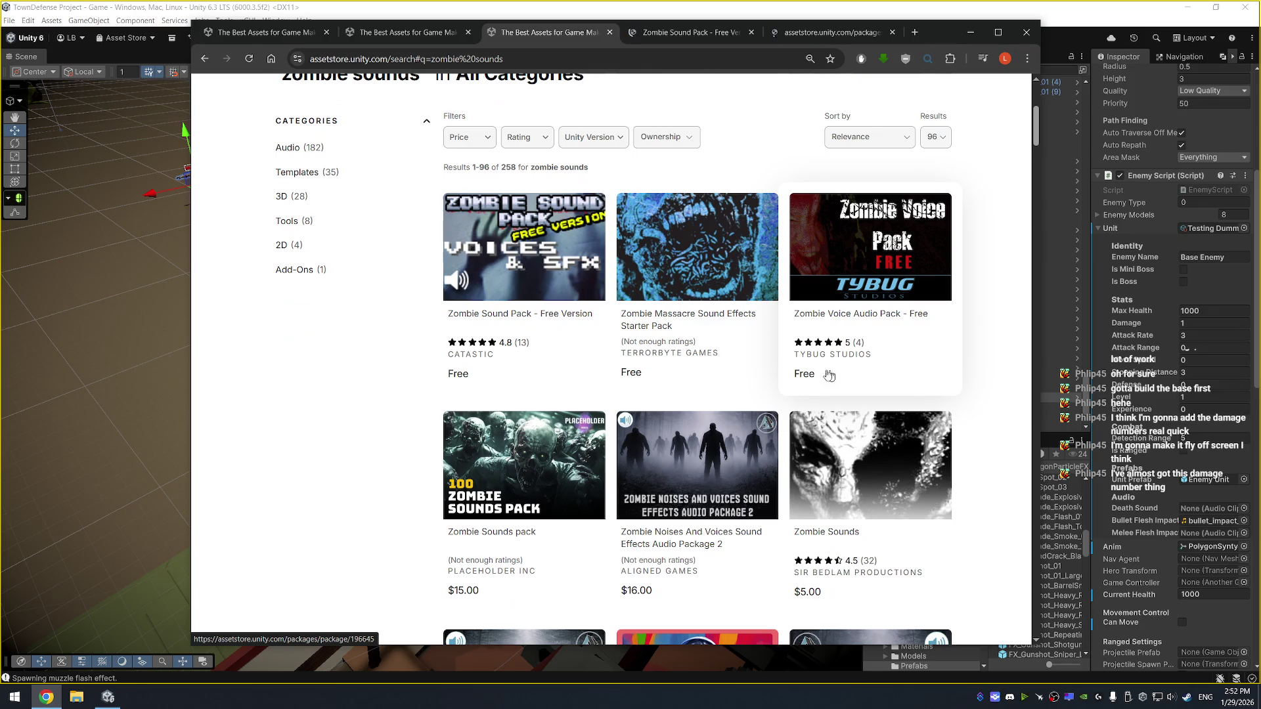
scroll(811, 366, down, 4)
scroll(804, 366, up, 10)
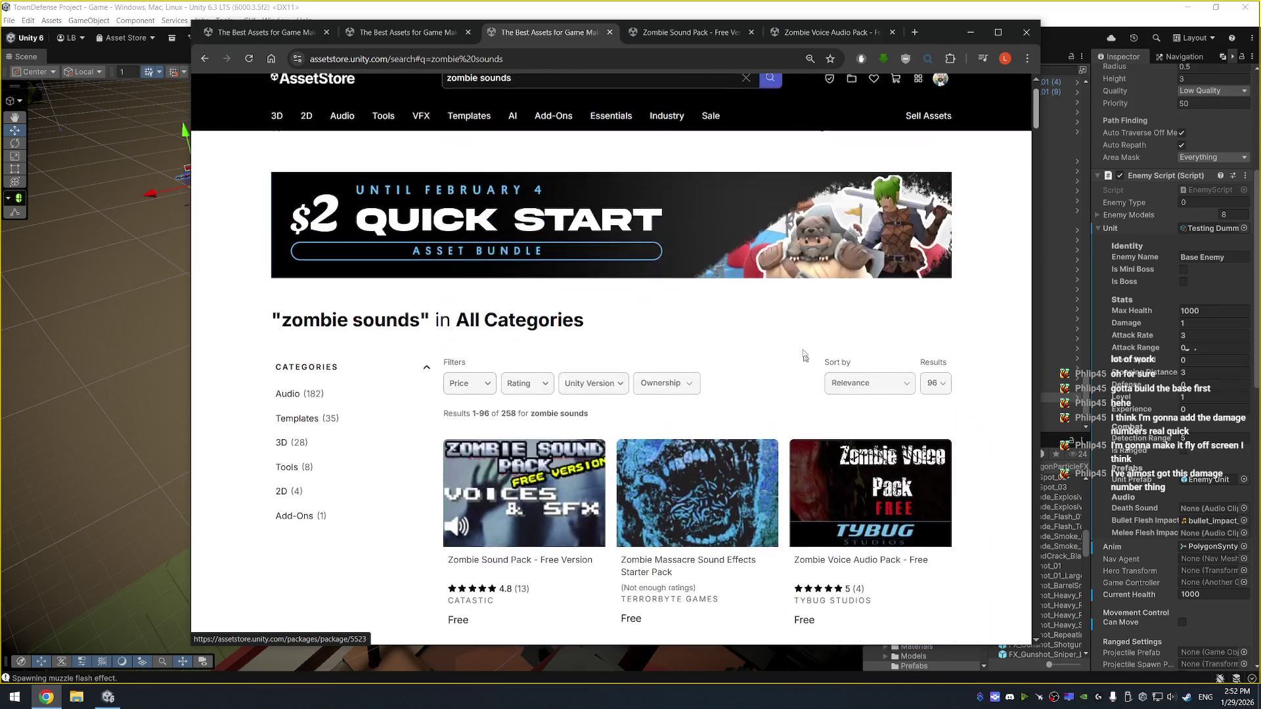
key(ctrl+Tab)
scroll(621, 386, down, 5)
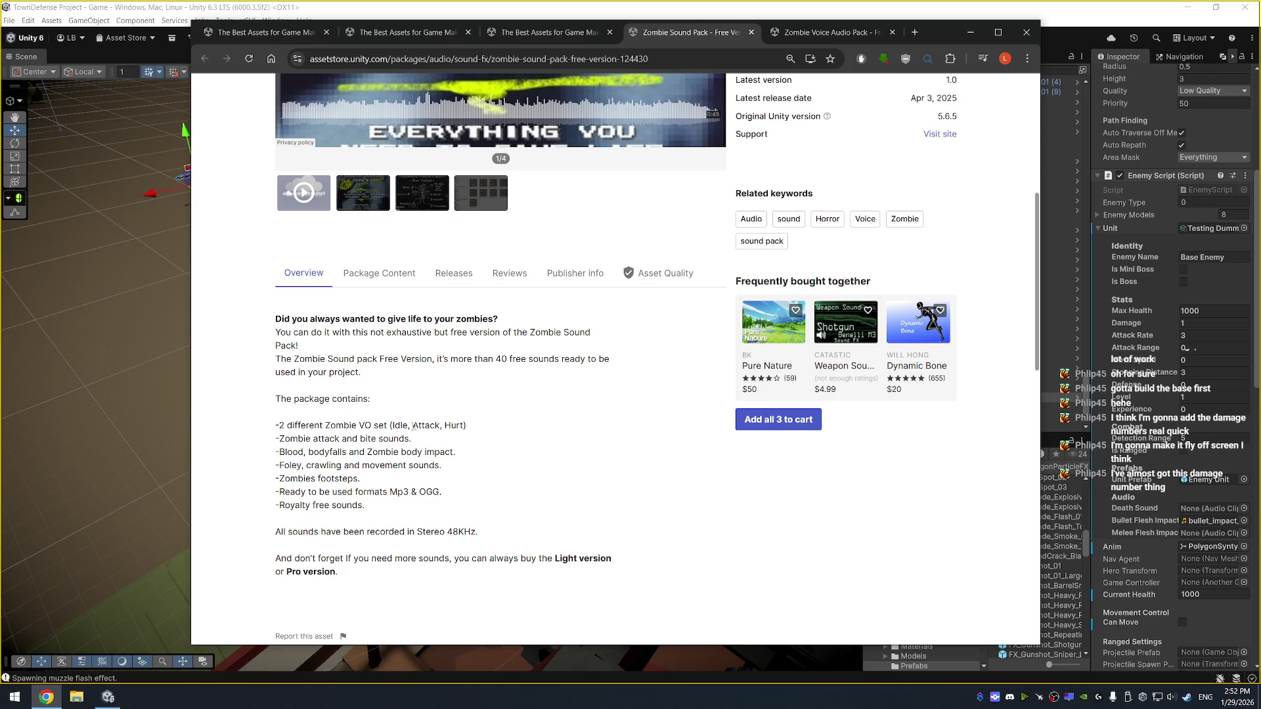
Browse the Zombie Sound Pack's WAV folders: BodyFall, Eat, Foley, Footsteps and Impact
click(387, 273)
click(523, 367)
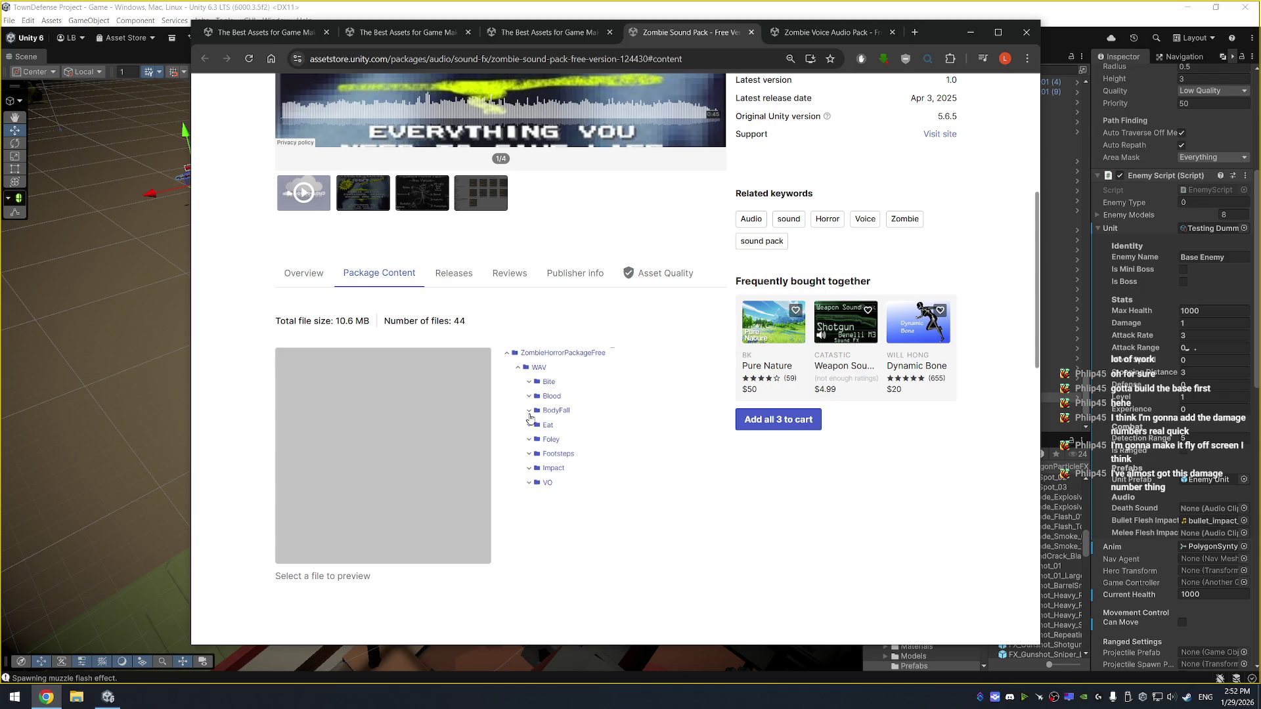
click(531, 411)
click(531, 412)
click(530, 426)
click(529, 426)
click(529, 440)
click(529, 440)
click(529, 454)
click(530, 454)
click(529, 469)
click(530, 470)
scroll(643, 406, down, 1)
scroll(631, 394, down, 1)
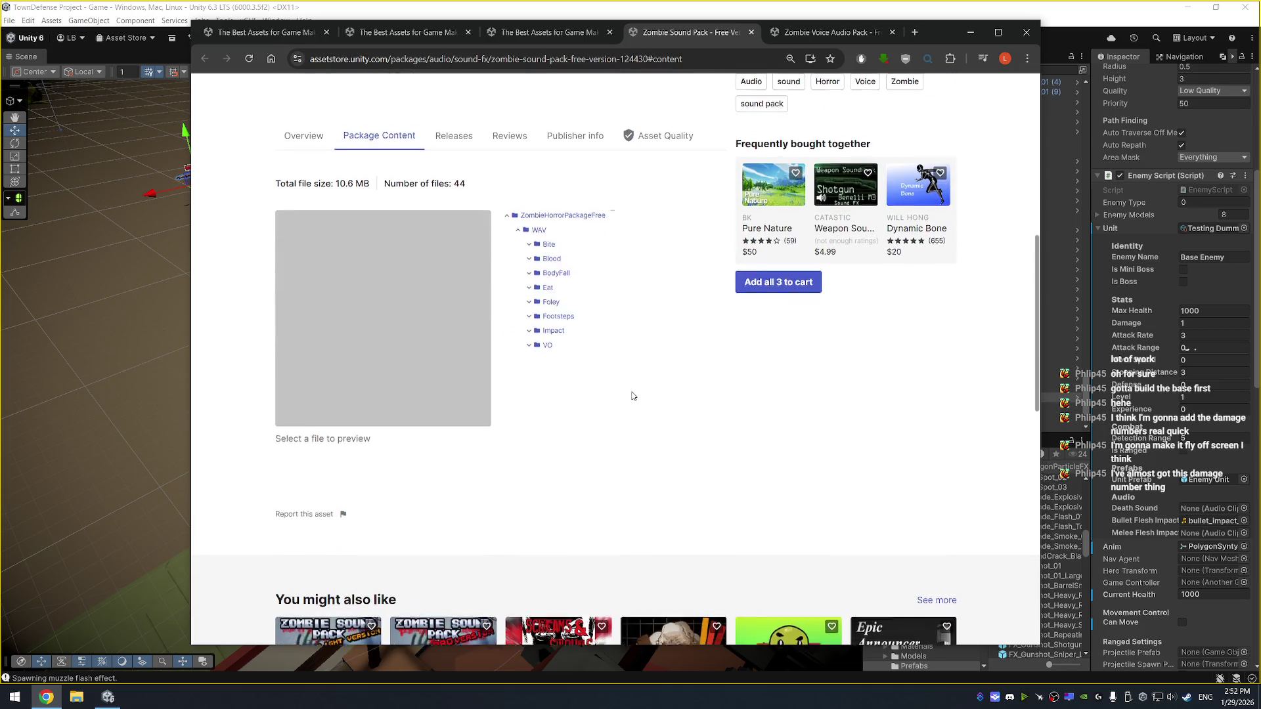
scroll(631, 394, up, 4)
Preview zombie_death_004.wav and zombie_death_010.wav from the voice pack, then close its page
click(826, 32)
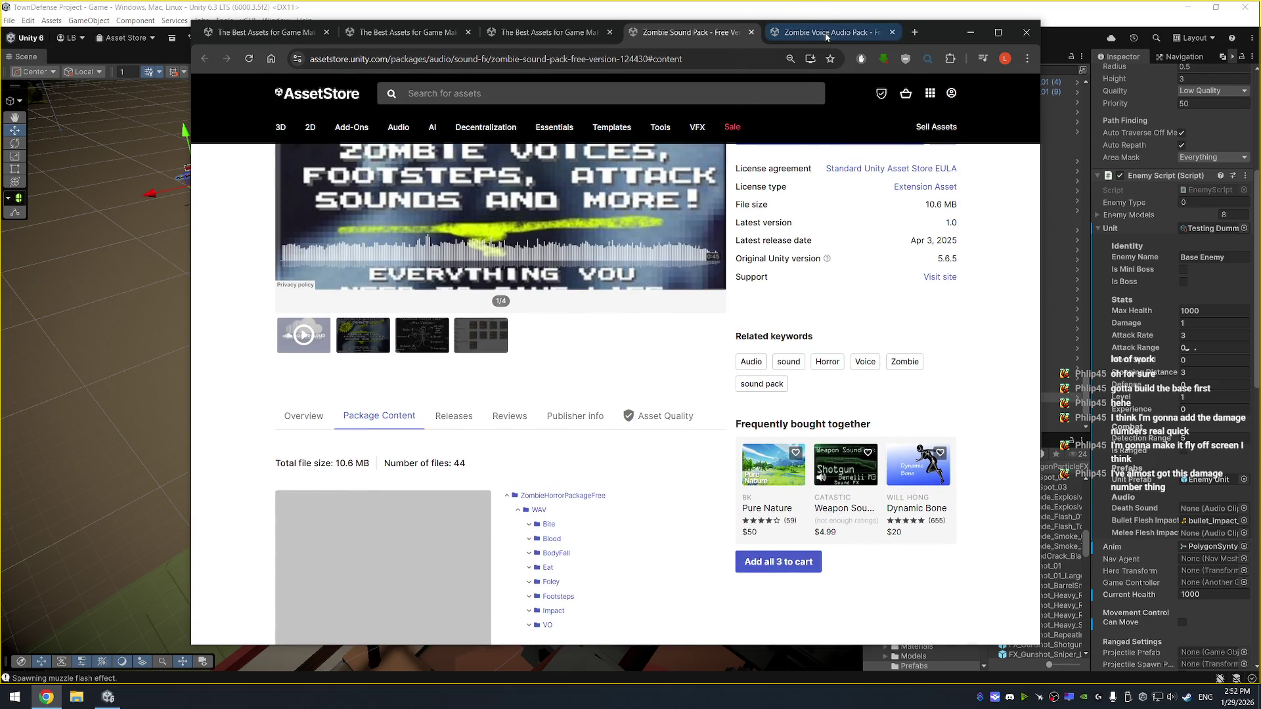
scroll(498, 404, down, 5)
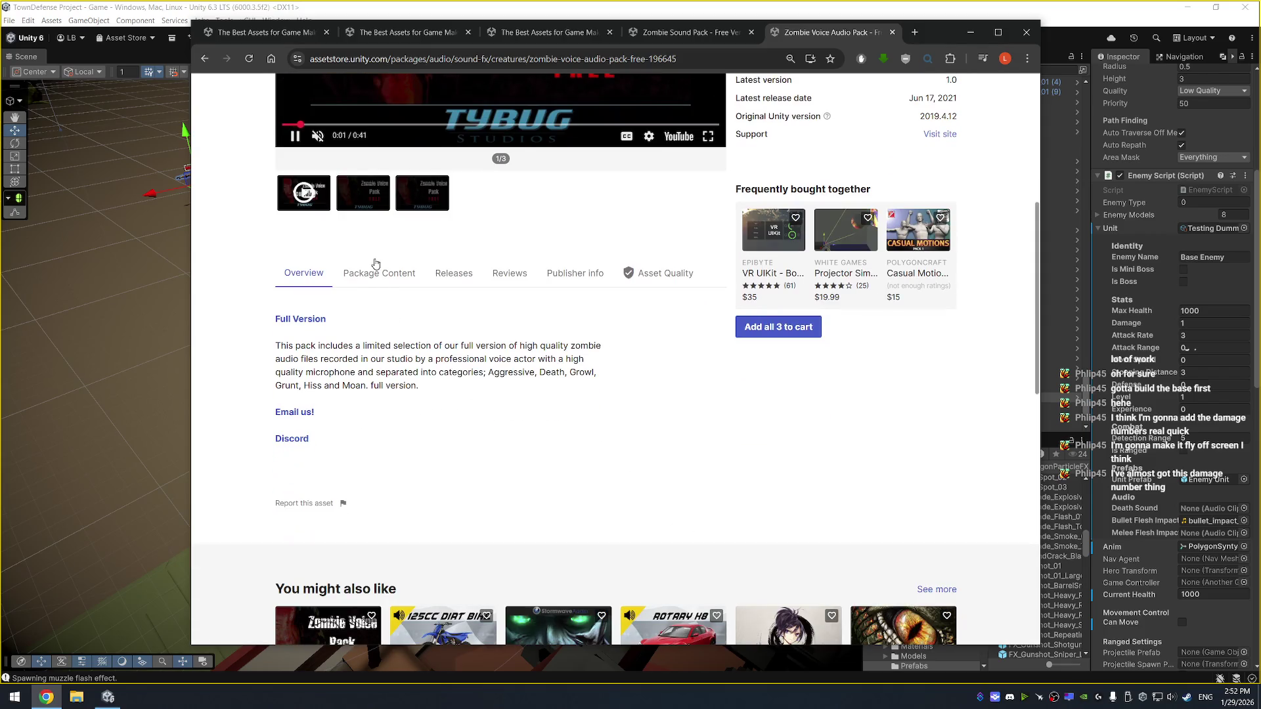
click(371, 274)
click(528, 370)
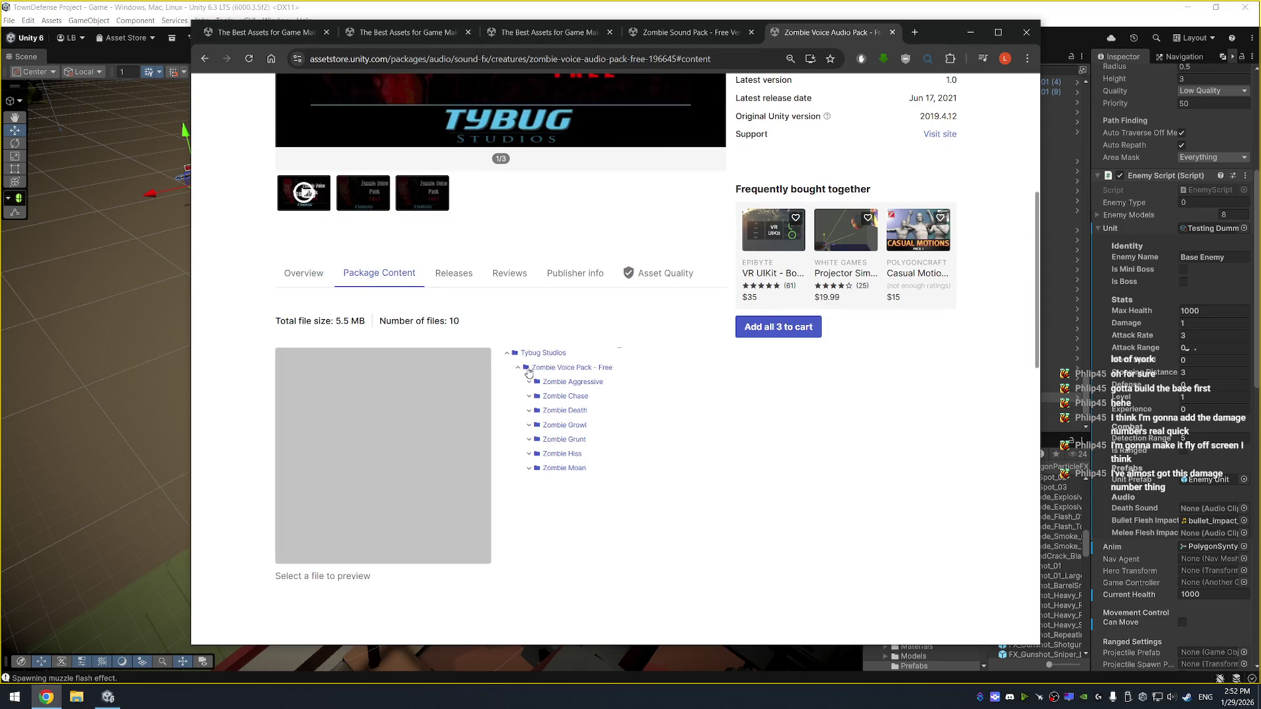
click(534, 412)
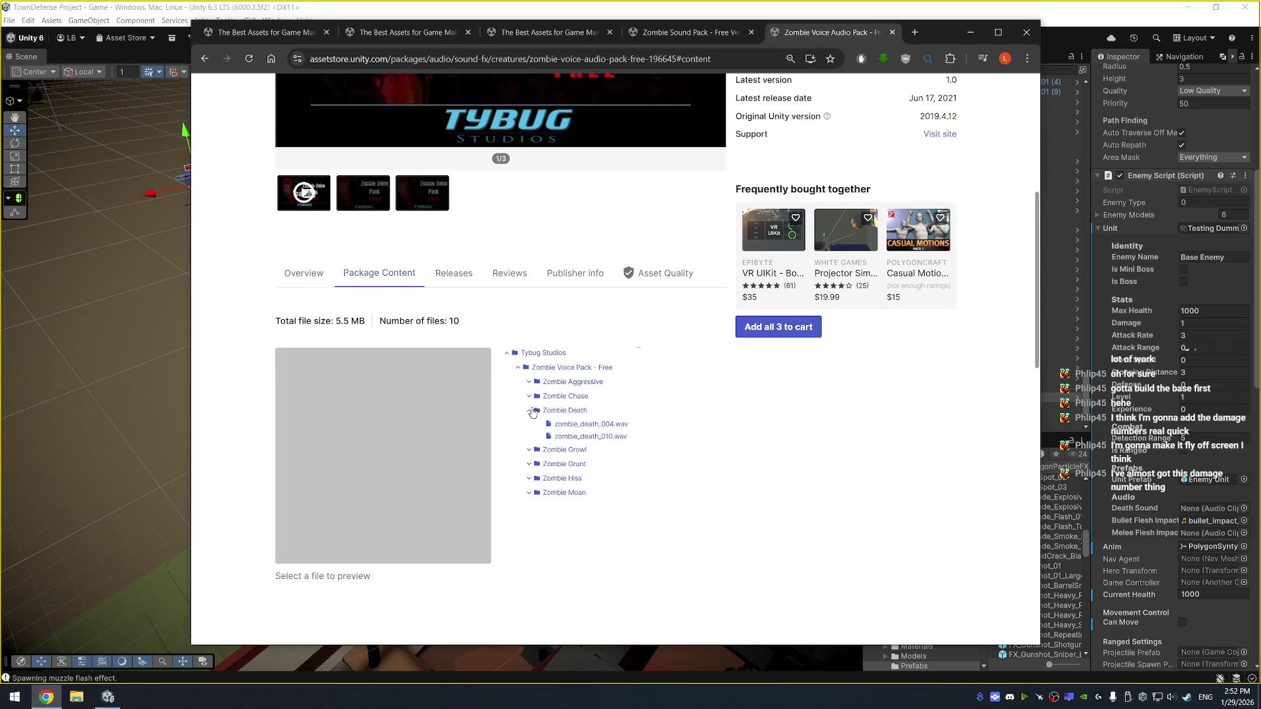
click(583, 426)
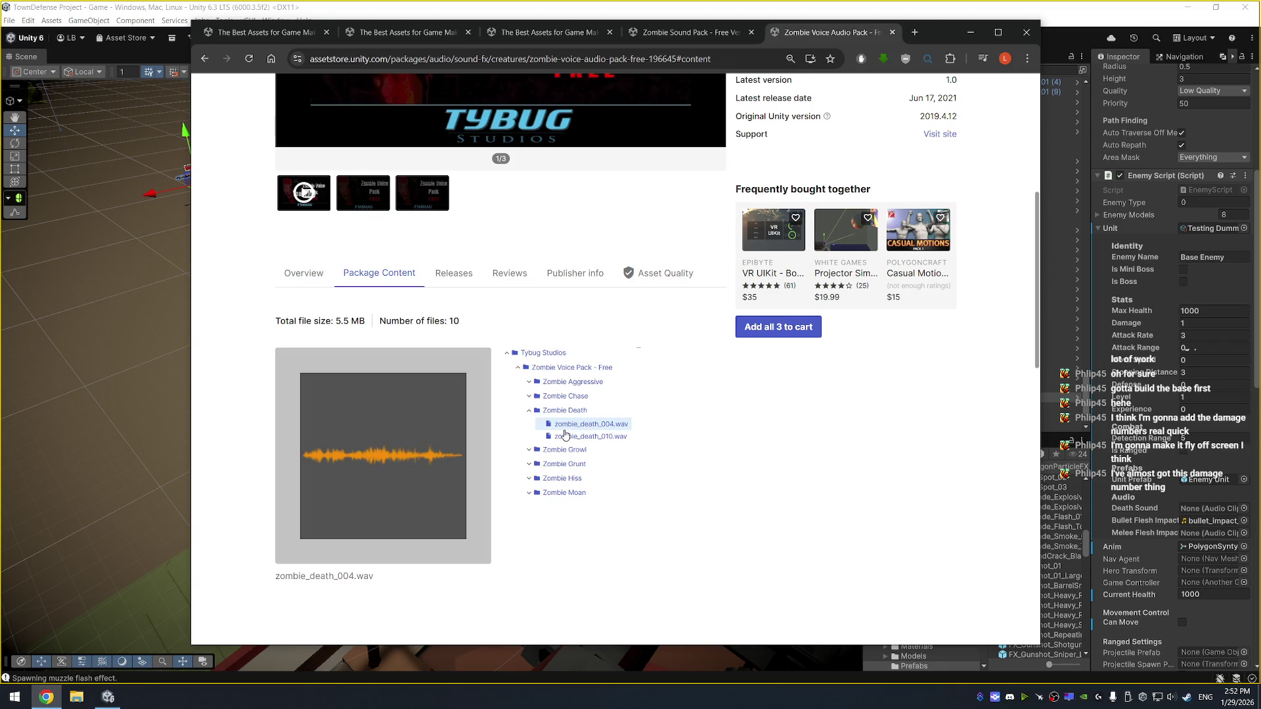
click(580, 438)
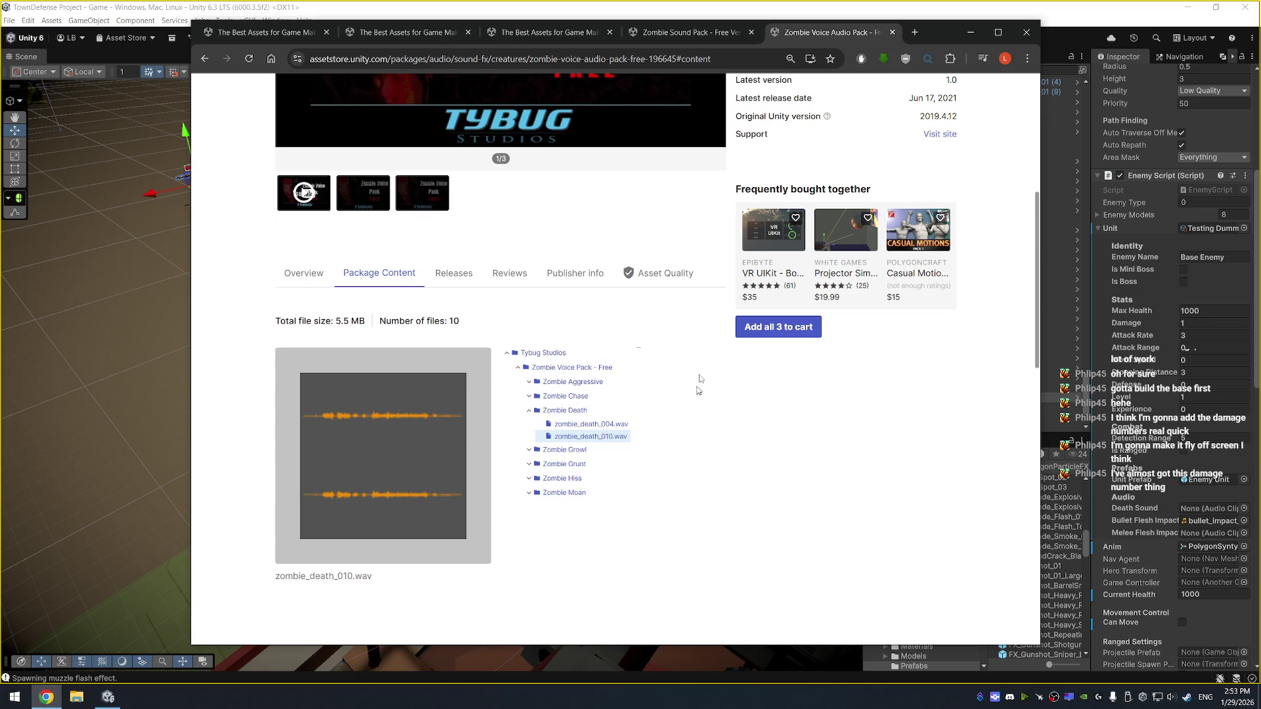
click(892, 32)
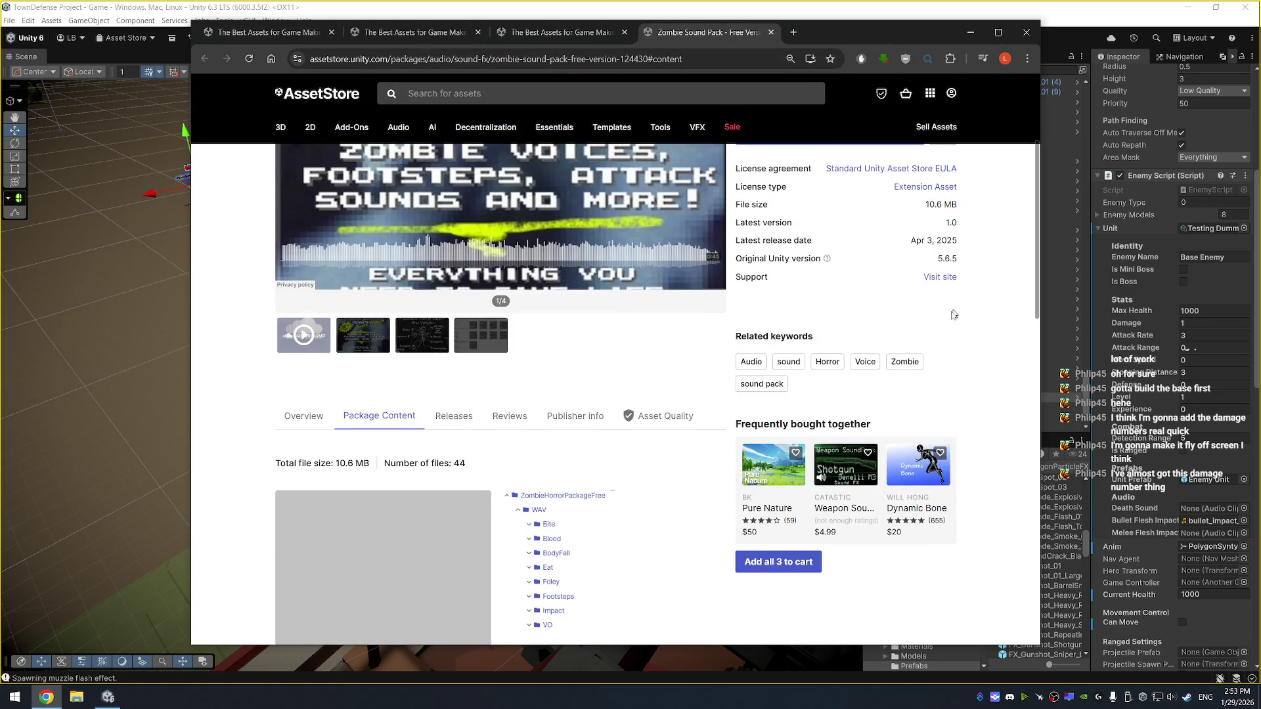
Inspect the Sound Pack's VO folders Zombie01 and Zombie03
scroll(956, 312, up, 3)
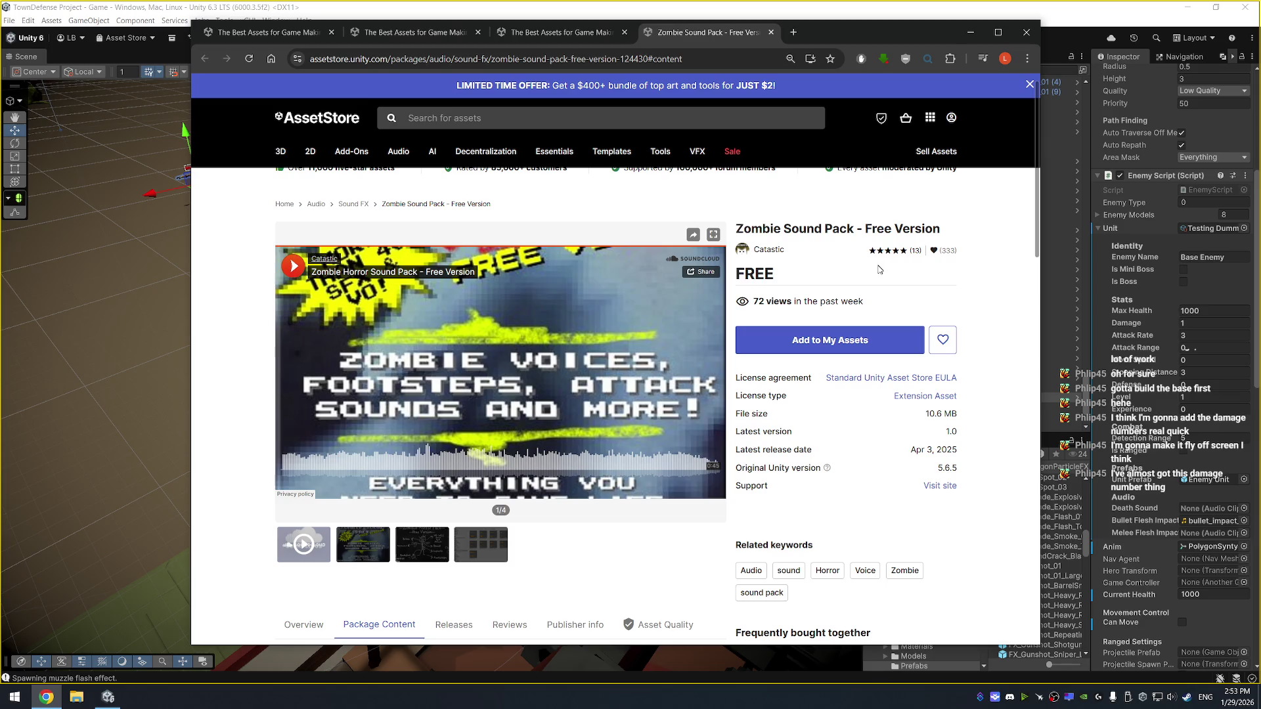
scroll(524, 359, down, 3)
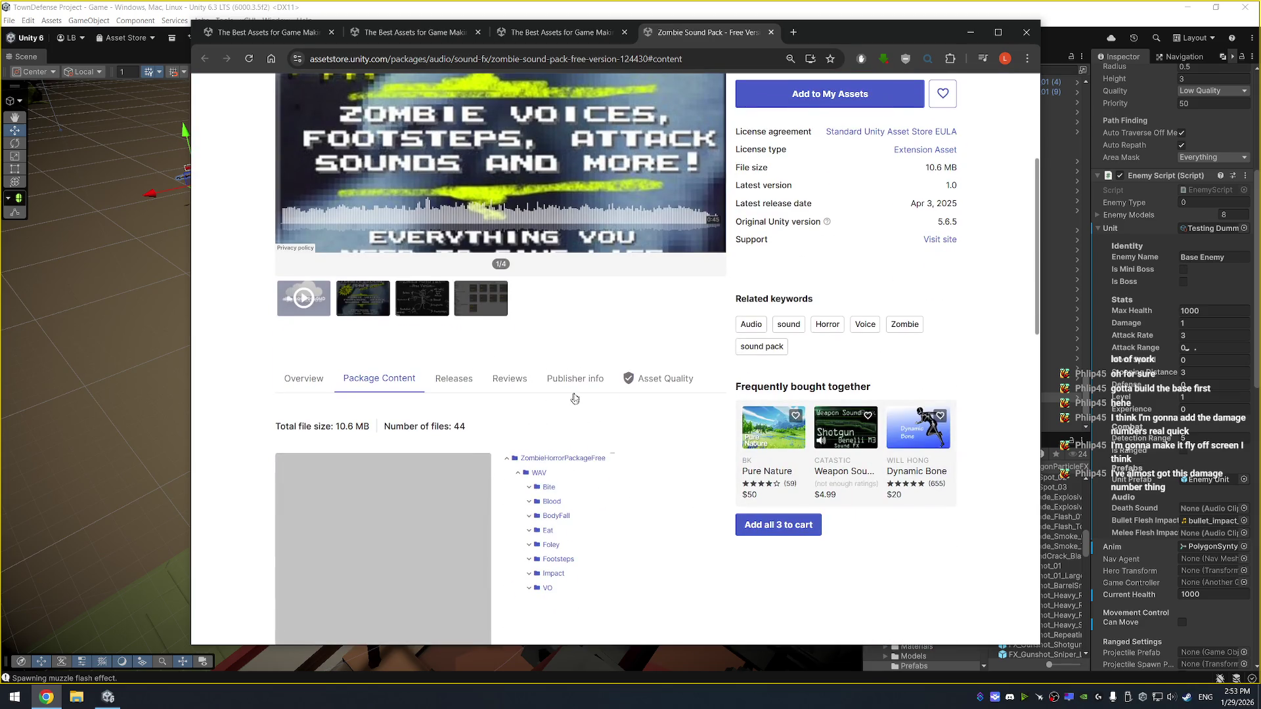
scroll(572, 396, down, 2)
click(549, 467)
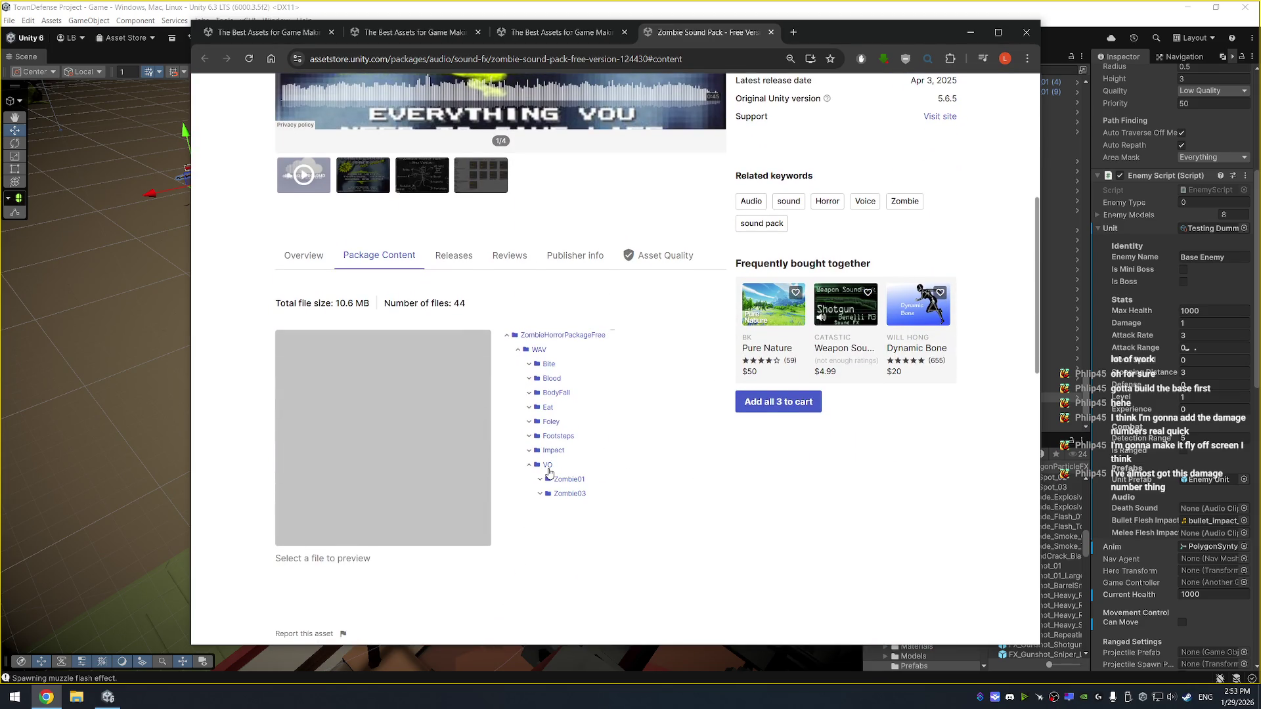
click(554, 483)
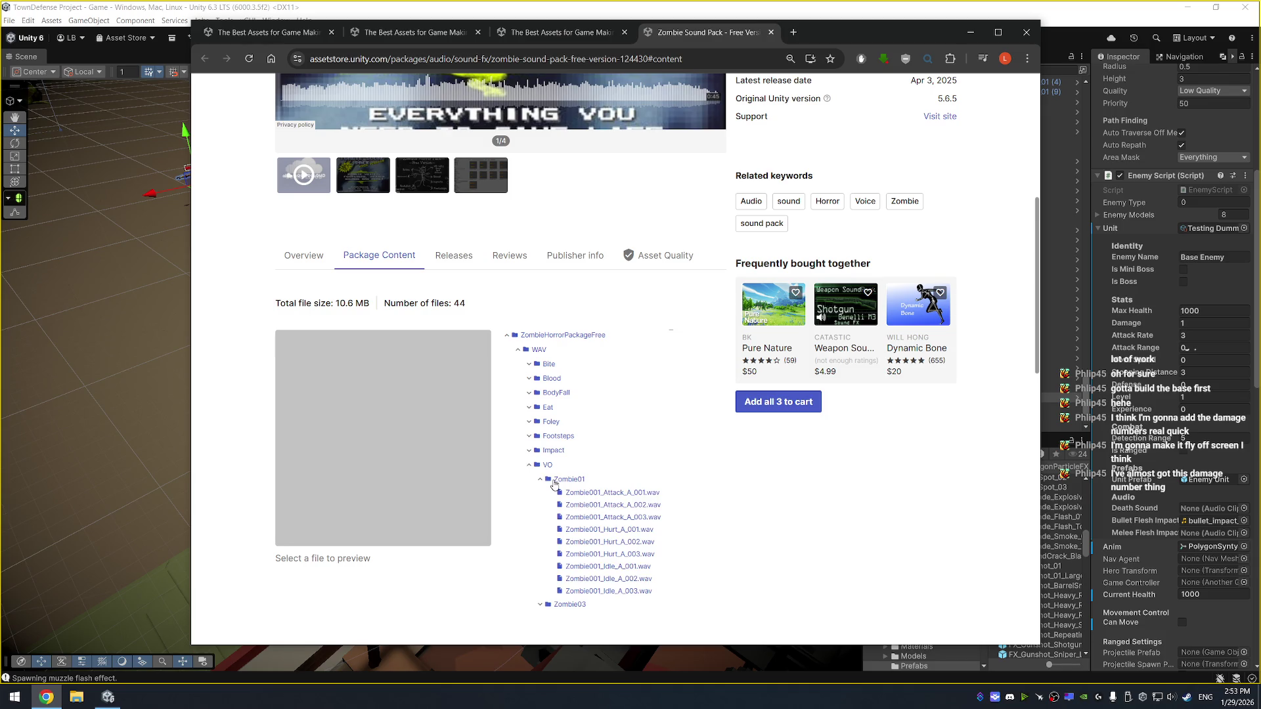
click(554, 483)
click(550, 495)
click(563, 495)
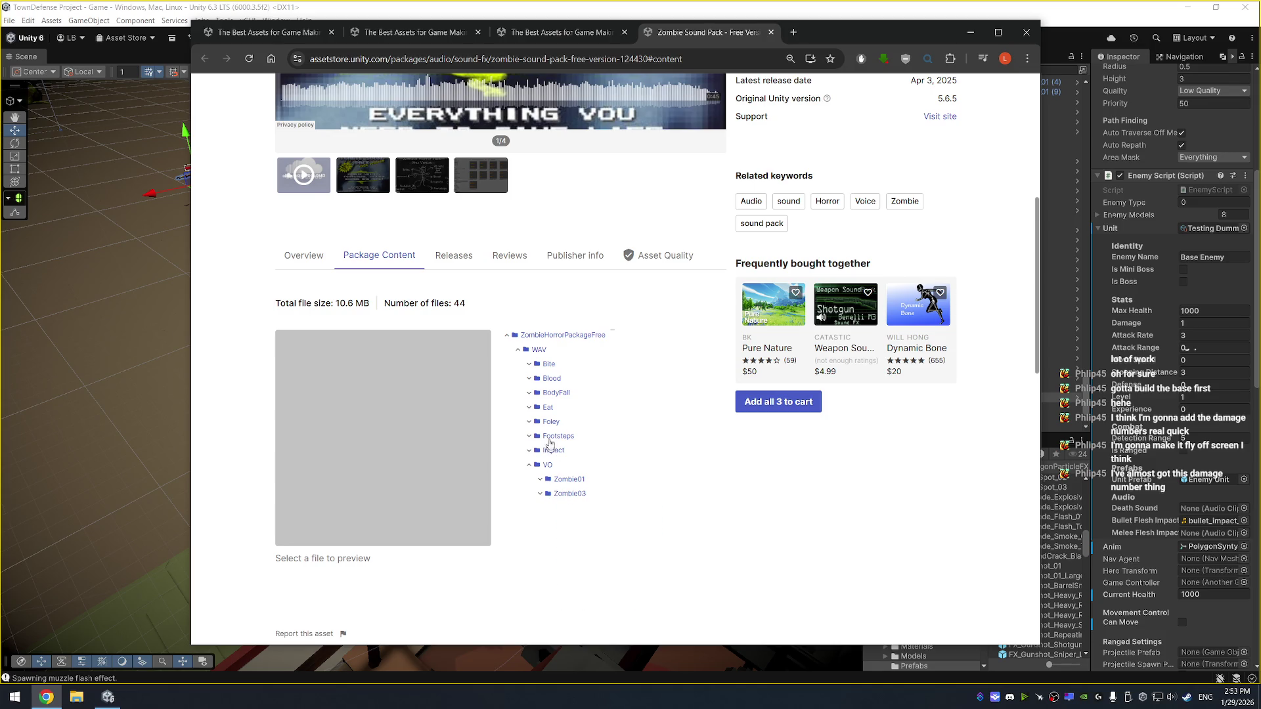
Check the Foley, Eat, BodyFall and Bite folders, then close the Zombie Sound Pack page
click(550, 424)
click(550, 422)
click(550, 408)
click(550, 409)
click(552, 394)
click(552, 393)
click(550, 365)
click(550, 365)
scroll(601, 328, up, 3)
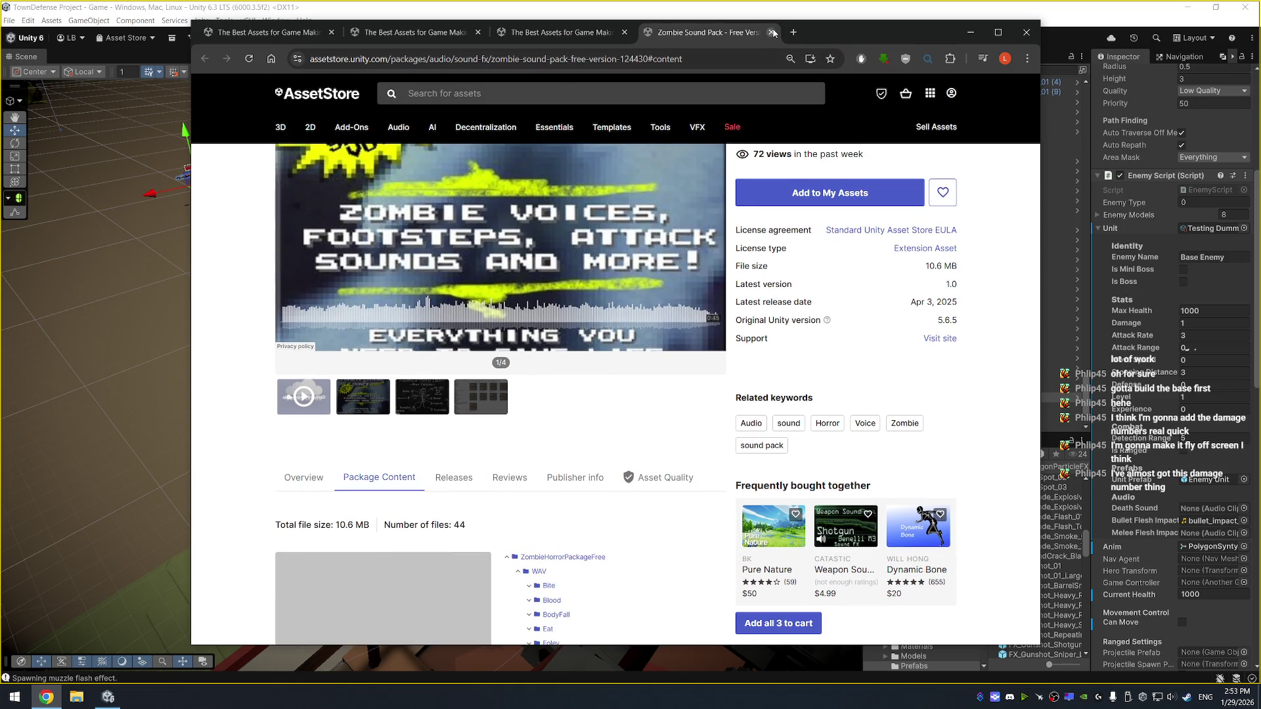
click(771, 32)
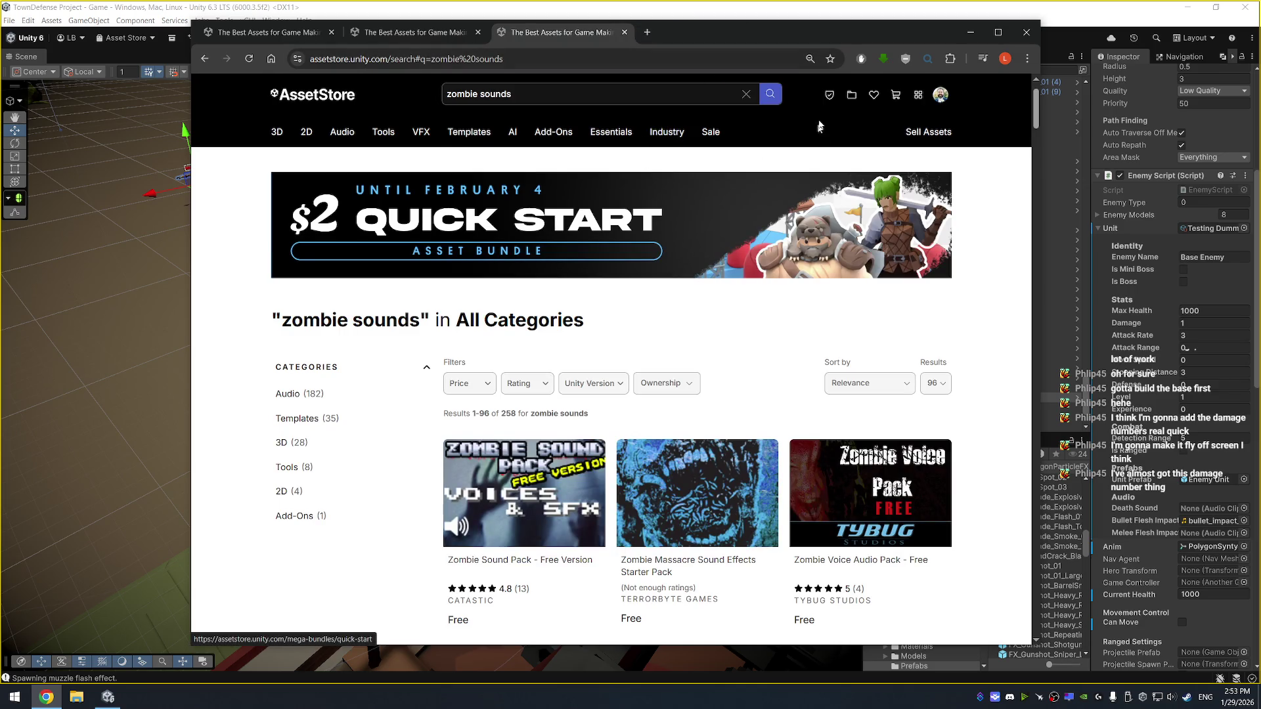
drag(820, 27, 793, 23)
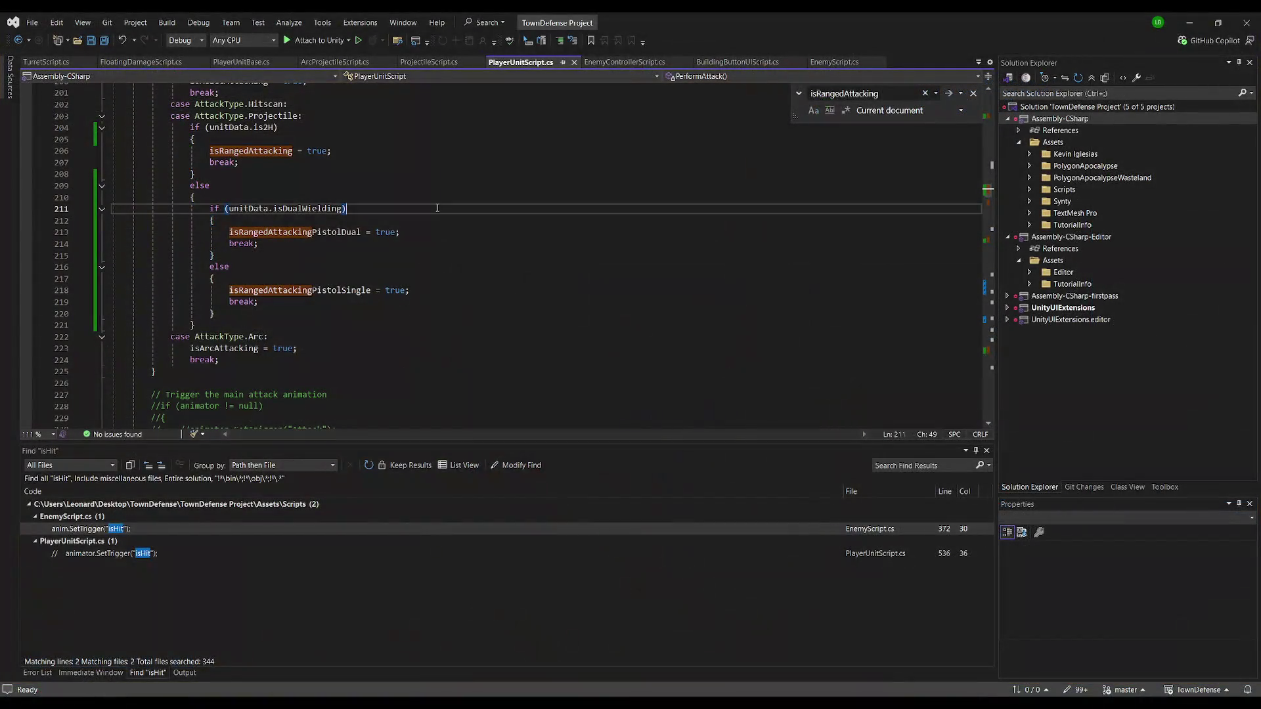
Save PlayerUnitScript.cs after reviewing lines 198–208, then switch to ArcProjectileScript.cs
click(289, 174)
click(106, 43)
scroll(475, 293, up, 4)
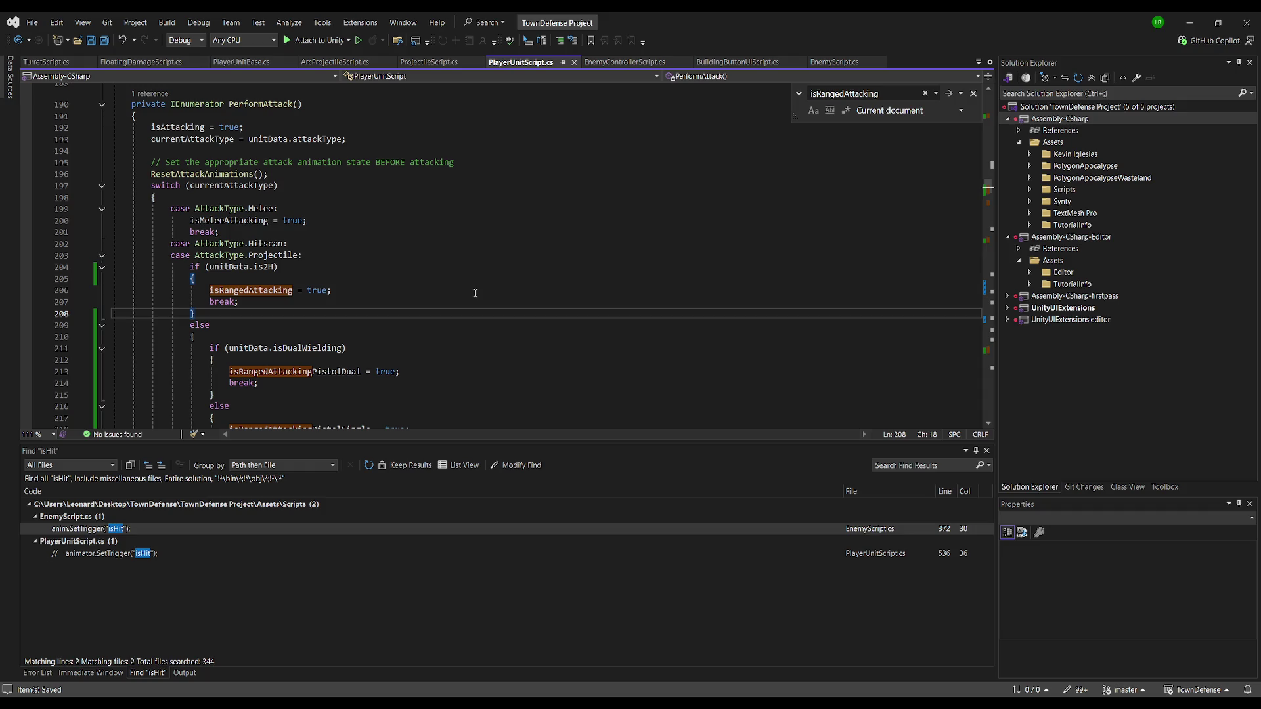
click(365, 254)
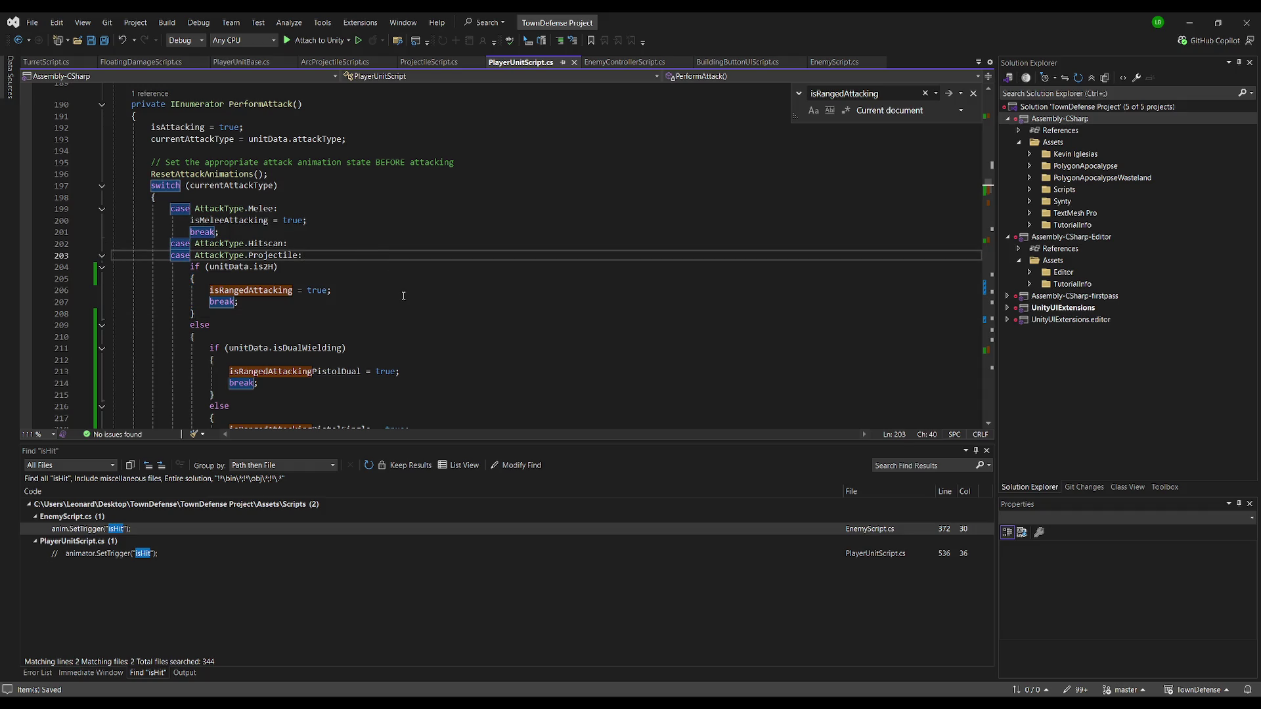
click(378, 197)
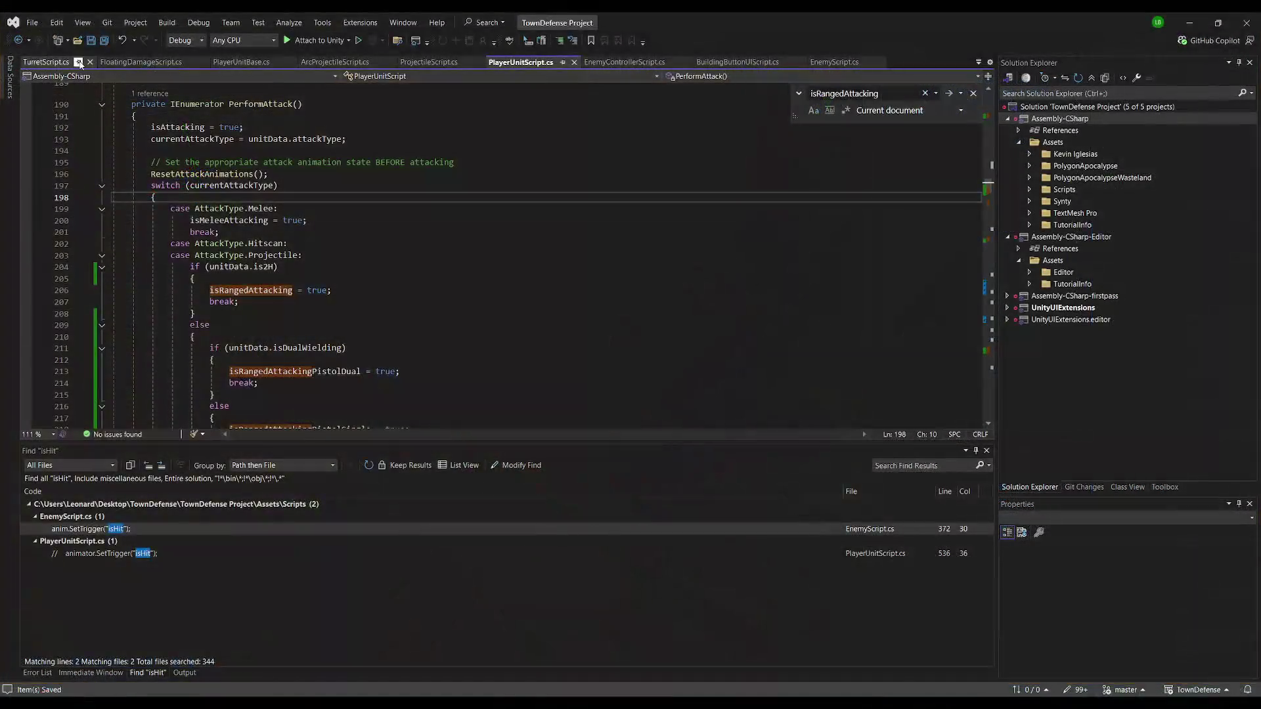
click(329, 62)
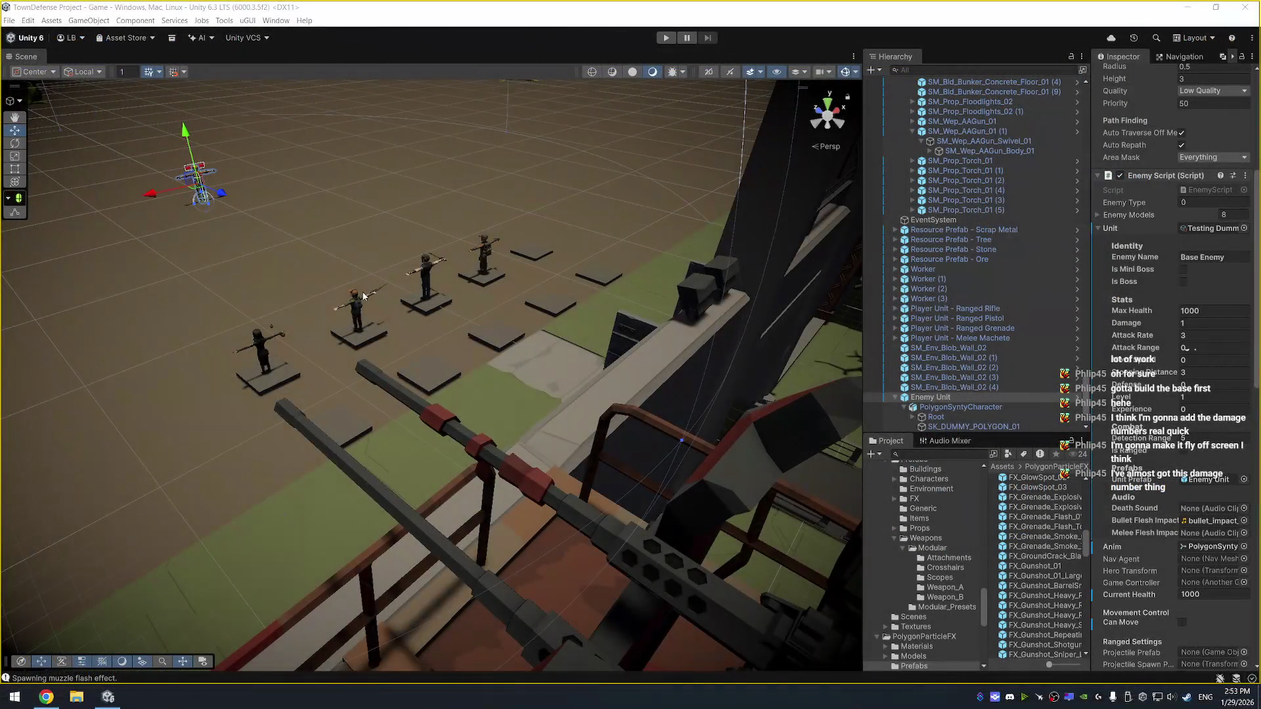
Deactivate the Ranged Rifle, Ranged Pistol and Melee Machete player units
click(354, 300)
key(f)
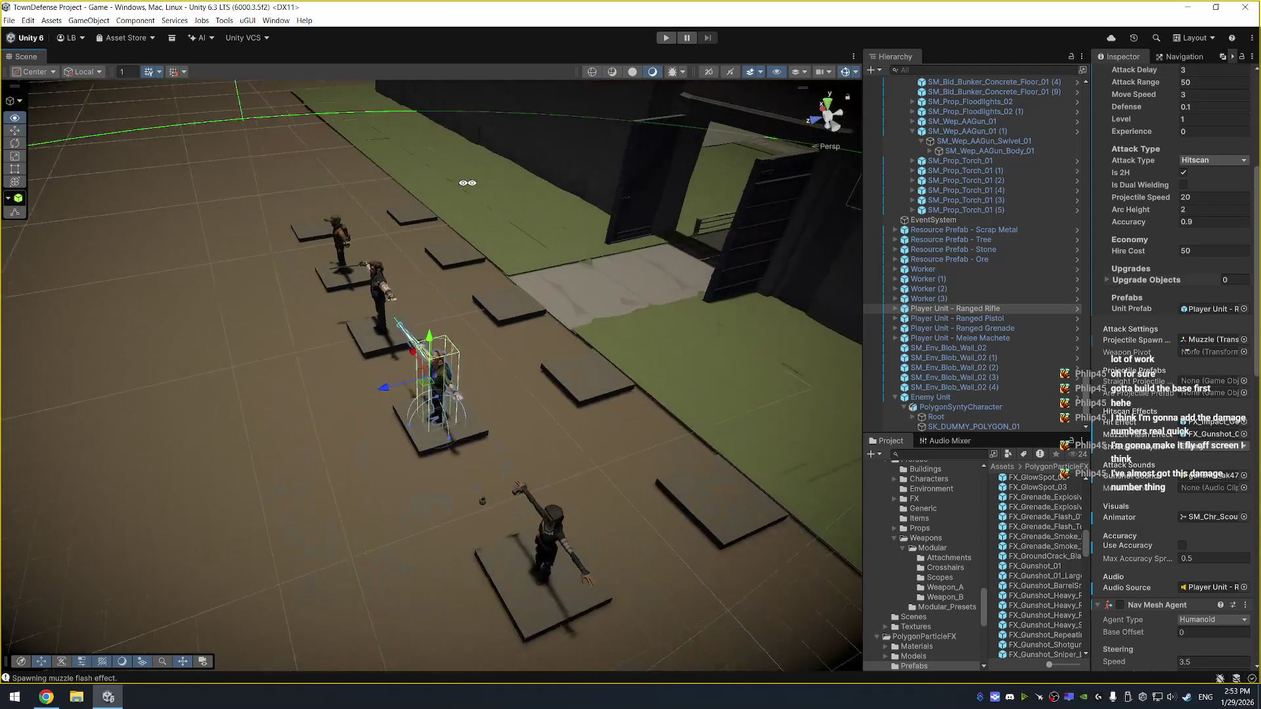
ctrl+click(1015, 320)
ctrl+click(1018, 337)
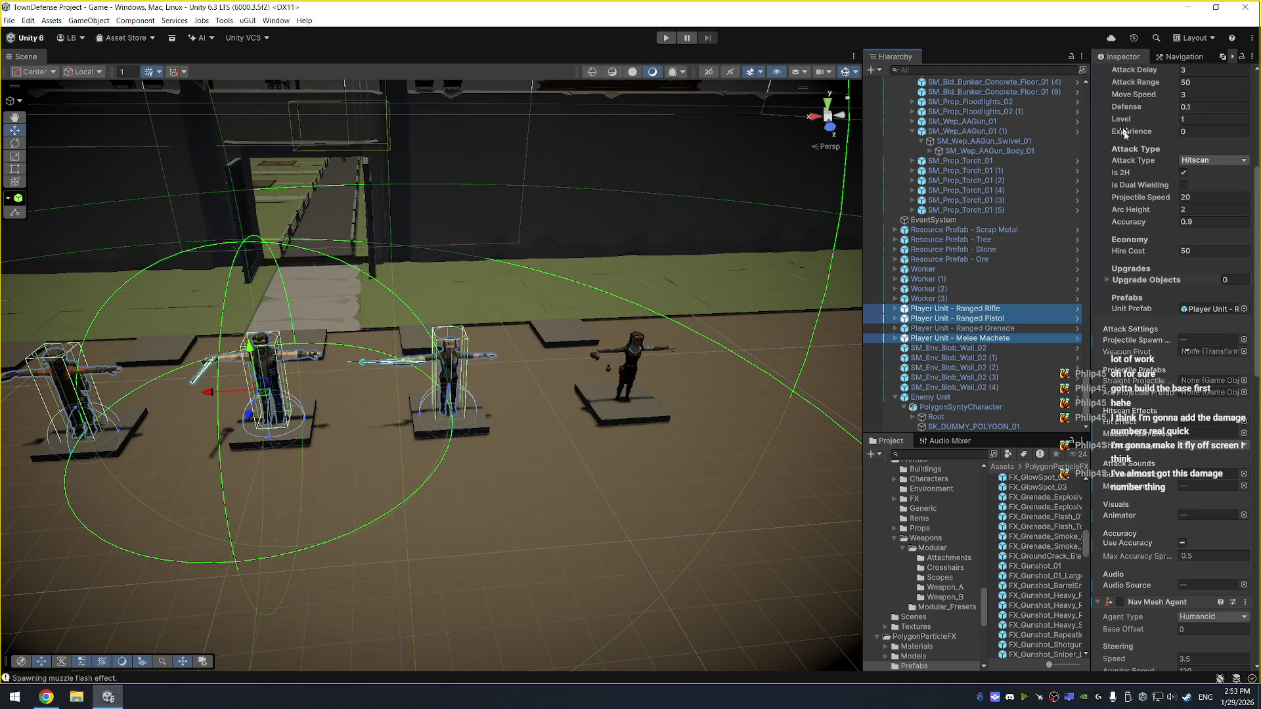
scroll(1129, 138, up, 5)
click(1124, 75)
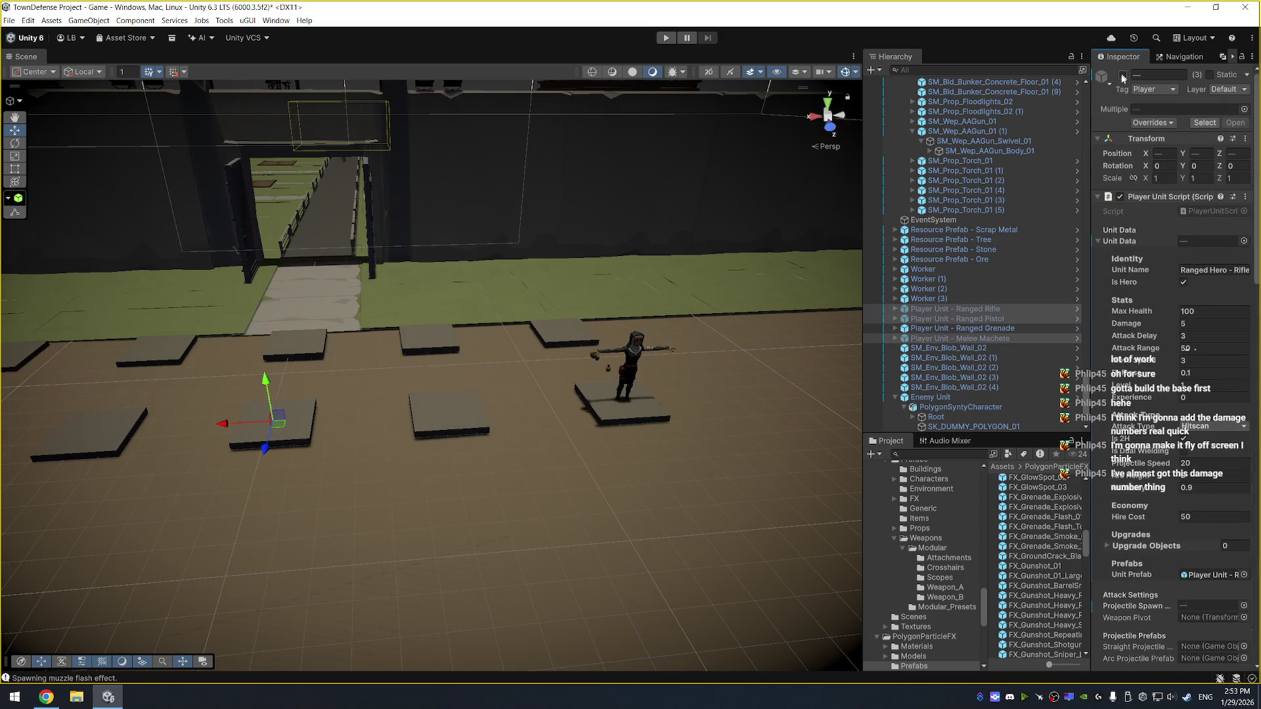
Set the Ranged Grenade unit's Attack Range to 20 and delete the Grenade Prefab from the scene
click(642, 346)
mouse_move(492, 388)
mouse_down()
mouse_move(756, 389)
mouse_move(727, 383)
mouse_move(785, 372)
mouse_move(723, 293)
mouse_move(627, 300)
mouse_up()
click(1205, 347)
text(20)
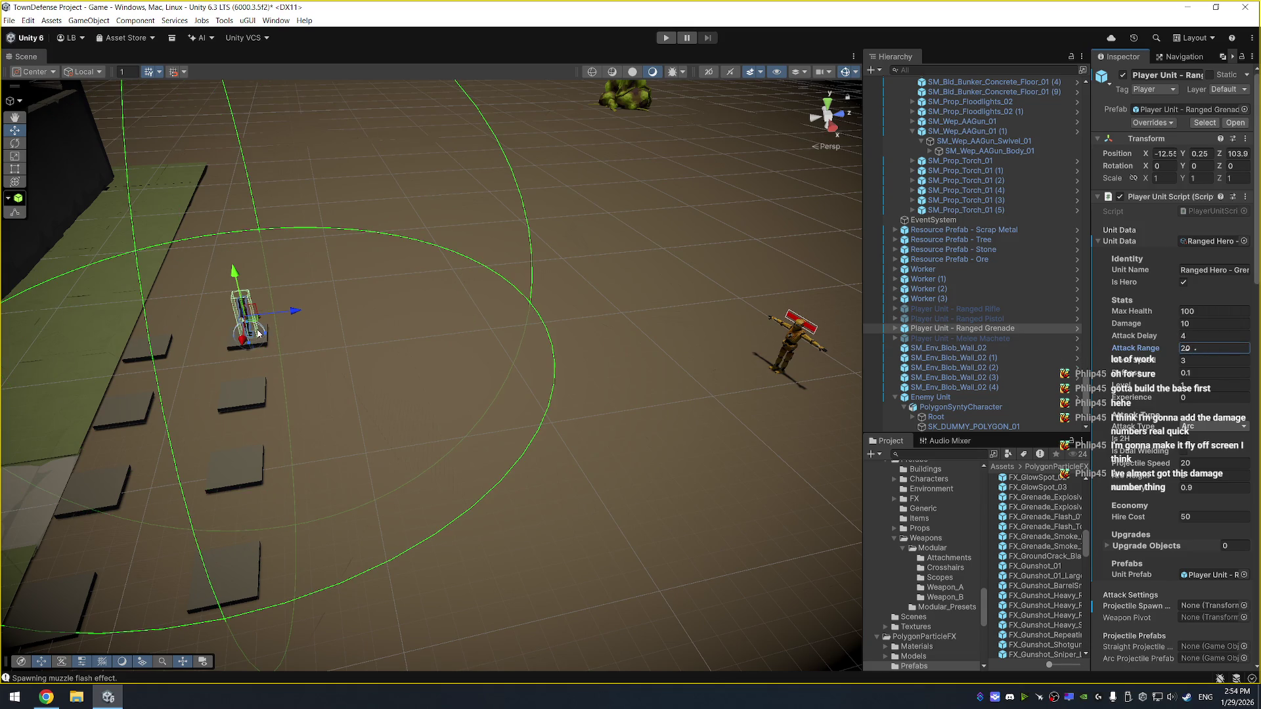
scroll(949, 388, down, 3)
click(947, 428)
key(Delete)
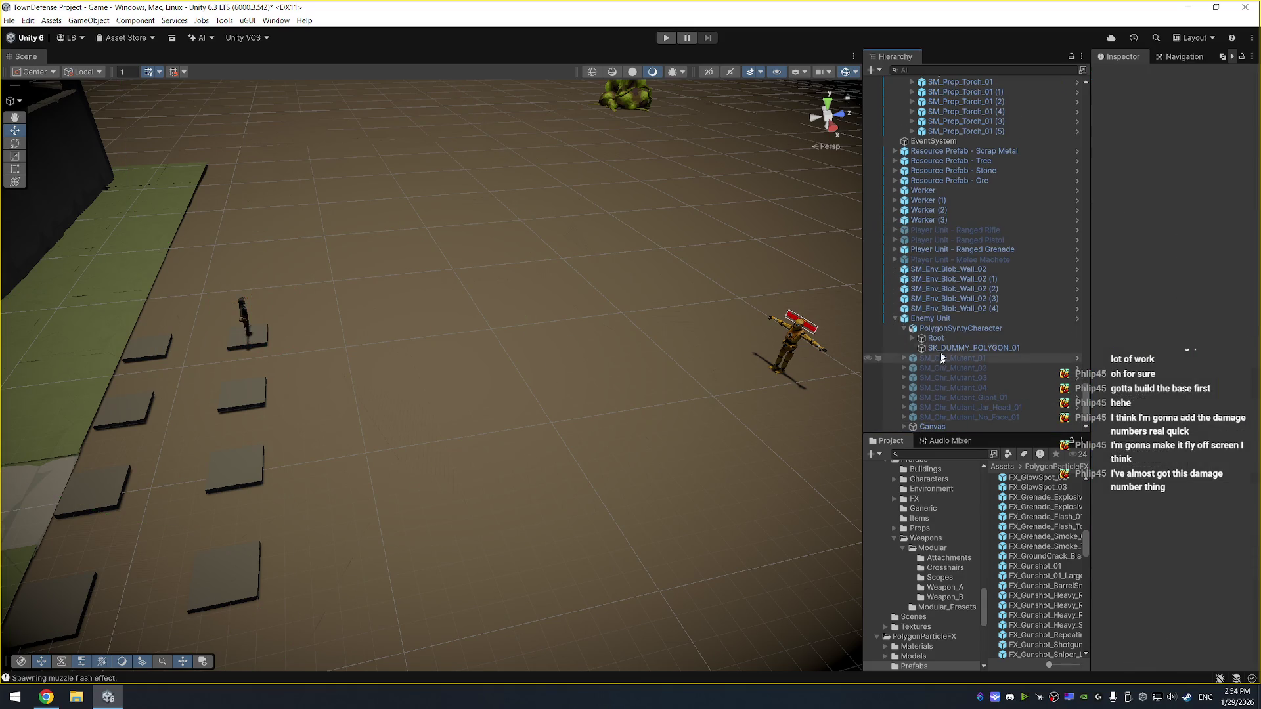
Assign the Grenade Prefab asset as the grenade unit's Arc Projectile Prefab and start the game
click(956, 250)
scroll(1199, 346, down, 5)
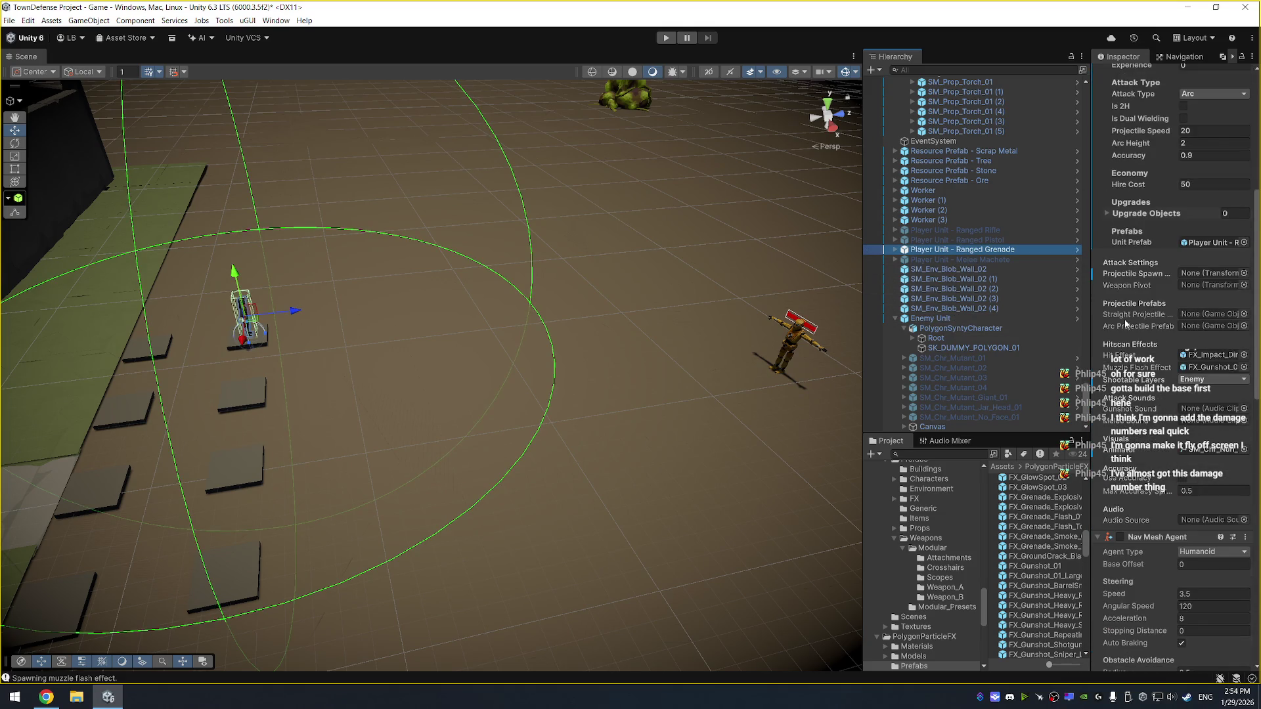
click(1243, 326)
text(rena)
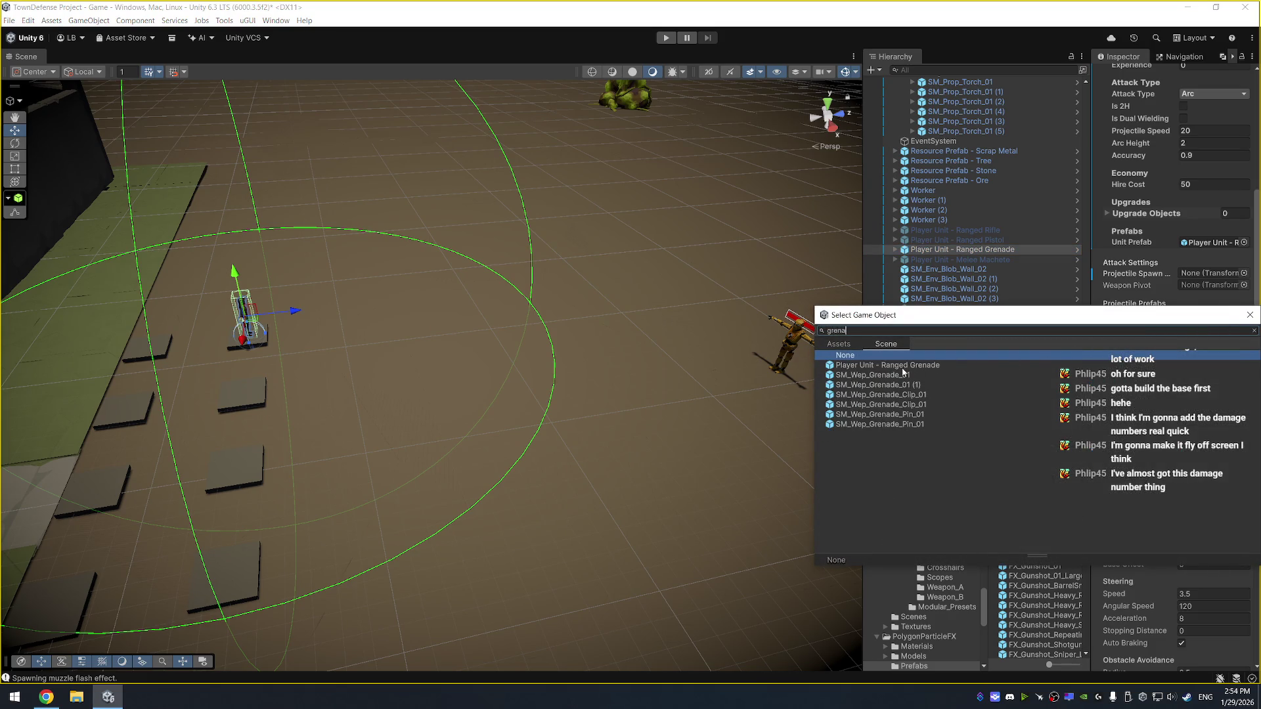
click(845, 343)
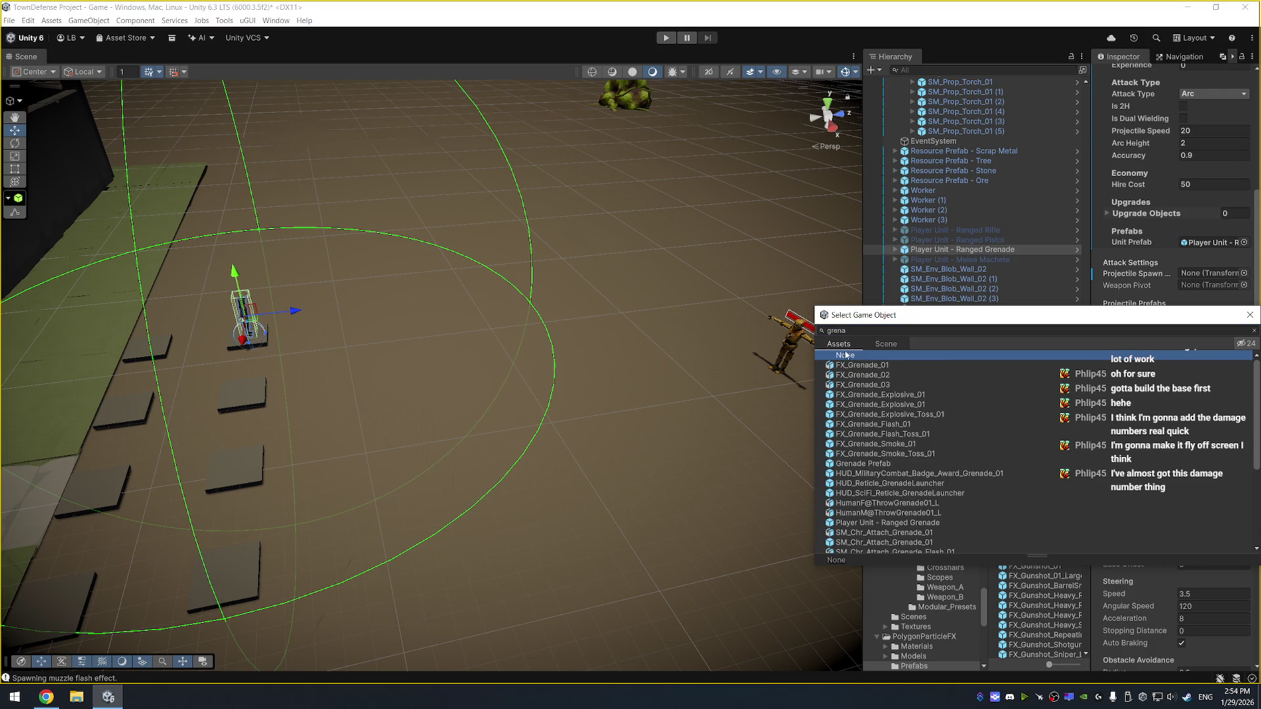
double_click(882, 464)
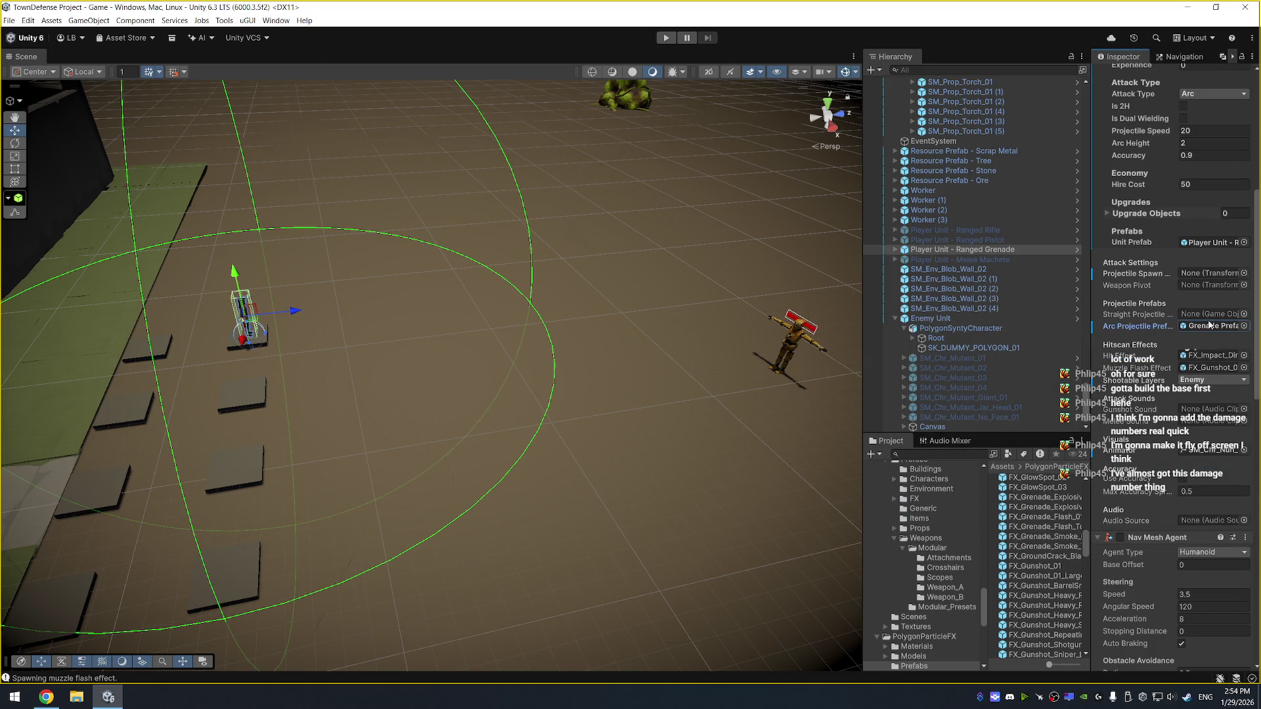
mouse_move(343, 298)
mouse_down()
mouse_move(625, 273)
mouse_move(433, 293)
mouse_move(413, 265)
mouse_move(424, 299)
mouse_move(385, 310)
mouse_move(458, 256)
mouse_move(577, 291)
mouse_move(561, 289)
mouse_up()
click(666, 38)
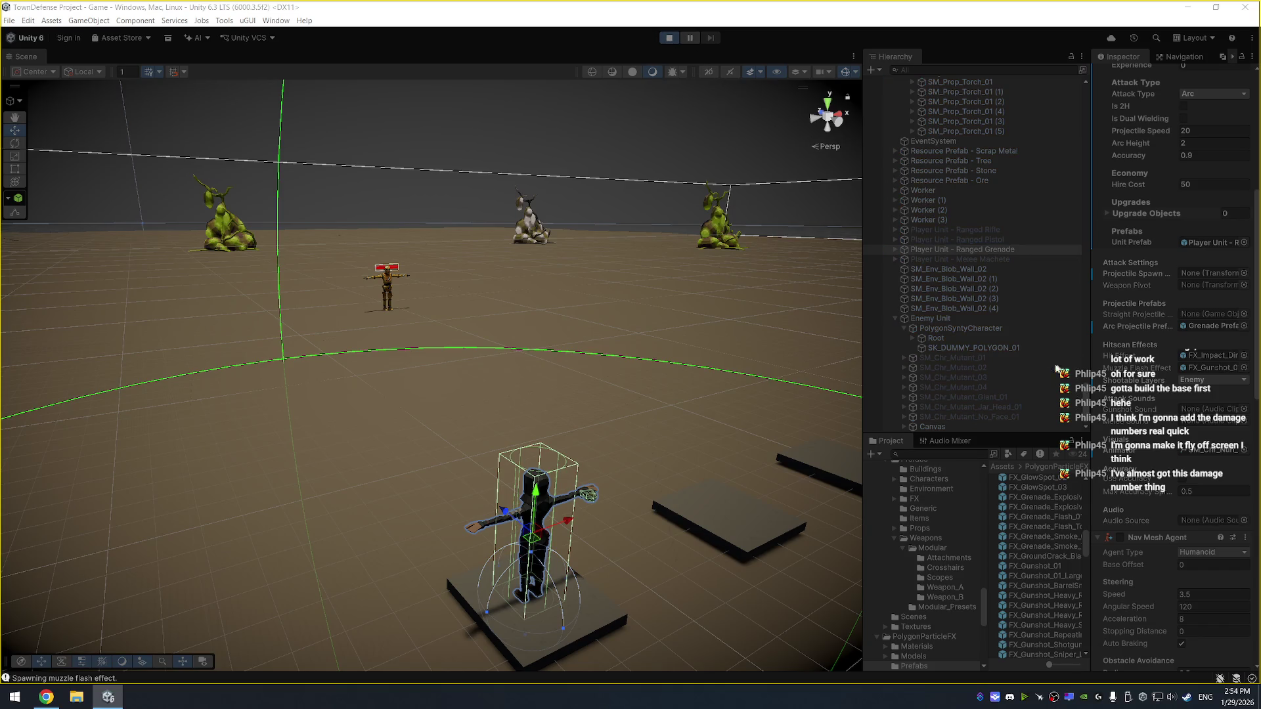
Restart the game with EnemyController selected, then raise the grenade unit's Attack Range to 34.25
key(ctrl+p)
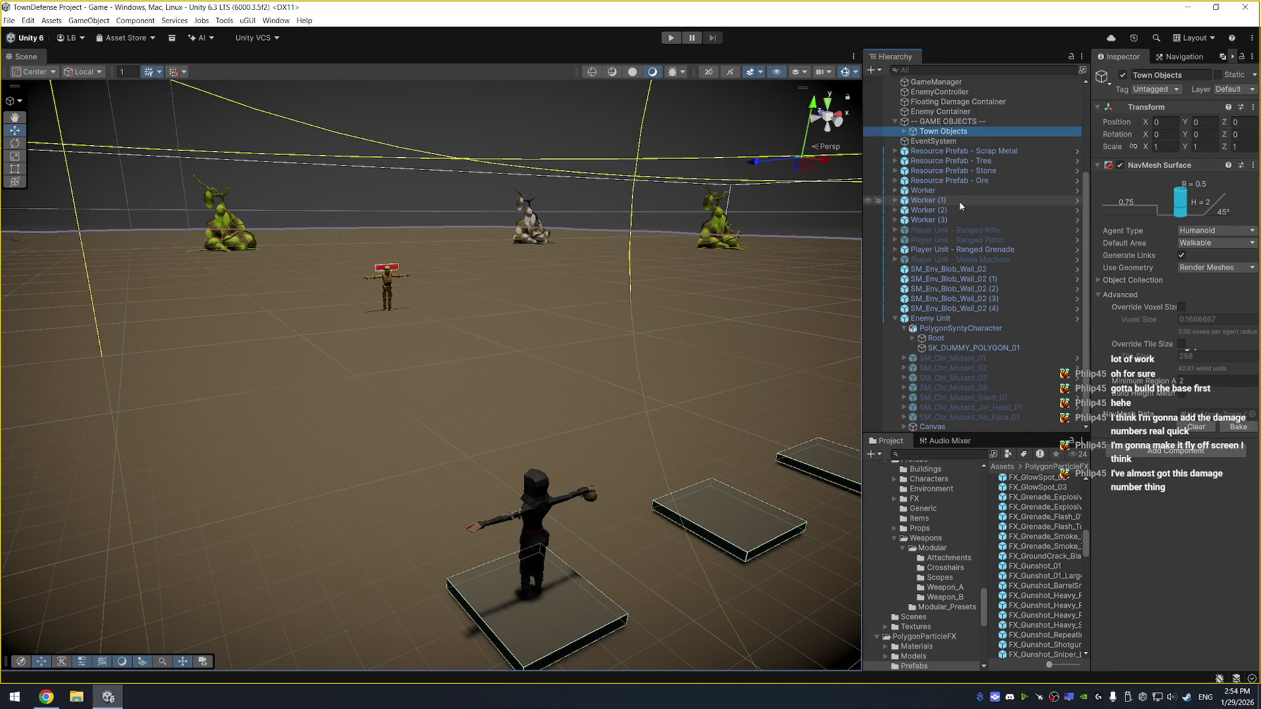
click(975, 93)
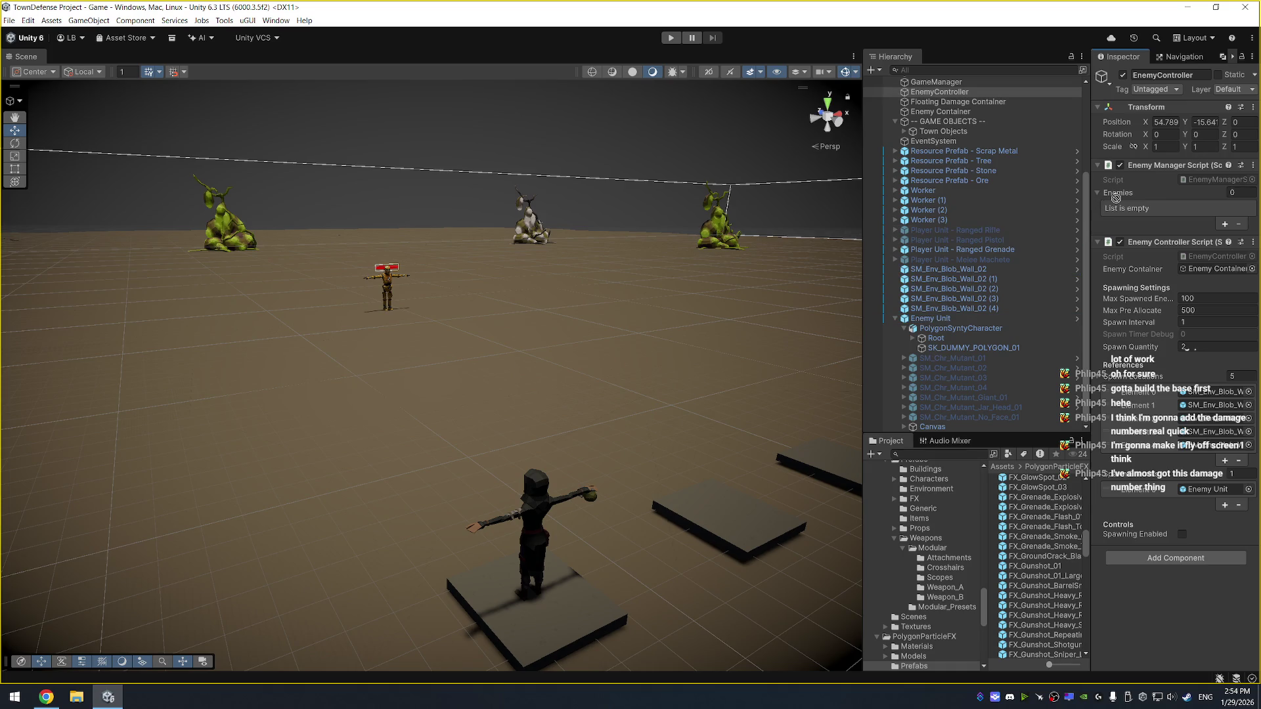
key(ctrl+p)
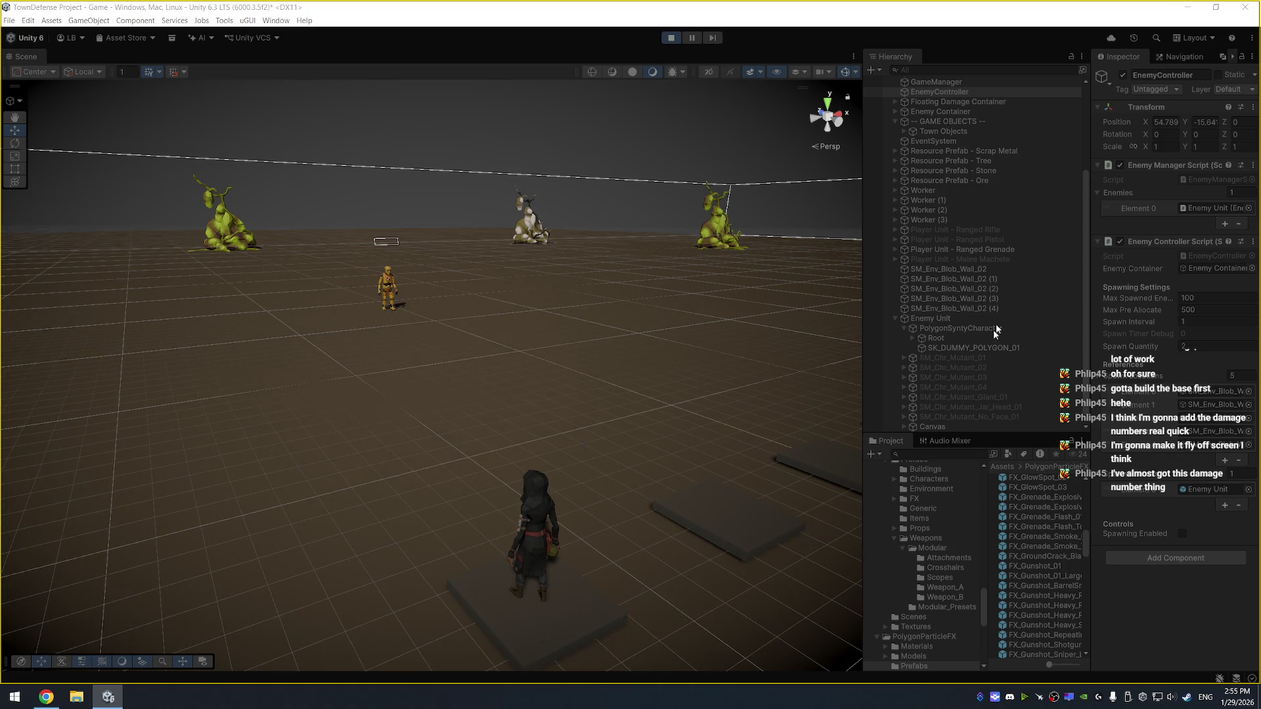
click(982, 249)
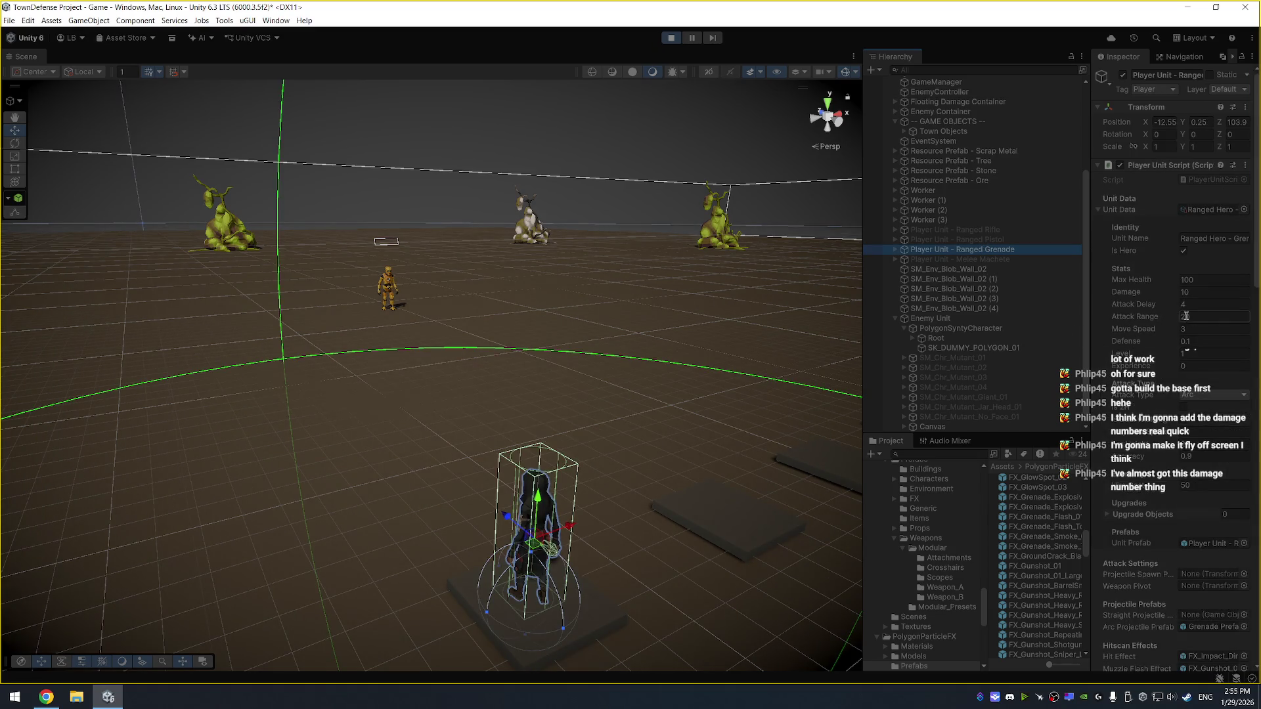
mouse_move(1169, 320)
mouse_down()
mouse_move(1228, 322)
mouse_move(14, 335)
mouse_move(211, 350)
mouse_up()
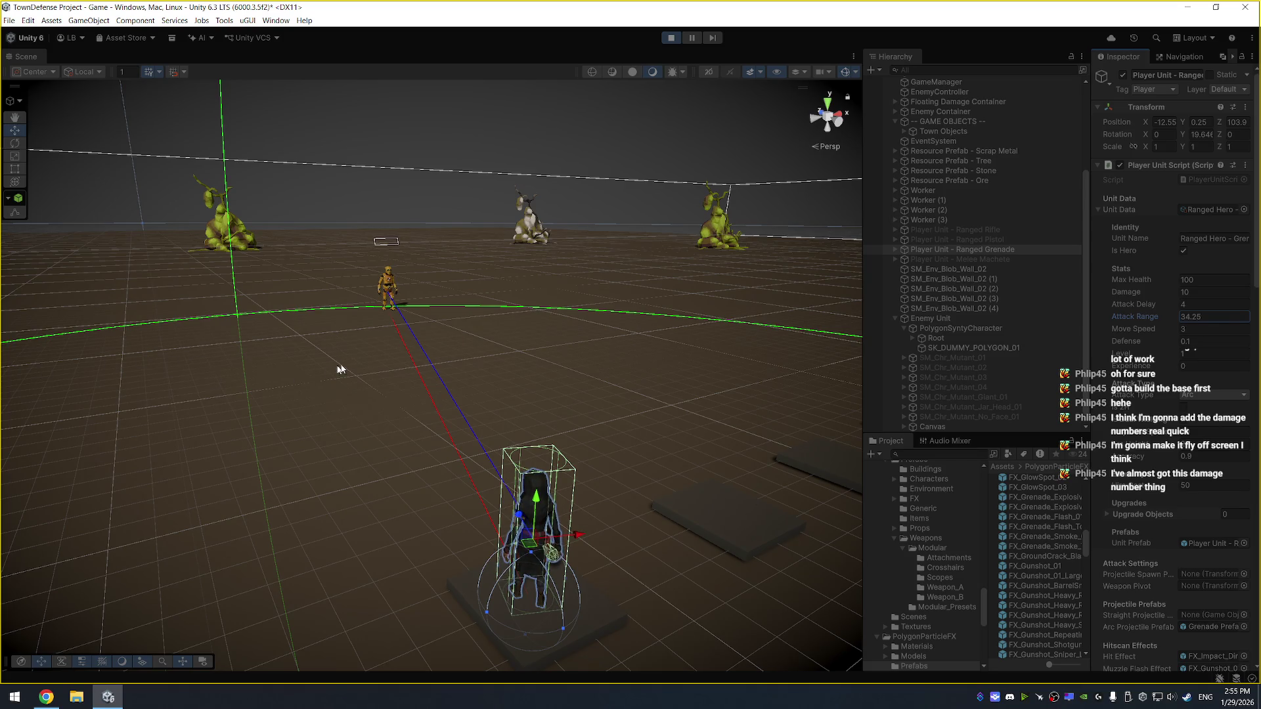
mouse_move(456, 371)
mouse_down()
mouse_move(457, 385)
mouse_move(344, 416)
mouse_move(443, 438)
mouse_move(330, 354)
mouse_move(239, 343)
mouse_move(367, 363)
mouse_up()
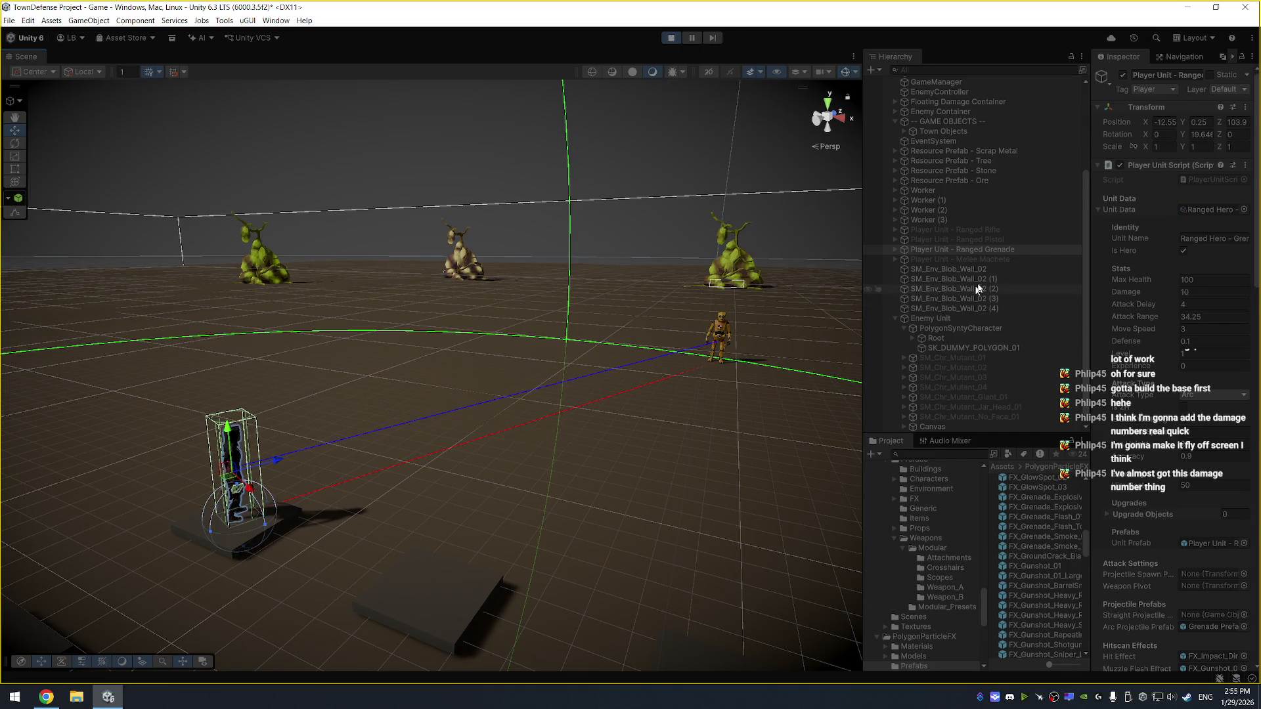
click(1015, 250)
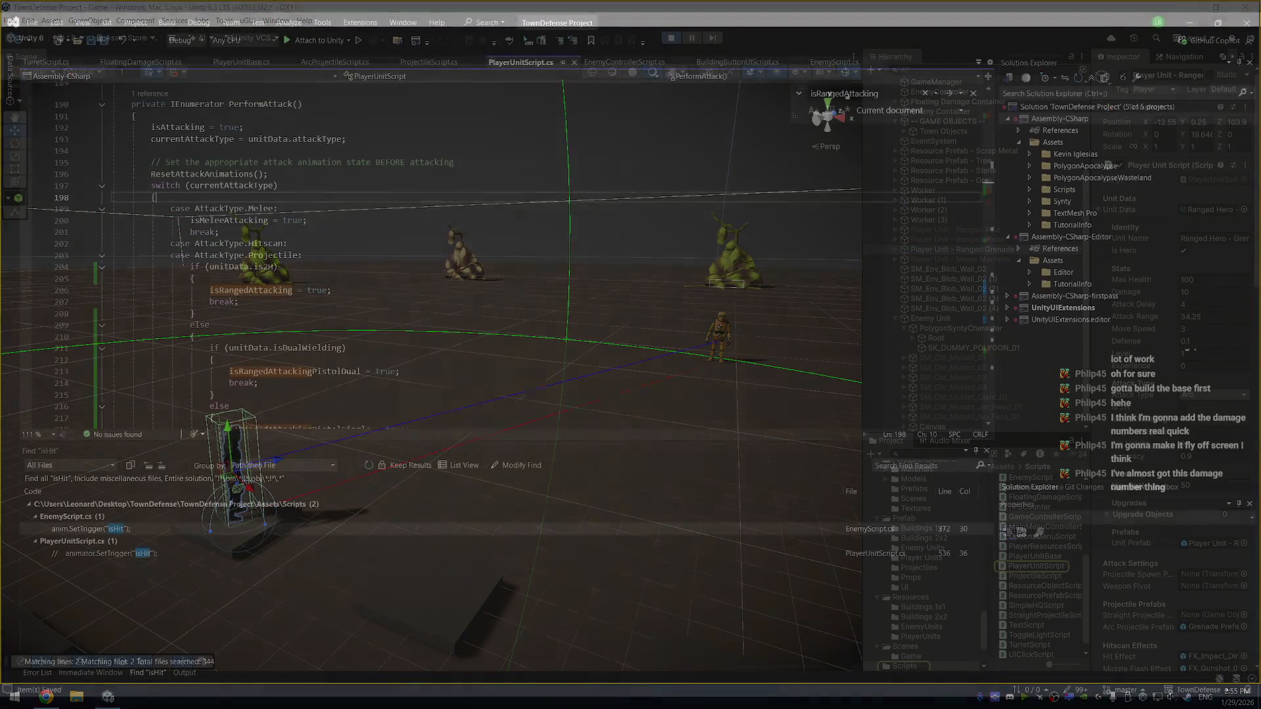
Search PlayerUnitScript.cs for 'arcatt' and step through the ArcProjectileAttack matches
click(425, 209)
key(ctrl+f)
text(iscarc)
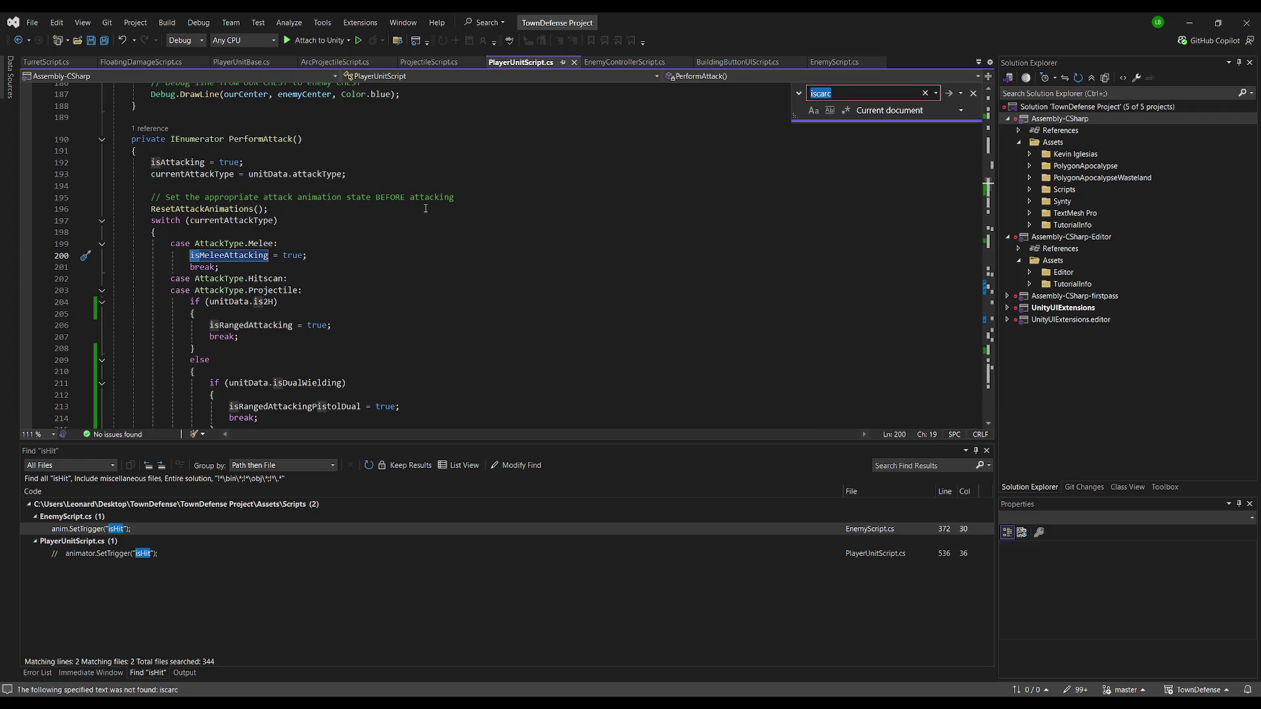
key(ctrl+a)
text(arc)
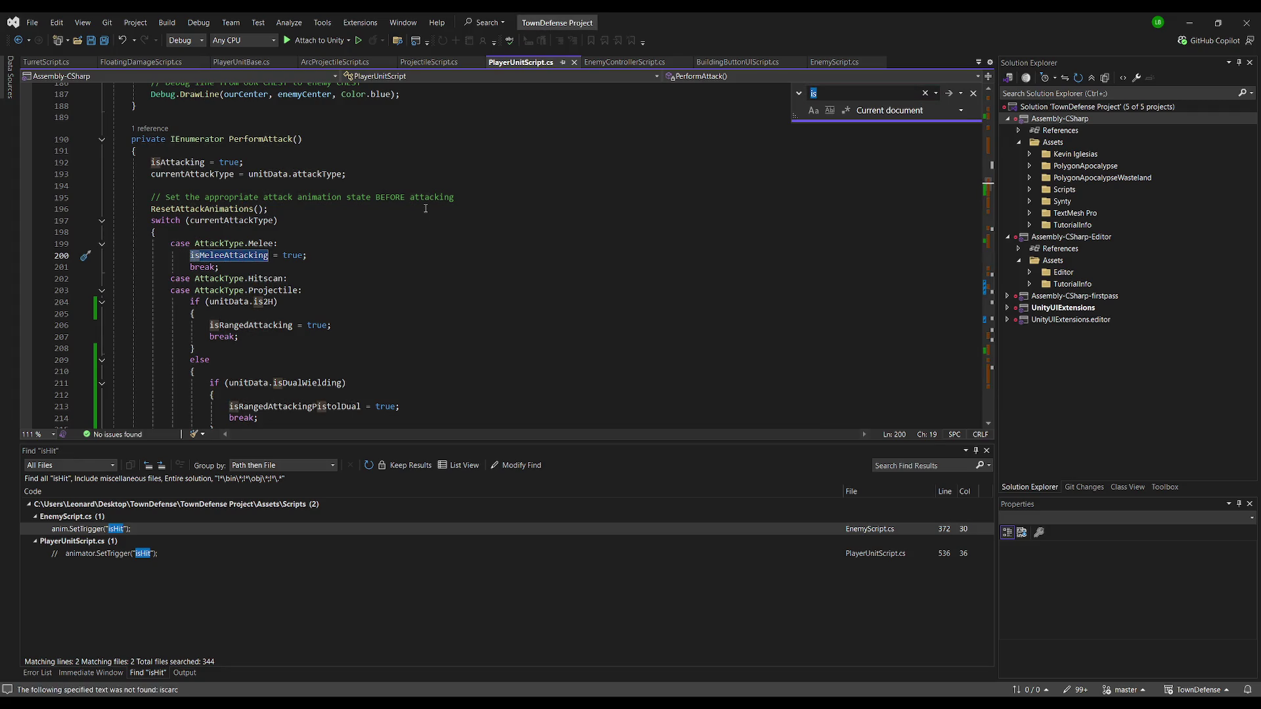
text(att)
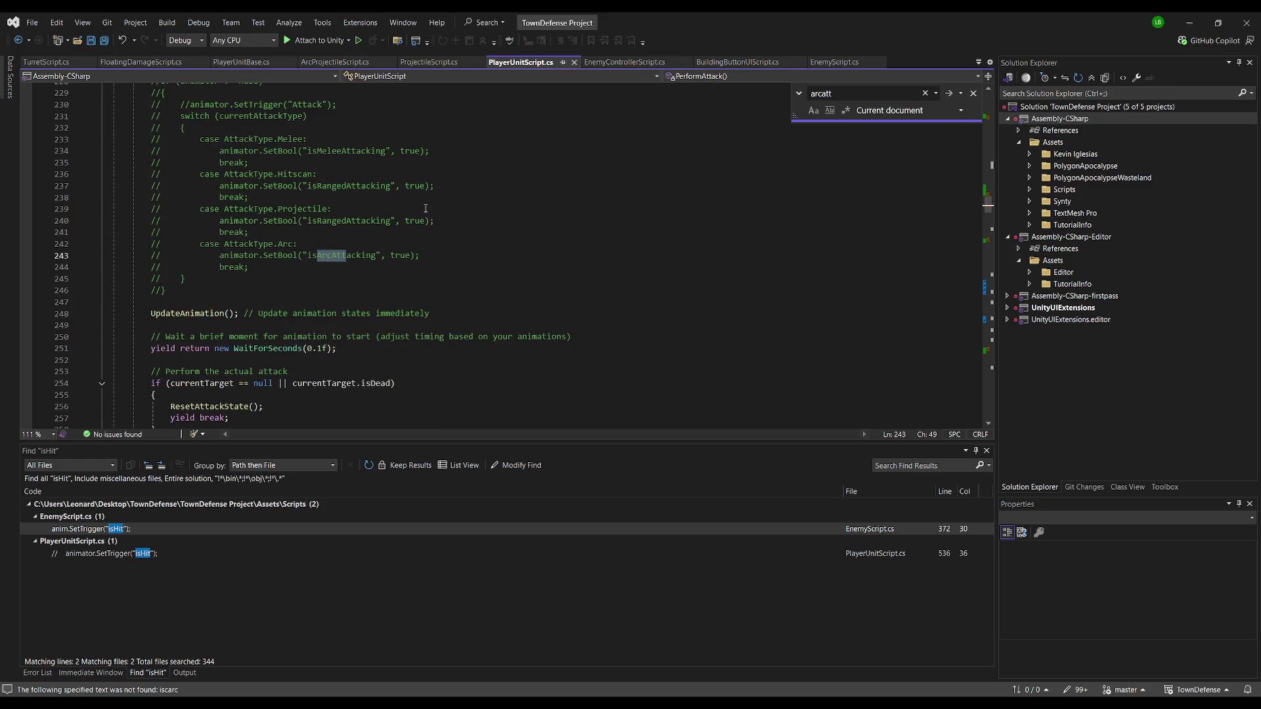
key(Return)
key(Return)
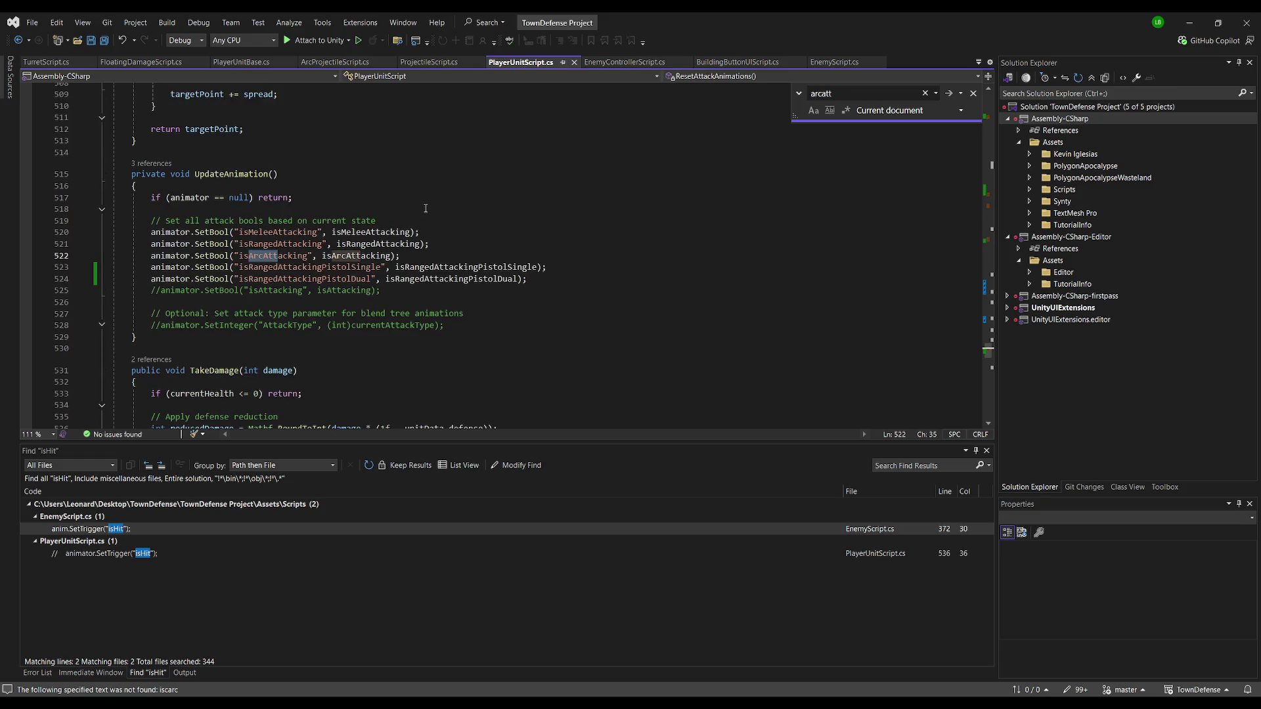
key(Return)
key(Return)
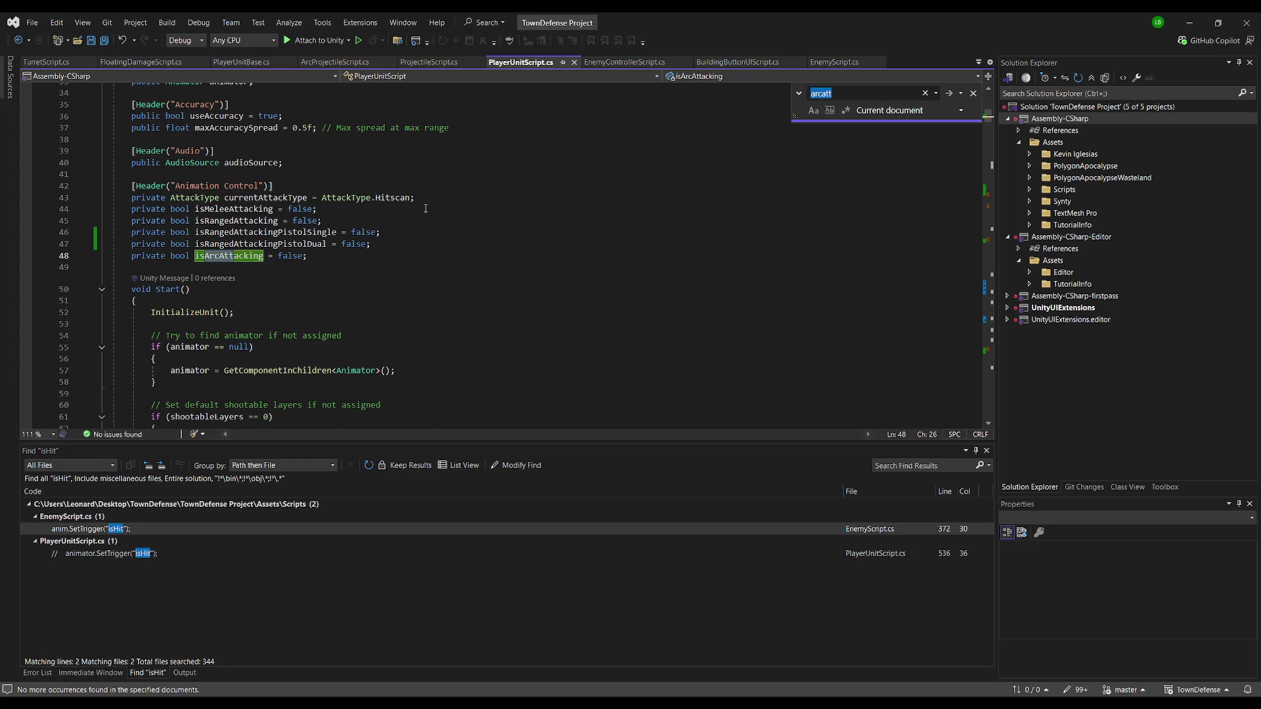
key(Return)
key(Return)
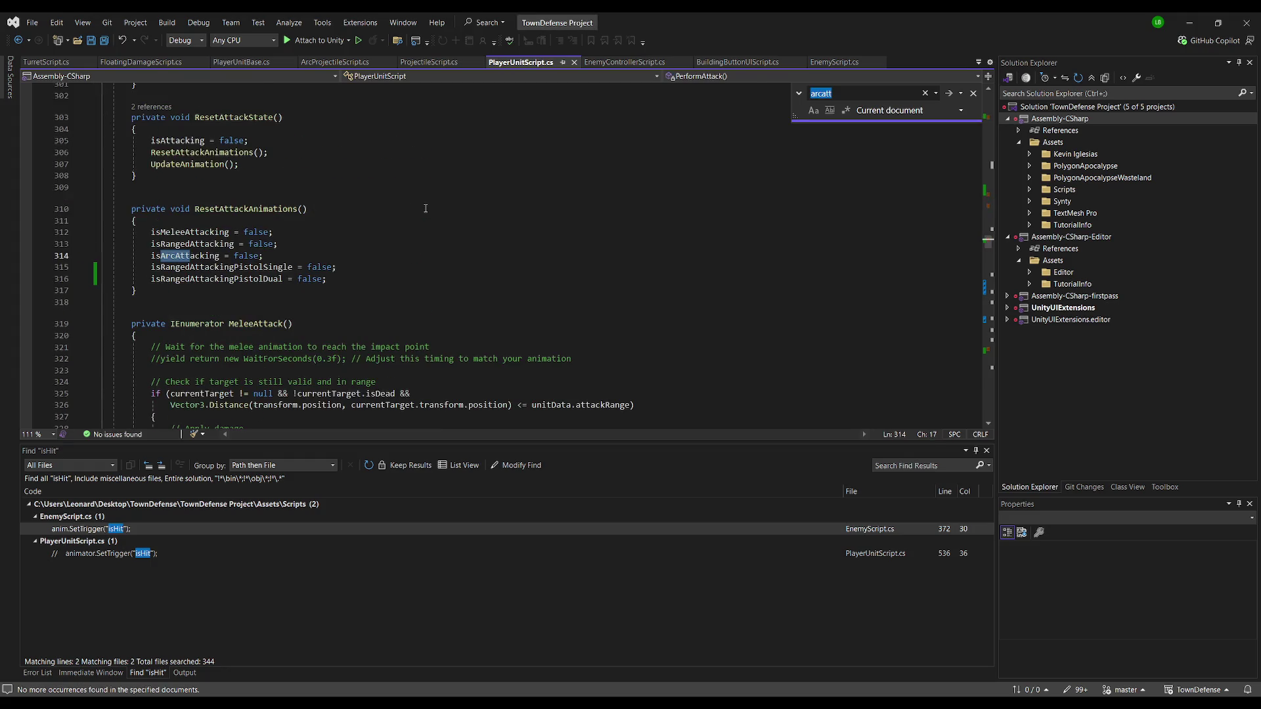
scroll(429, 212, down, 4)
scroll(429, 213, down, 4)
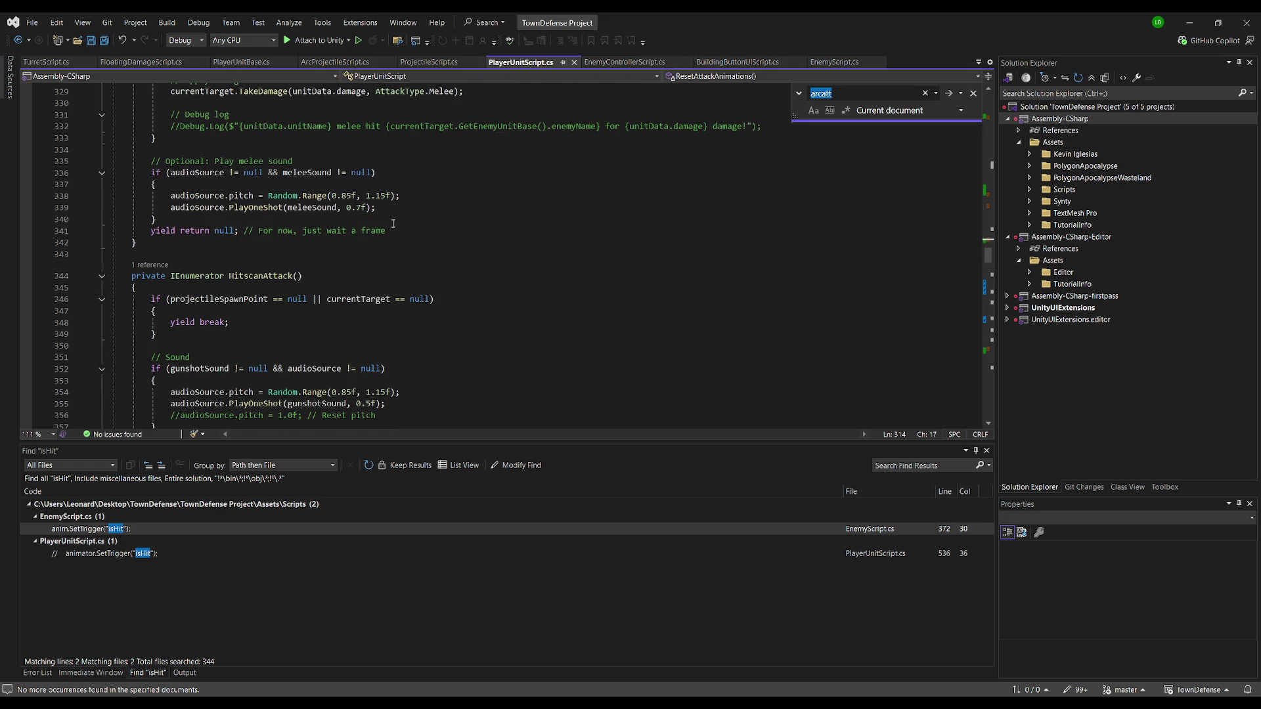
scroll(343, 270, down, 20)
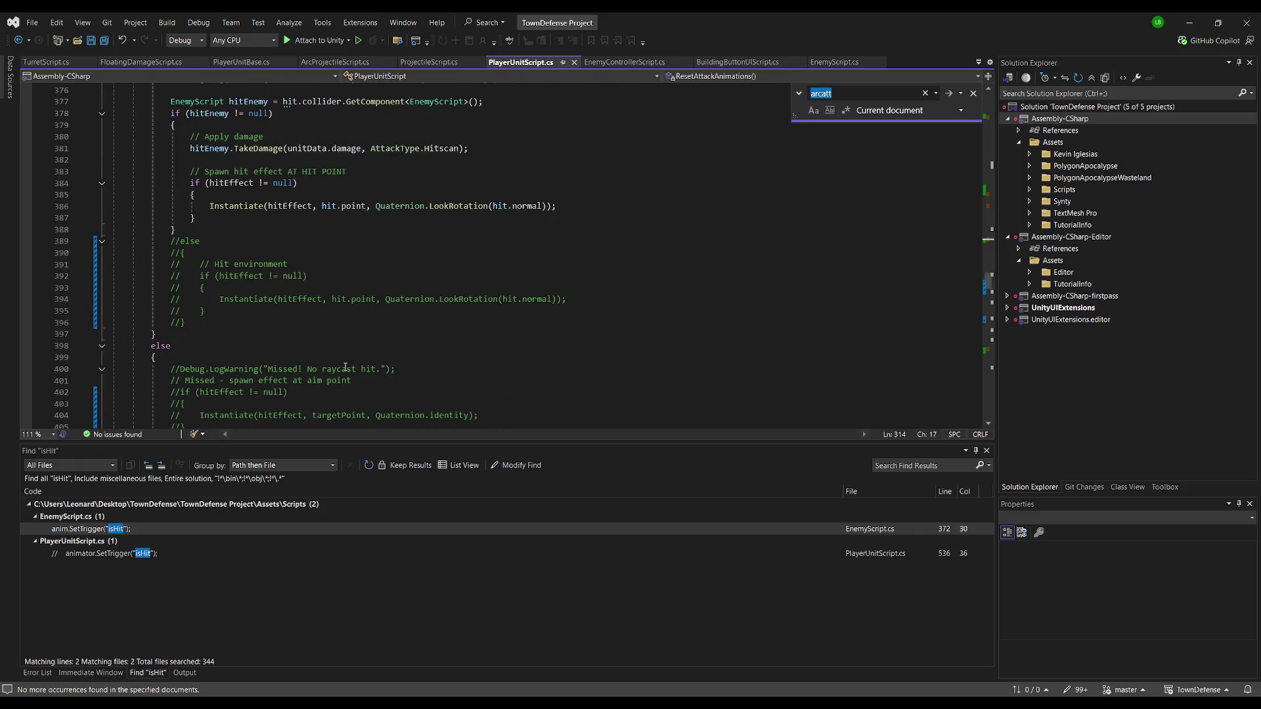
scroll(354, 335, down, 15)
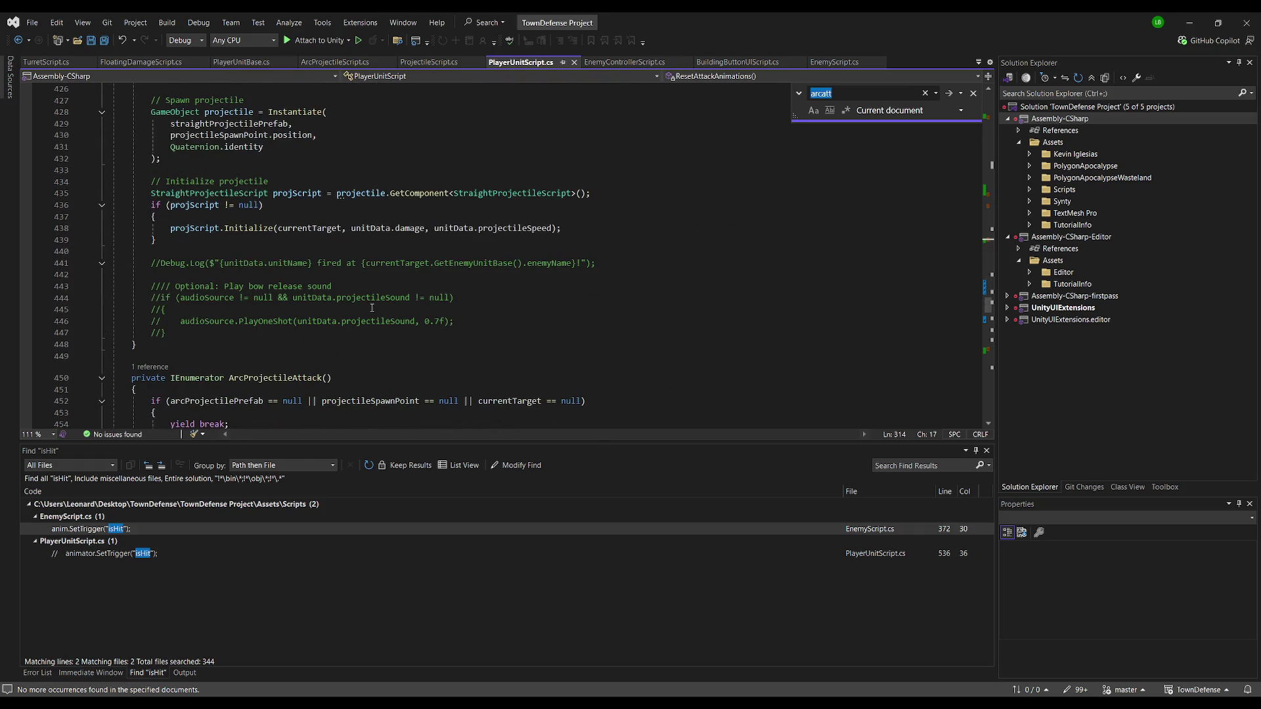
Jump from the ArcProjectileAttack call to its definition with F12
click(150, 158)
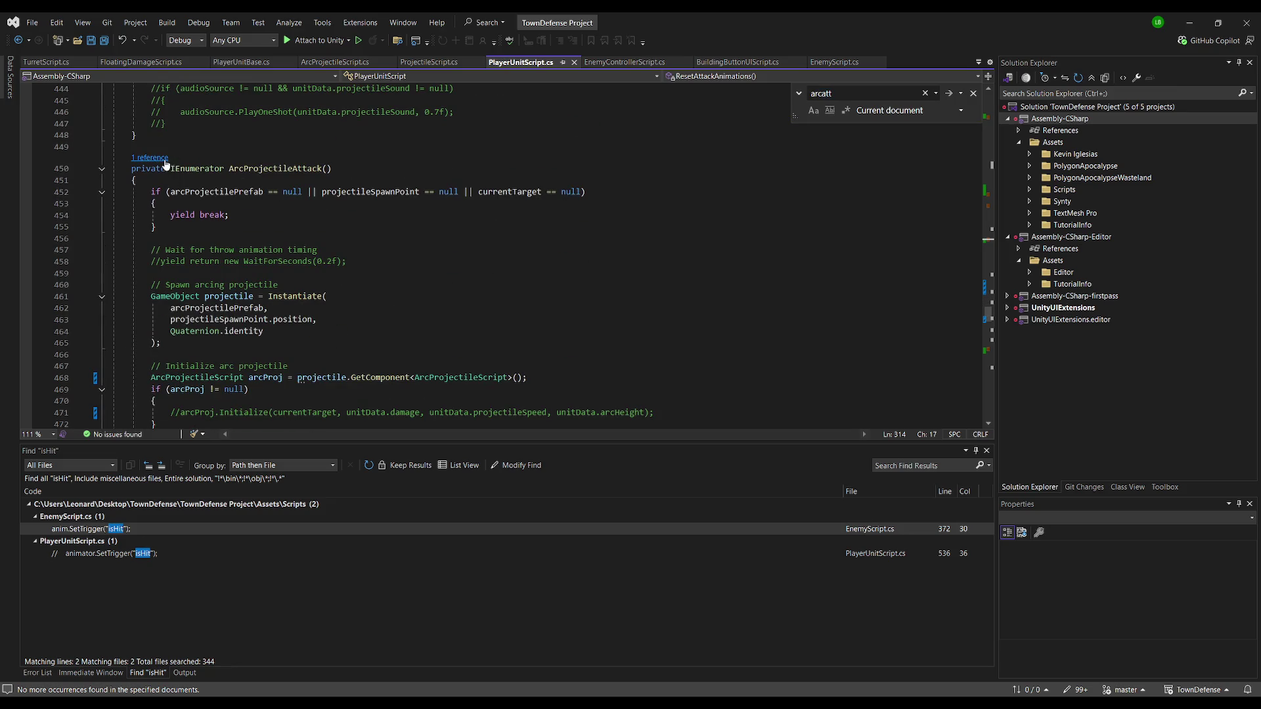
double_click(226, 124)
scroll(220, 305, up, 2)
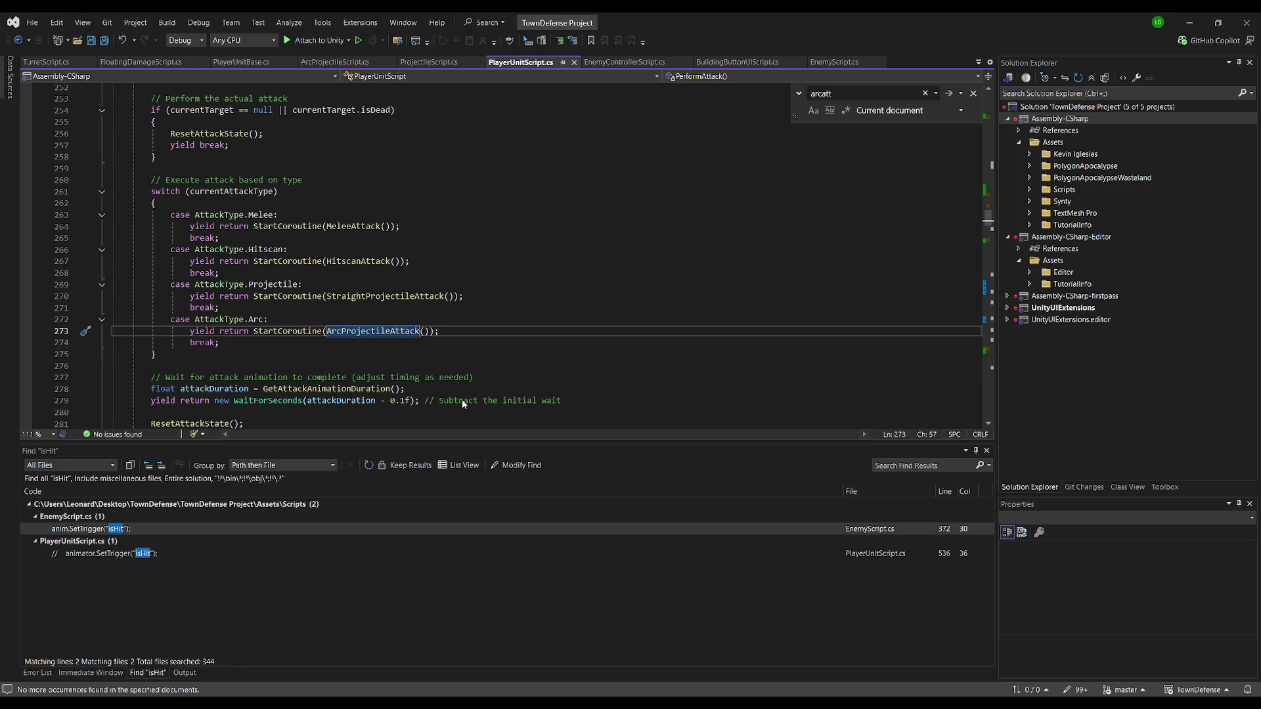
key(F12)
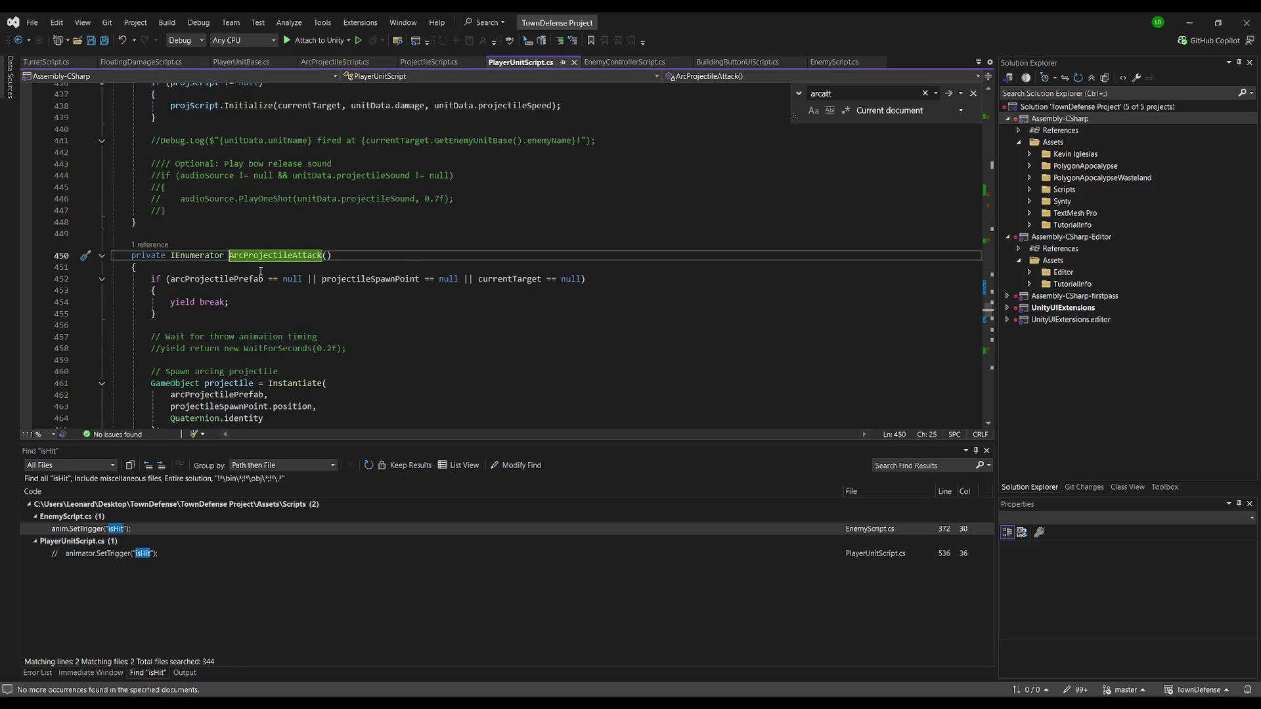
Add a Debug.Log("Arc Projectile Attack initiated.") line at the top of ArcProjectileAttack
click(261, 271)
key(Return)
text(Debug.)
text(Log("Arch)
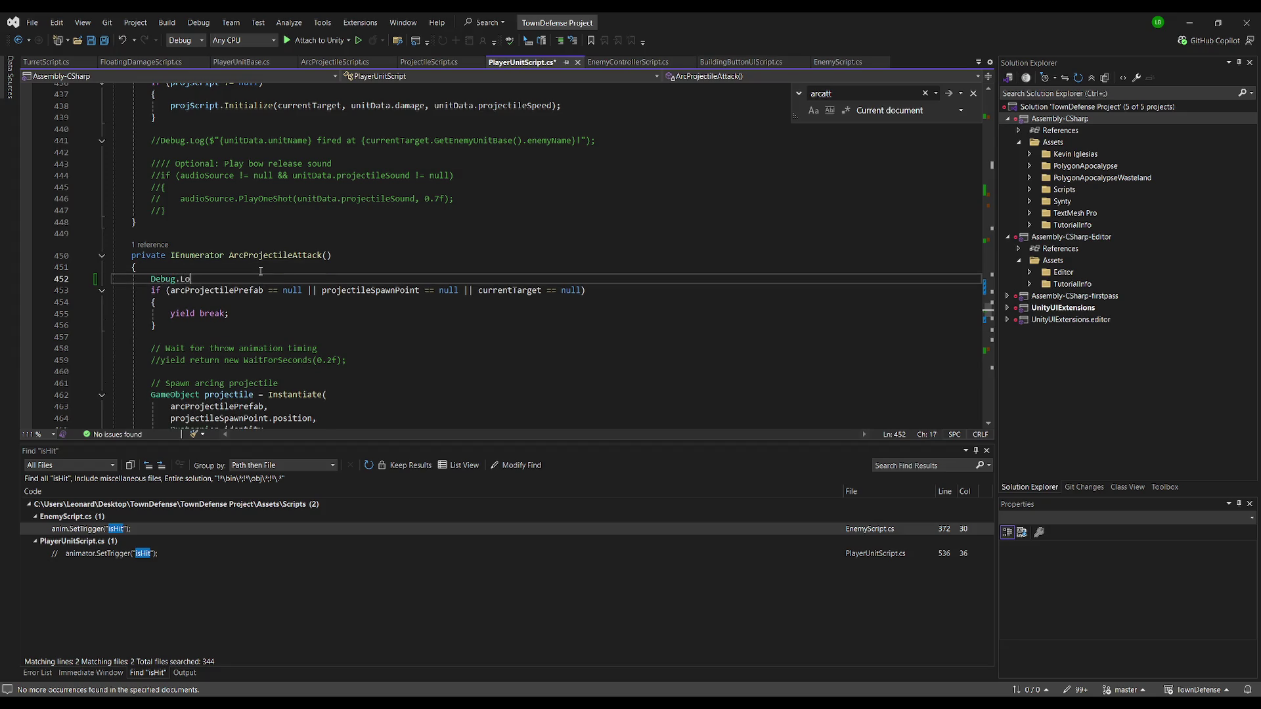
key(BackSpace)
key(Tab)
Move to the empty line 460 in the attack and return to the Unity editor
scroll(321, 300, down, 2)
scroll(483, 284, down, 2)
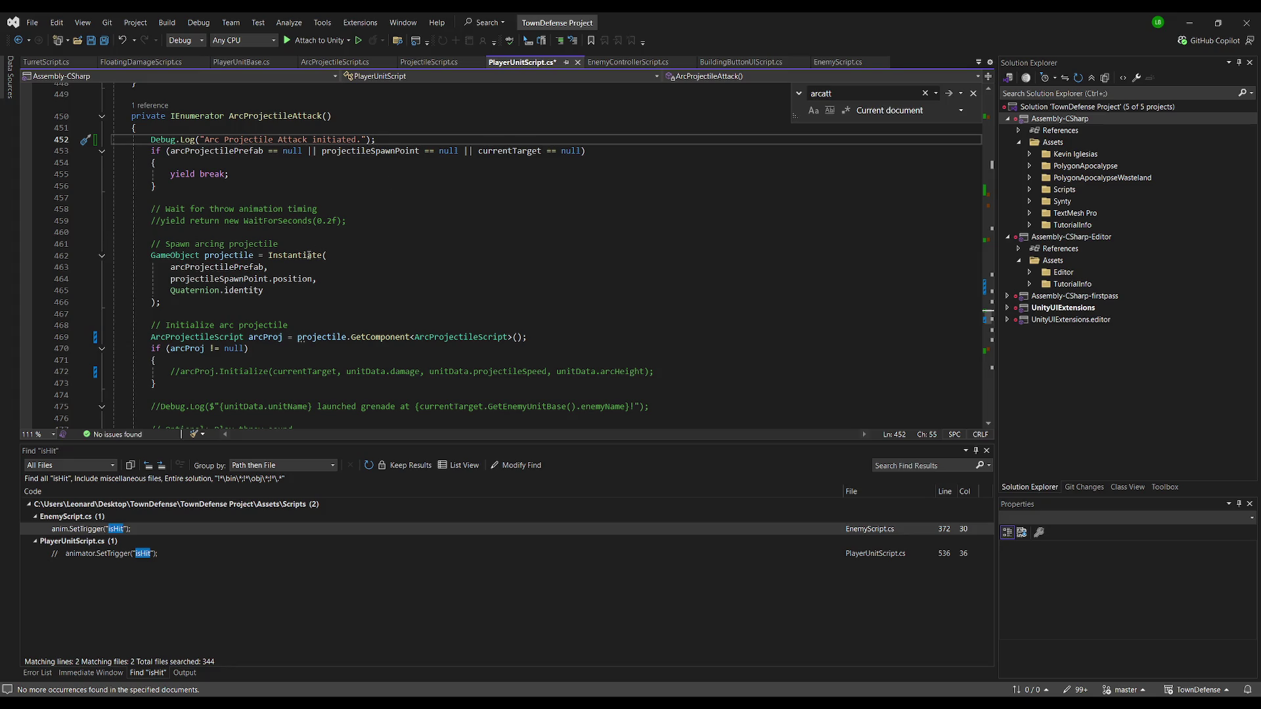
click(259, 281)
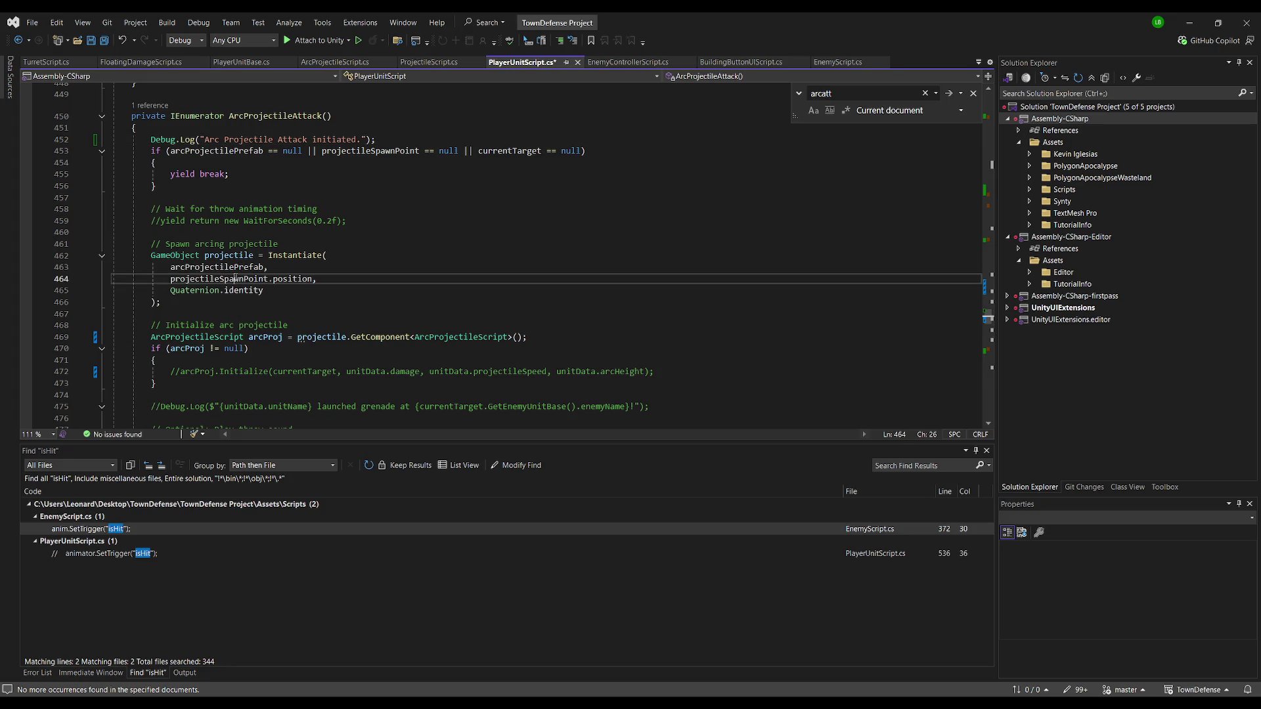
click(399, 232)
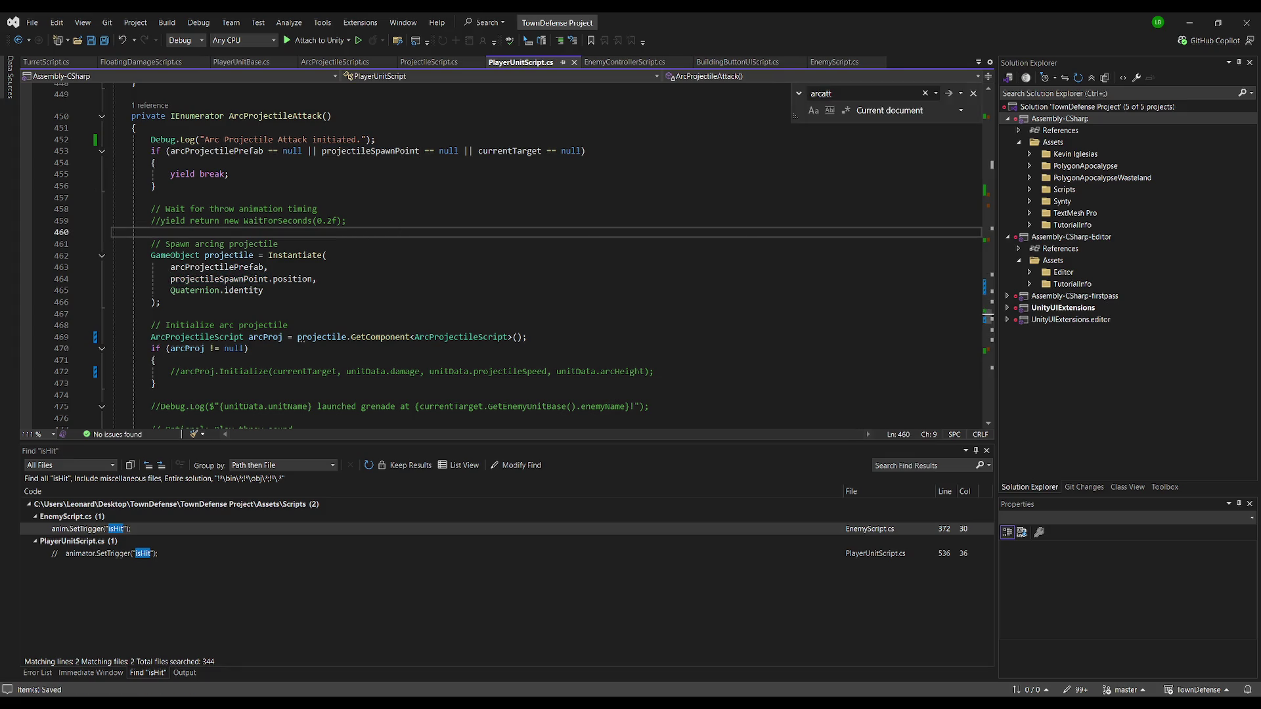
key(alt+Tab)
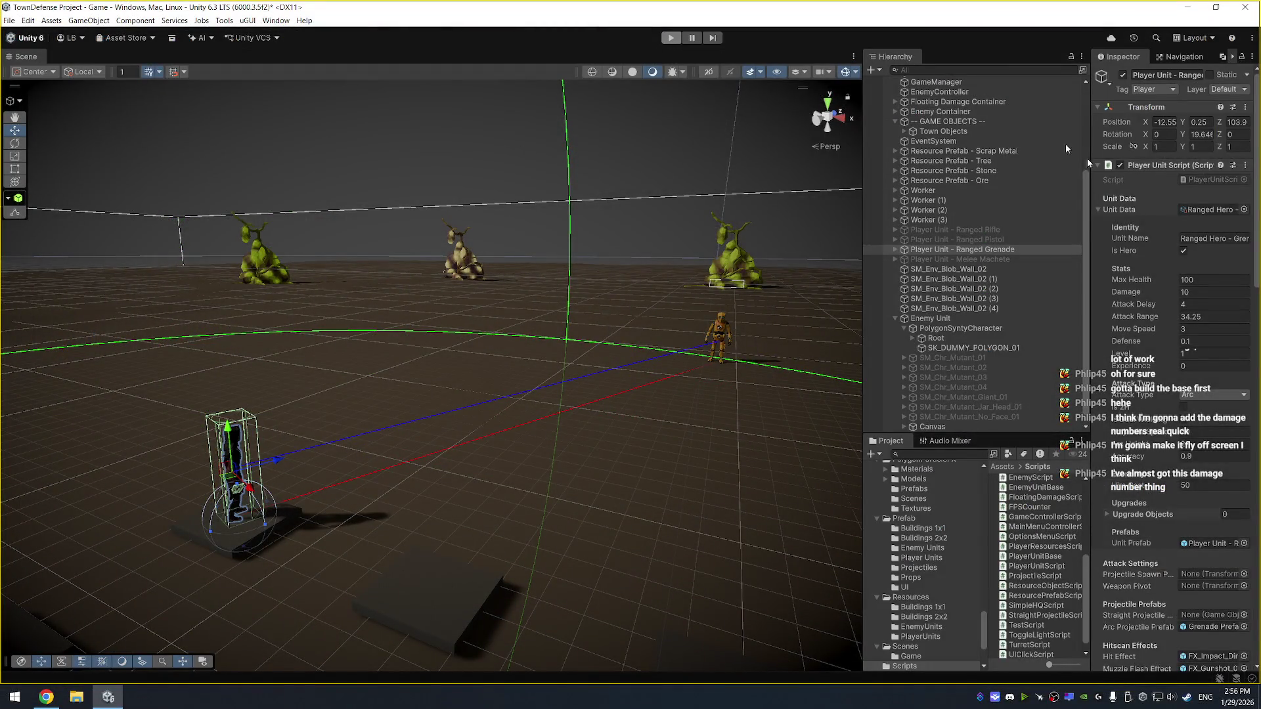
Back in Unity, expand the Player Unit - Ranged Grenade bone hierarchy in the Hierarchy
key(alt+Tab)
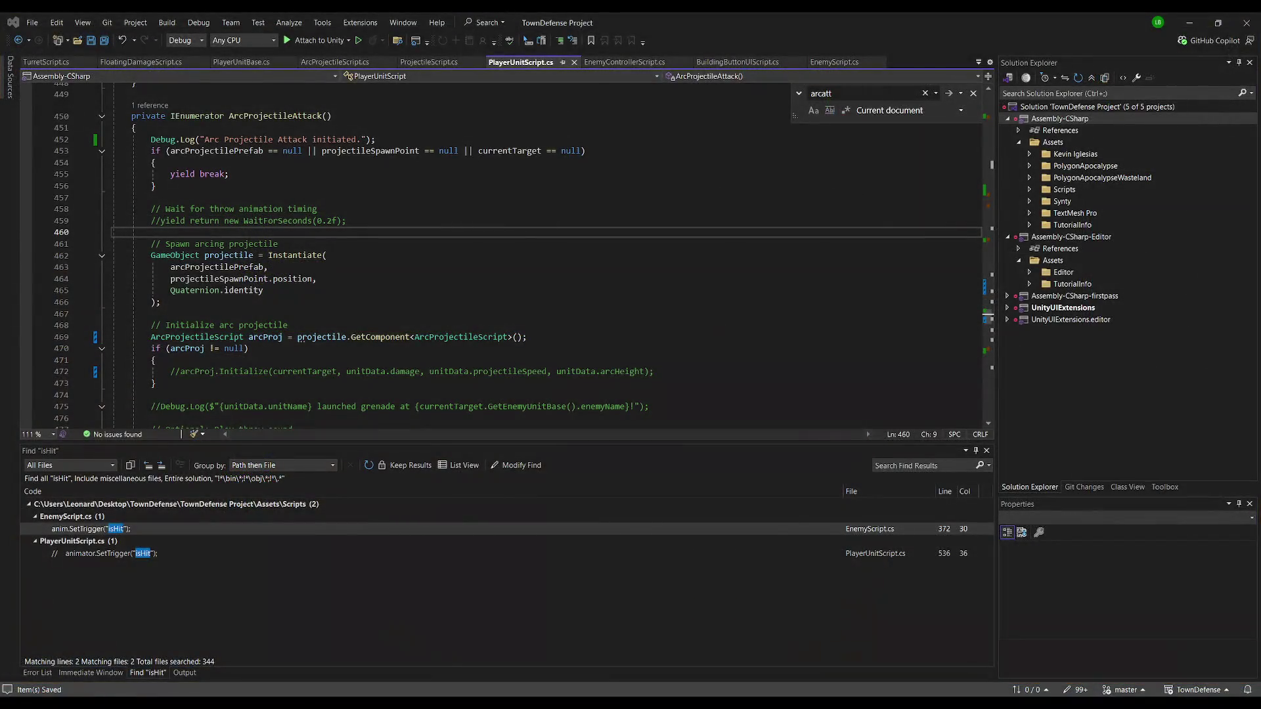
key(alt+Tab)
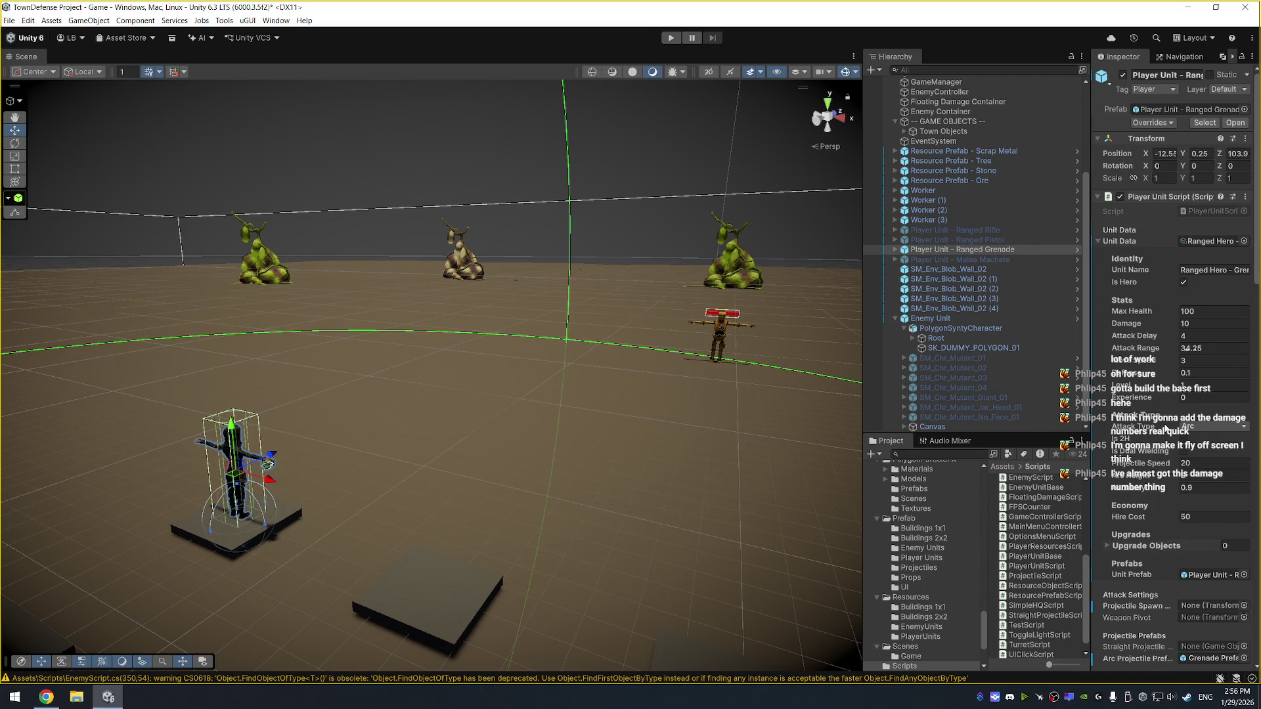
scroll(1176, 329, down, 2)
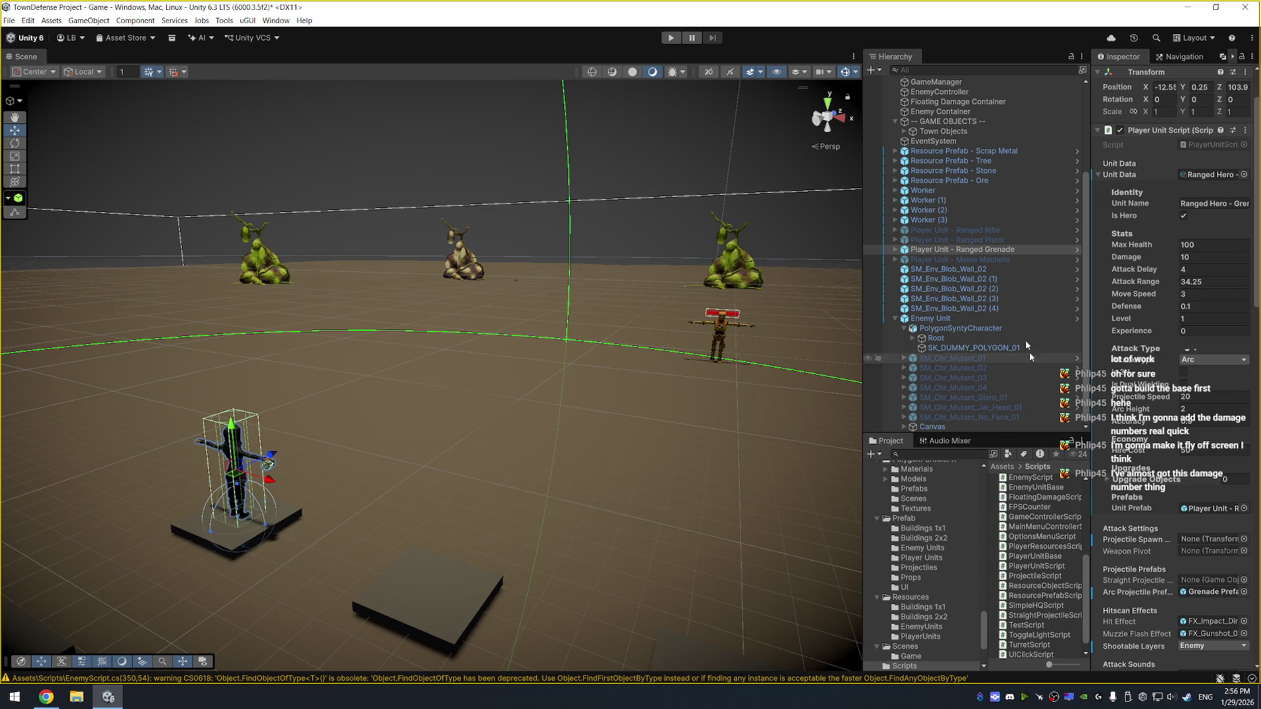
click(955, 250)
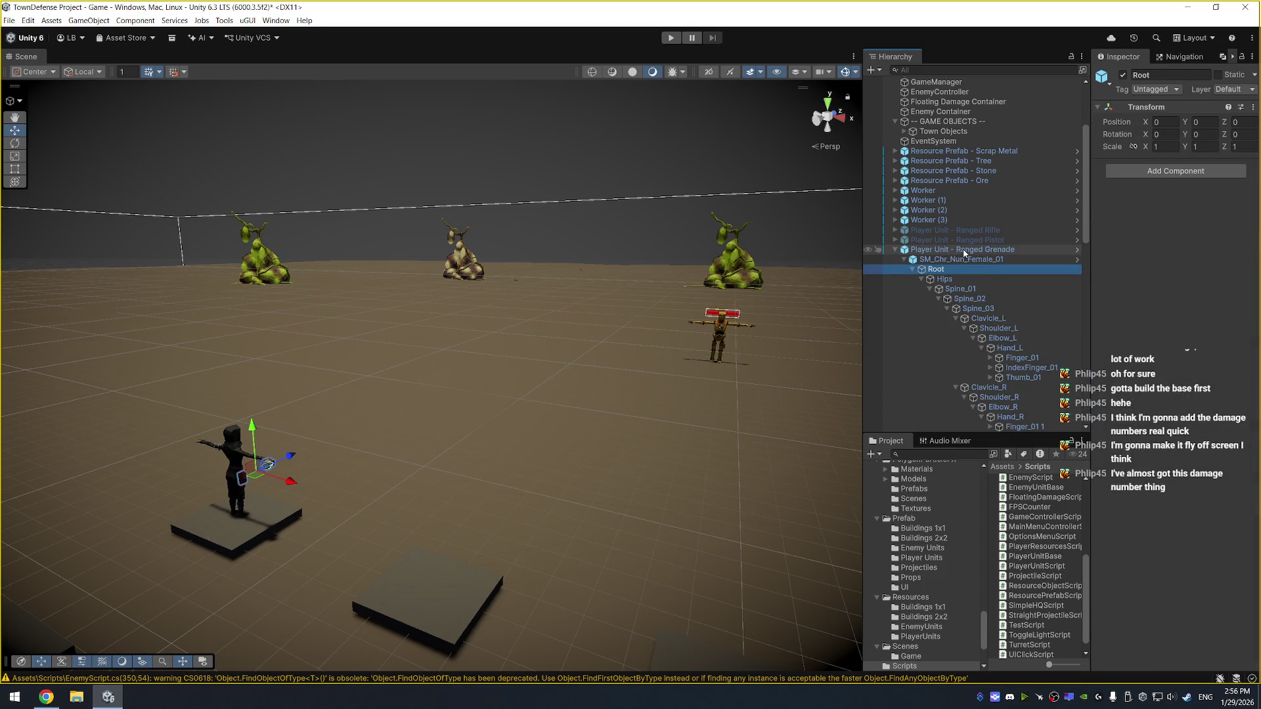
click(964, 250)
scroll(1022, 376, down, 4)
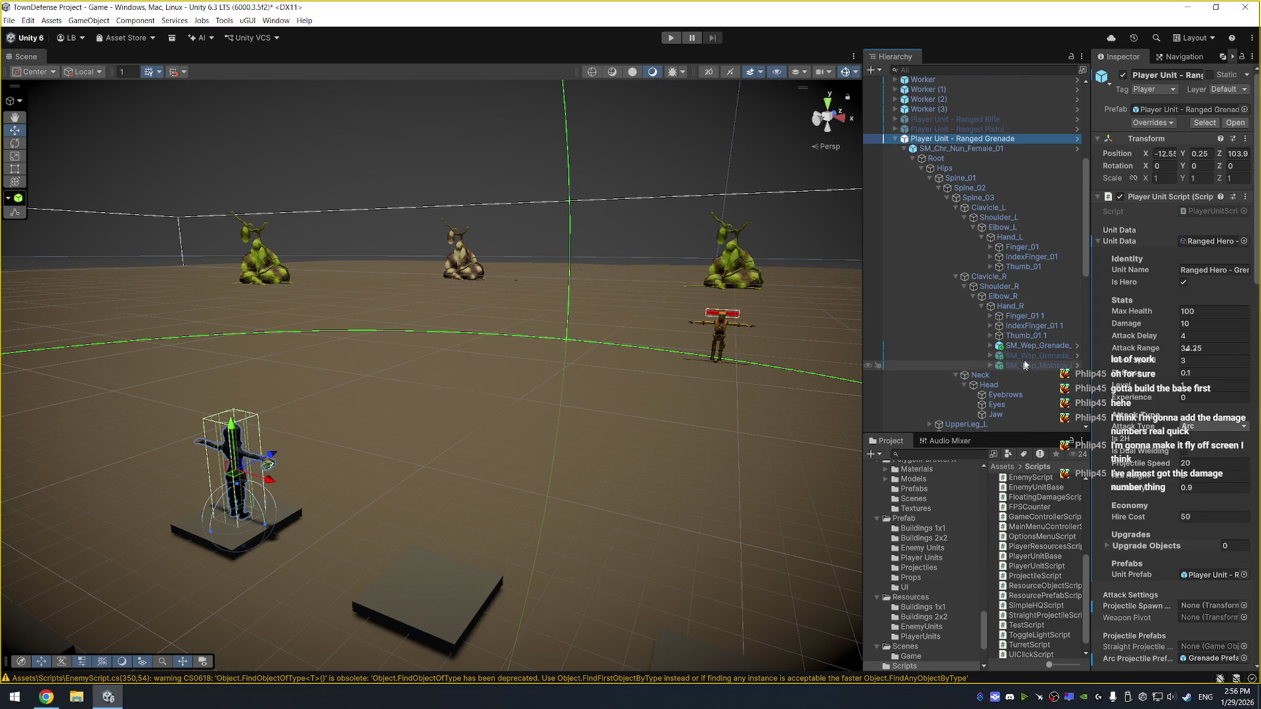
mouse_move(1031, 345)
mouse_down()
mouse_move(1064, 368)
mouse_move(1222, 601)
mouse_up()
Inspect the grenade mesh and Hand_R bones, then run a brief play test
click(1035, 347)
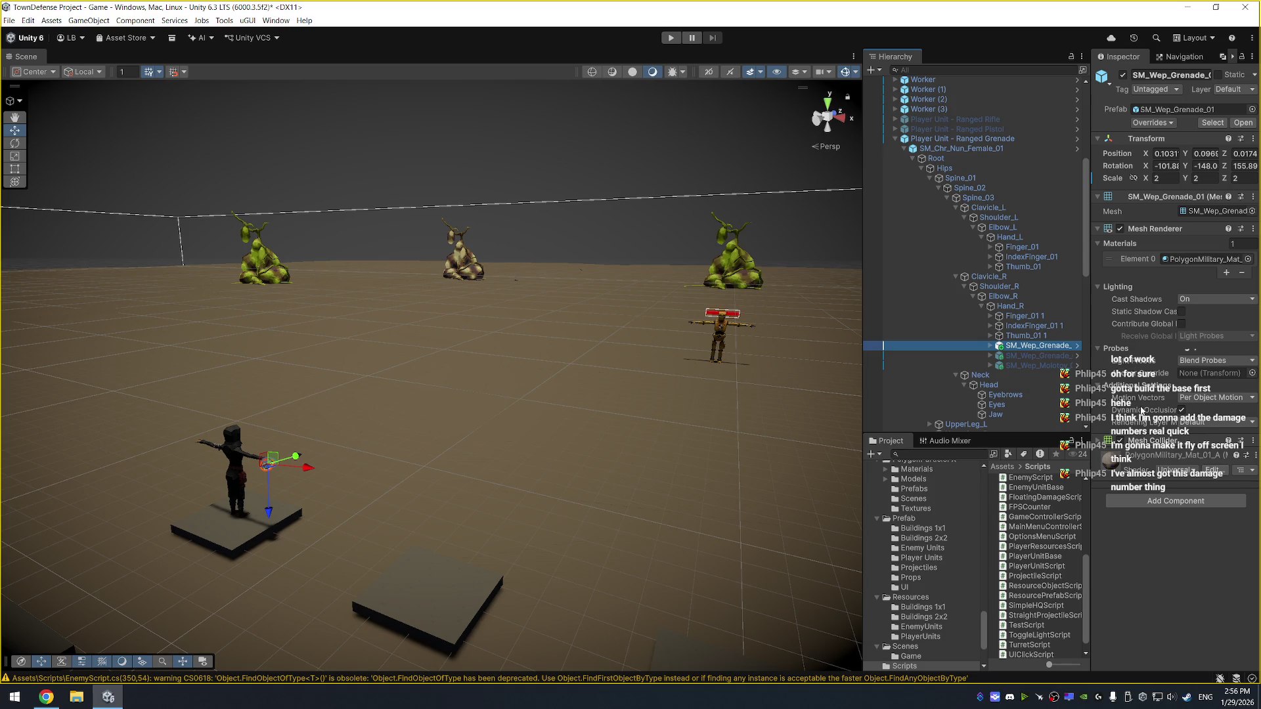
click(1120, 441)
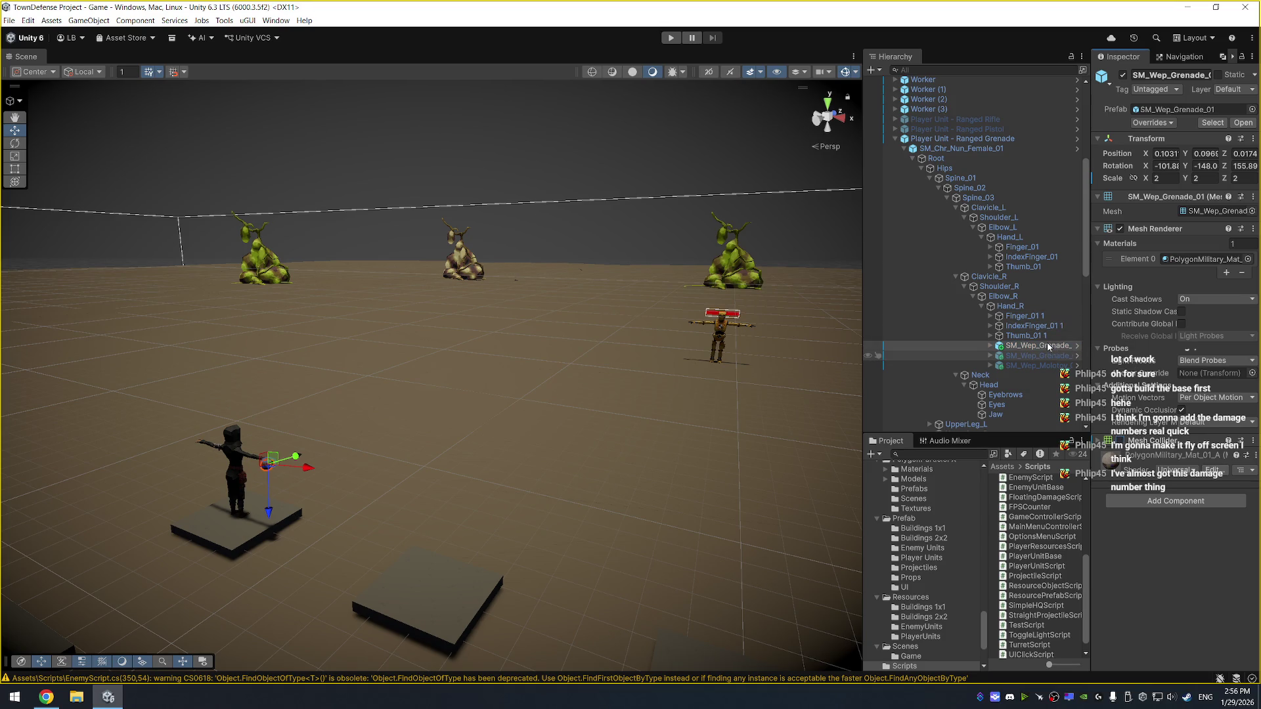
click(1047, 325)
click(1047, 336)
key(Up)
key(Up)
key(Up)
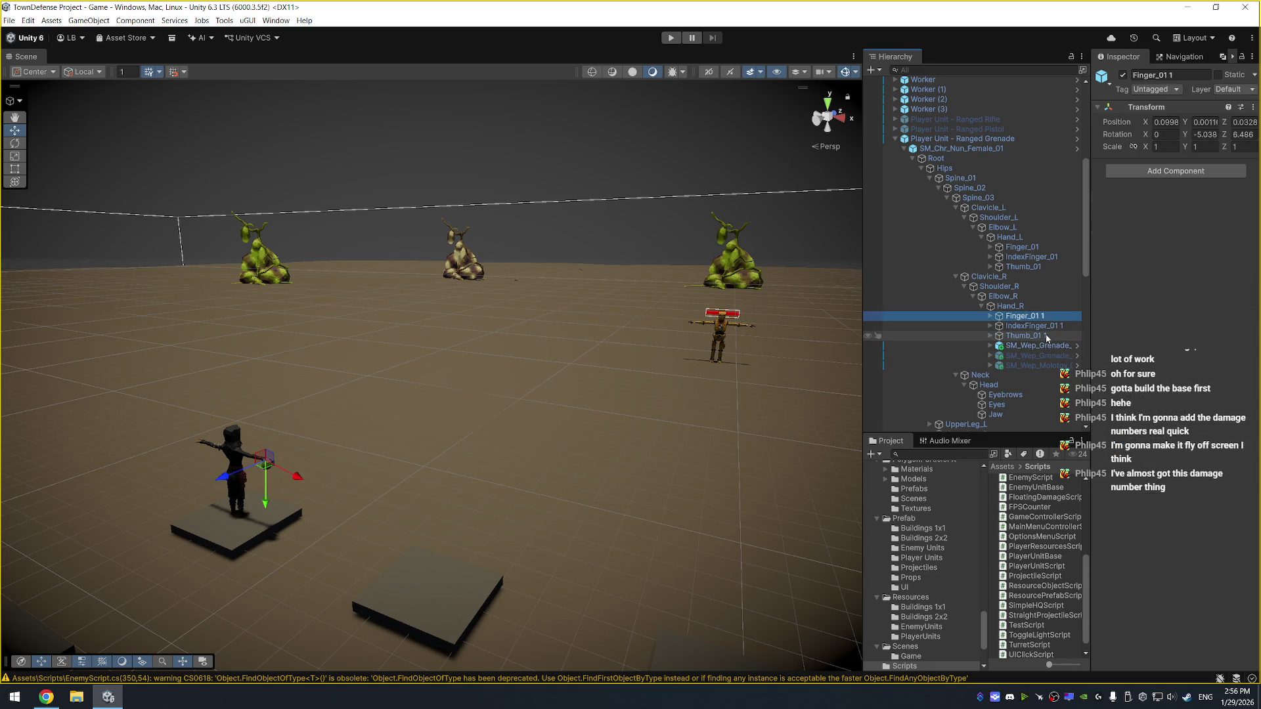
click(1007, 151)
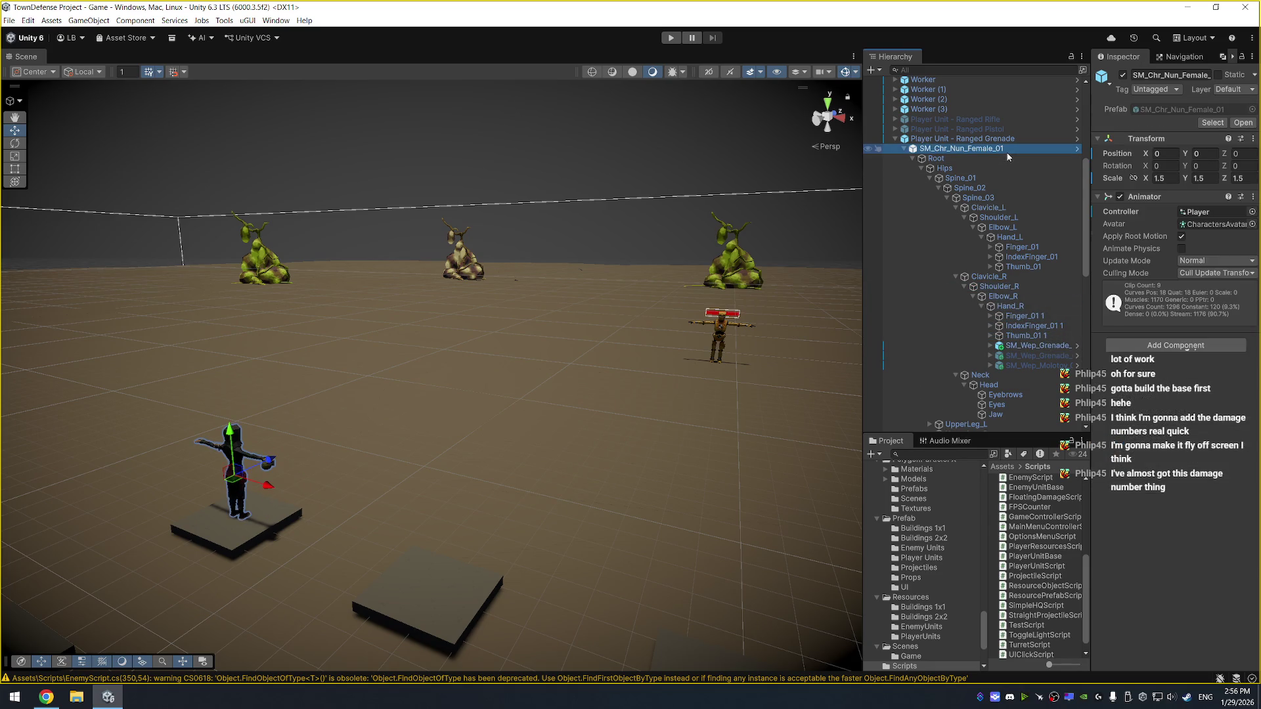
click(669, 37)
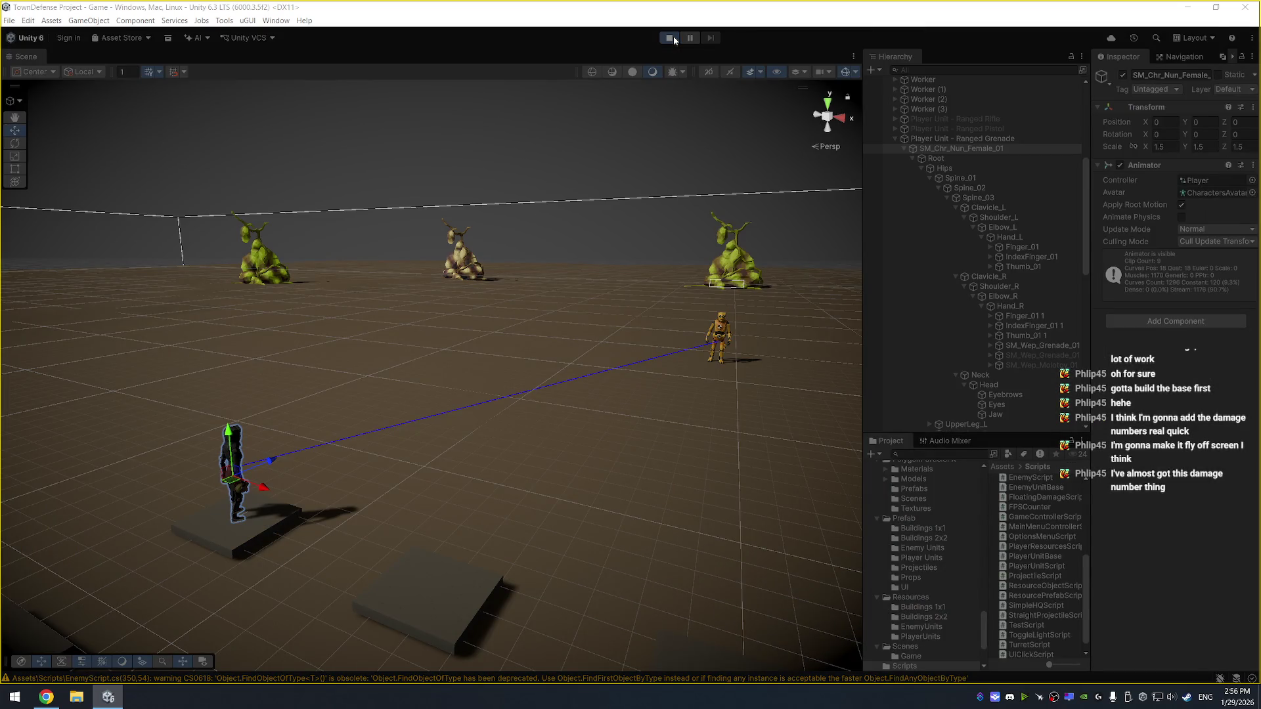
click(670, 38)
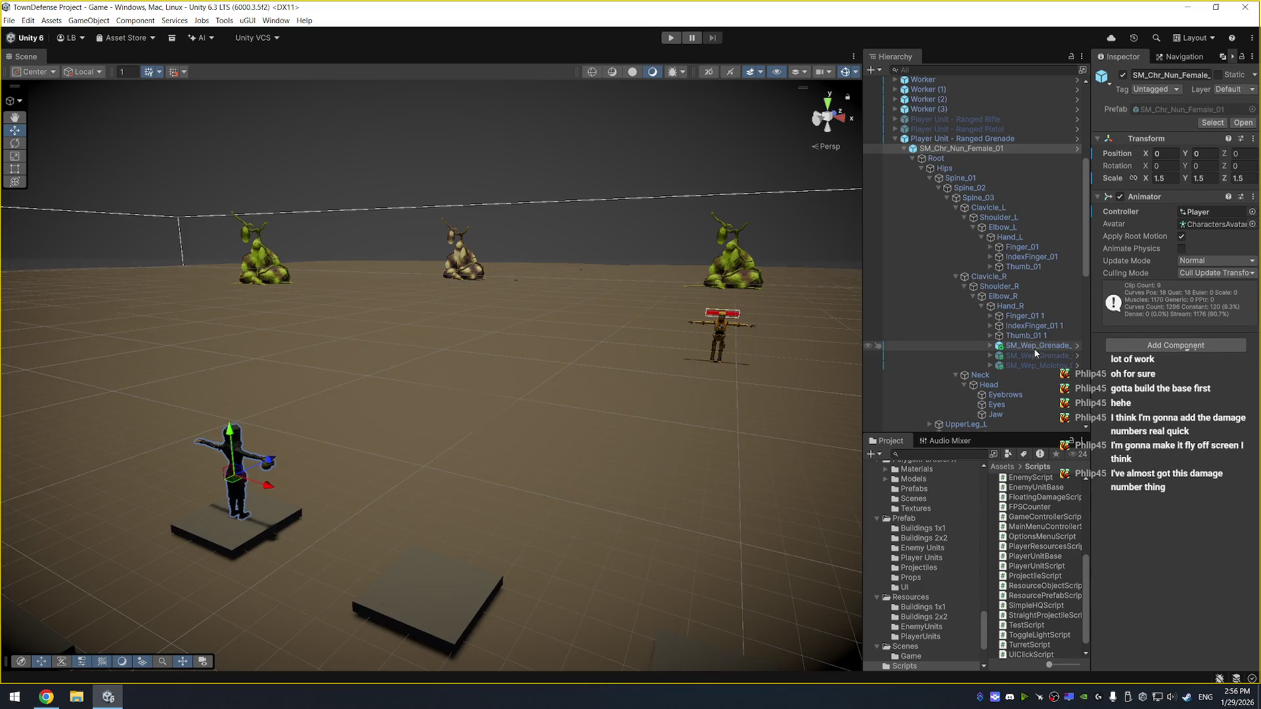
Create an empty child under Hand_R named 'Throw Point'
right_click(1011, 306)
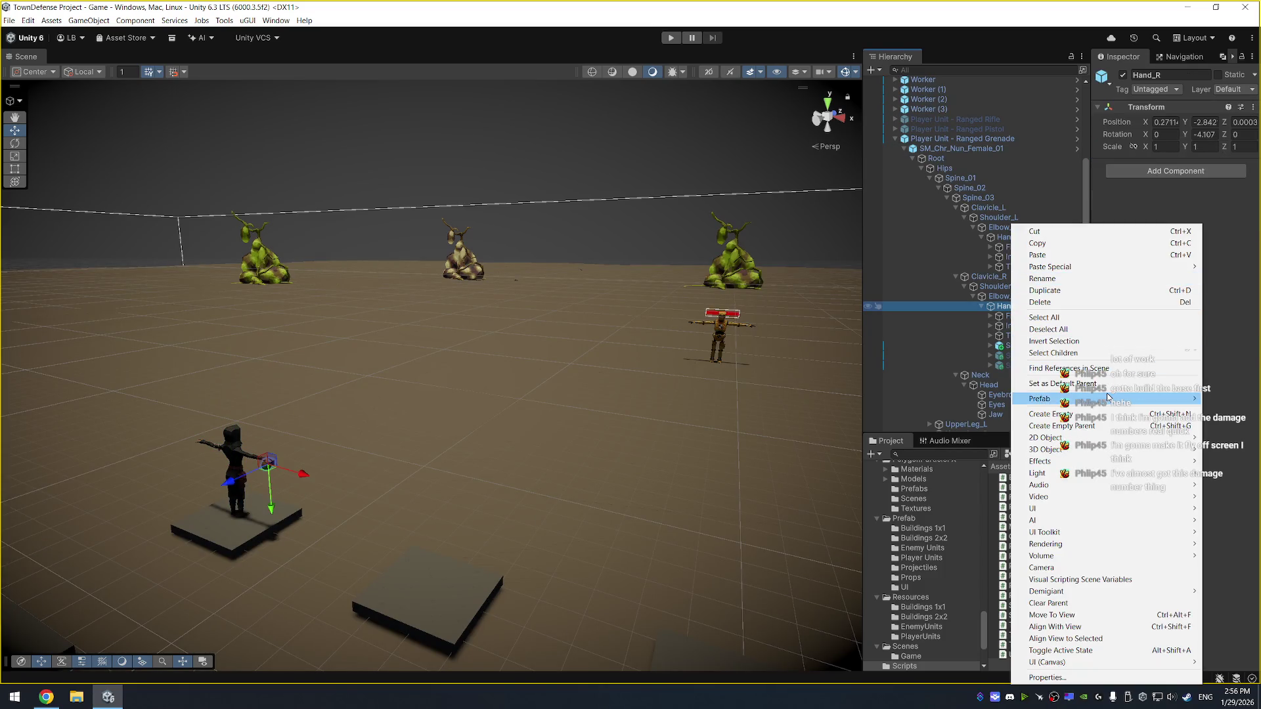
click(1050, 414)
text(f)
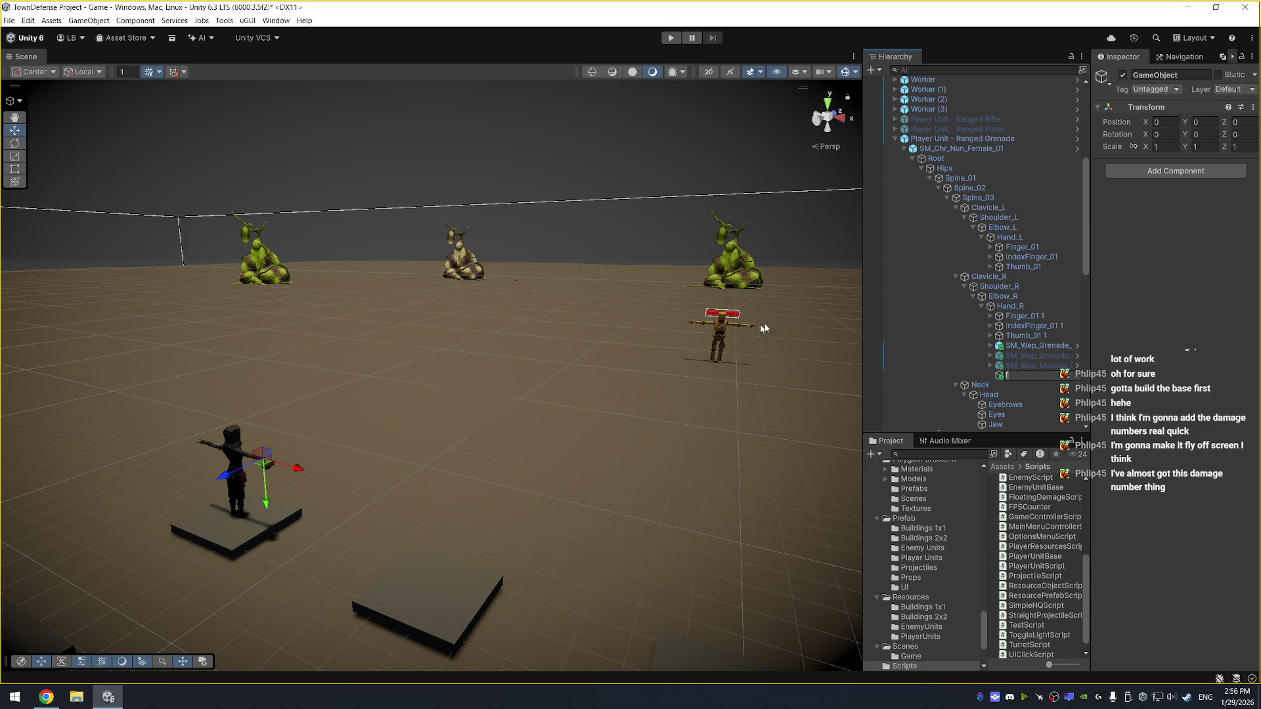
key(BackSpace)
key(BackSpace)
text(Trhrow Point)
key(Return)
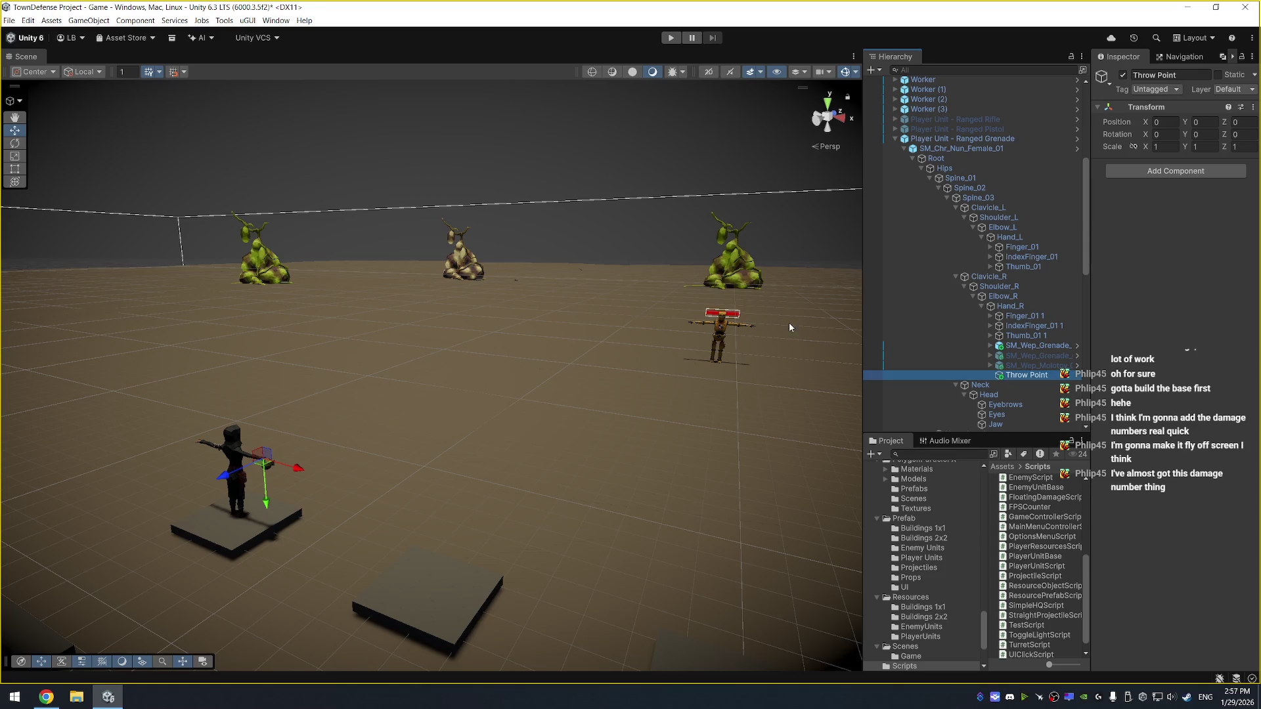
Frame the Throw Point and assign it as the Player Unit Script's Projectile Spawn Point
mouse_move(564, 309)
mouse_down()
mouse_move(593, 337)
mouse_move(324, 326)
mouse_move(386, 384)
mouse_move(268, 379)
mouse_move(325, 421)
mouse_move(326, 460)
mouse_move(400, 286)
mouse_move(594, 273)
mouse_move(821, 282)
mouse_up()
key(f)
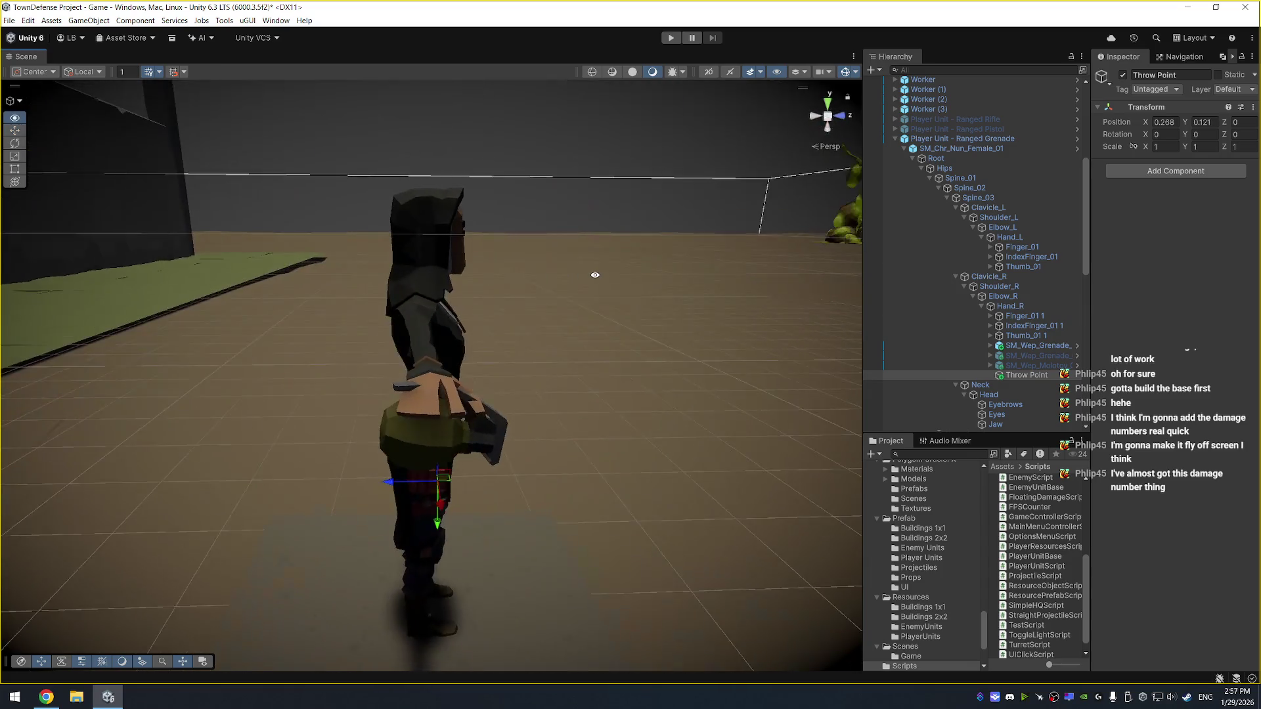
key(e)
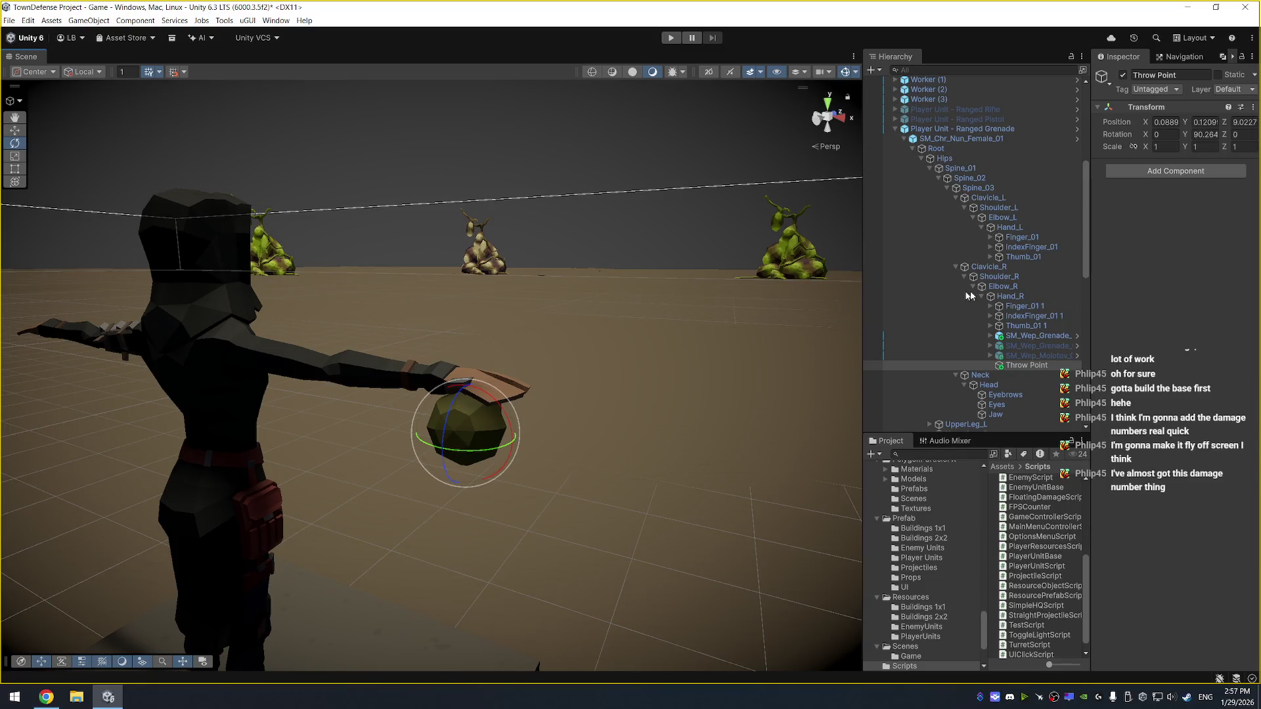
click(985, 129)
mouse_move(471, 197)
mouse_down()
mouse_move(600, 333)
mouse_move(1115, 191)
mouse_move(117, 135)
mouse_move(217, 276)
mouse_up()
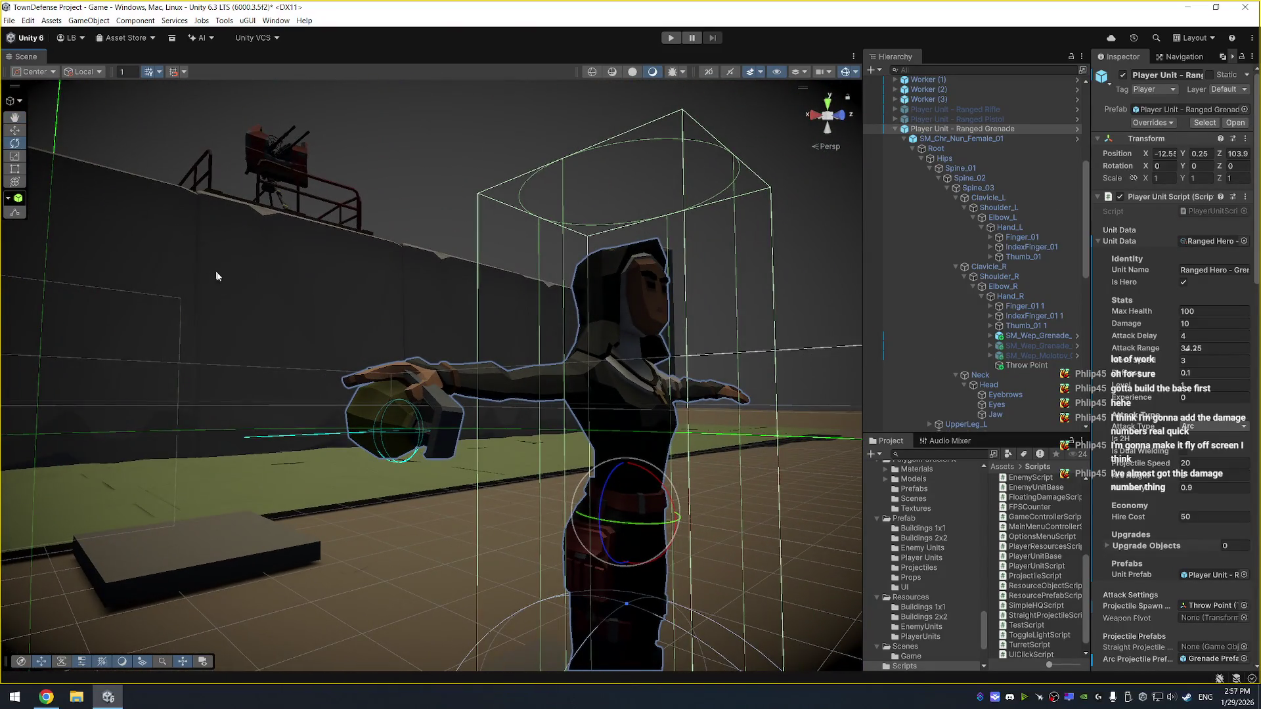
Frame the Throw Point and drag it onto the grenade in the nun's hand
ctrl+click(998, 364)
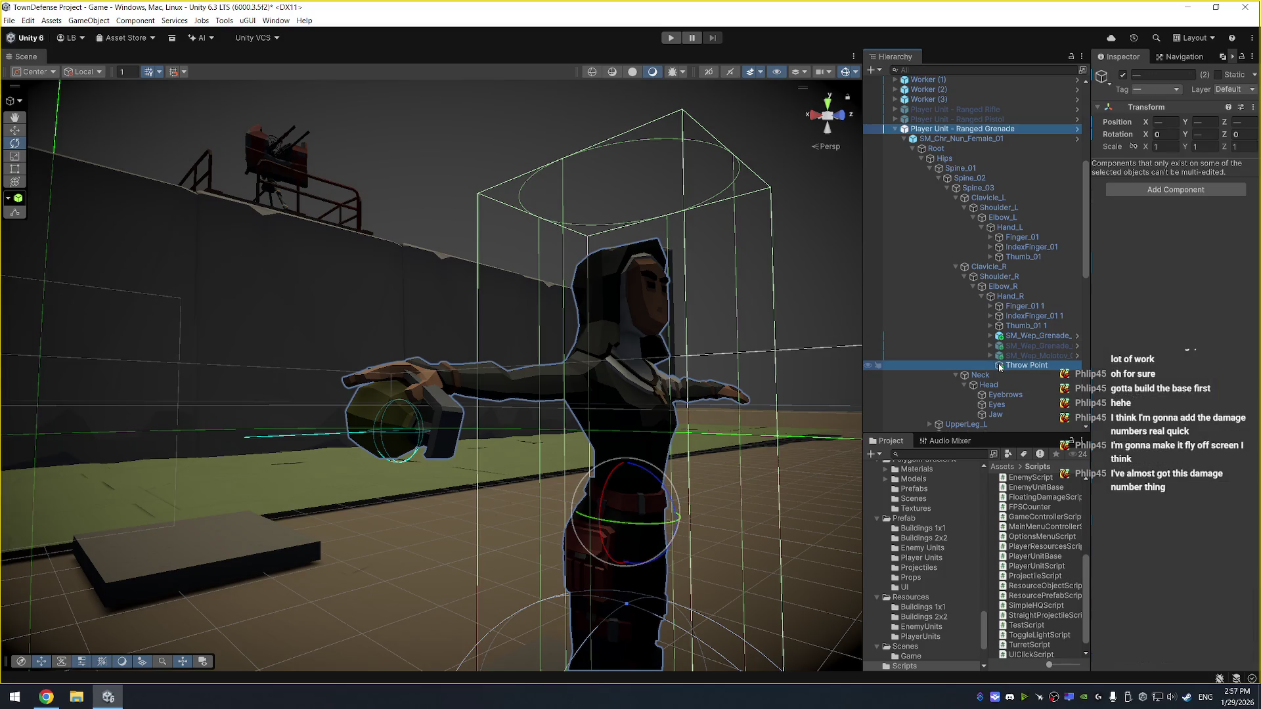
click(1040, 367)
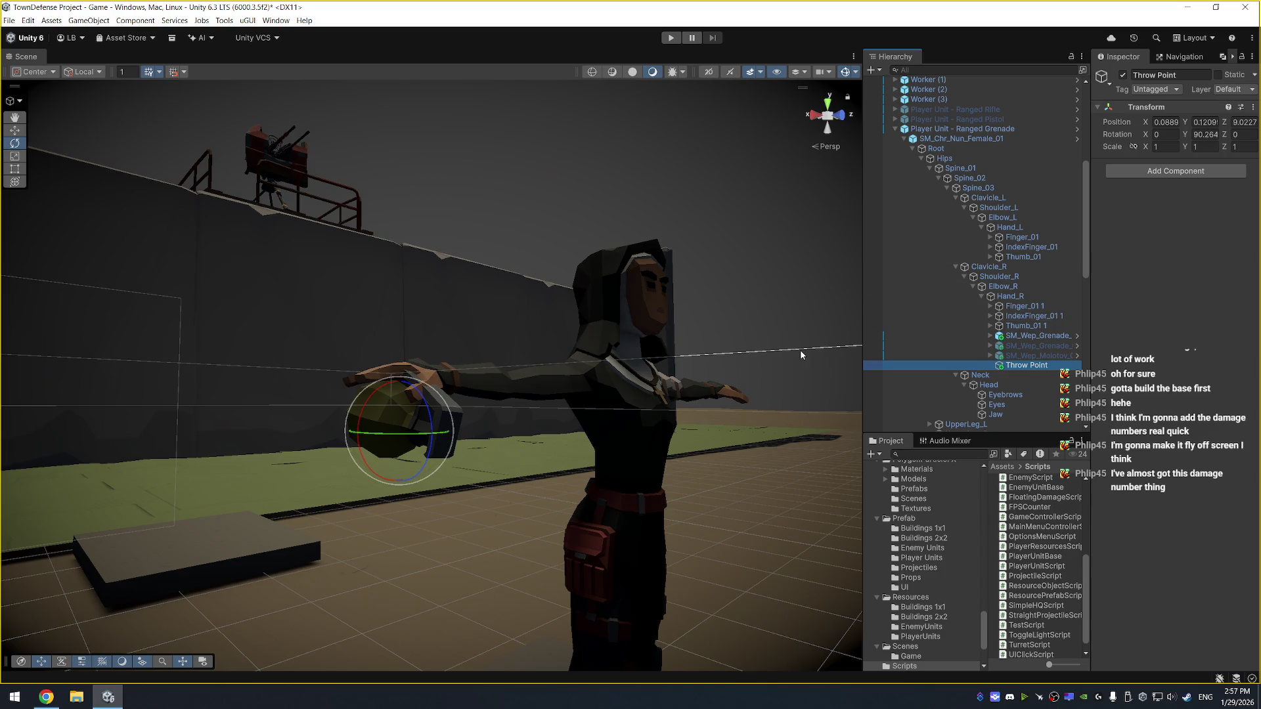
key(f)
drag(430, 432, 430, 428)
drag(395, 373, 403, 372)
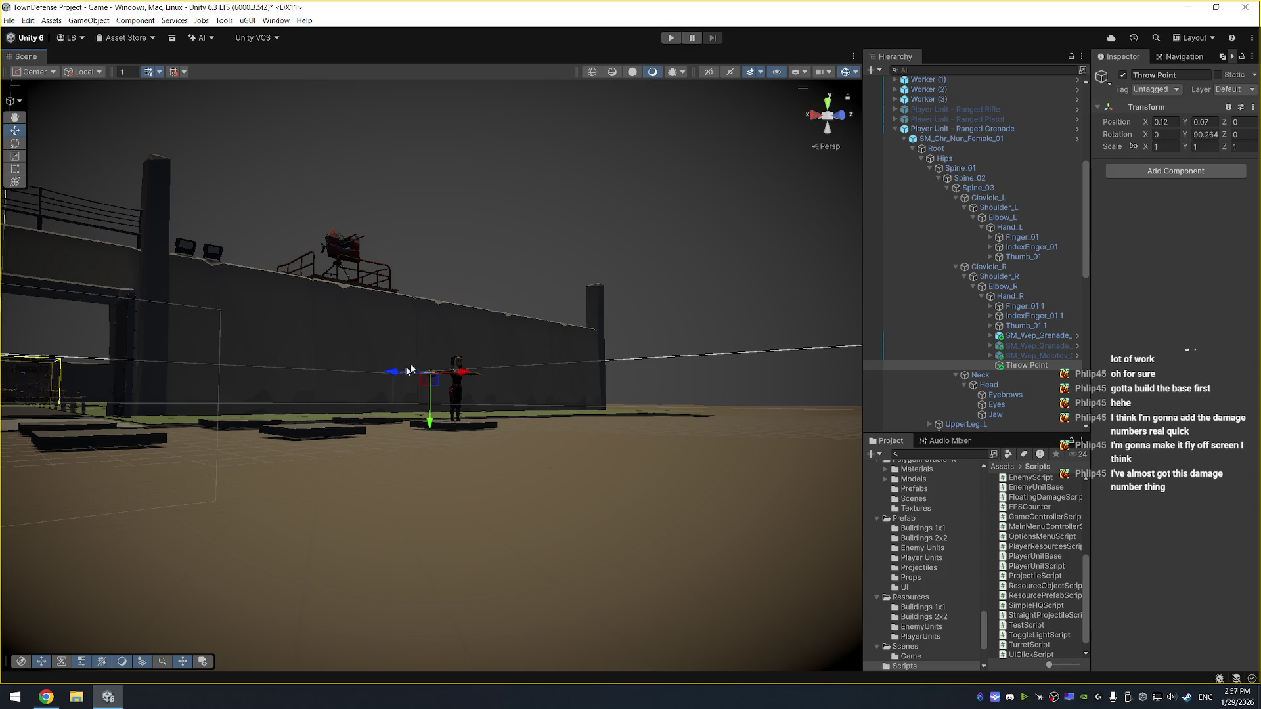
From a side view, nudge the Throw Point to about 0.12, 0.086, 0.01 and start a play test
click(998, 128)
key(f)
drag(452, 269, 745, 245)
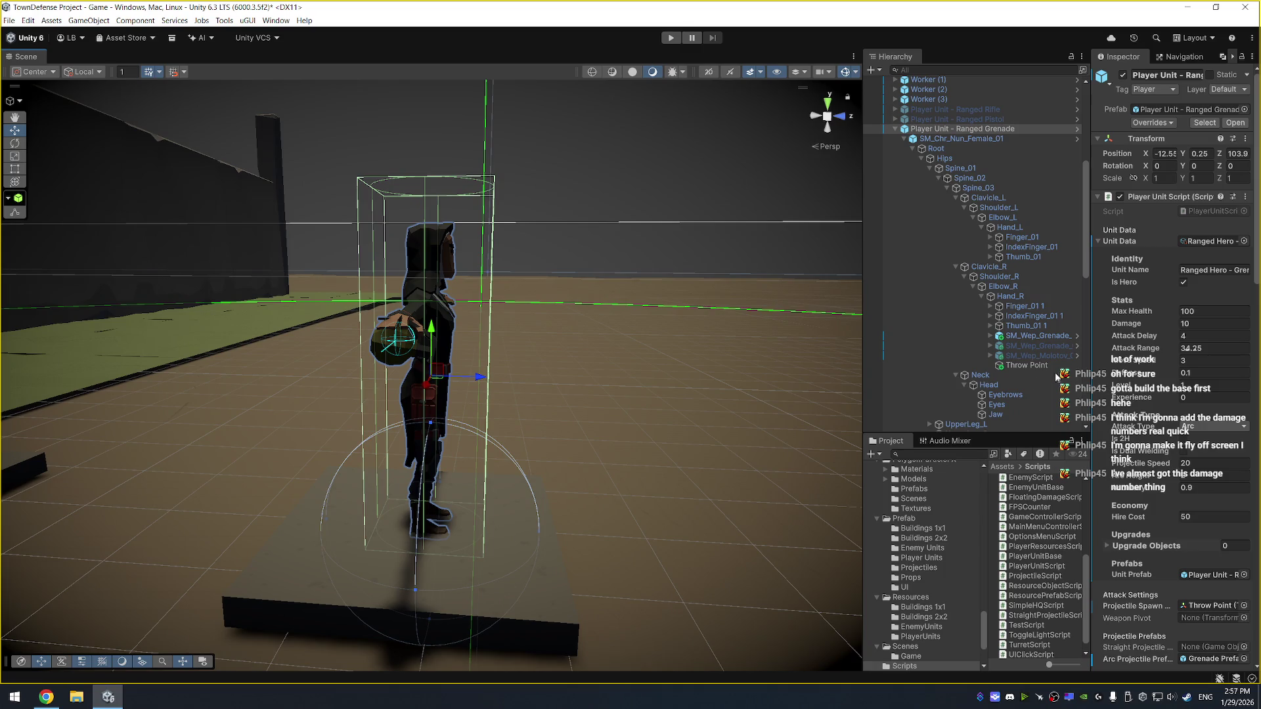
click(1055, 365)
drag(398, 387, 398, 384)
drag(447, 348, 446, 346)
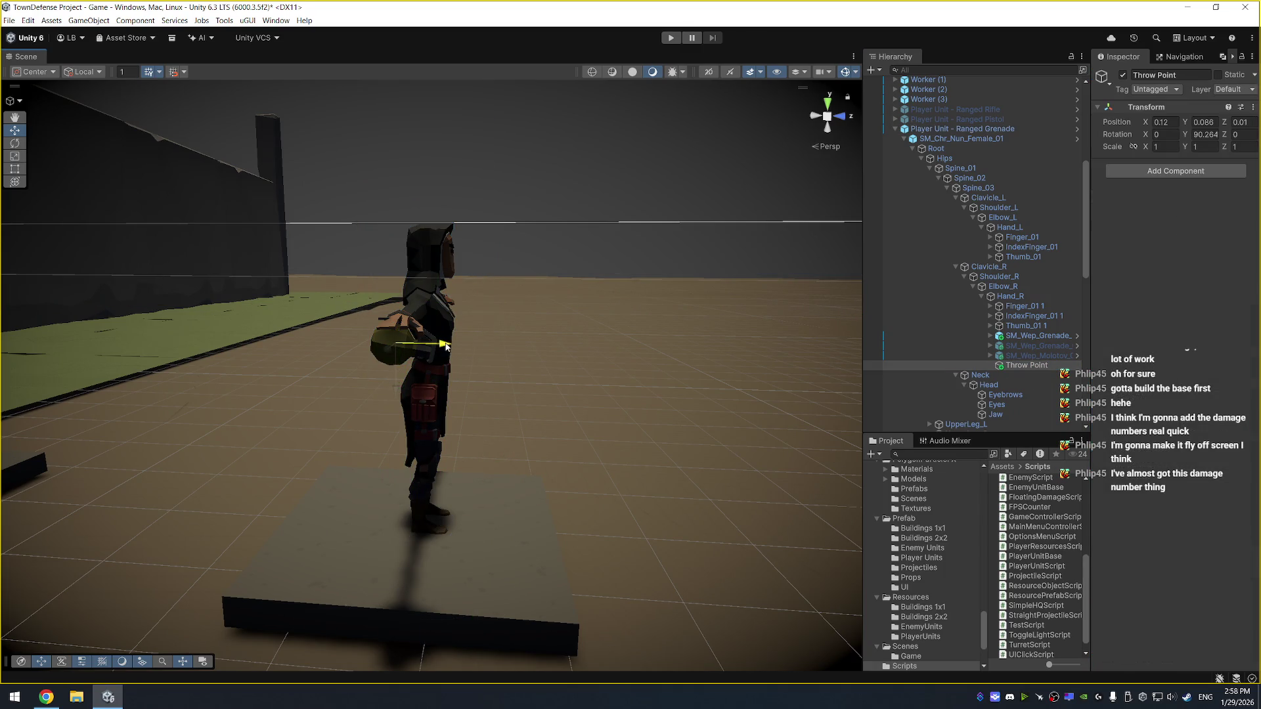
click(671, 37)
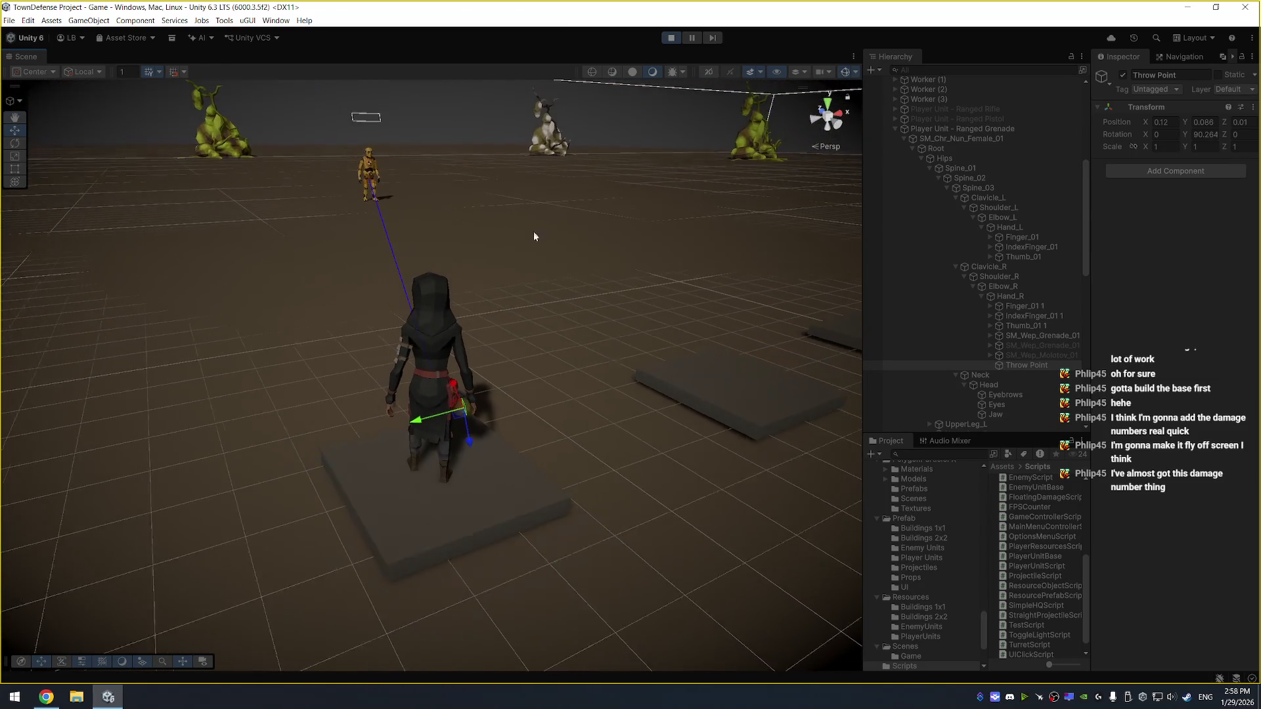
Orbit around the grenade unit to watch its arc attack, then review the ArcProjectileAttack code
mouse_move(534, 236)
mouse_down()
mouse_move(552, 210)
mouse_move(692, 160)
mouse_move(584, 190)
mouse_up()
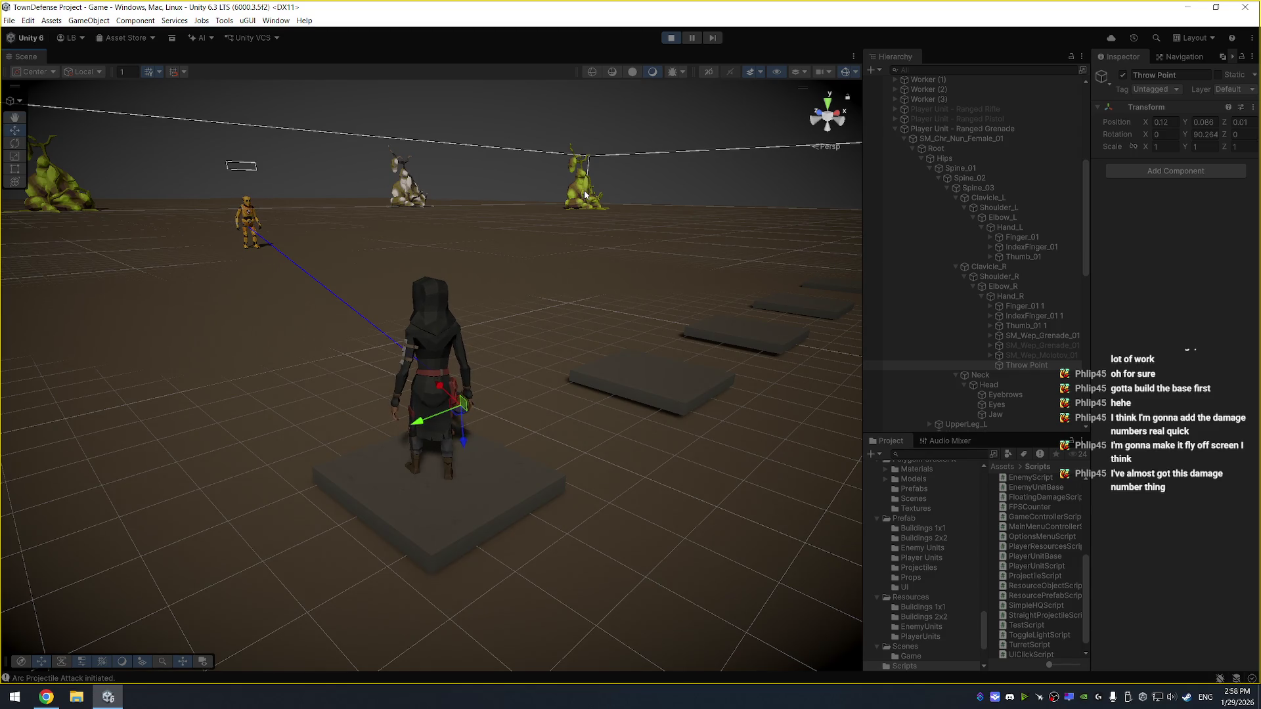
mouse_move(585, 194)
mouse_down()
mouse_move(476, 234)
mouse_move(543, 195)
mouse_move(646, 193)
mouse_up()
click(986, 130)
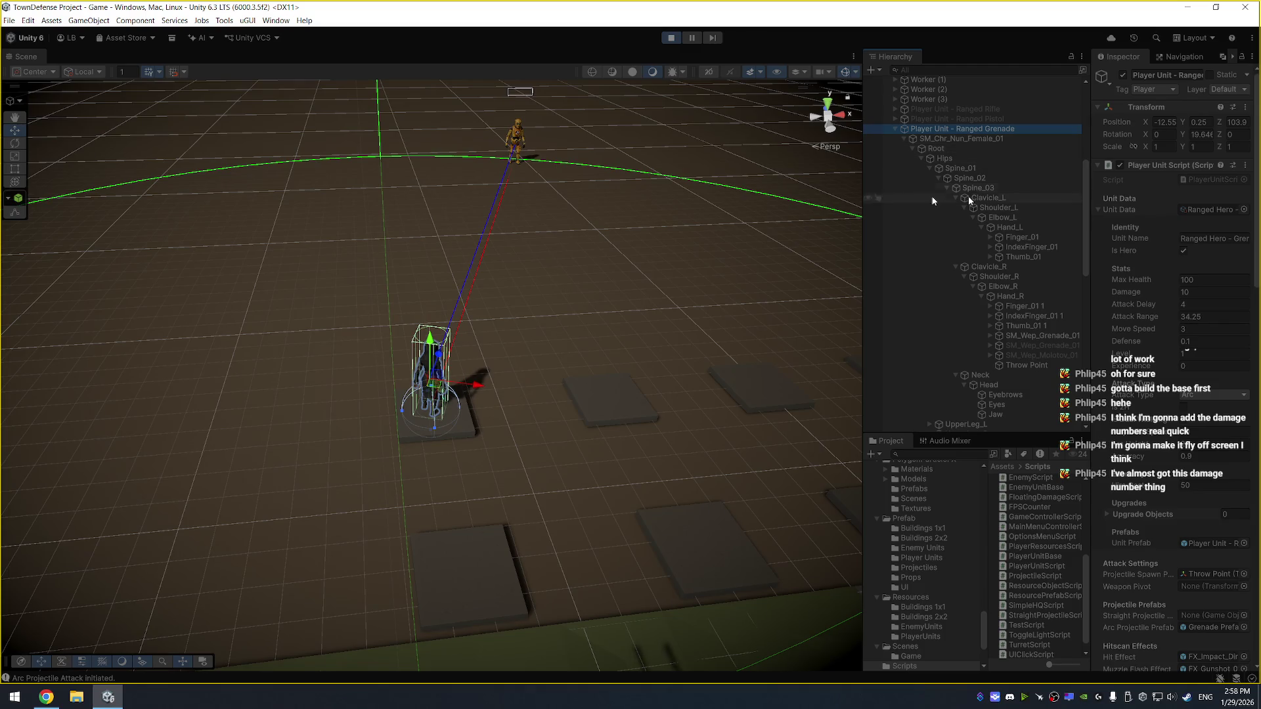
drag(591, 212, 555, 223)
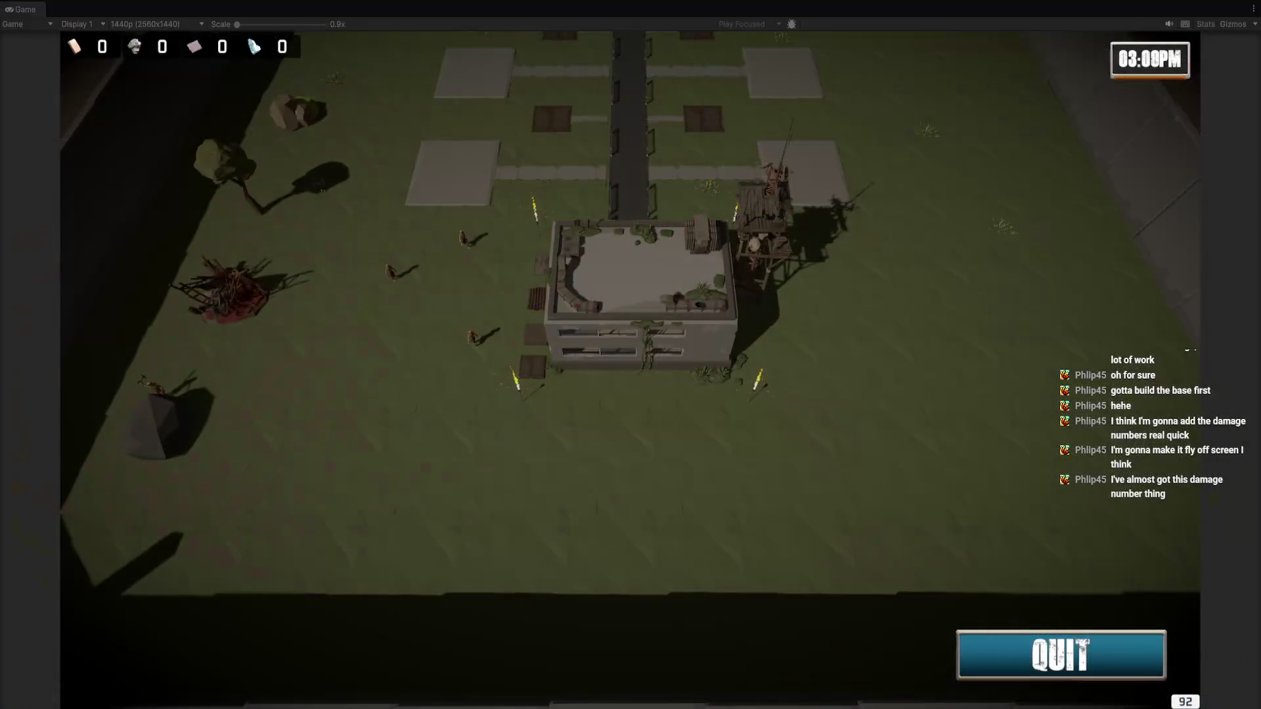
key(Down)
key(Down)
key(Down)
scroll(356, 324, down, 3)
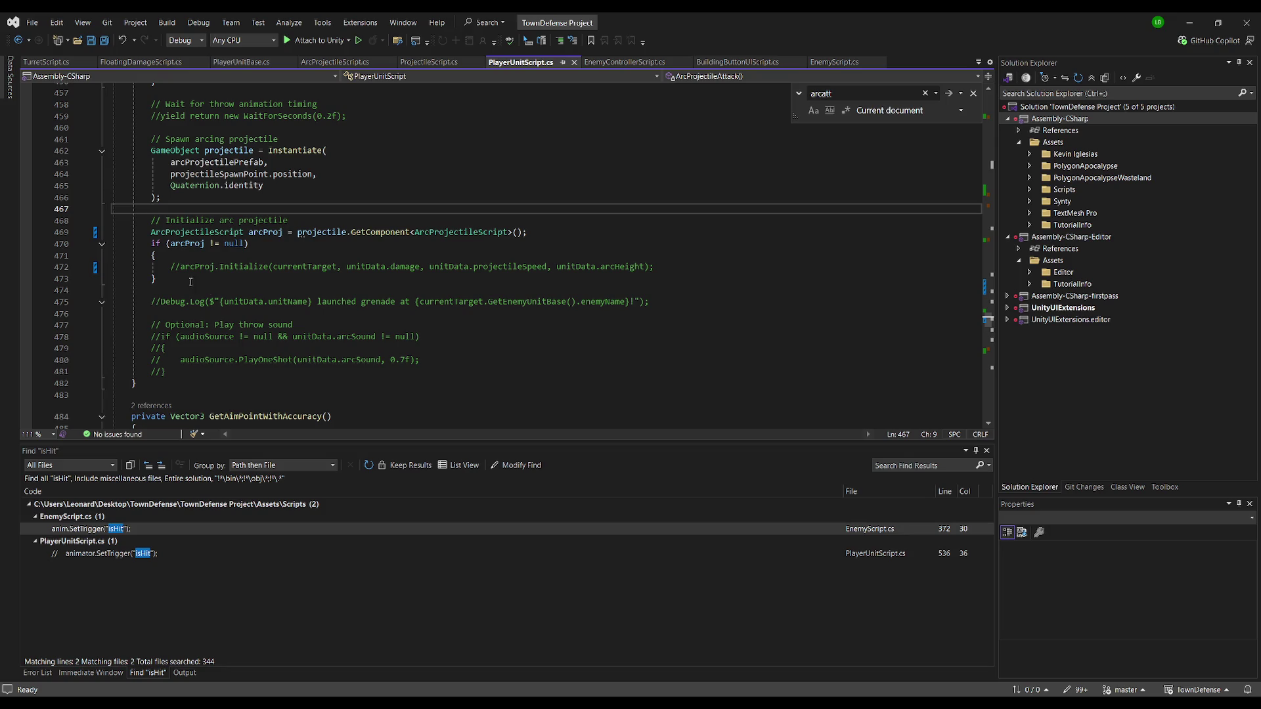
Save PlayerUnitScript.cs with its ArcProjectileAttack coroutine and switch back to Unity
click(160, 384)
scroll(158, 295, up, 5)
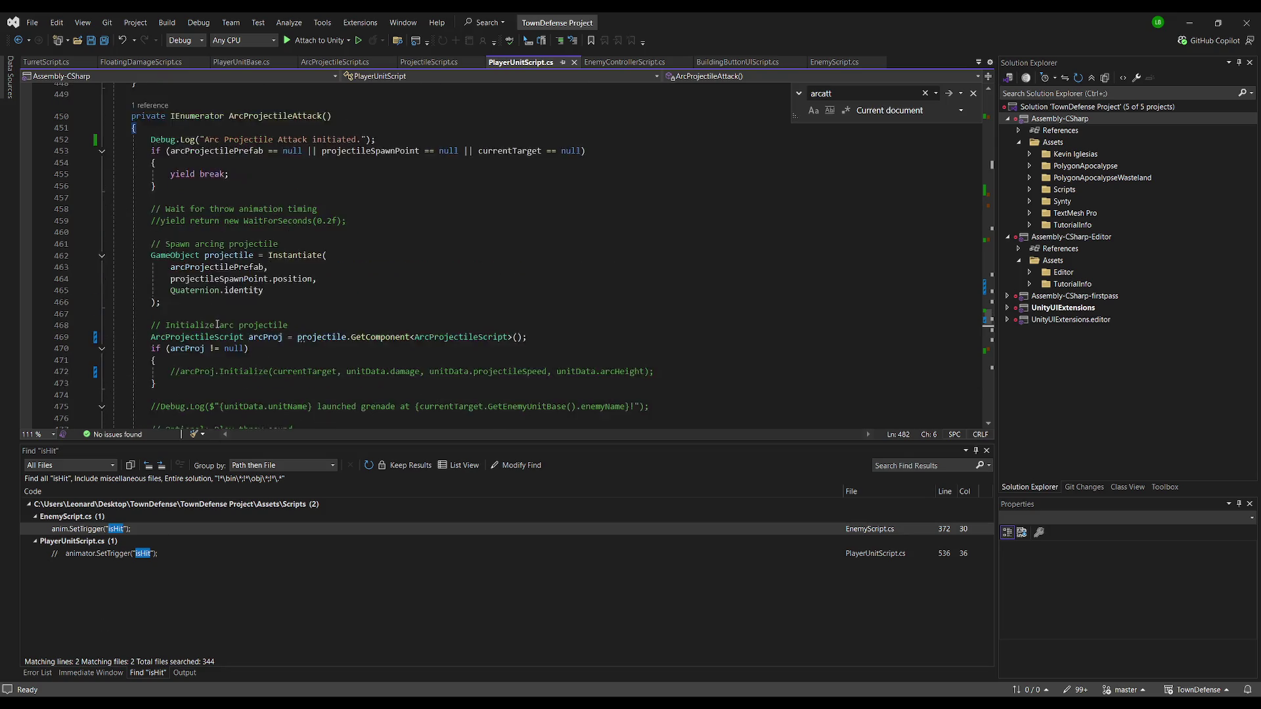
shift+click(129, 187)
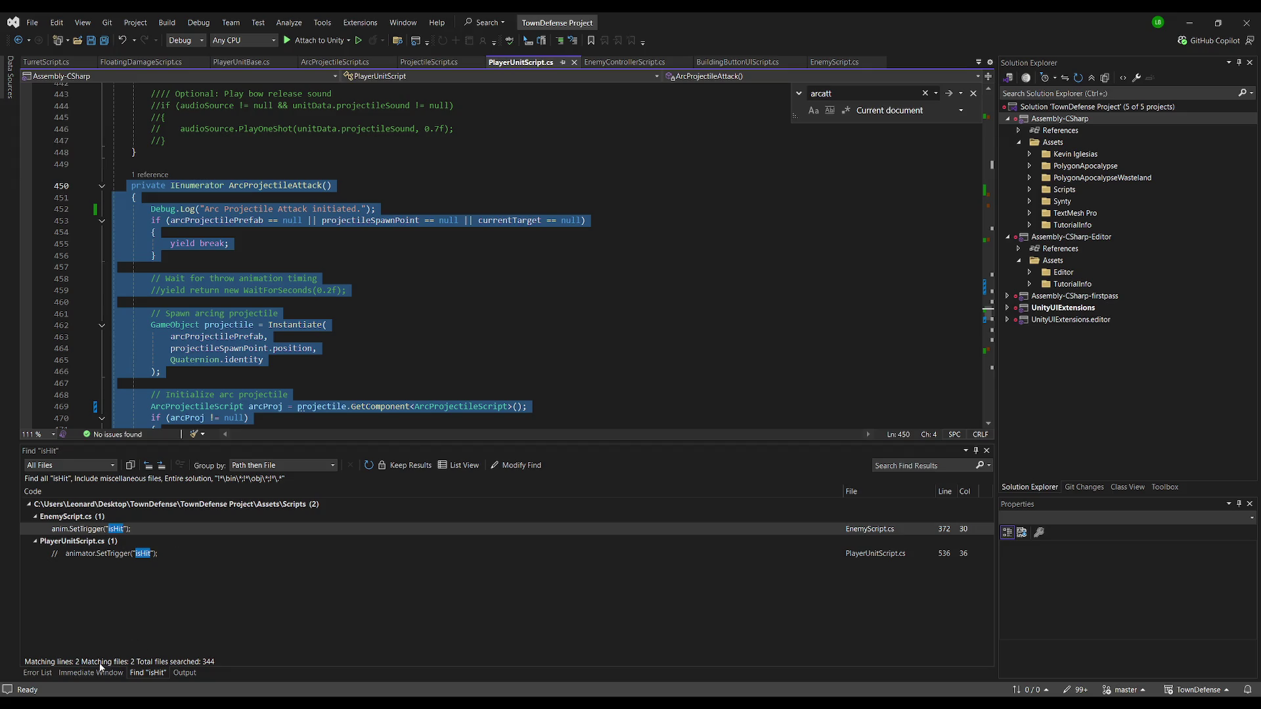
key(alt+Tab)
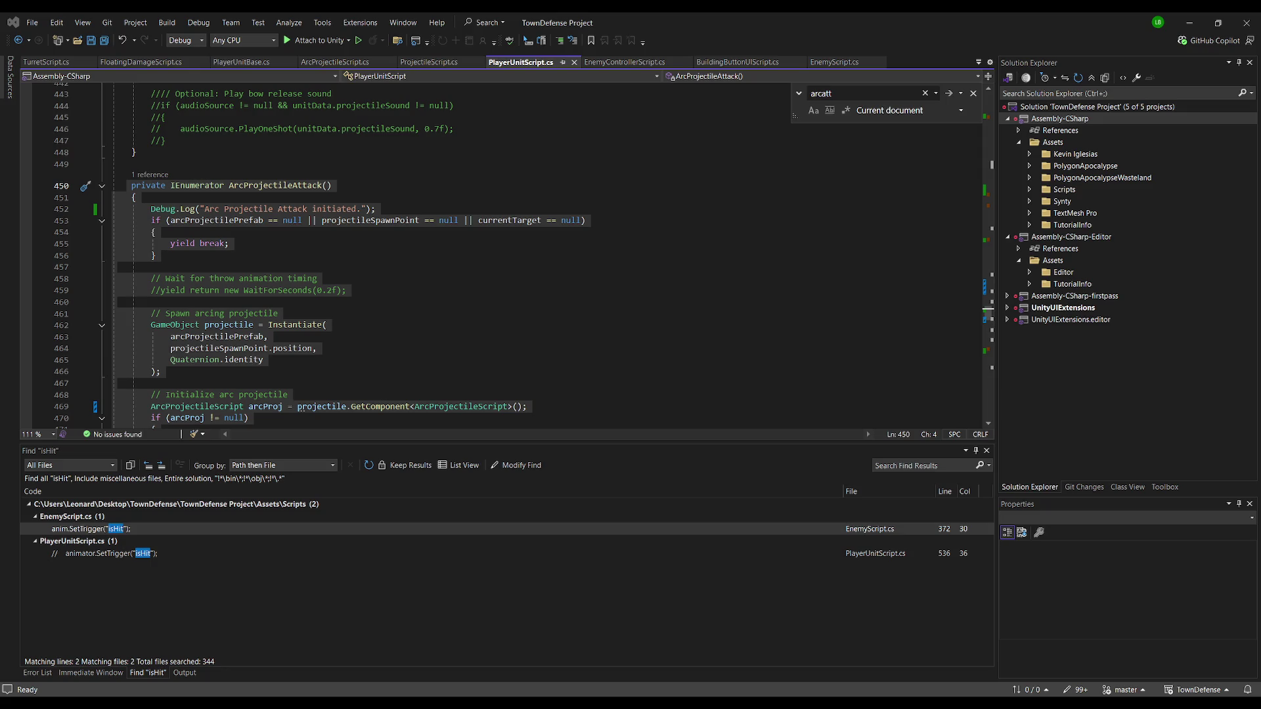
click(307, 314)
key(ctrl+s)
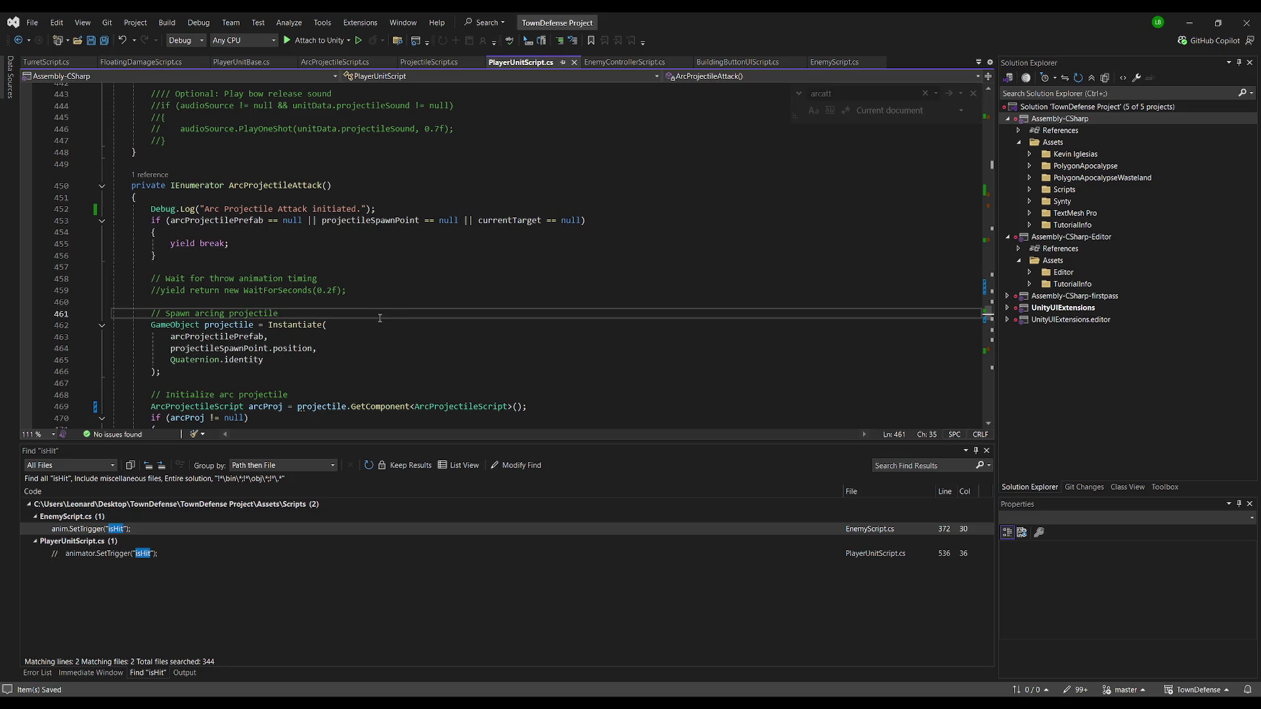
scroll(355, 340, down, 2)
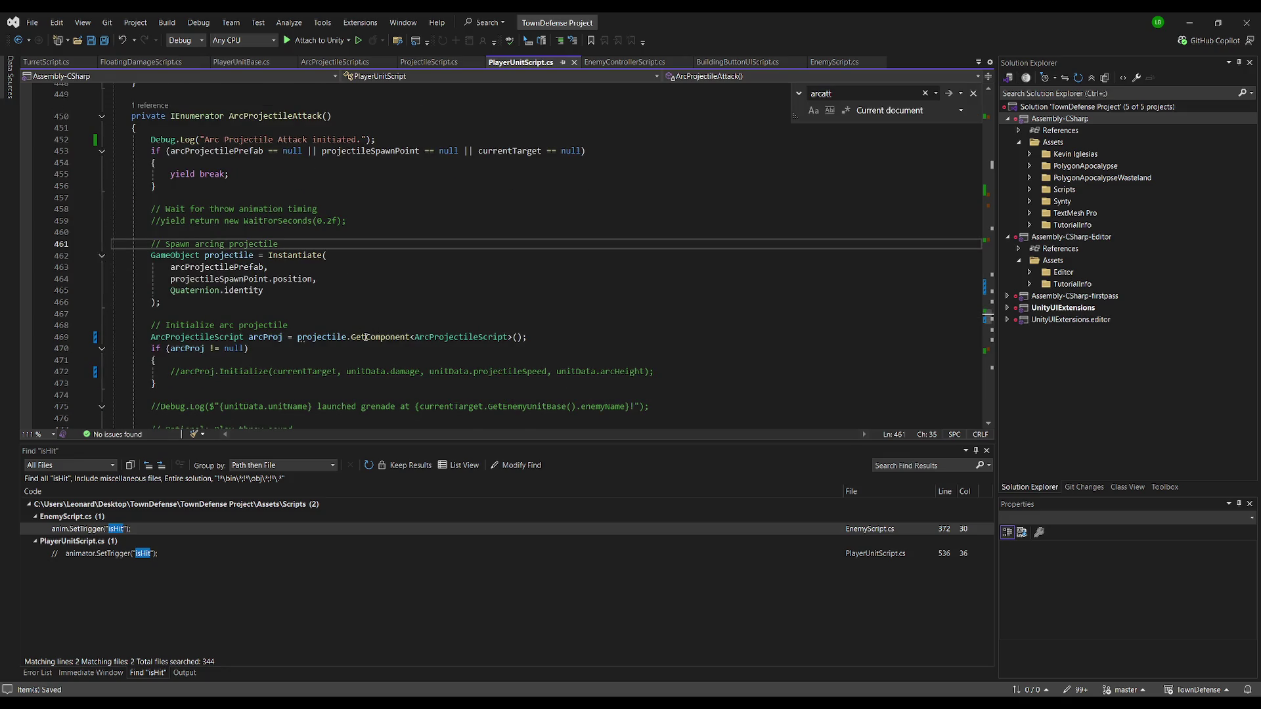
key(alt+Tab)
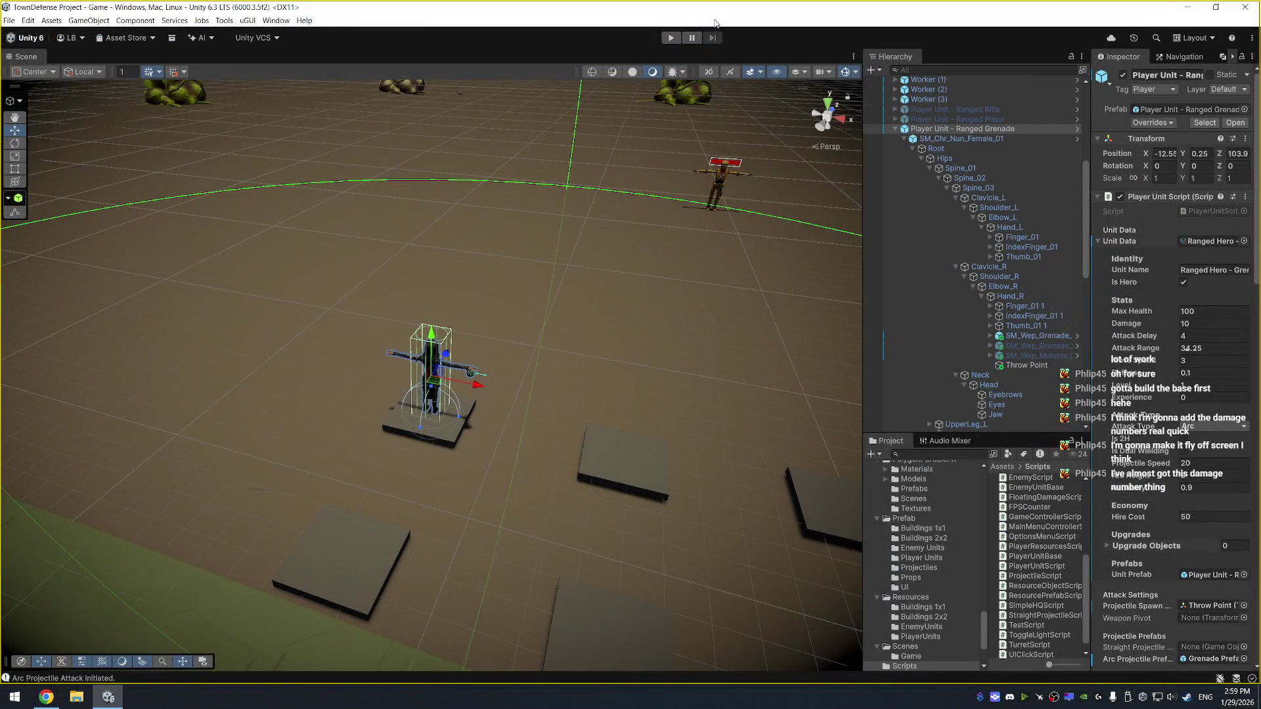
Run the game, watch the grenade unit throw at the enemy from an orbited view, then stop
click(671, 38)
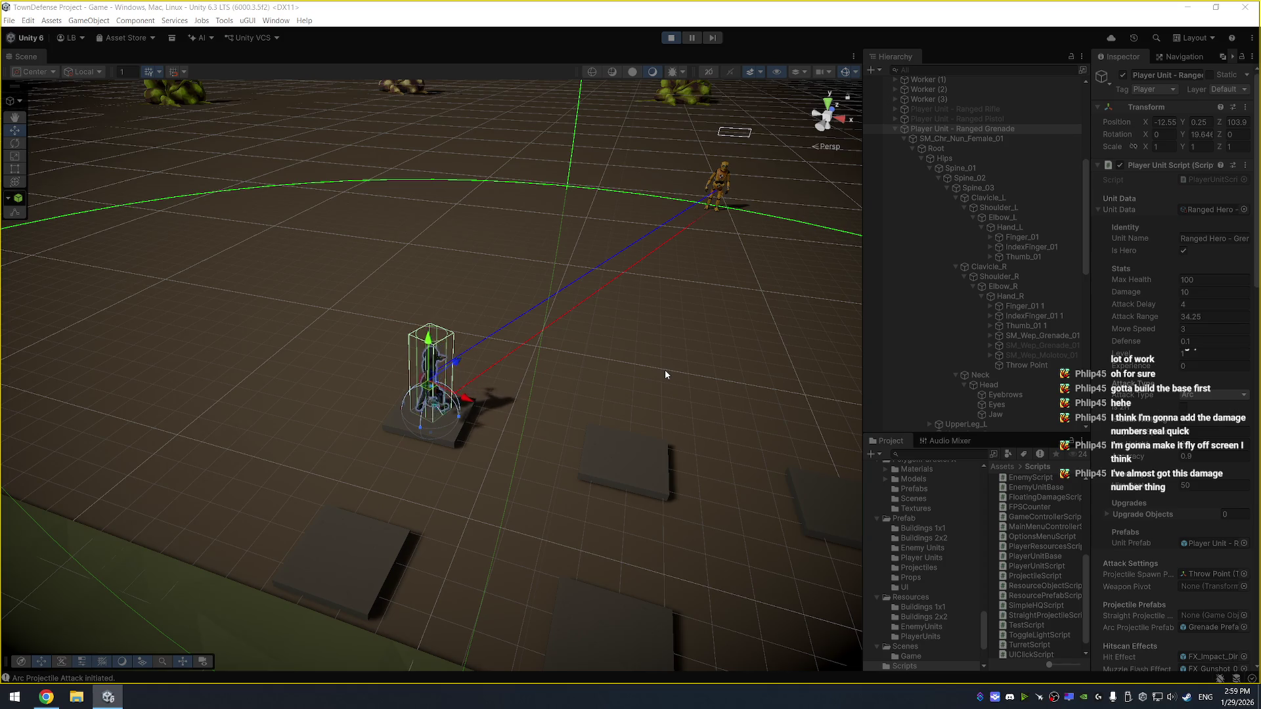
drag(561, 329, 548, 296)
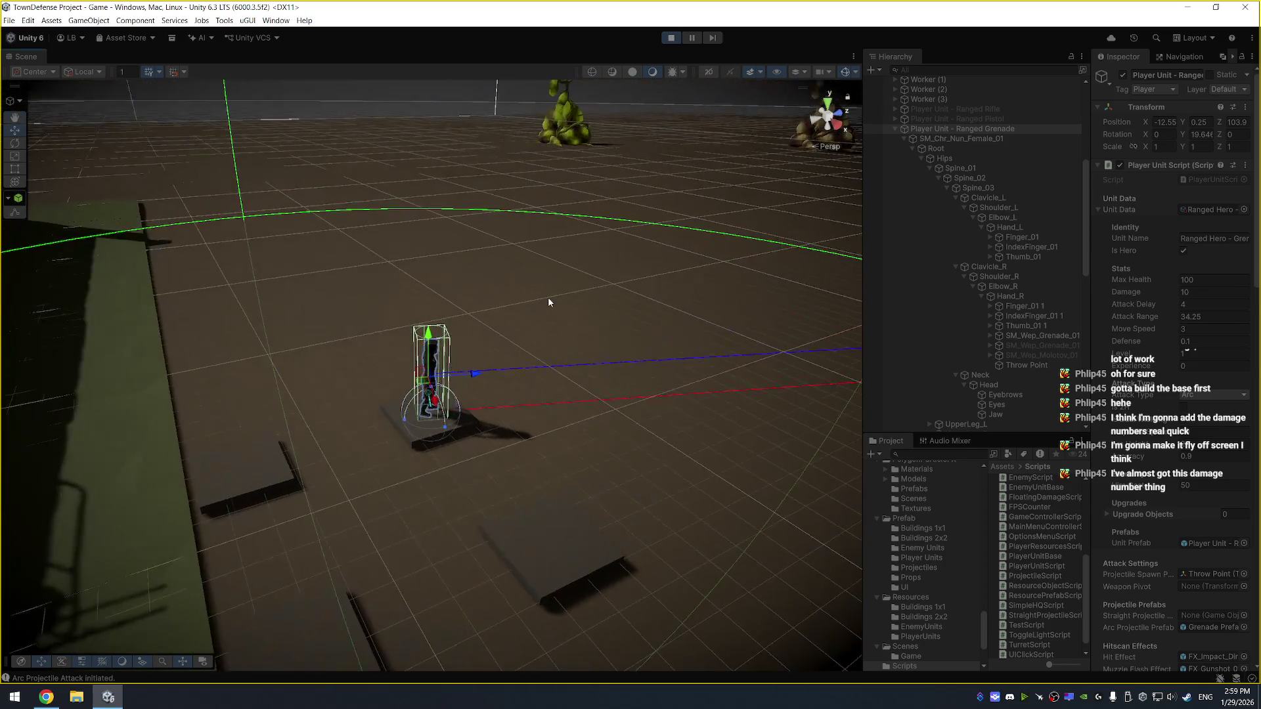
click(556, 304)
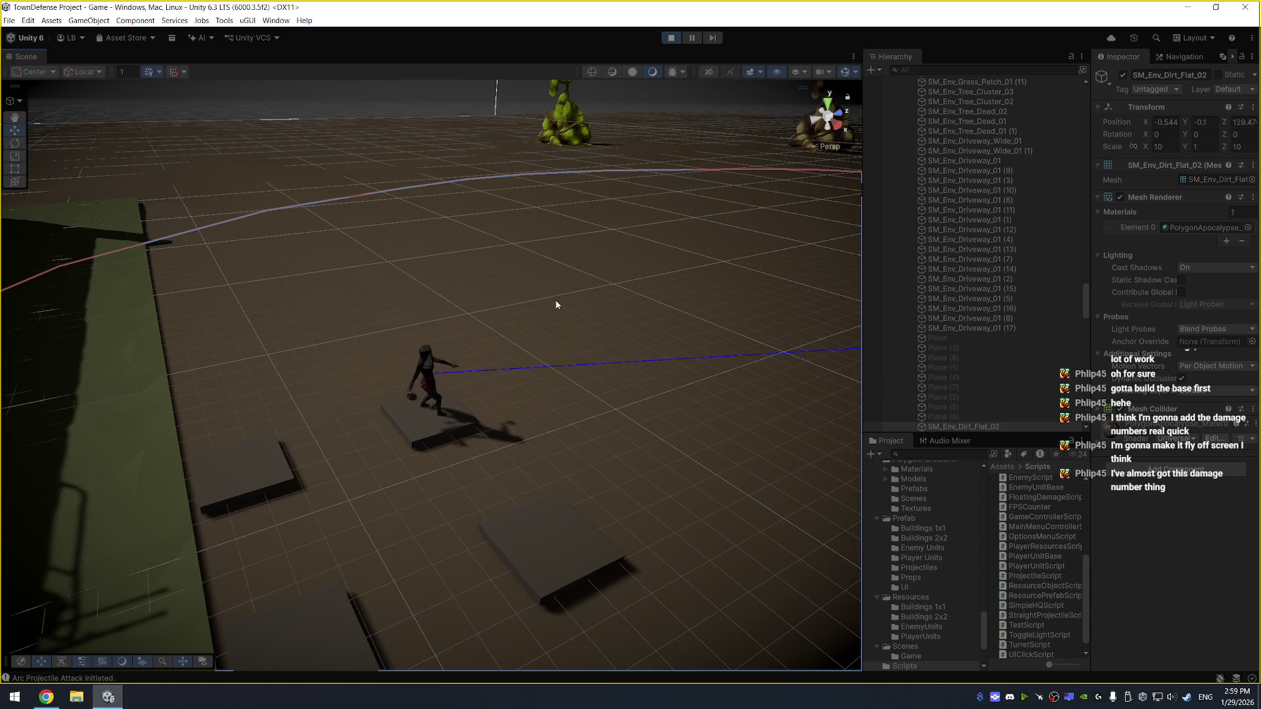
scroll(1005, 339, down, 3)
scroll(1005, 338, down, 15)
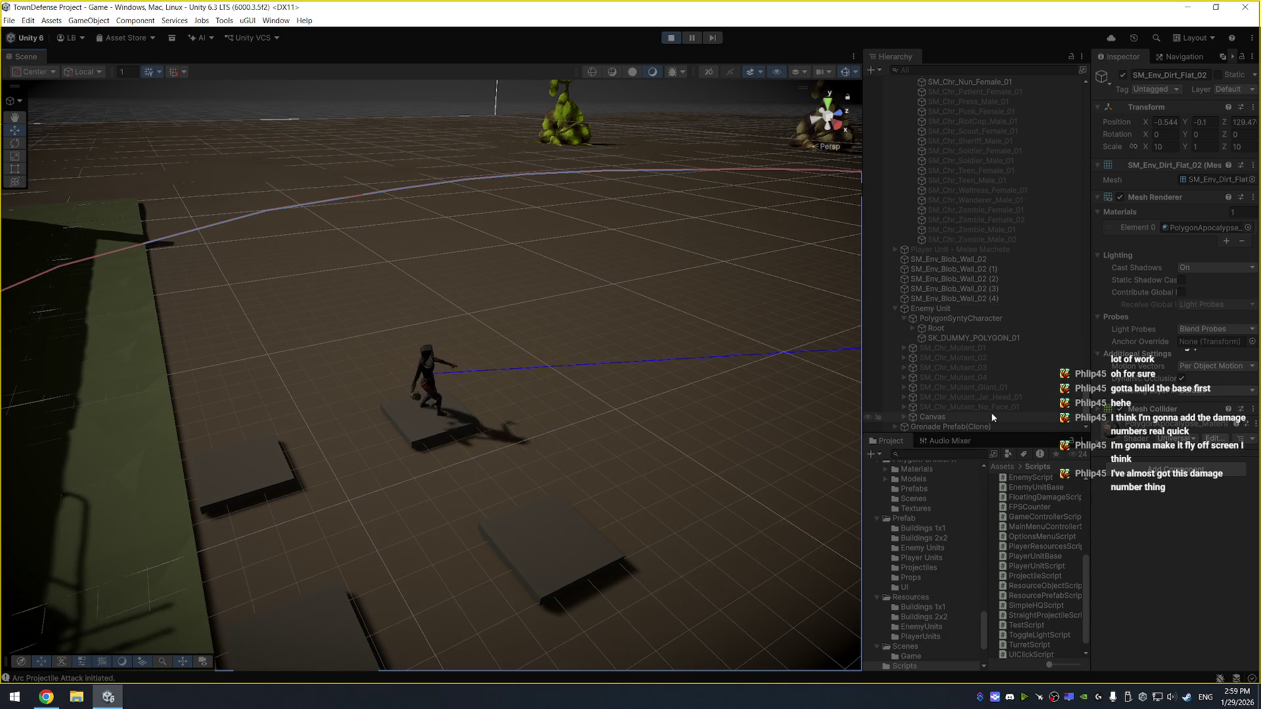
click(671, 37)
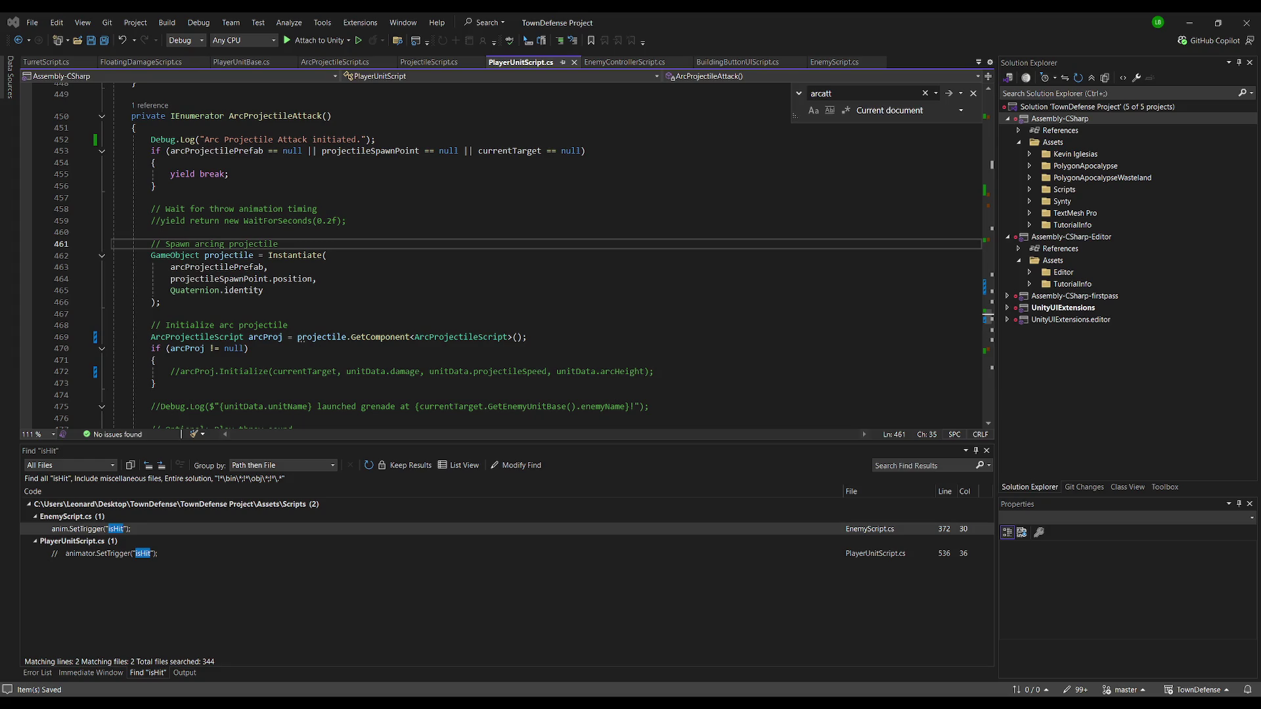
Replace the commented-out Initialize call on line 472 with arcProj.Launch(initialVelocity);
click(235, 209)
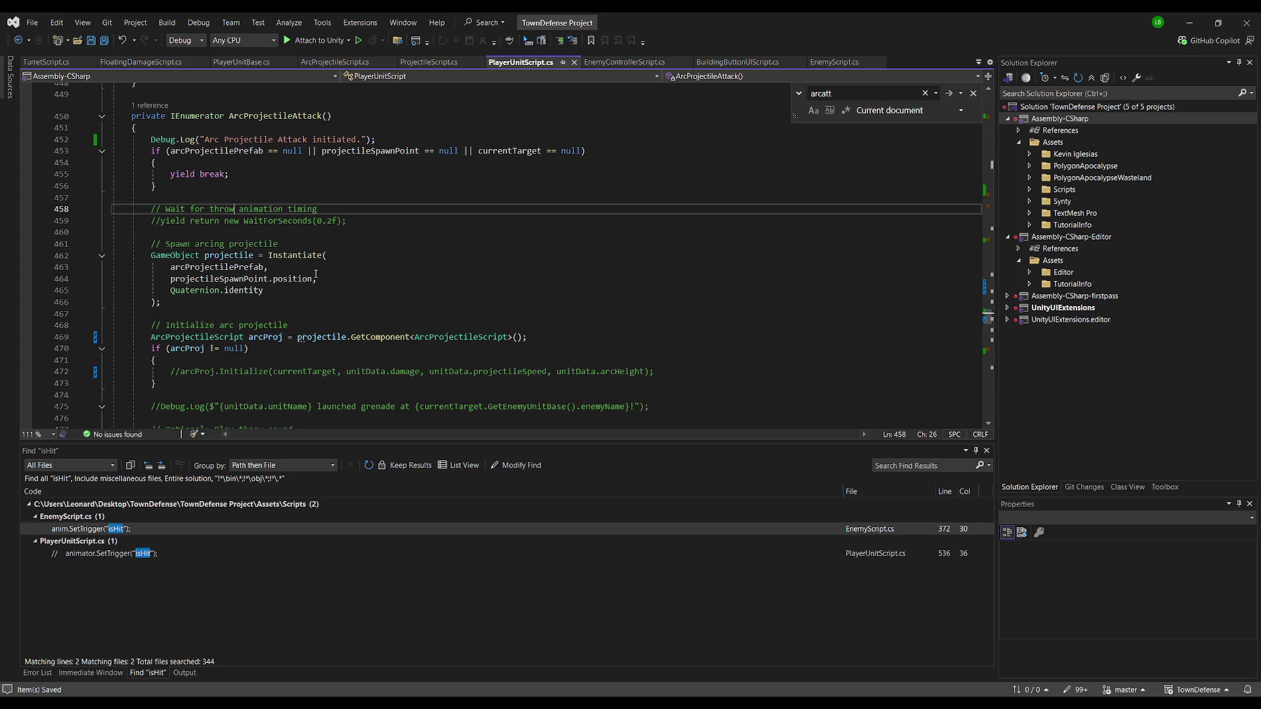
mouse_move(546, 335)
mouse_down()
mouse_move(113, 337)
mouse_move(150, 337)
mouse_up()
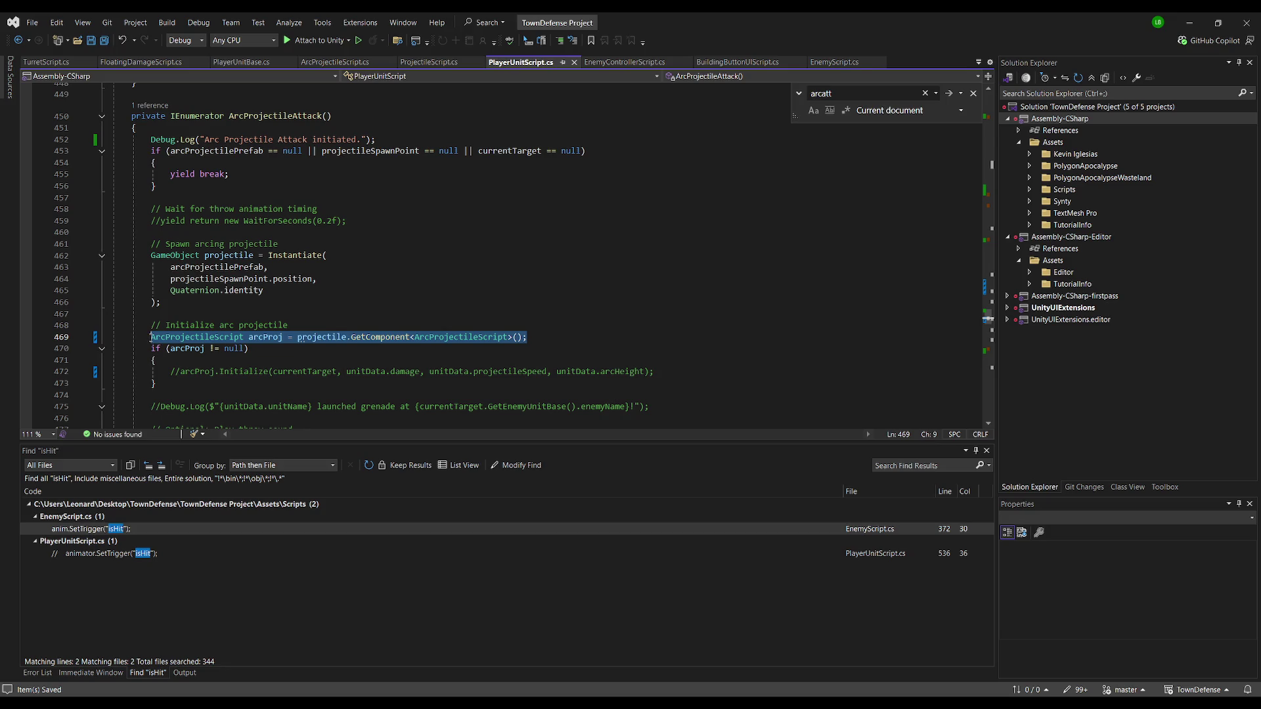
text(ArcProjectilePrefabScript arcProj = projectile.GetComponent<ArcProjectilePrefabScript>();)
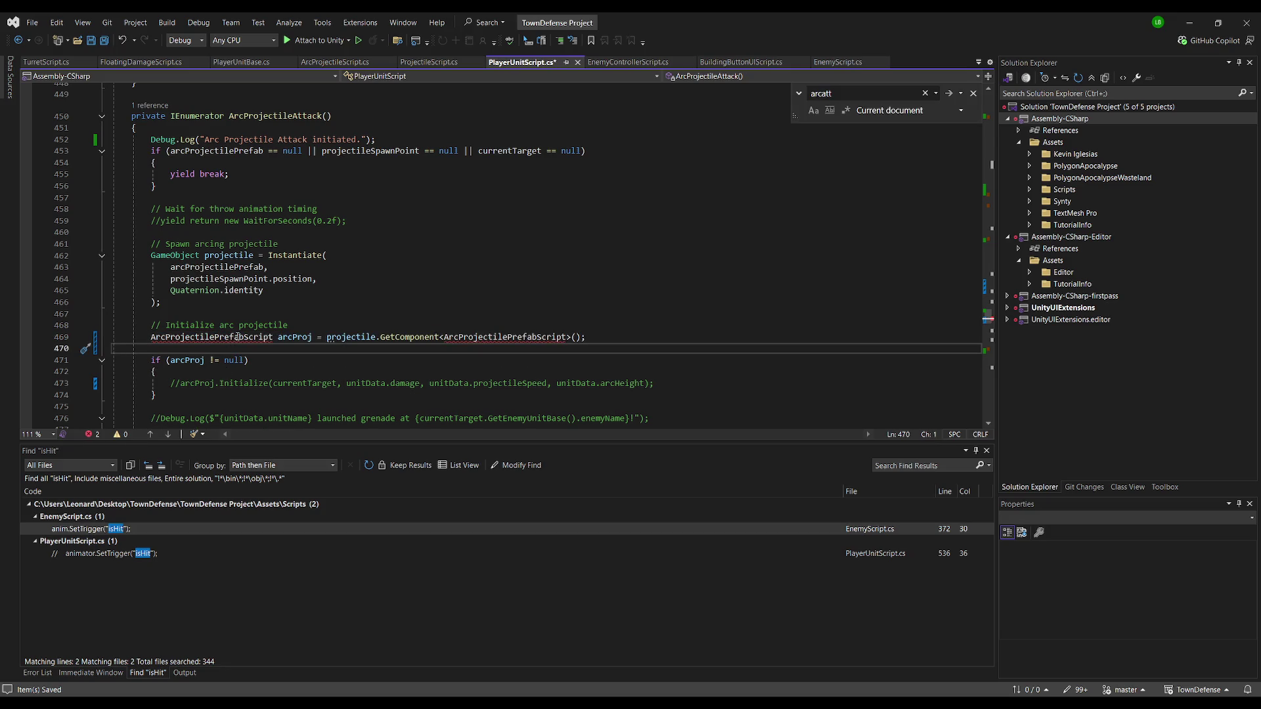
key(ctrl+z)
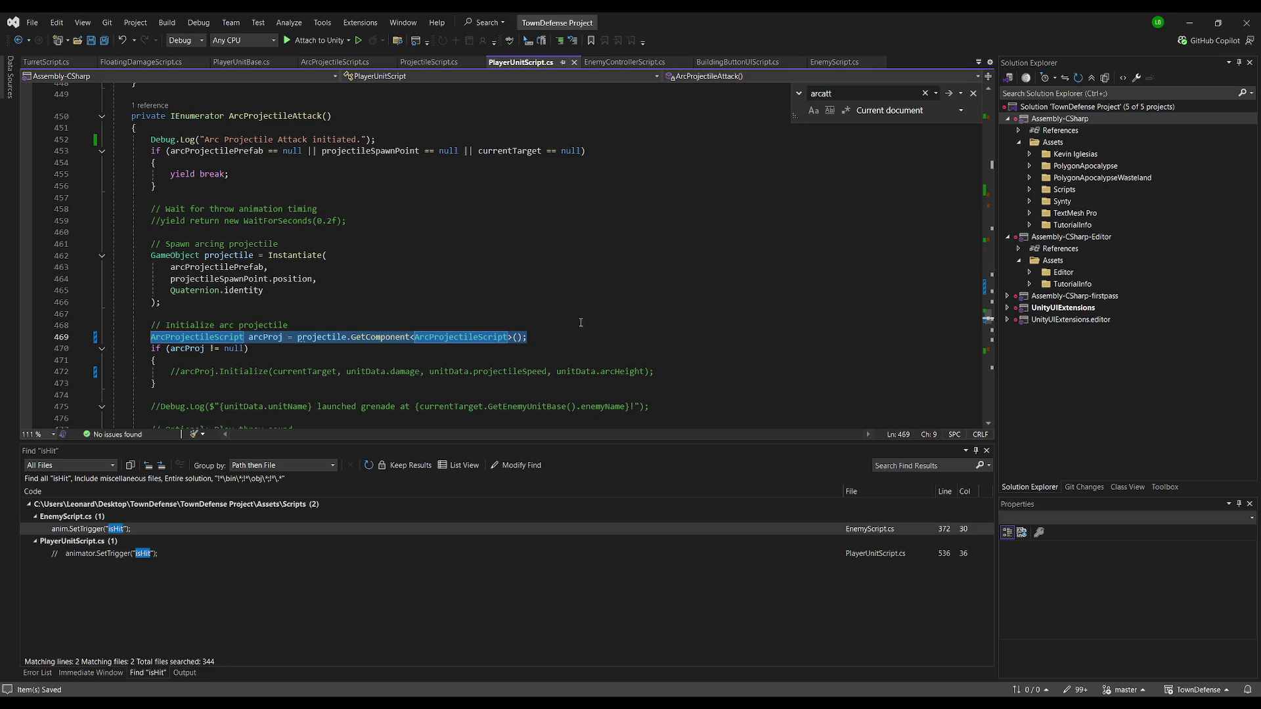
key(End)
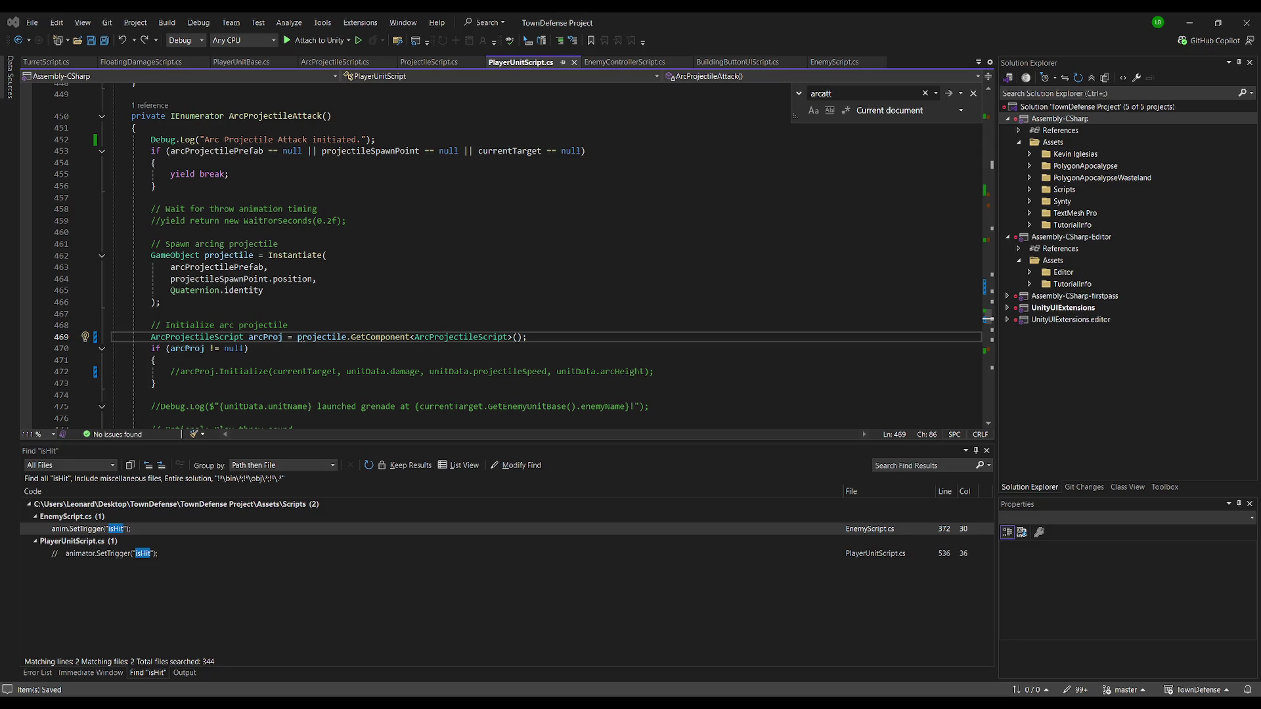
mouse_move(170, 372)
mouse_down()
mouse_move(656, 373)
mouse_move(611, 384)
mouse_move(657, 371)
mouse_up()
text(arcProj.Launch(initialVelocity);)
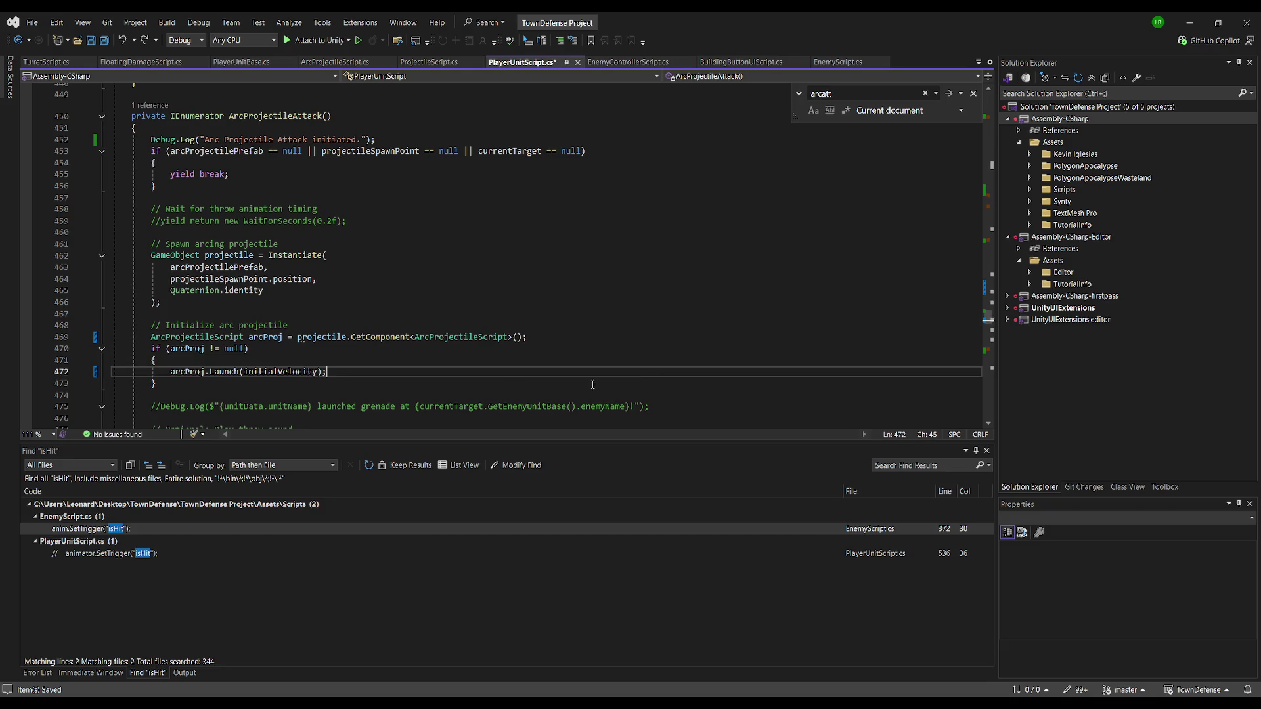
scroll(366, 358, down, 3)
scroll(366, 358, down, 1)
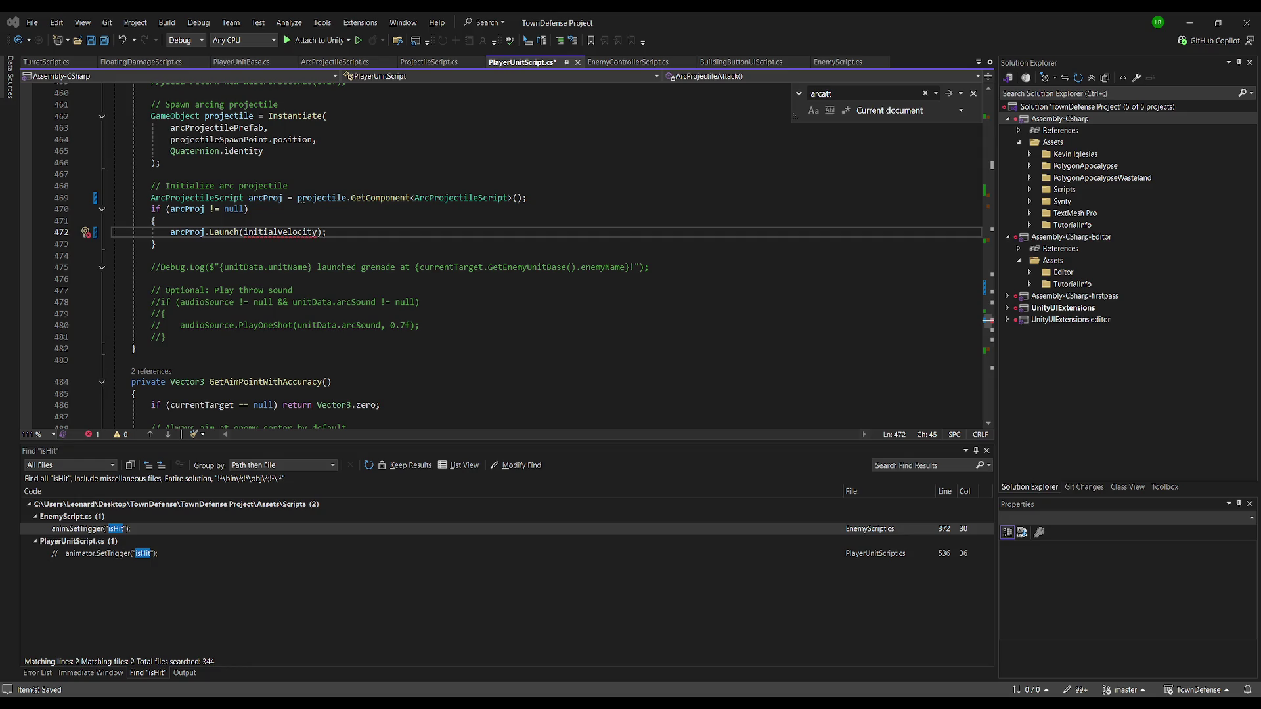
key(Down)
key(Down)
key(Down)
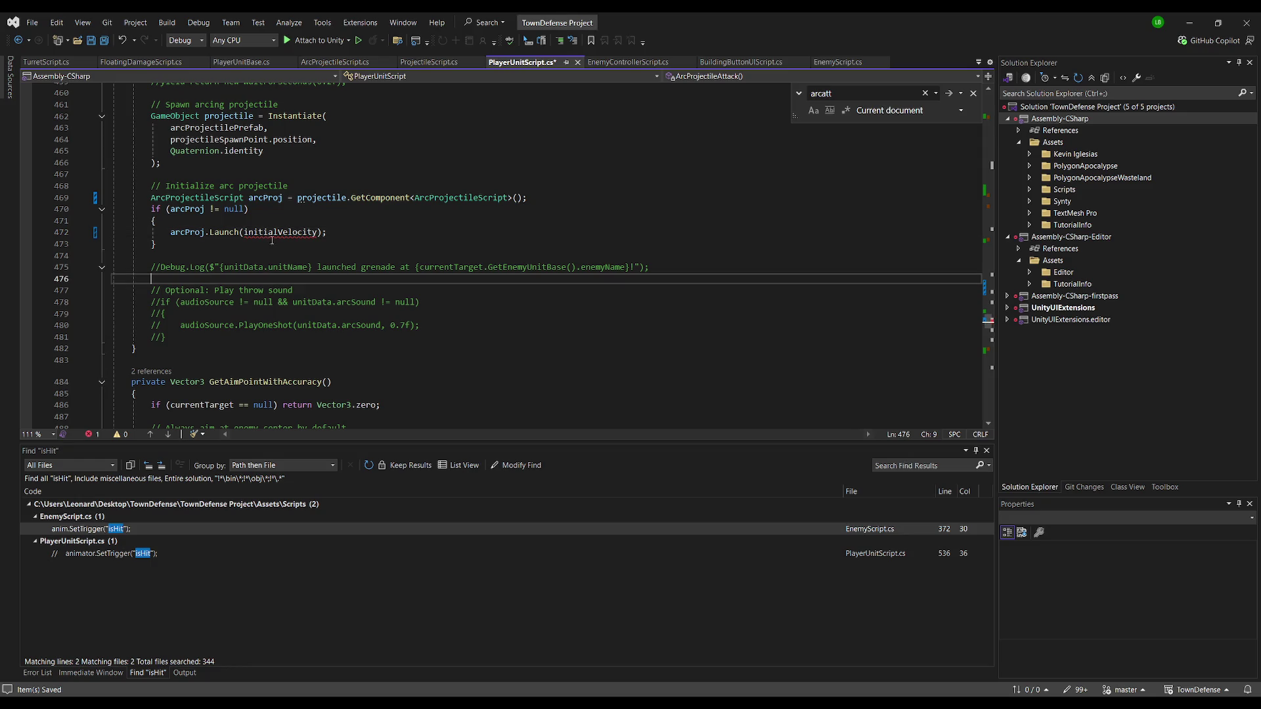
Change the Launch argument from initialVelocity to unitData.projectileSpeed
double_click(277, 234)
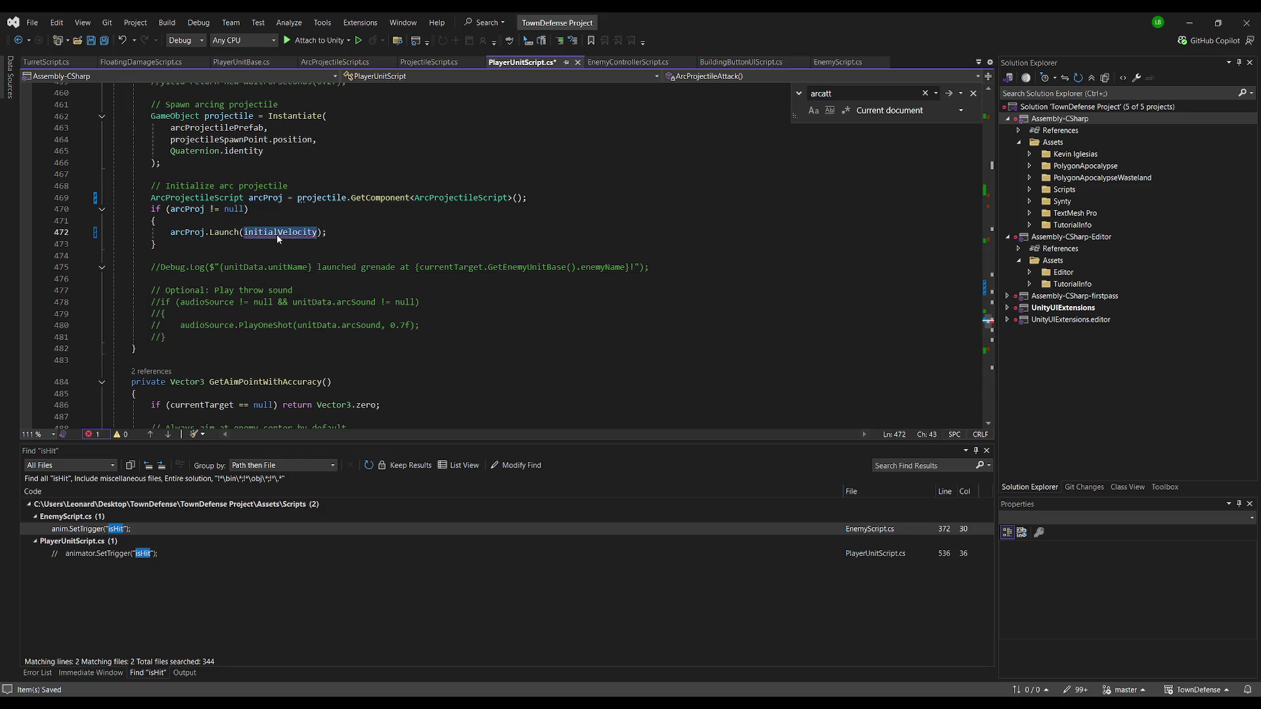
scroll(296, 240, up, 3)
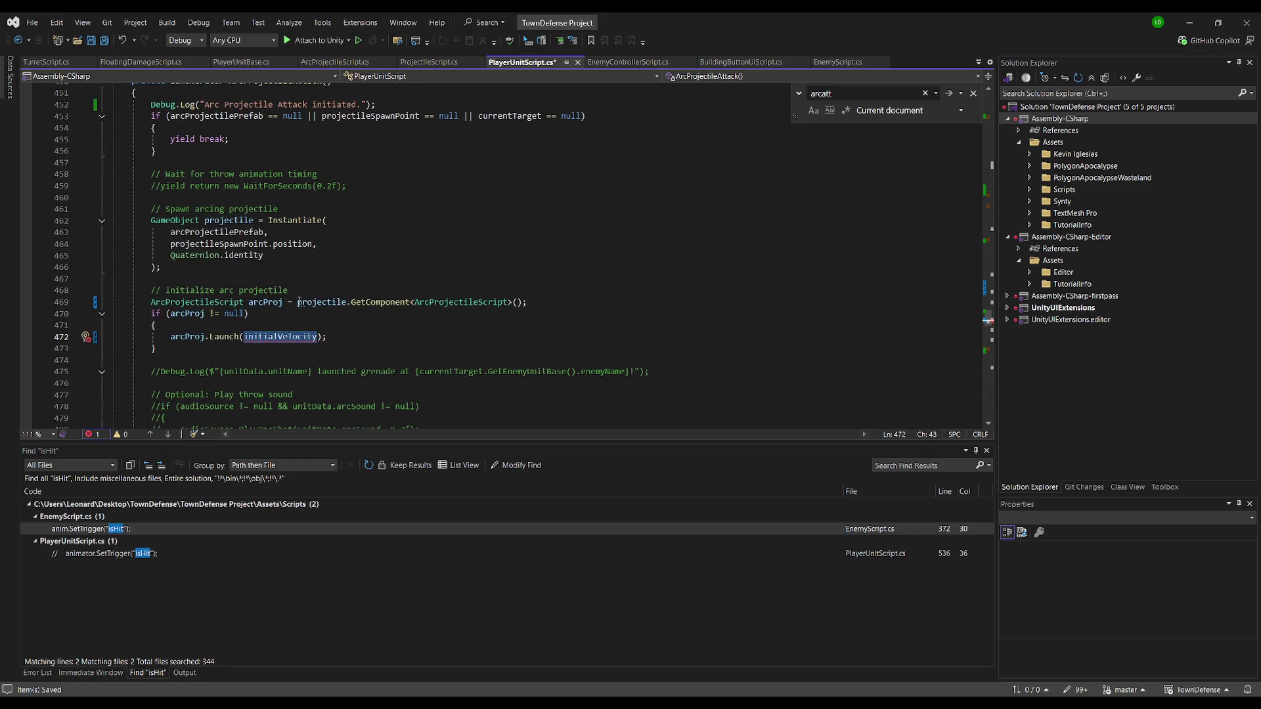
text(unity)
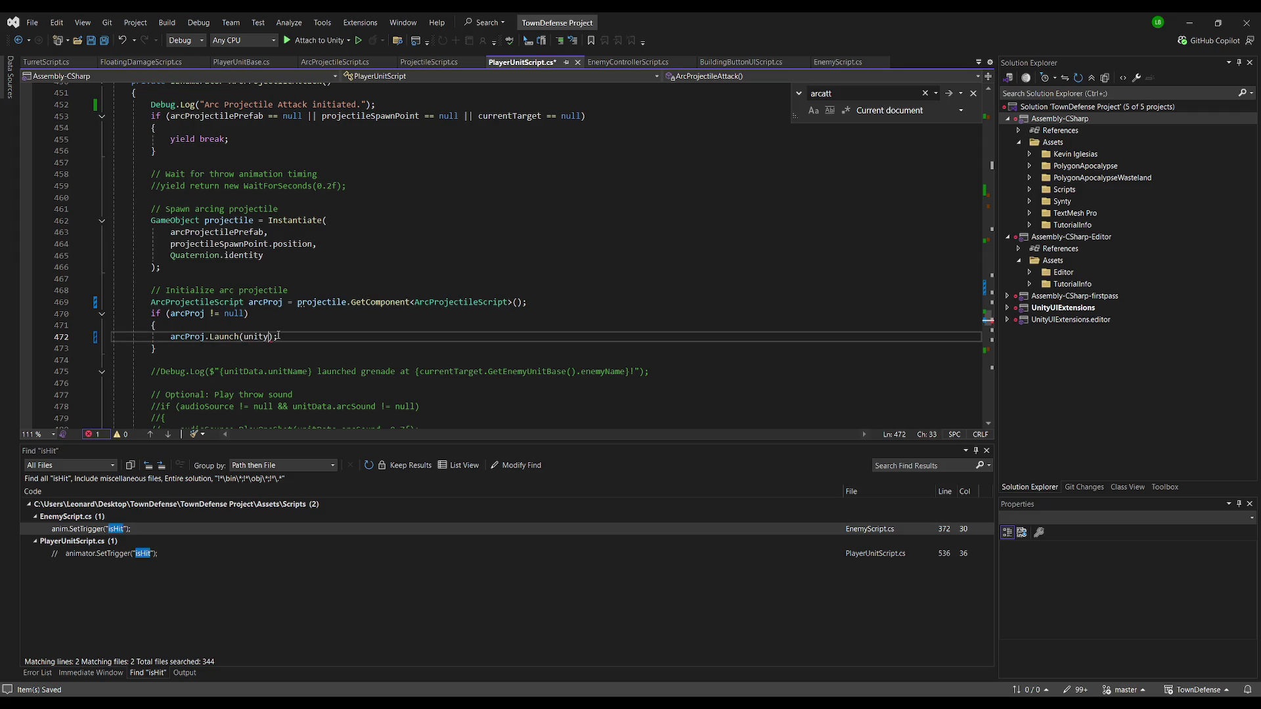
key(BackSpace)
text(Data.sp)
key(Tab)
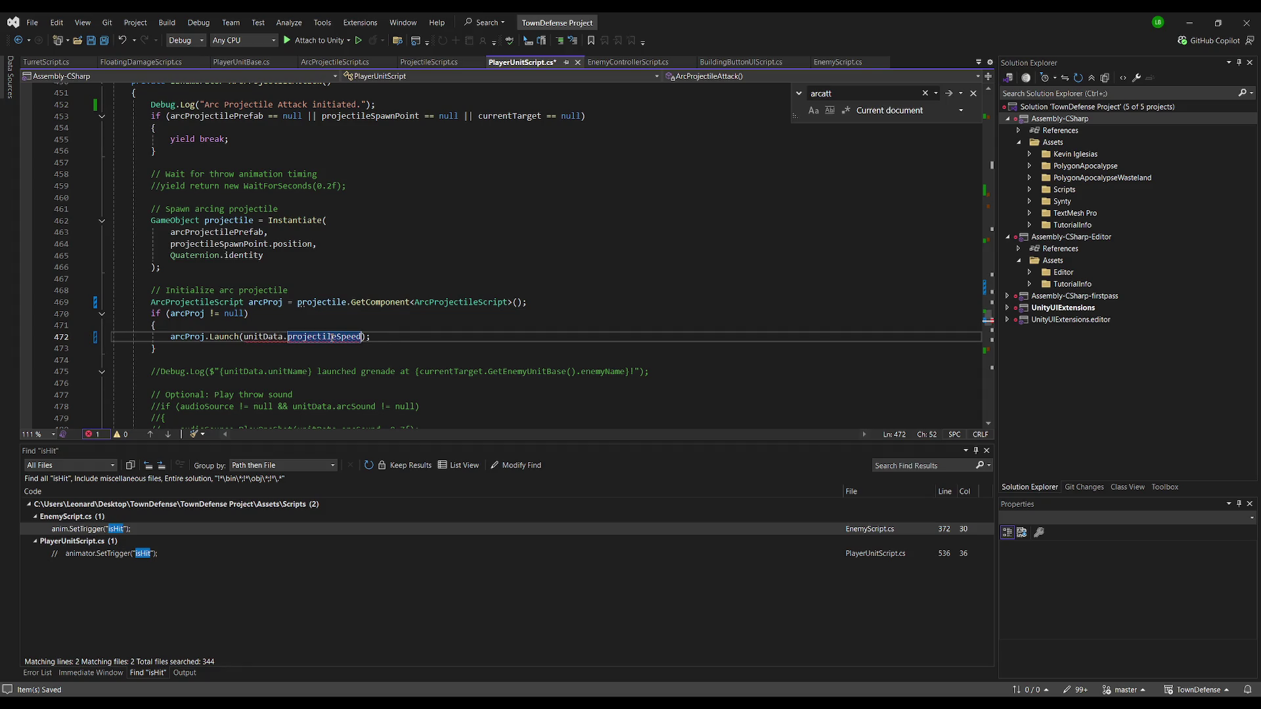
click(342, 326)
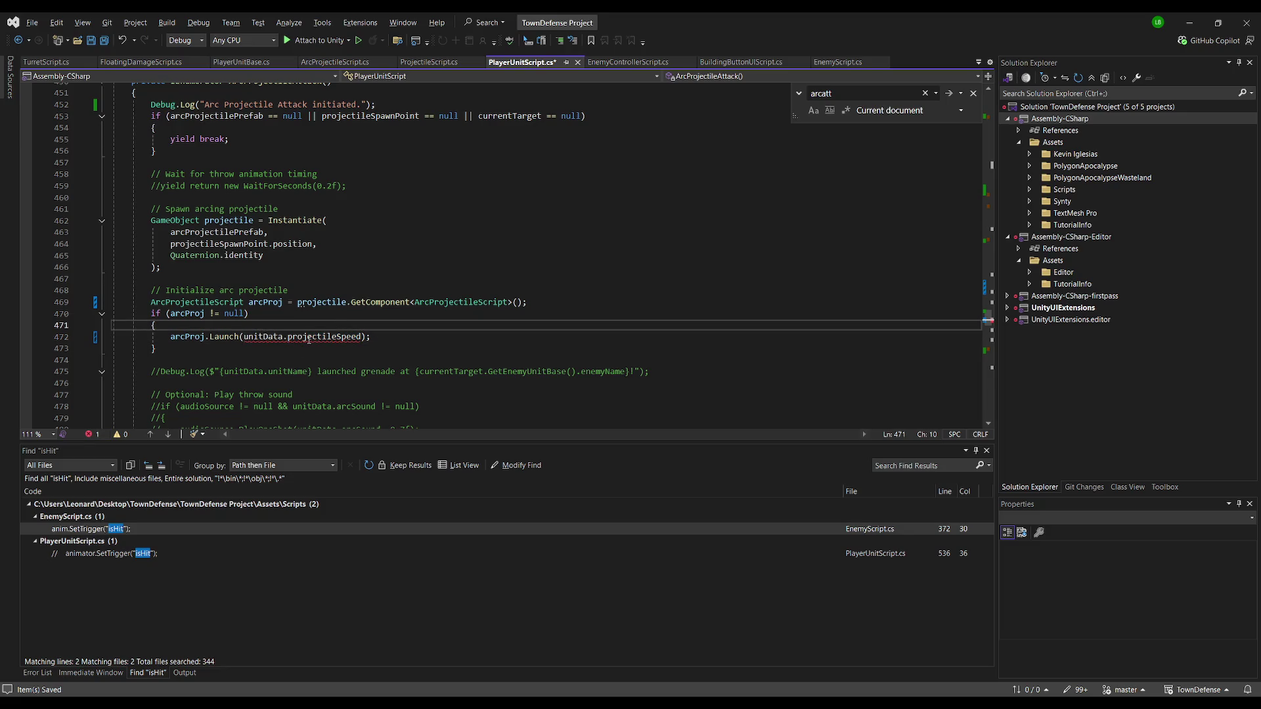
key(alt+Tab)
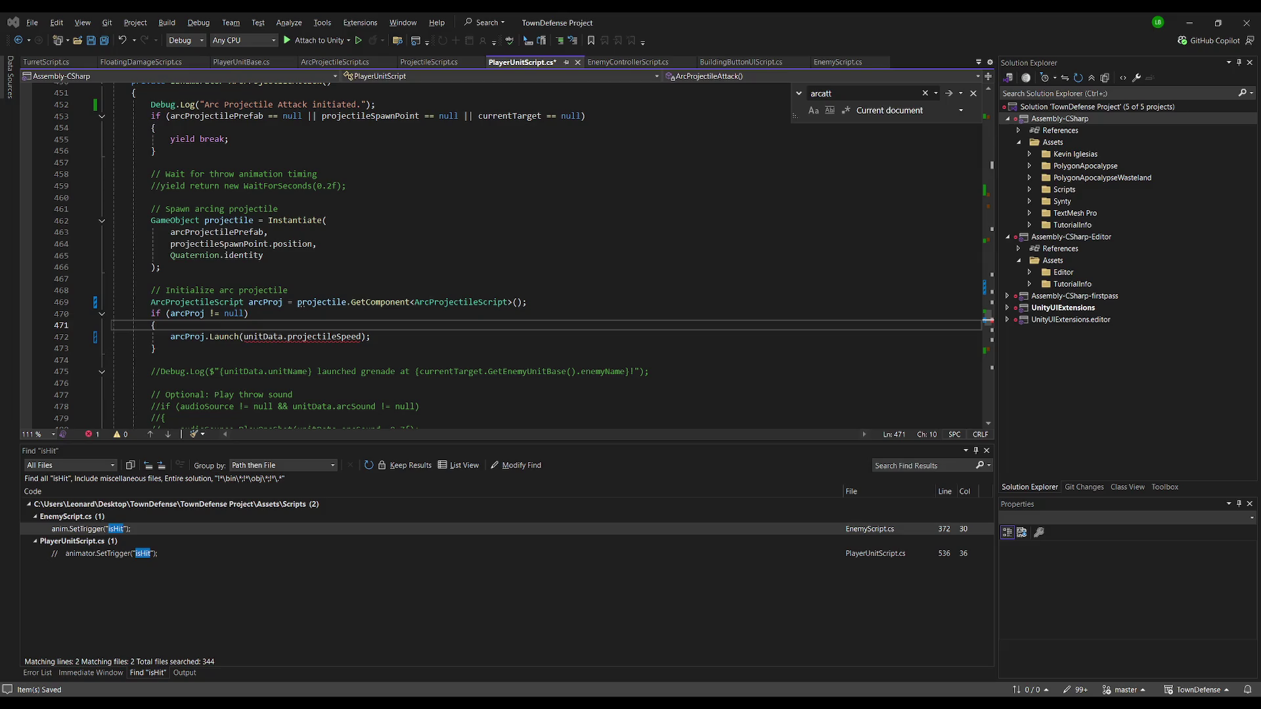
Select the whole ArcProjectileAttack method from its header to its end
click(131, 302)
drag(156, 349, 104, 306)
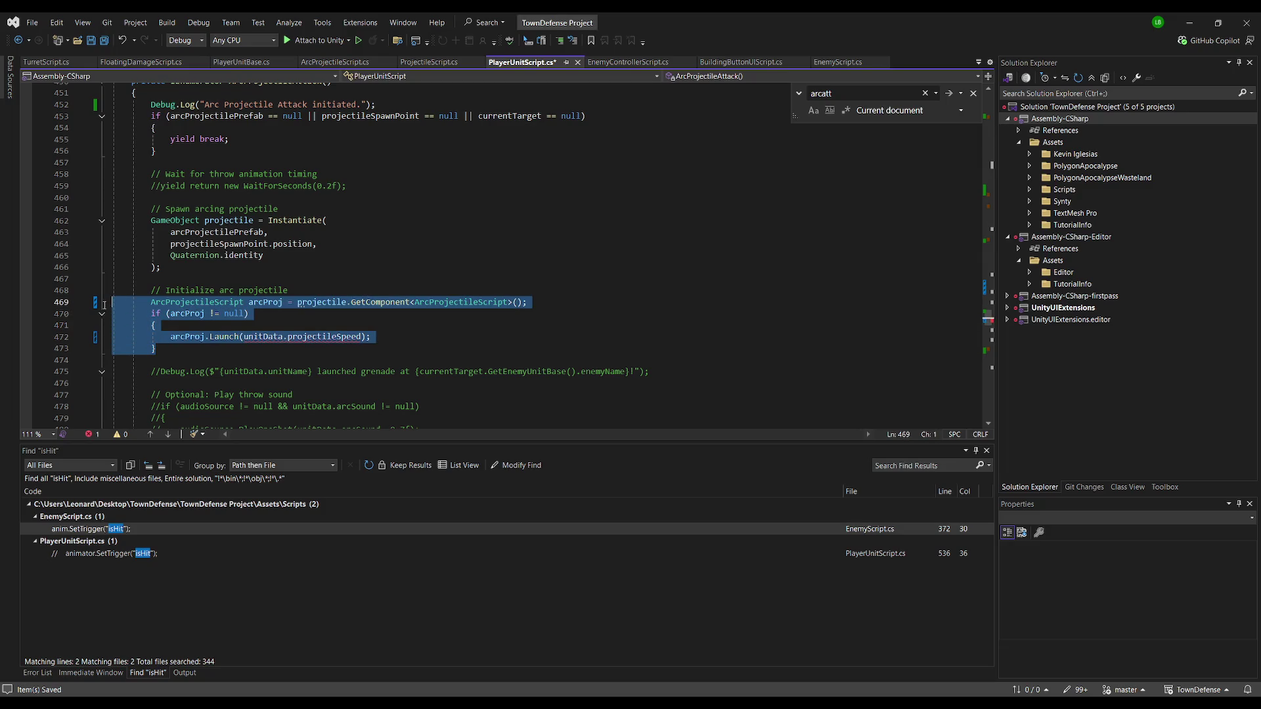
scroll(214, 286, up, 1)
click(137, 117)
scroll(137, 167, down, 5)
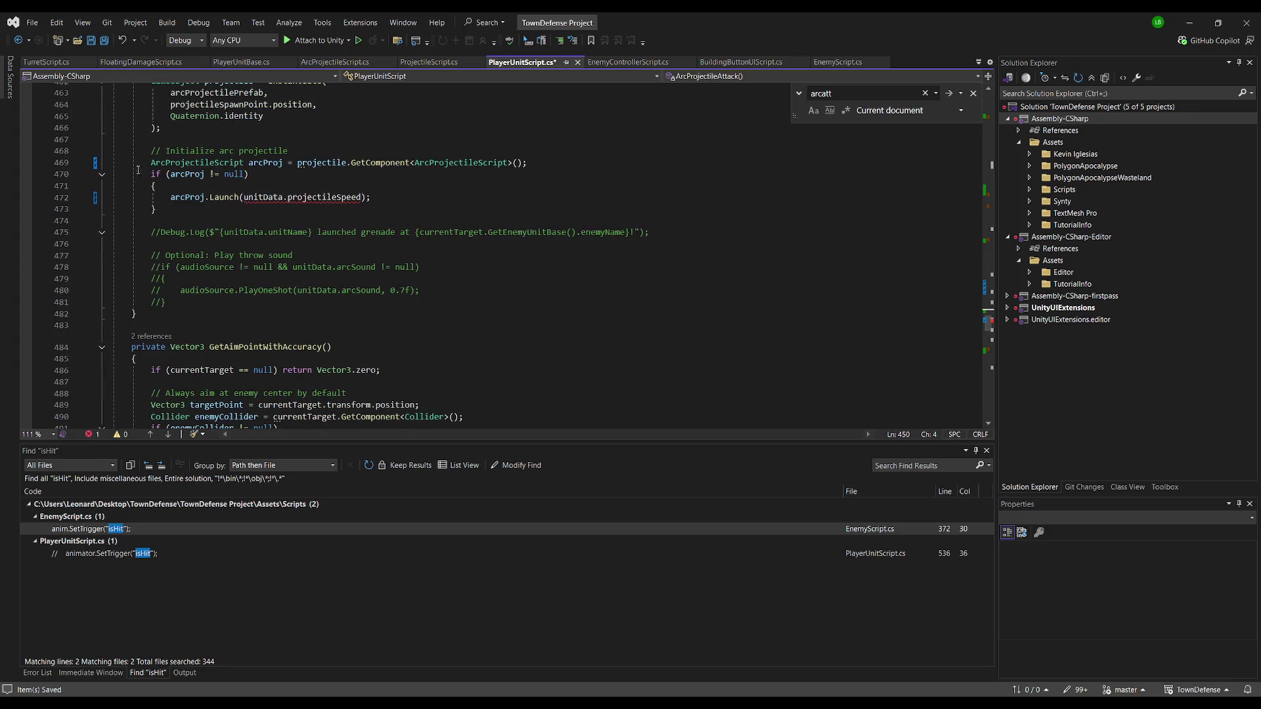
shift+click(136, 314)
key(alt+Tab)
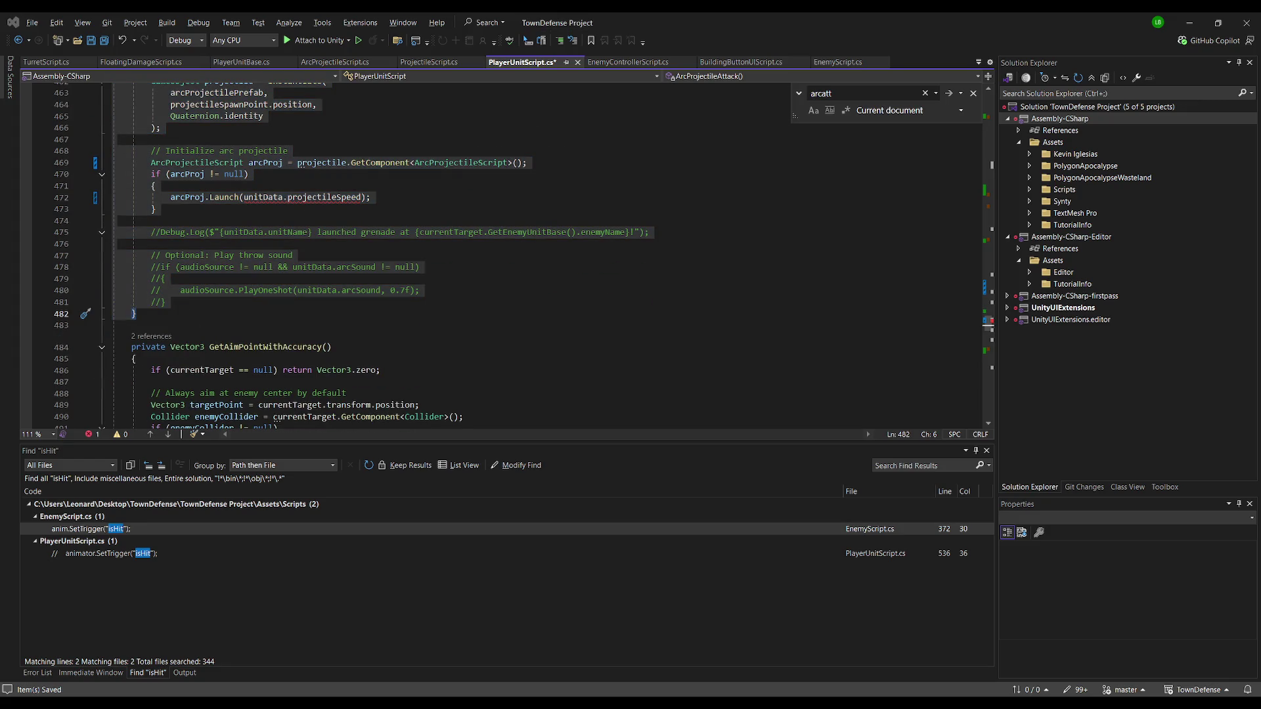
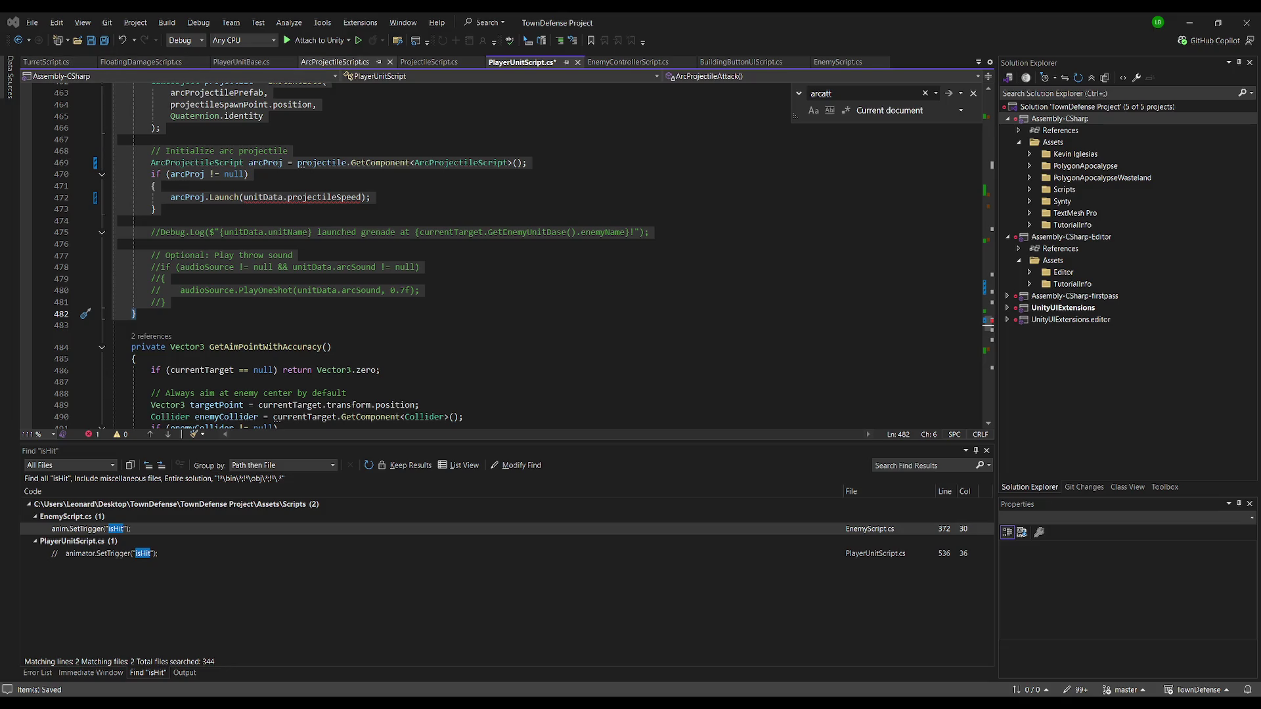
Replace the old ArcProjectileScript code with the new arc-launch version and save it
click(336, 61)
click(461, 196)
key(ctrl+a)
key(ctrl+v)
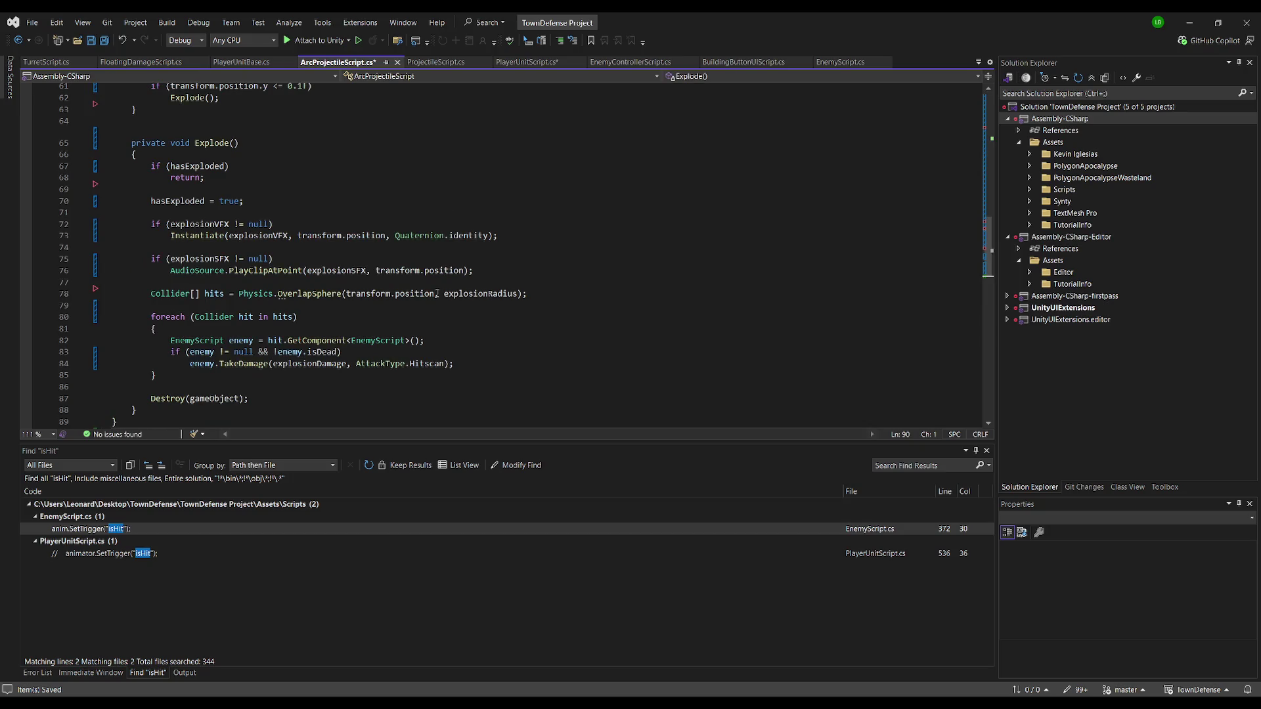
scroll(461, 290, up, 20)
key(ctrl+s)
Save all open scripts, highlight the Launch target-check block, and switch back to Unity
click(388, 145)
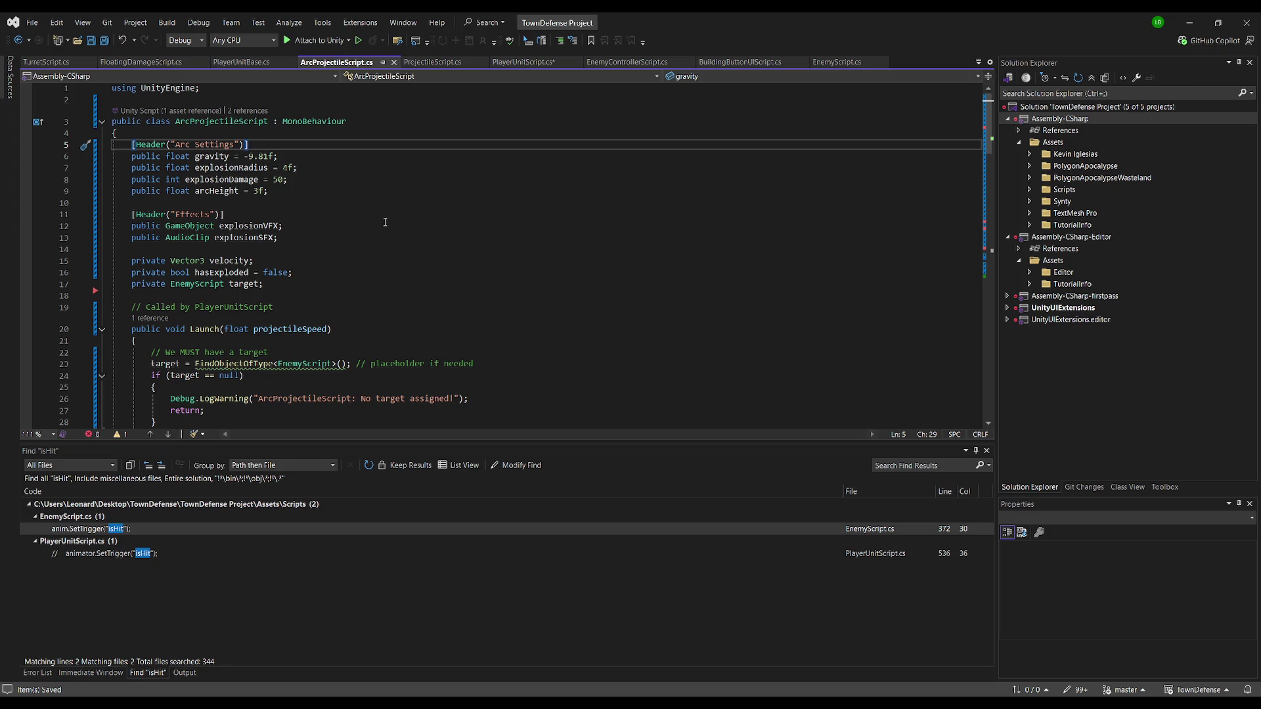
click(105, 41)
scroll(324, 248, down, 3)
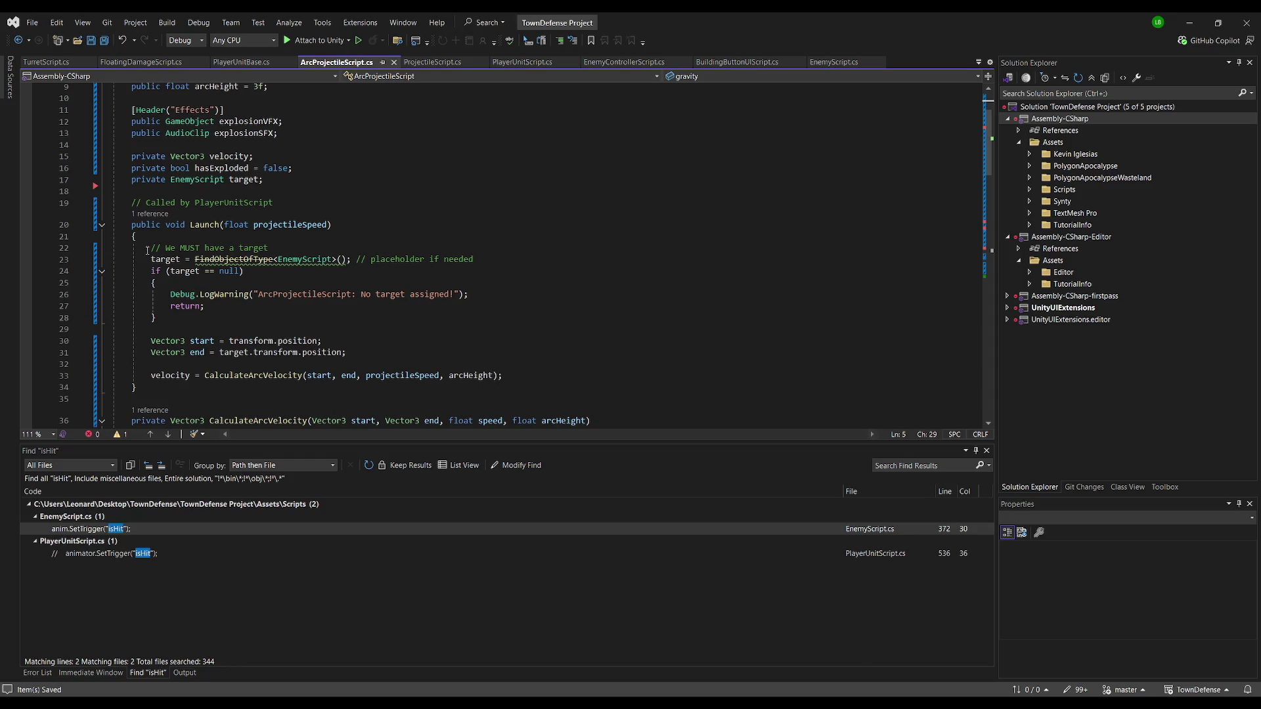
drag(147, 251, 251, 323)
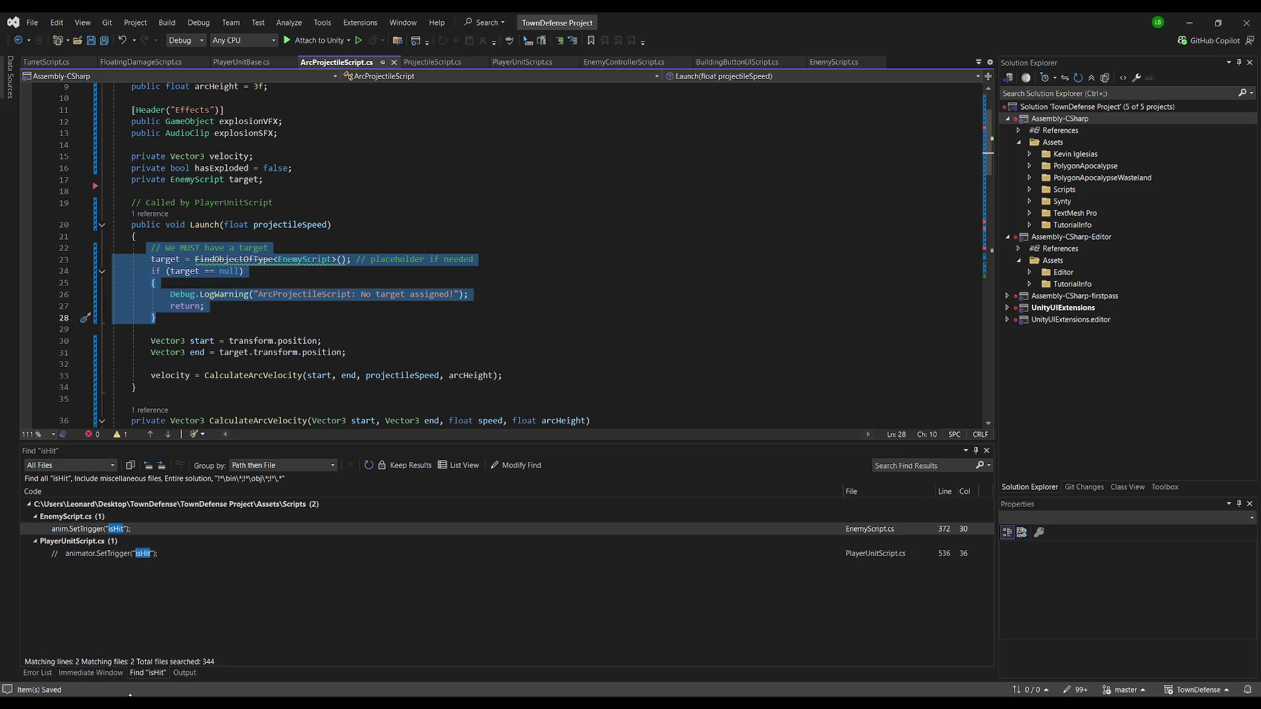
key(alt+Tab)
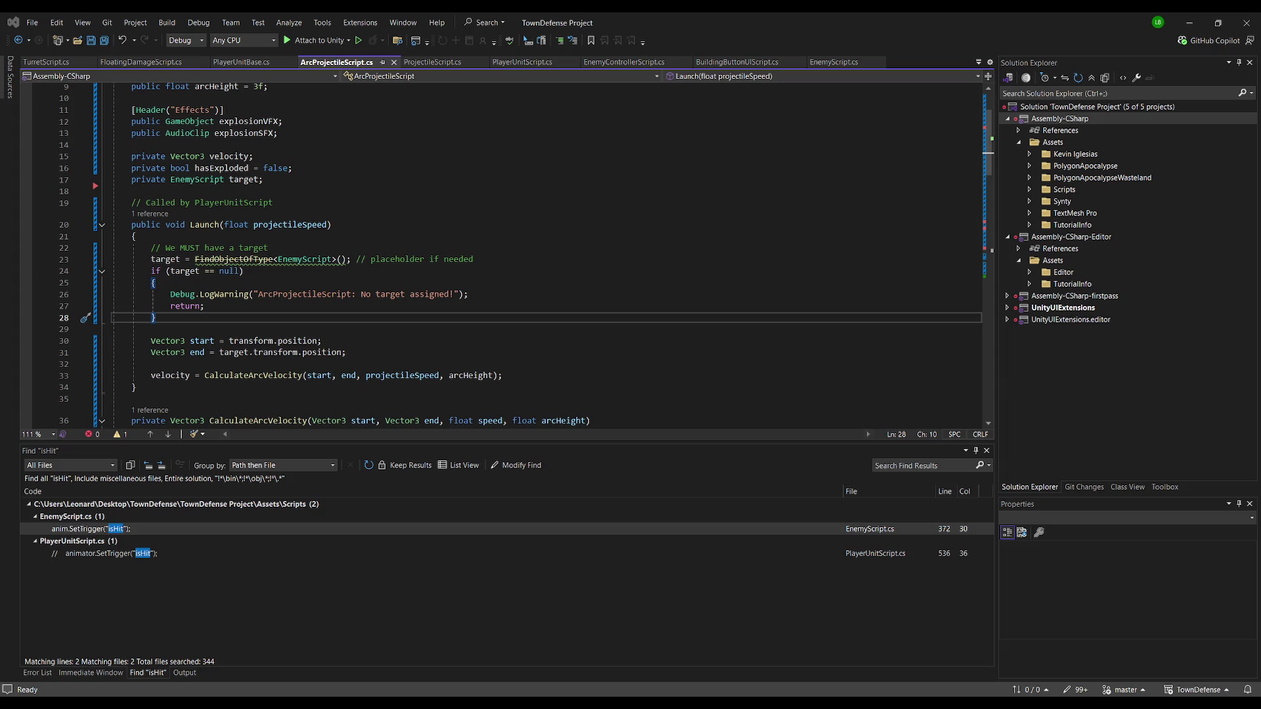
key(alt+Tab)
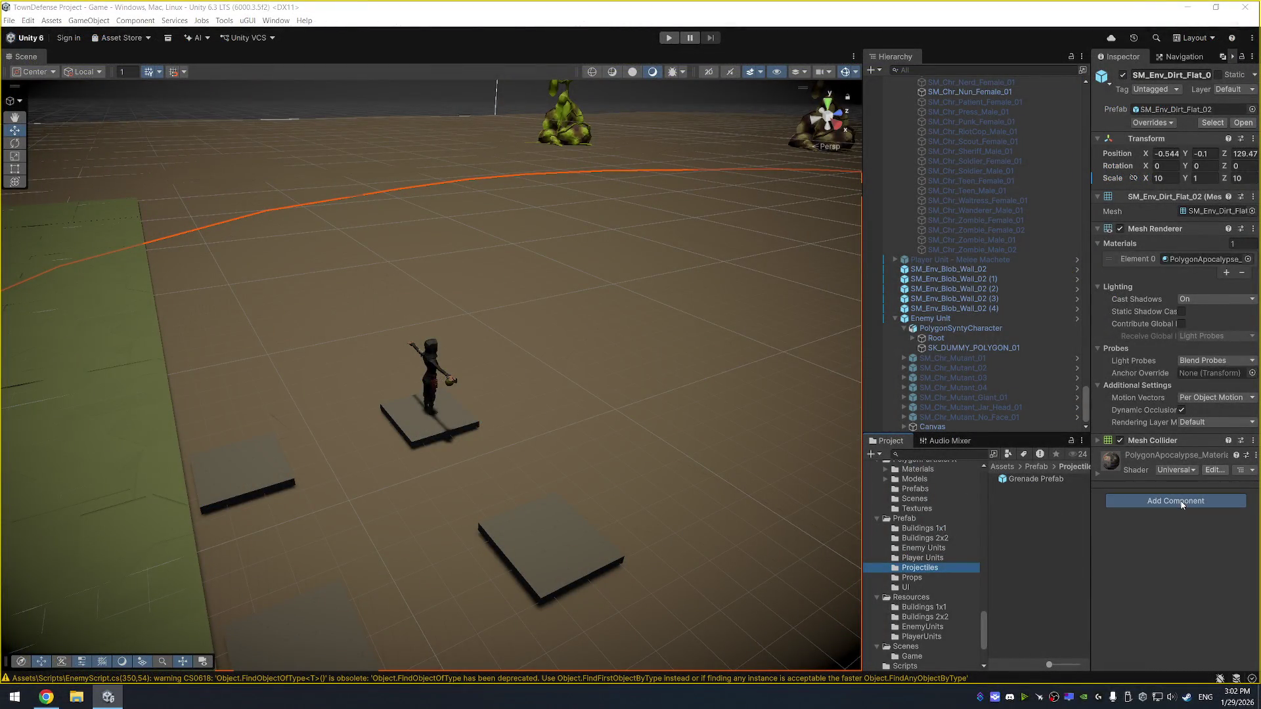
Add a Rigidbody with Continuous collision detection to SM_Env_Dirt_Flat_02
click(1179, 511)
text(RTgidbody)
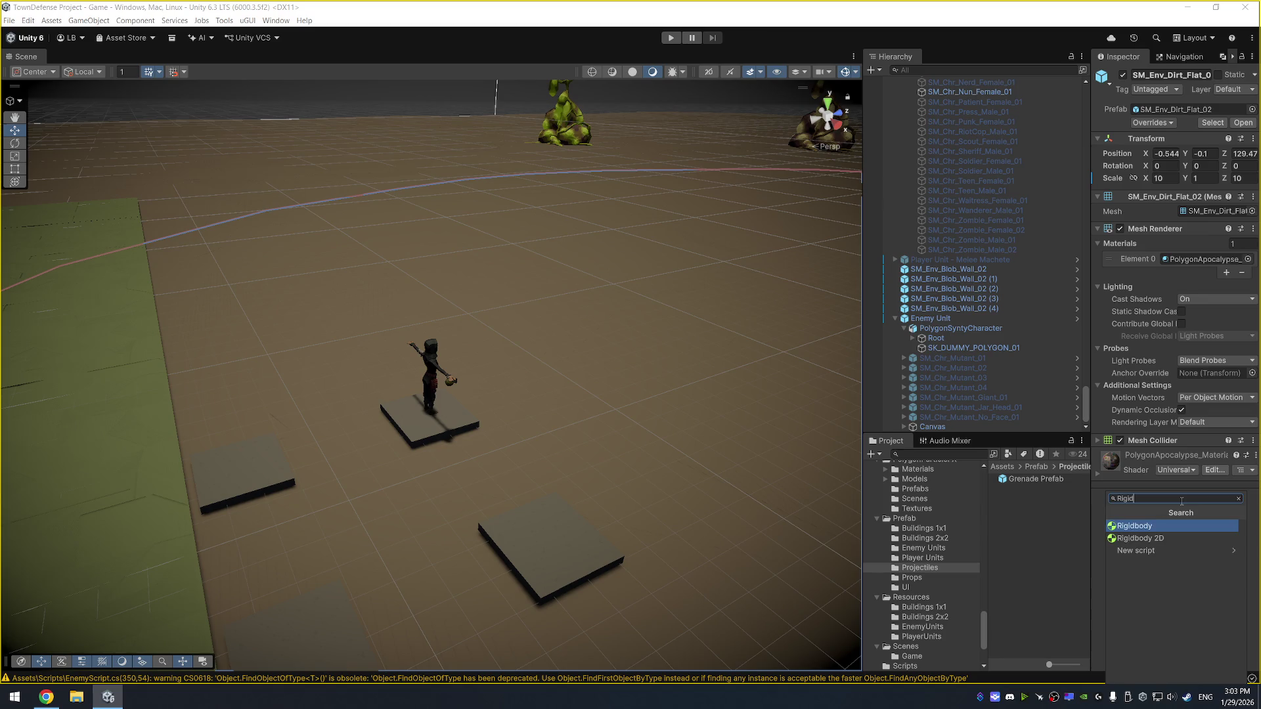
key(Return)
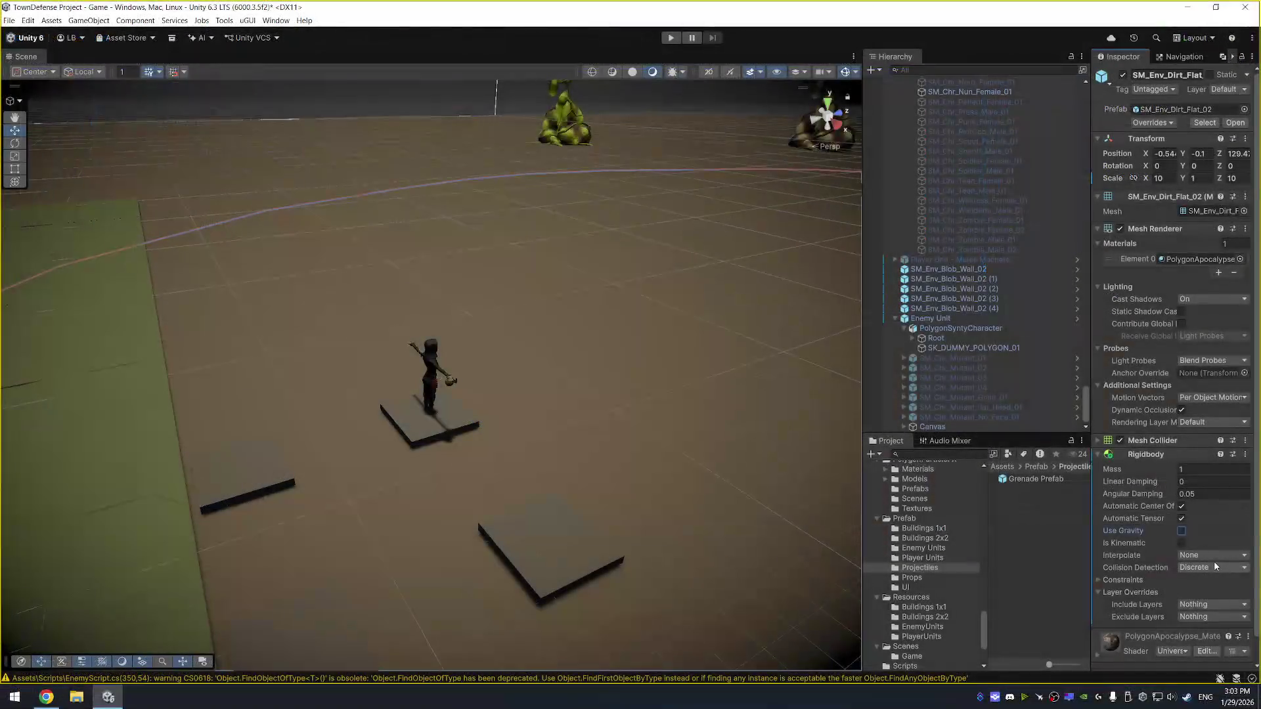
click(1218, 567)
click(1233, 589)
Remove the tile's Mesh Collider and add a Sphere Collider in its place
click(1094, 440)
right_click(1148, 446)
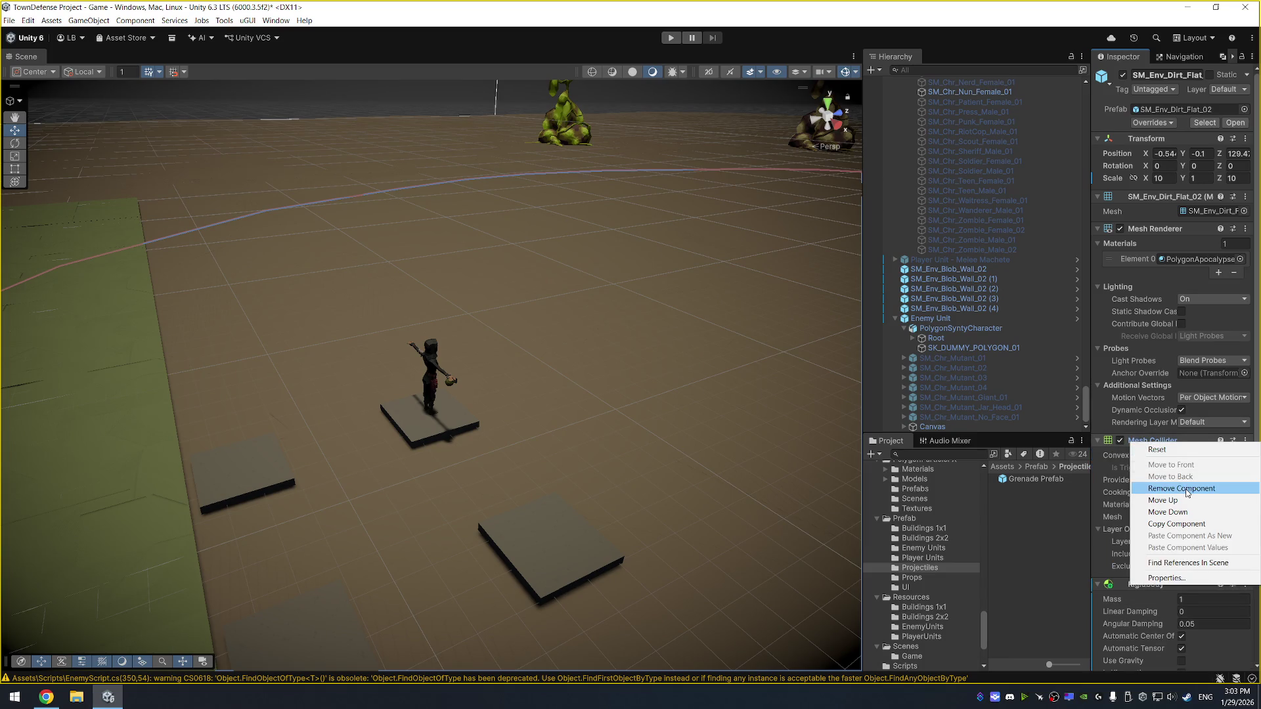
click(1181, 490)
scroll(1176, 625, down, 1)
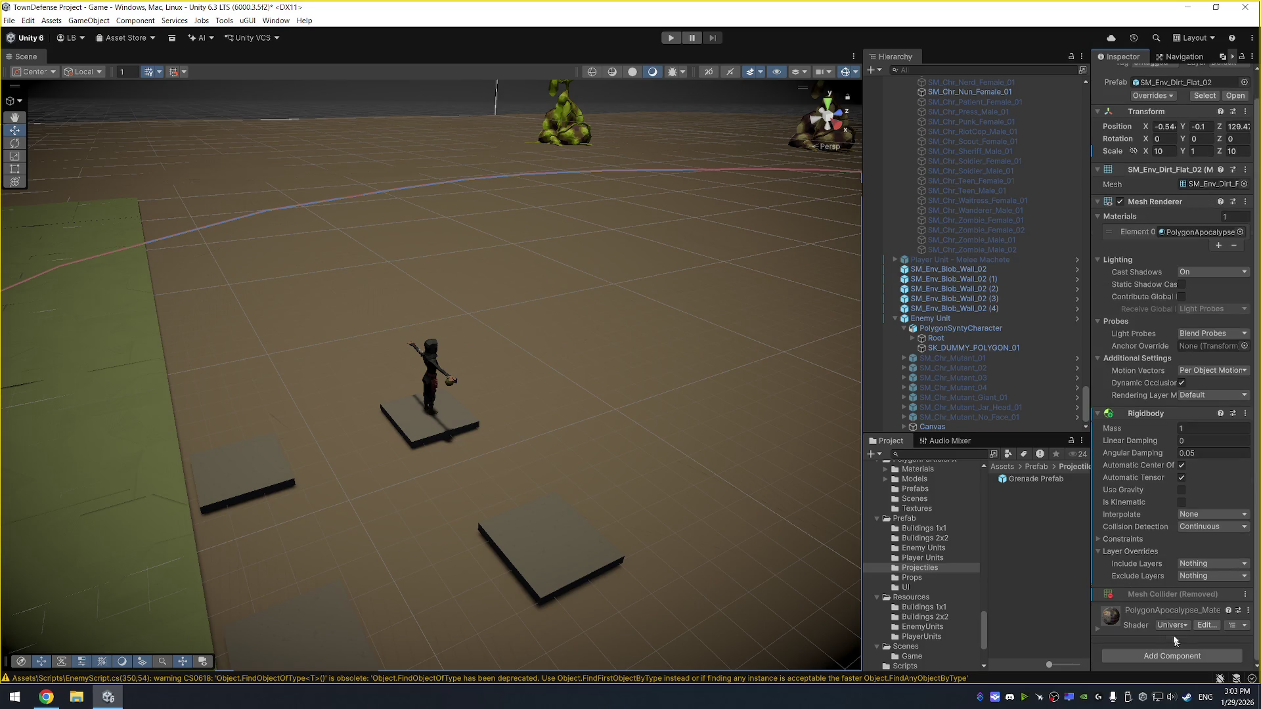
click(1188, 655)
text(Sphe)
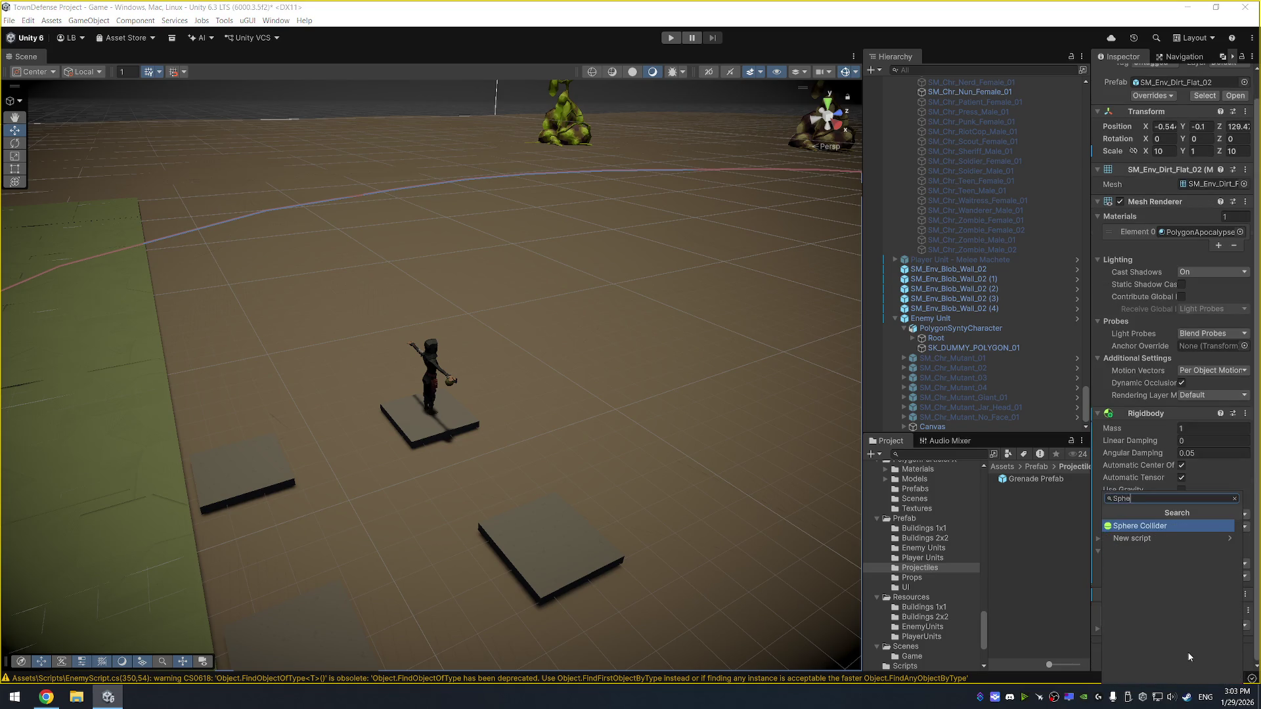
key(Return)
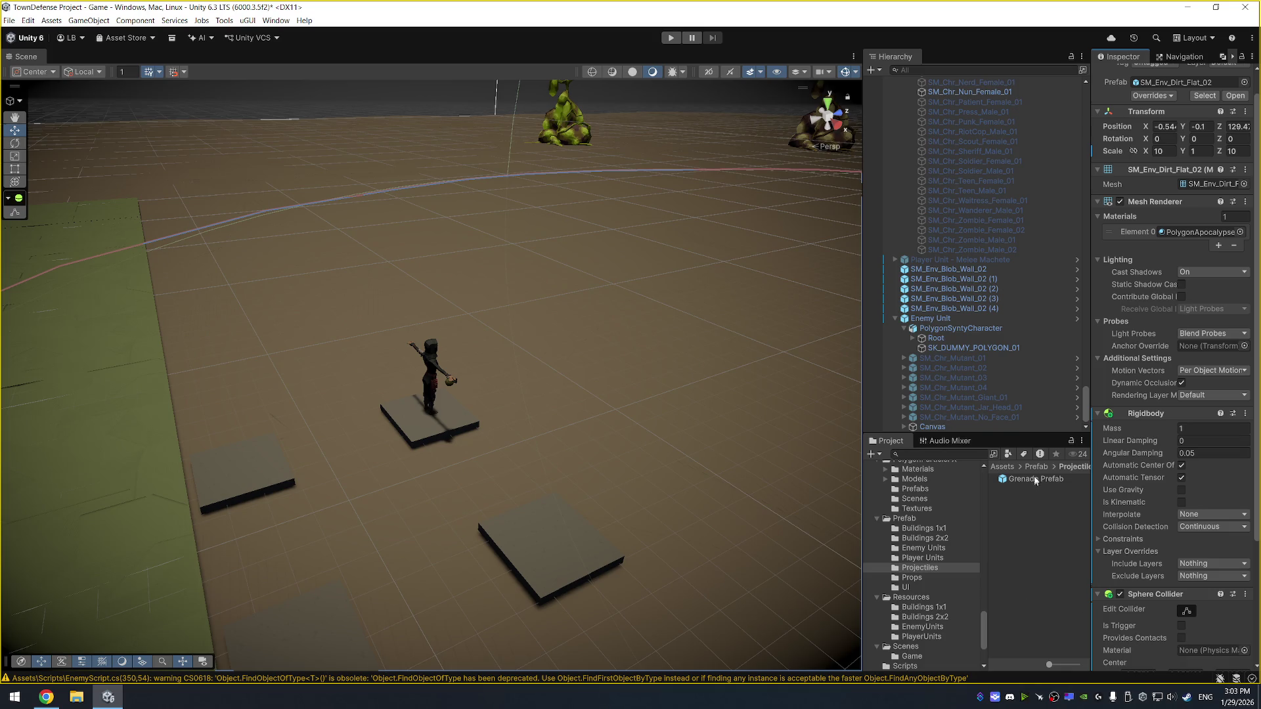
click(1054, 479)
Briefly open Grenade Prefab, return to the scene, and select the prefab asset
double_click(1054, 479)
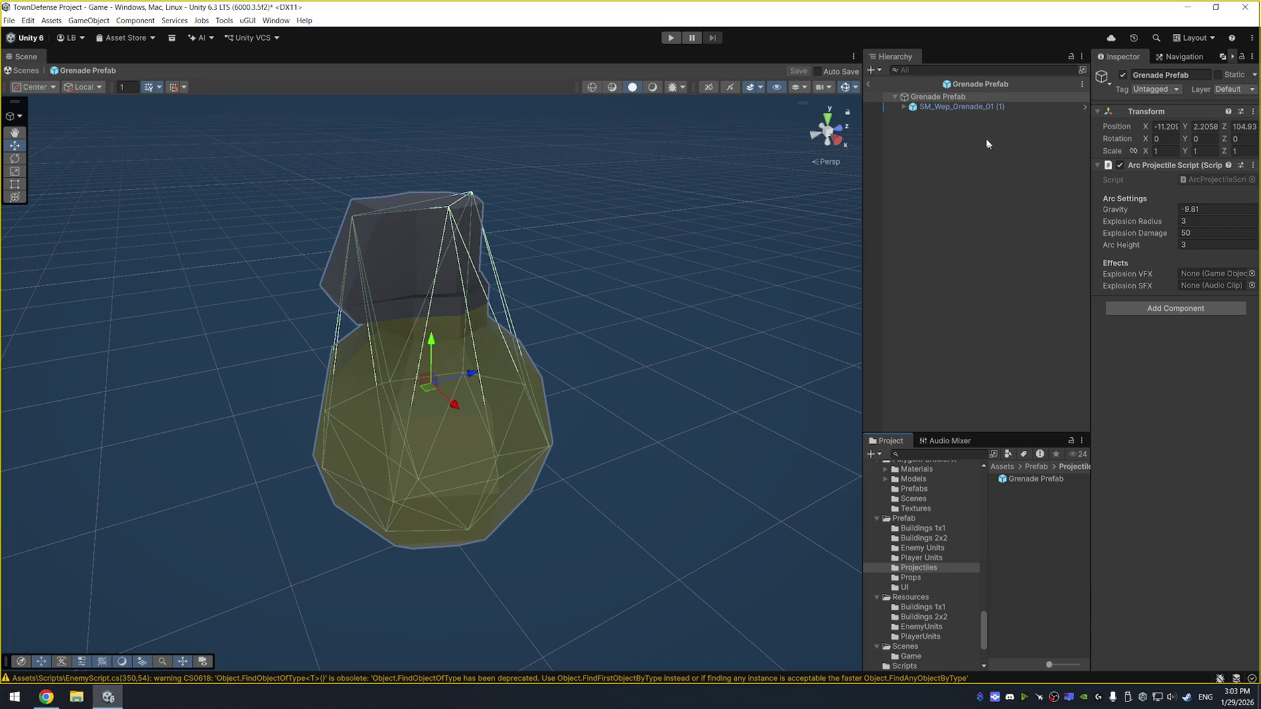
click(870, 85)
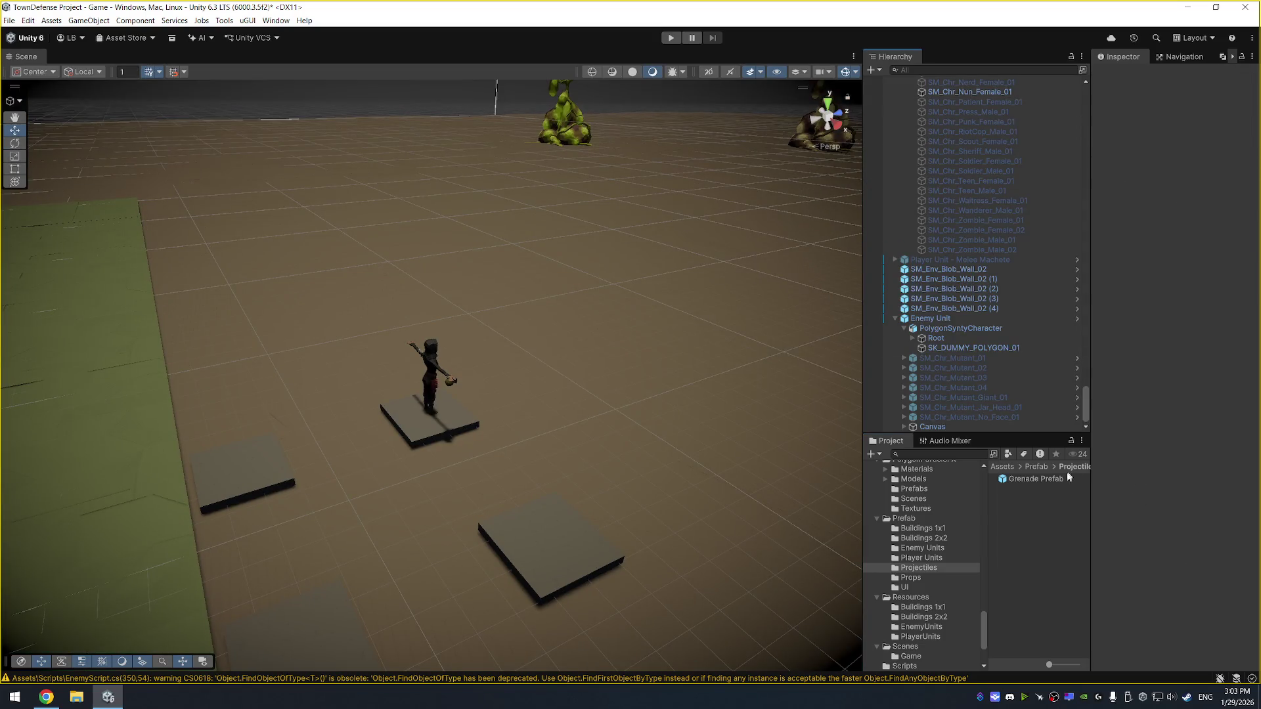
click(1022, 481)
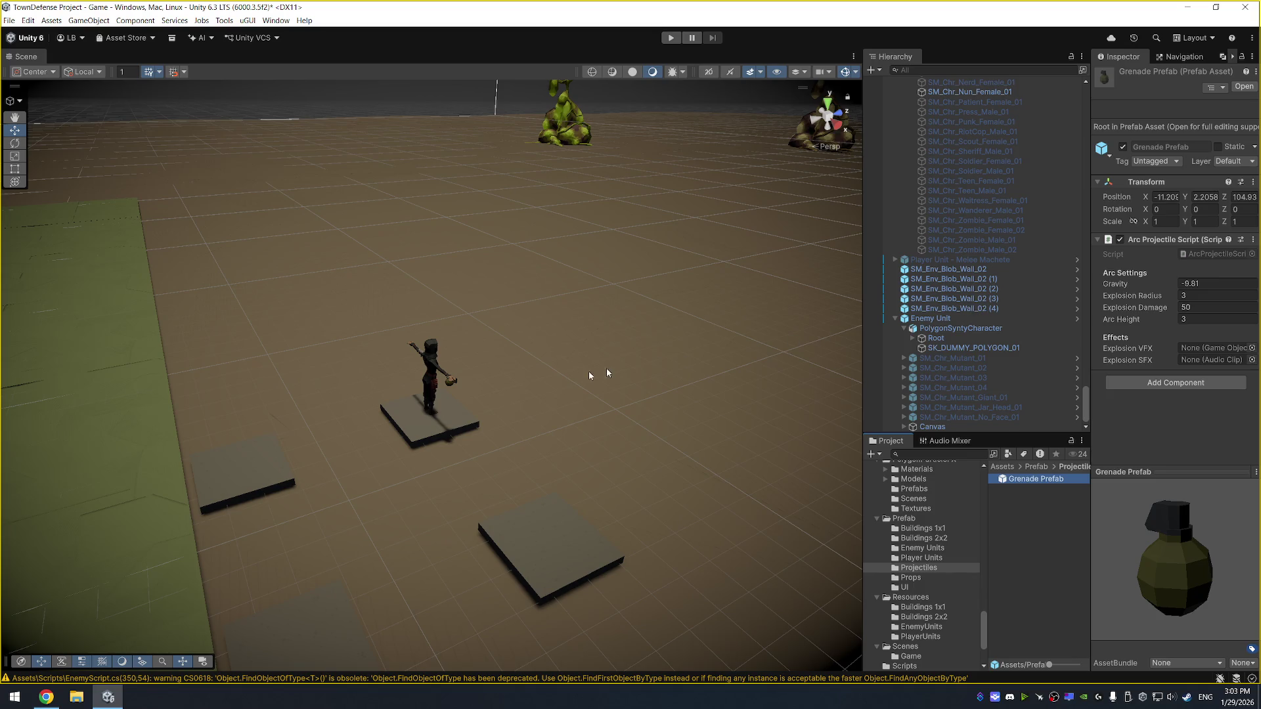
Check the grenade in the character's hand, then reopen Grenade Prefab for editing
click(449, 384)
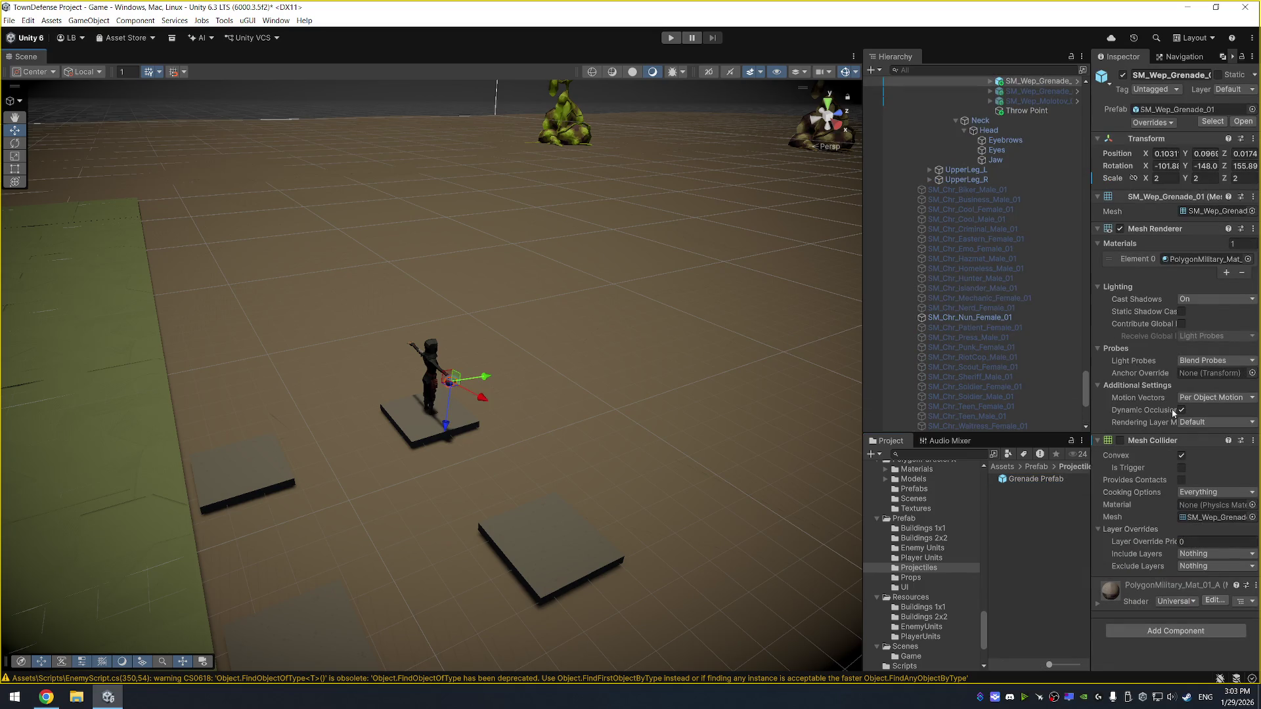
right_click(1160, 439)
click(1016, 416)
scroll(1010, 372, up, 3)
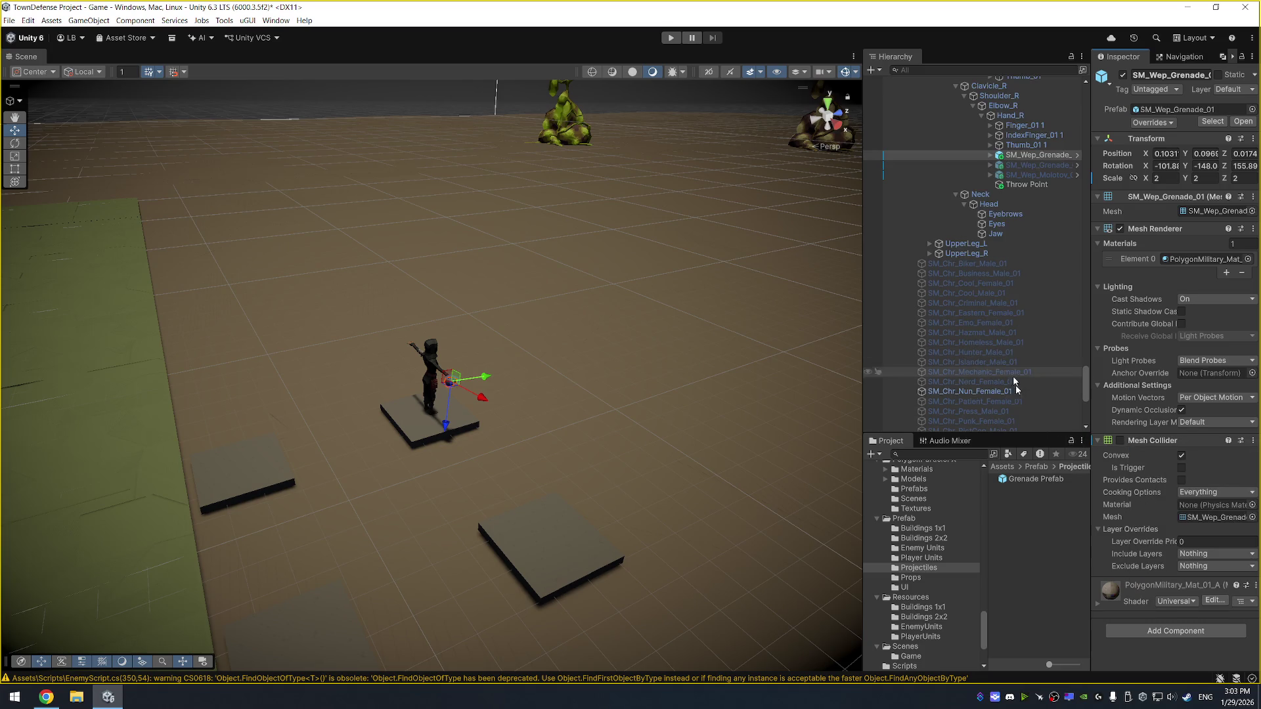
double_click(1054, 479)
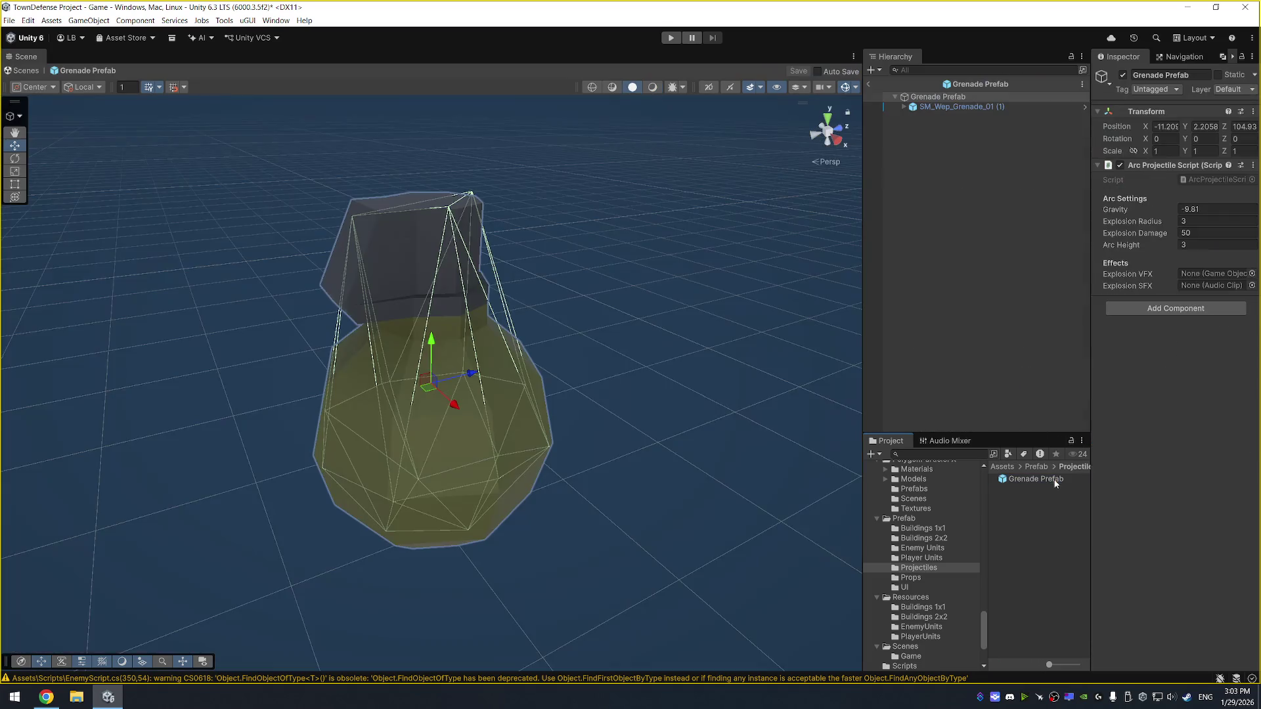
Add a Rigidbody to the grenade prefab with Use Gravity turned off
click(1177, 313)
text(Rigid)
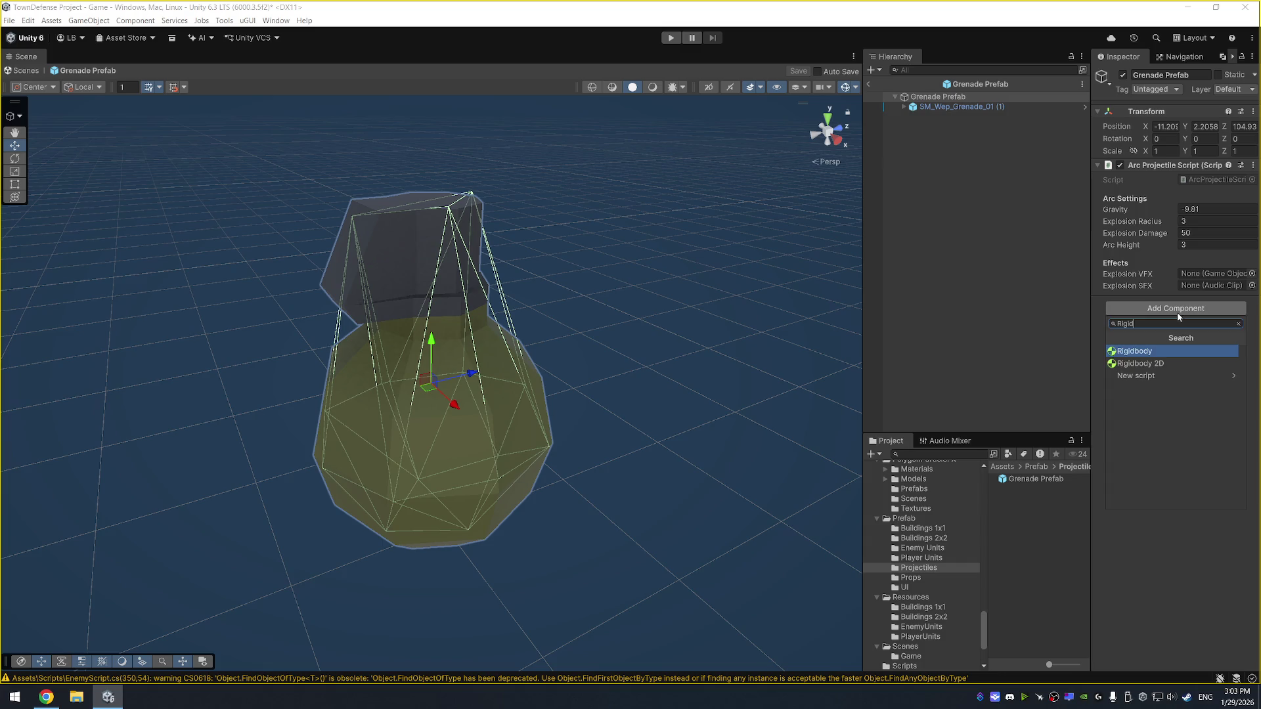
key(Return)
click(1182, 380)
Add a Sphere Collider to the grenade with radius 0.1
click(1189, 490)
text(Spher)
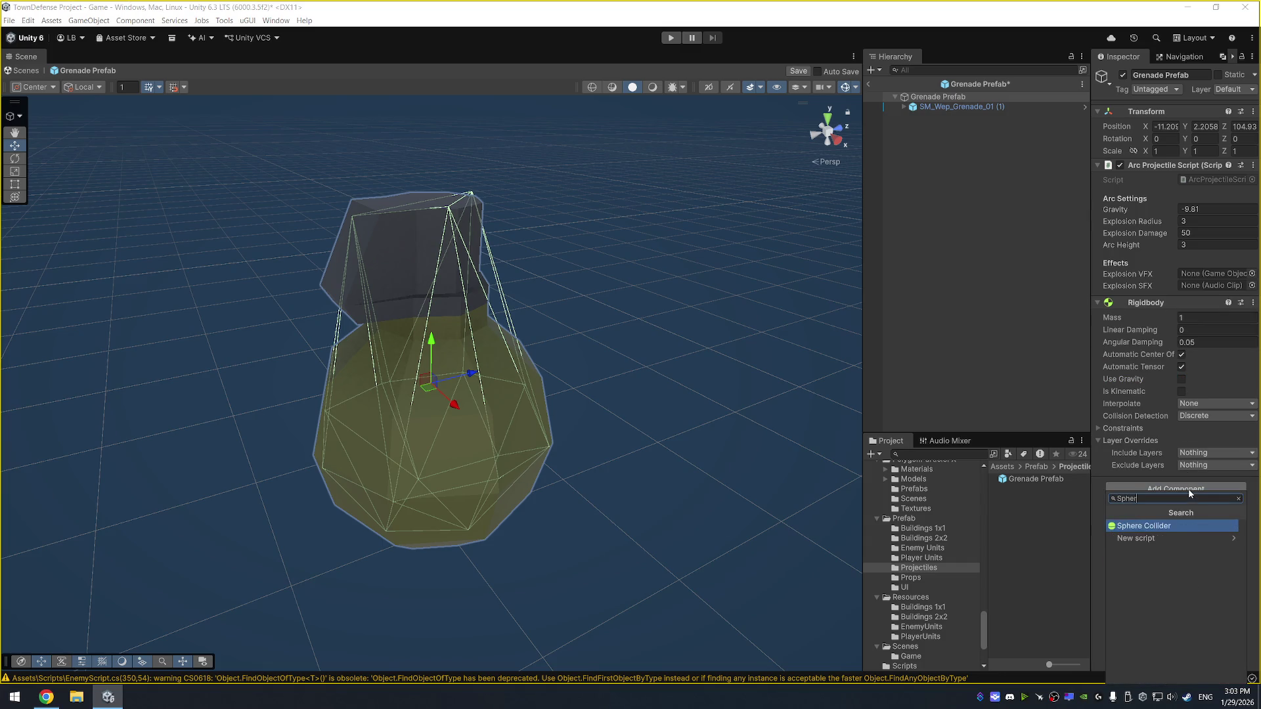
key(Return)
scroll(644, 335, down, 5)
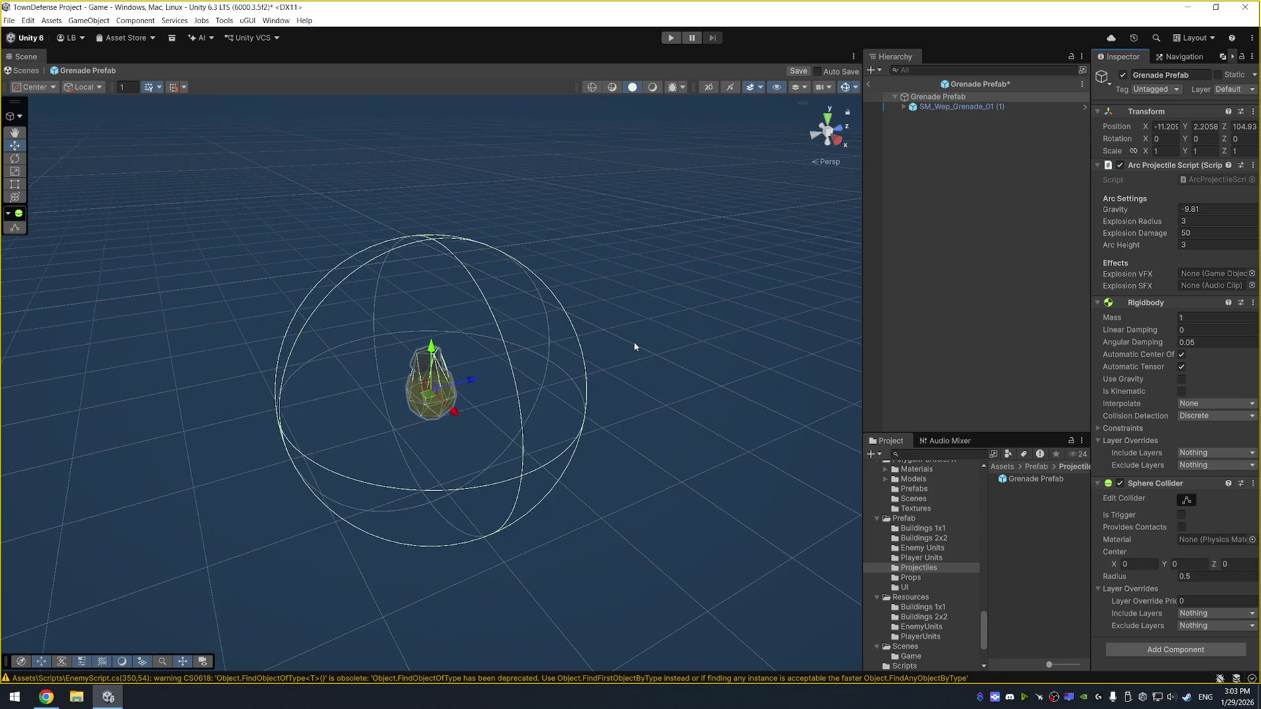
click(1212, 577)
text(0.1)
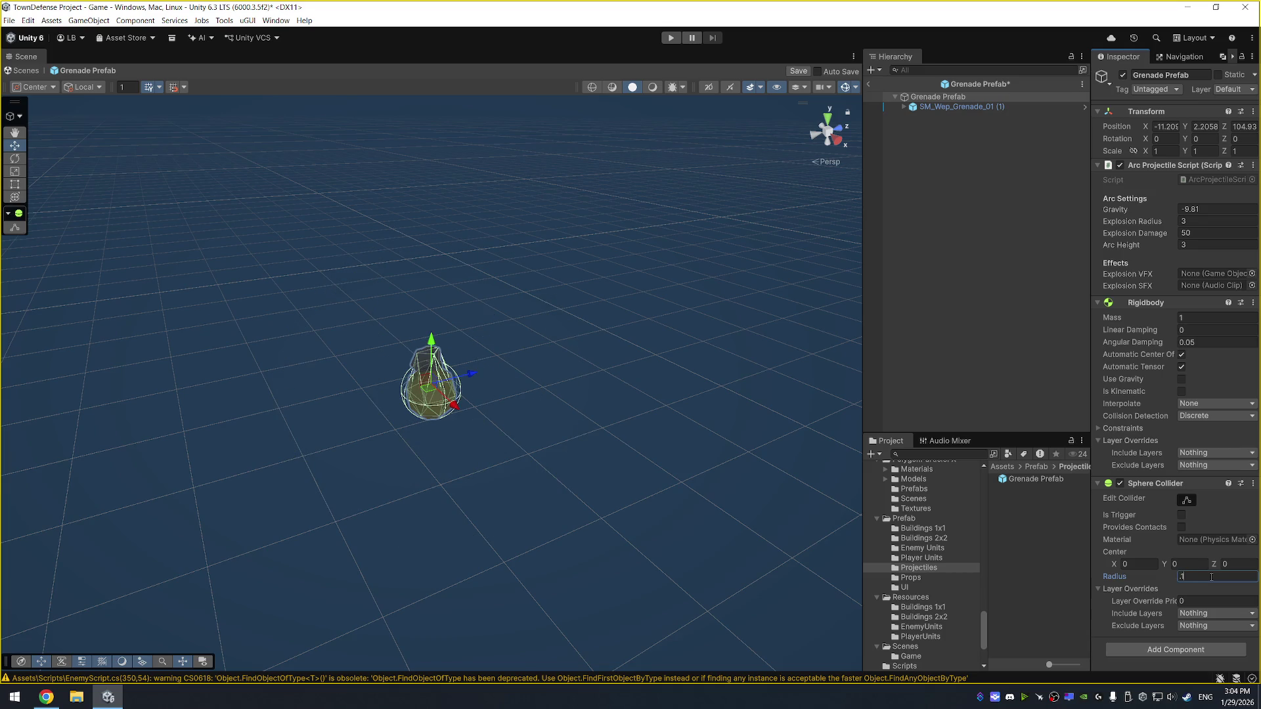
drag(577, 421, 664, 332)
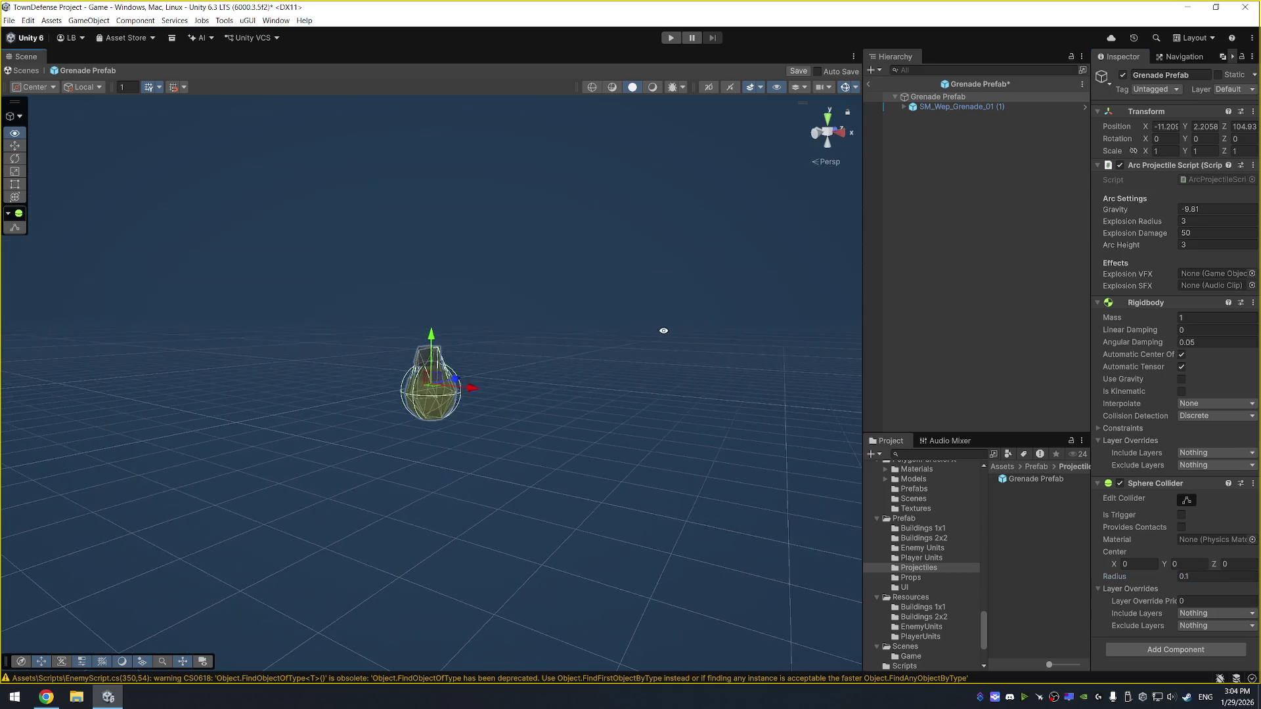
Disable the grenade mesh child's Mesh Collider, keep the radius at 0.1, and save
click(983, 107)
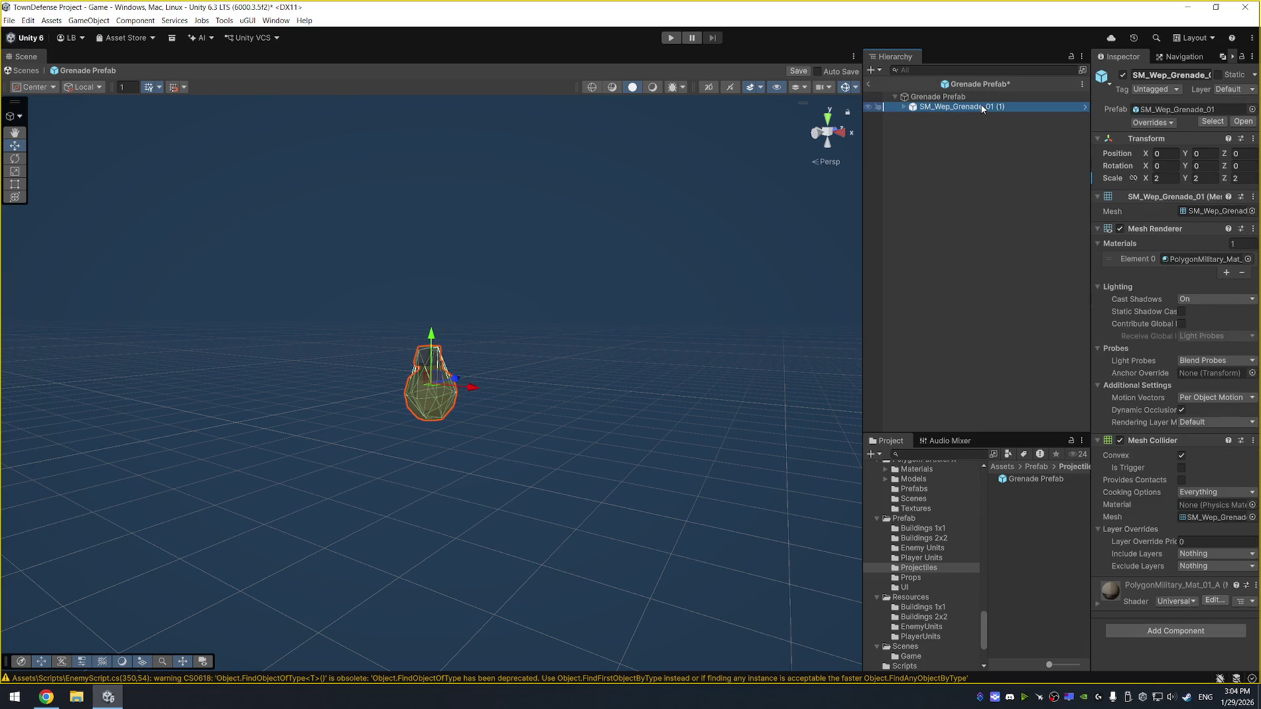
click(1119, 440)
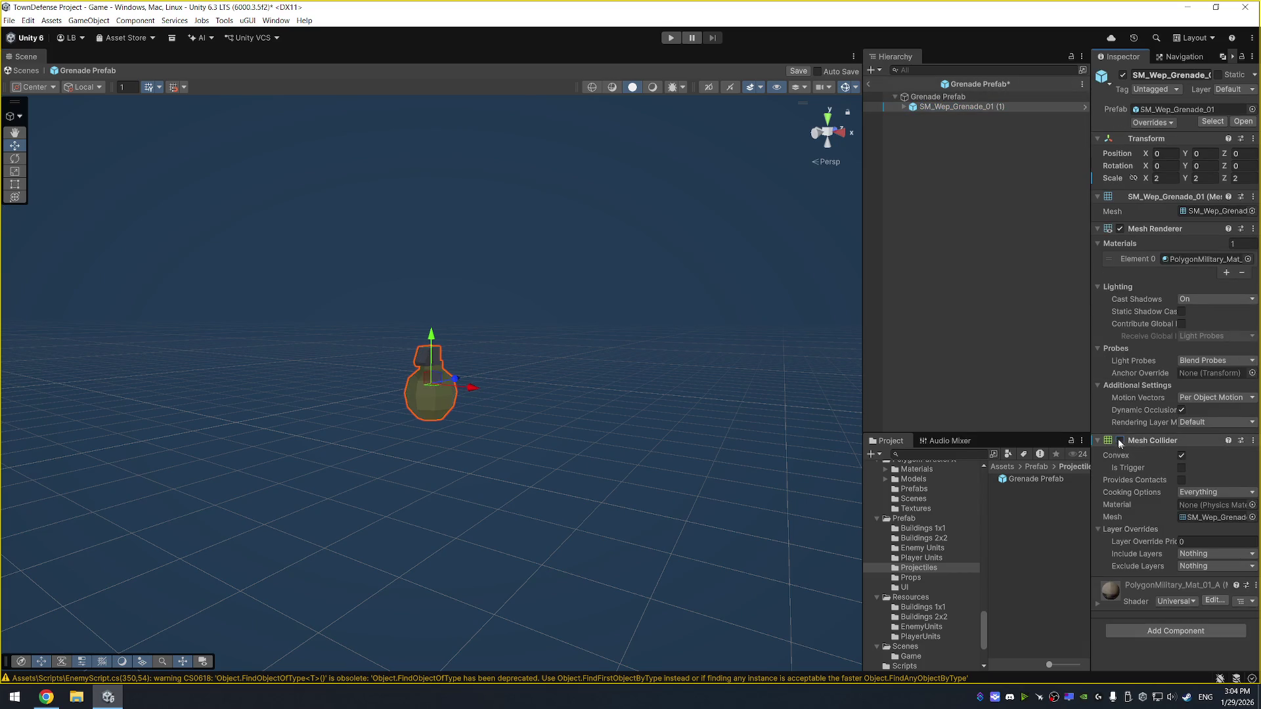
click(937, 96)
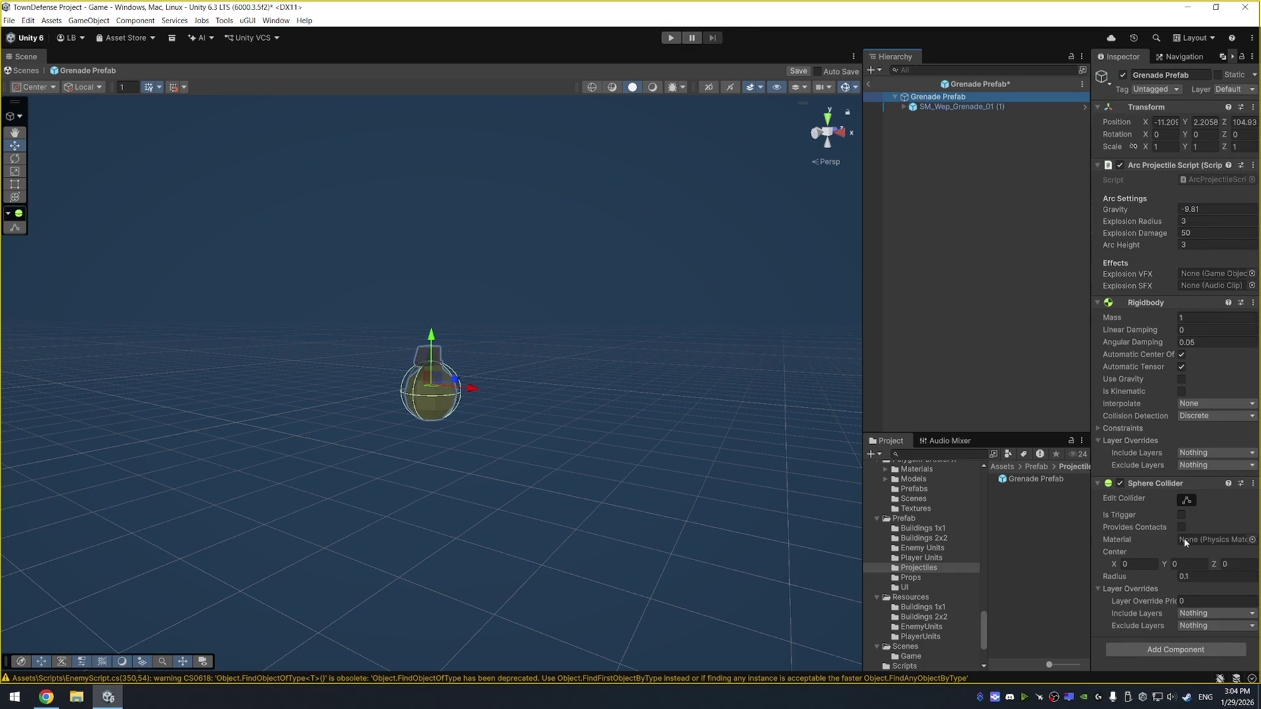
click(1194, 576)
text(0.15)
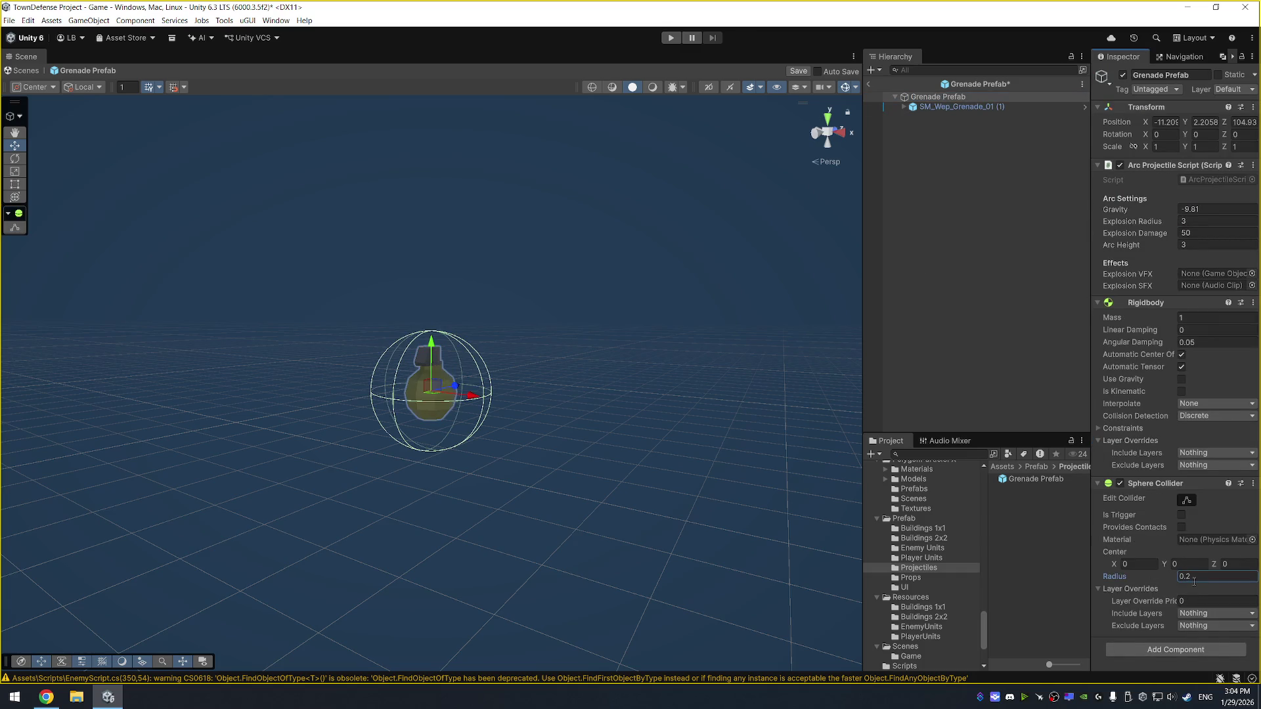
key(Escape)
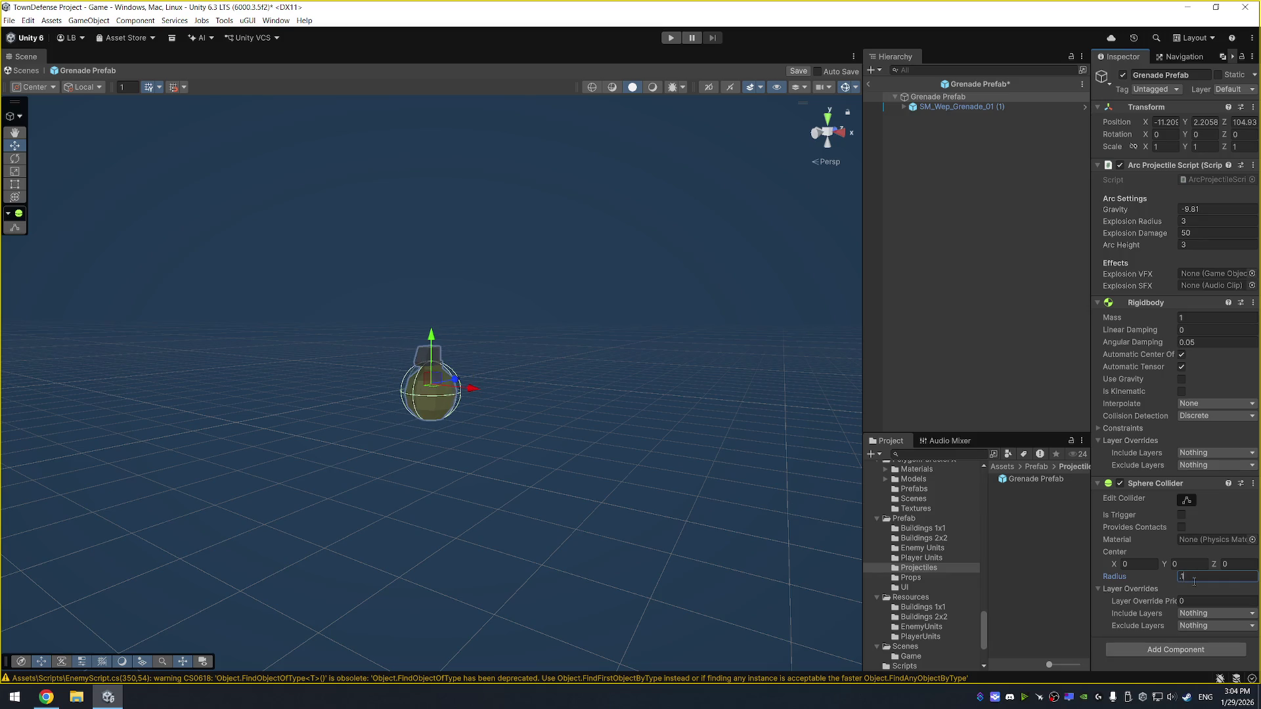
mouse_move(525, 437)
mouse_down()
mouse_move(451, 421)
mouse_move(506, 455)
mouse_up()
key(ctrl+s)
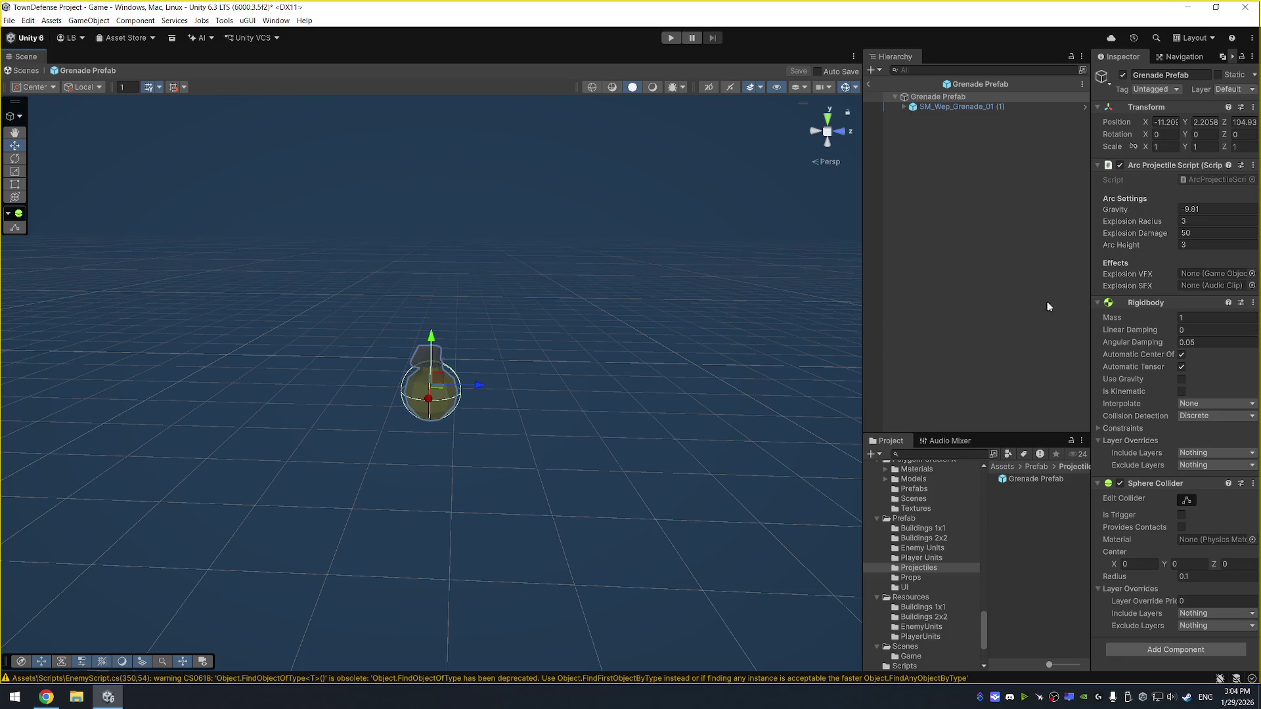
Set the grenade Rigidbody's Collision Detection to Continuous and save the prefab
click(1223, 418)
click(1197, 440)
key(ctrl+s)
click(870, 96)
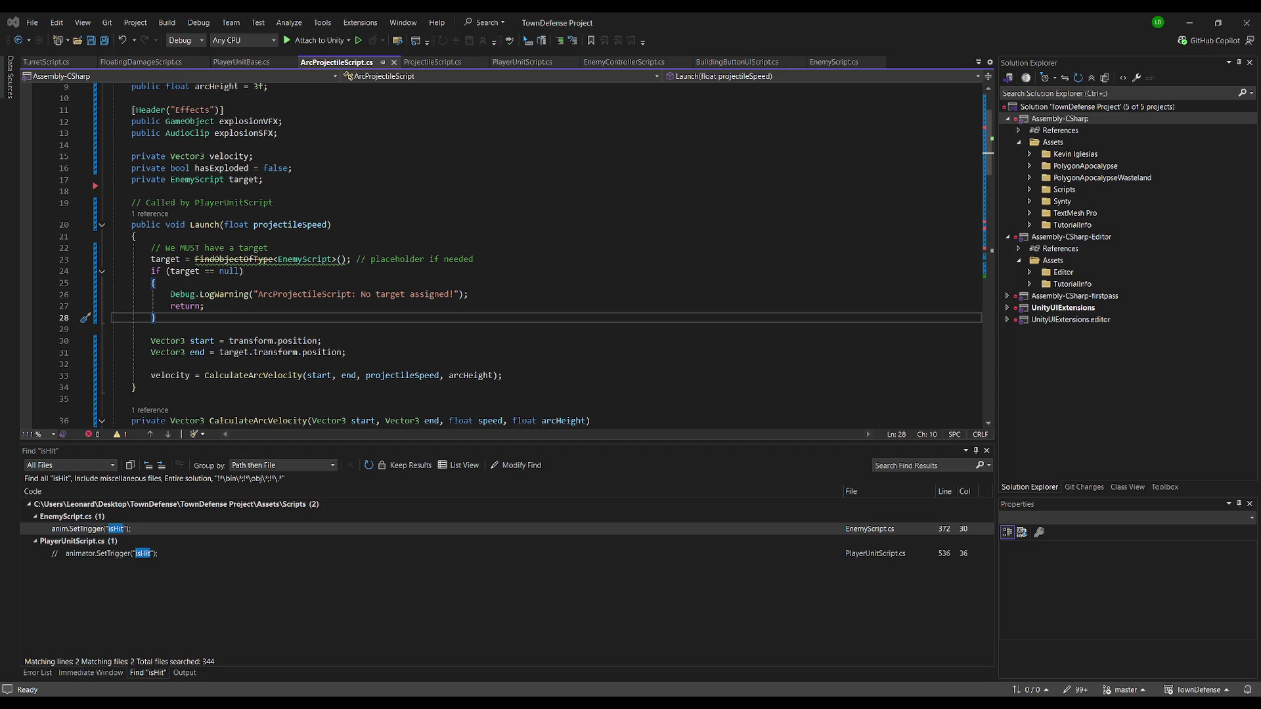
Overwrite ArcProjectileScript with the gravity, upward-arc-boost, explode-on-collision code and save it
key(ctrl+a)
key(ctrl+v)
key(ctrl+s)
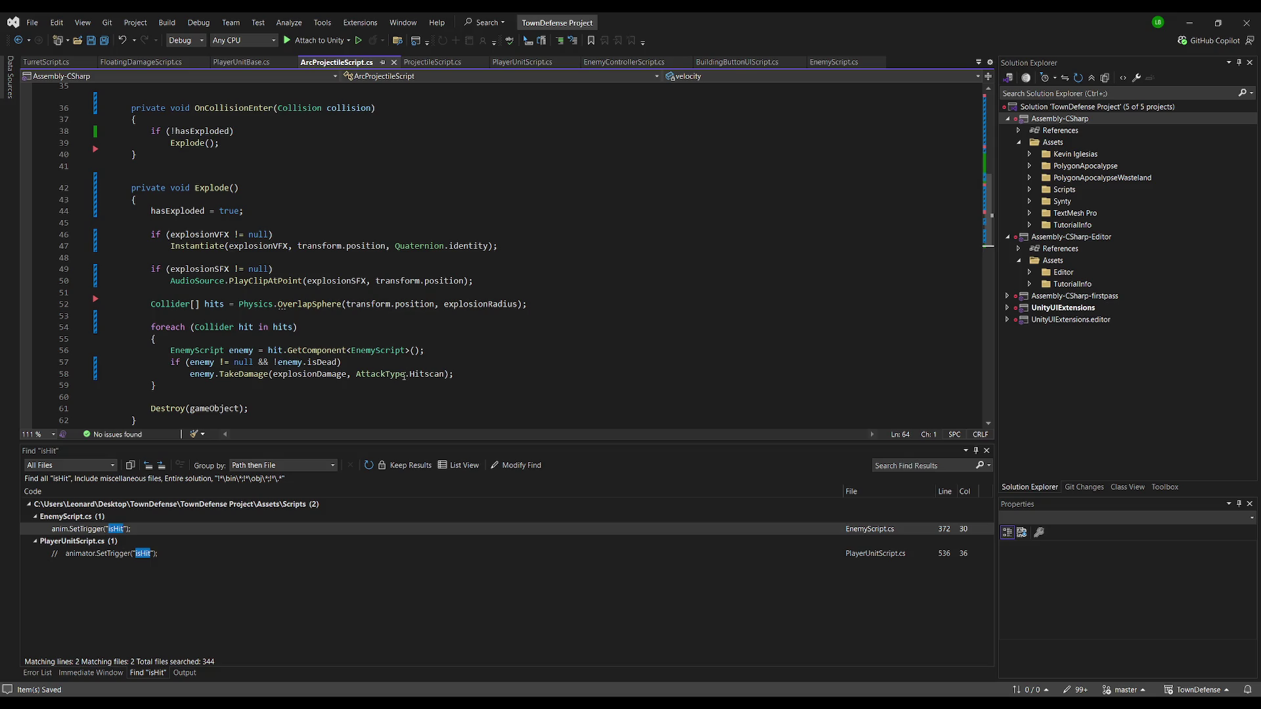
scroll(379, 324, down, 5)
scroll(358, 295, up, 8)
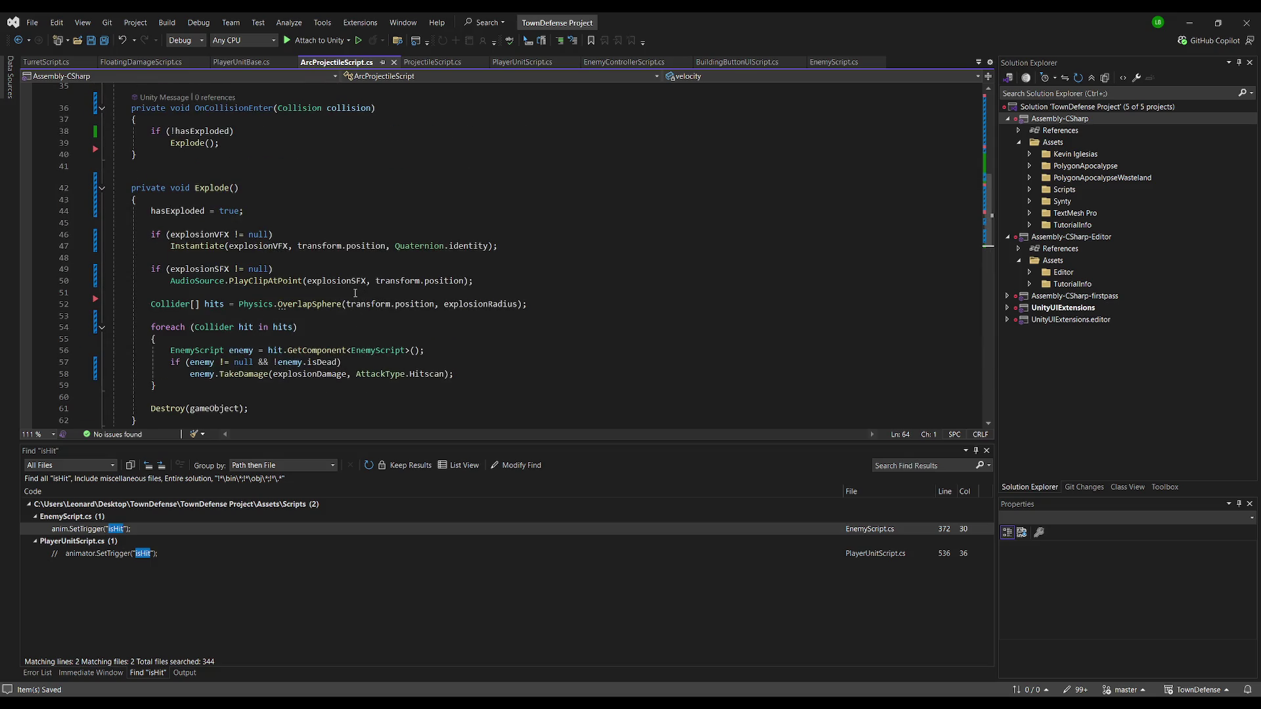
scroll(356, 293, up, 2)
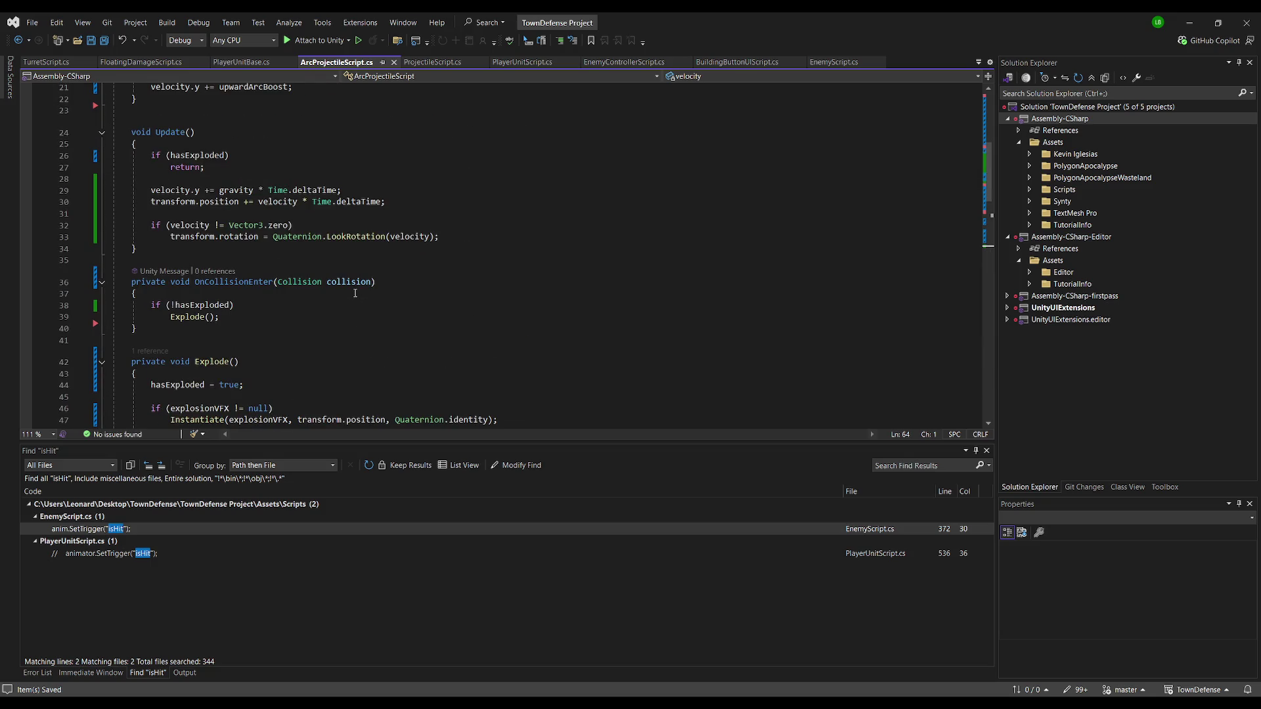
scroll(356, 293, up, 6)
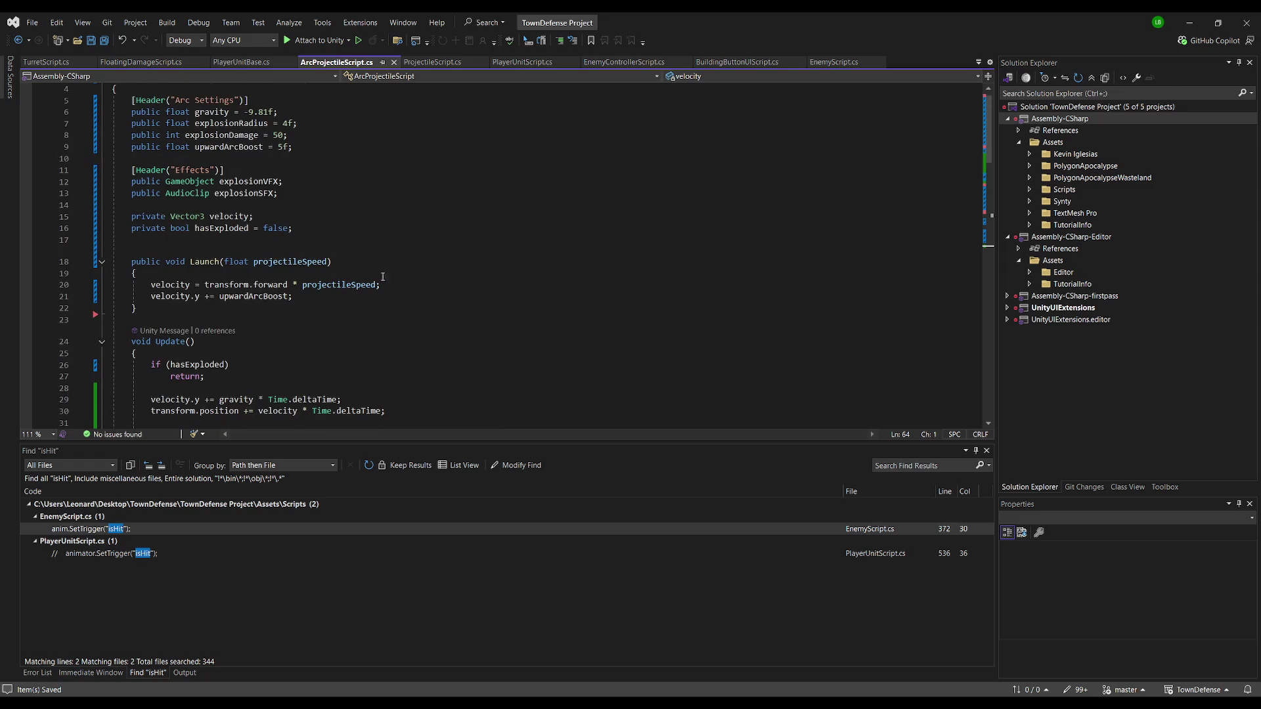
key(alt+Tab)
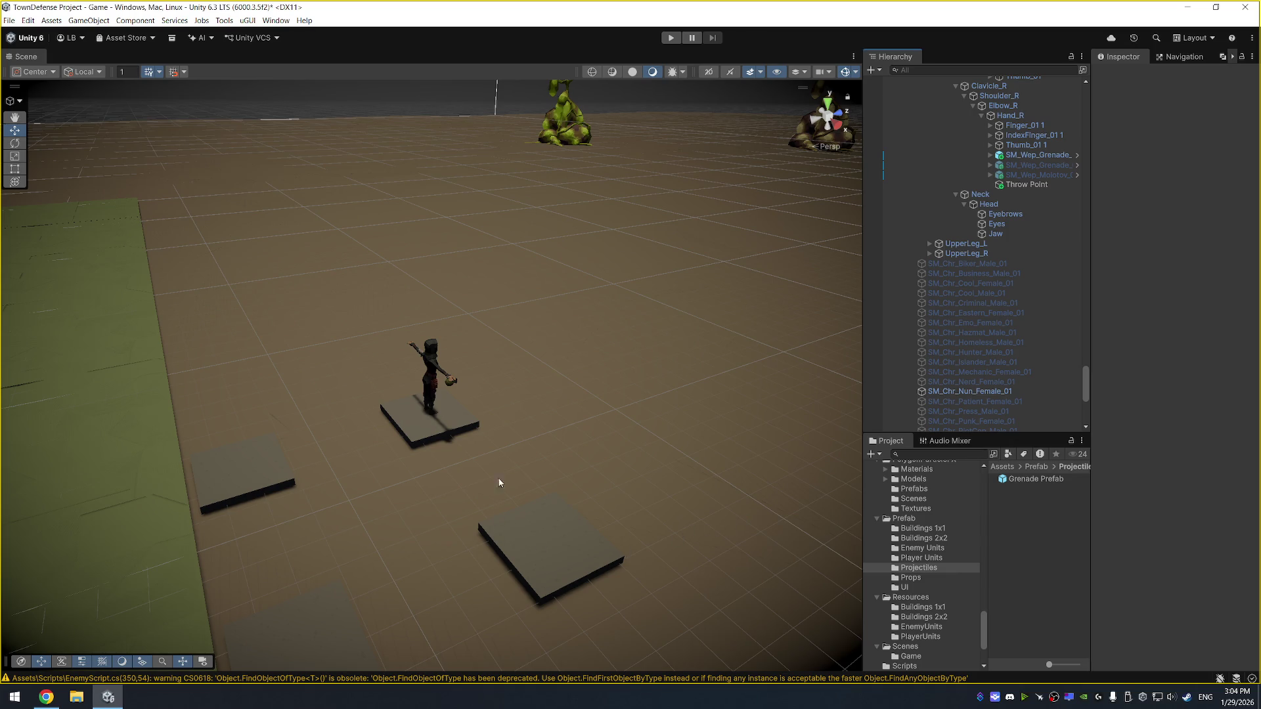
click(671, 38)
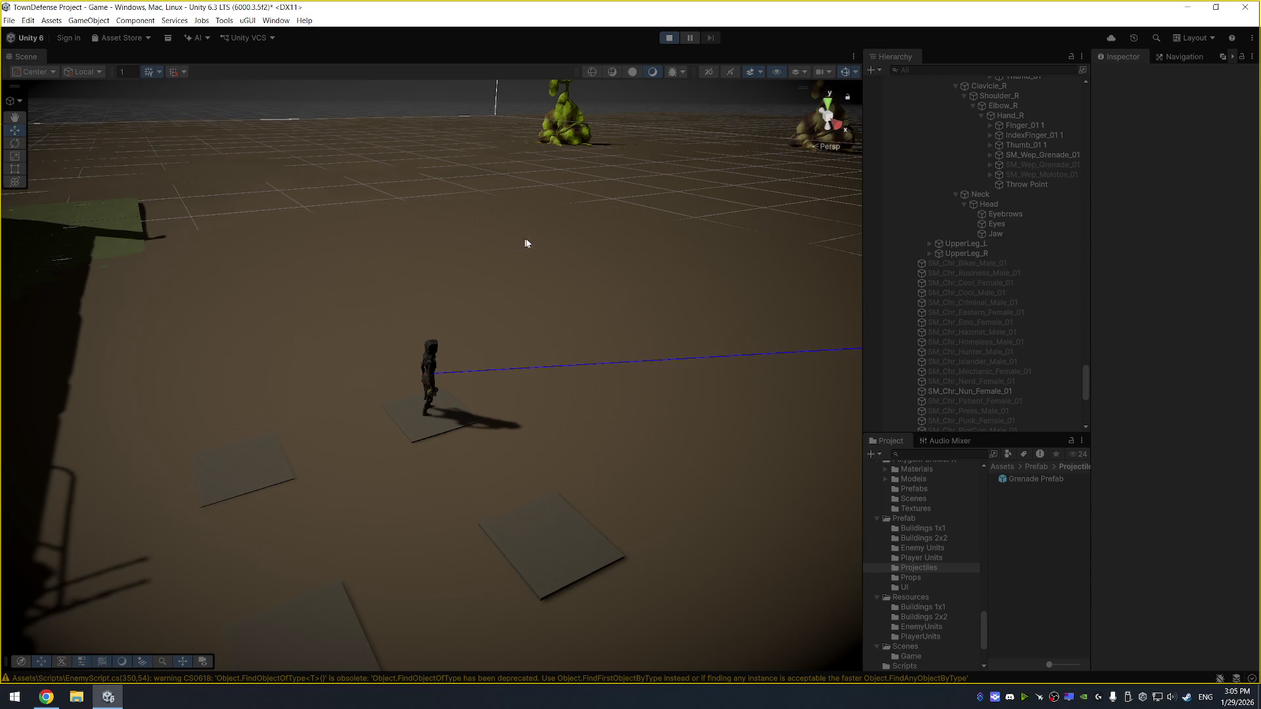
key(f)
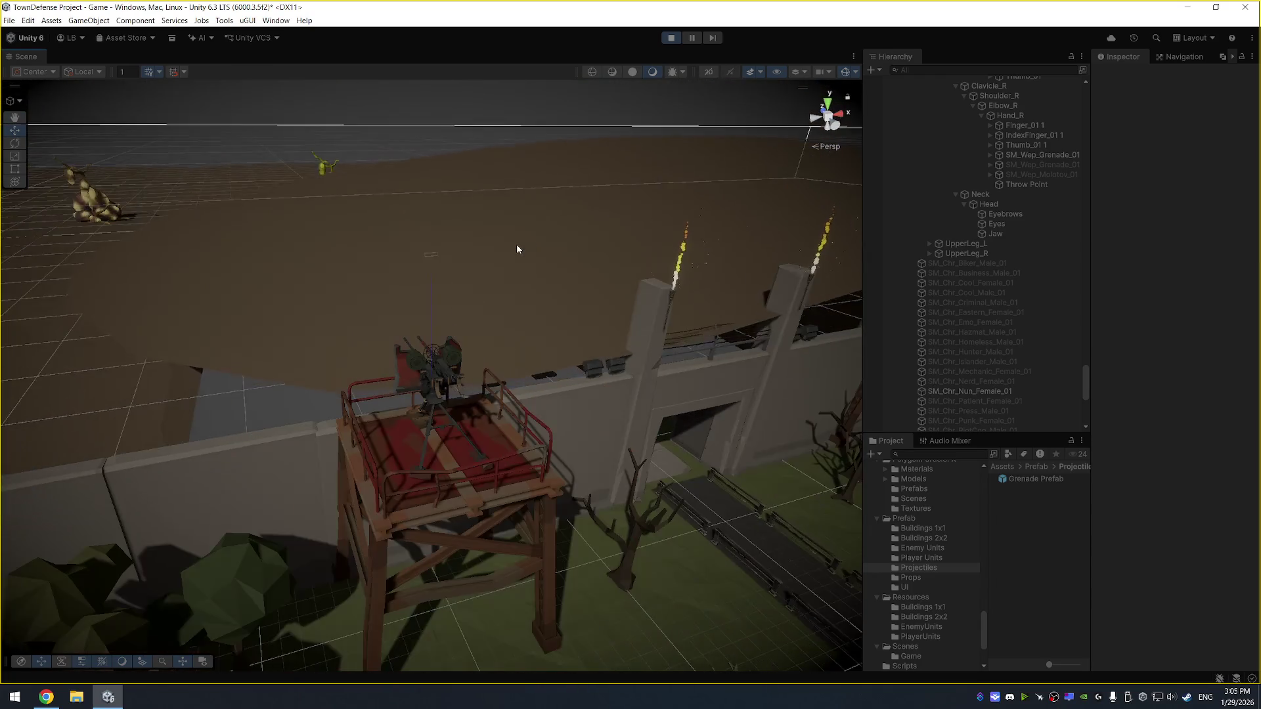
mouse_move(517, 249)
mouse_down()
mouse_move(456, 216)
mouse_move(485, 189)
mouse_up()
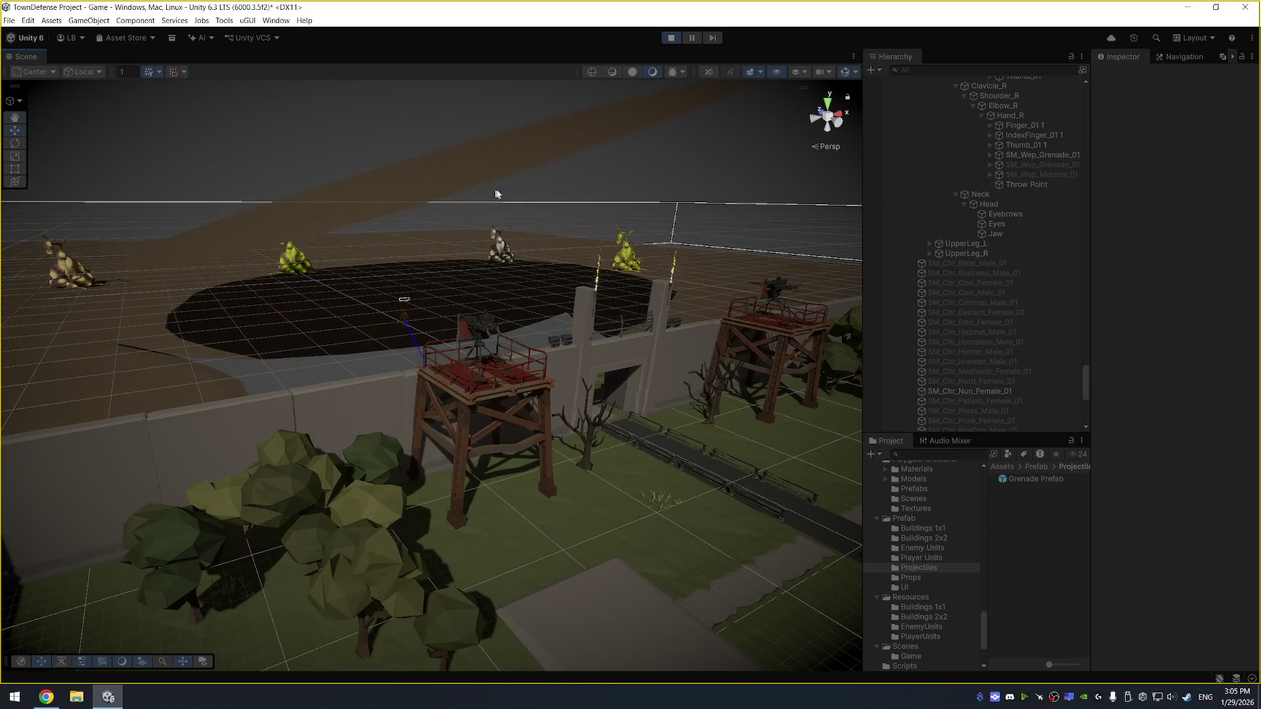
drag(573, 137, 545, 234)
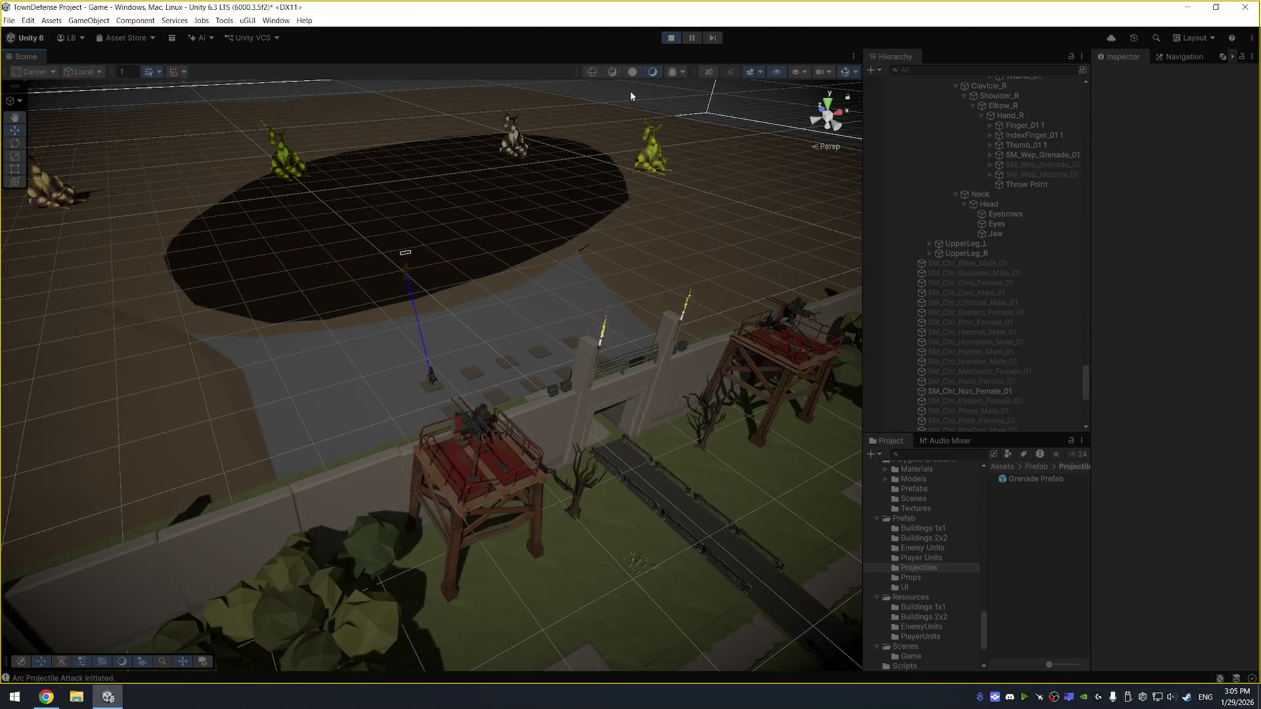
click(671, 41)
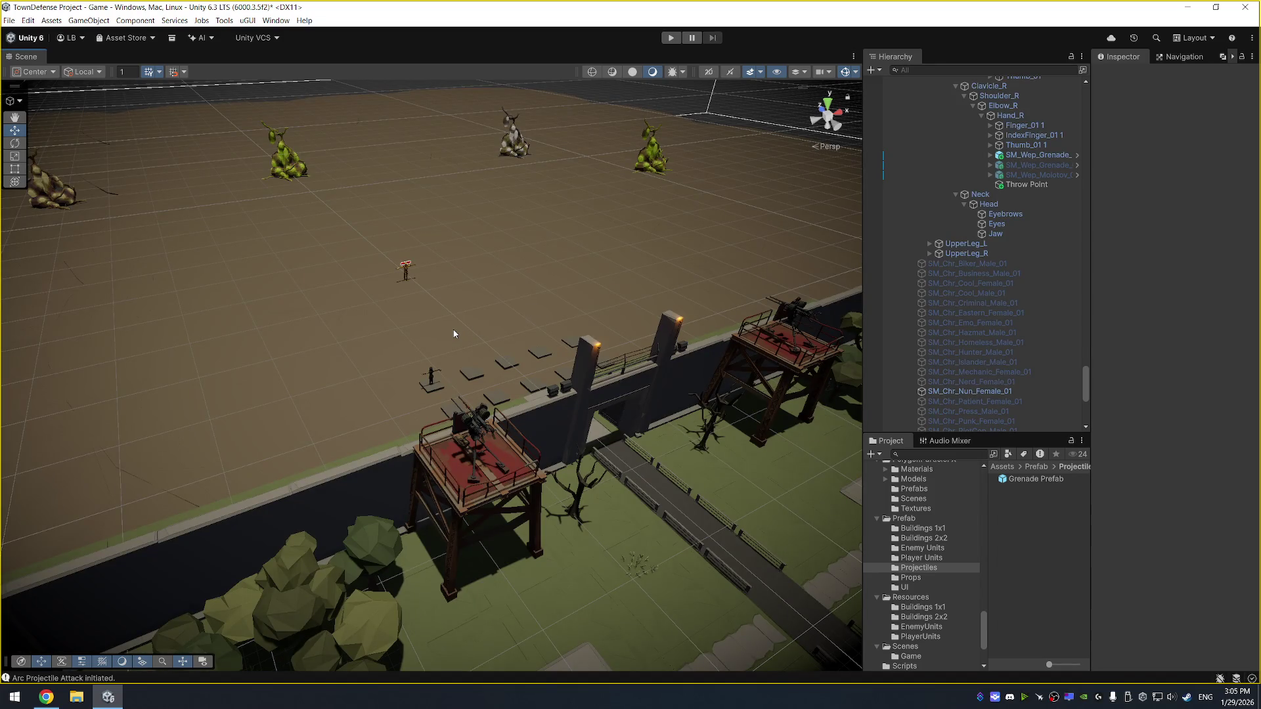
Remove the ground tile's Rigidbody and Sphere Collider, then revert its removed Mesh Collider
click(453, 335)
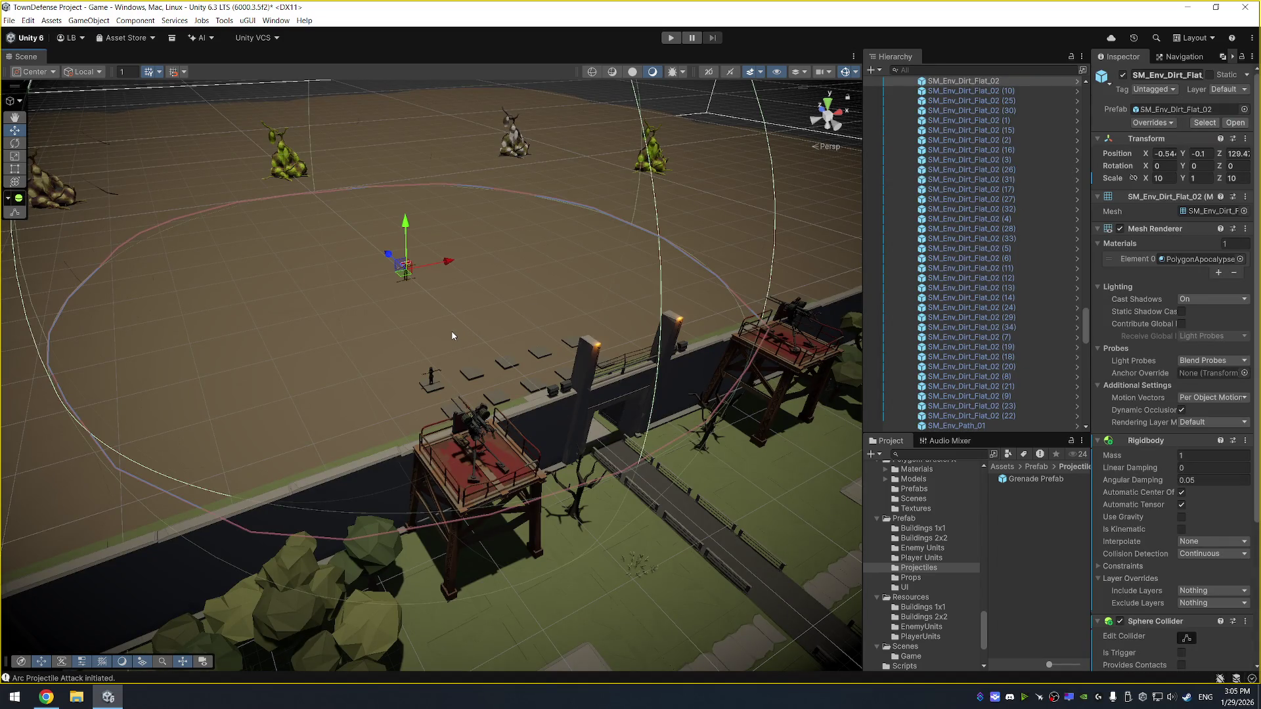
mouse_move(289, 322)
mouse_down()
mouse_move(436, 374)
mouse_move(507, 306)
mouse_up()
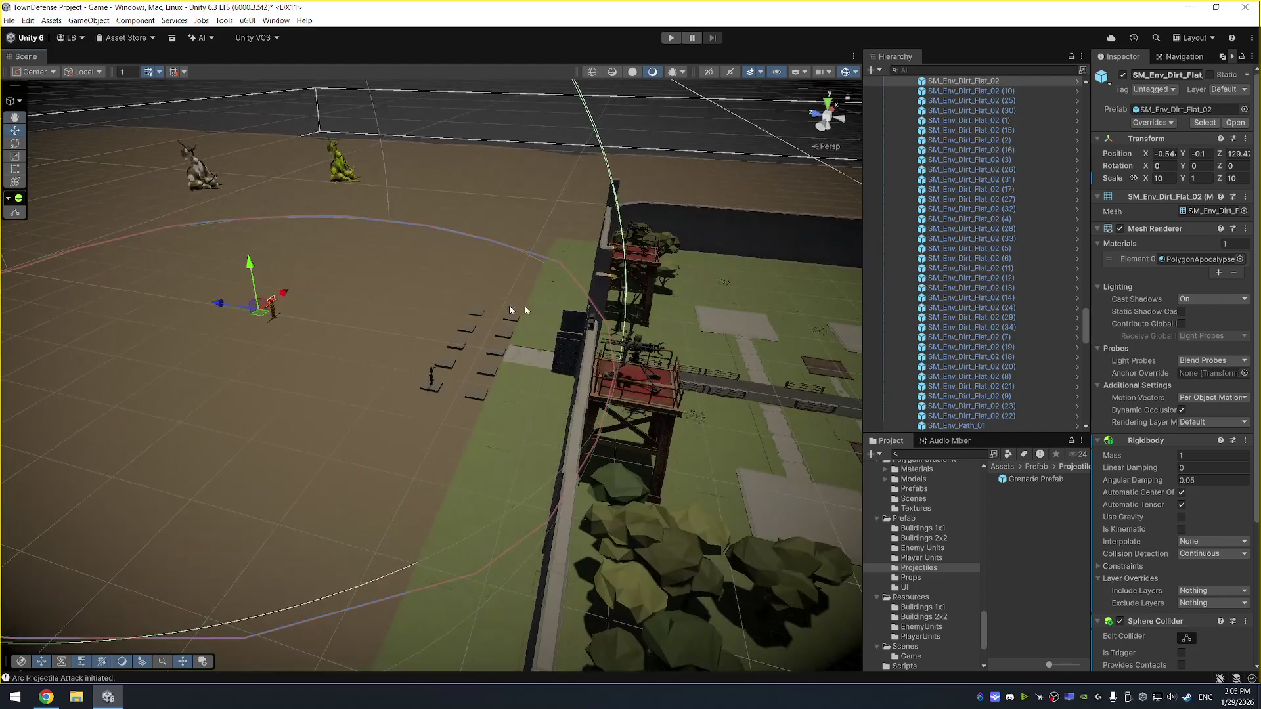
right_click(1172, 441)
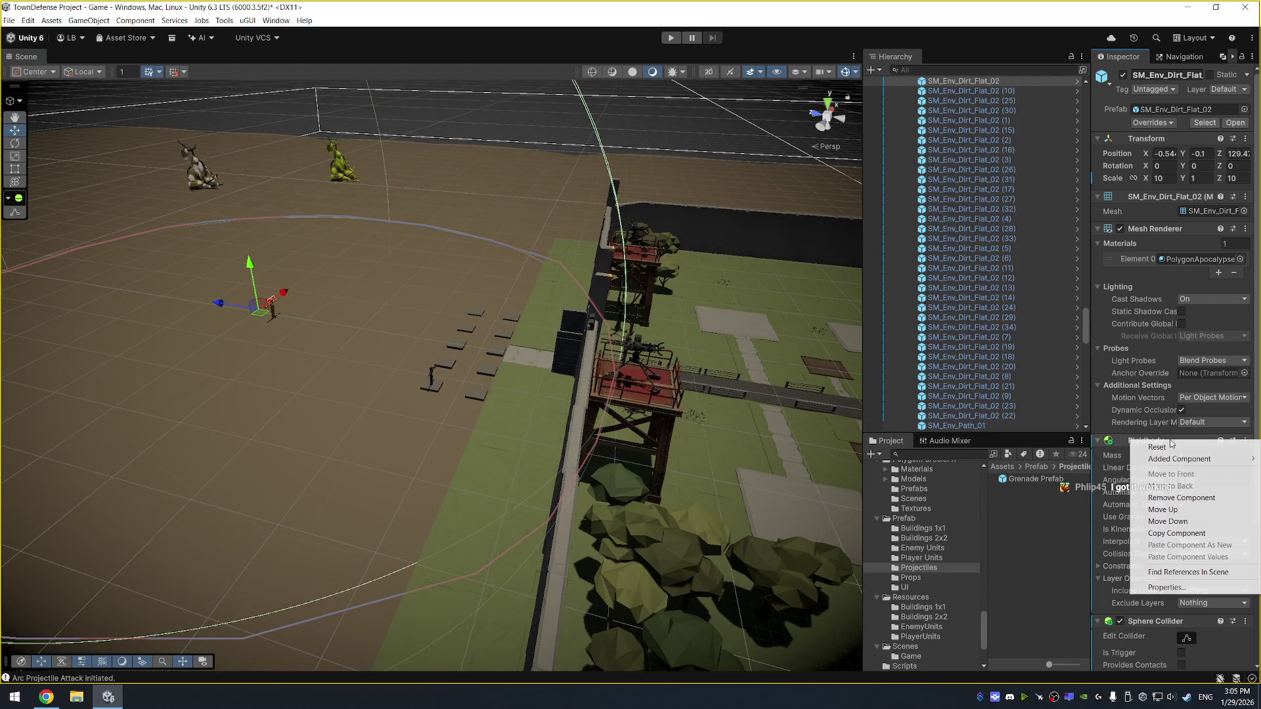
click(1175, 498)
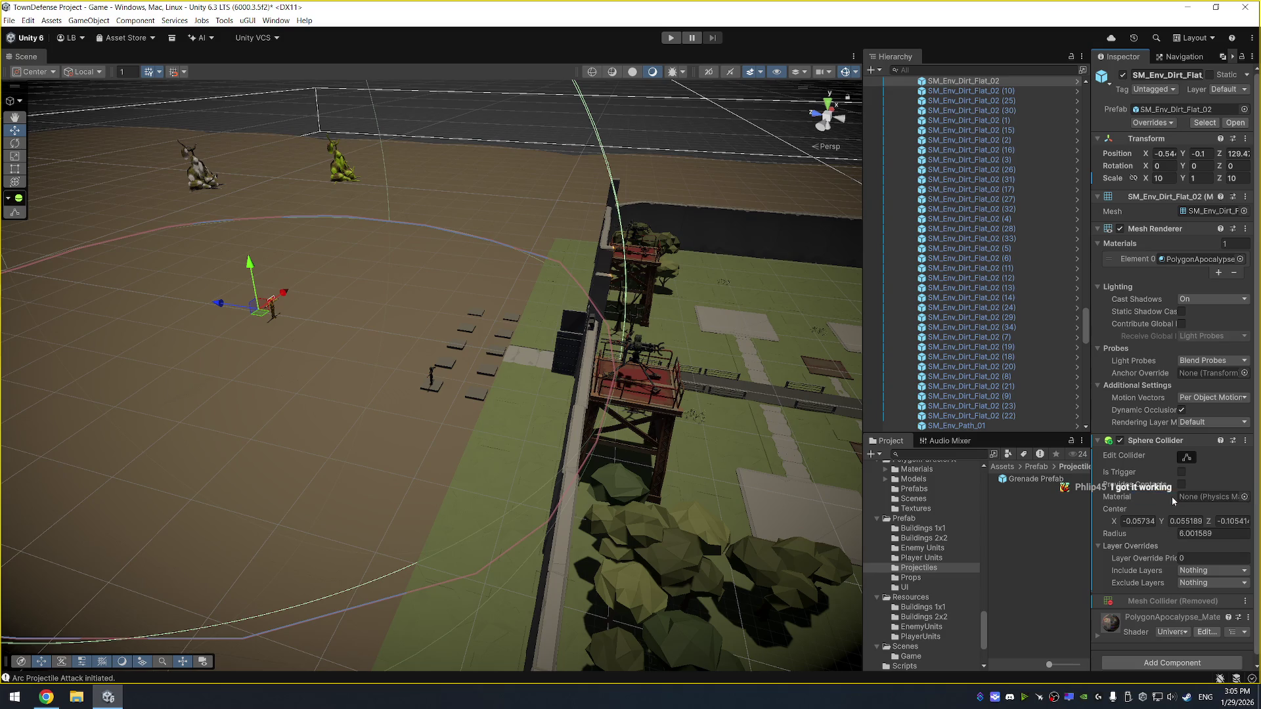
right_click(1132, 441)
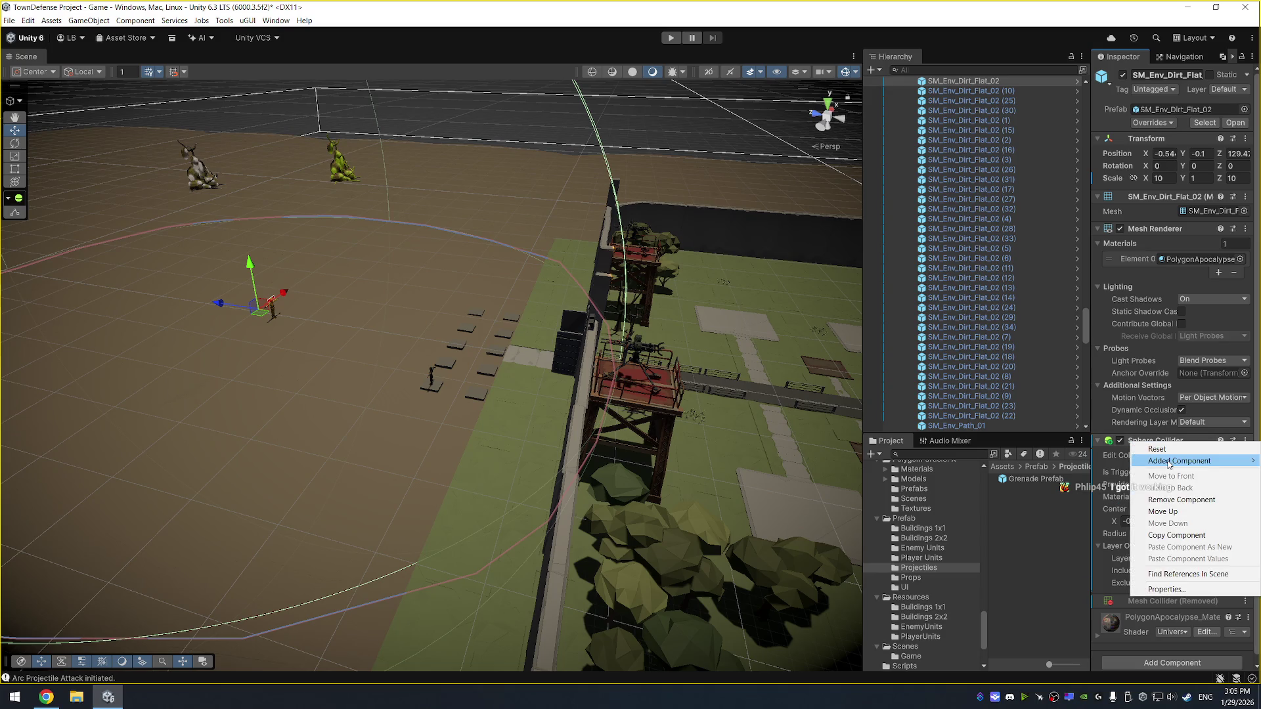
click(1180, 501)
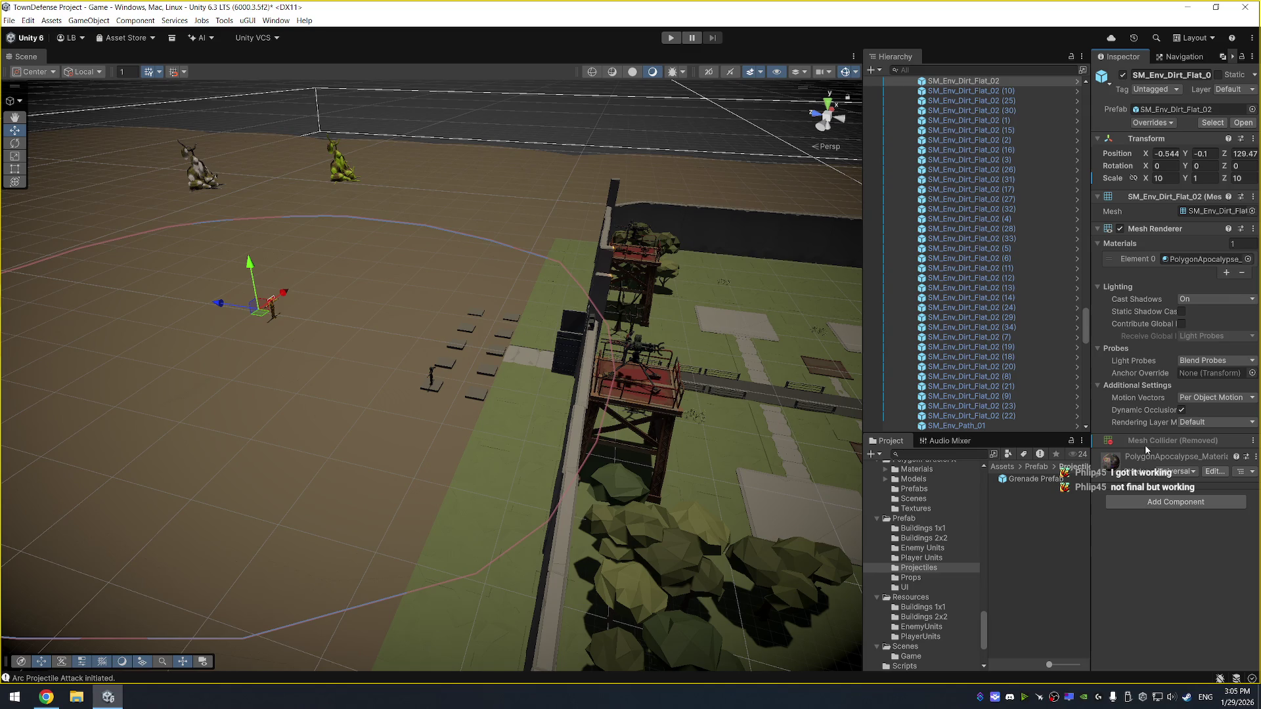
right_click(1150, 447)
mouse_move(1160, 449)
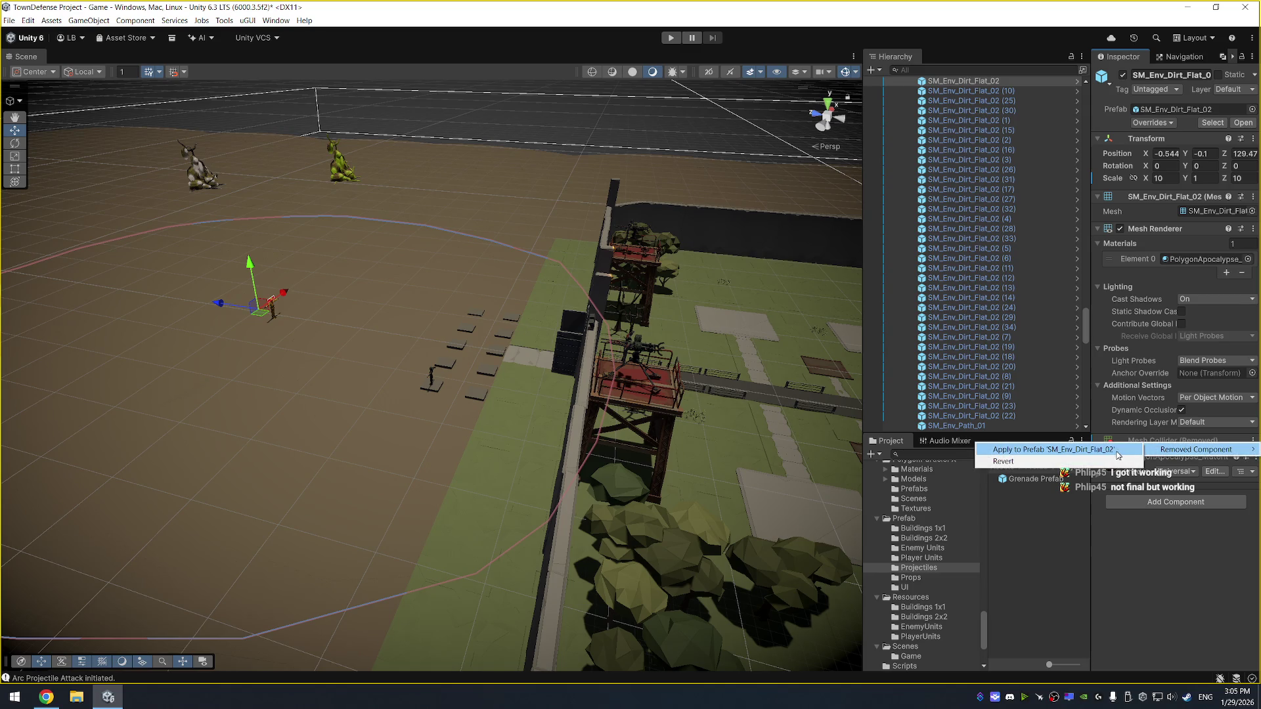
click(1003, 461)
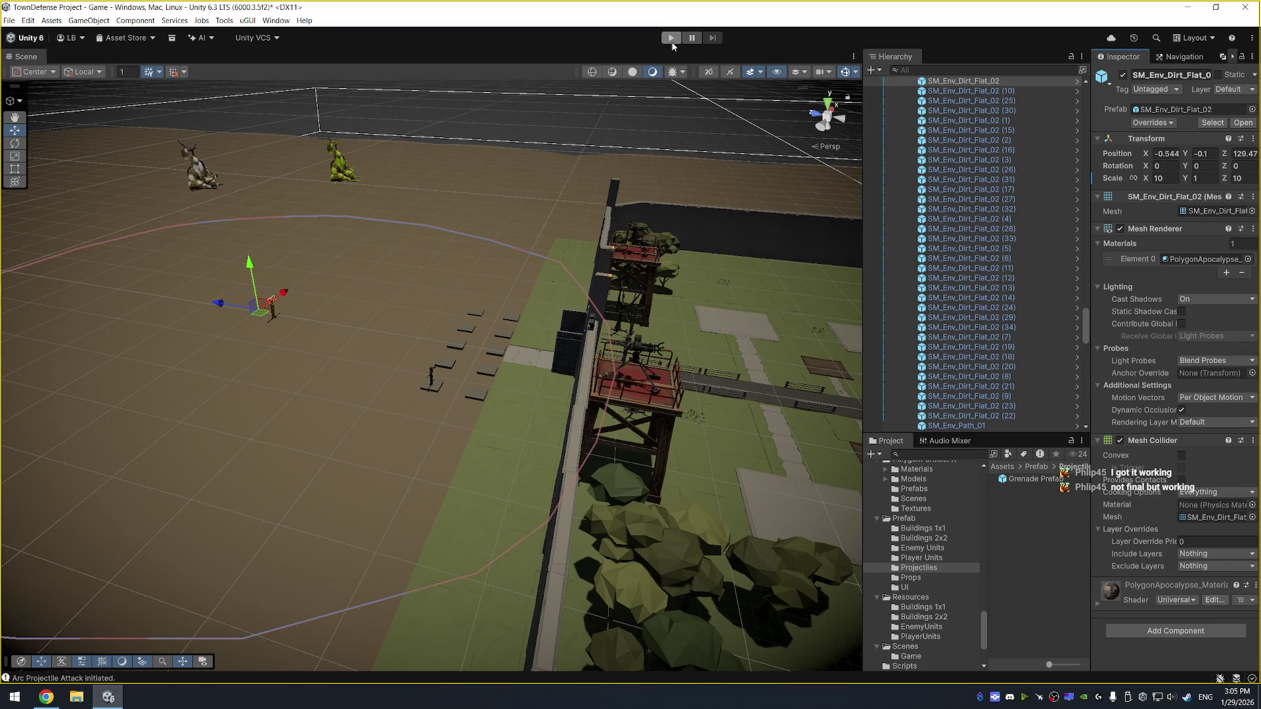
Play the game and inspect the grenade-throwing character and the Enemy Unit
click(671, 38)
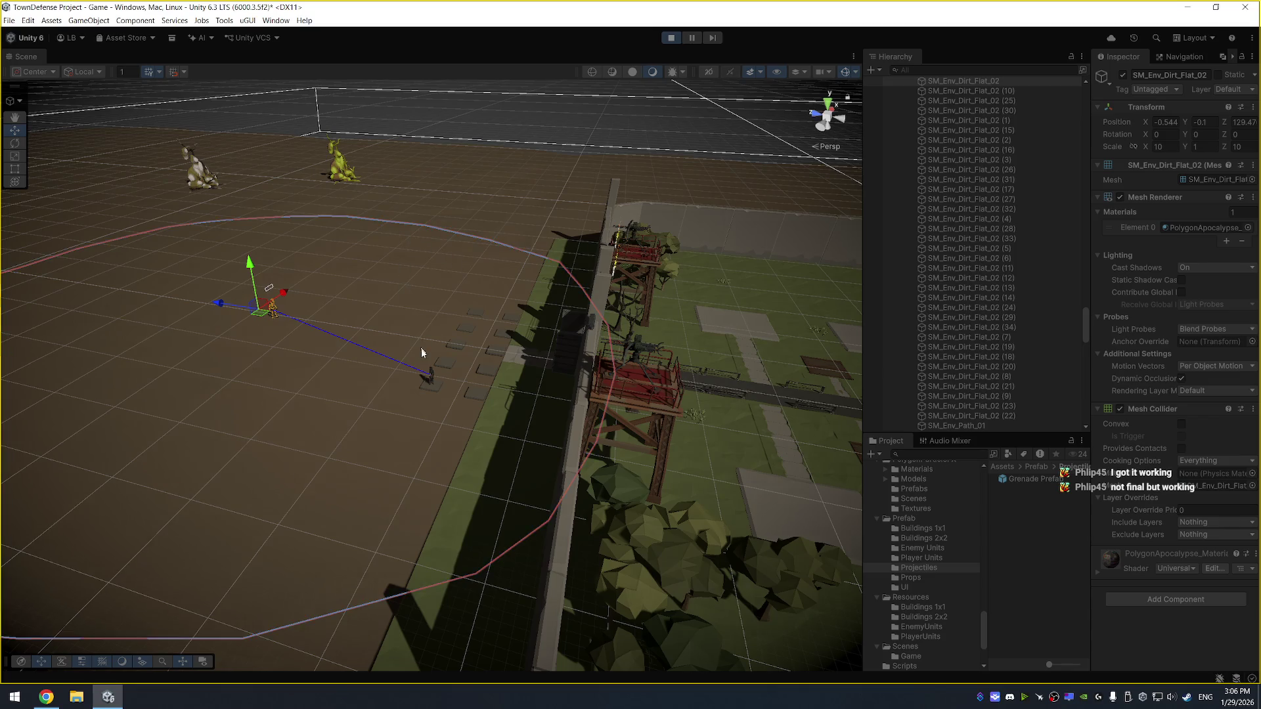
drag(444, 253, 434, 376)
click(431, 376)
key(f)
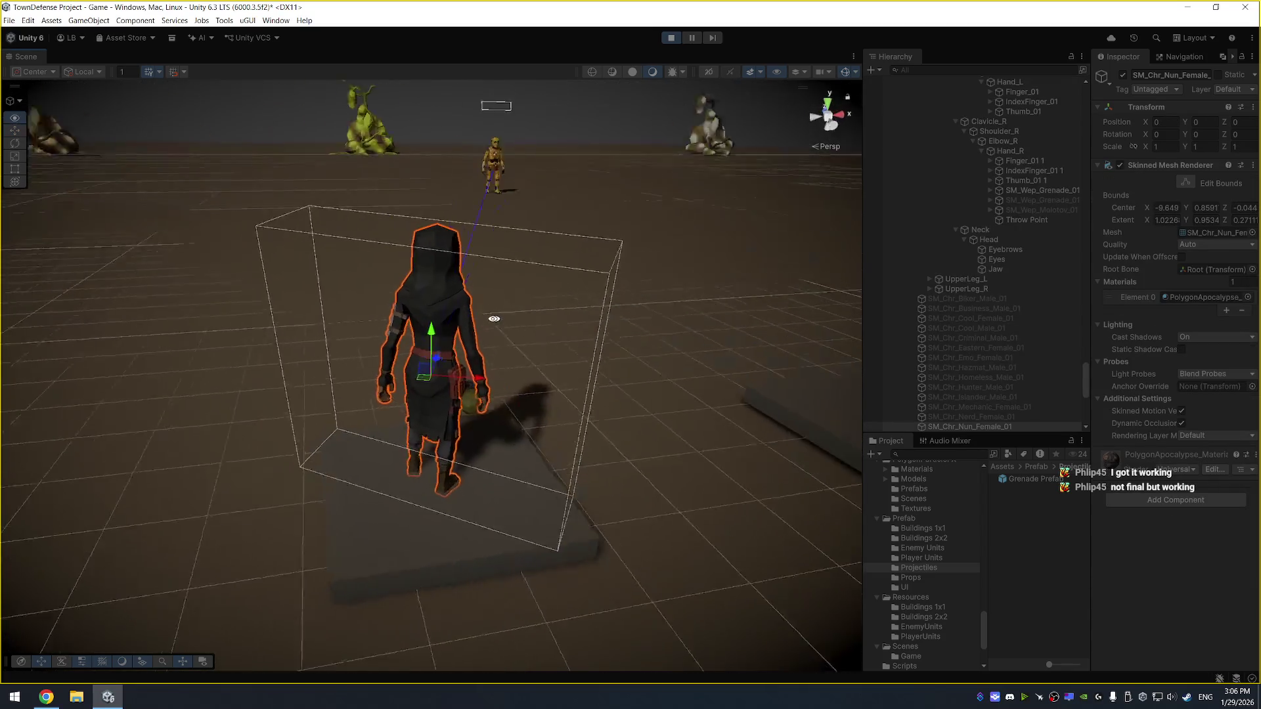
scroll(683, 298, down, 2)
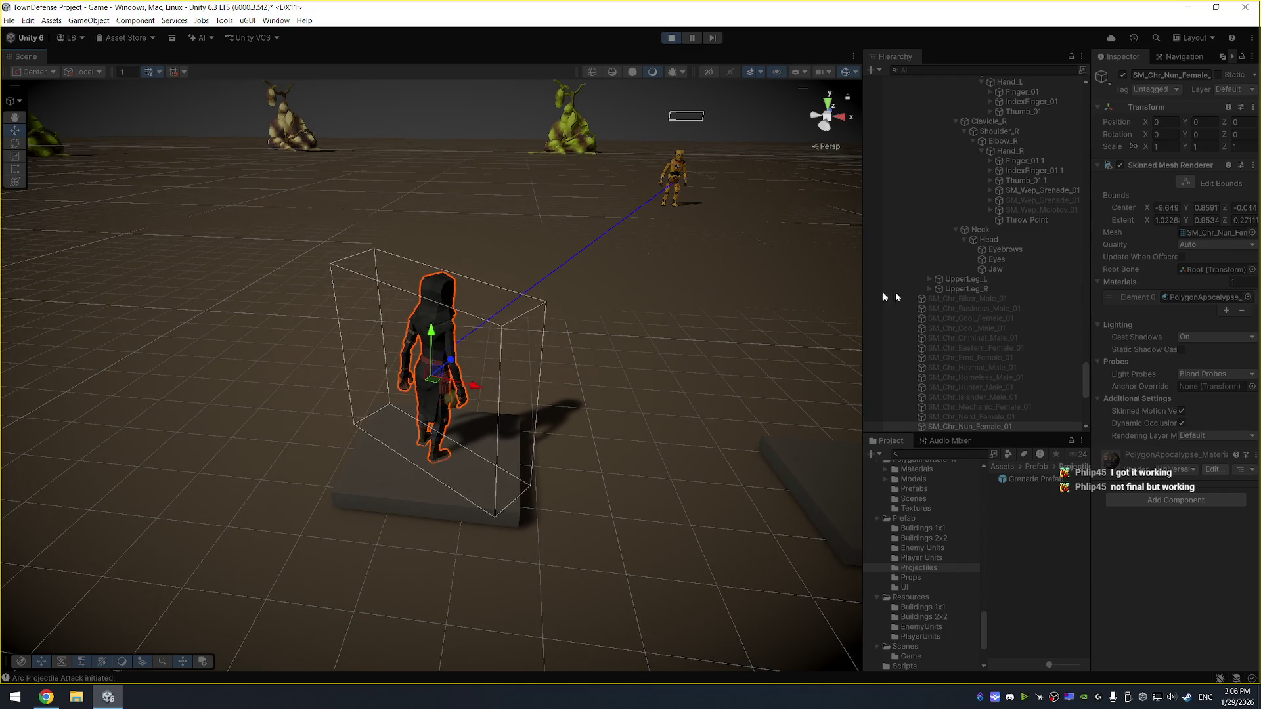
scroll(1007, 313, down, 10)
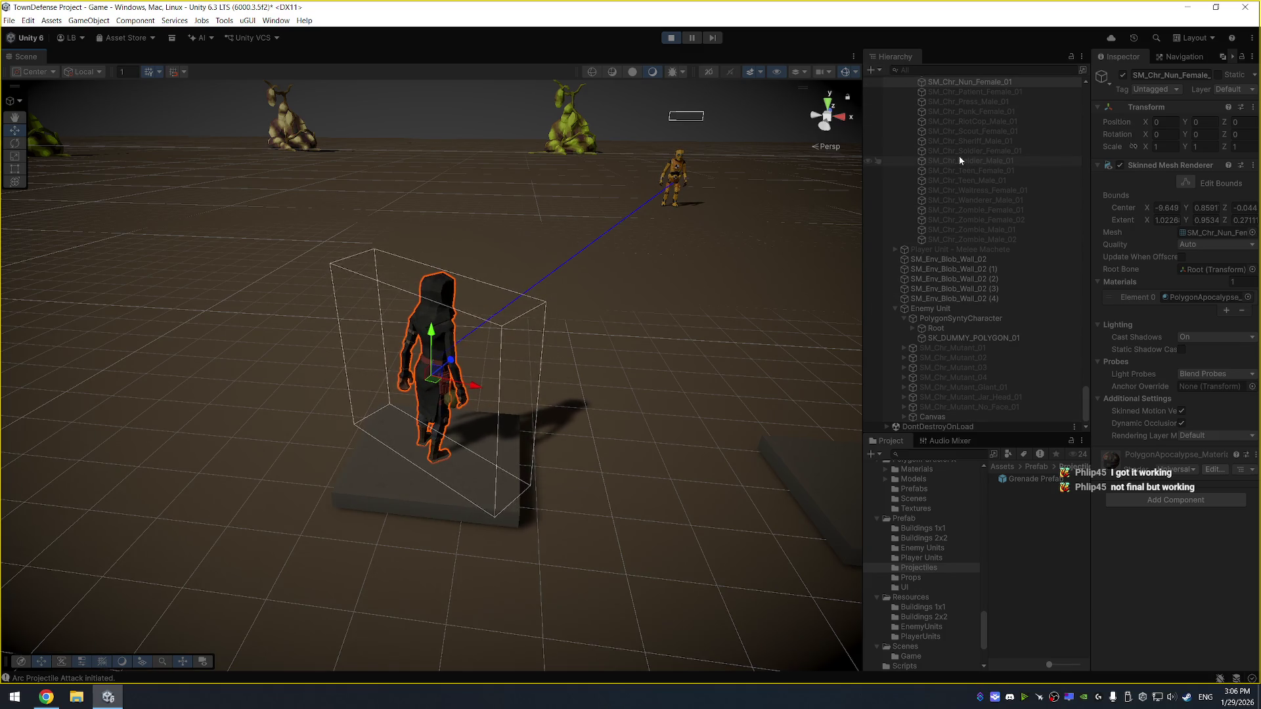
key(Left)
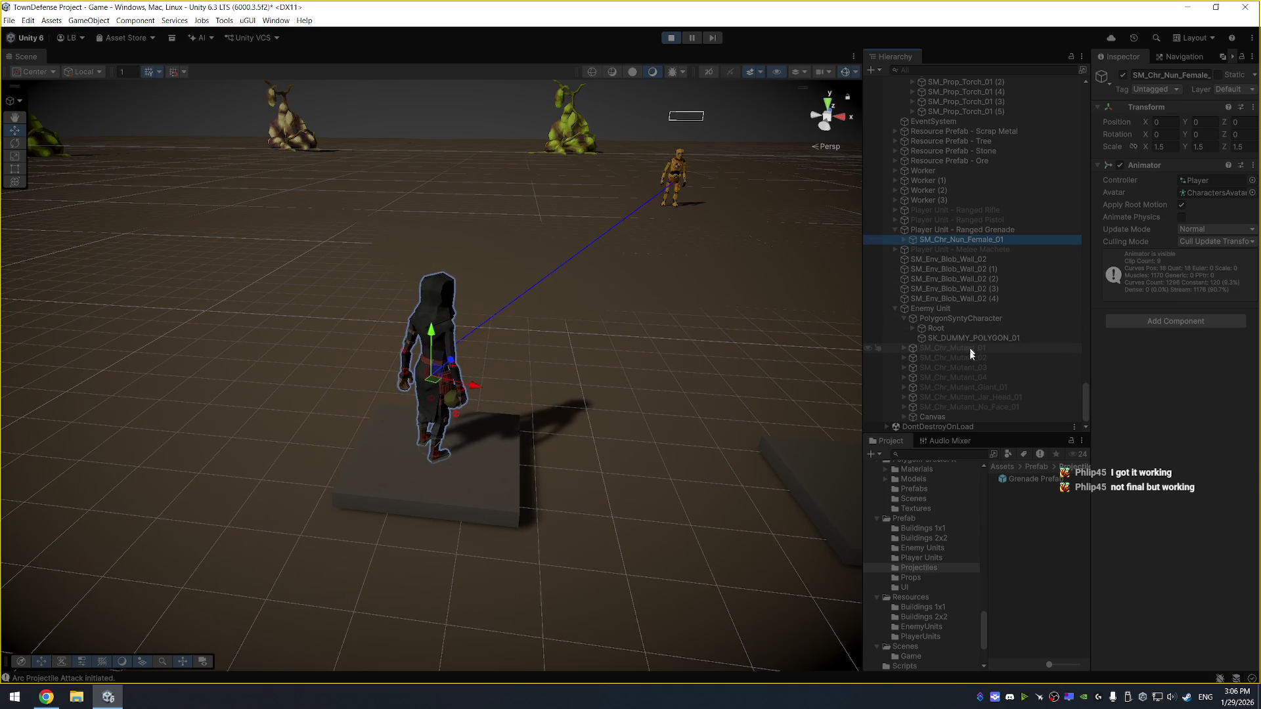
click(986, 306)
key(Left)
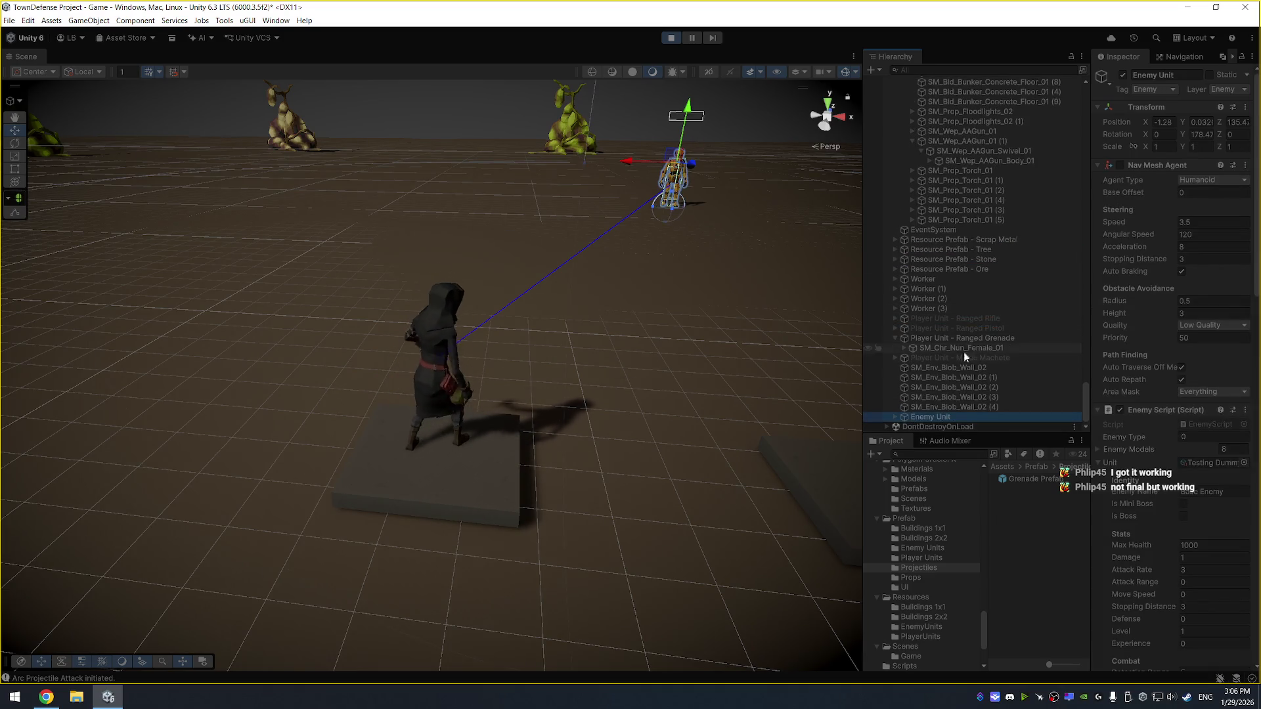
Filter the Hierarchy for grenade objects ('rena') and stop the test run
click(933, 70)
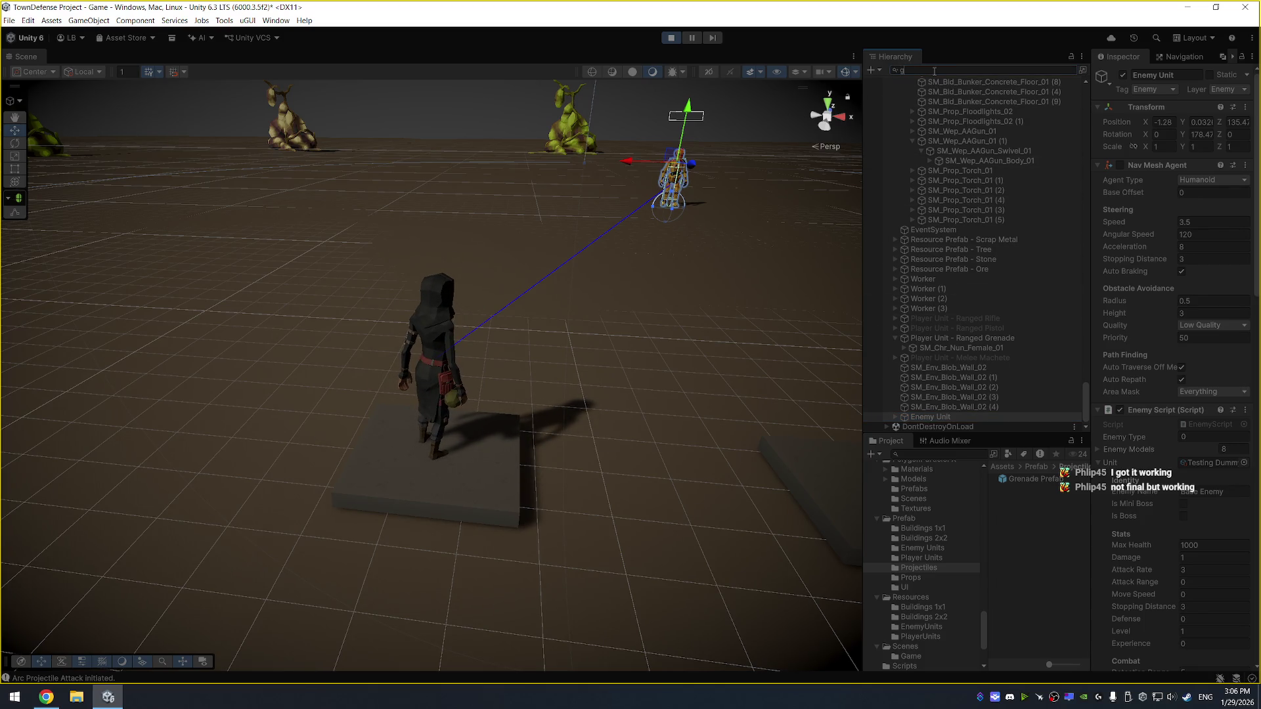
text(rena)
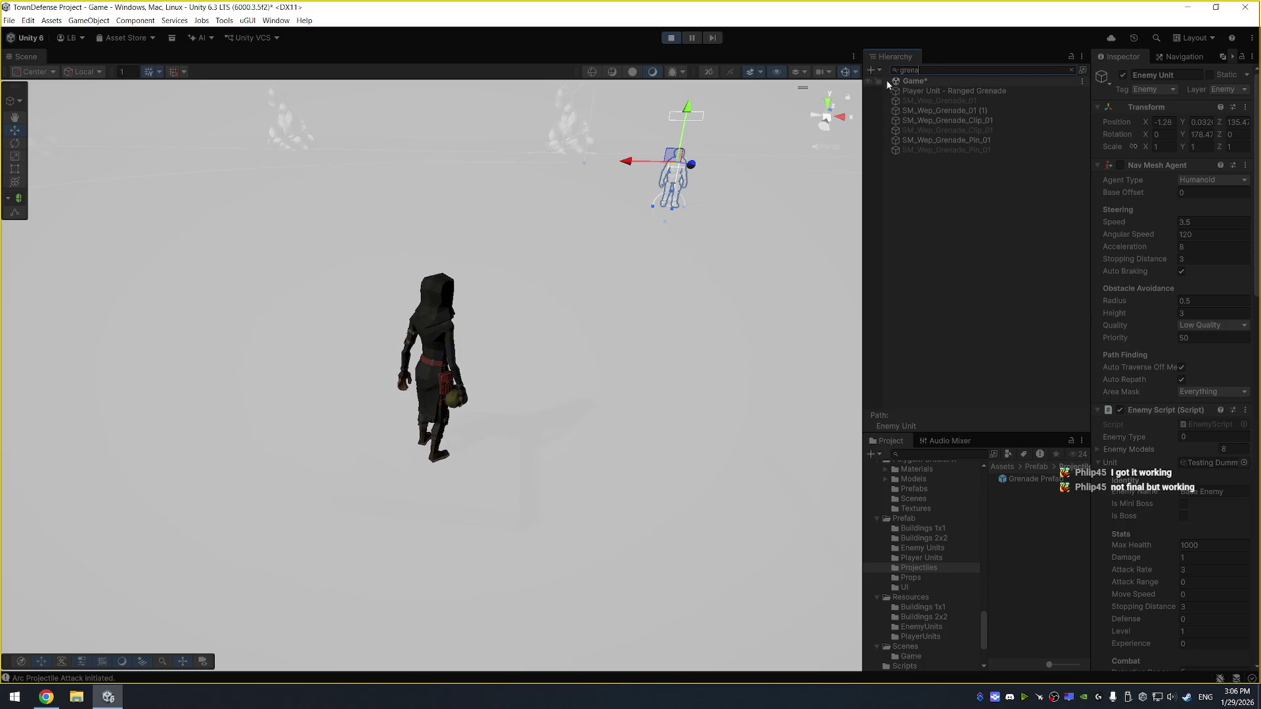
click(670, 37)
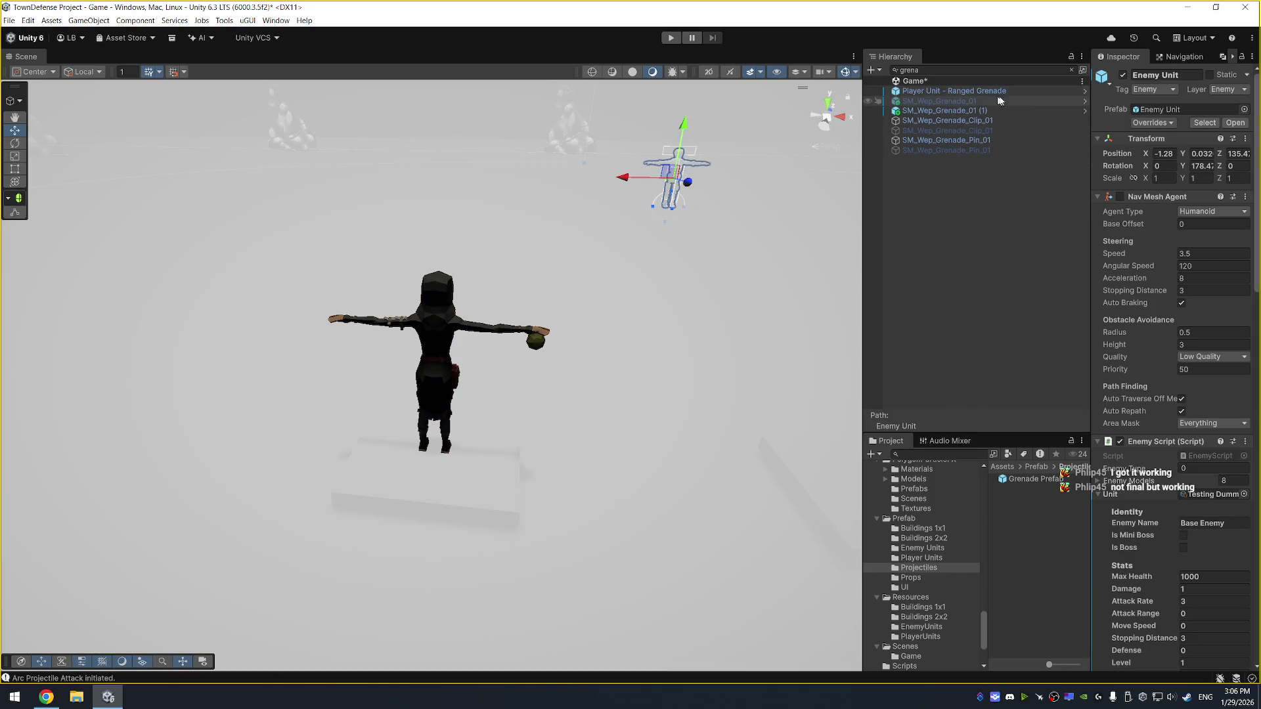
double_click(910, 70)
Clear the Hierarchy filter and select the Player Unit - Ranged Grenade object
key(BackSpace)
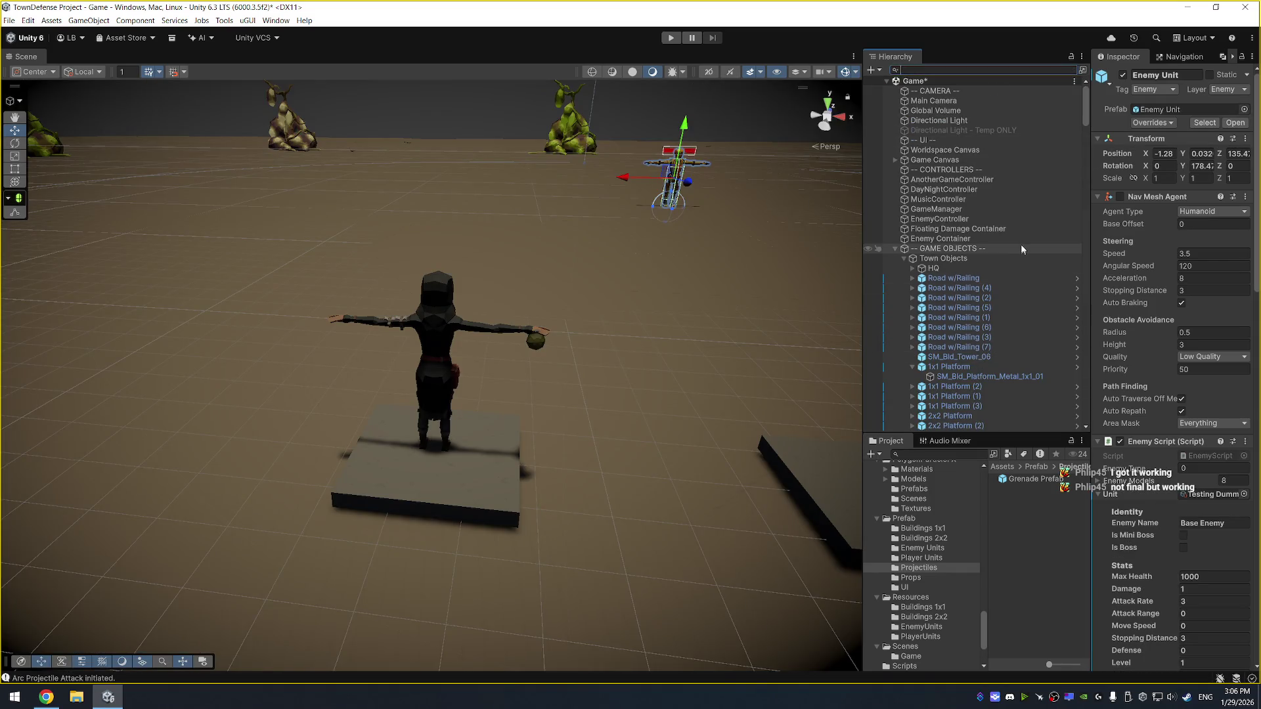
scroll(1021, 242, down, 10)
scroll(1036, 206, up, 10)
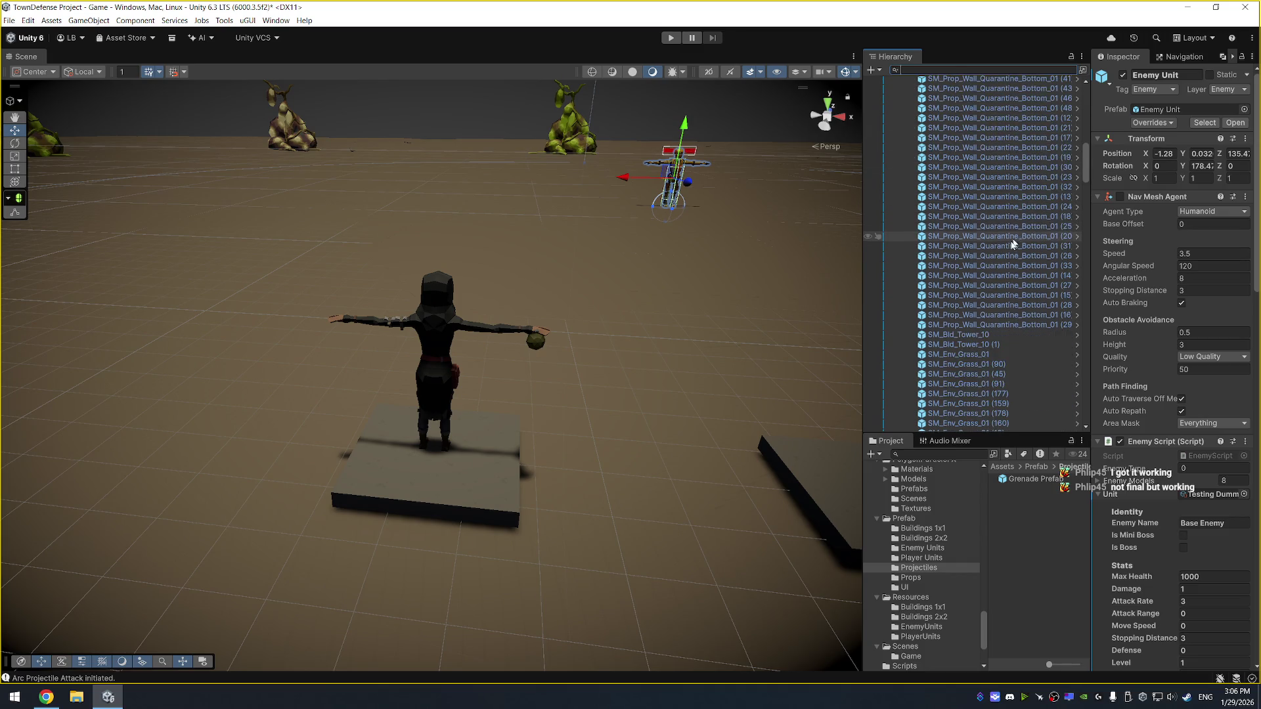
click(999, 254)
scroll(995, 269, down, 1)
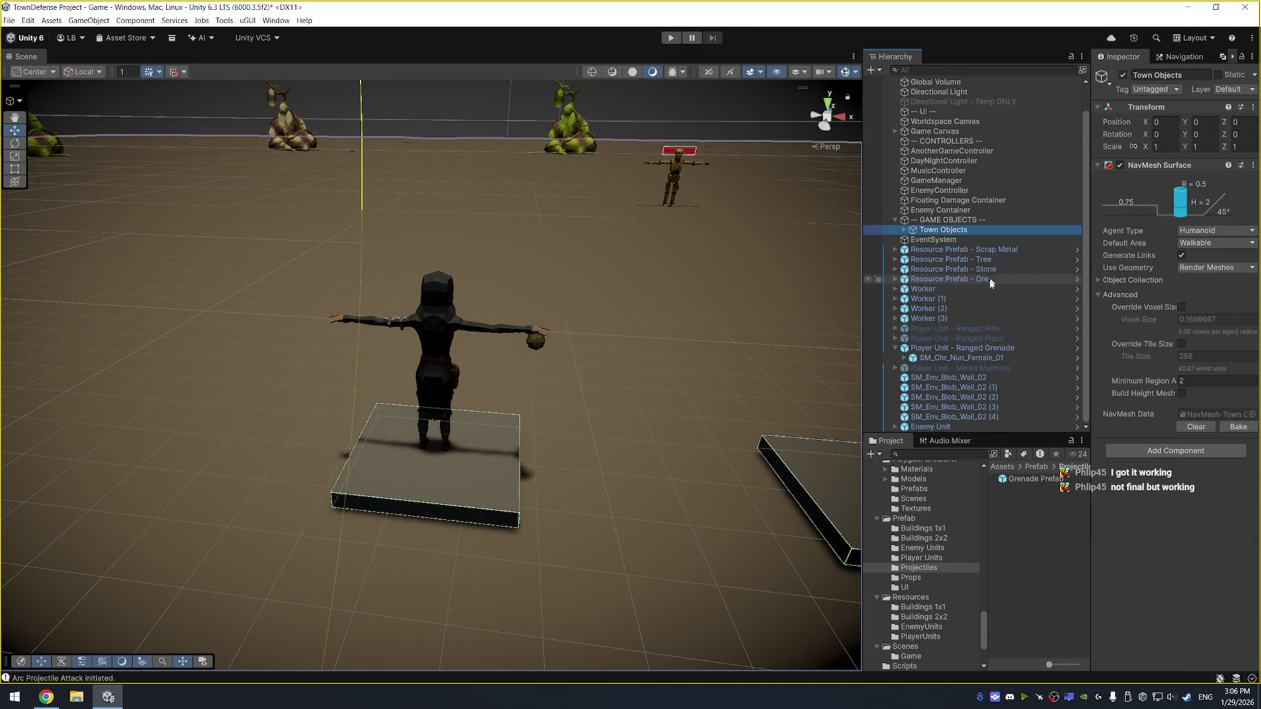
click(960, 348)
Locate its Arc Projectile Prefab and open Grenade Prefab for editing
scroll(1156, 443, down, 5)
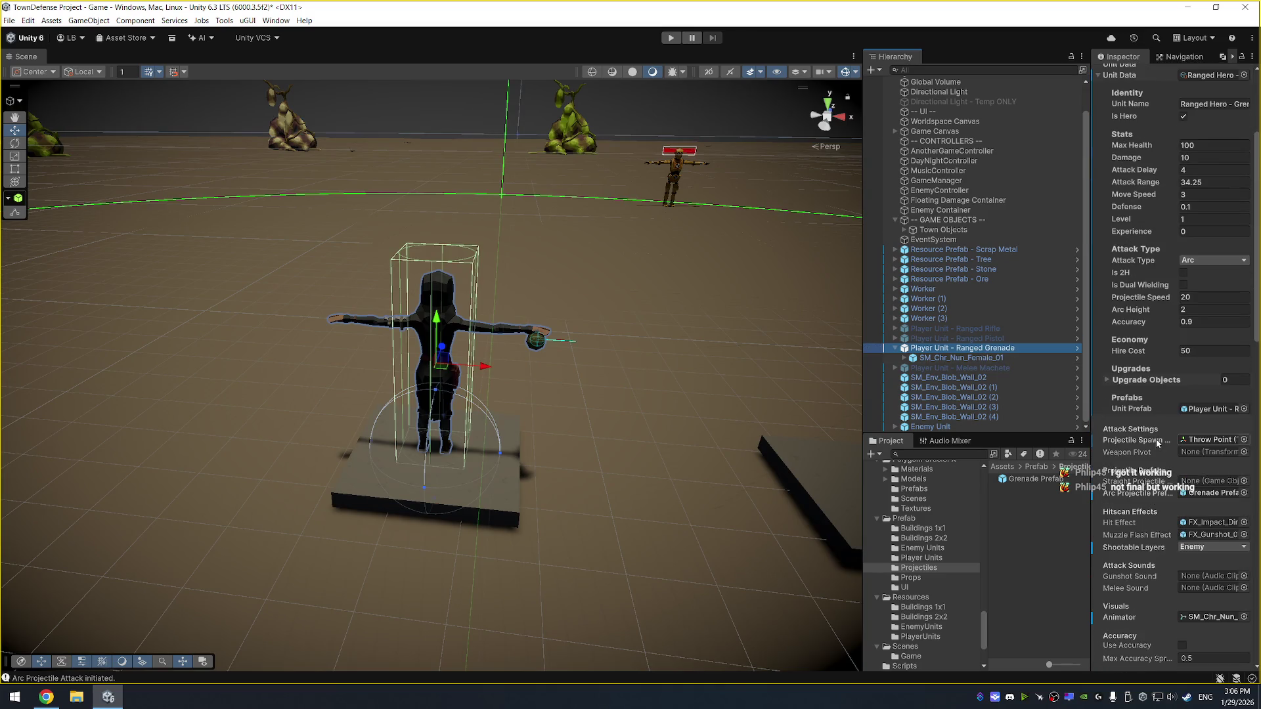
click(1154, 494)
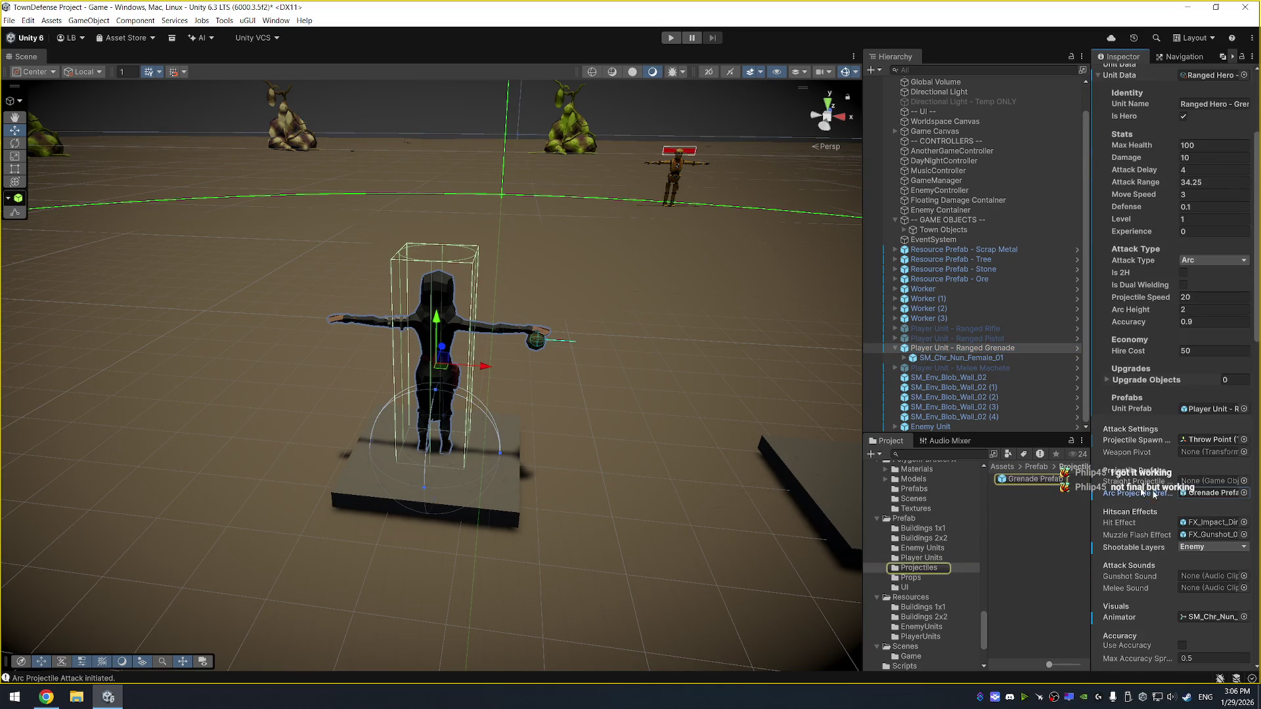
double_click(1026, 481)
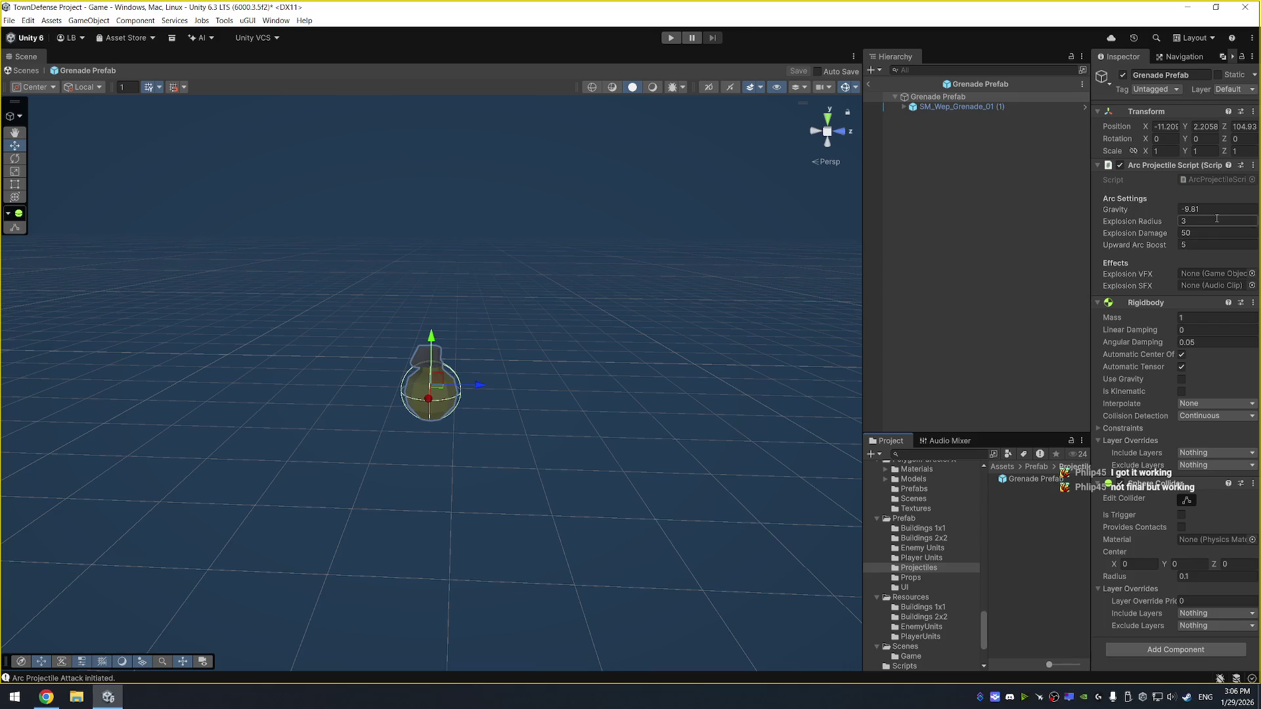
key(alt+Tab)
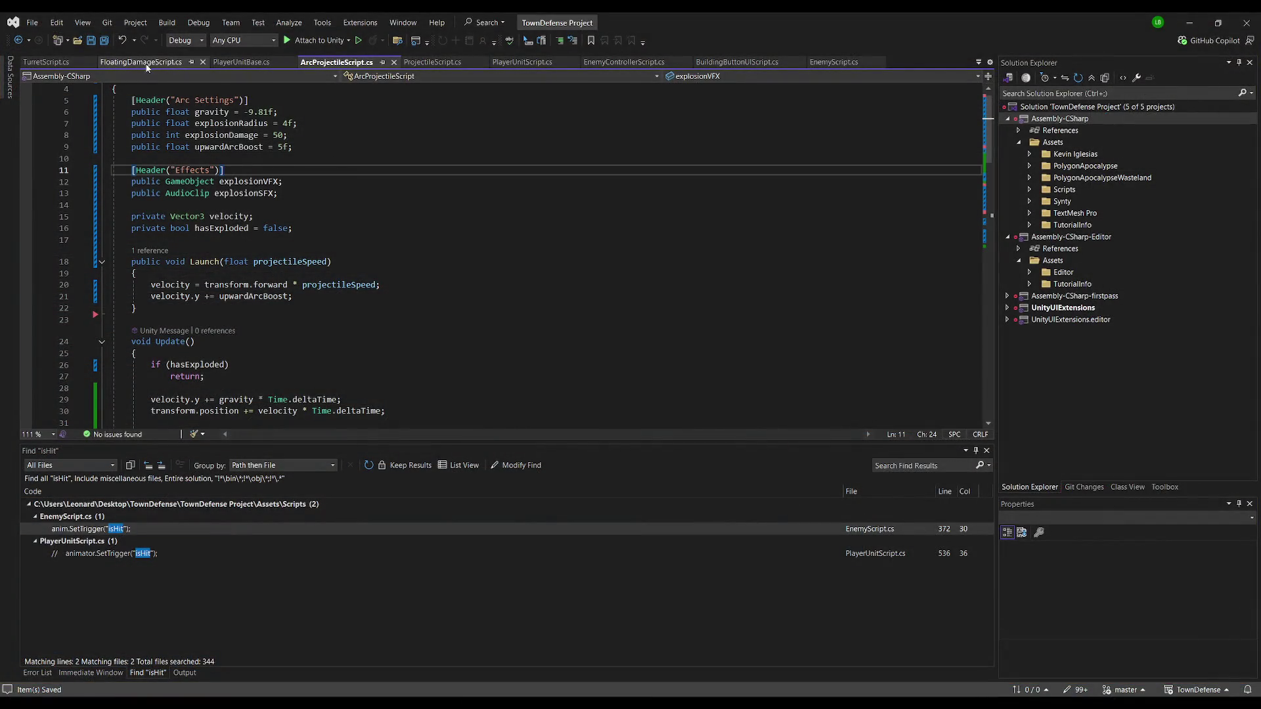
Bring up PlayerUnitScript and search it for 'arc'
click(241, 62)
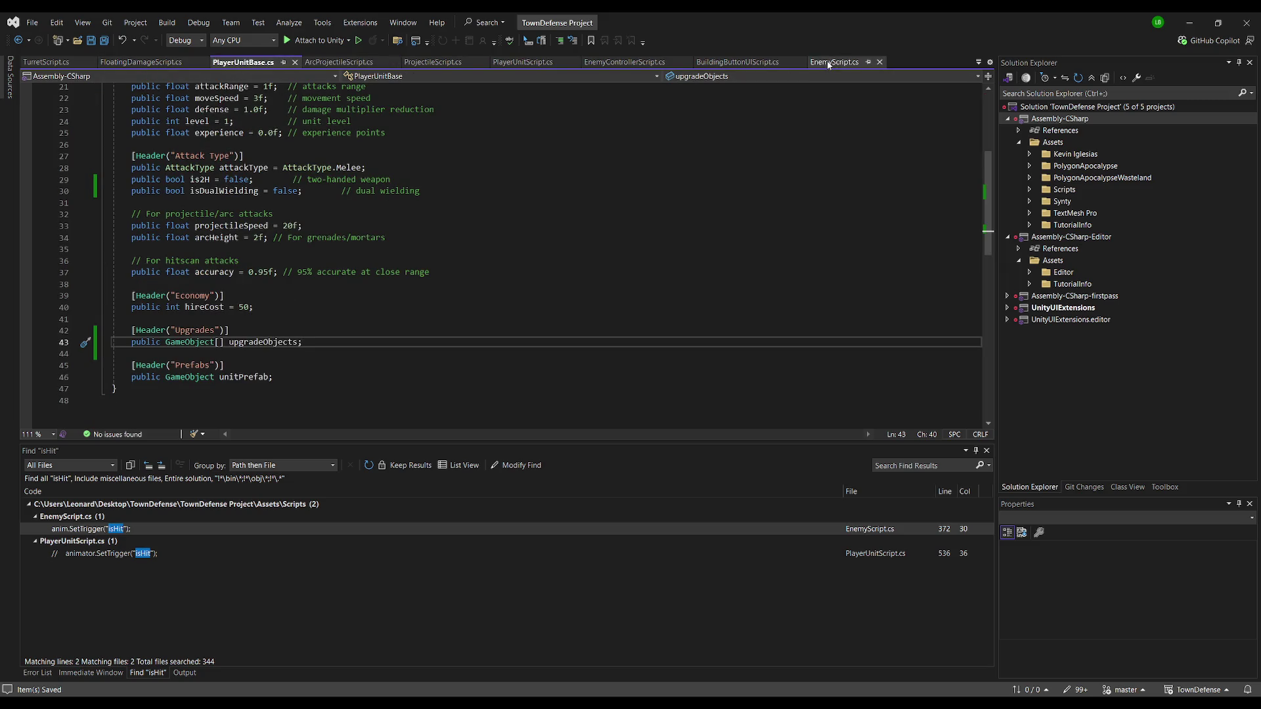
click(533, 61)
key(ctrl+f)
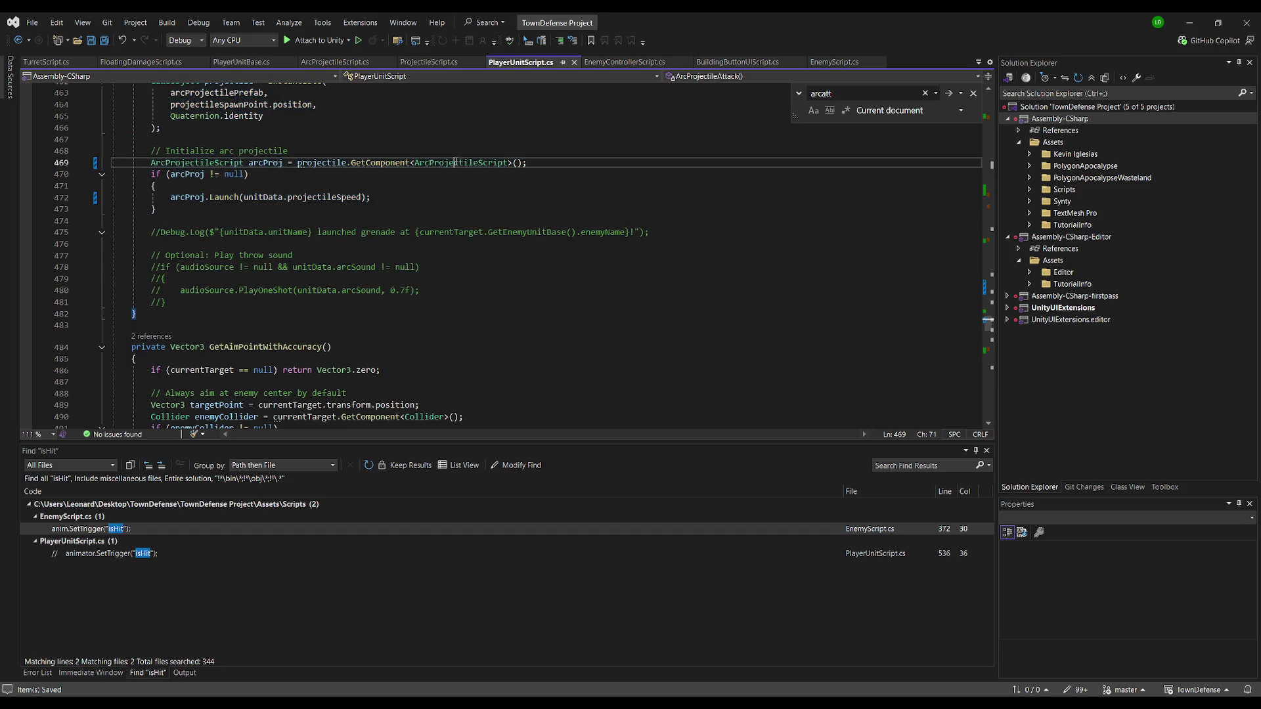
text(arc)
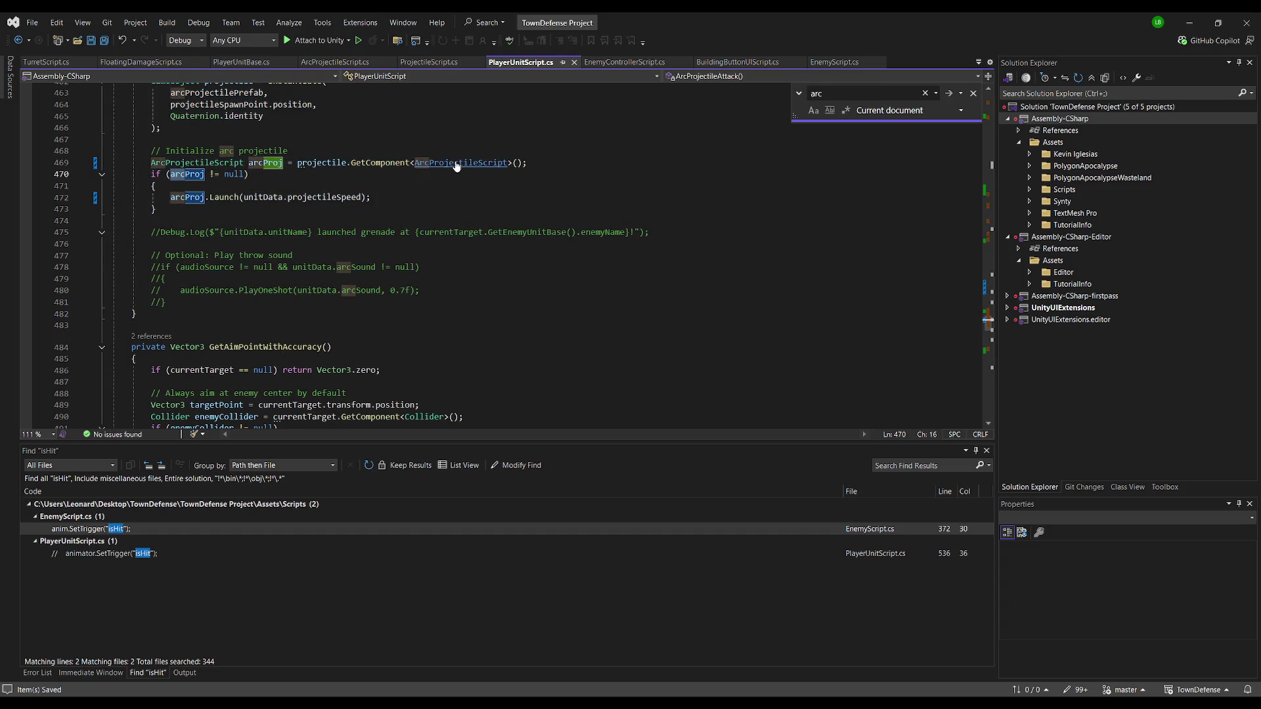
scroll(367, 237, up, 4)
scroll(285, 326, up, 1)
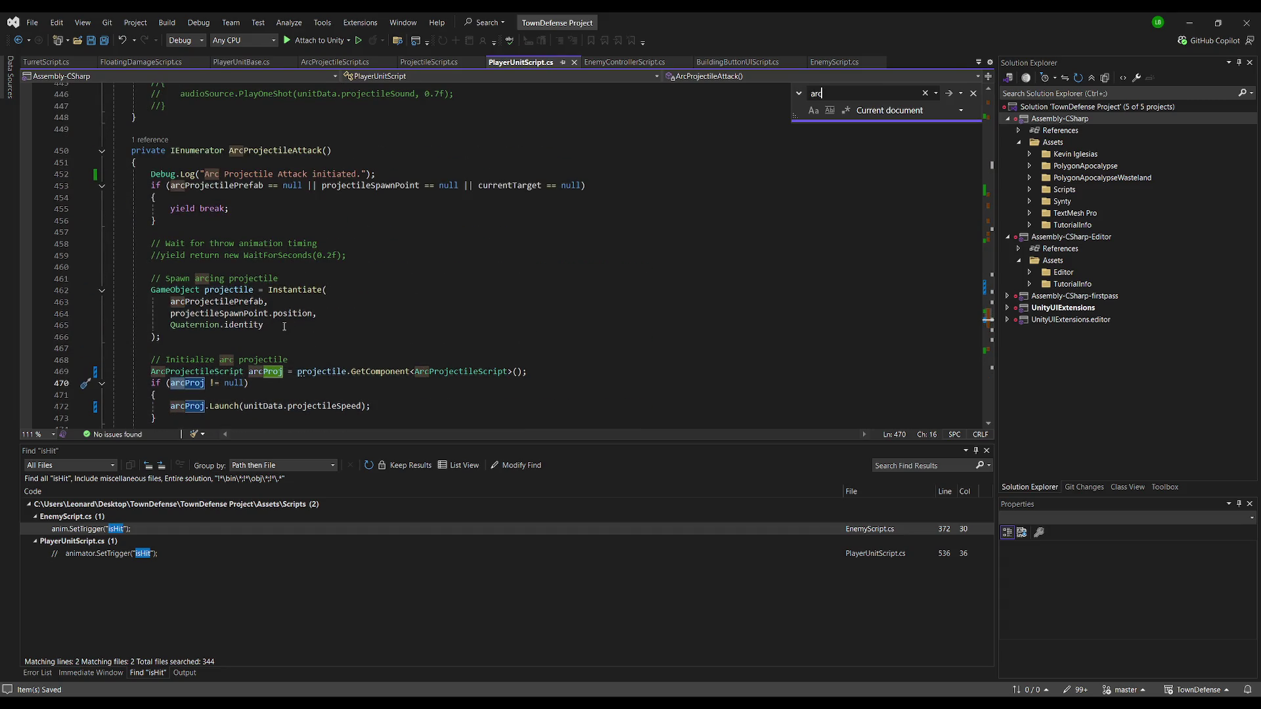
Add a Debug.Log abort message before yield break when there is no current target
click(341, 269)
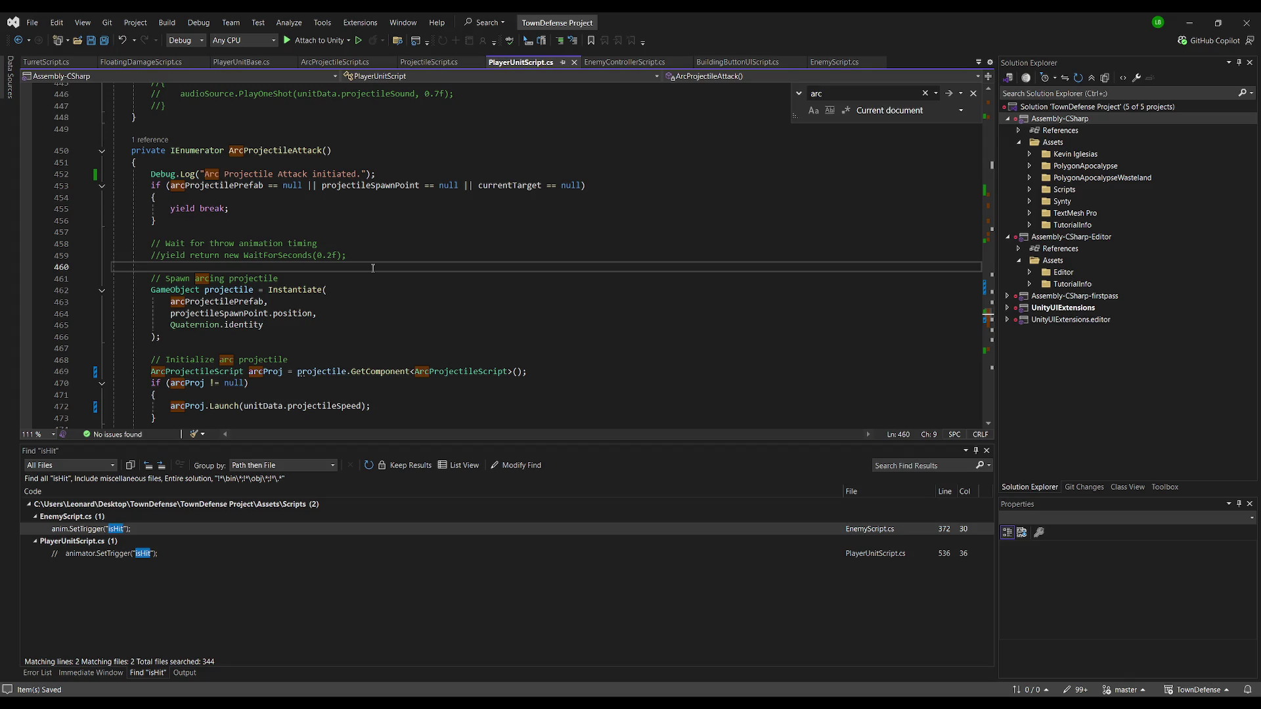
key(Return)
text(D)
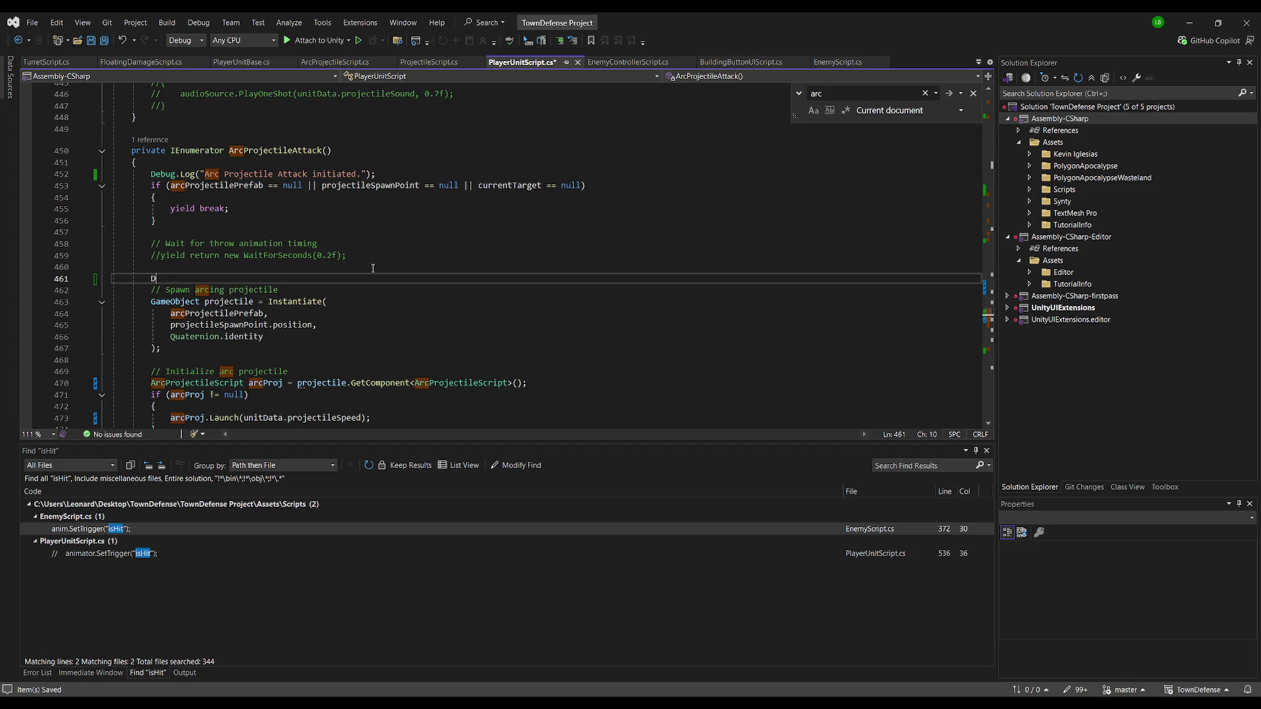
text(ebug.L)
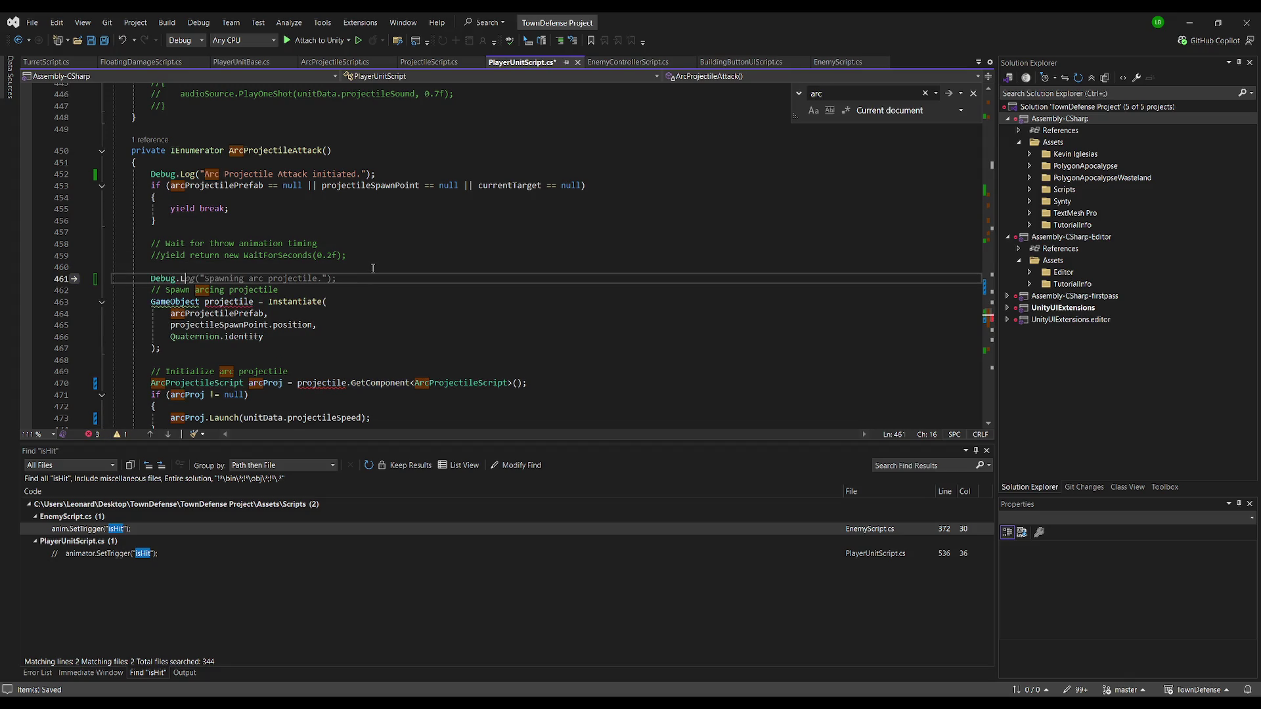
drag(170, 208, 230, 208)
drag(460, 186, 580, 183)
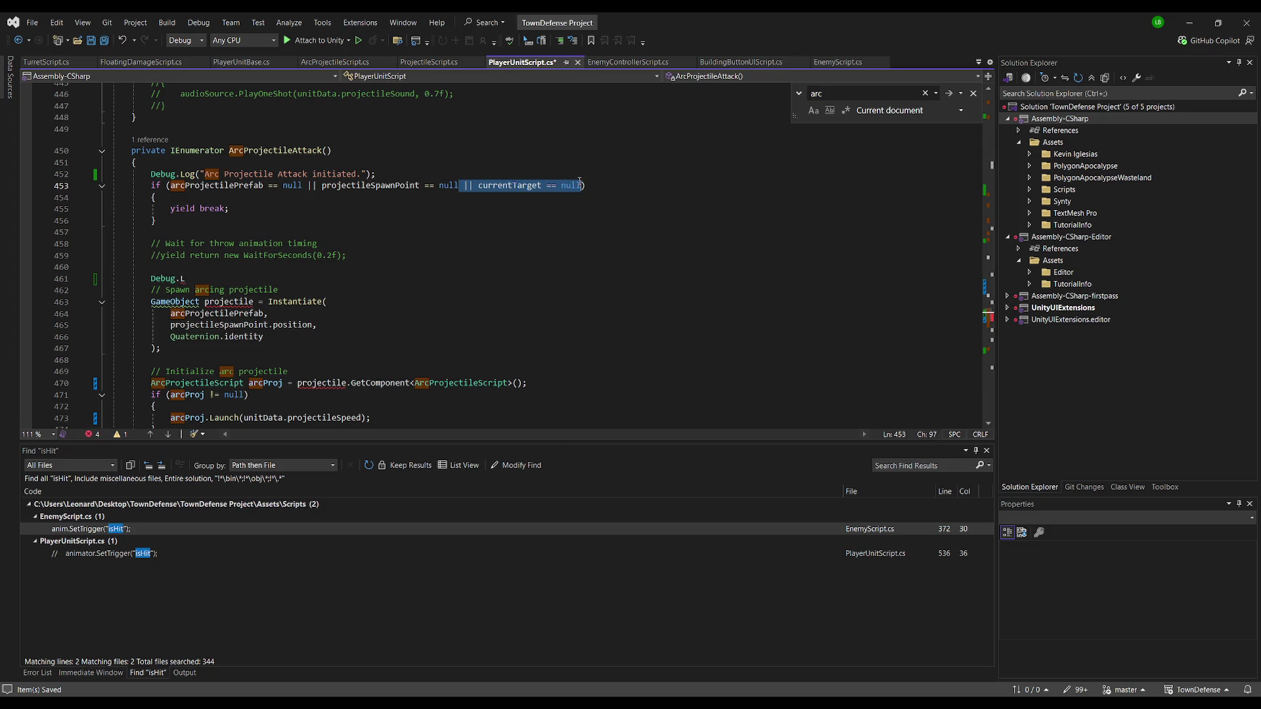
click(297, 196)
key(Return)
text(Debniug)
key(BackSpace)
key(BackSpace)
key(BackSpace)
text(u)
key(BackSpace)
key(BackSpace)
text(bug.Log(")
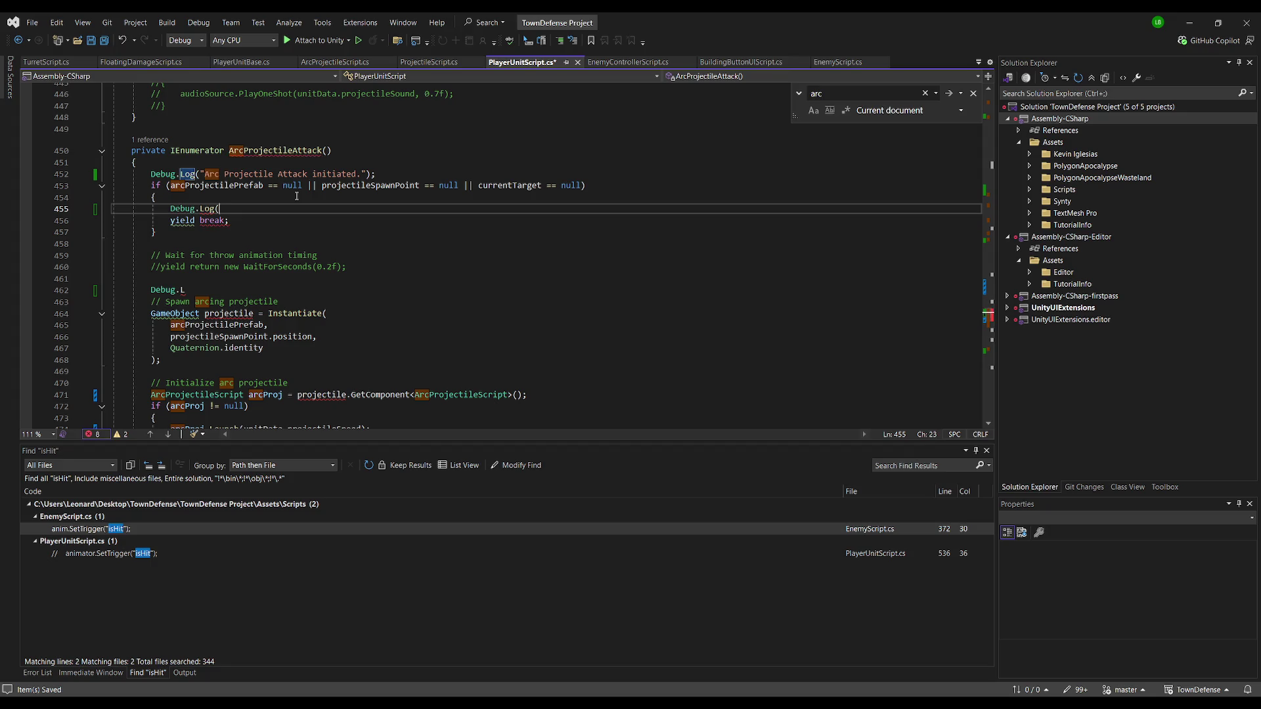
key(Tab)
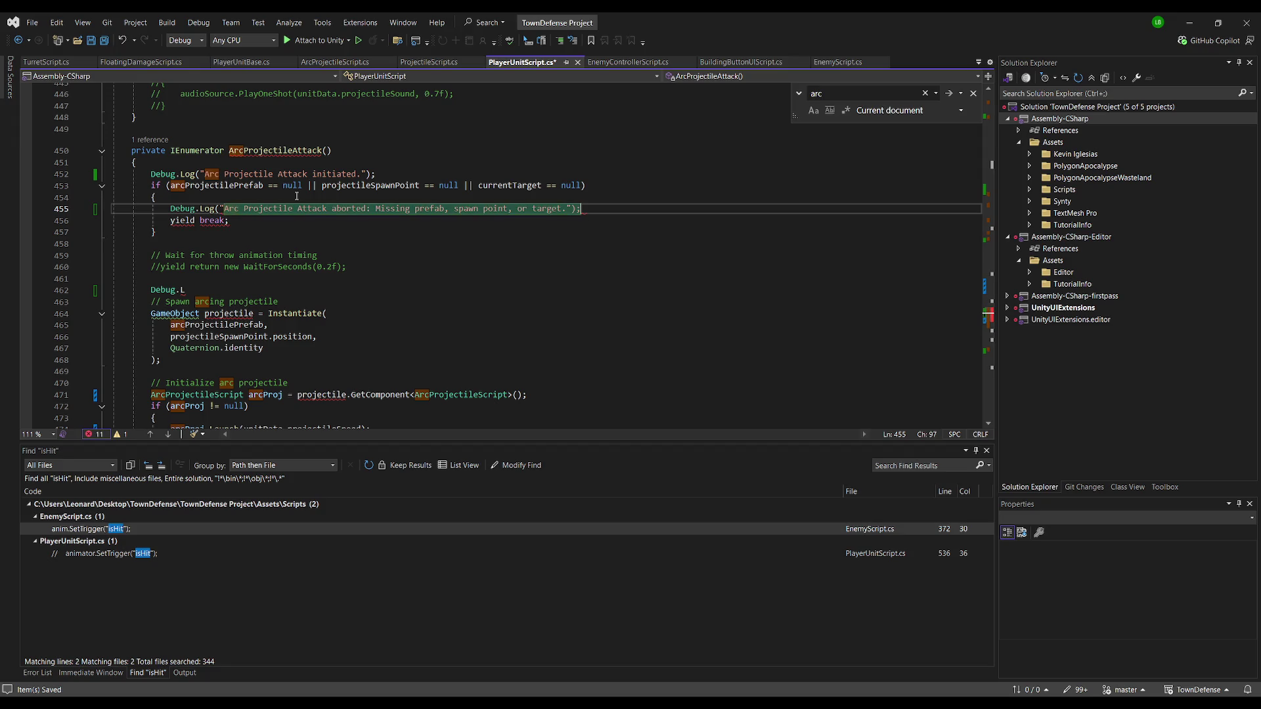
Finish the 'Spawning arc projectile' log and add a matching 'Launching' log in the launch block
click(226, 290)
text(log)
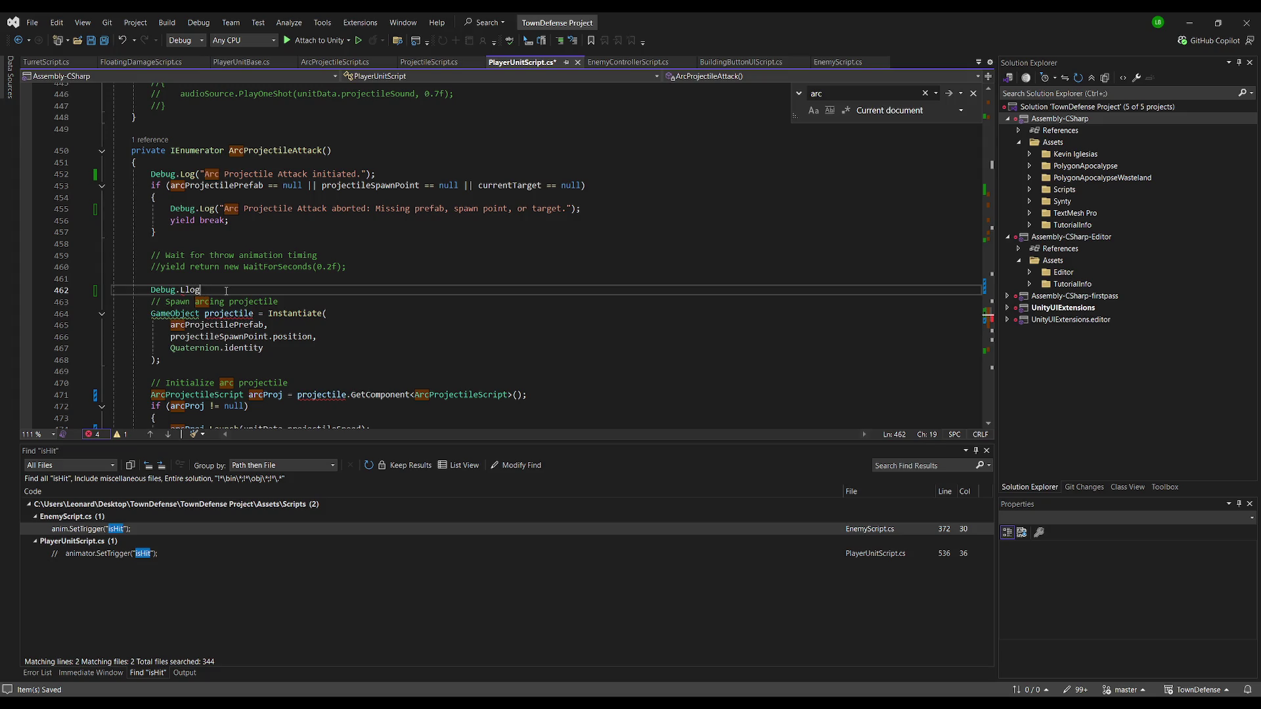
key(BackSpace)
key(BackSpace)
key(BackSpace)
text(og(")
key(Tab)
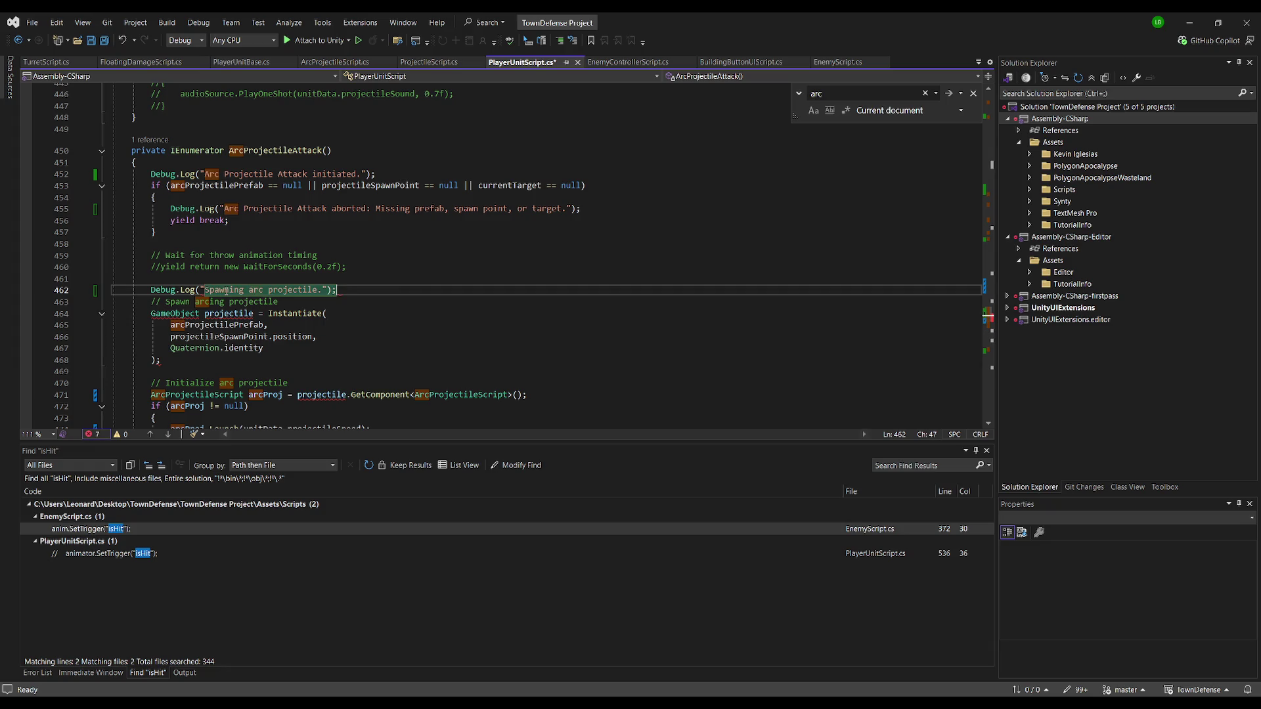
scroll(248, 289, down, 1)
click(248, 382)
key(Return)
text(Debug.Log("Spawning arc projectile.");)
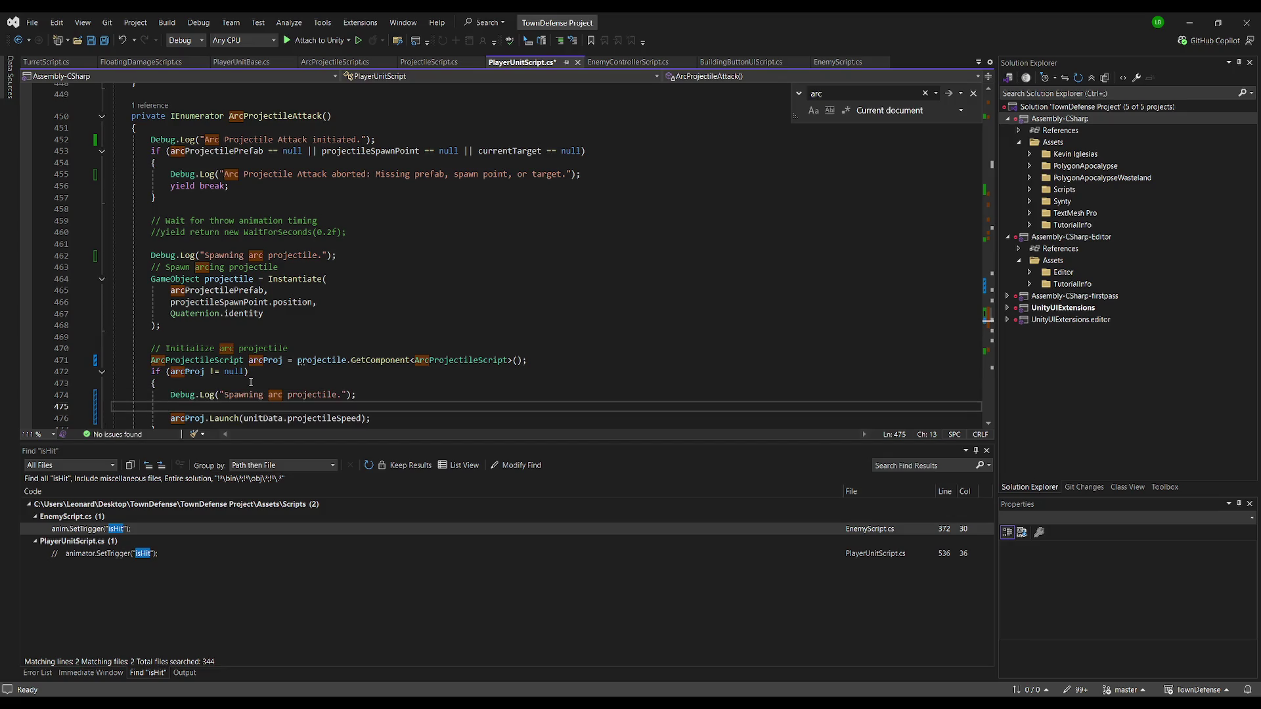
double_click(247, 394)
text(Launching)
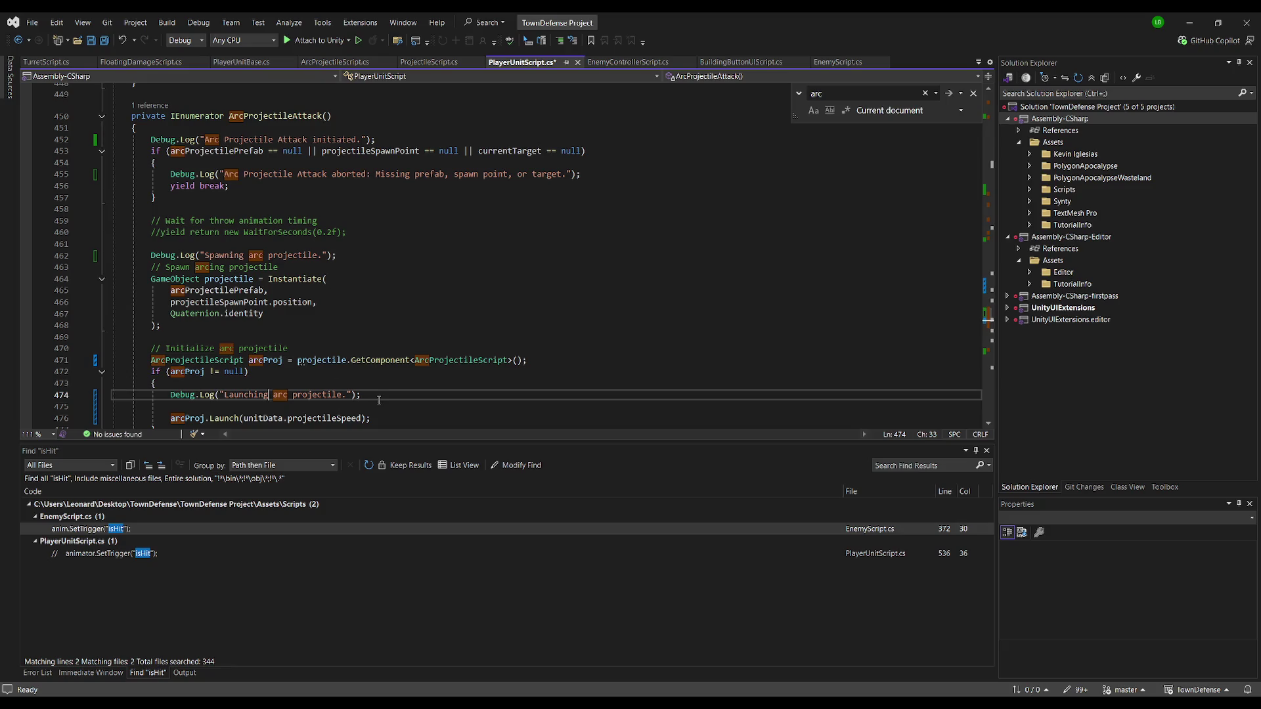
Delete the empty line before the launch call and save PlayerUnitScript
scroll(355, 368, down, 2)
click(330, 337)
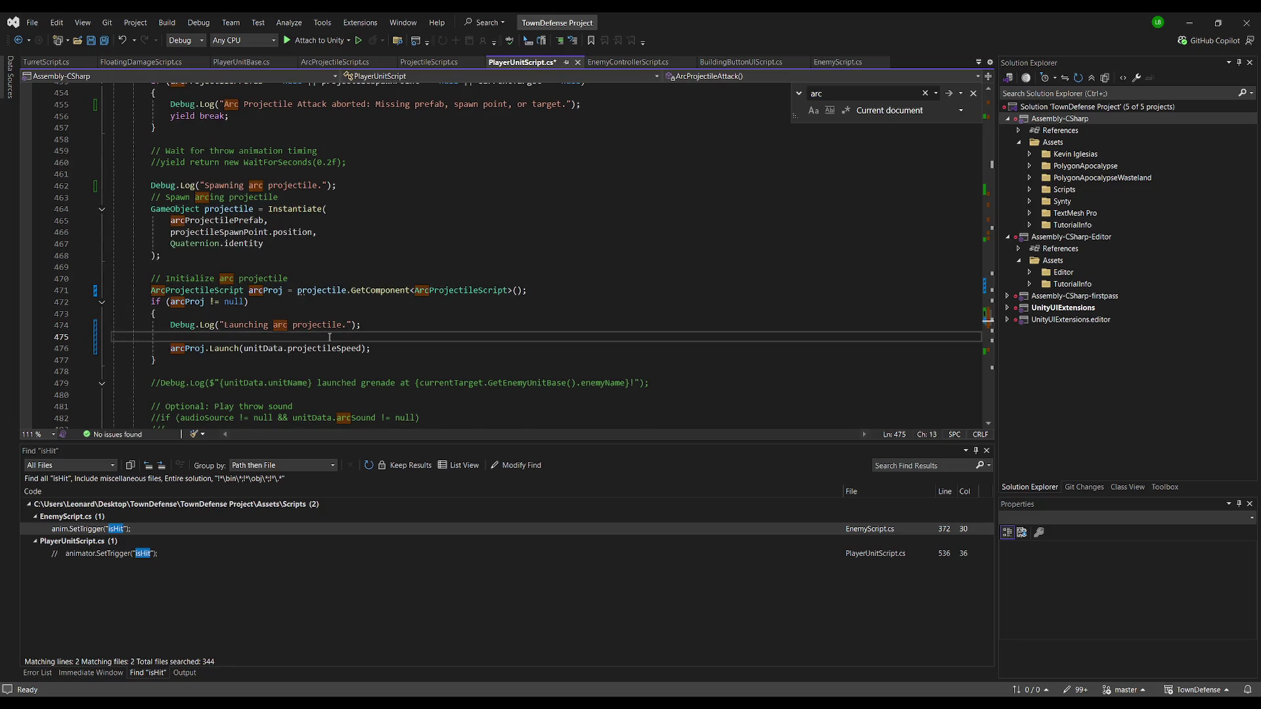
key(ctrl+shift+l)
double_click(243, 243)
key(ctrl+s)
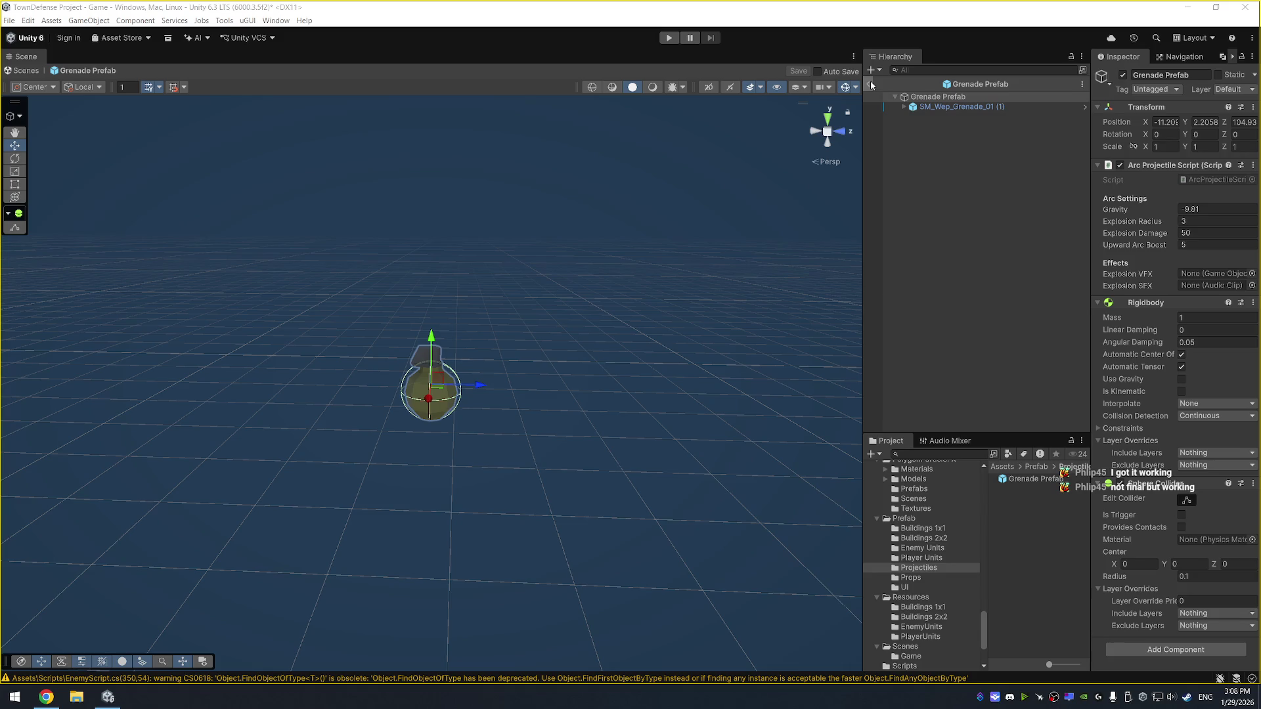
Exit Prefab Mode, play the scene to watch the grenadier's throw, and pause it
click(870, 81)
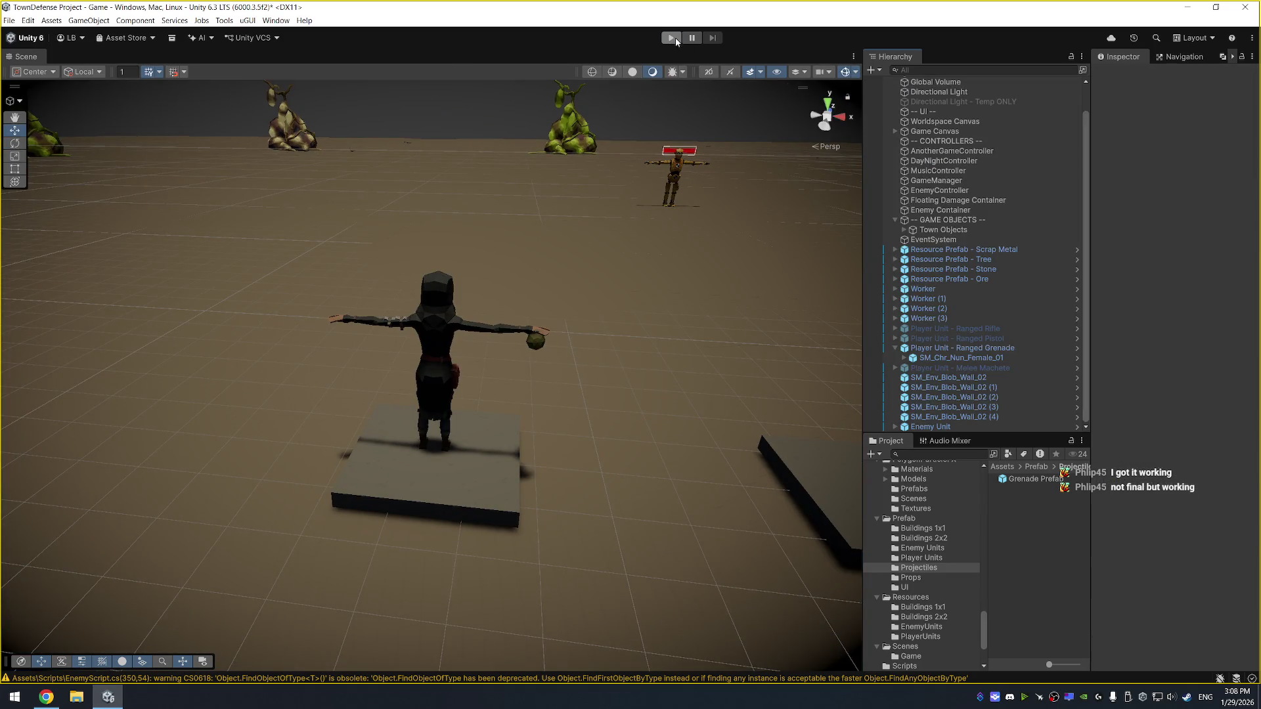
click(673, 38)
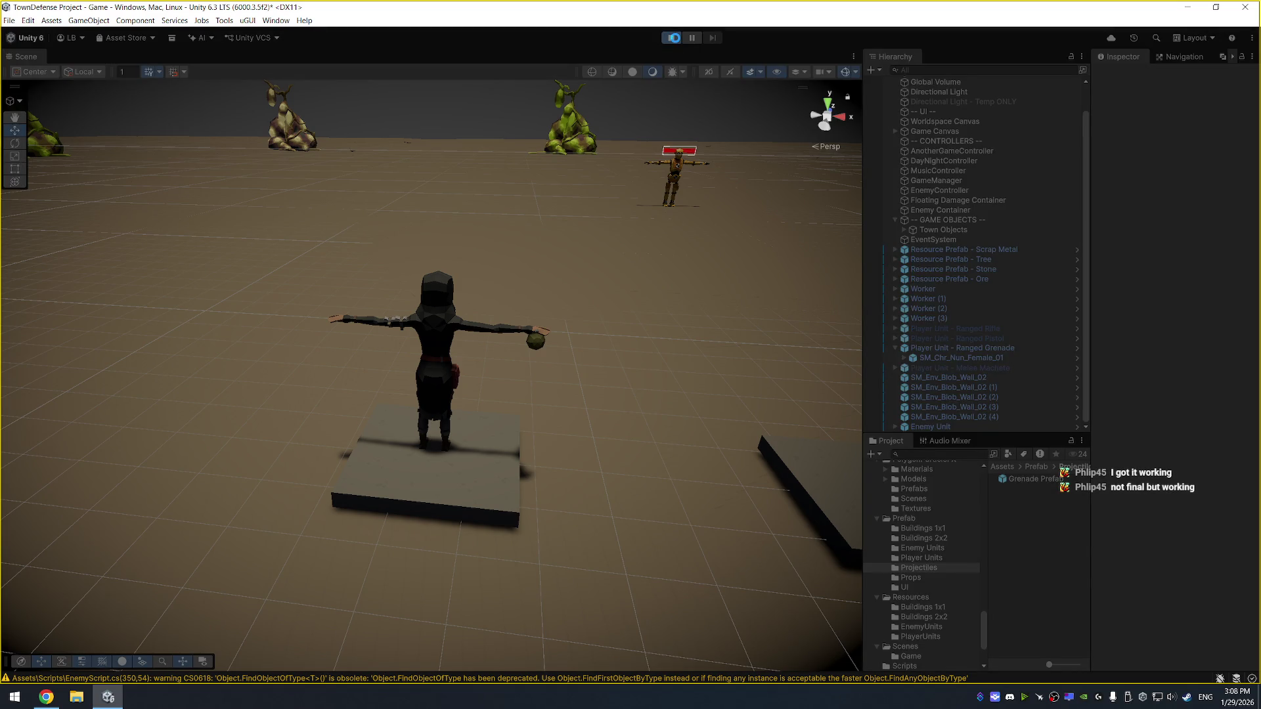
click(674, 37)
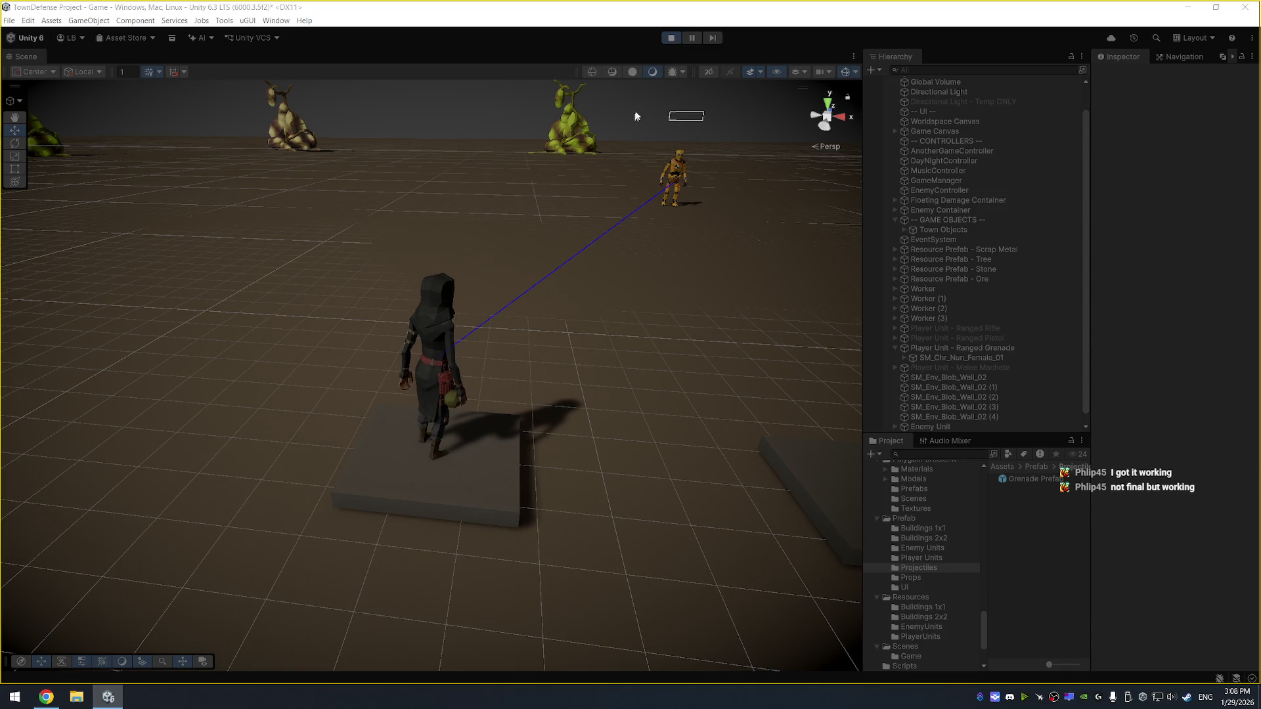
click(699, 39)
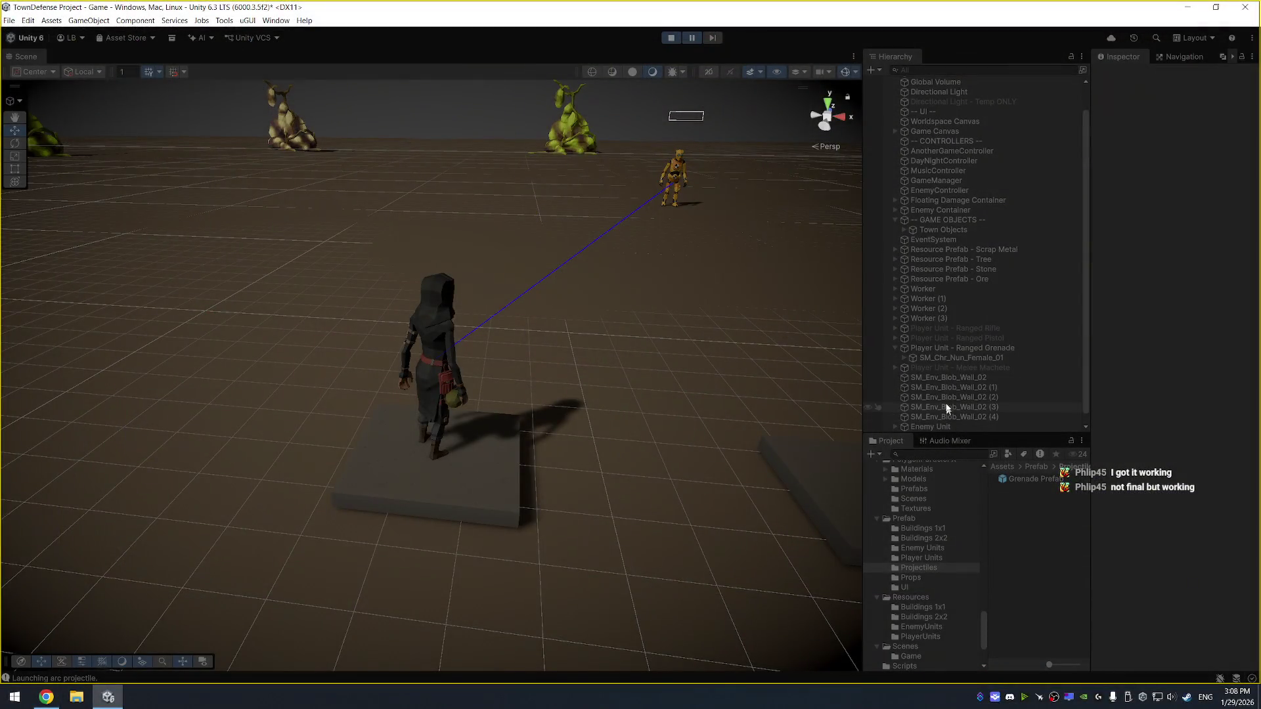
scroll(971, 354, down, 1)
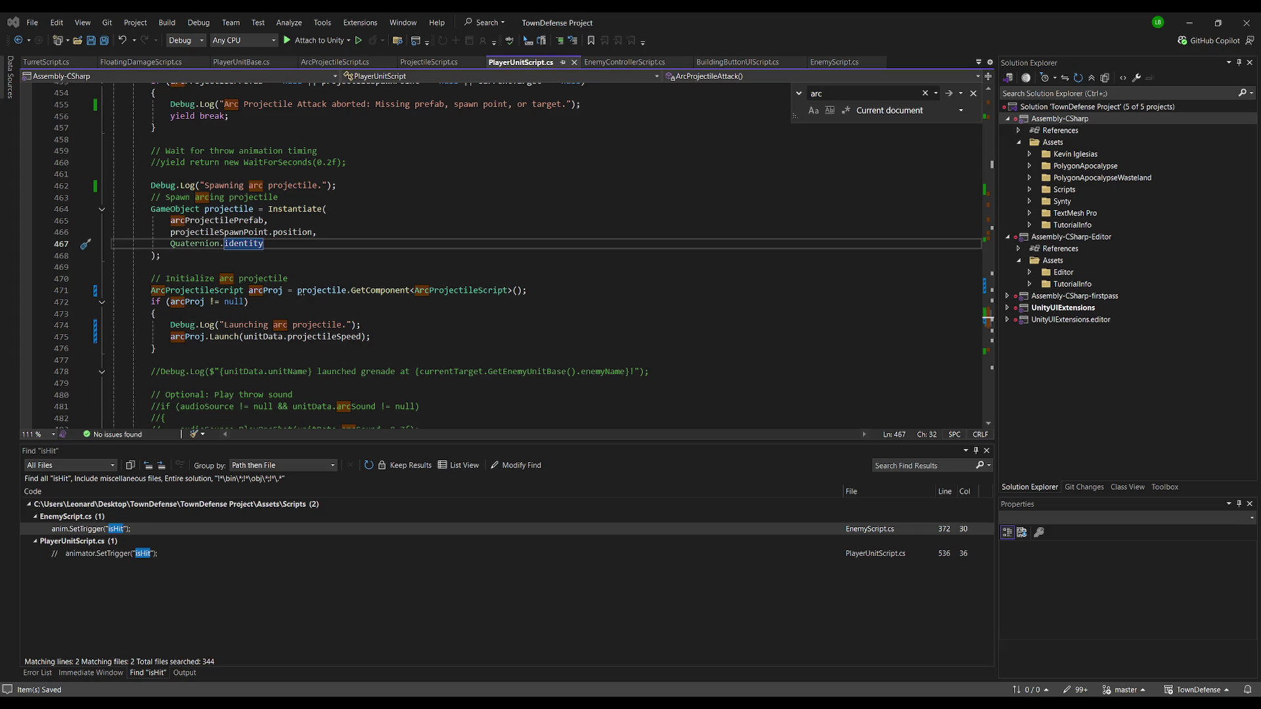
Search ArcProjectileScript.cs for 'destroy' to reach the Destroy(gameObject) call on line 61
key(ctrl+f)
text(destroy)
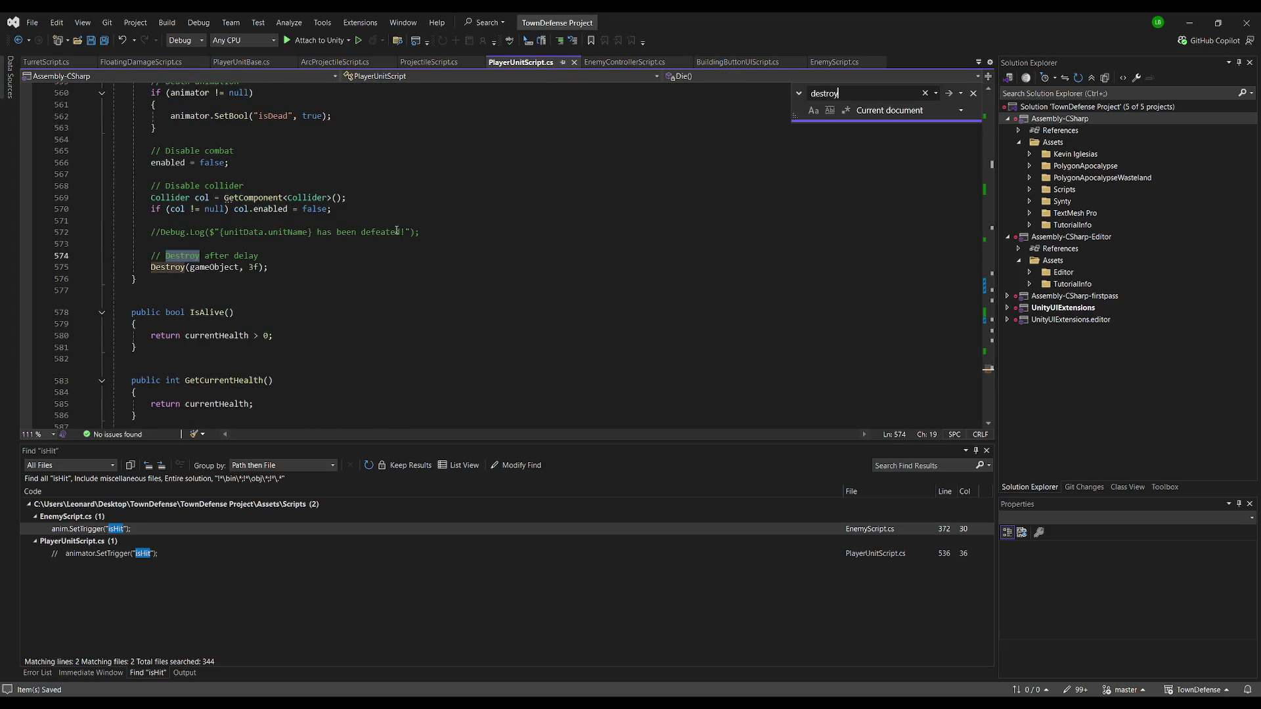
key(Escape)
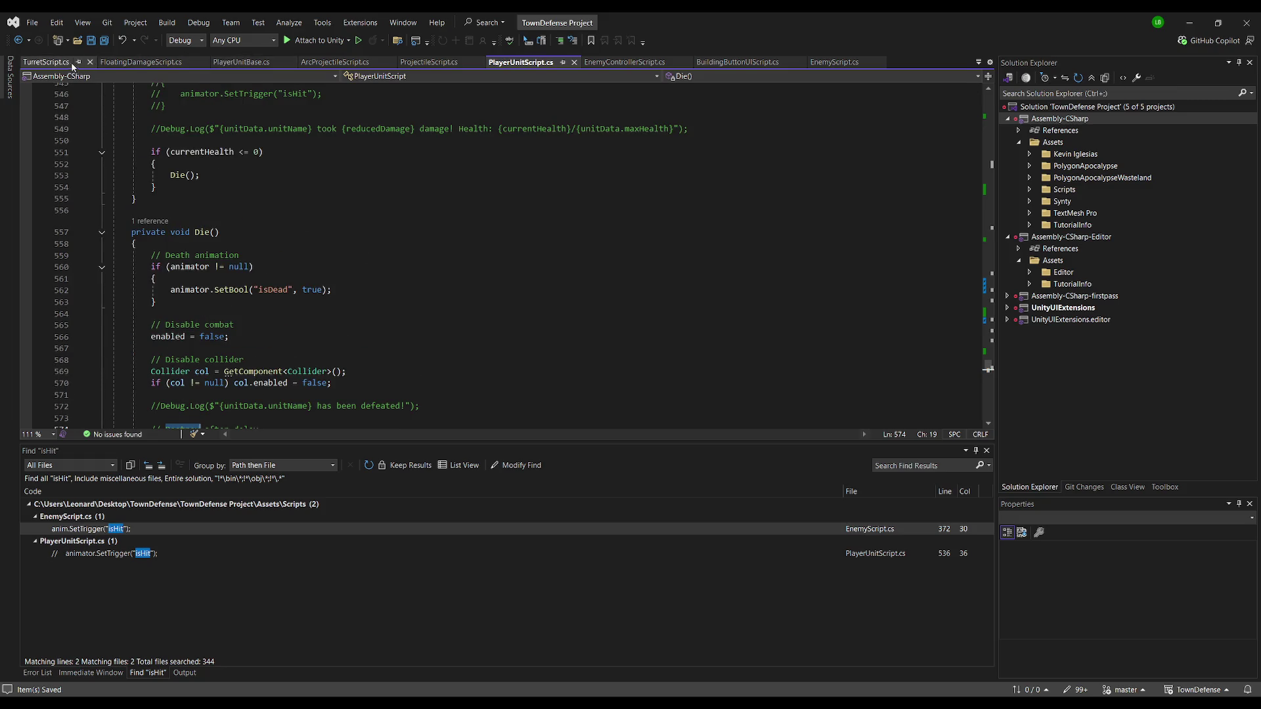
click(335, 62)
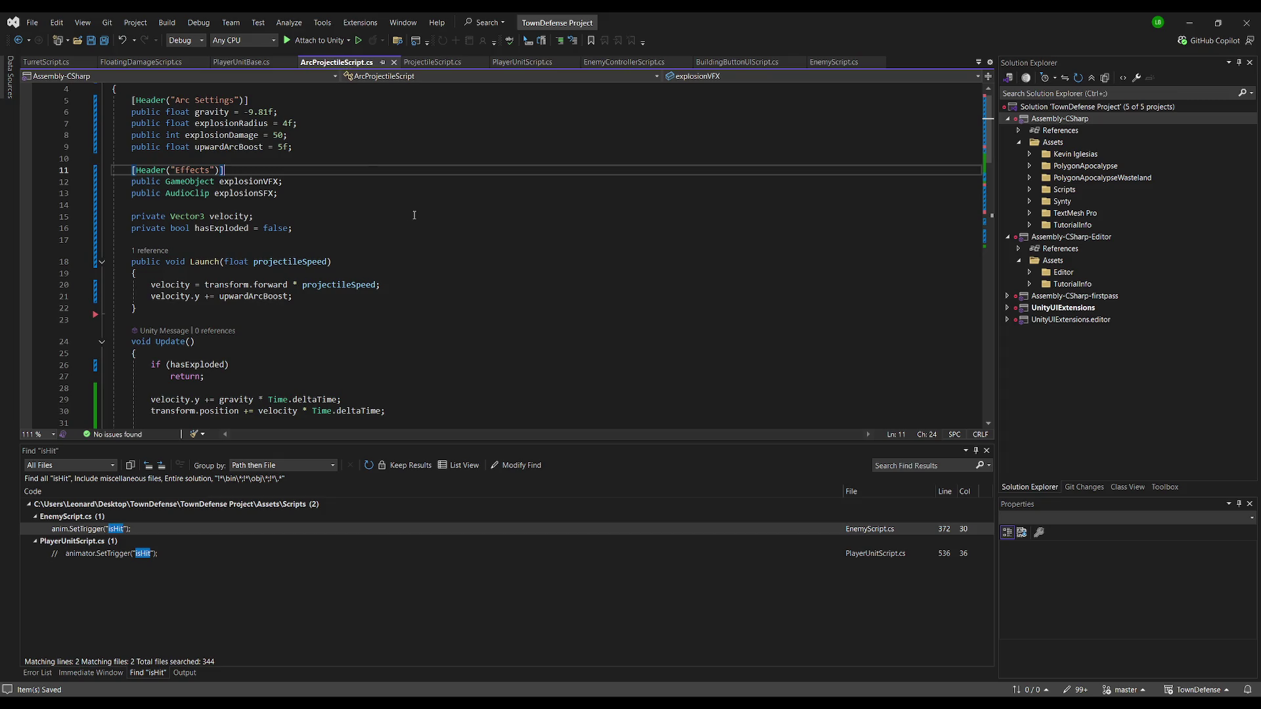
click(415, 215)
key(ctrl+f)
text(des)
key(Escape)
Comment out Destroy(gameObject) with // and save ArcProjectileScript
key(Home)
text(//)
scroll(415, 215, up, 4)
key(ctrl+s)
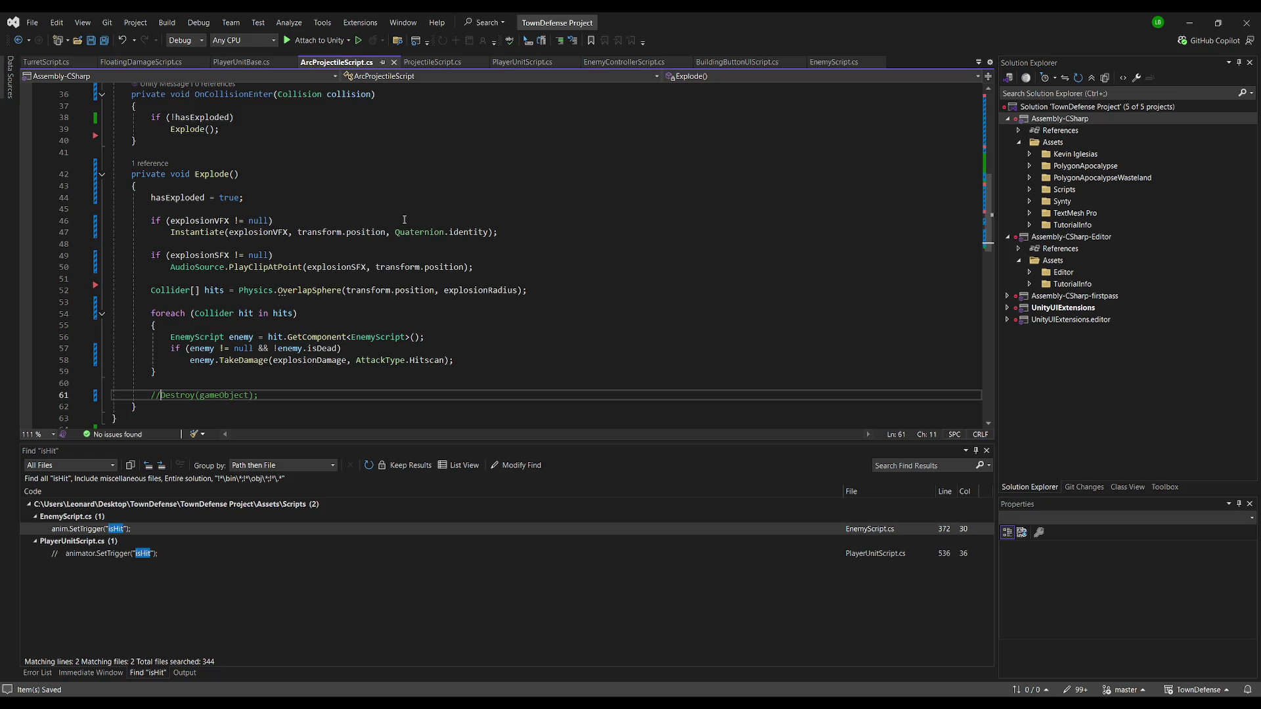
Back in Unity, stop the running game
scroll(351, 172, up, 1)
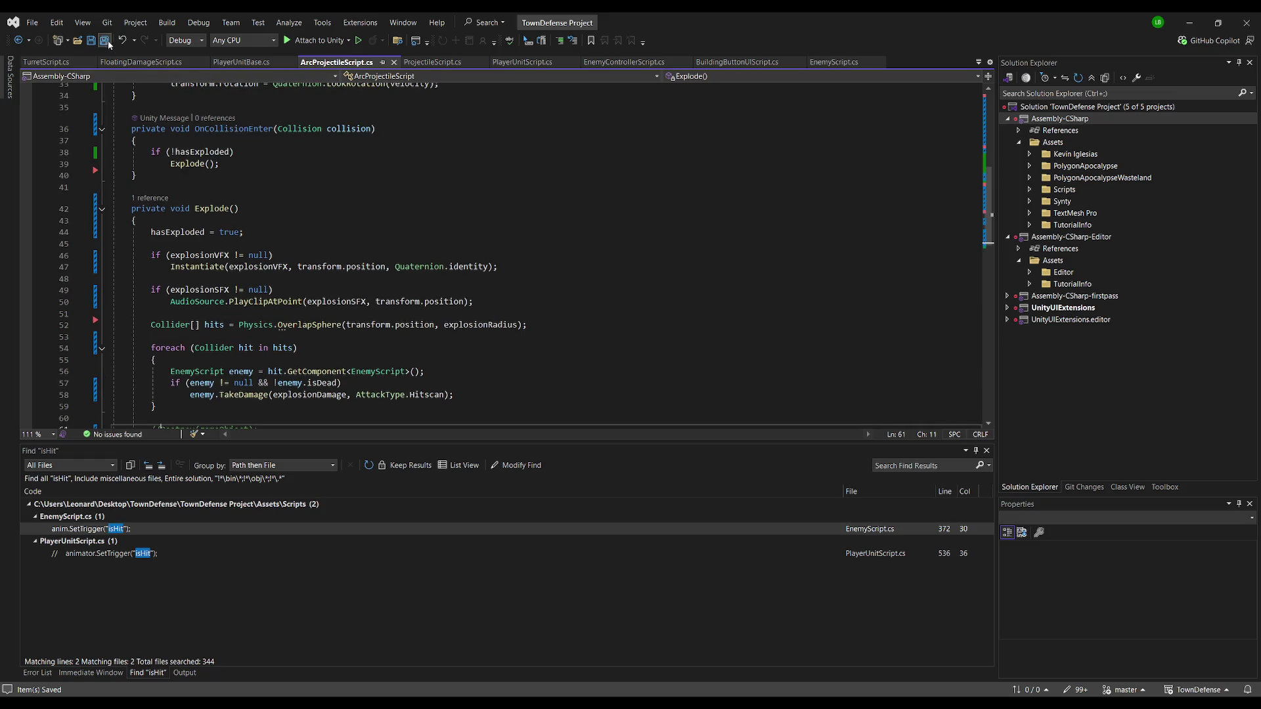
key(alt+Tab)
click(672, 38)
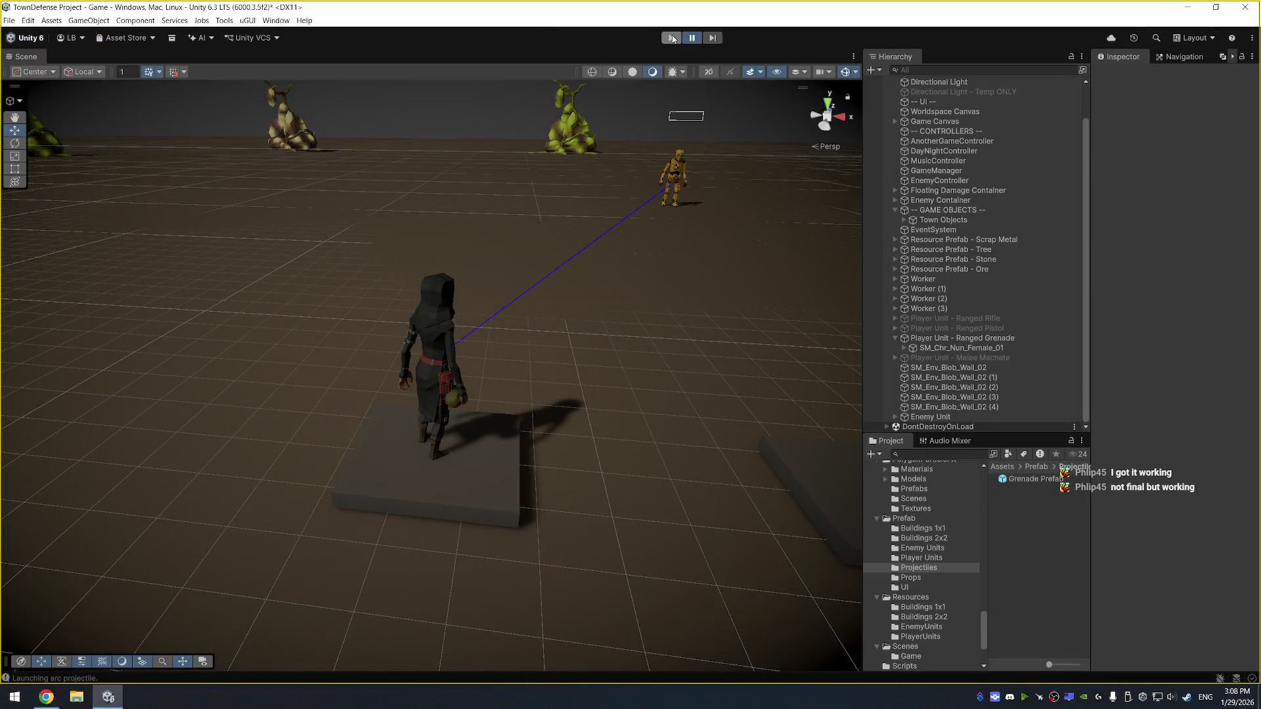
Run the game in Unity to watch the grenade get thrown
click(672, 38)
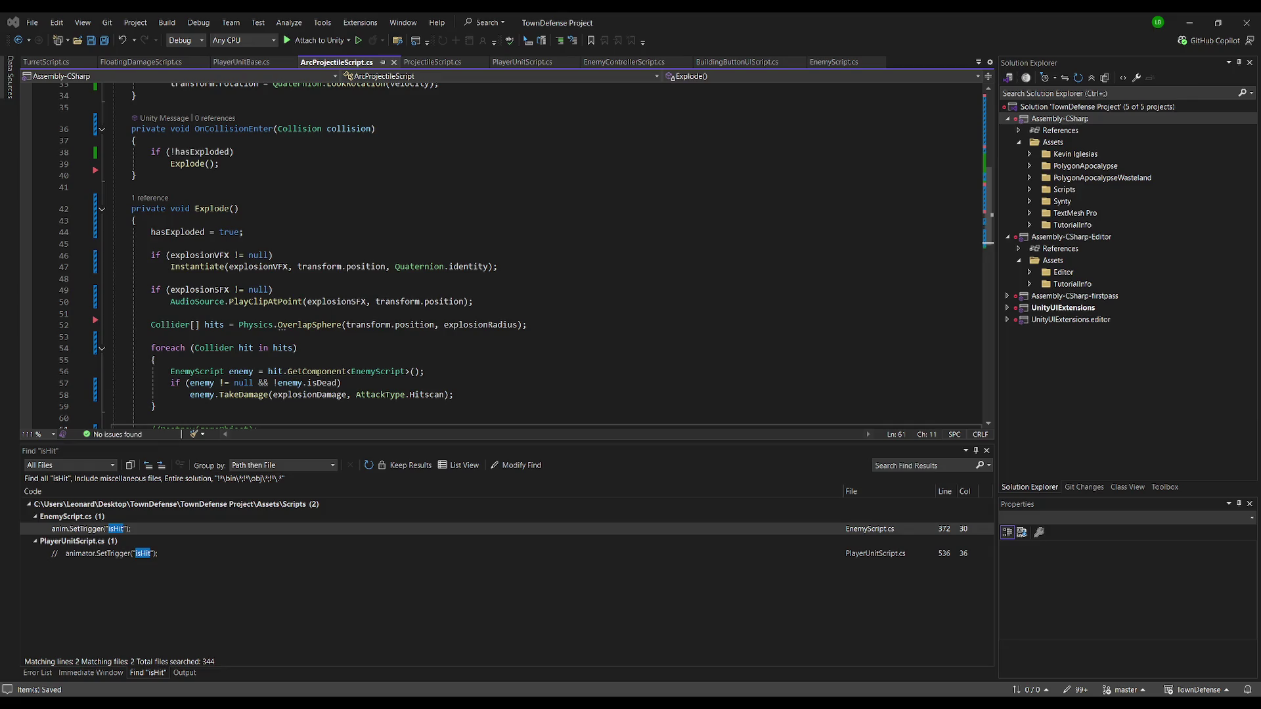
key(alt+Tab)
key(ctrl+p)
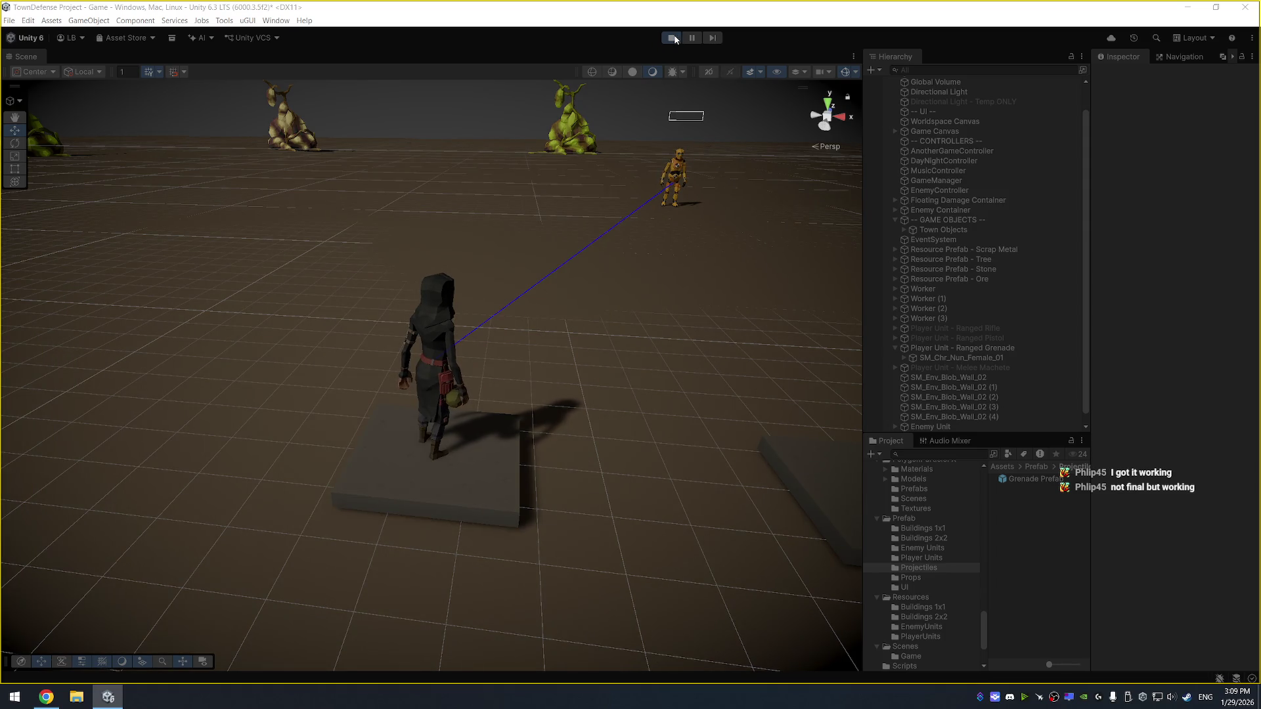
scroll(996, 343, down, 1)
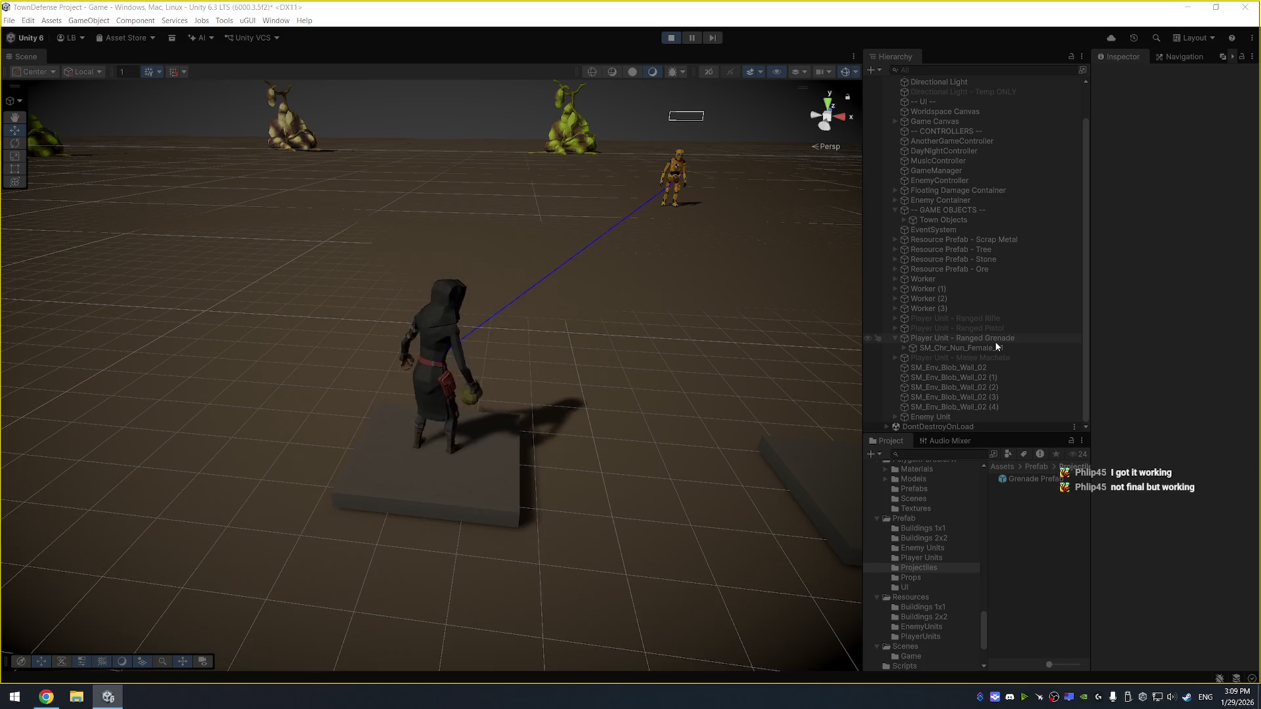
Select a Grenade Prefab(Clone) in the Hierarchy, frame it with F, then stop the game
click(965, 417)
key(f)
scroll(543, 378, down, 5)
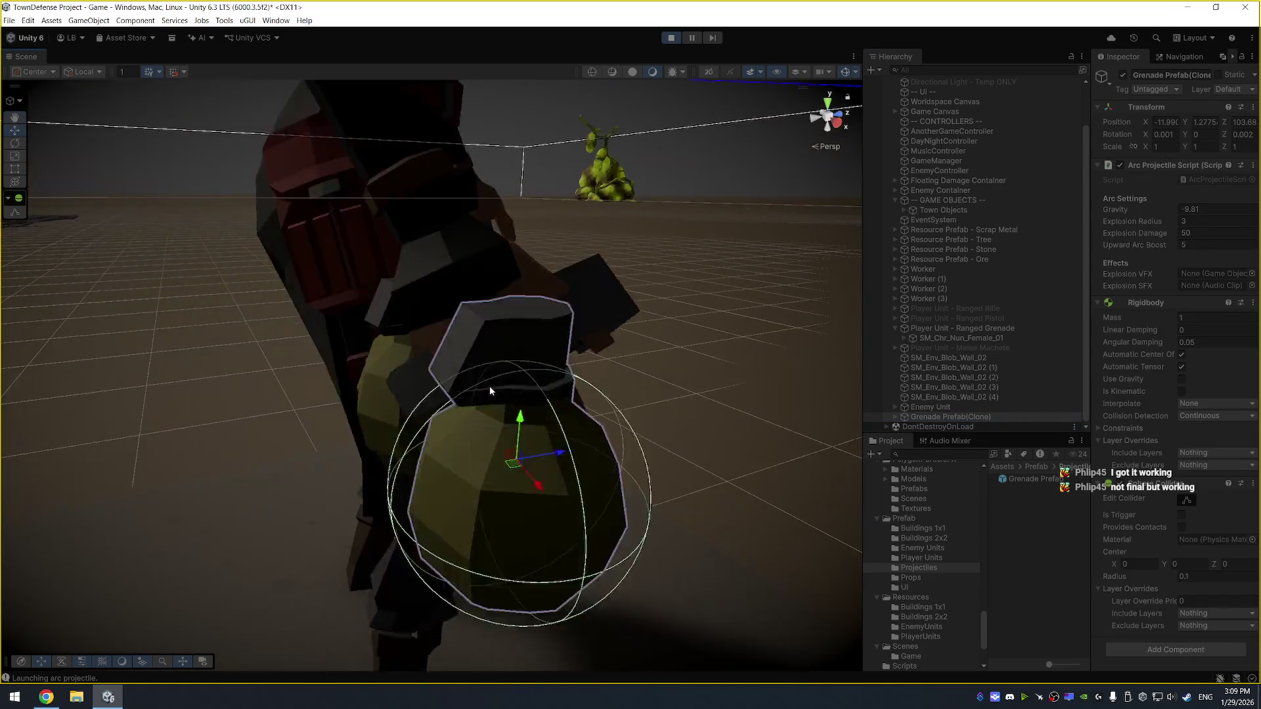
scroll(606, 356, down, 10)
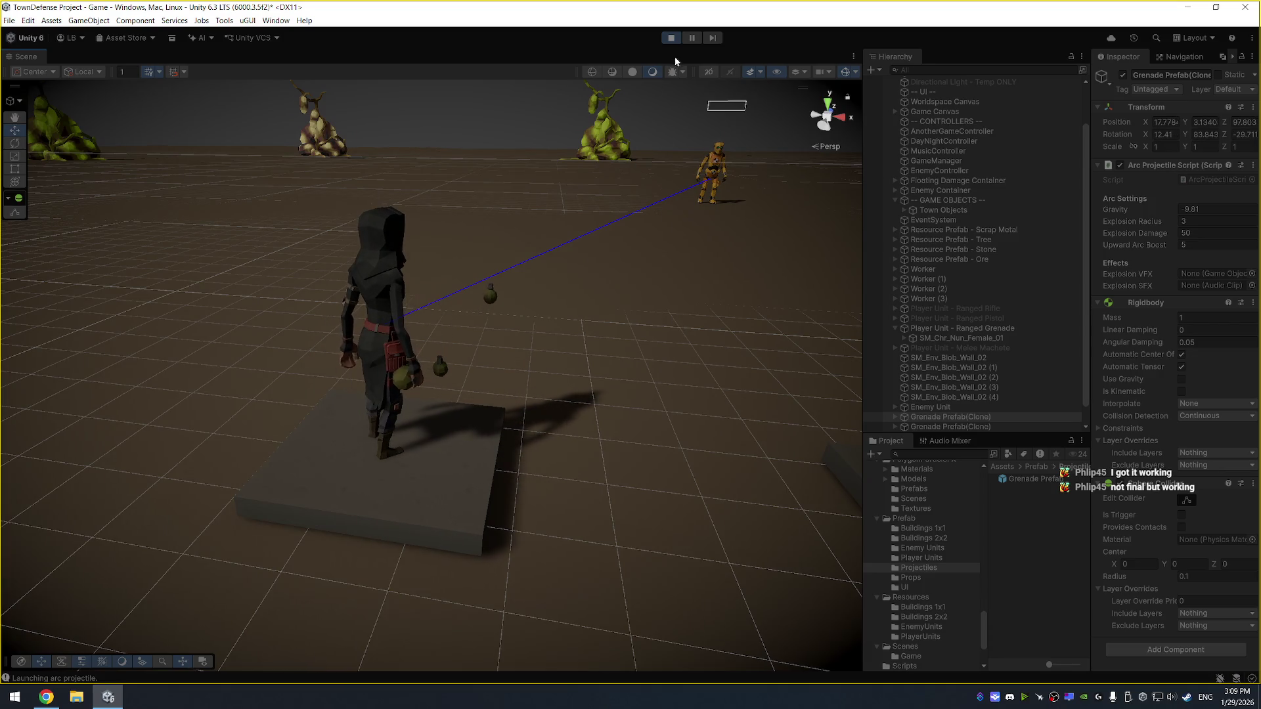
click(670, 37)
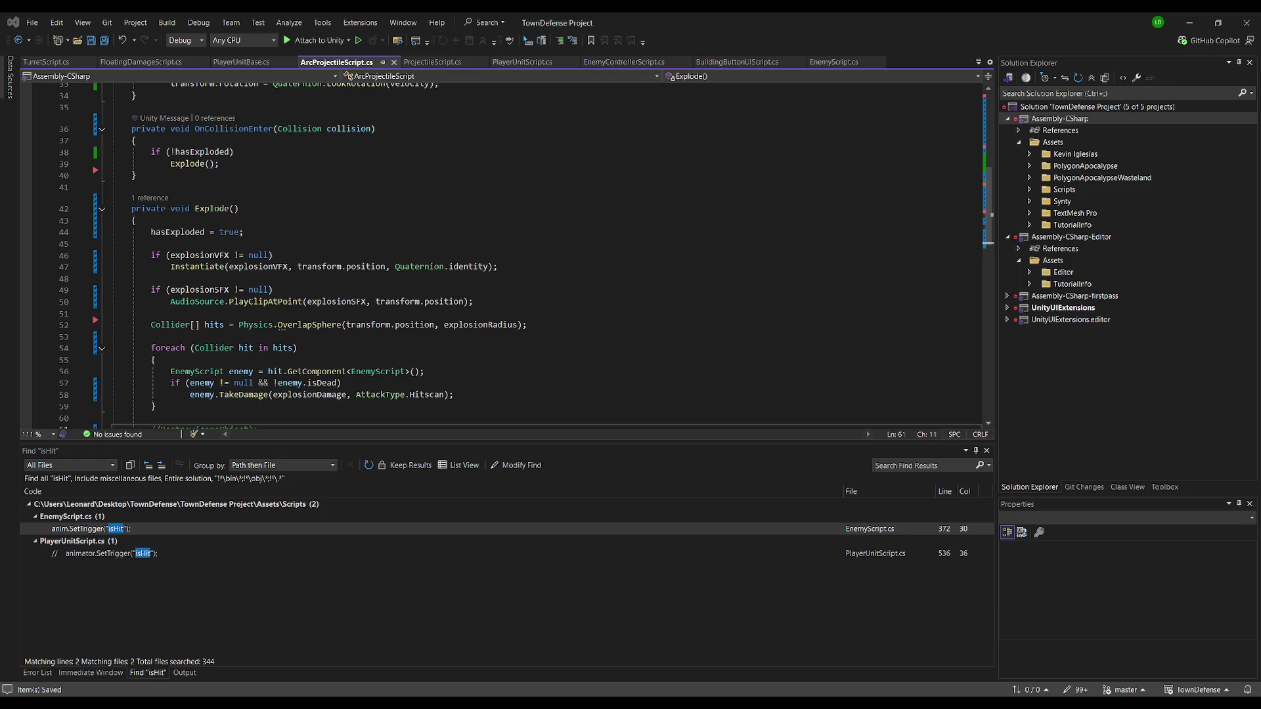
Add a private Collider myCollider field to ArcProjectileScript
scroll(499, 253, up, 9)
scroll(238, 215, up, 3)
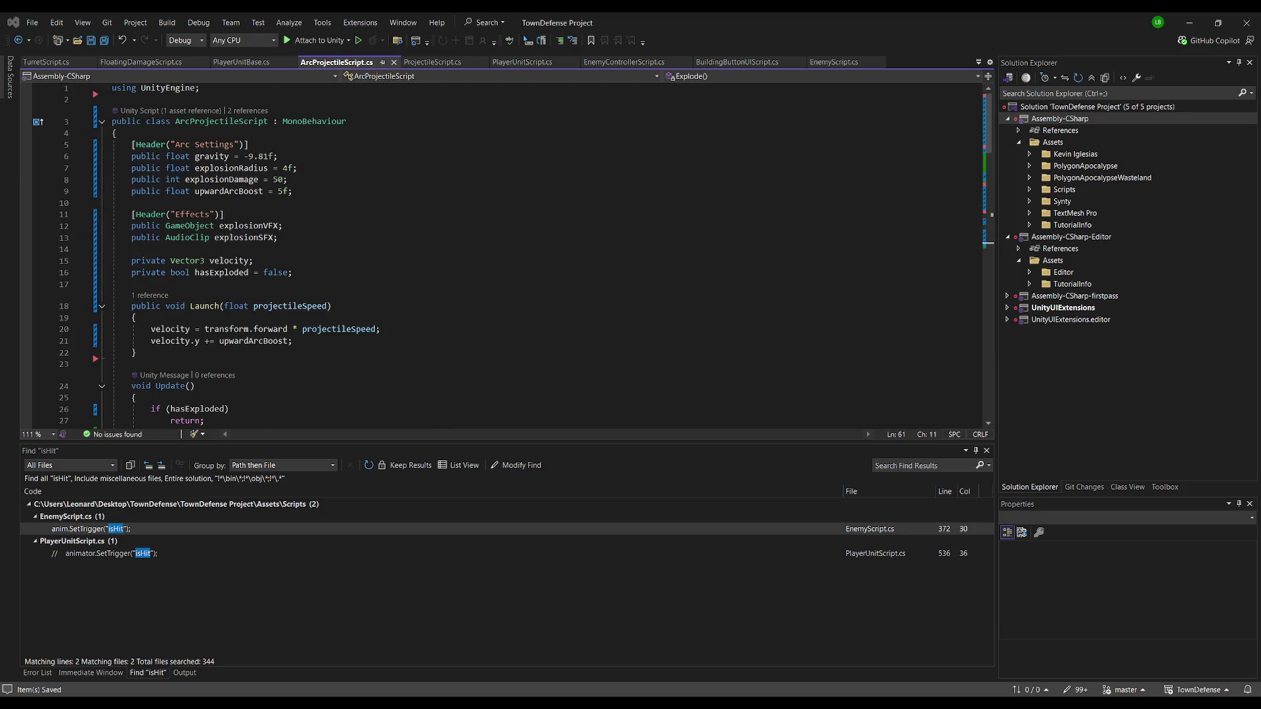
click(237, 215)
click(238, 286)
text(private Collider myCollider;)
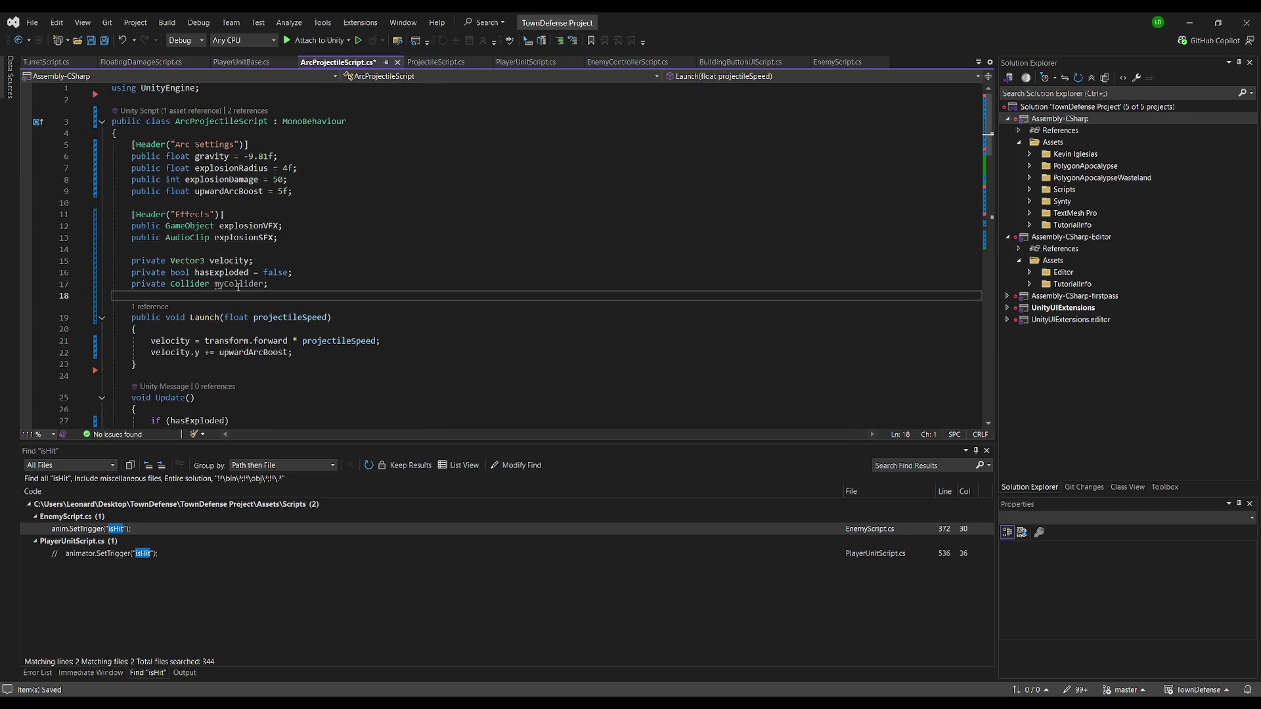
Replace Launch with a version ignoring collisions with the Player-tagged collider, and save
key(alt)
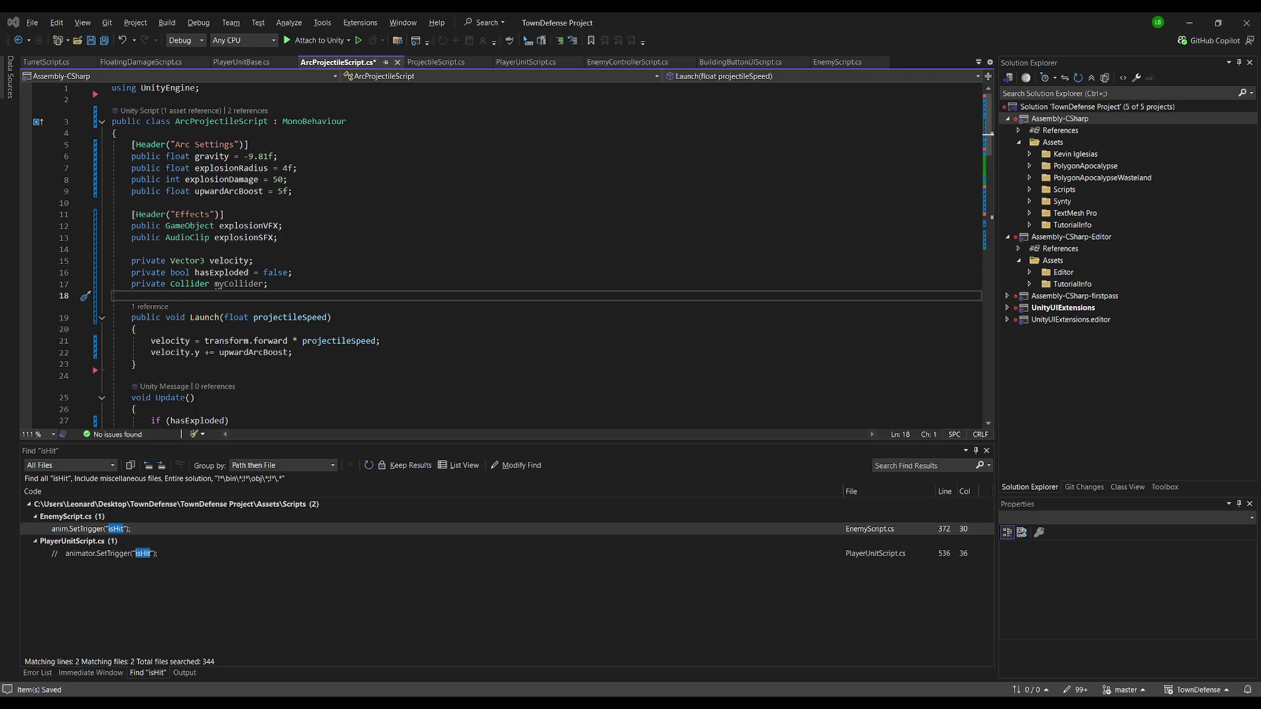
drag(66, 372, 59, 321)
text(public void Launch(float projectileSpeed)     {         velocity = transform.forward * projectileSpeed;         velocity.y += upwardArcBoost;          myCollider = GetComponent<Collider>();          // Ignore collision with player         Collider playerCol = GameObject.FindWithTag("Player").GetComponent<Collider>();         if (playerCol != null)             Physics.IgnoreCollision(myCollider, playerCol);     })
scroll(162, 335, down, 2)
click(495, 273)
key(ctrl+s)
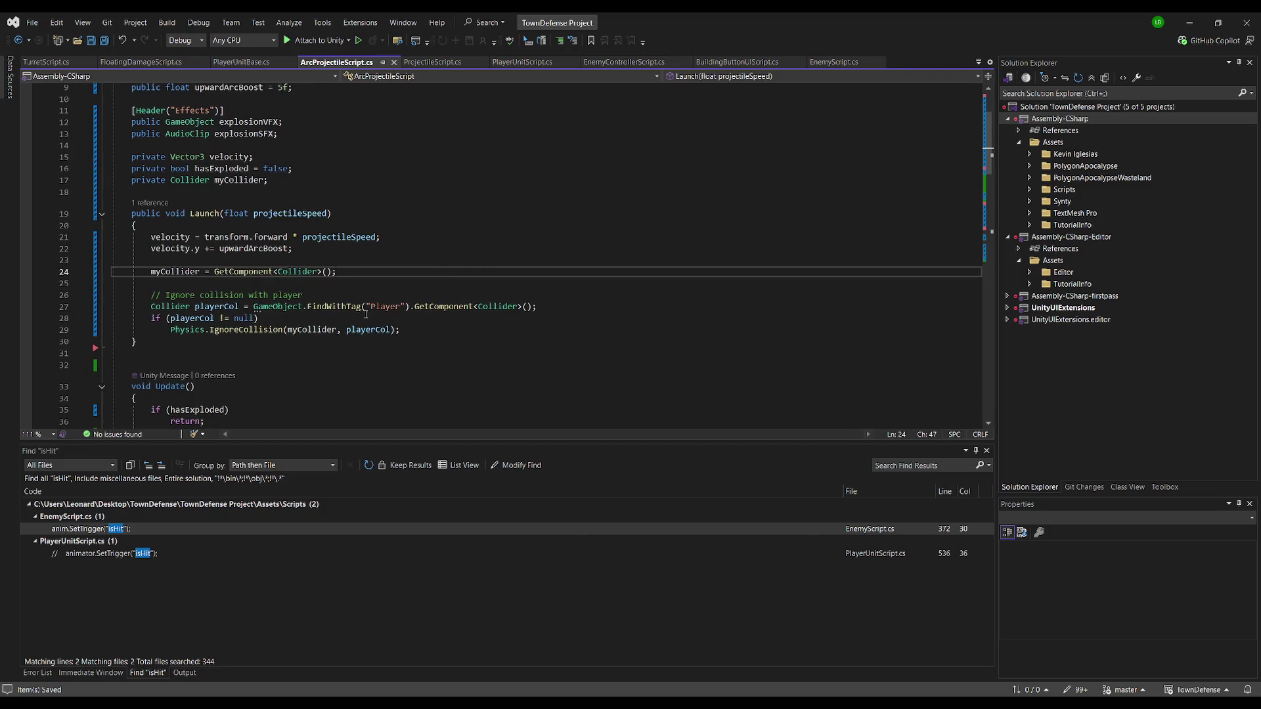
key(alt+Tab)
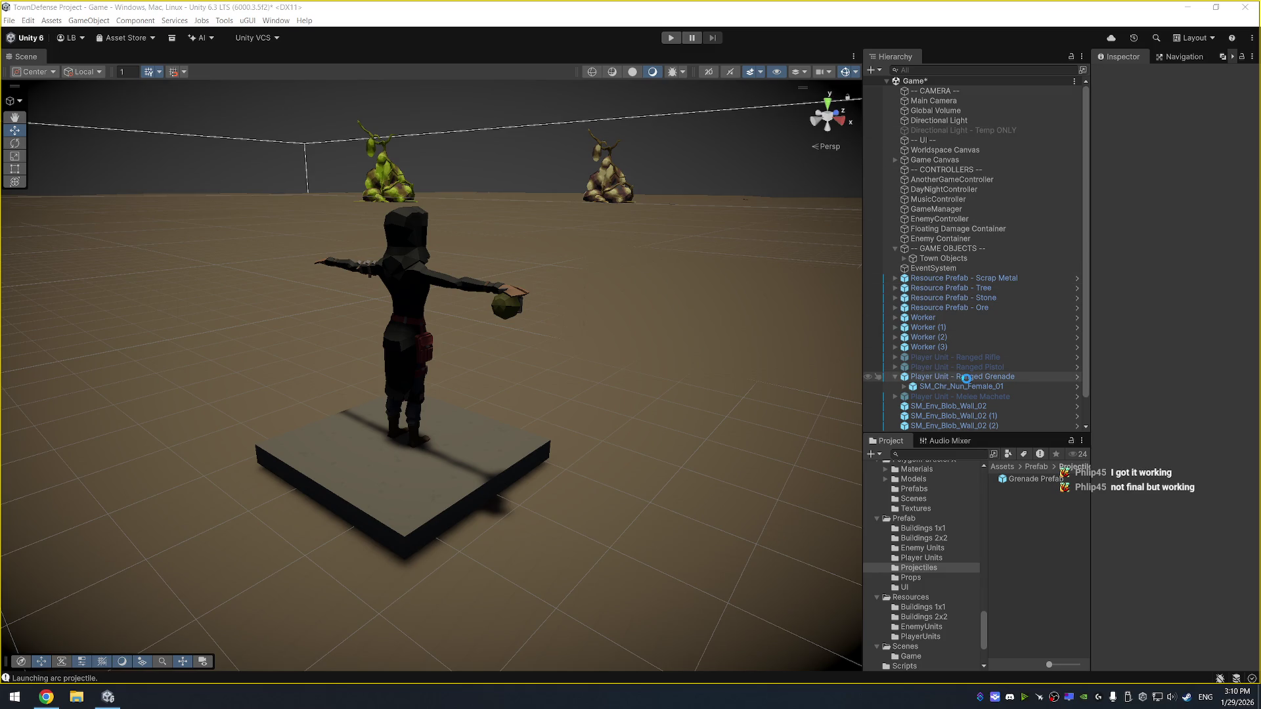
Start Play mode, then zoom and orbit the Scene view to show the character and enemy
key(alt+Tab)
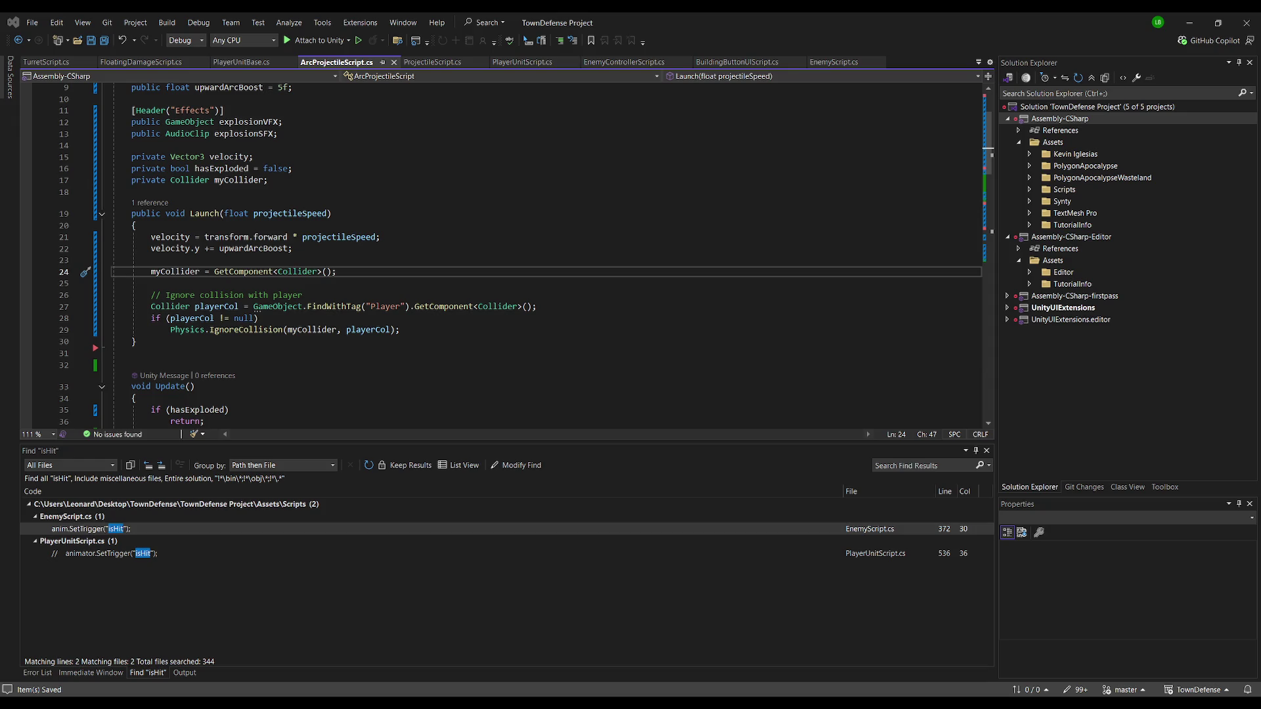
key(alt+Tab)
click(671, 37)
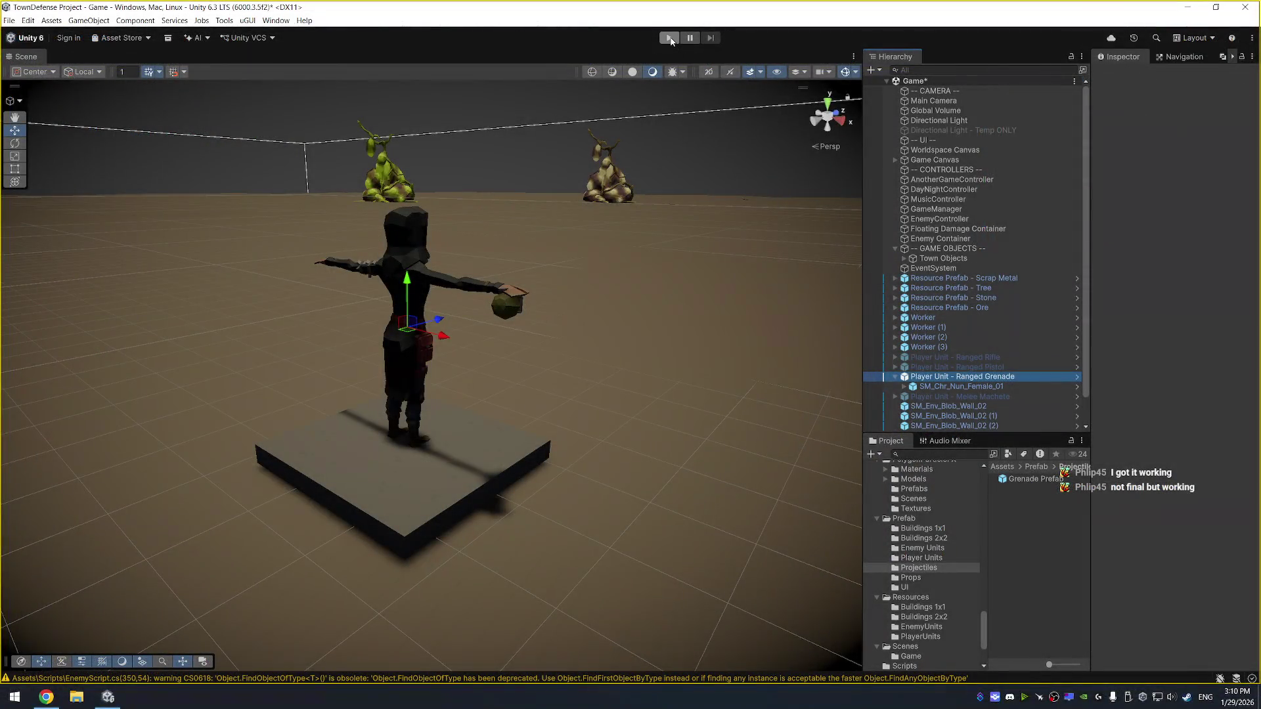
key(alt+Tab)
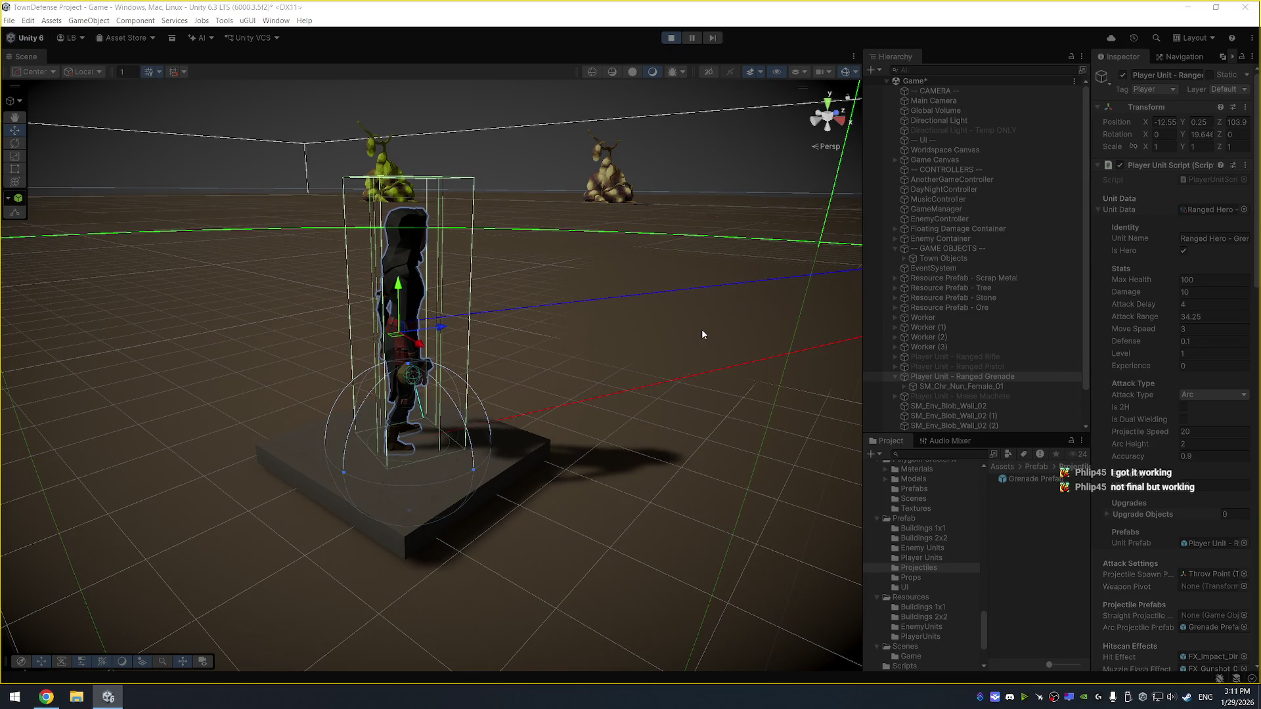
scroll(683, 295, down, 6)
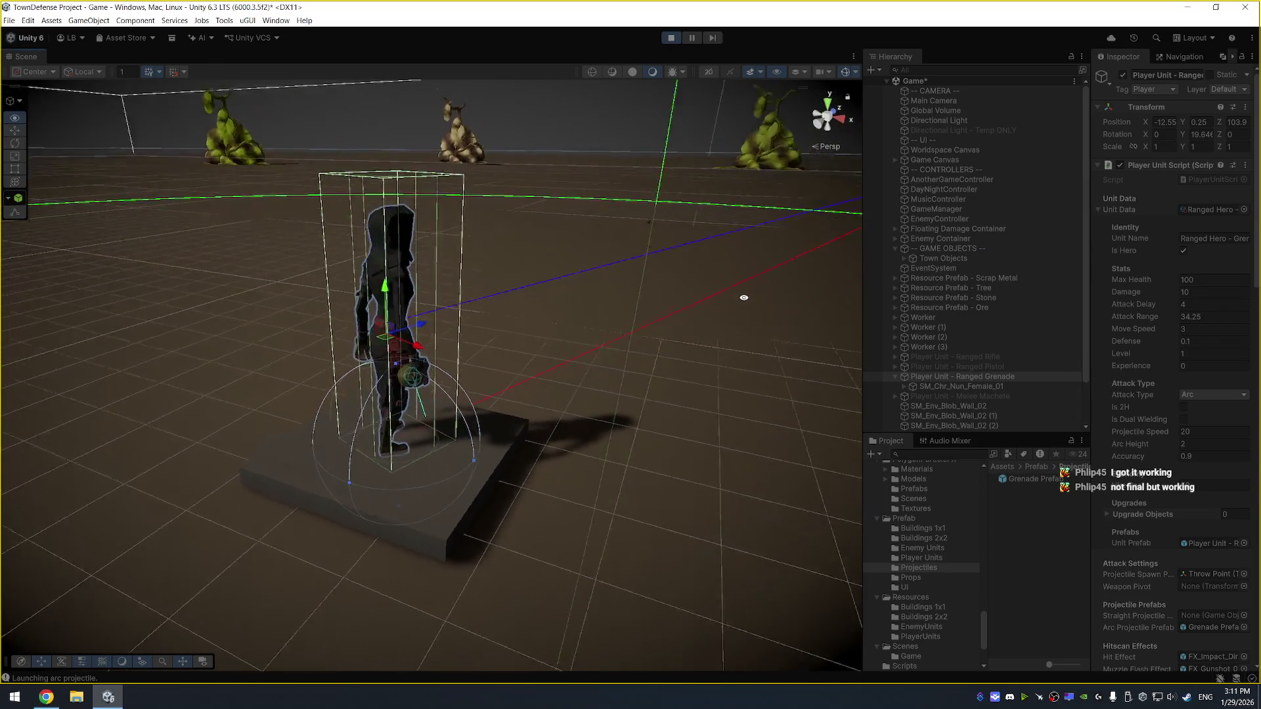
mouse_move(694, 247)
mouse_down()
mouse_move(726, 284)
mouse_move(648, 197)
mouse_move(619, 197)
mouse_up()
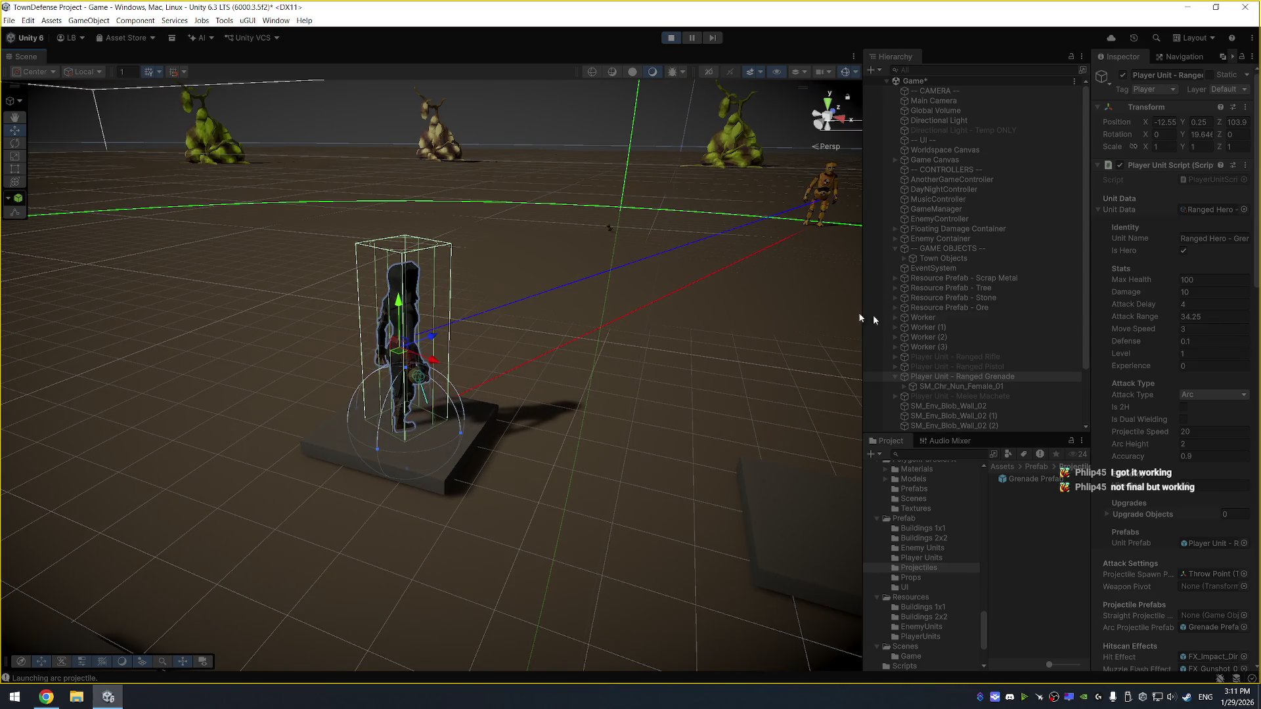
Change the Grenade Prefab's Upward Arc Boost from 10 to 6, watch the throw, then stop the game
click(1046, 478)
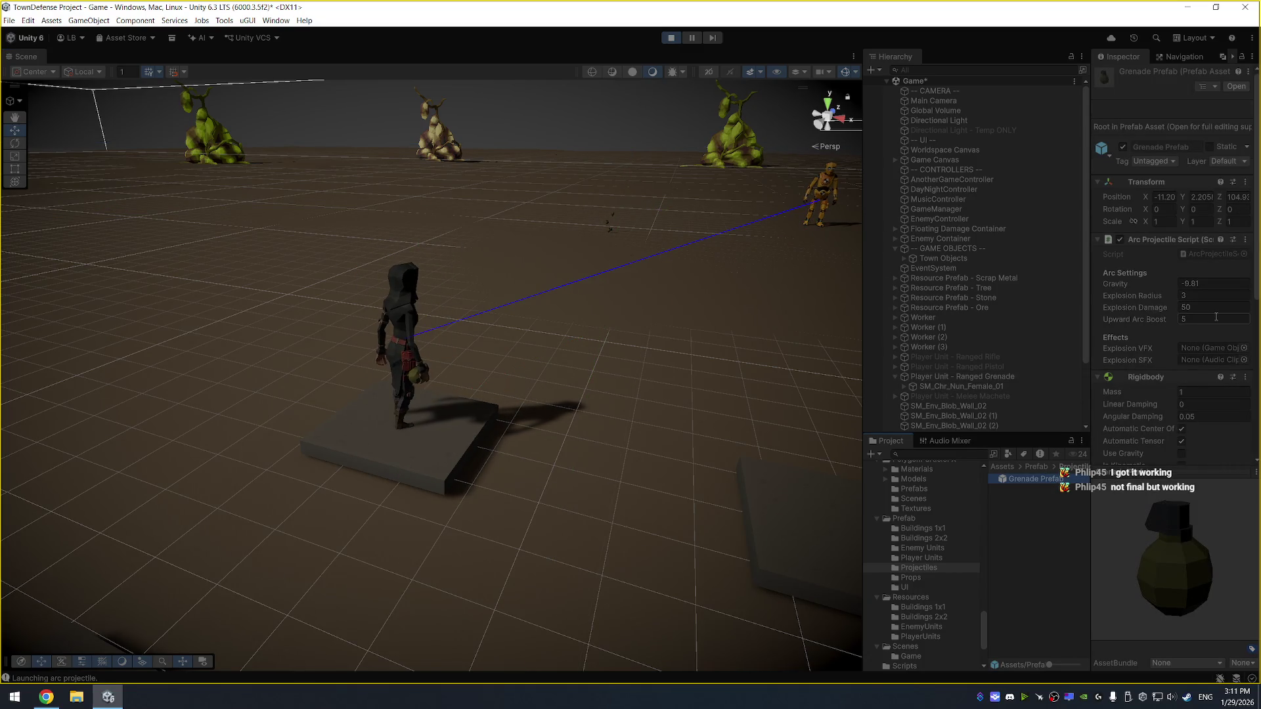
click(1216, 319)
text(0)
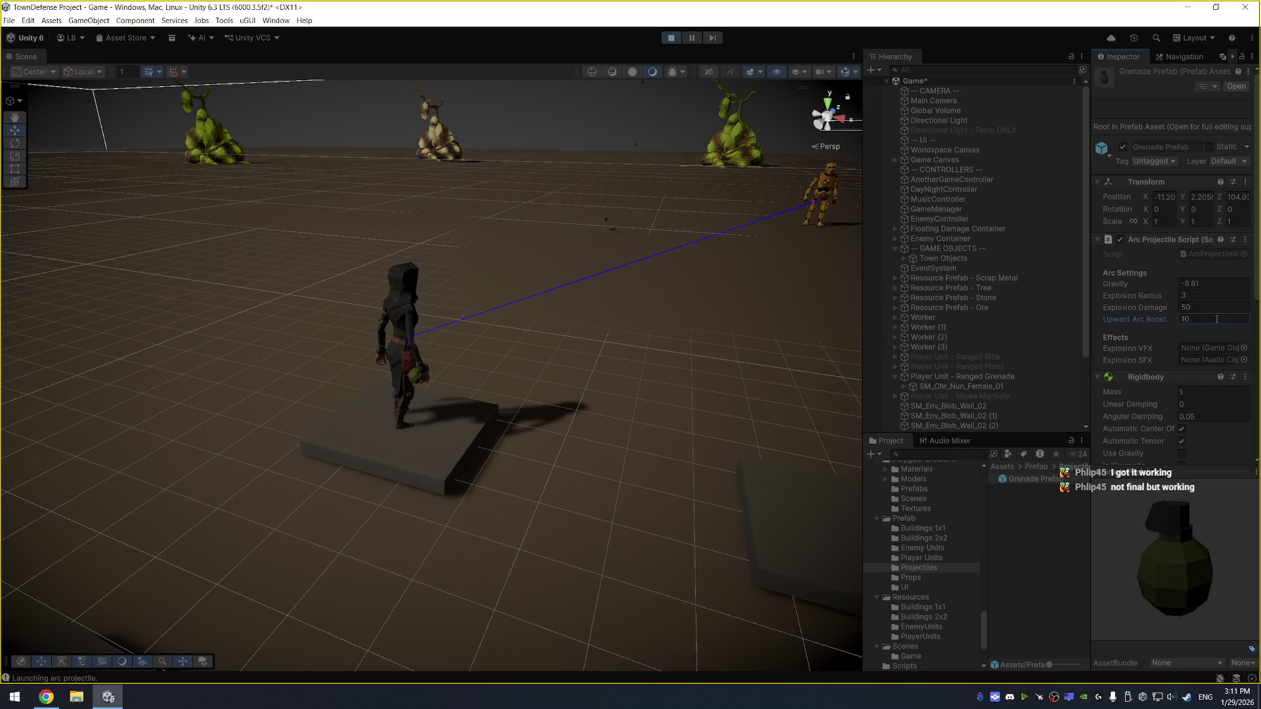
key(BackSpace)
key(BackSpace)
text(6)
mouse_move(654, 256)
mouse_down()
mouse_move(397, 210)
mouse_move(479, 281)
mouse_up()
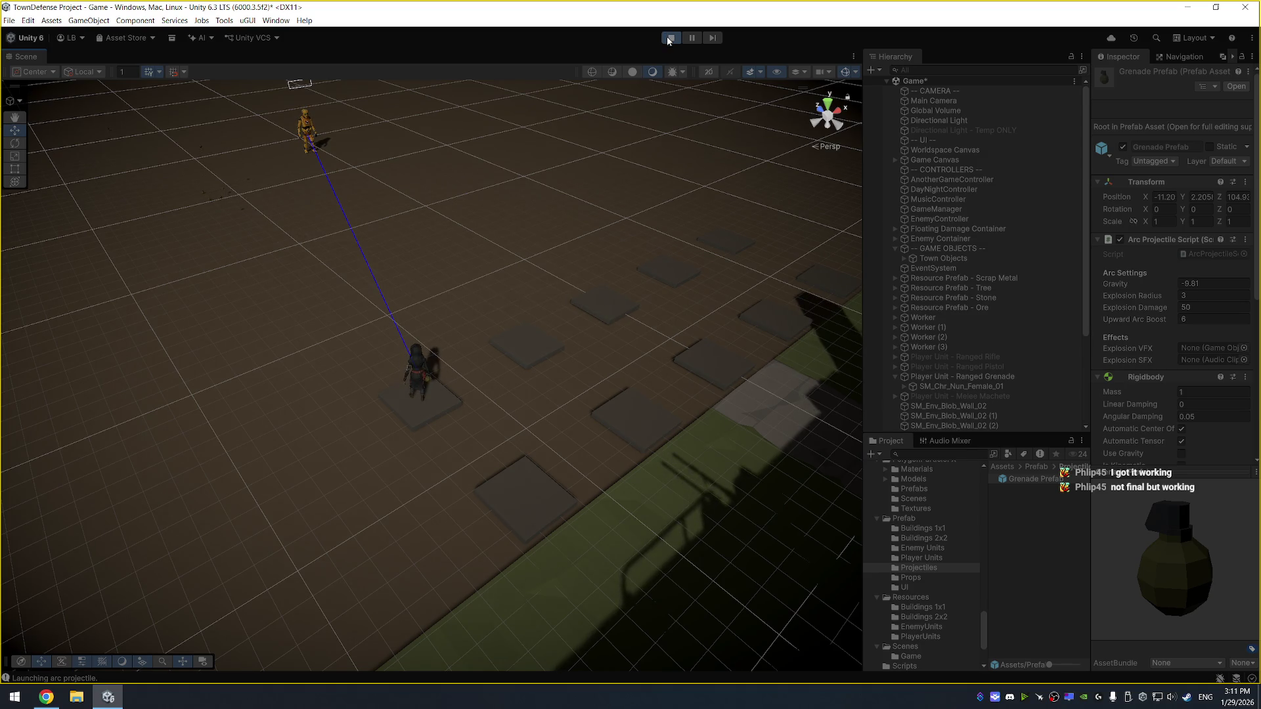
click(669, 39)
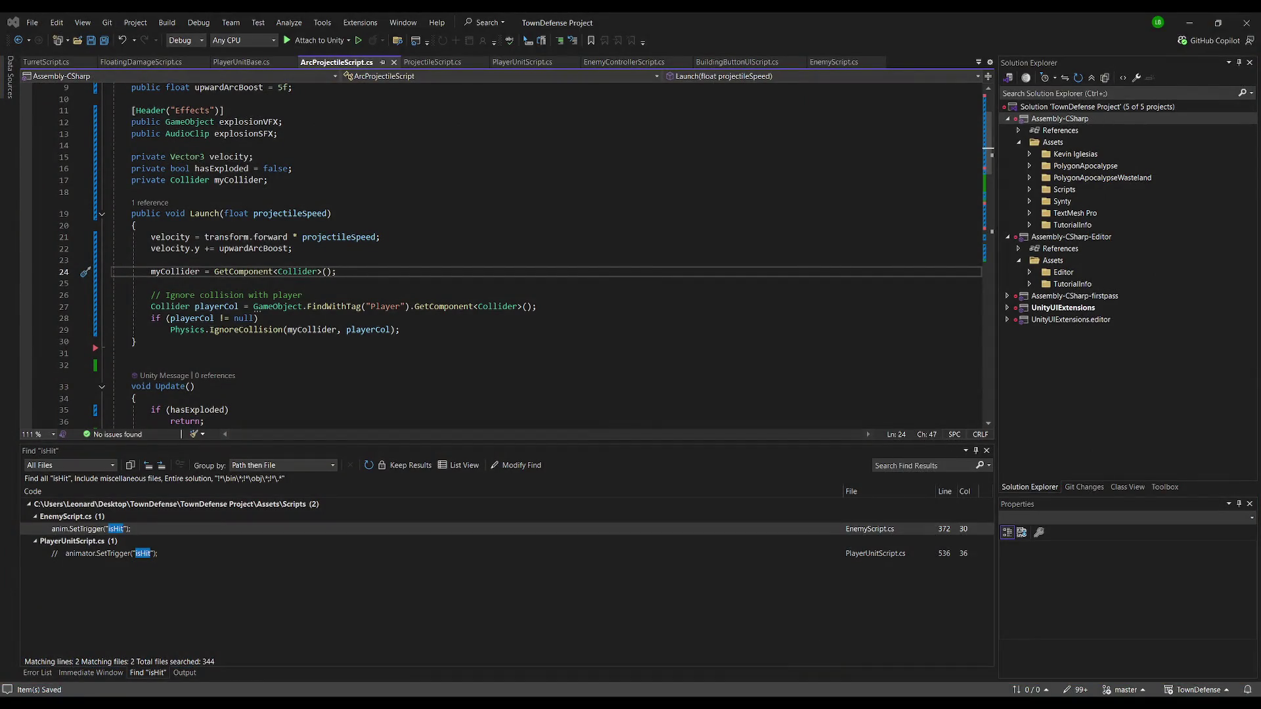
Delete the // before Destroy(gameObject); on line 70 at the end of Explode()
click(248, 352)
scroll(248, 261, down, 3)
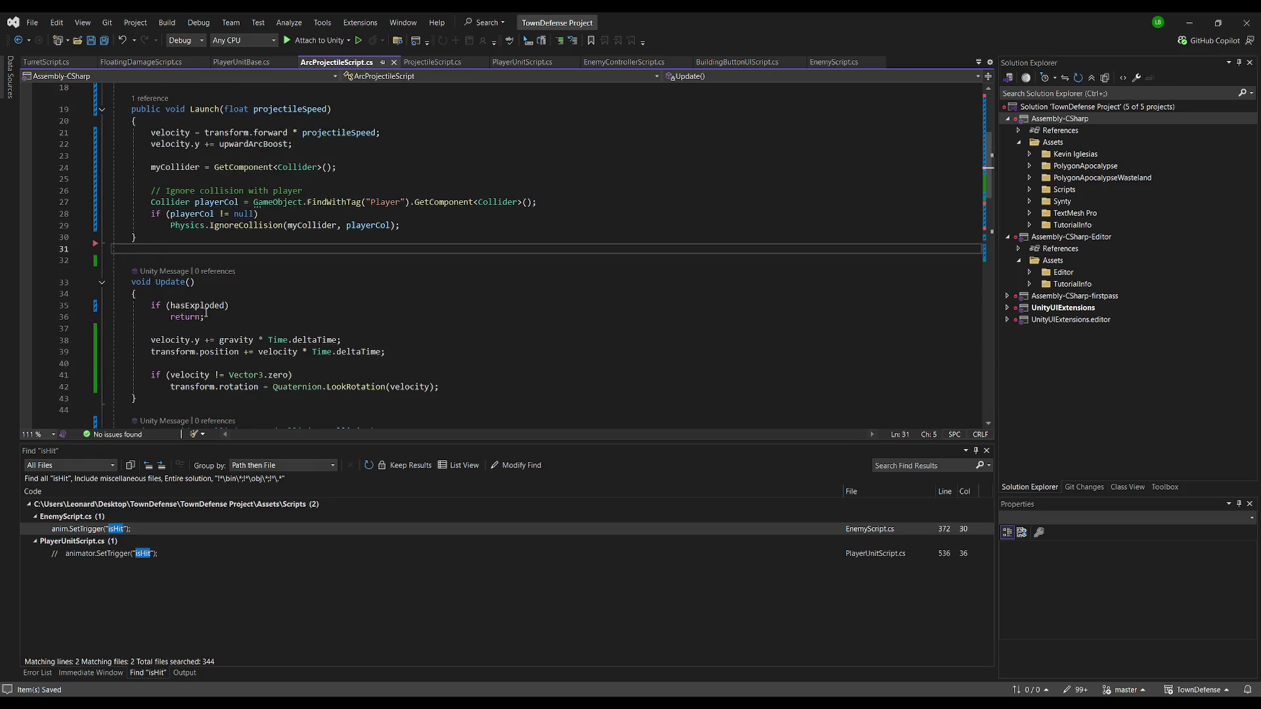
scroll(248, 261, down, 5)
scroll(248, 261, down, 5)
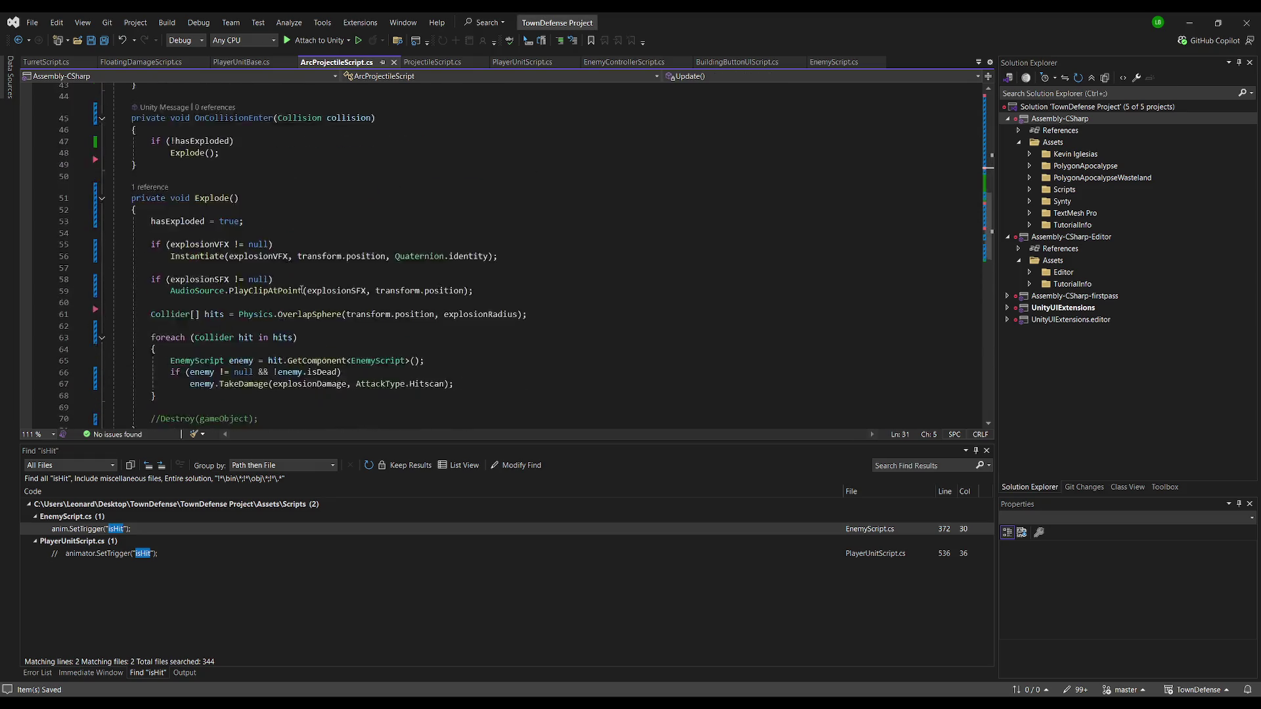
click(188, 337)
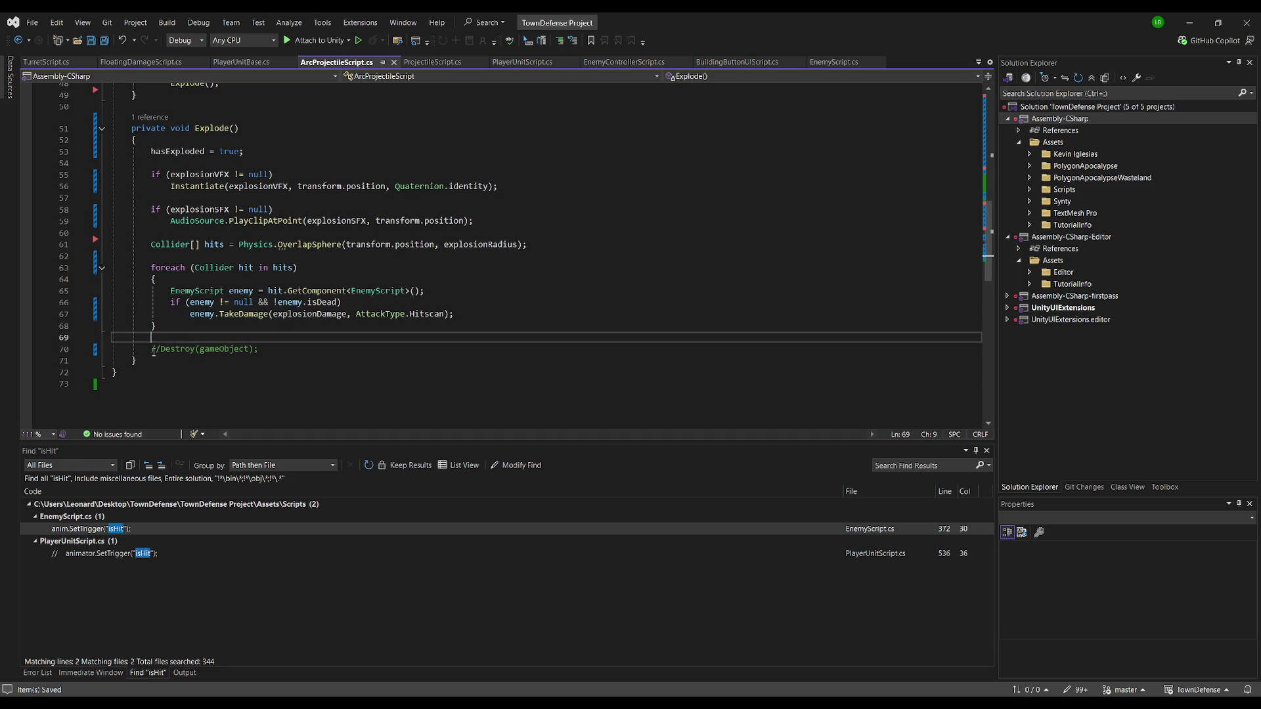
click(162, 351)
key(BackSpace)
key(BackSpace)
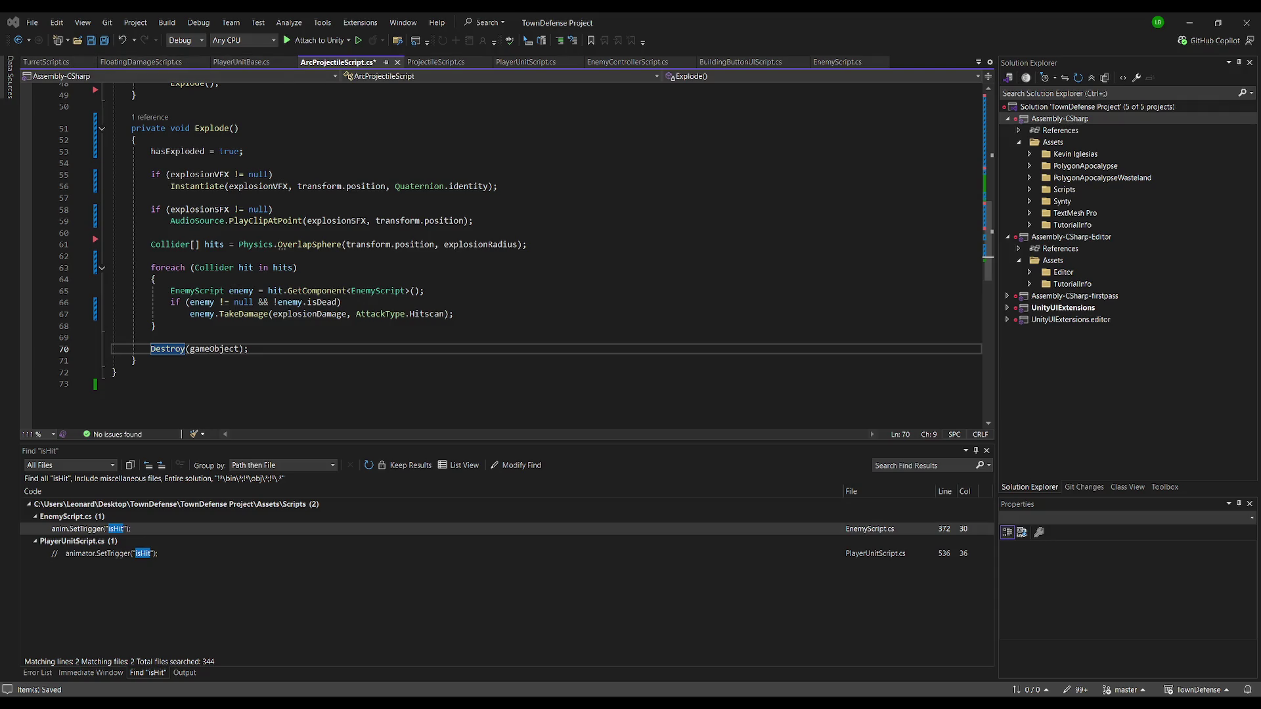
click(525, 62)
Search PlayerUnitScript for 'arcp' to find the arc projectile launch code
scroll(365, 228, up, 2)
scroll(364, 227, down, 5)
key(ctrl+f)
text(arc)
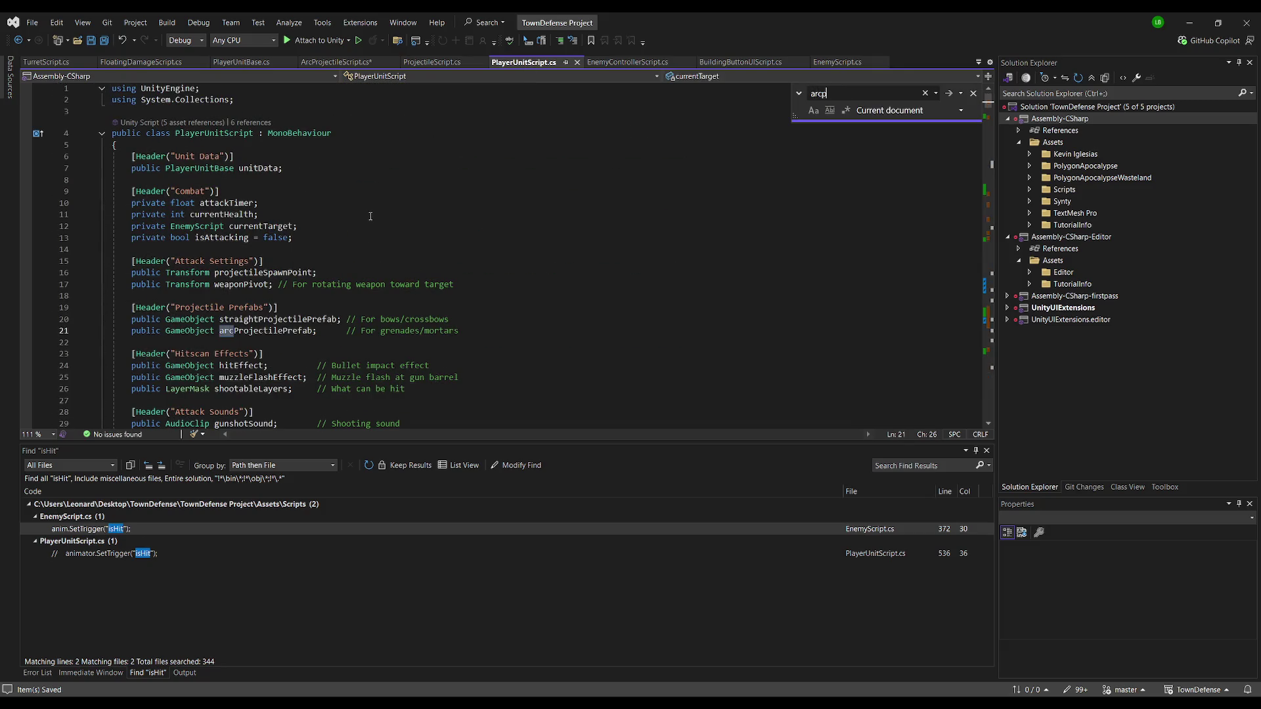
text(p)
key(Return)
key(Return)
scroll(354, 264, down, 2)
Replace the launch lines with code getting Collider ownerCol and passing it to Launch
triple_click(405, 312)
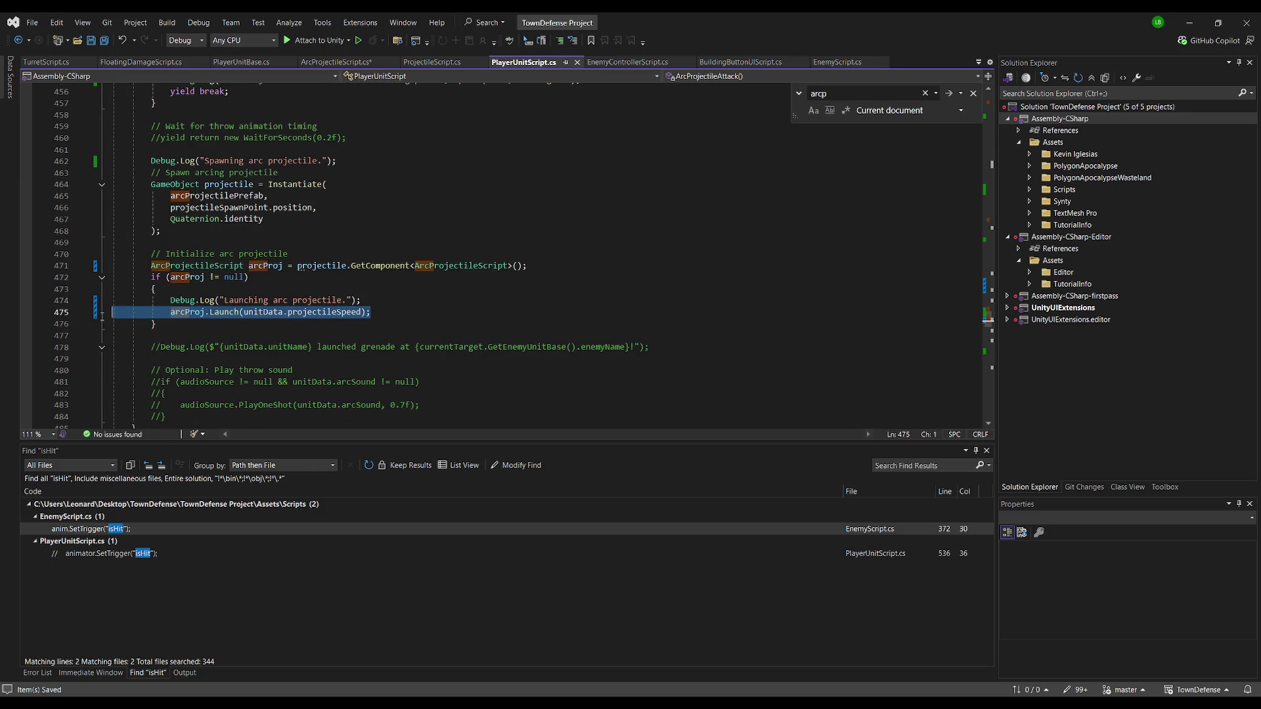
text(ArcProjectileScript arcProj = projectile.GetComponent<ArcProjectileScript>(); if (arcProj != null) {     Collider ownerCol = GetComponent<Collider>();     arcProj.Launch(unitData.projectileSpeed, ownerCol); })
key(ctrl+z)
key(ctrl+z)
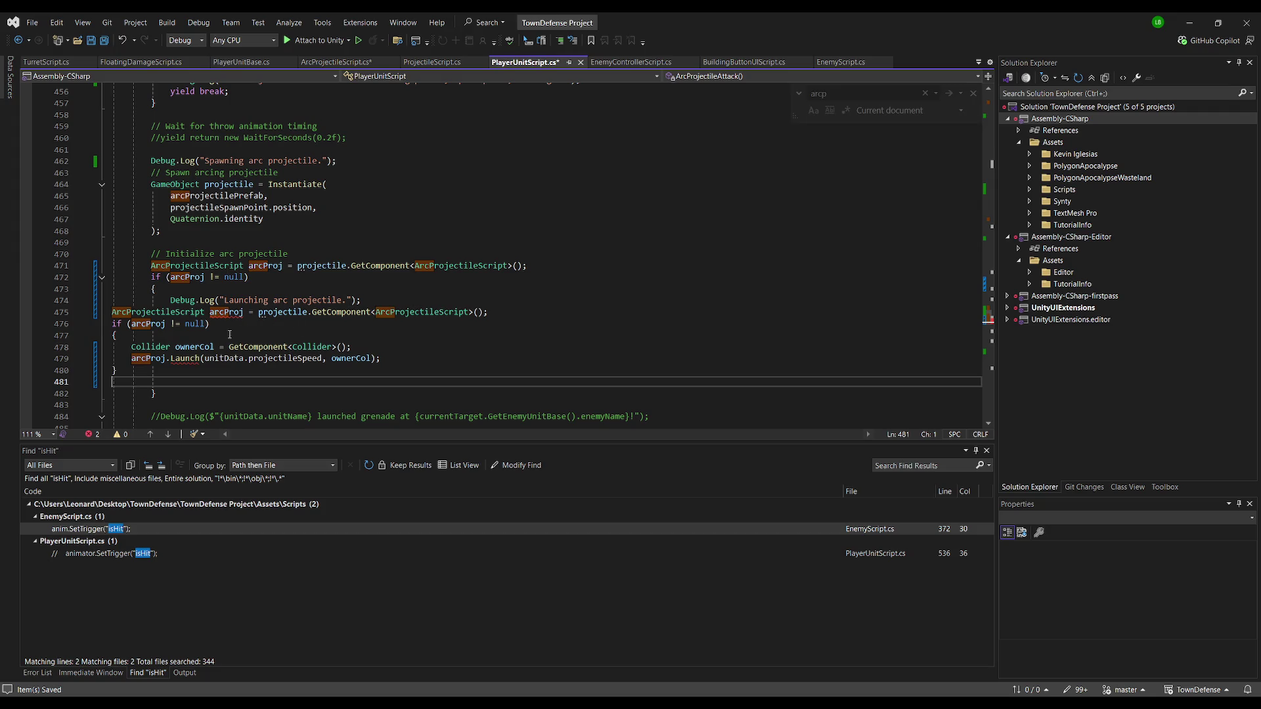
drag(173, 330, 112, 265)
text(if (arcProj != null)         {             Collider ownerCol = GetComponent<Collider>();             arcProj.Launch(unitData.projectileSpeed, ownerCol);         })
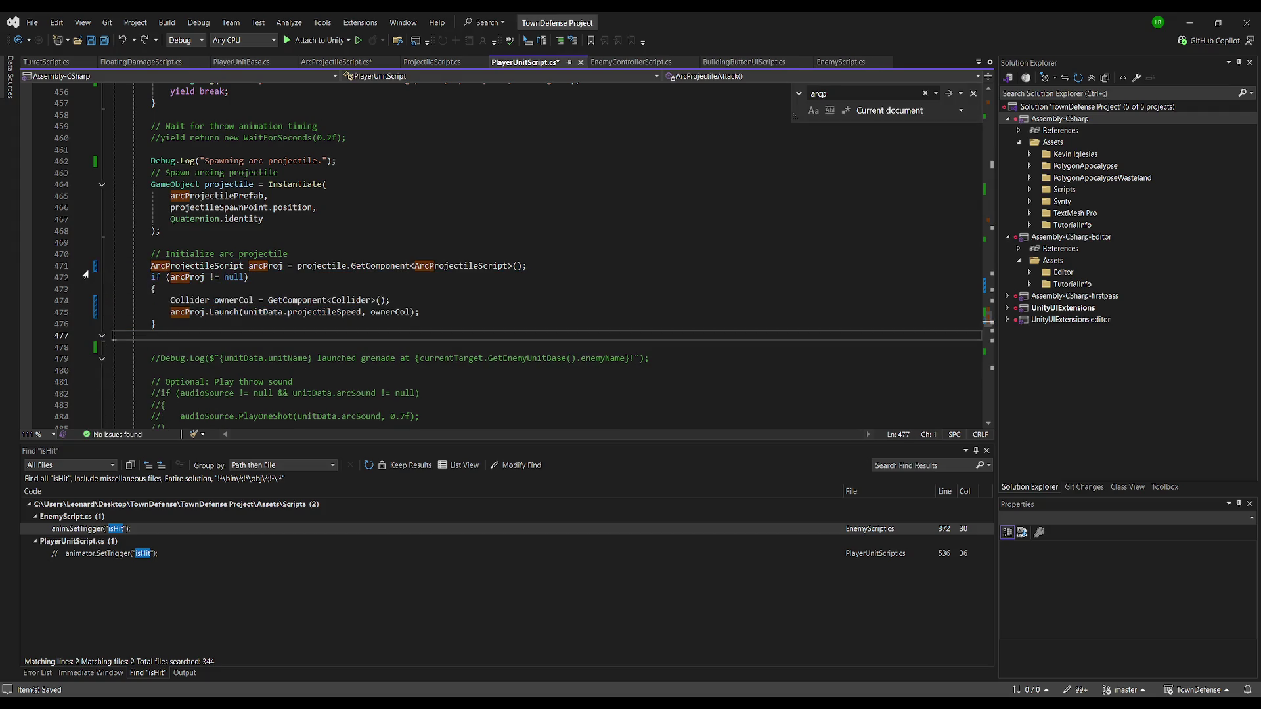
click(347, 280)
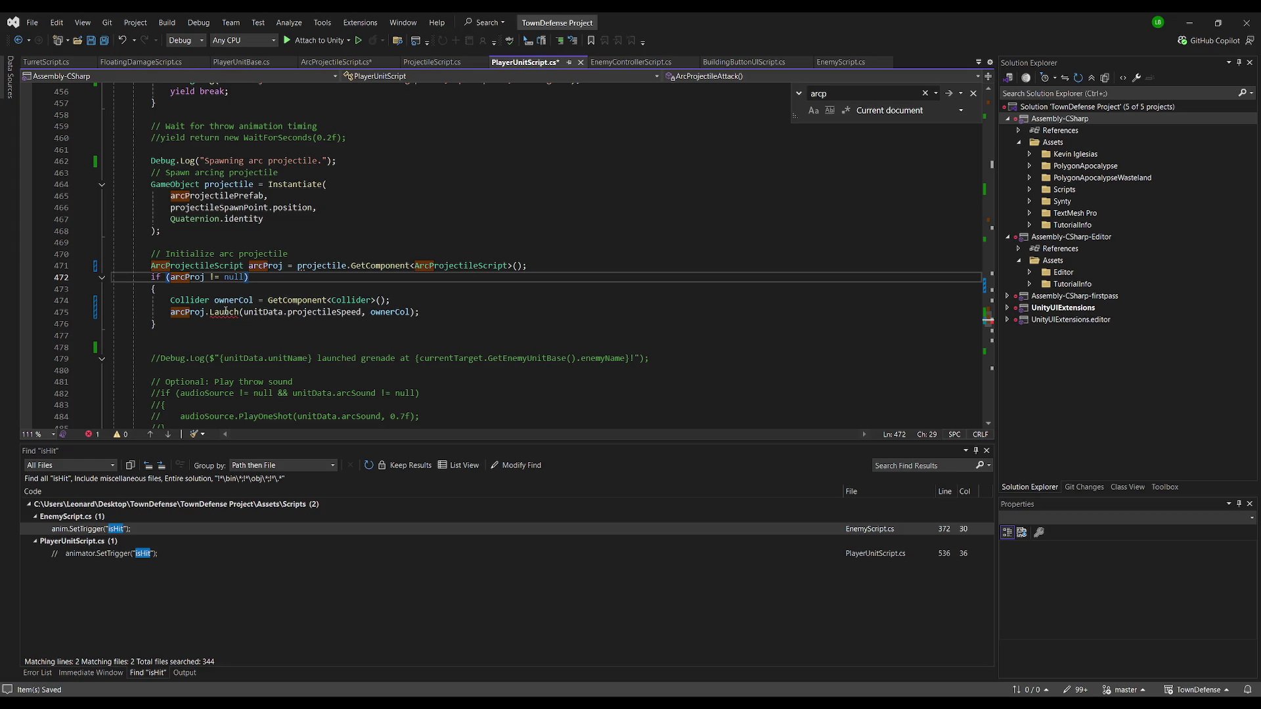
key(alt+Tab)
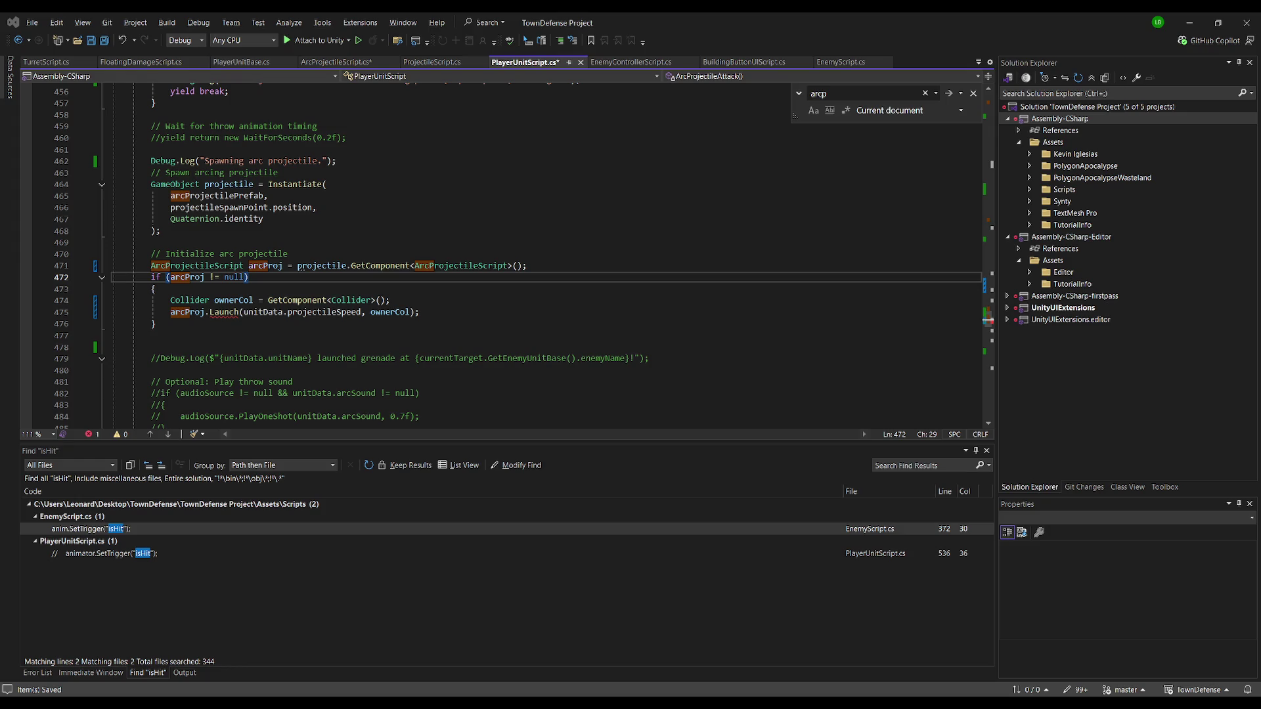
Change ArcProjectileScript's Launch to take Collider ownerCollider and ignore collisions with it
click(336, 62)
scroll(286, 234, up, 10)
drag(149, 343, 269, 181)
text(private Collider myCollider;      public void Launch(float projectileSpeed, Collider ownerCollider)     {         myCollider = GetComponent<Collider>();          // Ignore collision with the player who threw it         if (ownerCollider != null)             Physics.IgnoreCollision(myCollider, ownerCollider);          // Apply initial velocity         velocity = transform.forward * projectileSpeed;         velocity.y += upwardArcBoost;     })
click(435, 185)
Save both scripts and remove the extra blank lines below Launch
key(ctrl+s)
click(105, 41)
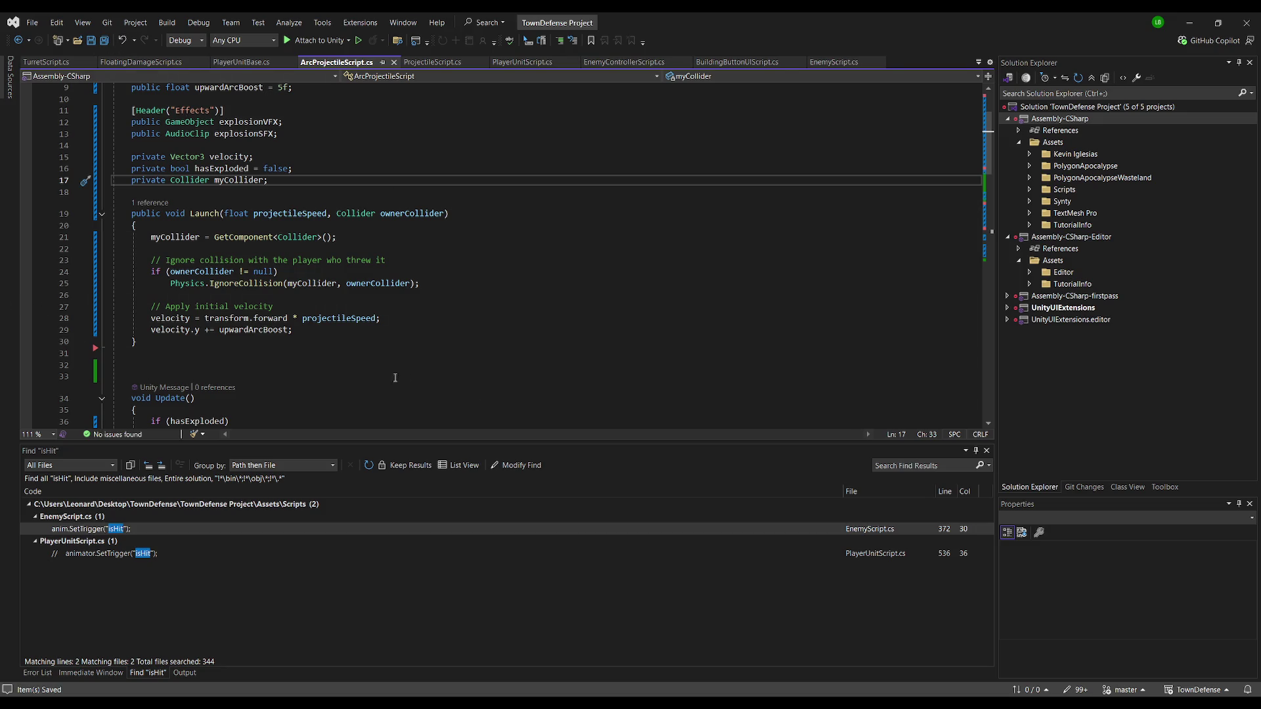
click(179, 376)
key(BackSpace)
key(BackSpace)
key(alt+Tab)
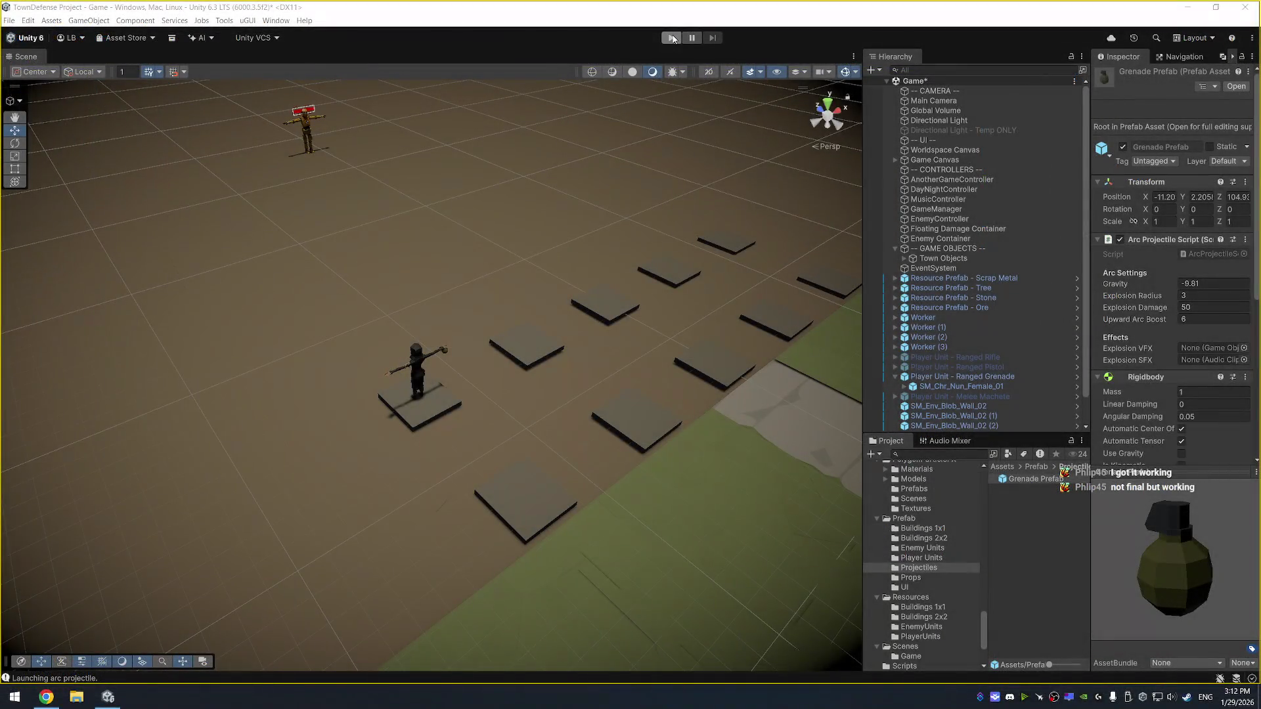
Test the grenade throw in Play mode, then return to the ArcProjectileScript code
key(alt+Tab)
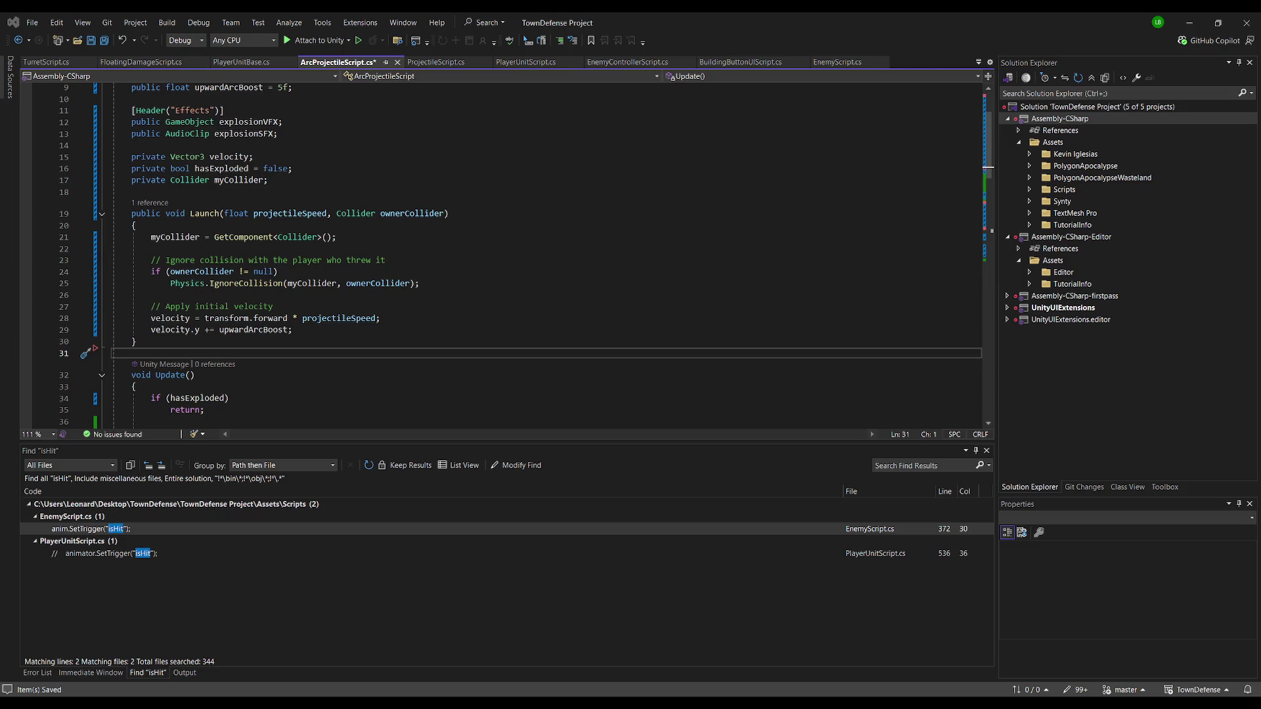
key(alt+Tab)
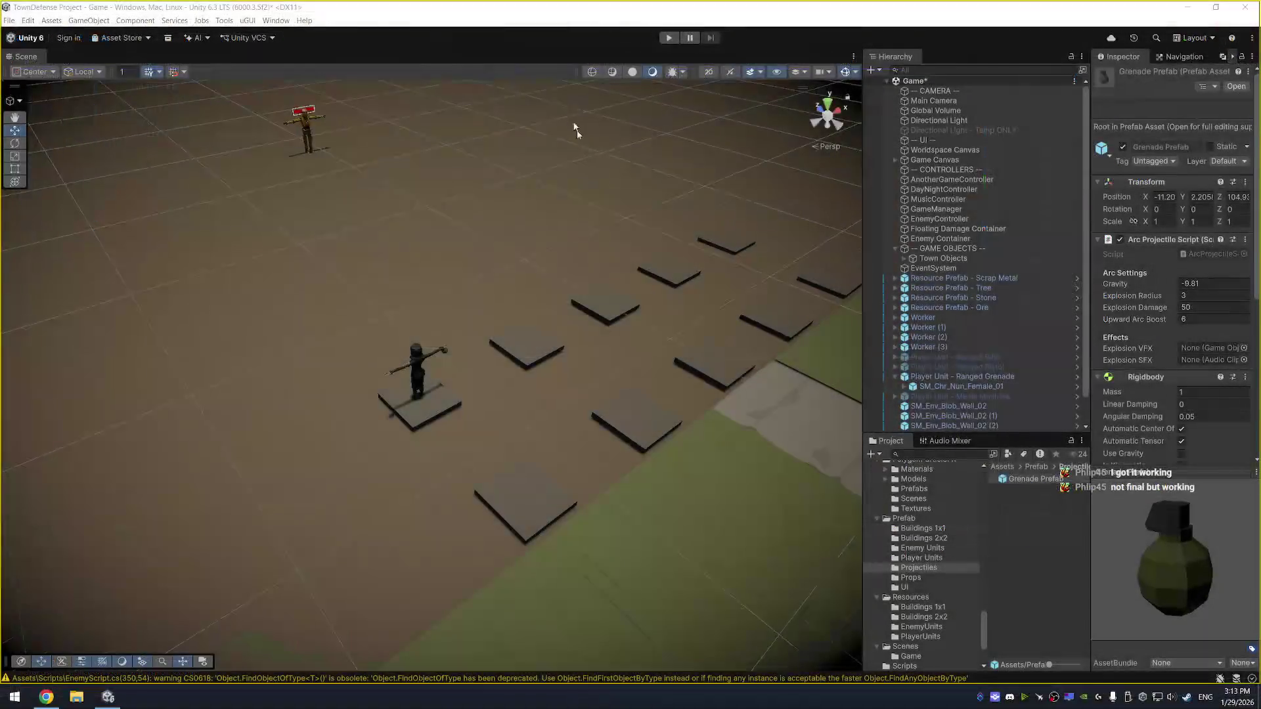
key(ctrl+p)
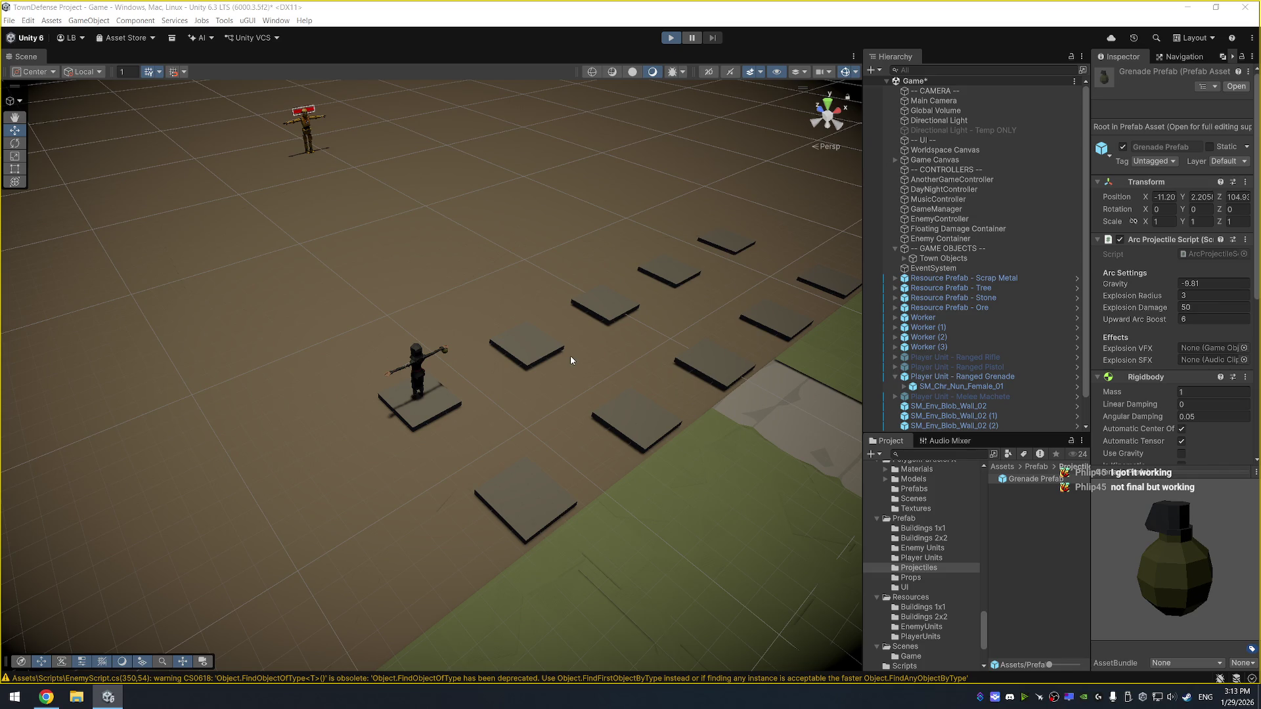
key(alt+Tab)
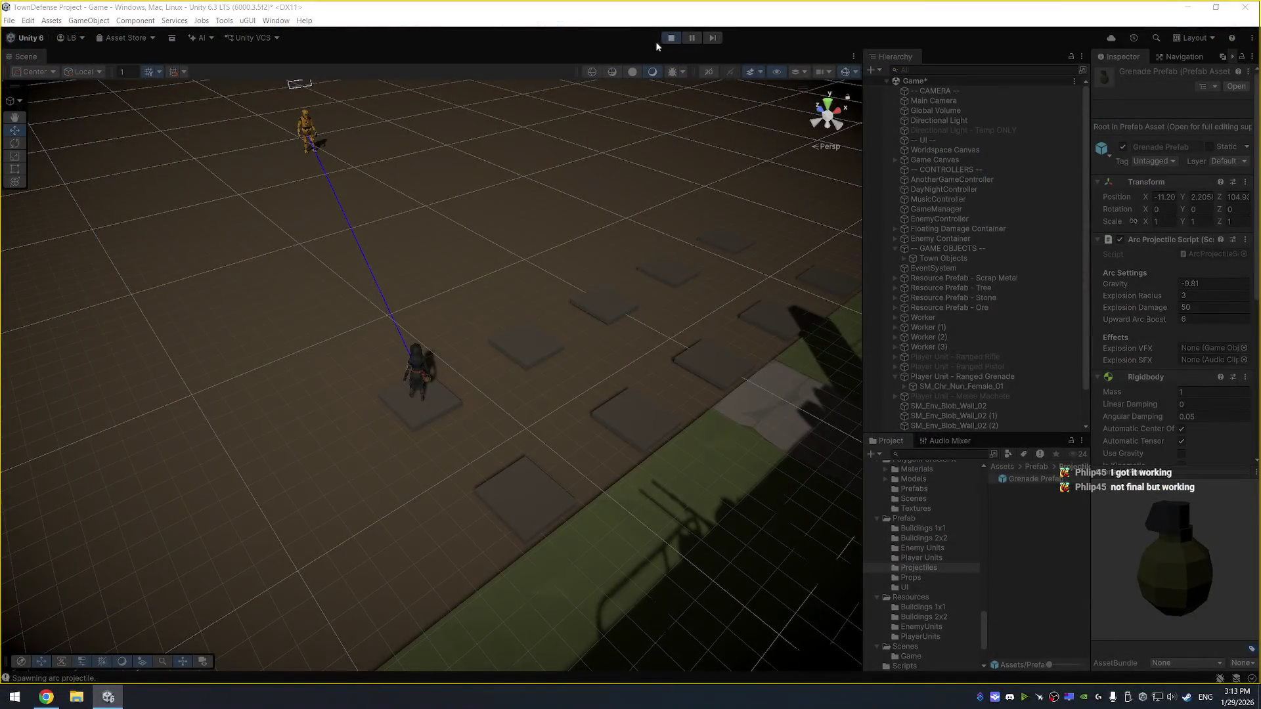
Stop the game, then make PlayerUnitScript pass the target's position to Launch and save
click(670, 37)
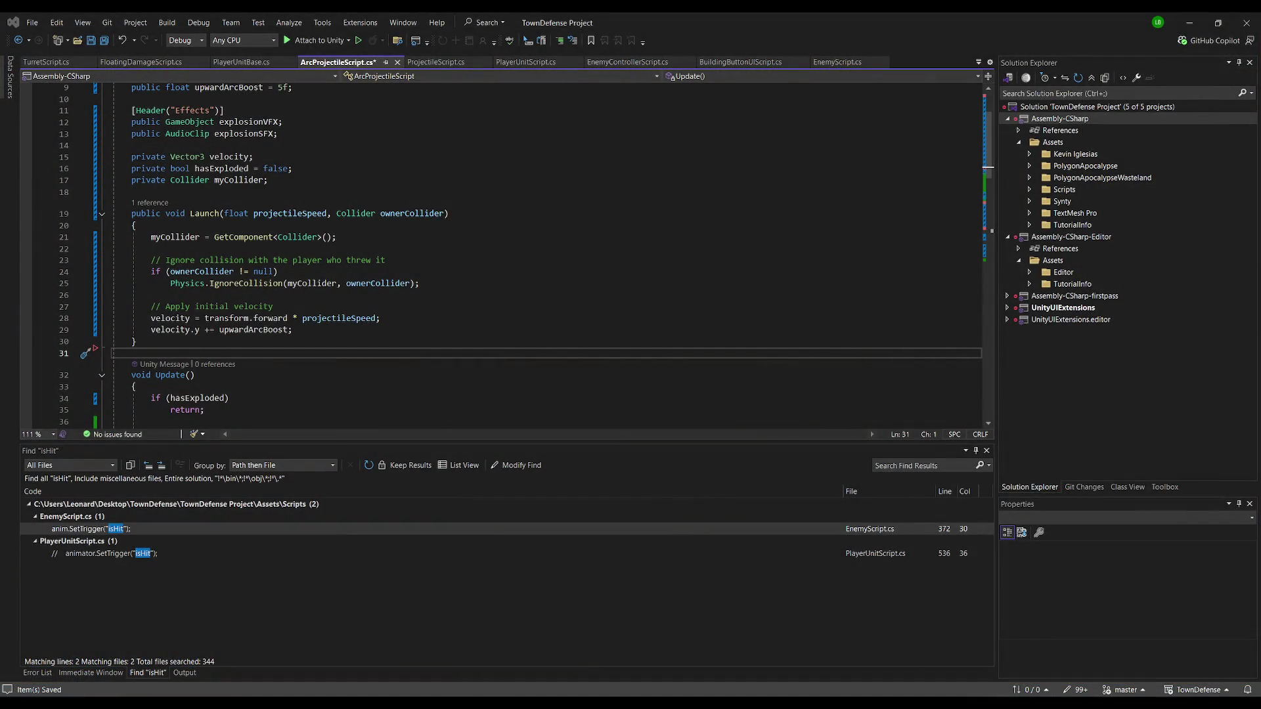
click(226, 359)
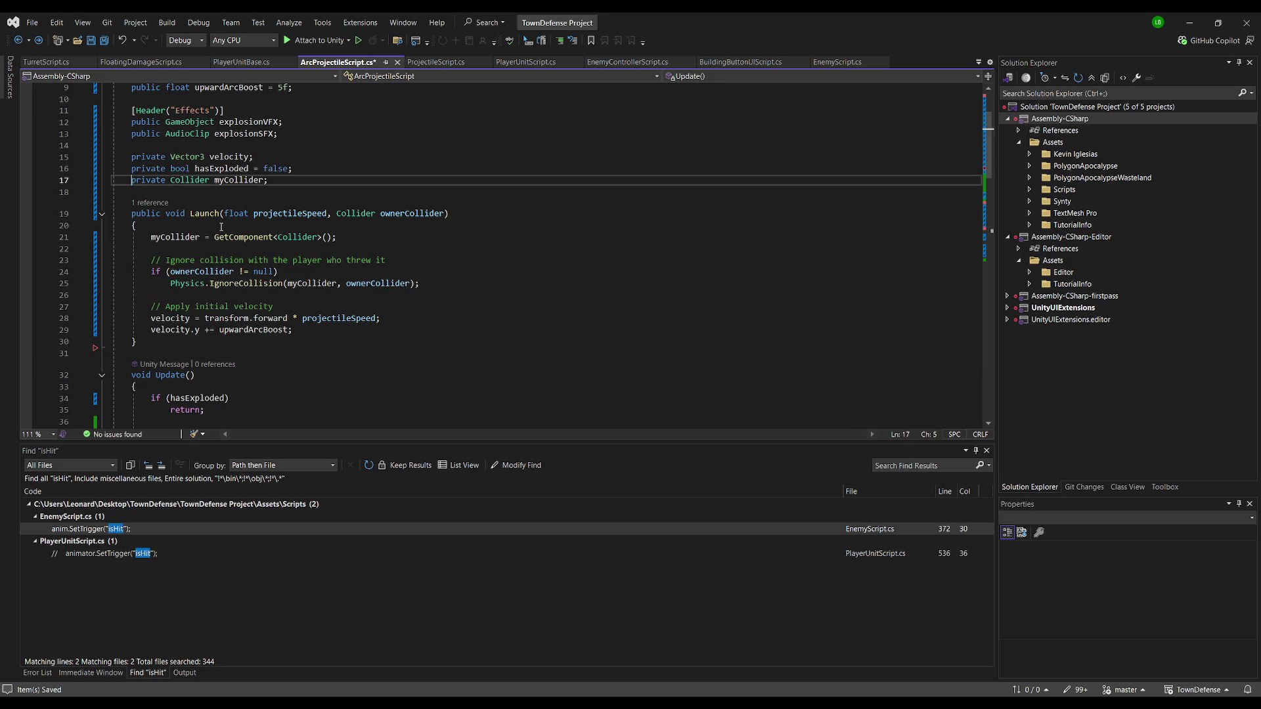
key(ctrl+Tab)
drag(442, 312, 113, 312)
key(ctrl+v)
key(ctrl+s)
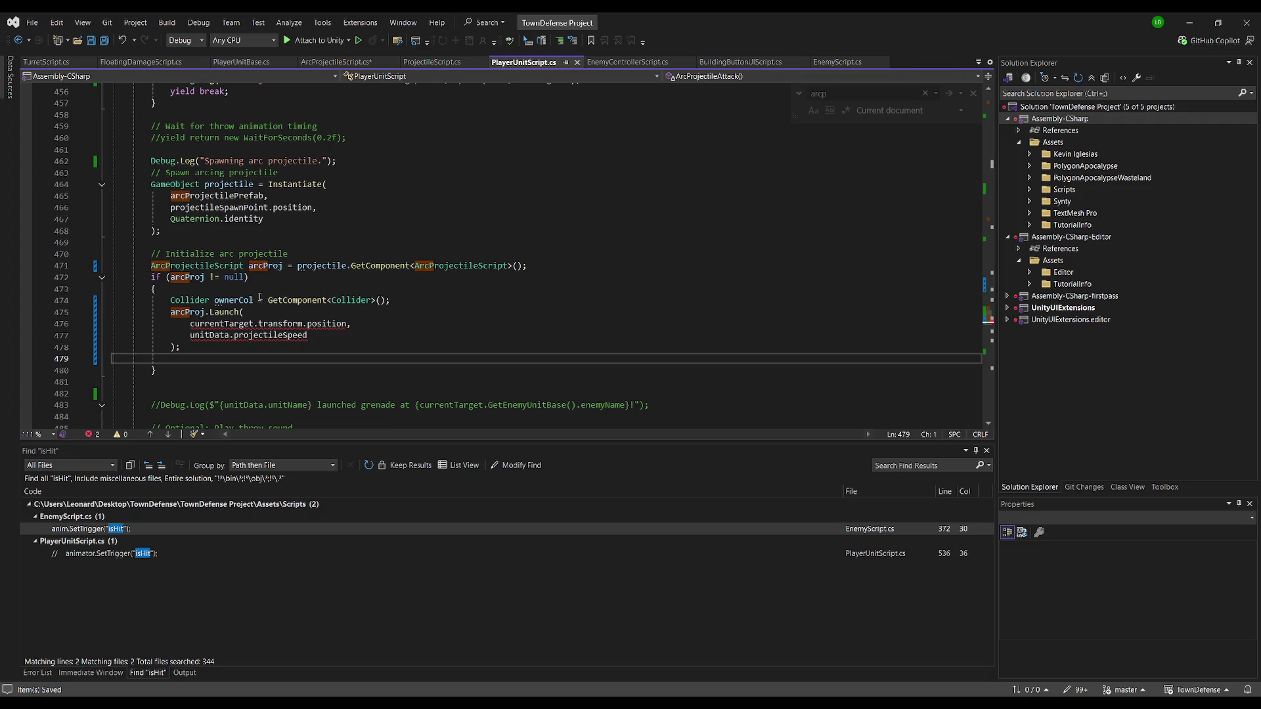
Replace ArcProjectileScript's Launch with a target-aimed version taking targetPos and projectileSpeed, and save
key(ctrl+Tab)
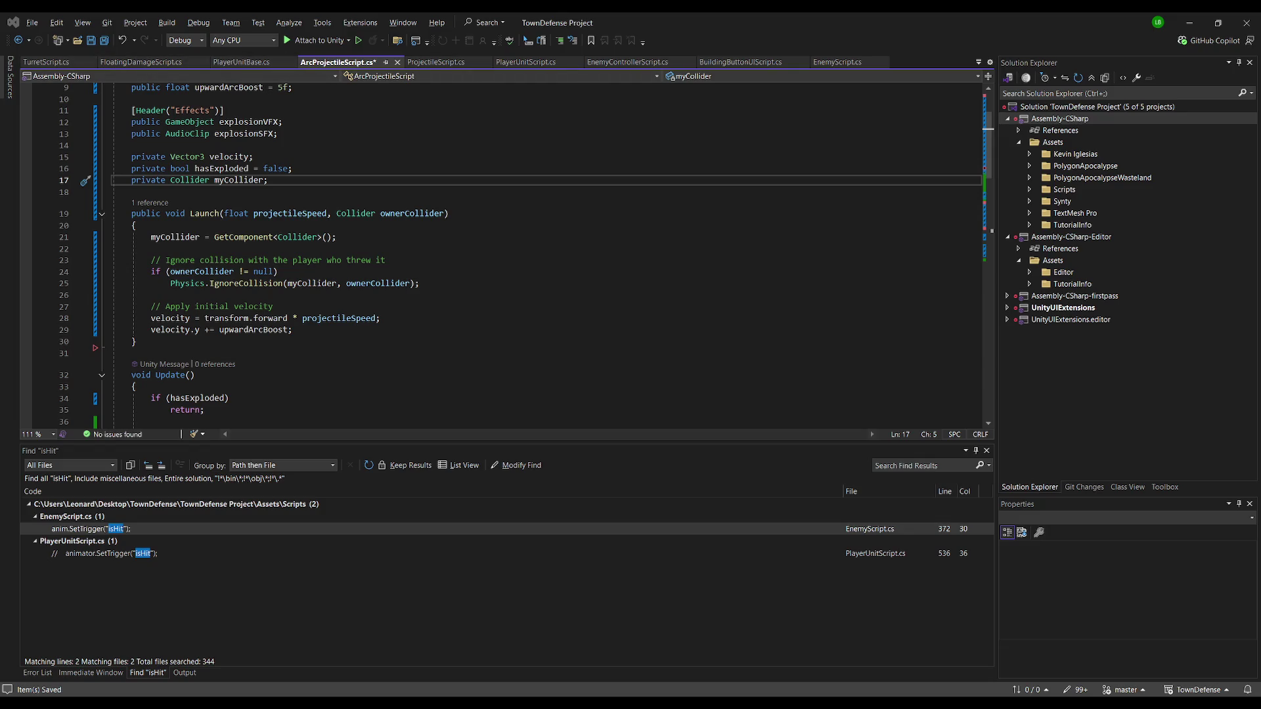
mouse_move(142, 343)
mouse_down()
mouse_move(62, 261)
mouse_move(54, 224)
mouse_up()
text(public void Launch(Vector3 targetPos, float projectileSpeed)     {         // Direction from spawn → target         Vector3 dir = (targetPos - transform.position);         dir.y = 0; // keep horizontal direction clean          dir.Normalize();          // Apply forward velocity toward target         velocity = dir * projectileSpeed;          // Add arc height         velocity.y = upwardArcBoost;     })
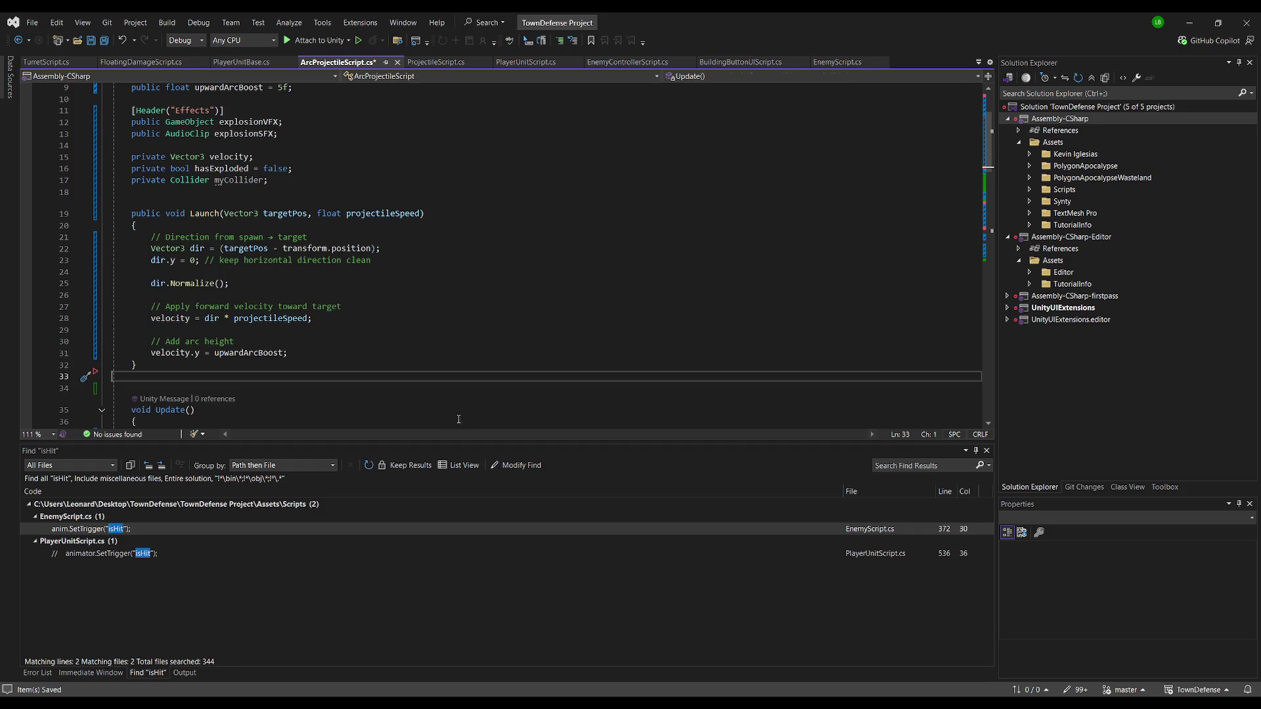
key(ctrl+s)
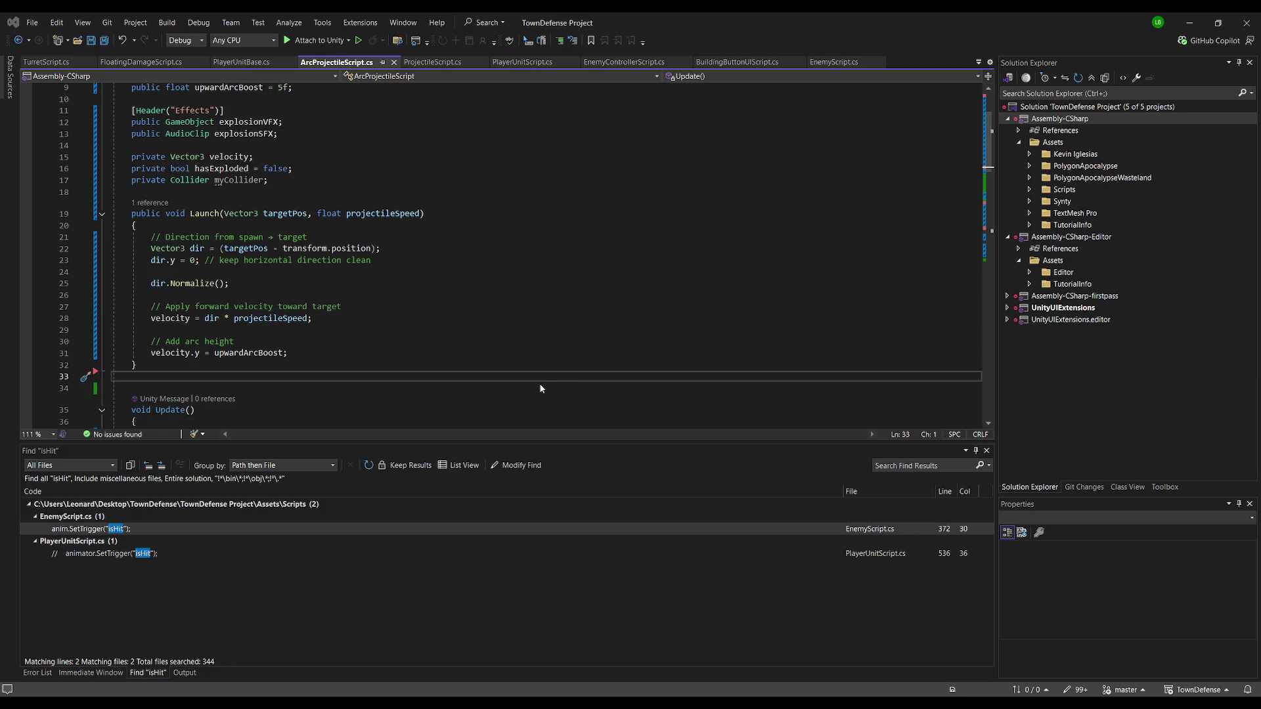
click(423, 295)
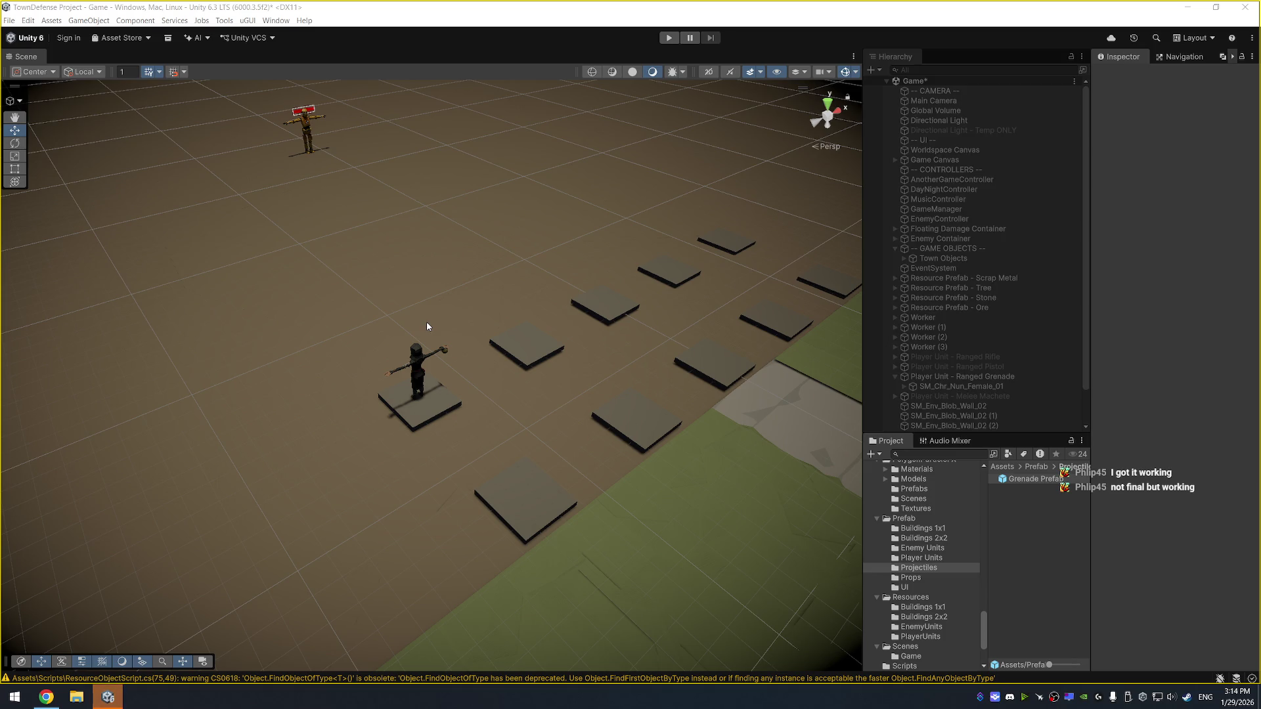
Play the scene, orbit to watch the grenade unit aim at the enemy, then stop the game
key(ctrl+p)
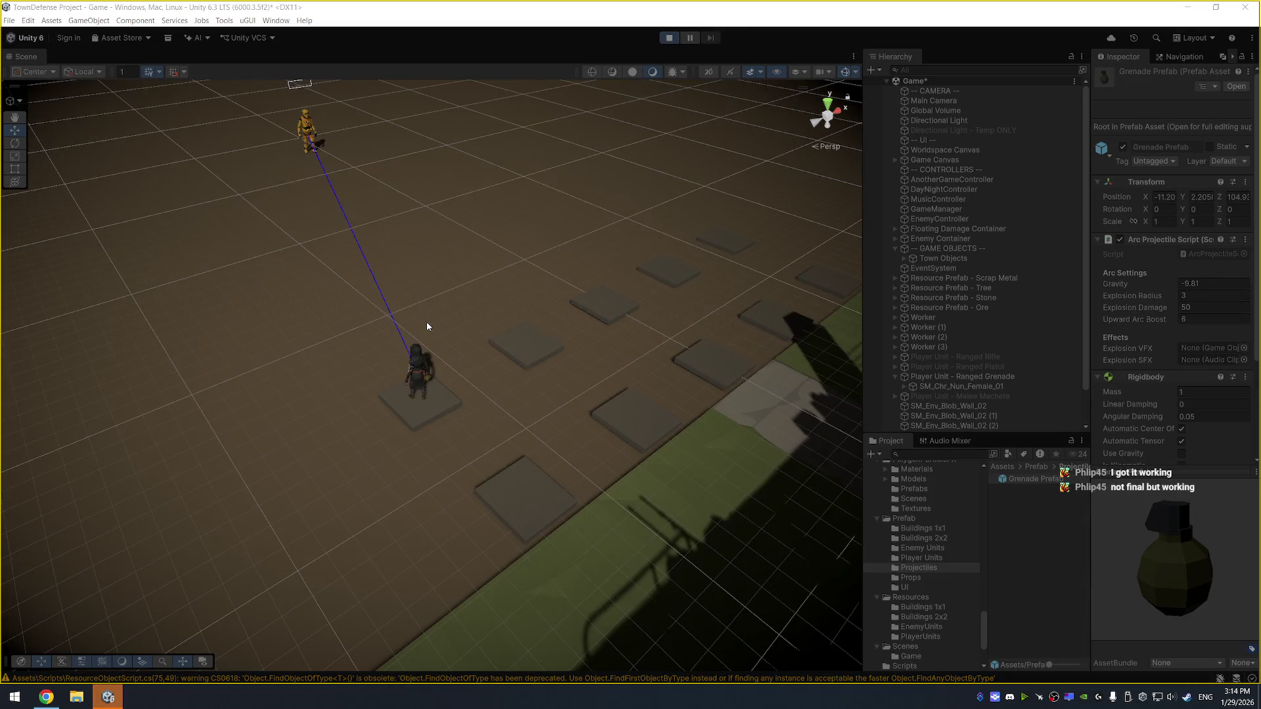
drag(458, 283, 435, 273)
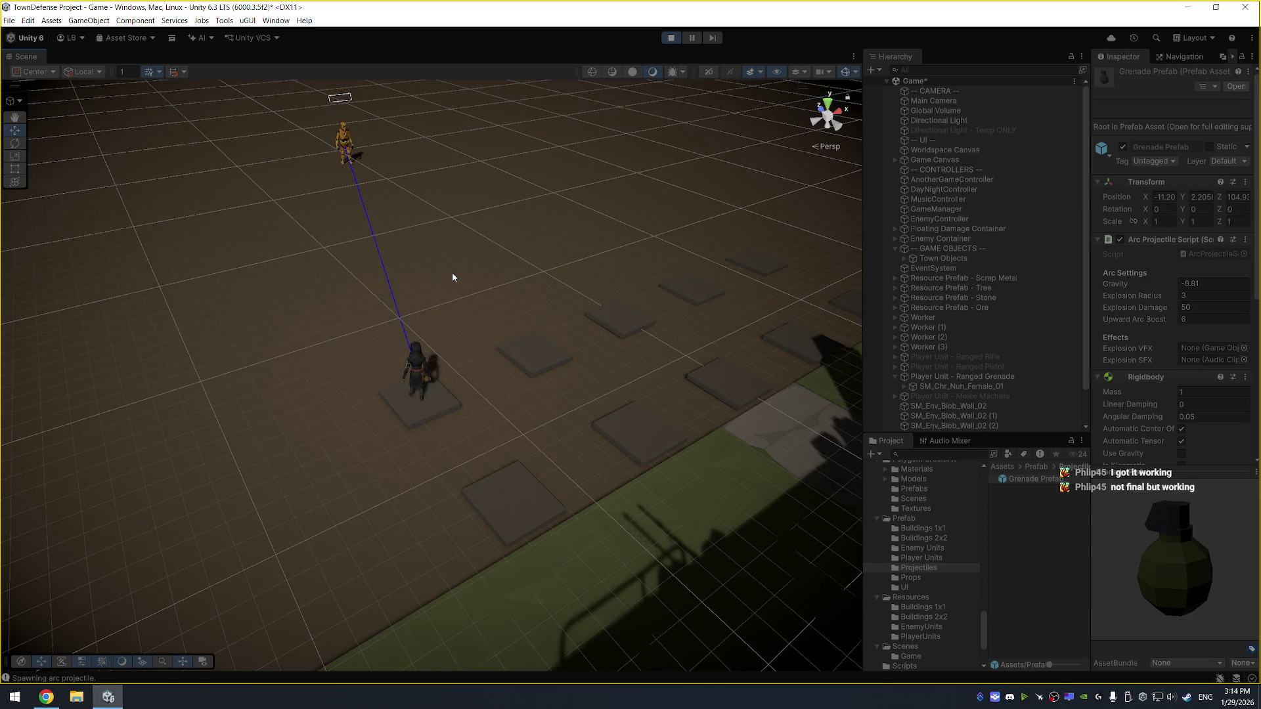
drag(581, 261, 434, 238)
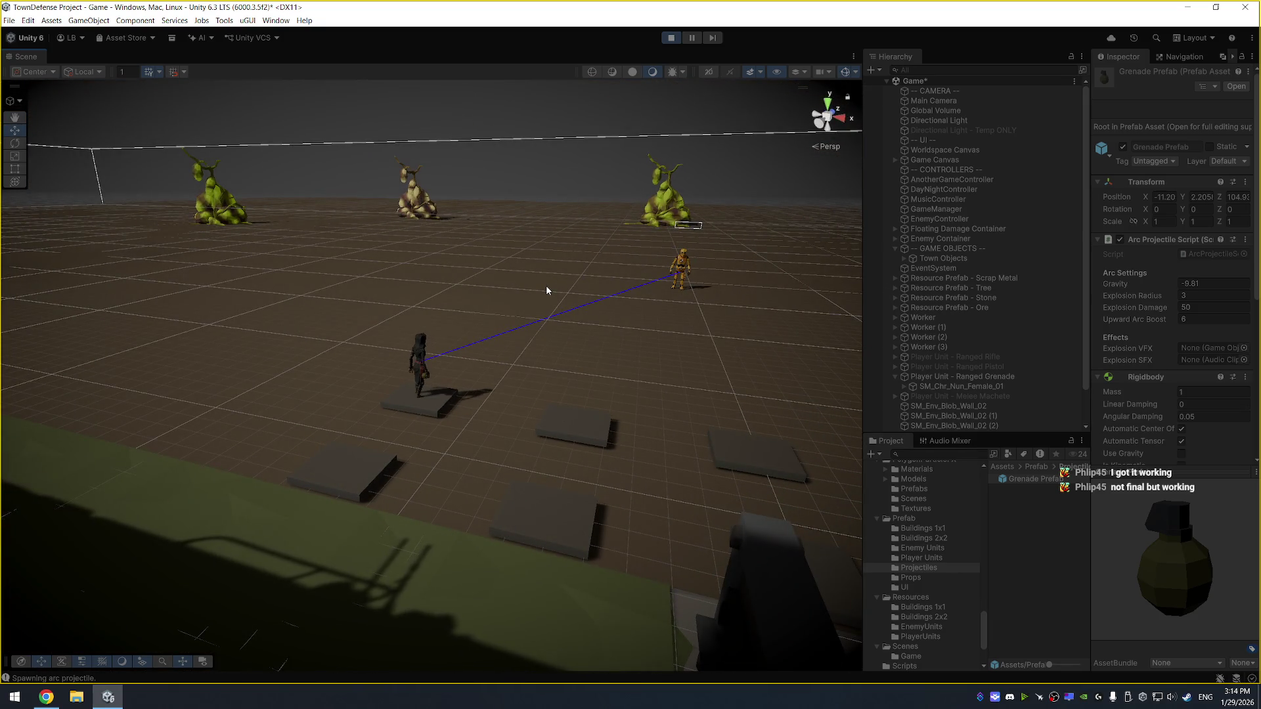
scroll(983, 372, down, 2)
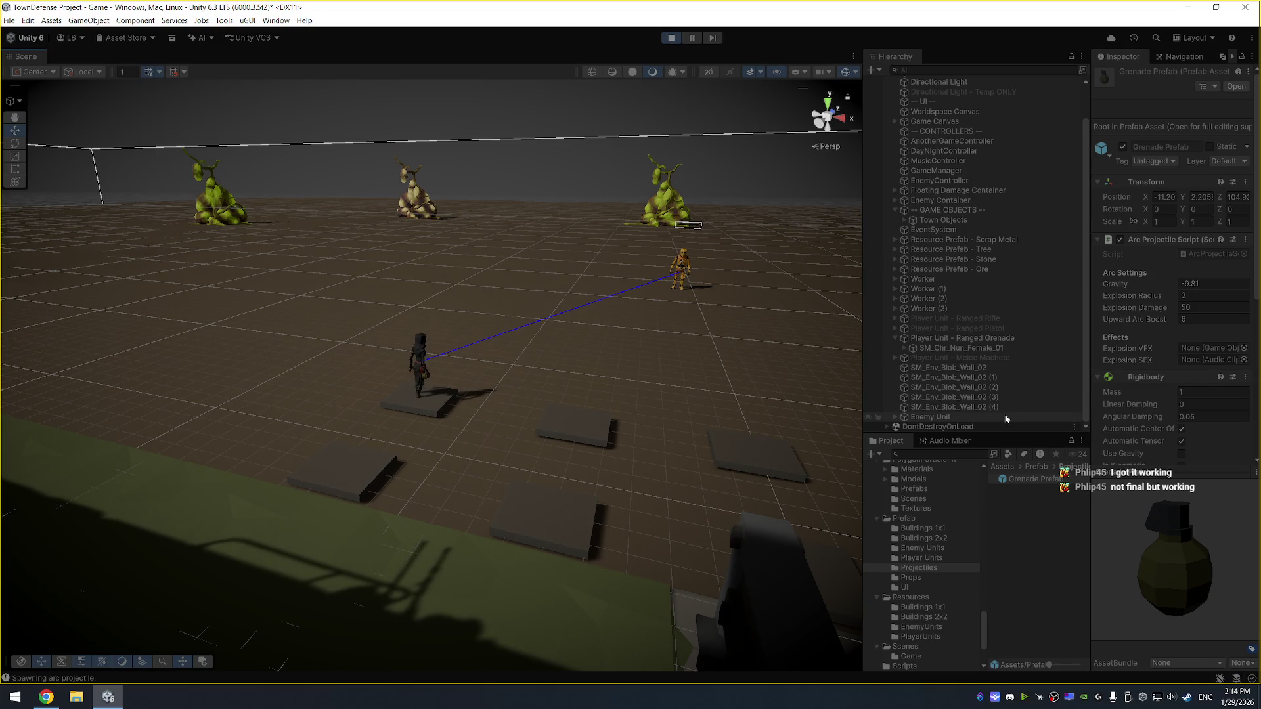
click(668, 39)
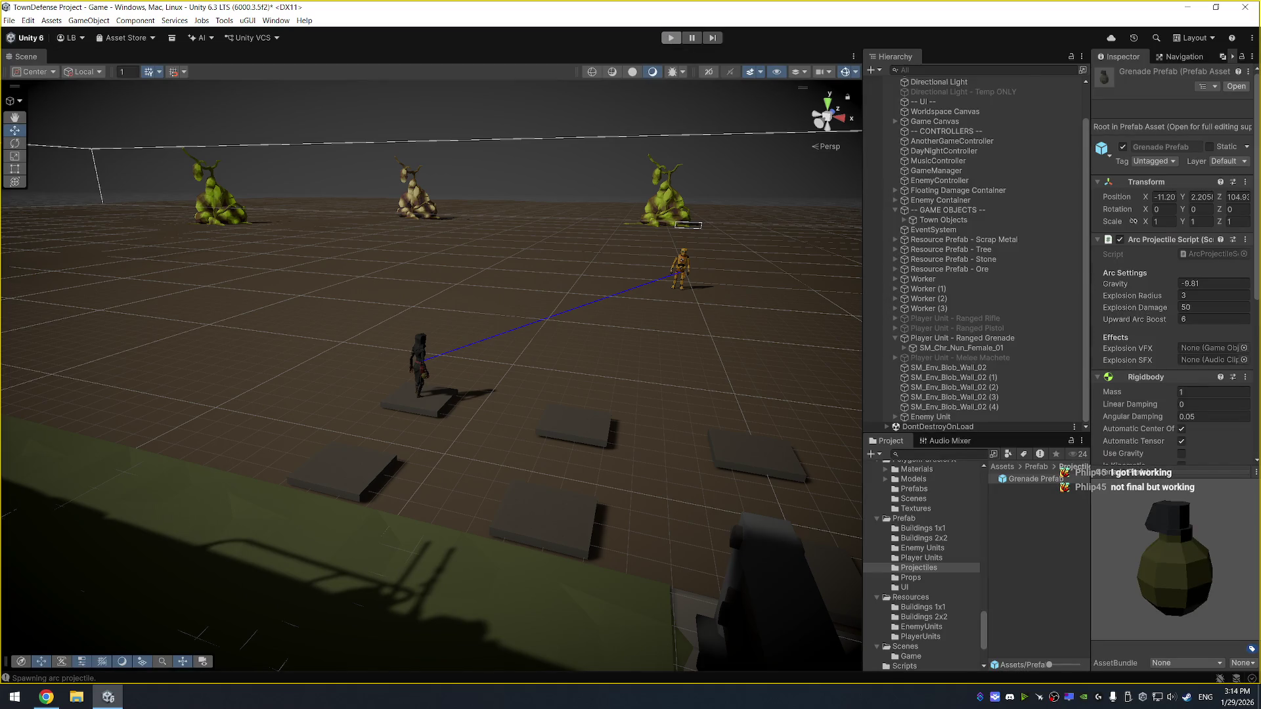
key(alt+Tab)
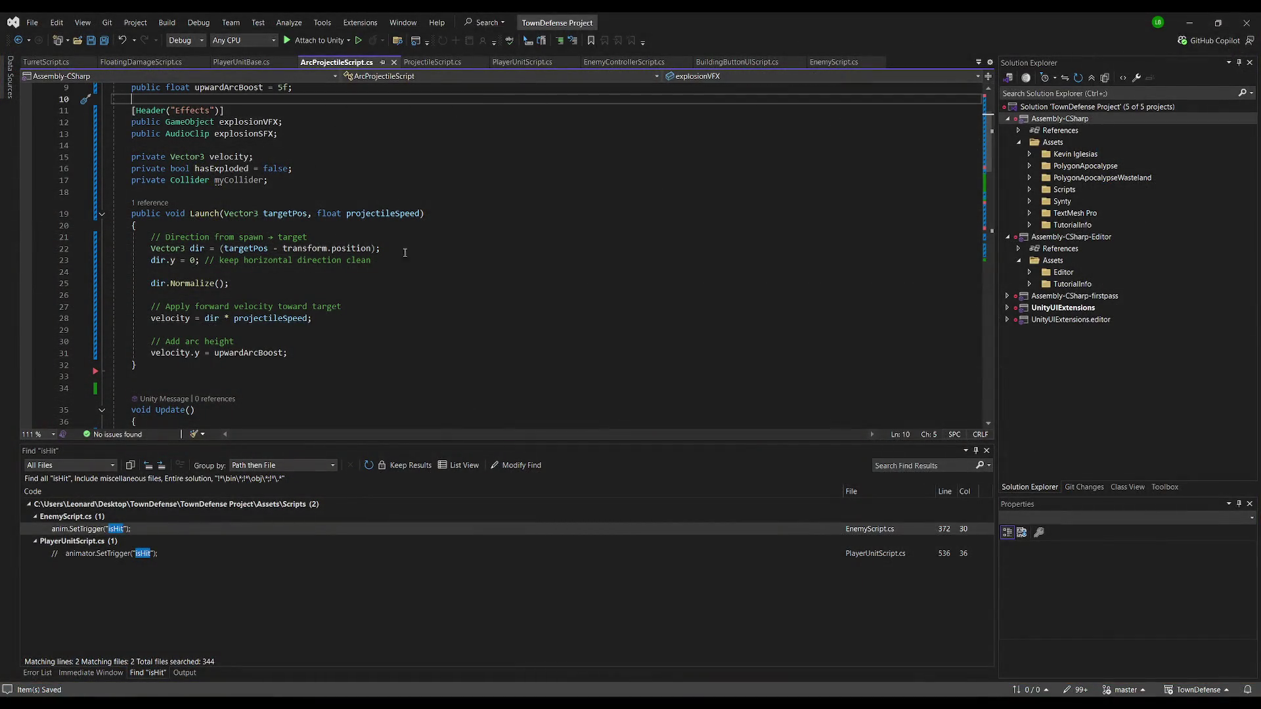
Replace the Launch method in ArcProjectileScript.cs with the version taking an owner collider
click(391, 321)
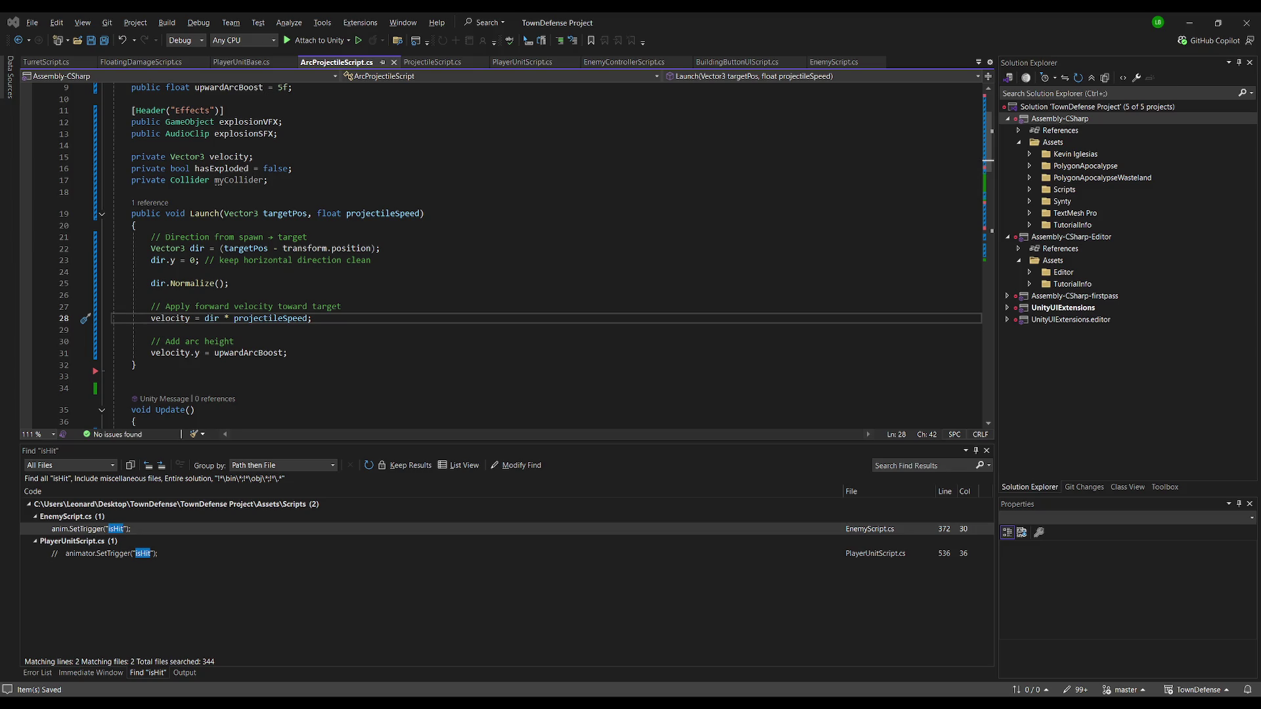
click(337, 110)
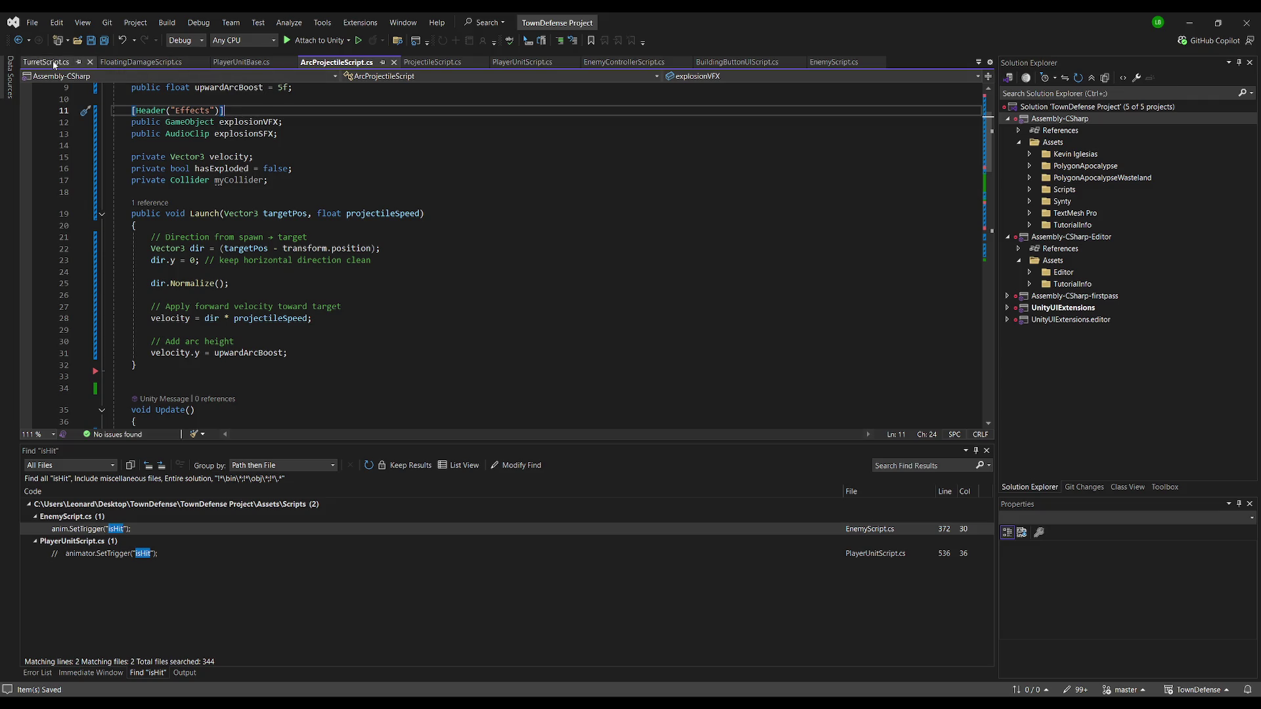
key(alt)
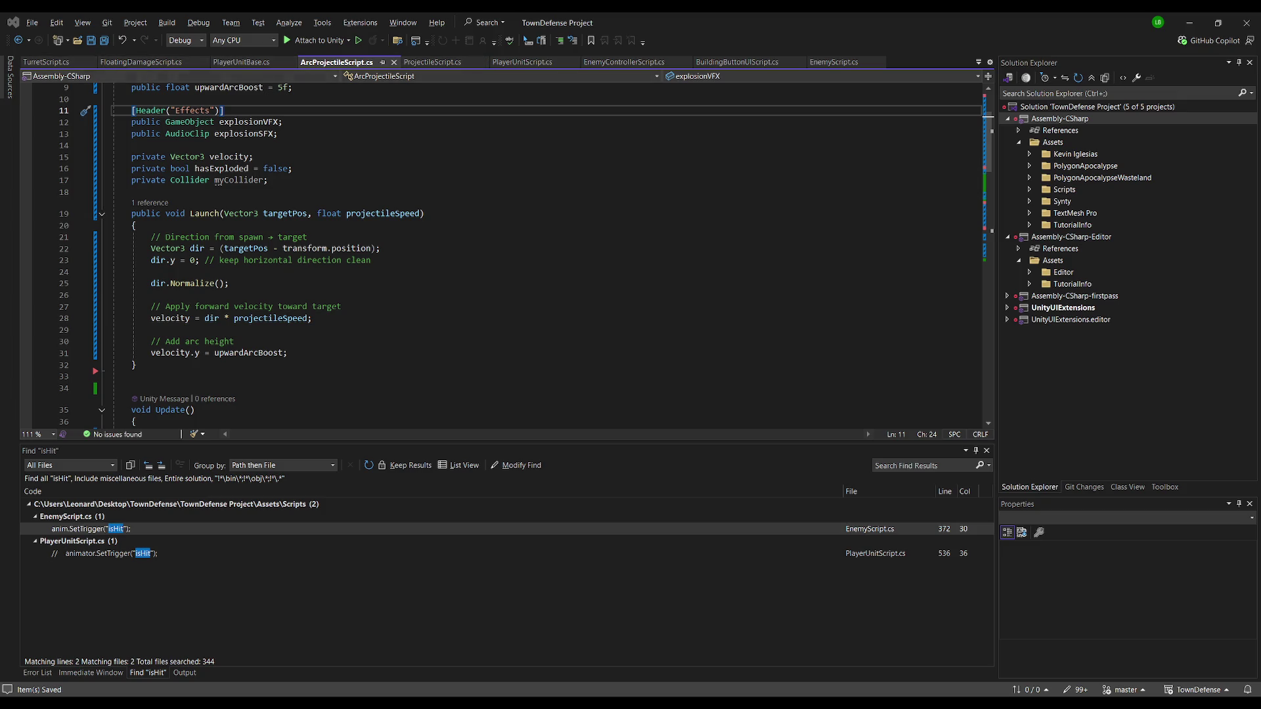
click(521, 62)
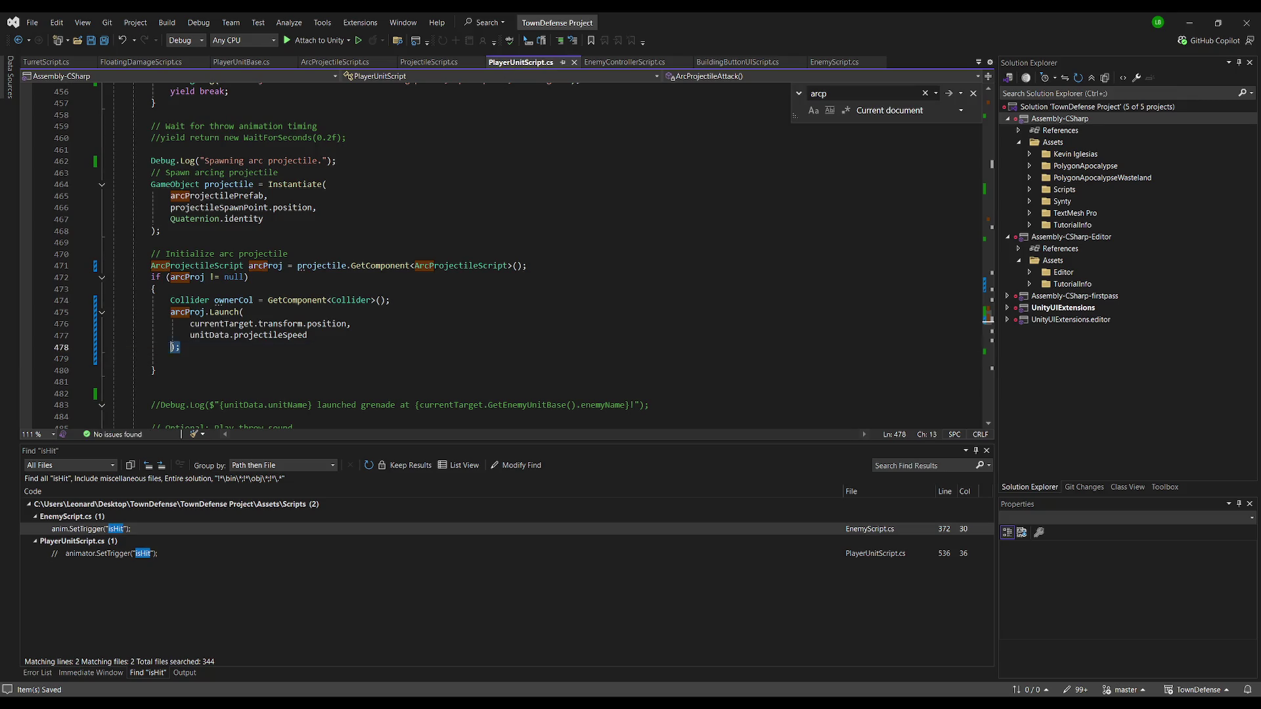
drag(195, 346, 78, 315)
text(public void Launch(Vector3 targetPos, float projectileSpeed, Collider ownerCollider)     {         // Cache our own collider         if (myCollider == null)             myCollider = GetComponent<Collider>();          // Ignore collision with the owner (player/unit that threw it)         if (ownerCollider != null && myCollider != null)         {             Physics.IgnoreCollision(myCollider, ownerCollider);         }          // Direction from spawn → target on horizontal plane         Vector3 dir = targetPos - transform.position;         dir.y = 0f;         dir.Normalize();          // Base forward velocity toward target         velocity = dir * projectileSpeed;          // Add upward arc         velocity.y = upwardArcBoost;     })
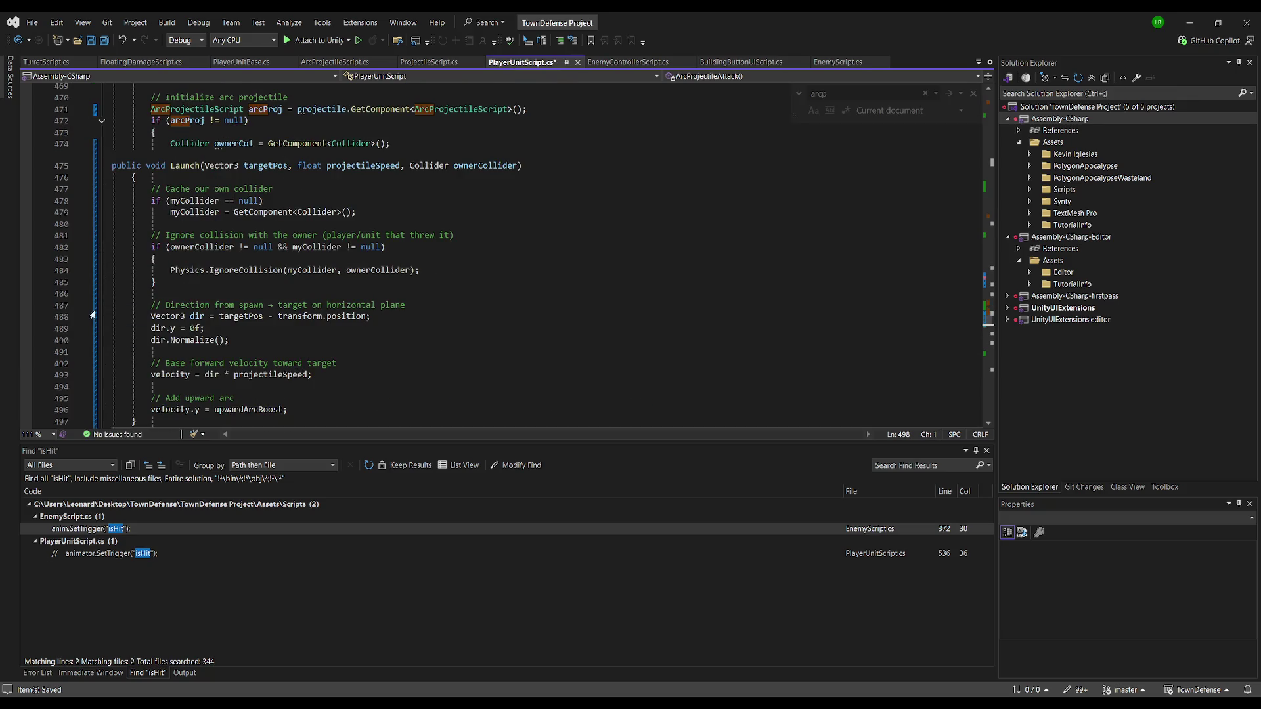
key(ctrl+z)
key(ctrl+Tab)
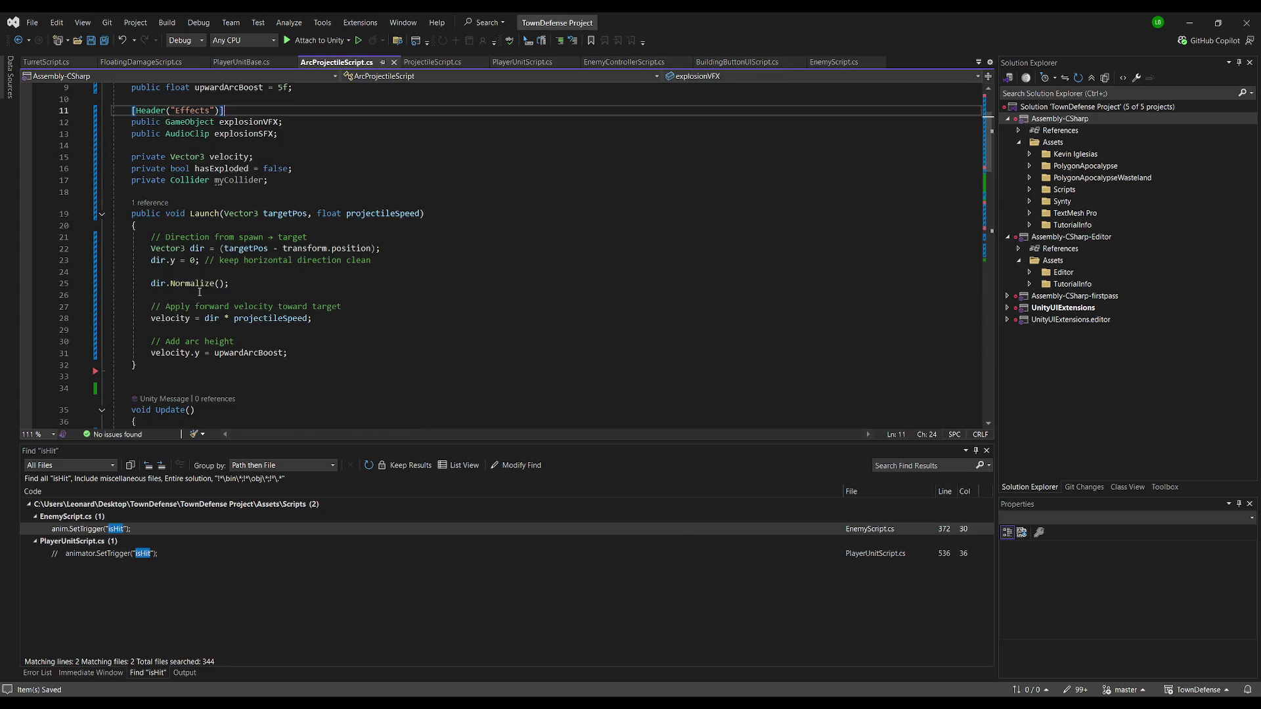
mouse_move(155, 365)
mouse_down()
mouse_move(98, 234)
mouse_move(69, 219)
mouse_up()
text(public void Launch(Vector3 targetPos, float projectileSpeed, Collider ownerCollider)     {         // Cache our own collider         if (myCollider == null)             myCollider = GetComponent<Collider>();          // Ignore collision with the owner (player/unit that threw it)         if (ownerCollider != null && myCollider != null)         {             Physics.IgnoreCollision(myCollider, ownerCollider);         }          // Direction from spawn → target on horizontal plane         Vector3 dir = targetPos - transform.position;         dir.y = 0f;         dir.Normalize();          // Base forward velocity toward target         velocity = dir * projectileSpeed;          // Add upward arc         velocity.y = upwardArcBoost;     })
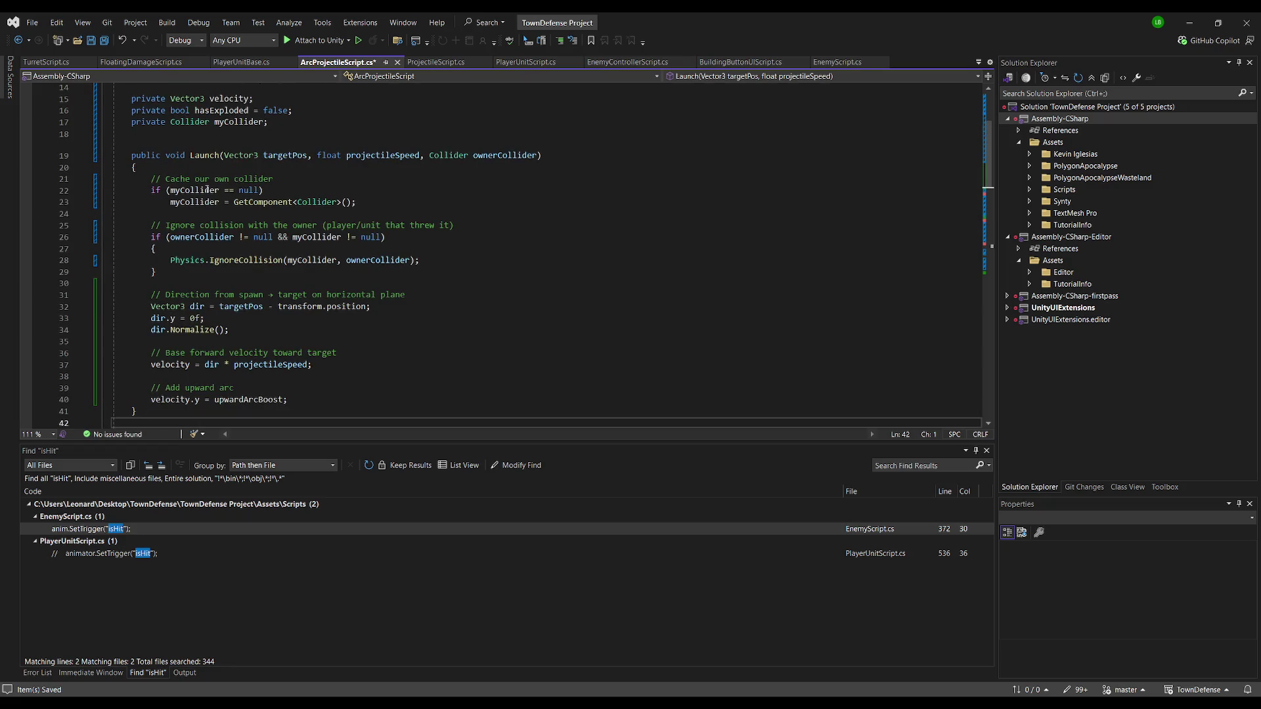
Add ownerCol after unitData.projectileSpeed in PlayerUnitScript's arcProj.Launch call
key(ctrl+Tab)
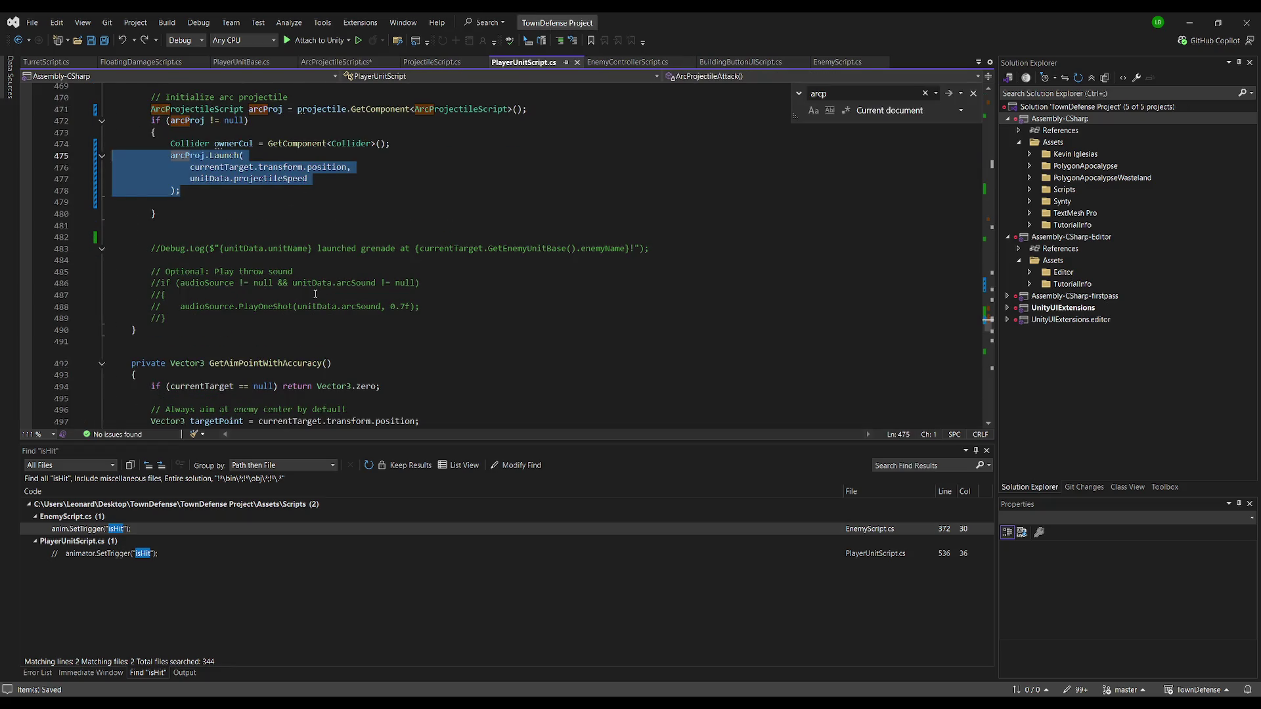
click(332, 188)
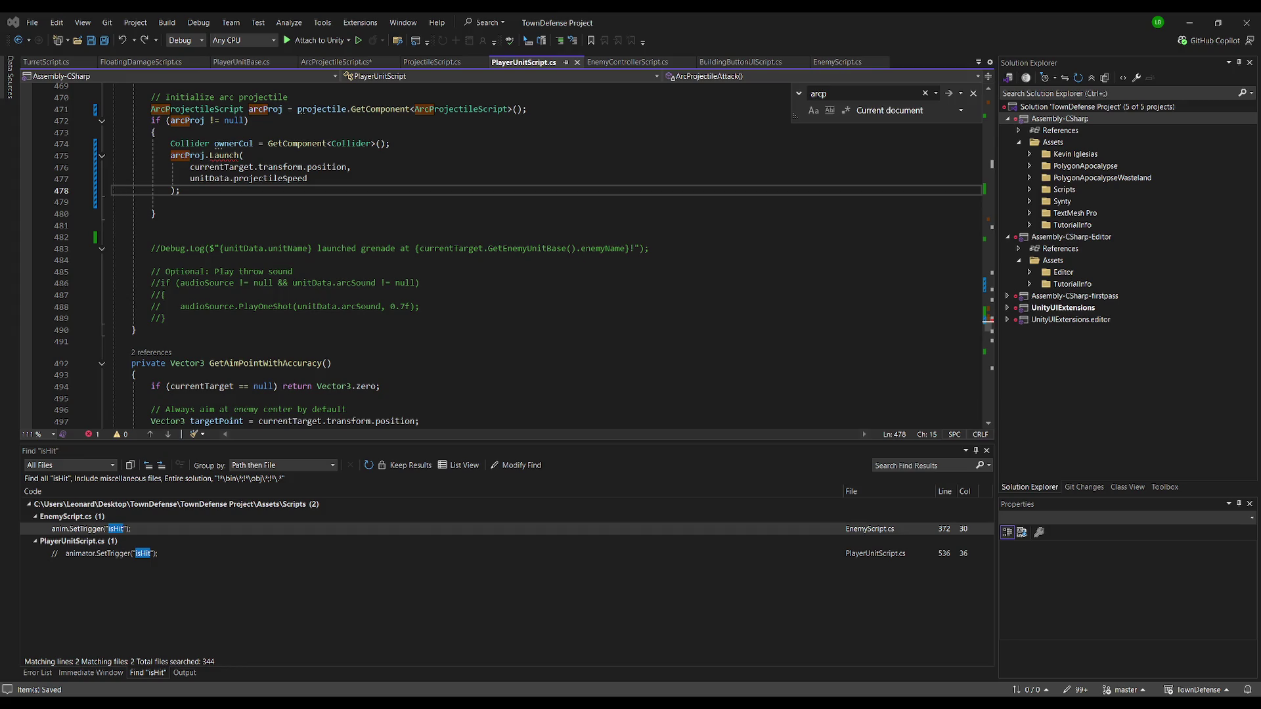
click(310, 179)
text(,)
key(Return)
text(p)
key(BackSpace)
text(ownerCol)
Remove the extra blank lines around the Launch call and save all scripts
key(Down)
key(Down)
key(Down)
key(ctrl+s)
key(Home)
key(Home)
key(BackSpace)
key(Down)
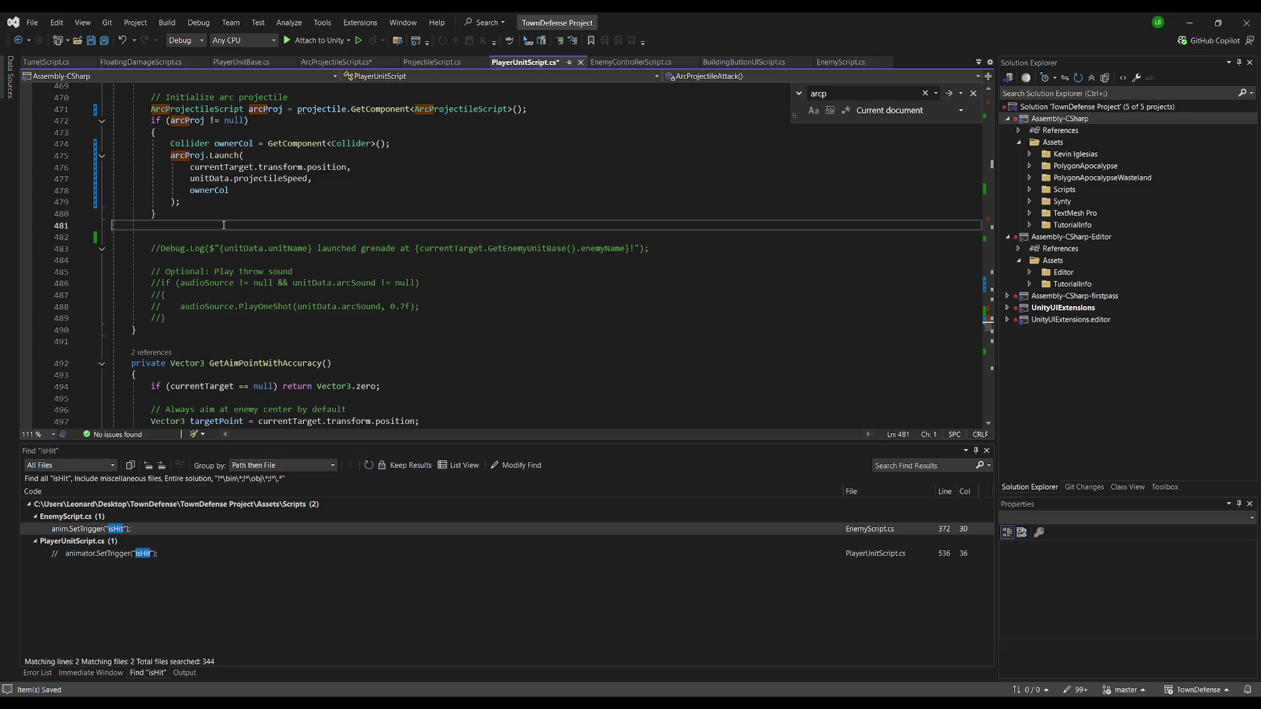
key(Delete)
click(104, 41)
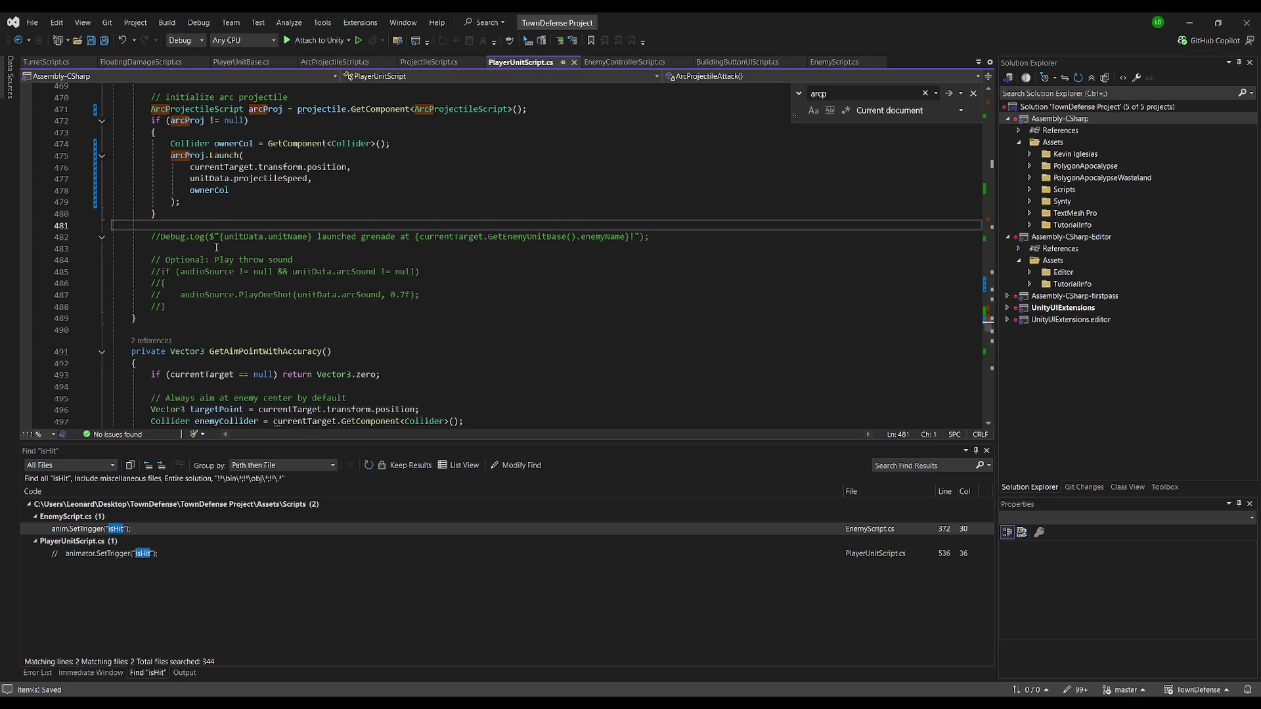